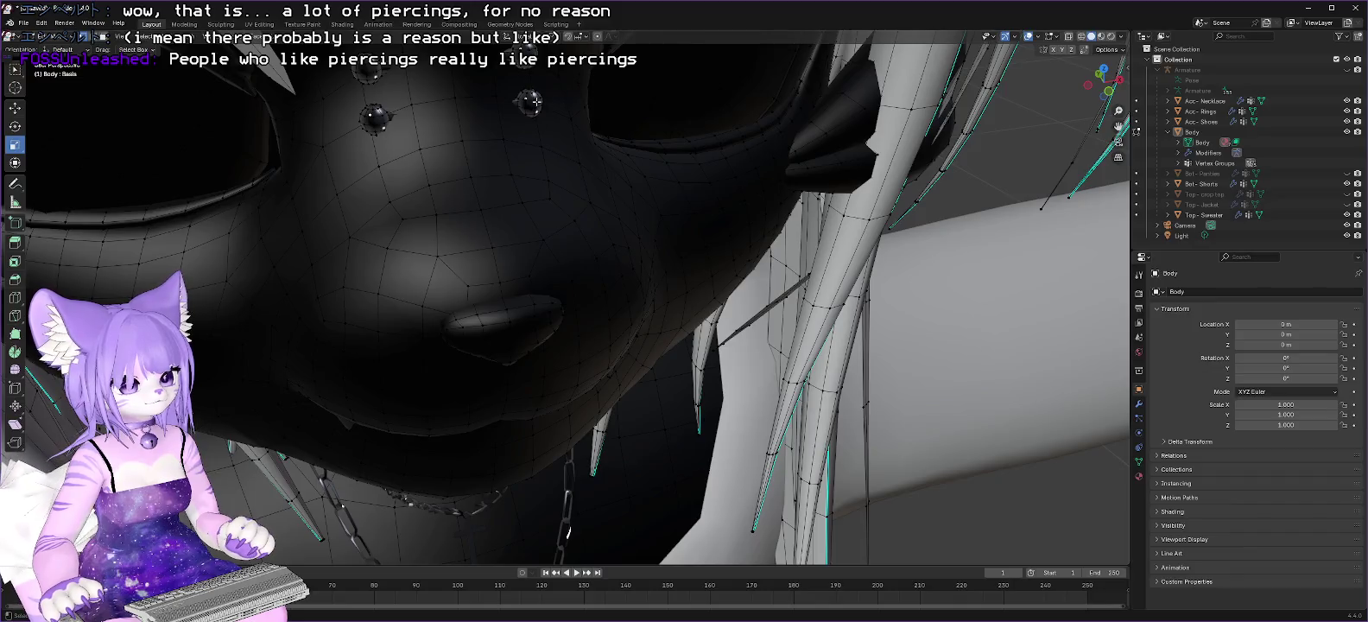
# Step: Delete the forehead piercings from the Body mesh
pyautogui.click(535, 101)
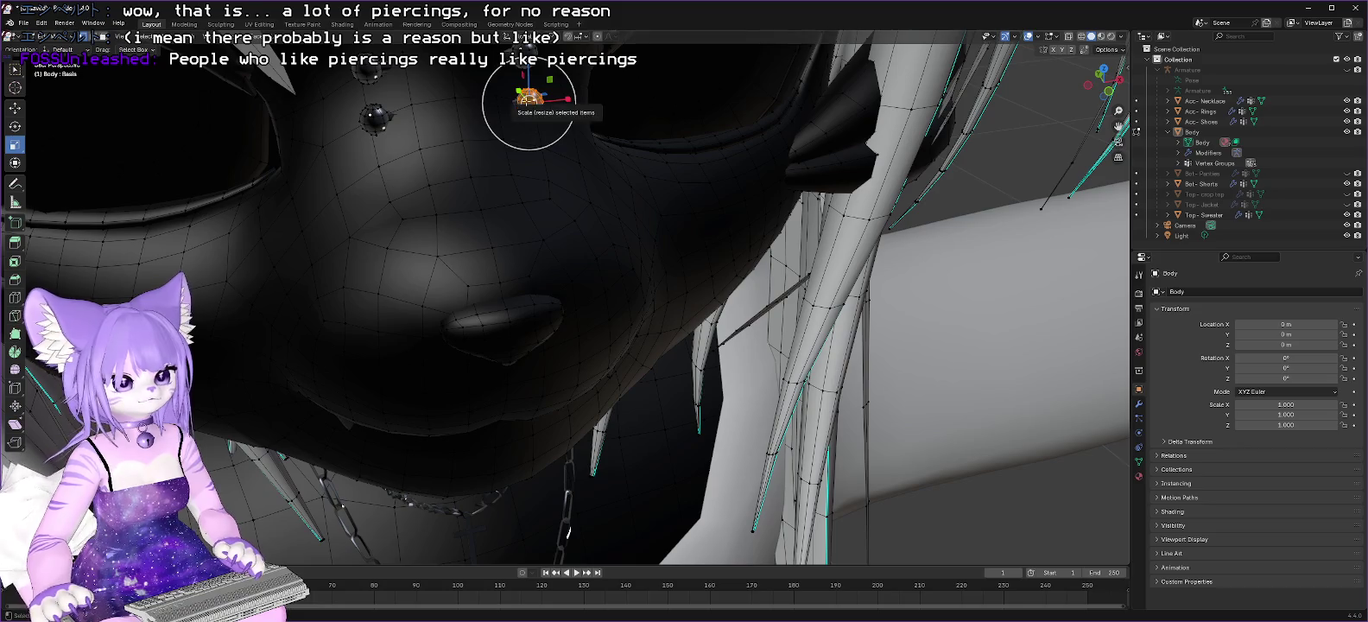
pyautogui.hotkey('ctrl', 'v')
pyautogui.click(484, 272)
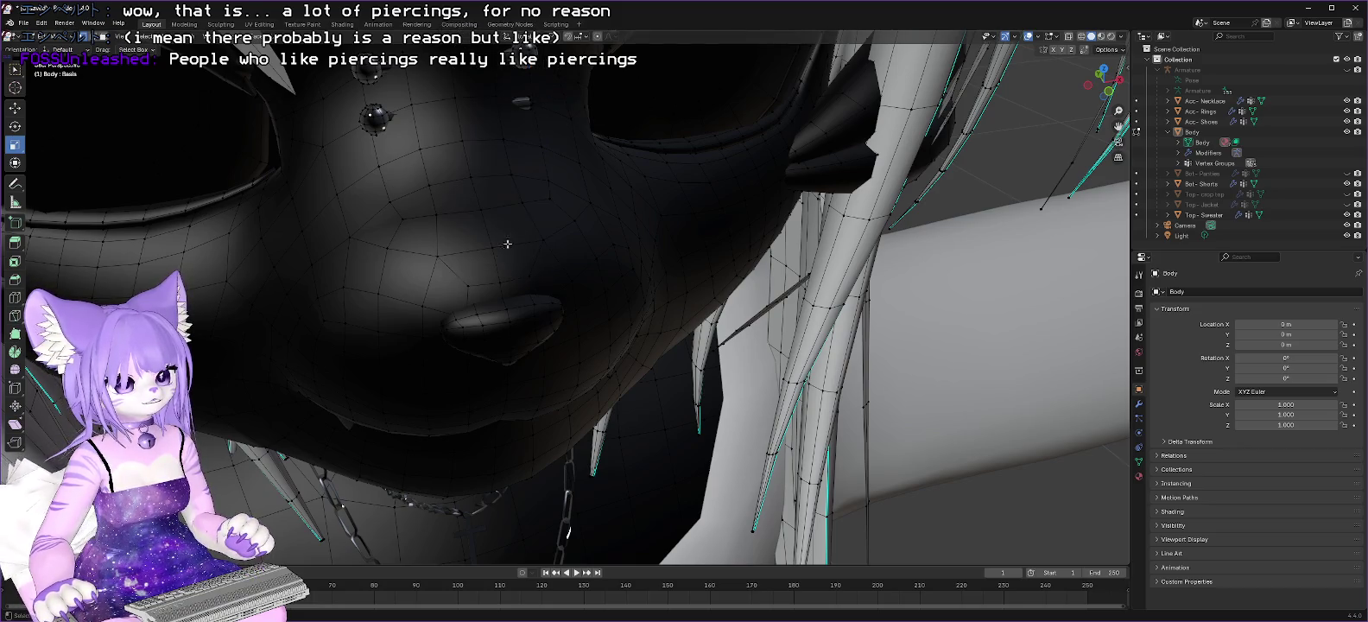
pyautogui.click(525, 100)
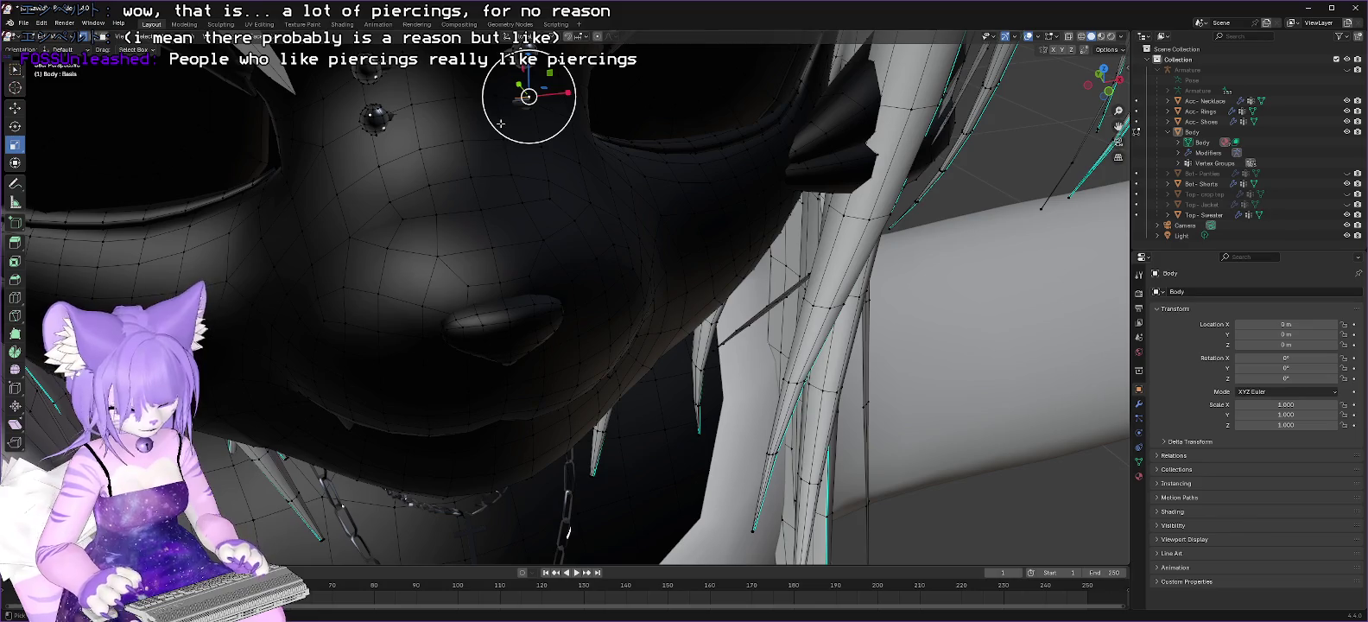
pyautogui.keyDown('shift'); pyautogui.click(374, 116); pyautogui.keyUp('shift')
pyautogui.hotkey('ctrl', 'v')
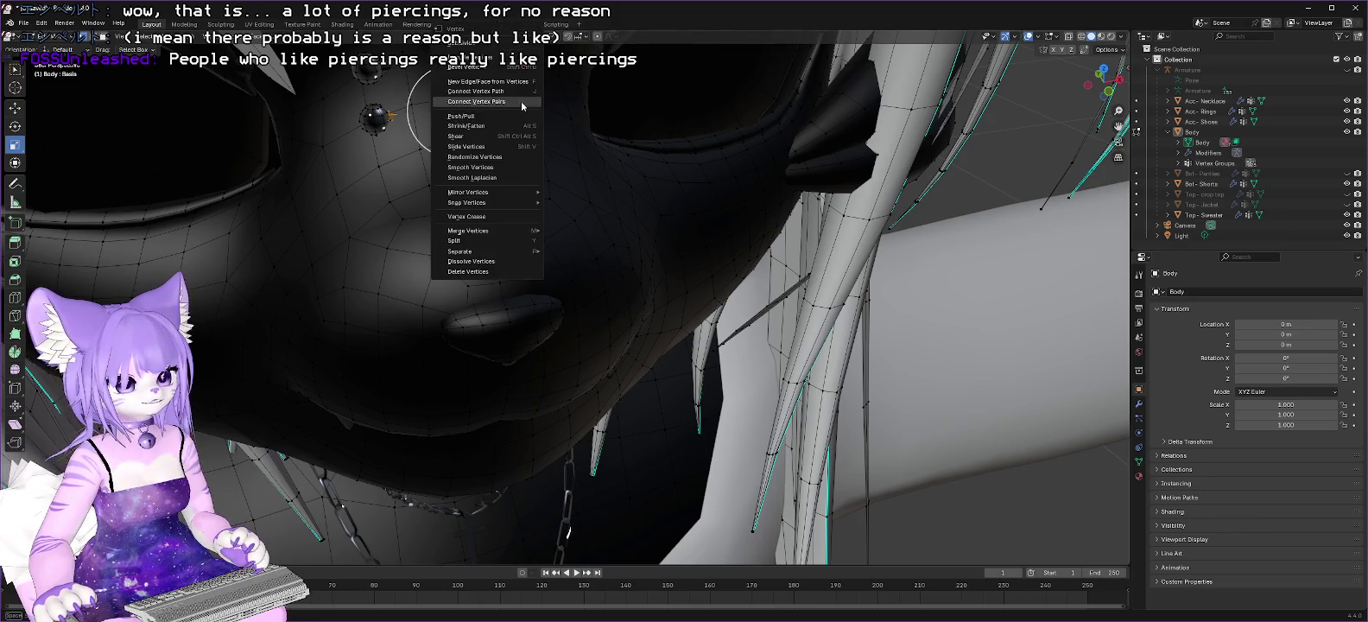
pyautogui.click(477, 272)
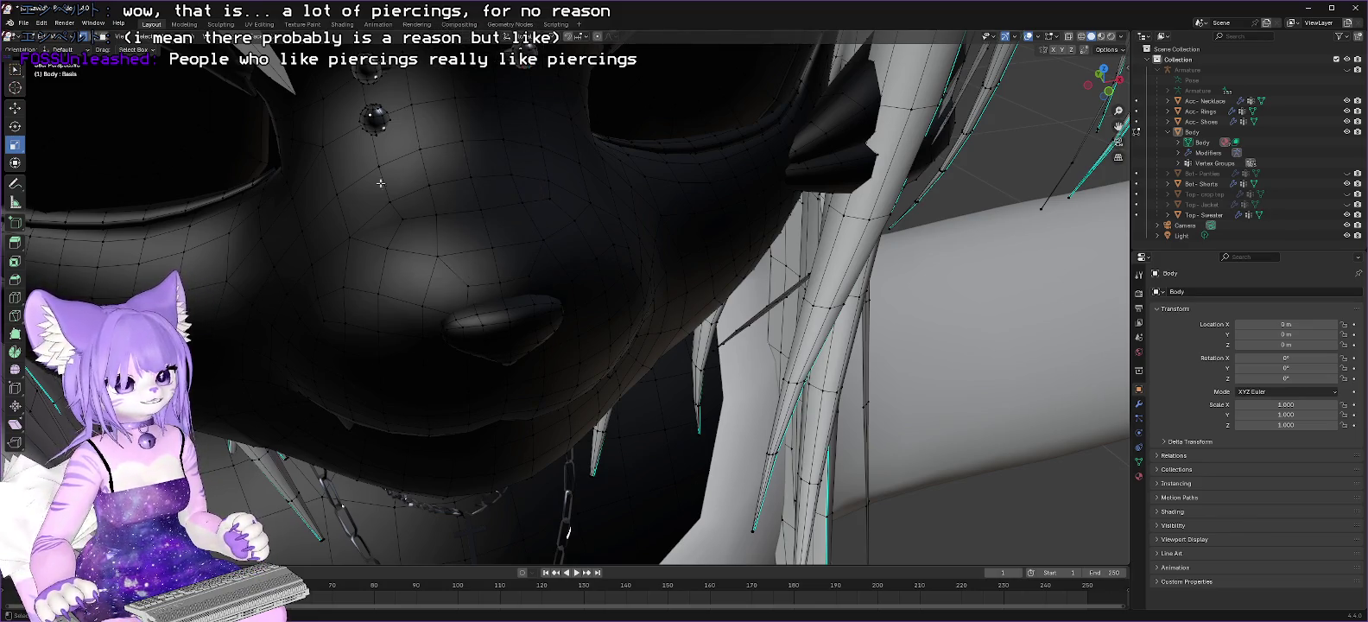
# Step: Delete the small piercing and the first top piercing using linked selection
pyautogui.click(375, 115)
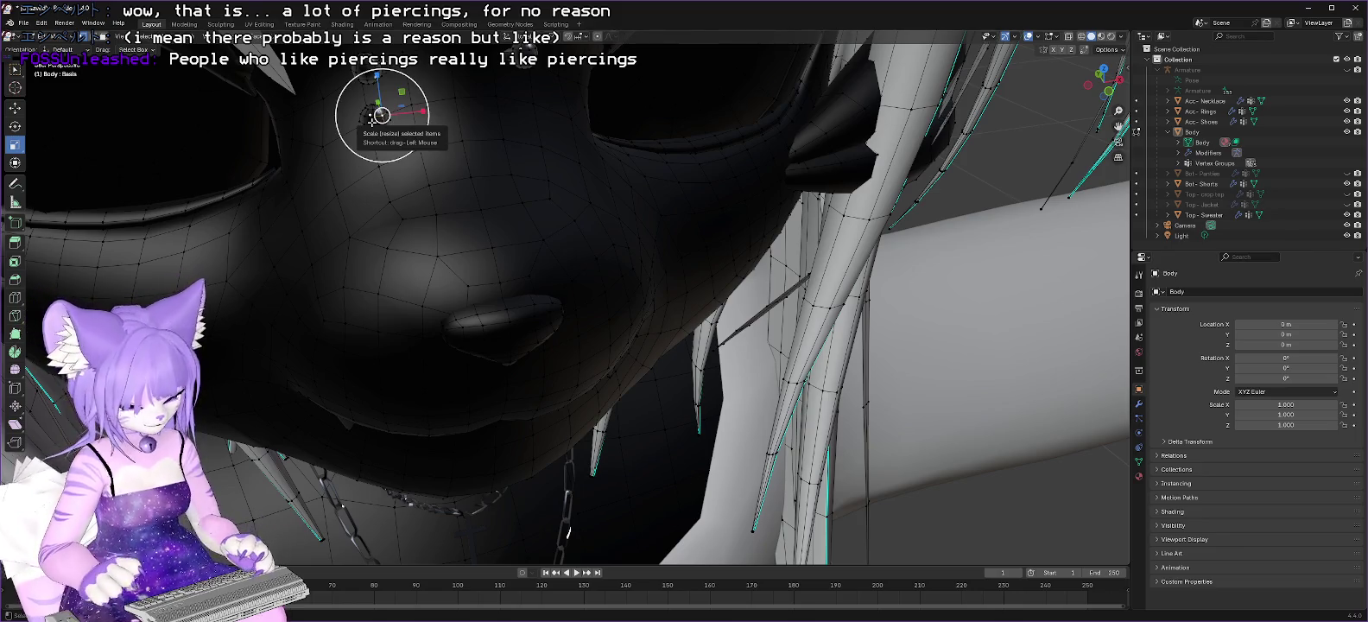
pyautogui.press('l')
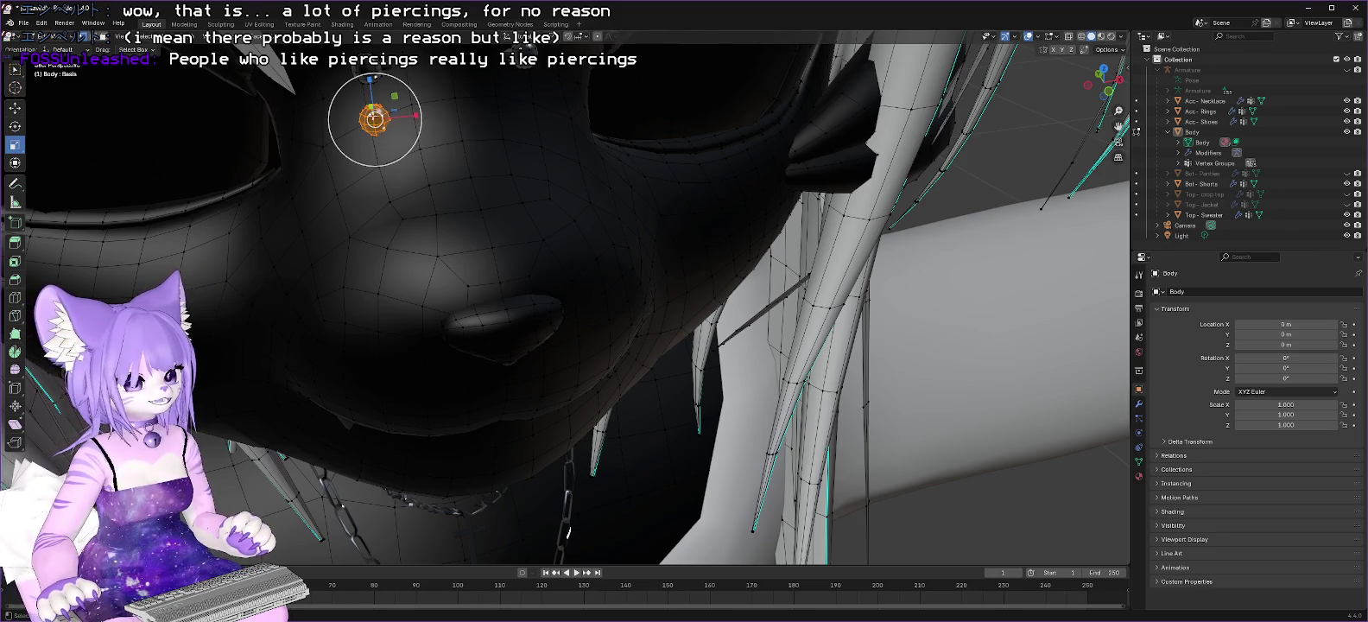
pyautogui.rightClick(375, 115)
pyautogui.click(345, 266)
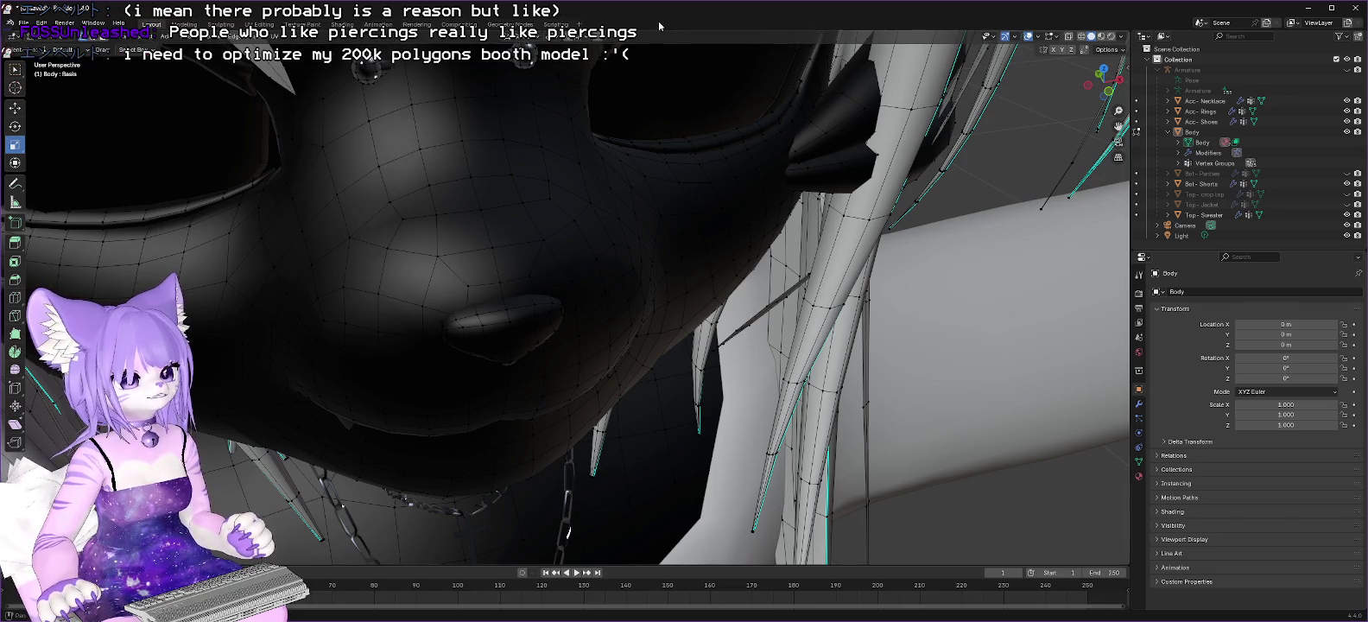
pyautogui.moveTo(493, 106); pyautogui.dragTo(497, 107, button='middle')
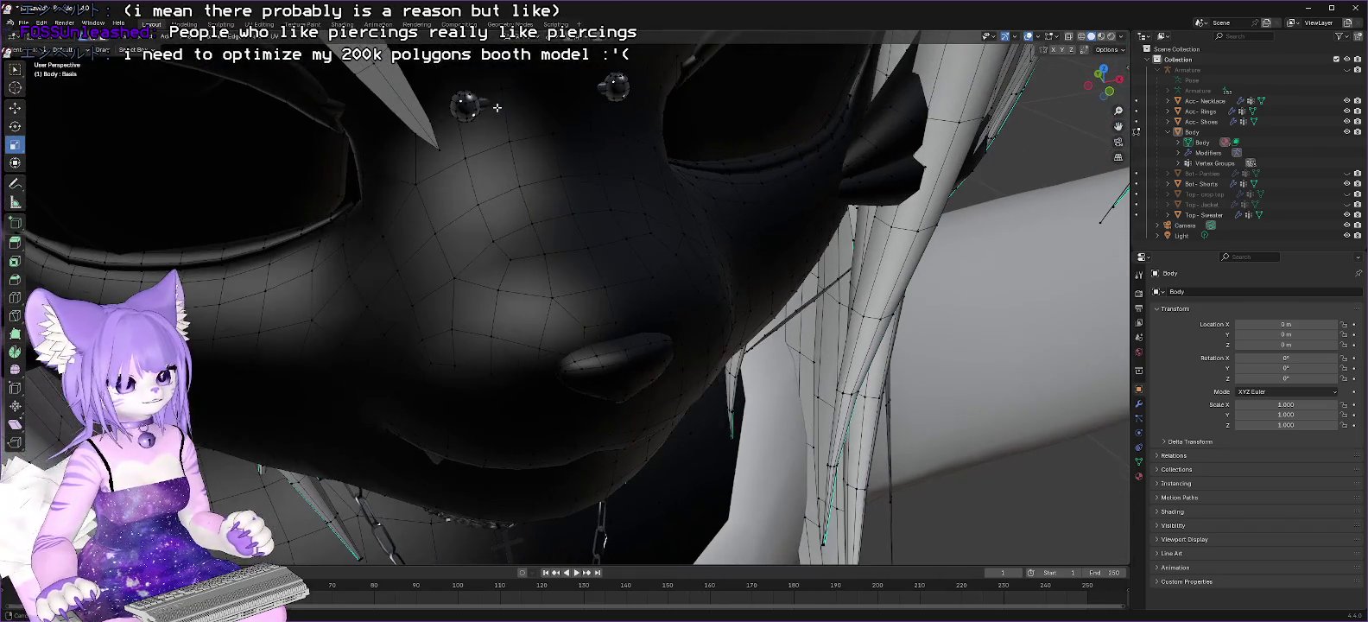
pyautogui.press('l')
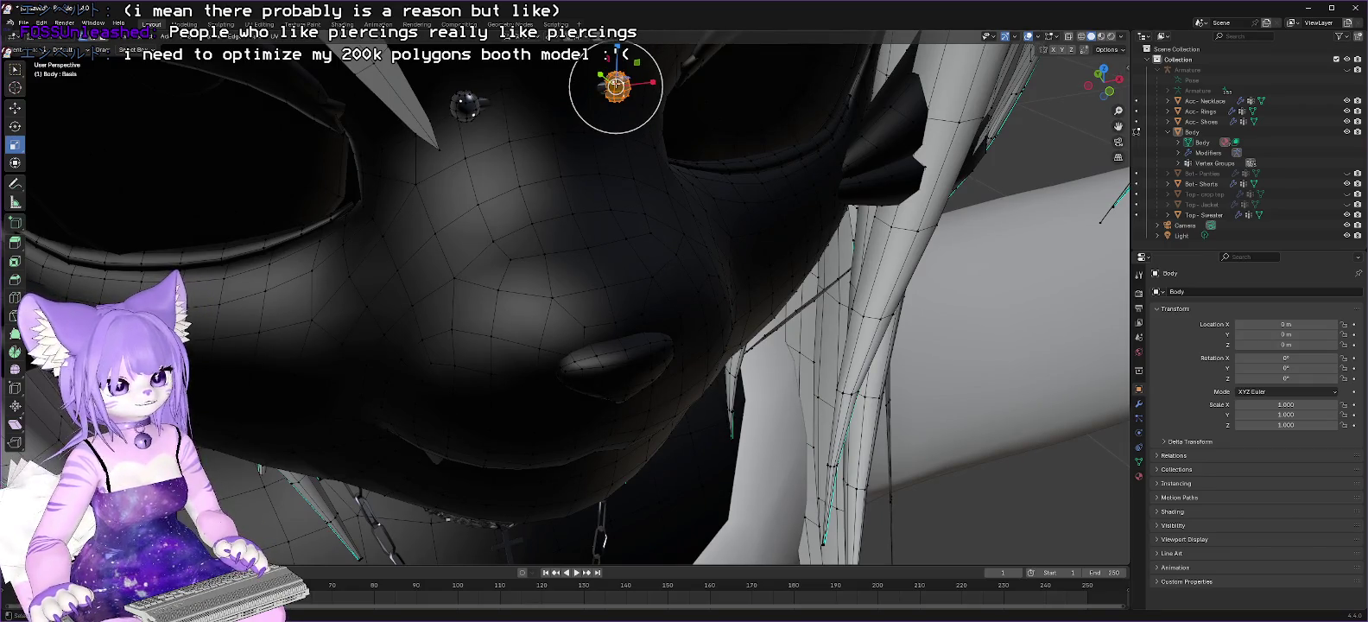
pyautogui.rightClick(591, 273)
pyautogui.click(591, 273)
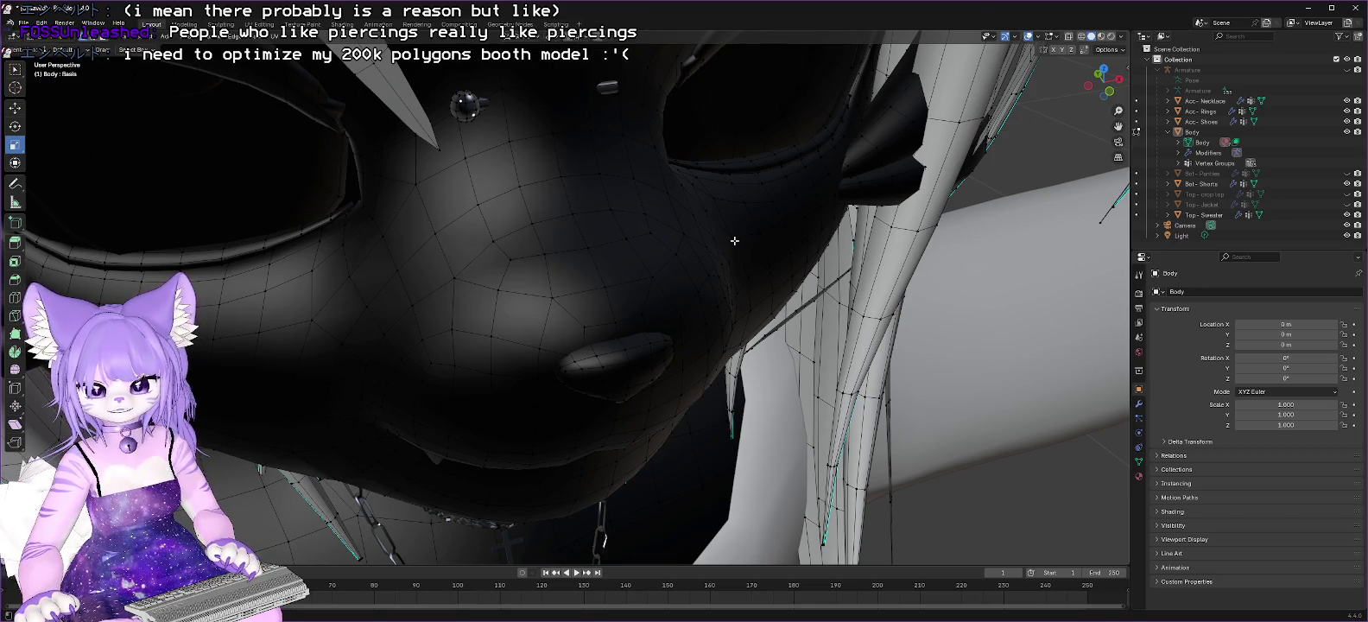
# Step: Delete the second top piercing and the mirrored pair of brow piercings
pyautogui.press('l')
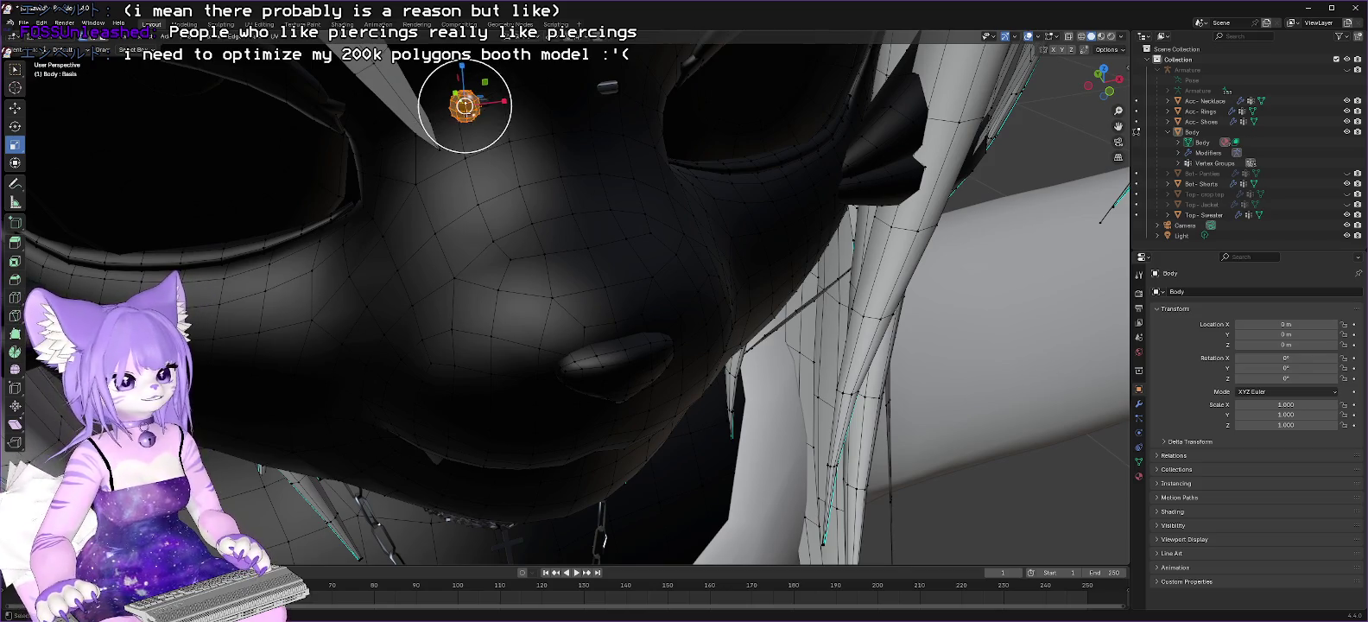
pyautogui.rightClick(465, 106)
pyautogui.click(404, 274)
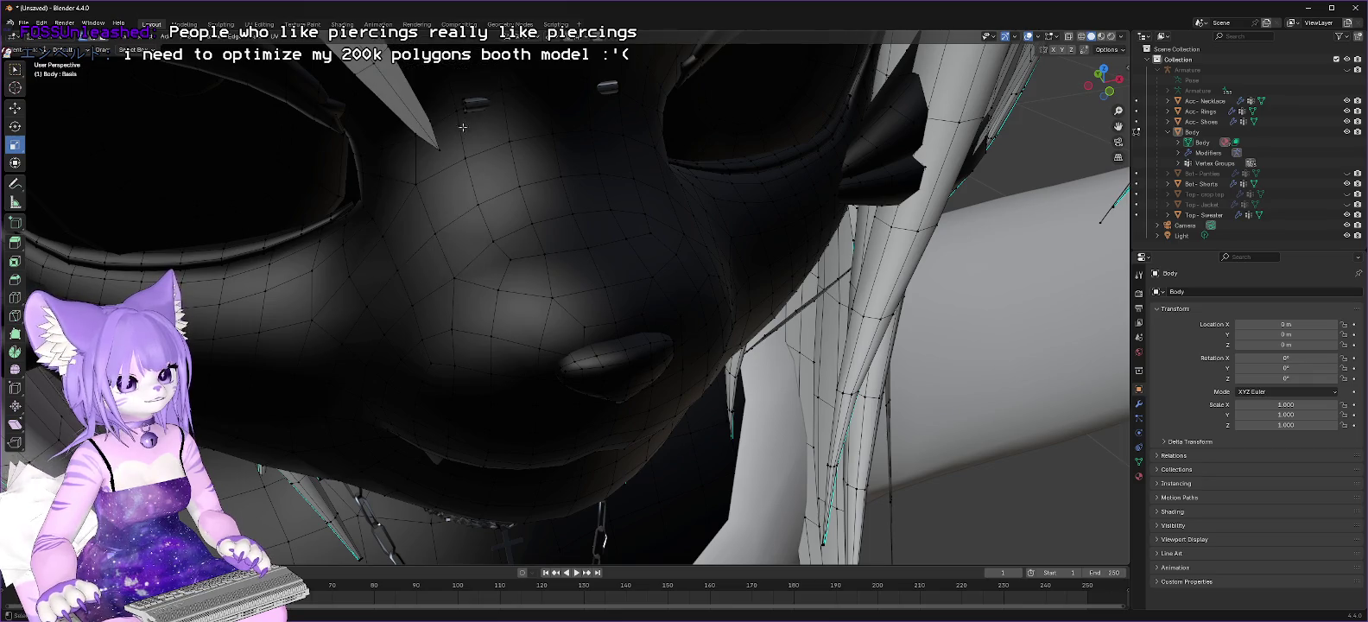
pyautogui.press('l')
pyautogui.hotkey('ctrl', 'shift', 'm')
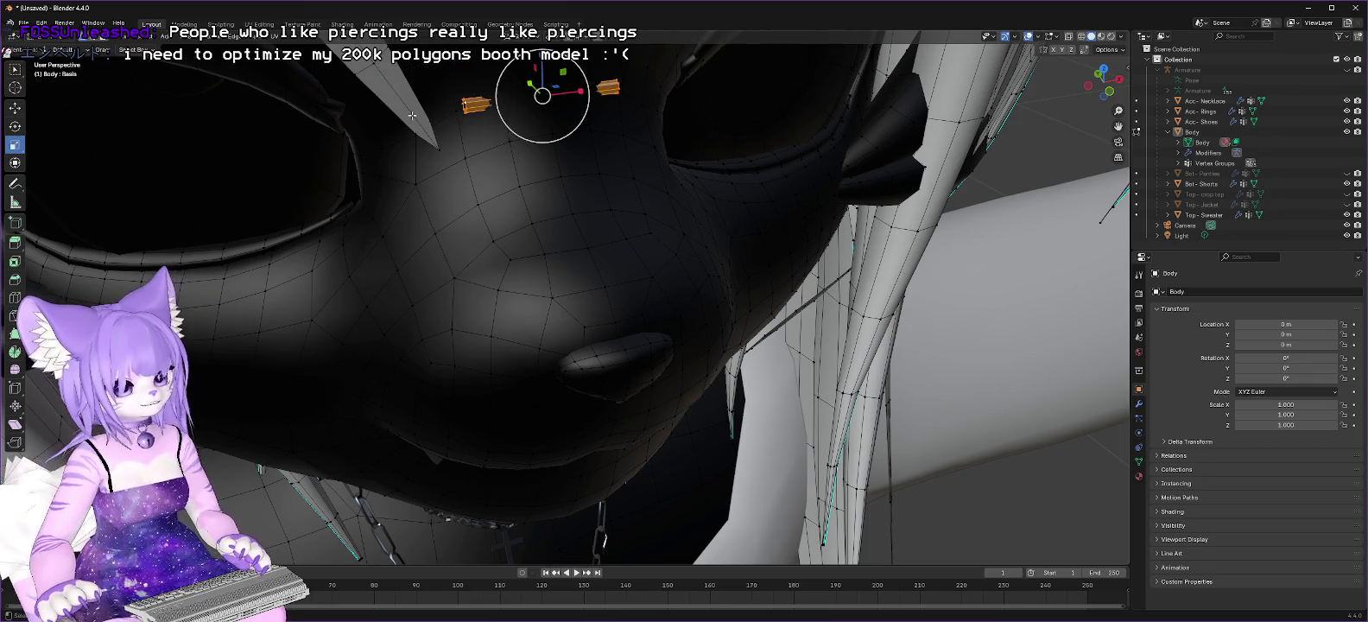
pyautogui.rightClick(475, 103)
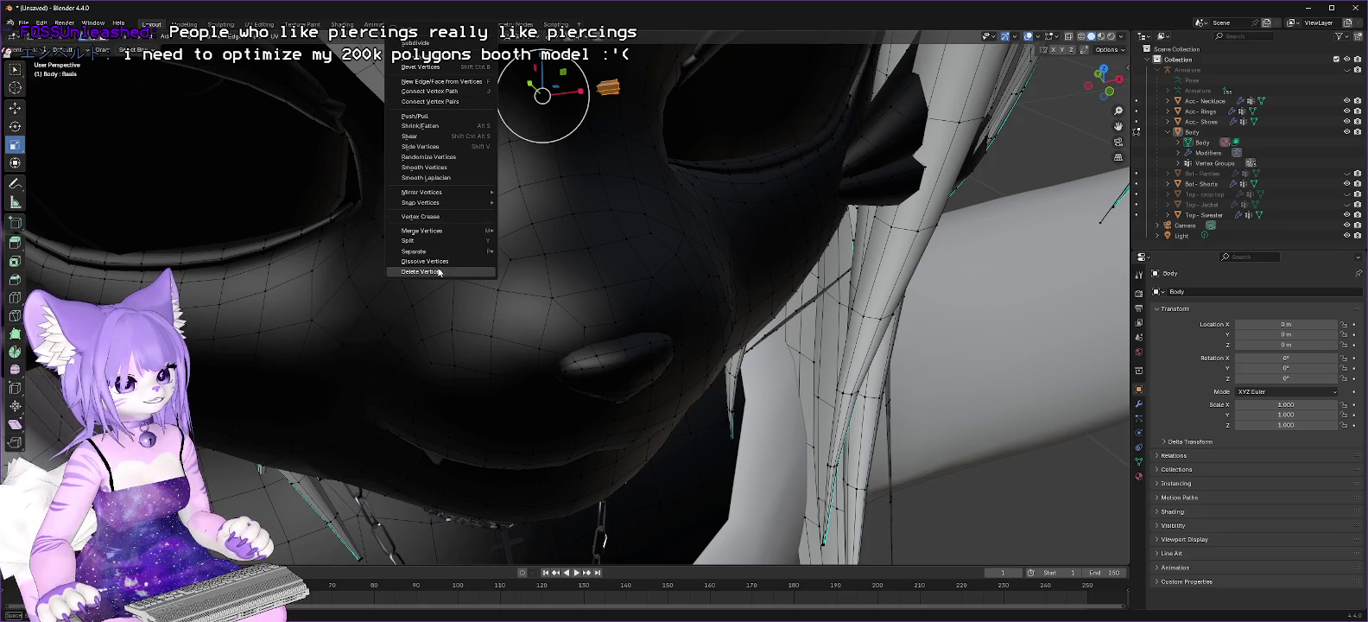
pyautogui.click(439, 272)
pyautogui.scroll(-4, 444, 248)
pyautogui.scroll(-2, 443, 247)
pyautogui.scroll(2, 443, 248)
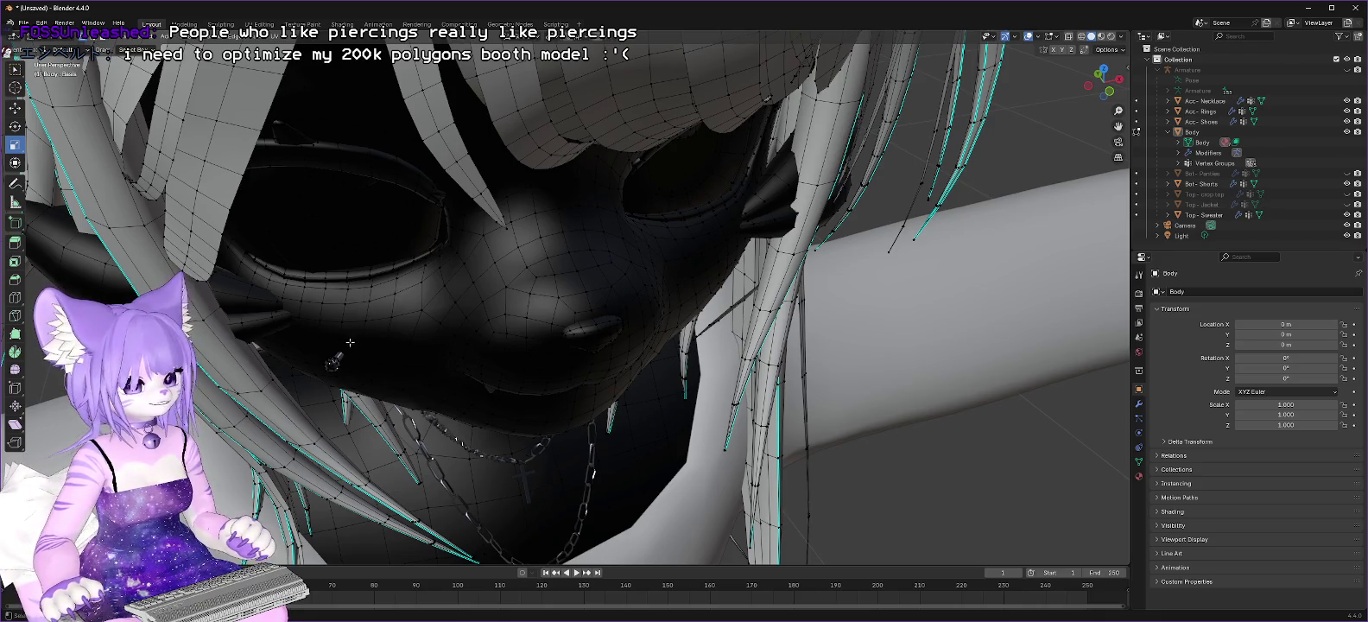
# Step: Delete the two small piercings beside the mouth
pyautogui.click(333, 364)
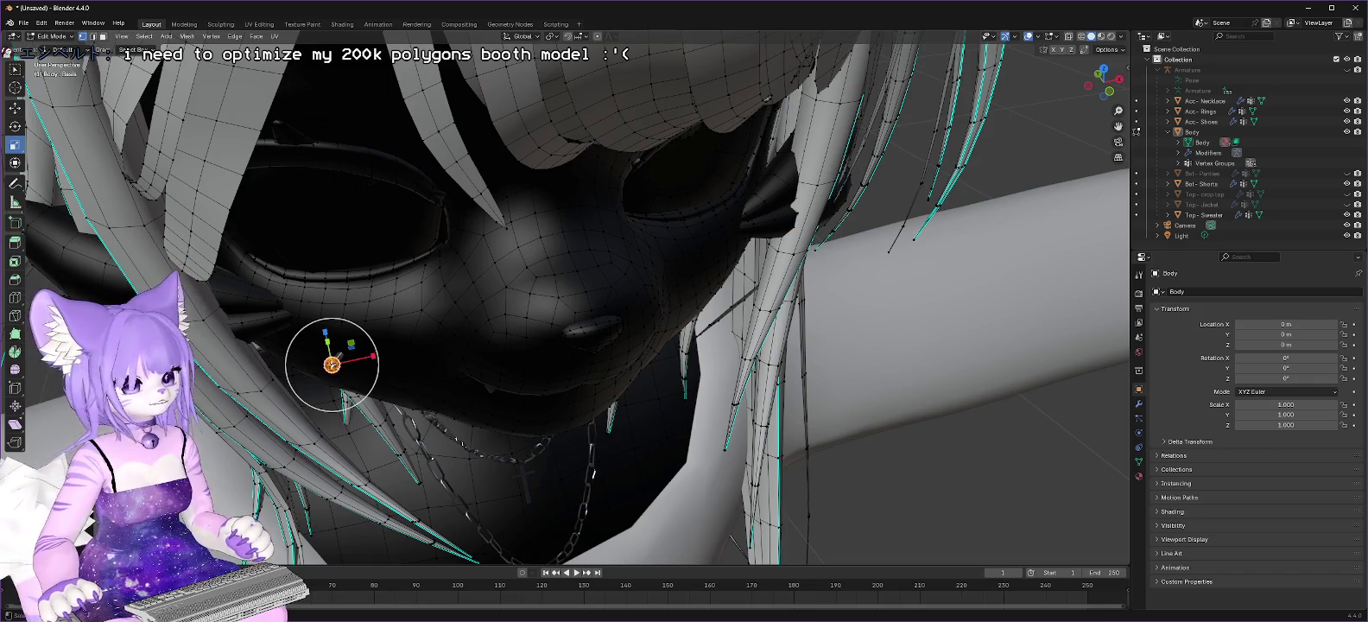
pyautogui.rightClick(307, 363)
pyautogui.click(307, 363)
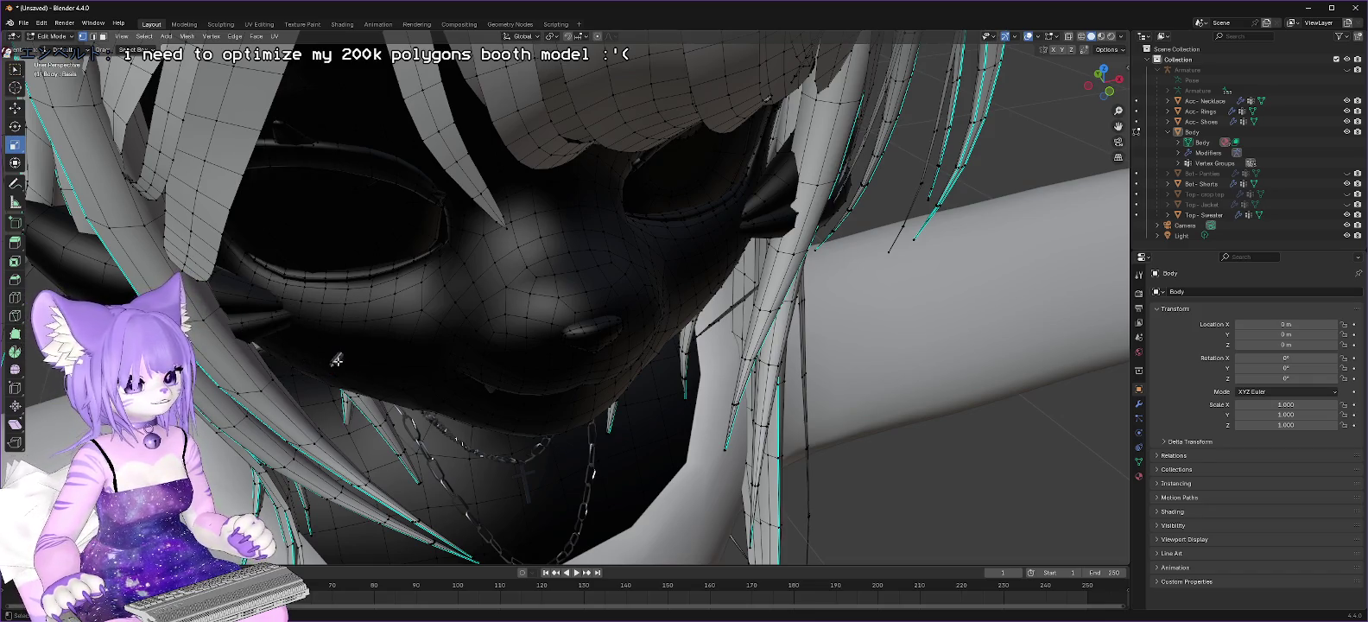
pyautogui.click(334, 359)
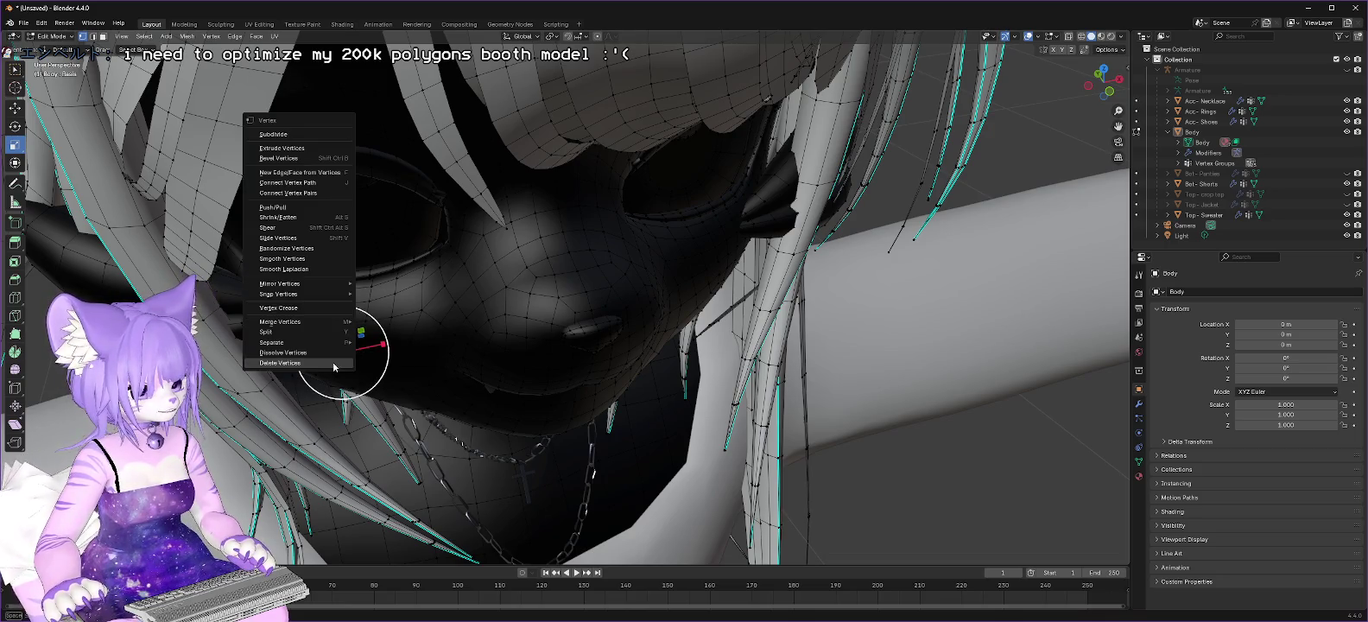
pyautogui.rightClick(304, 363)
pyautogui.click(304, 363)
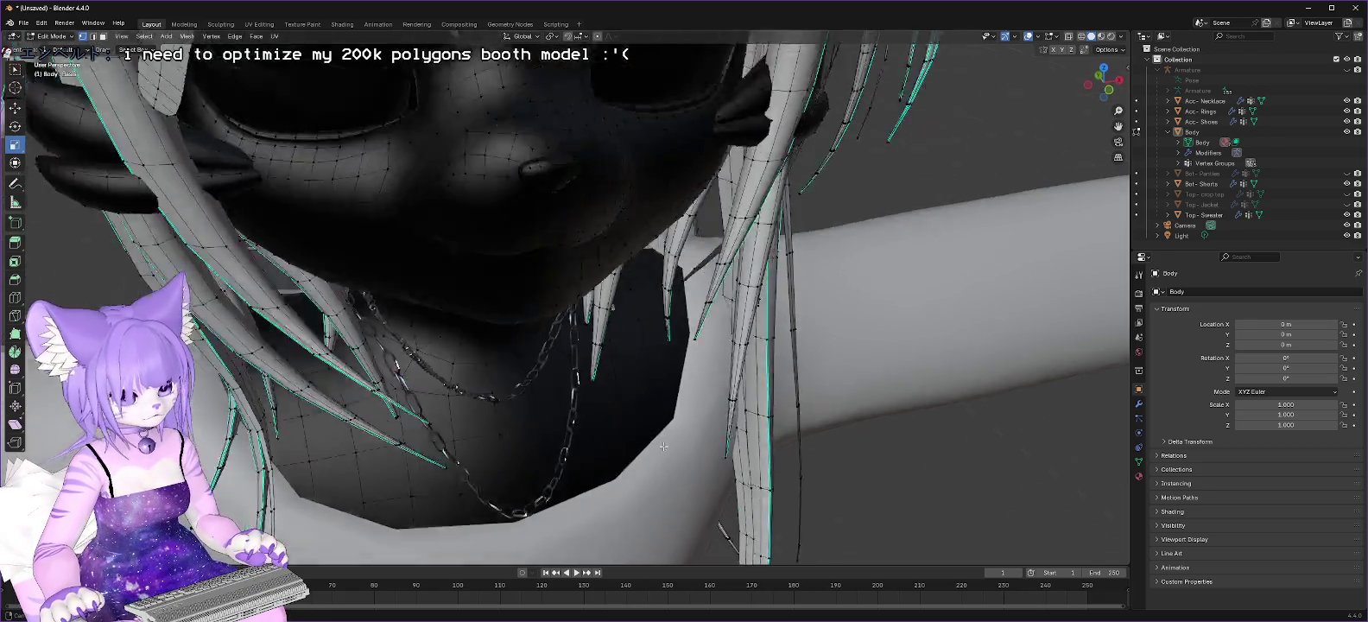
# Step: Orbit around the neck, chain and face to inspect the cleaned lower face
pyautogui.moveTo(664, 450); pyautogui.dragTo(564, 226, button='middle')
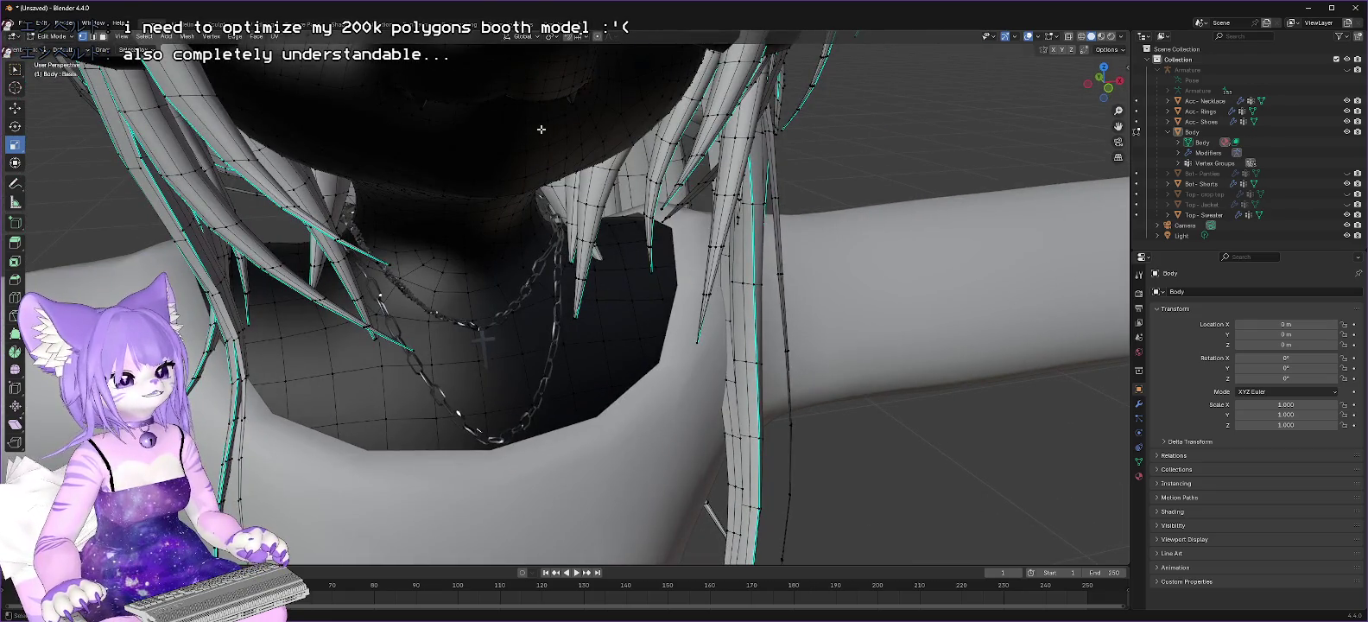
pyautogui.moveTo(541, 129)
pyautogui.mouseDown(button='middle')
pyautogui.moveTo(566, 136)
pyautogui.moveTo(424, 189)
pyautogui.moveTo(346, 181)
pyautogui.moveTo(556, 170)
pyautogui.moveTo(452, 158)
pyautogui.mouseUp(button='middle')
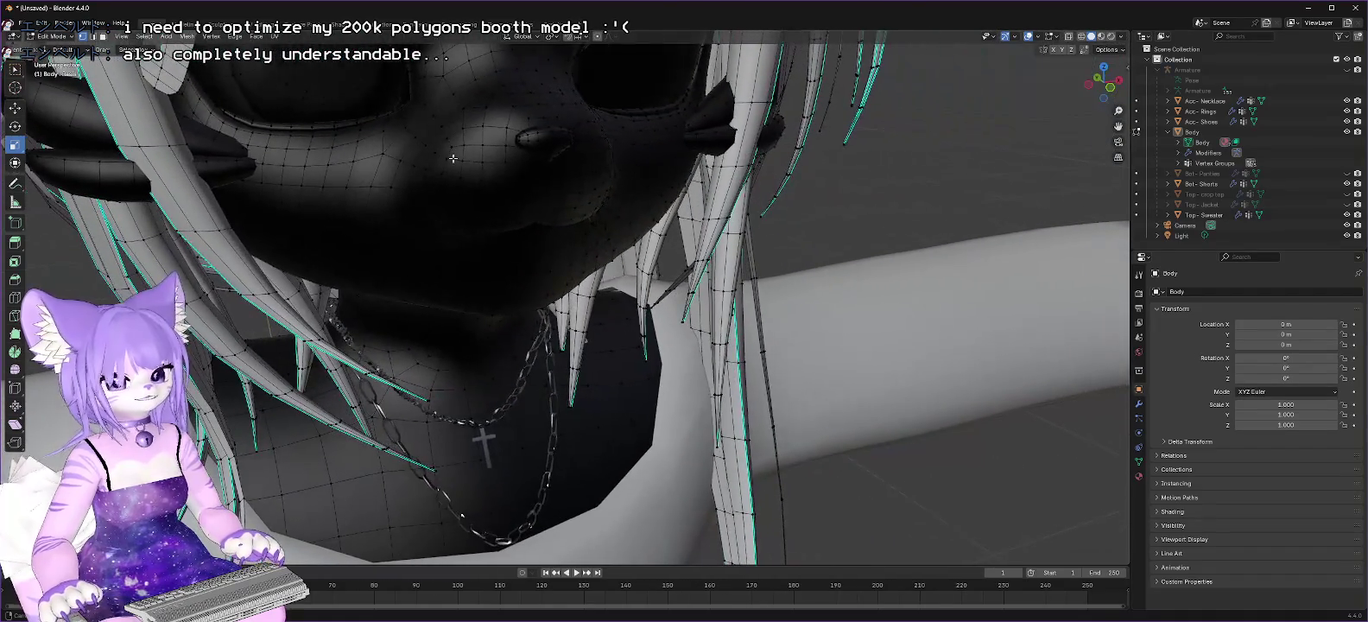
pyautogui.moveTo(453, 158); pyautogui.dragTo(488, 164, button='middle')
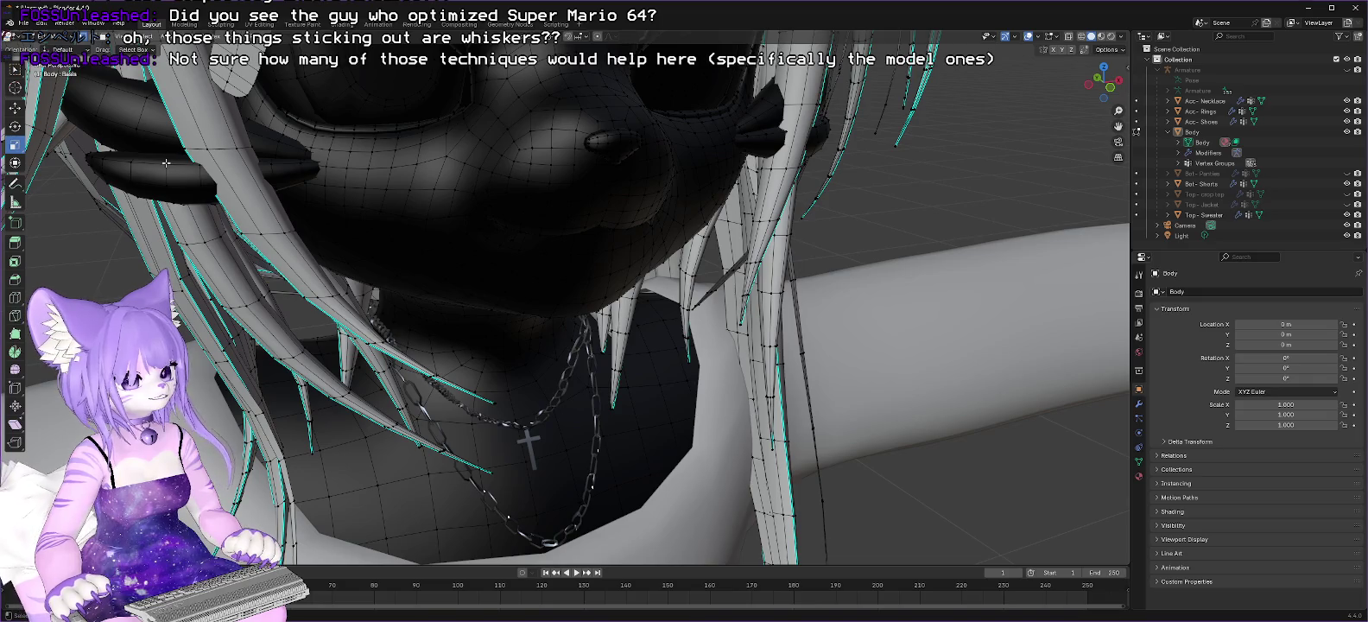
# Step: Brush-select and delete the left whisker's vertices, including its remaining linked part
pyautogui.press('c')
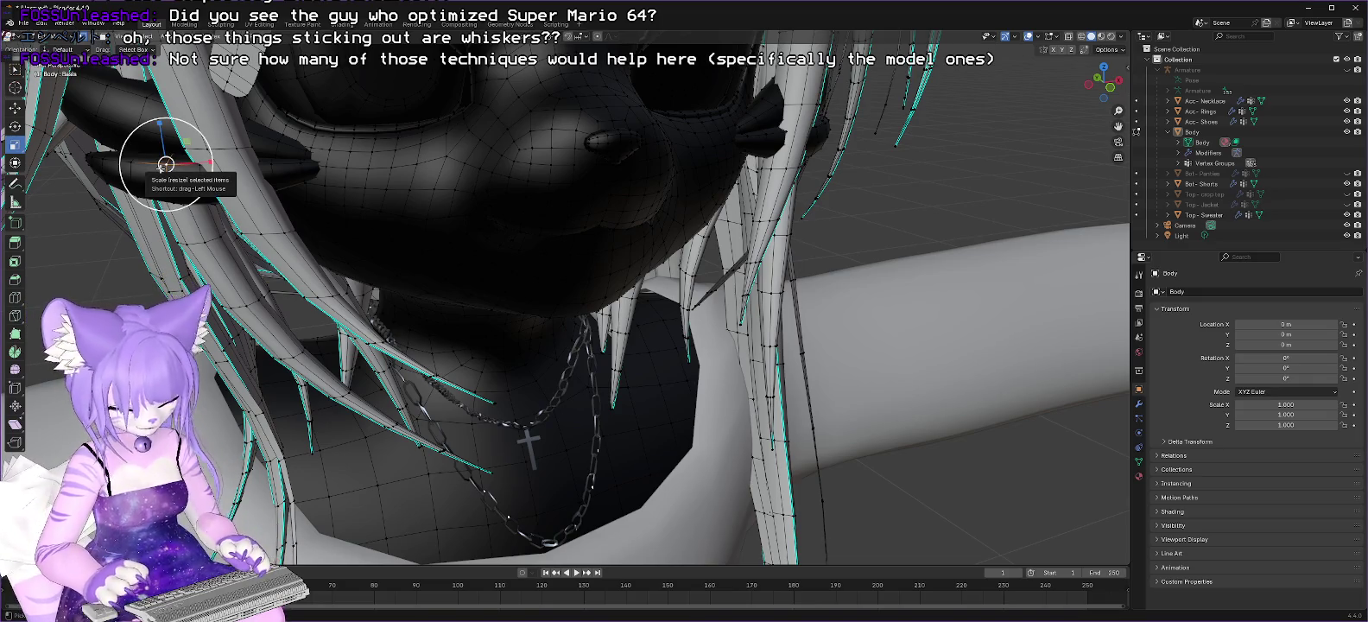
pyautogui.moveTo(166, 164); pyautogui.dragTo(212, 168)
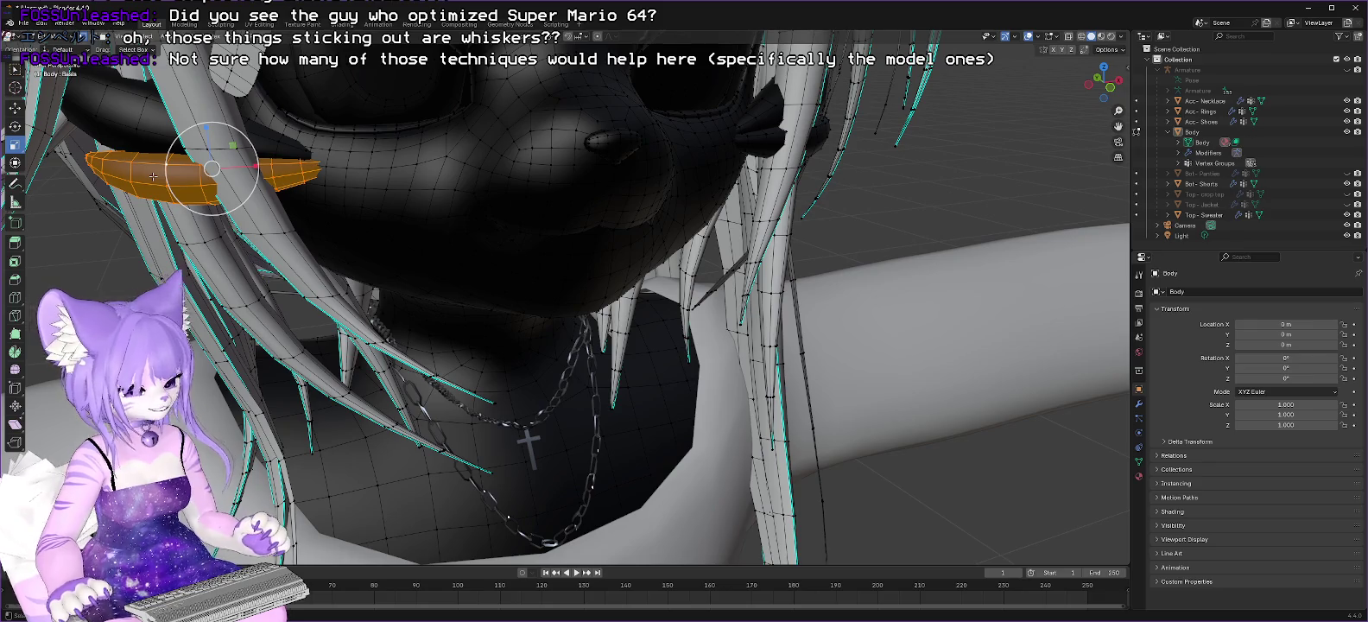
pyautogui.rightClick(153, 176)
pyautogui.click(99, 271)
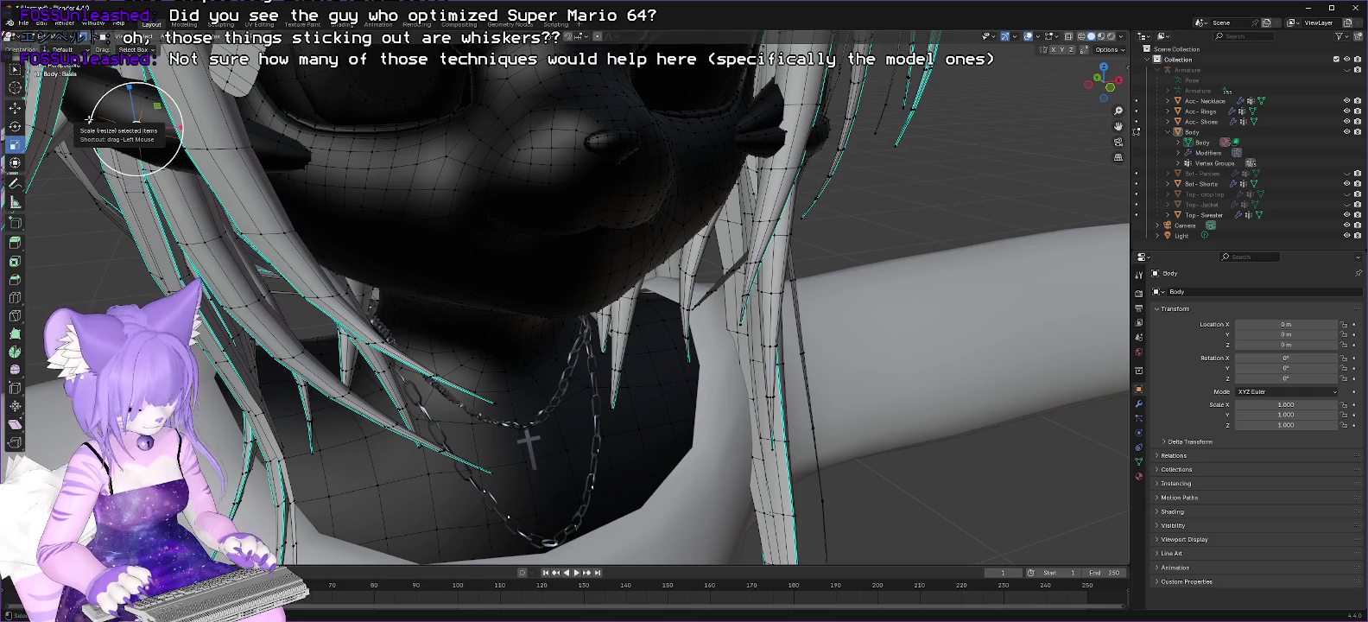
pyautogui.press('l')
pyautogui.rightClick(117, 108)
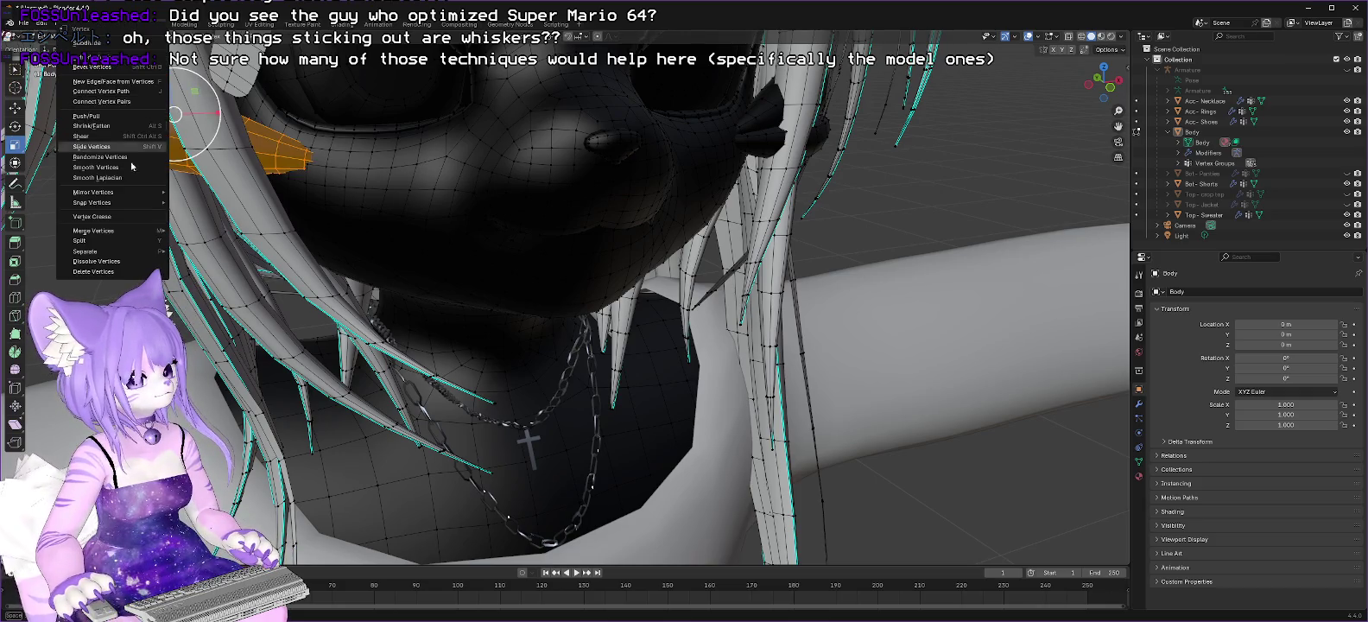
pyautogui.click(88, 271)
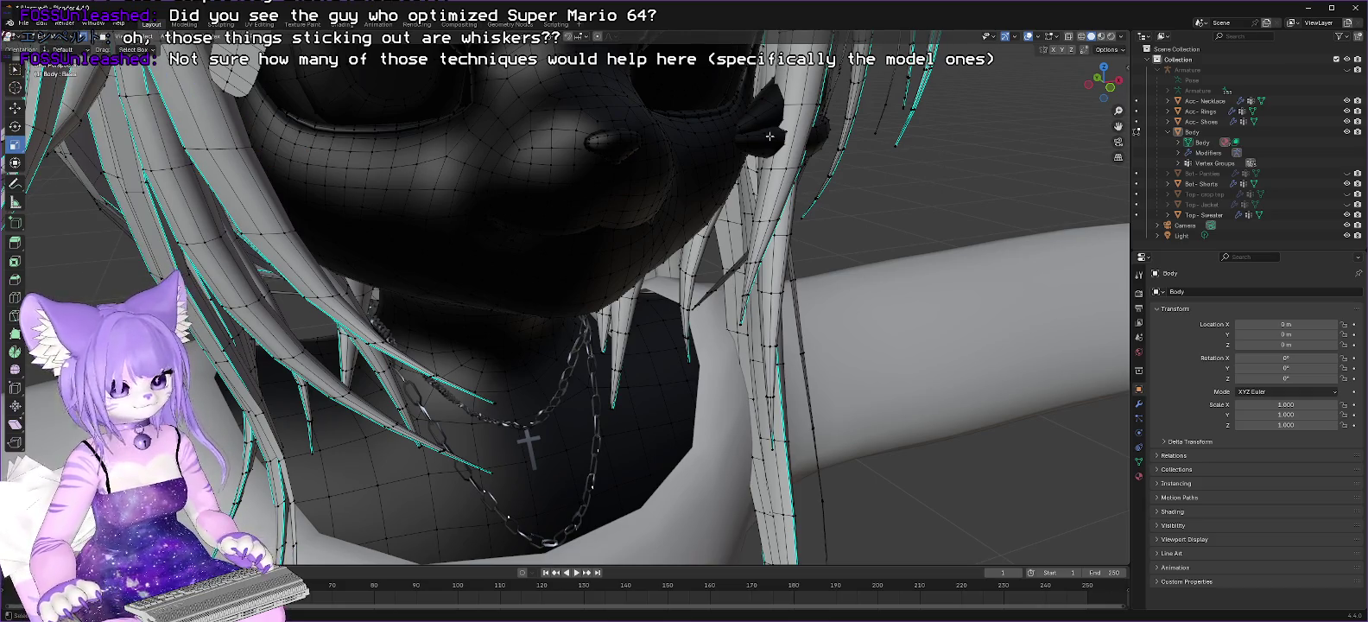
# Step: Select the right whisker with linked selection and delete all its vertices
pyautogui.press('l')
pyautogui.press('l')
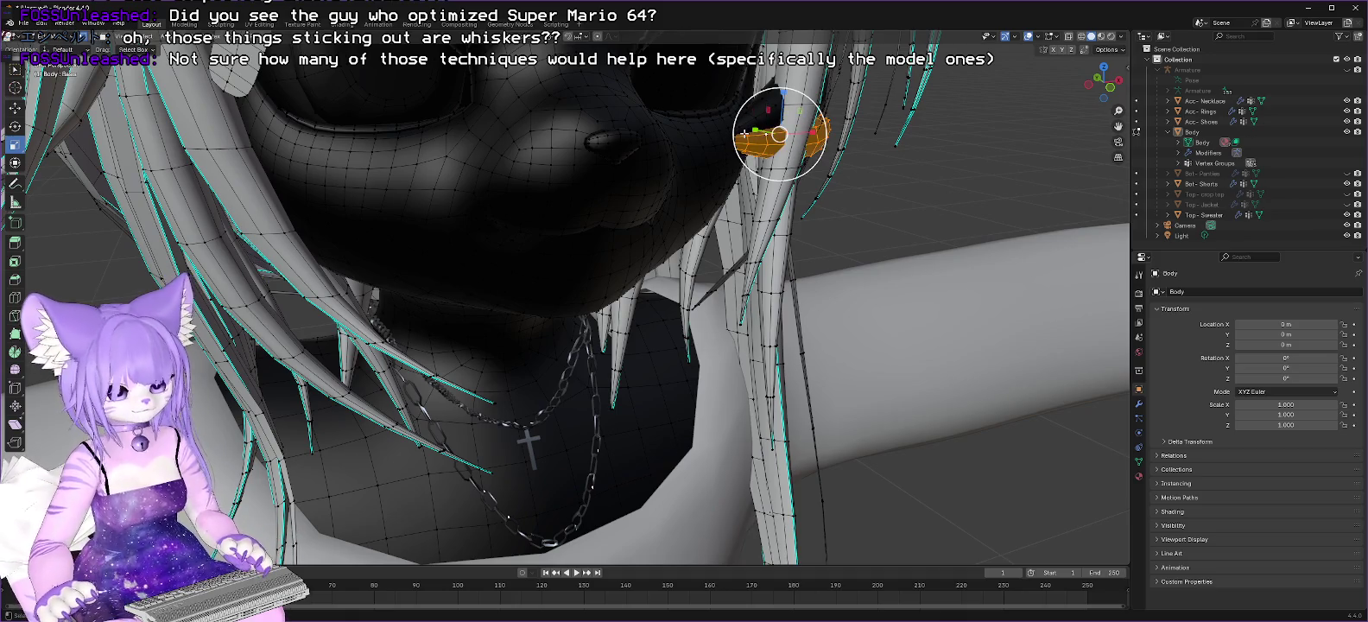
pyautogui.rightClick(769, 138)
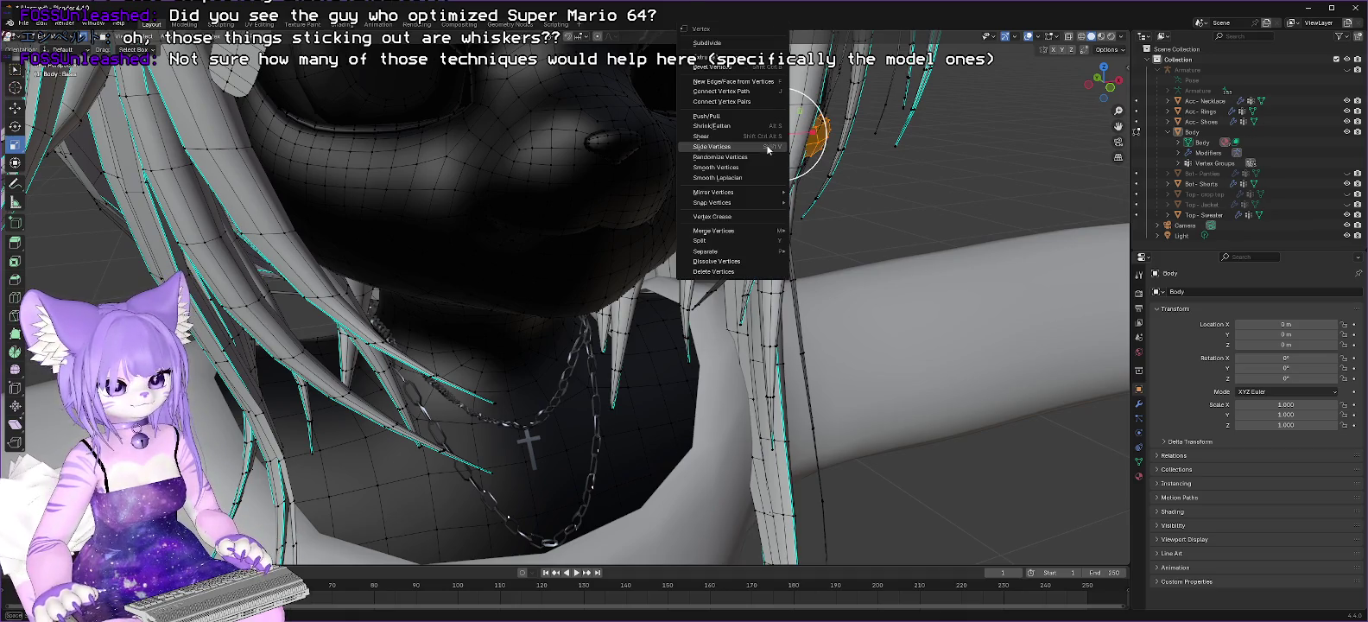
pyautogui.click(730, 274)
pyautogui.press('l')
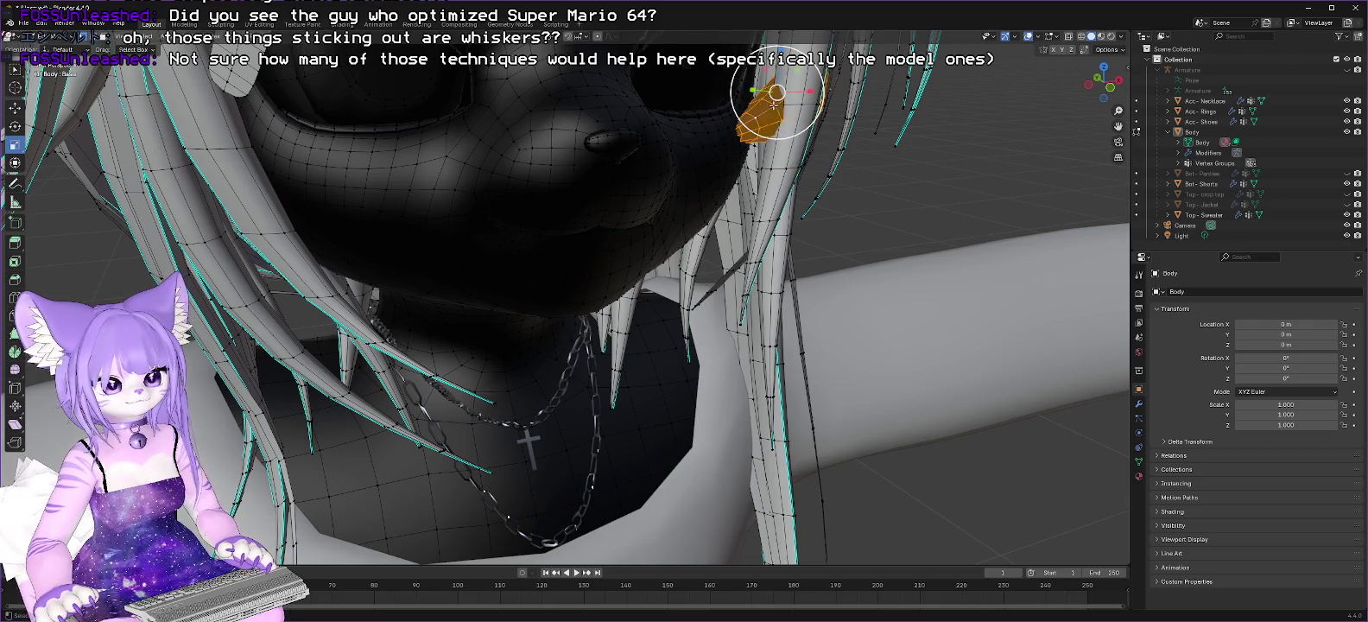
pyautogui.rightClick(722, 147)
pyautogui.click(714, 271)
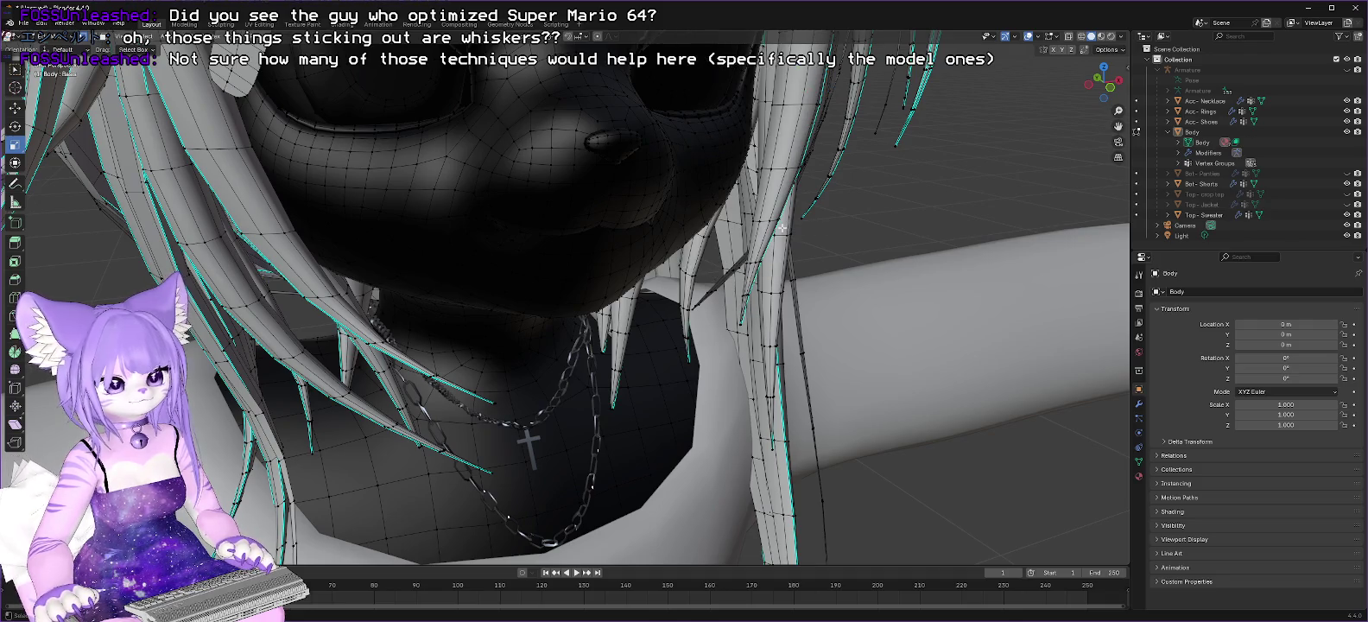
pyautogui.scroll(-3, 780, 226)
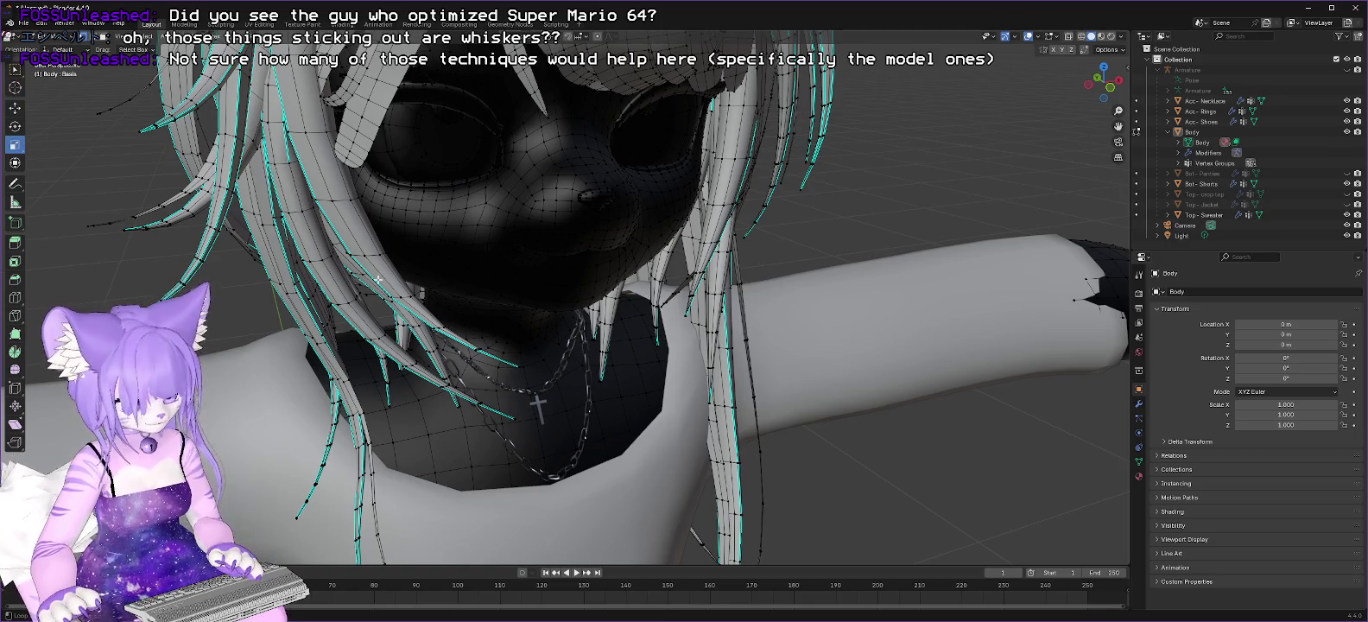
pyautogui.moveTo(414, 276)
pyautogui.mouseDown(button='middle')
pyautogui.moveTo(632, 249)
pyautogui.moveTo(630, 236)
pyautogui.moveTo(835, 275)
pyautogui.moveTo(590, 291)
pyautogui.mouseUp(button='middle')
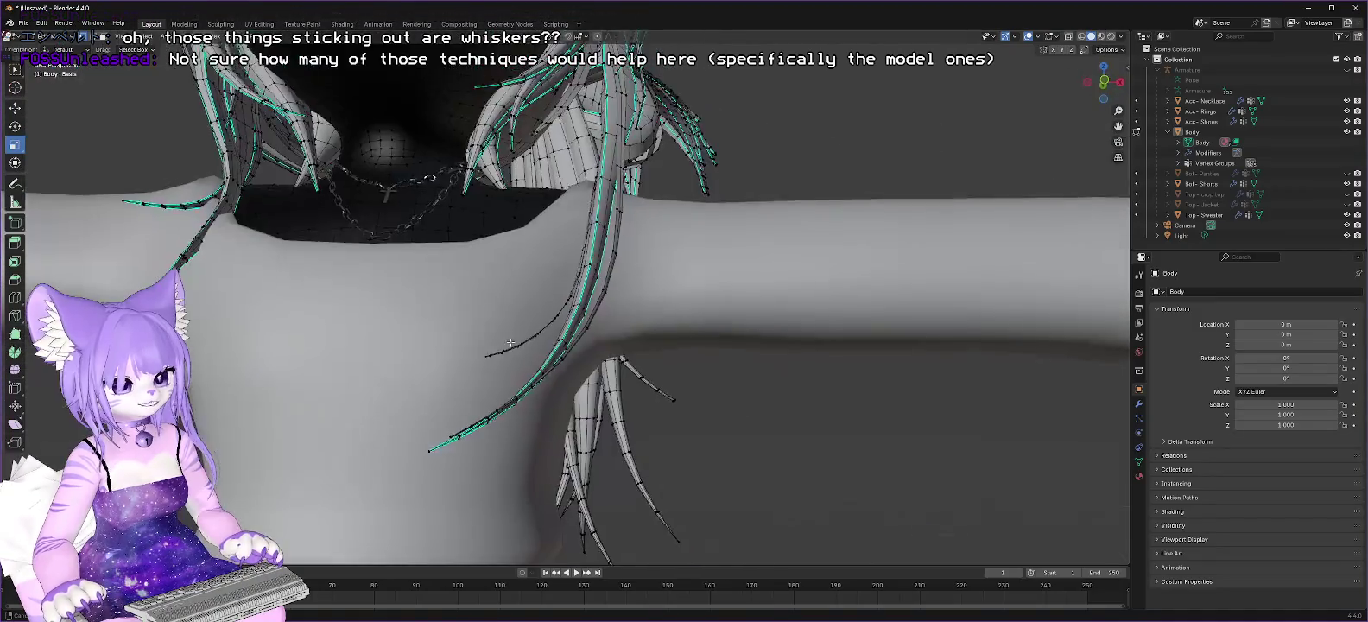
pyautogui.press('Home')
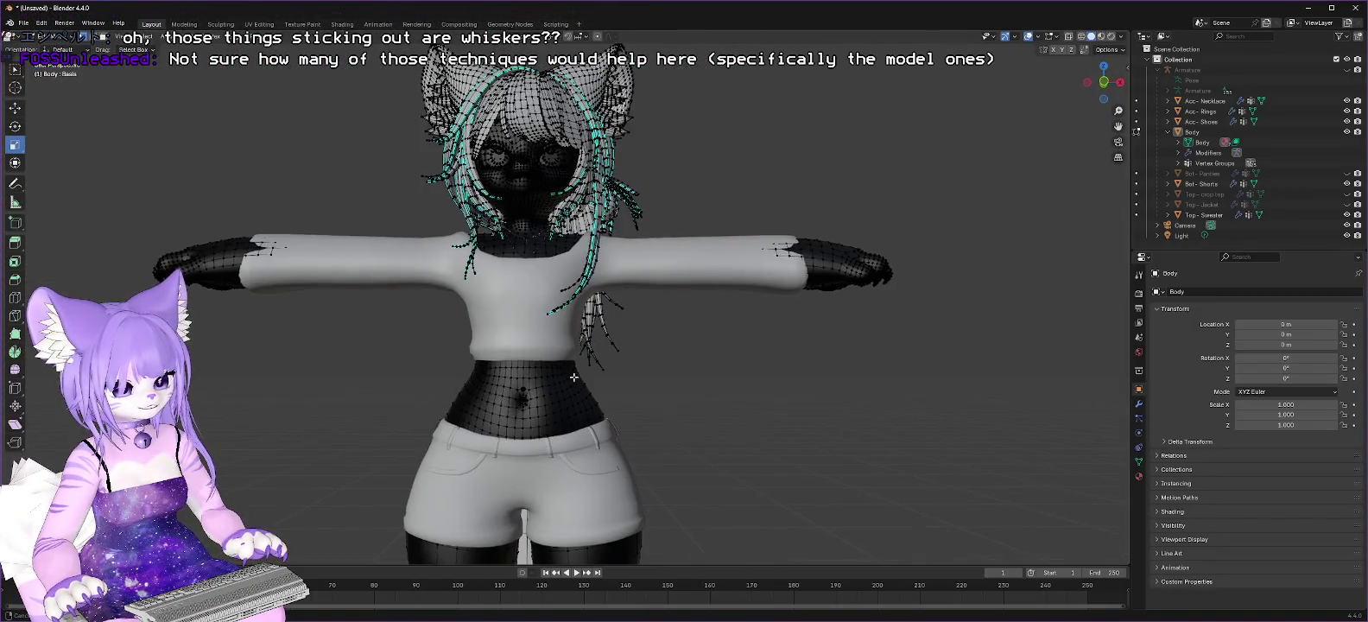
pyautogui.scroll(5, 648, 617)
pyautogui.moveTo(698, 394); pyautogui.dragTo(602, 400, button='middle')
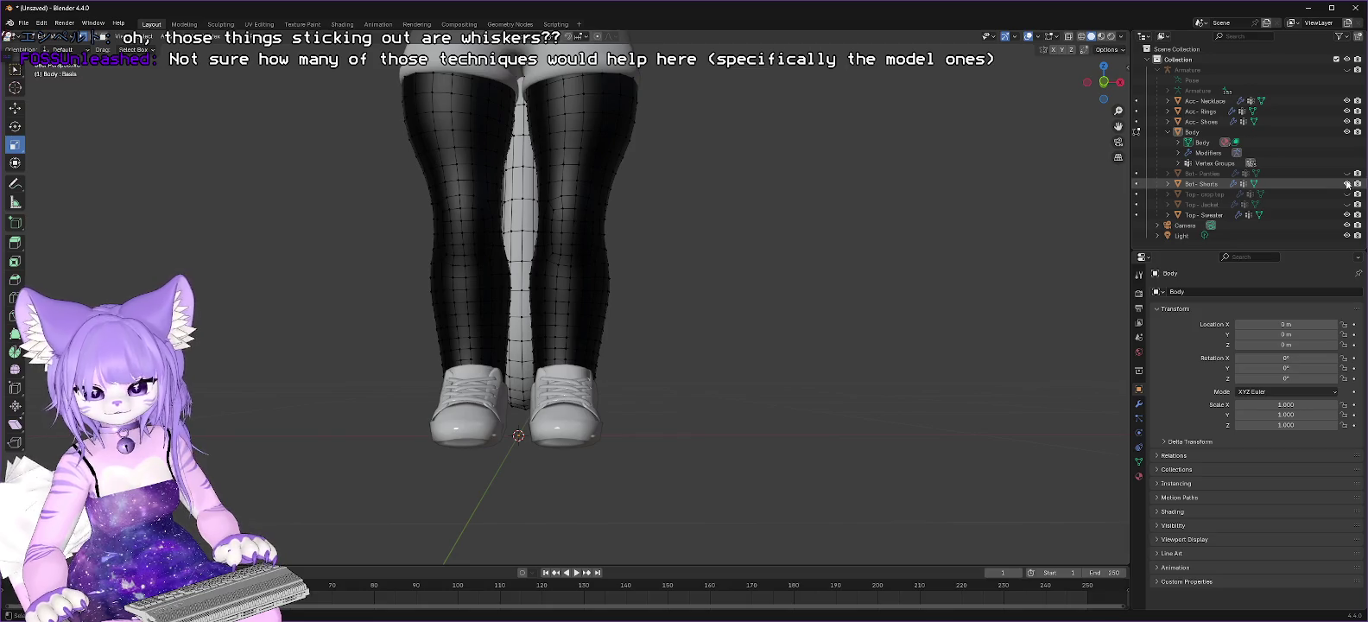
# Step: Hide the shorts, sweater, necklace and shoes in the Outliner
pyautogui.moveTo(1346, 184); pyautogui.dragTo(1346, 215)
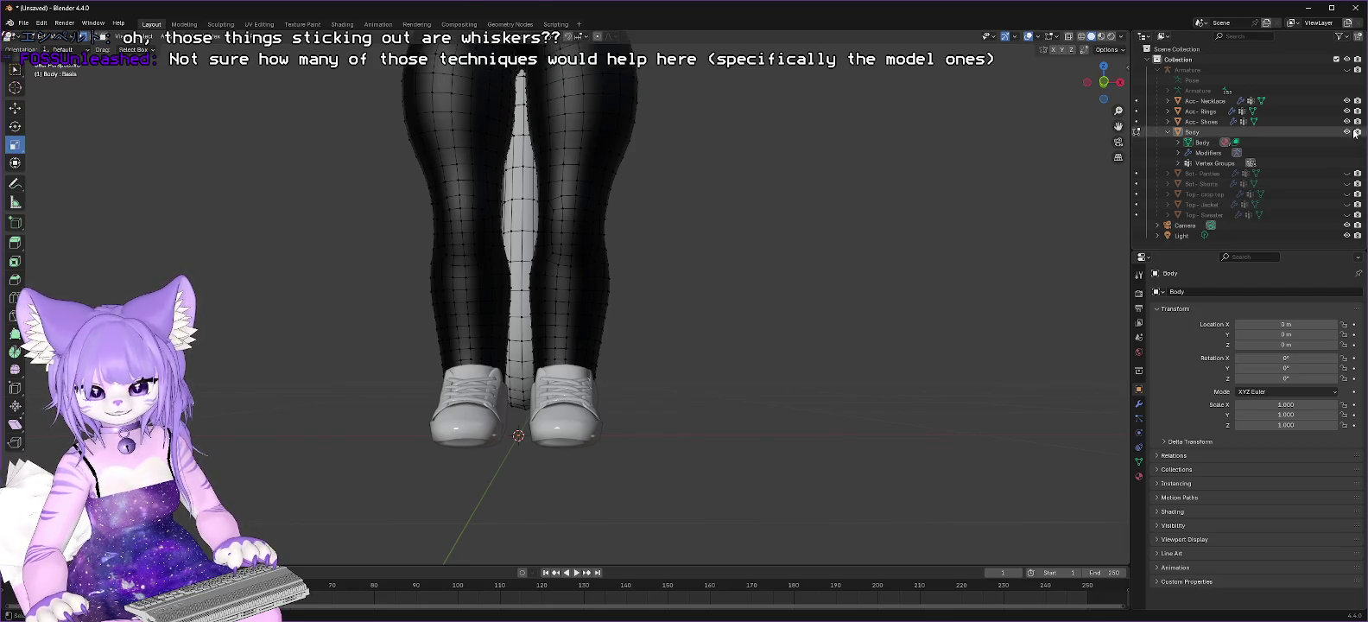
pyautogui.click(1346, 101)
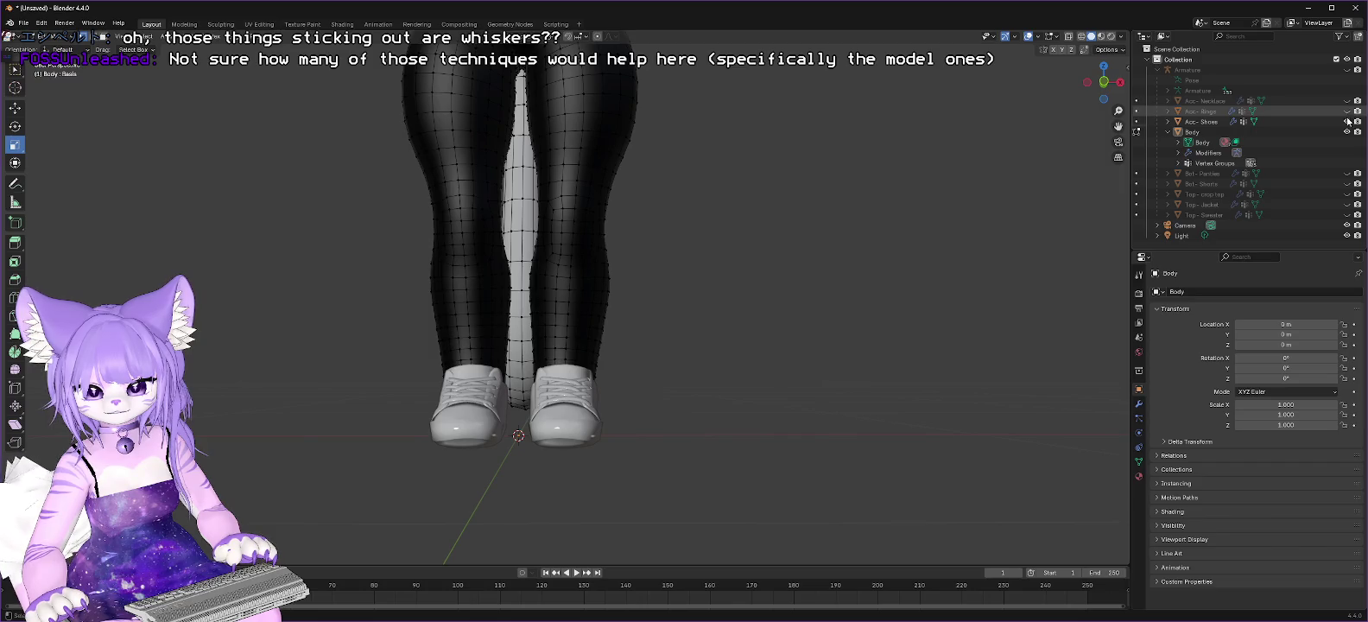
pyautogui.click(1347, 122)
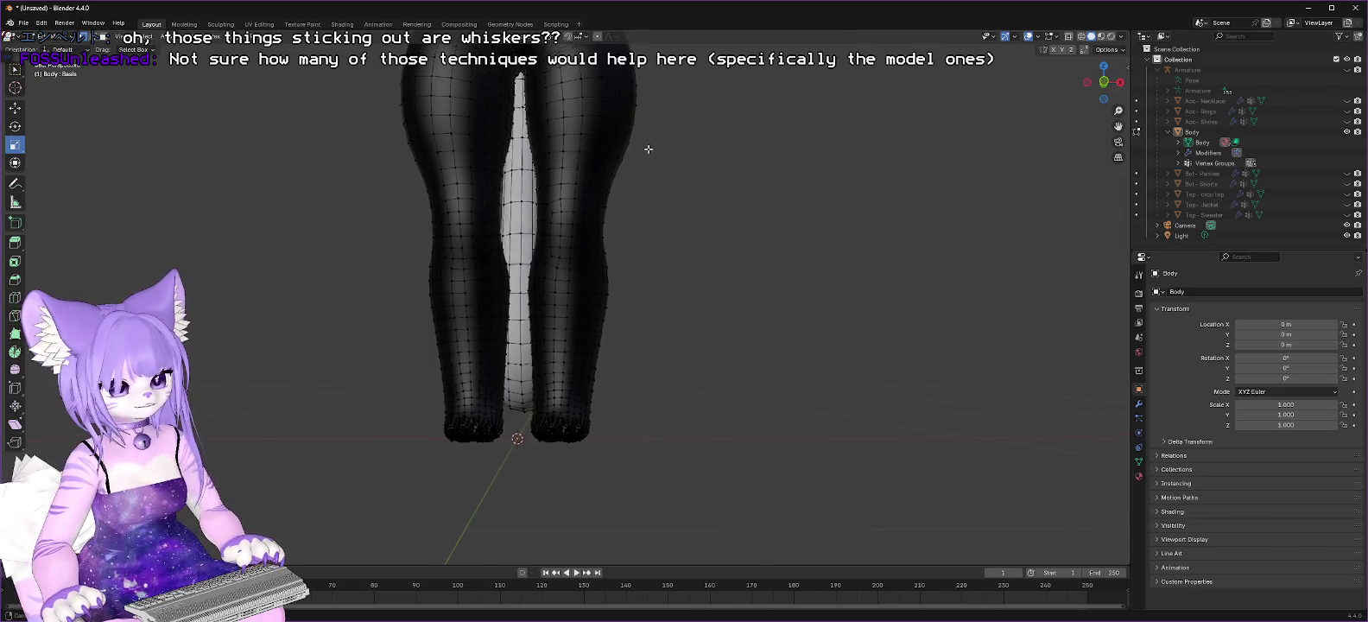
pyautogui.keyDown('shift'); pyautogui.moveTo(648, 148); pyautogui.dragTo(611, 324, button='middle'); pyautogui.keyUp('shift')
# Step: Enter Edit Mode on the Body mesh and close in on the face and hair
pyautogui.press('Tab')
pyautogui.moveTo(734, 476); pyautogui.dragTo(755, 333, button='middle')
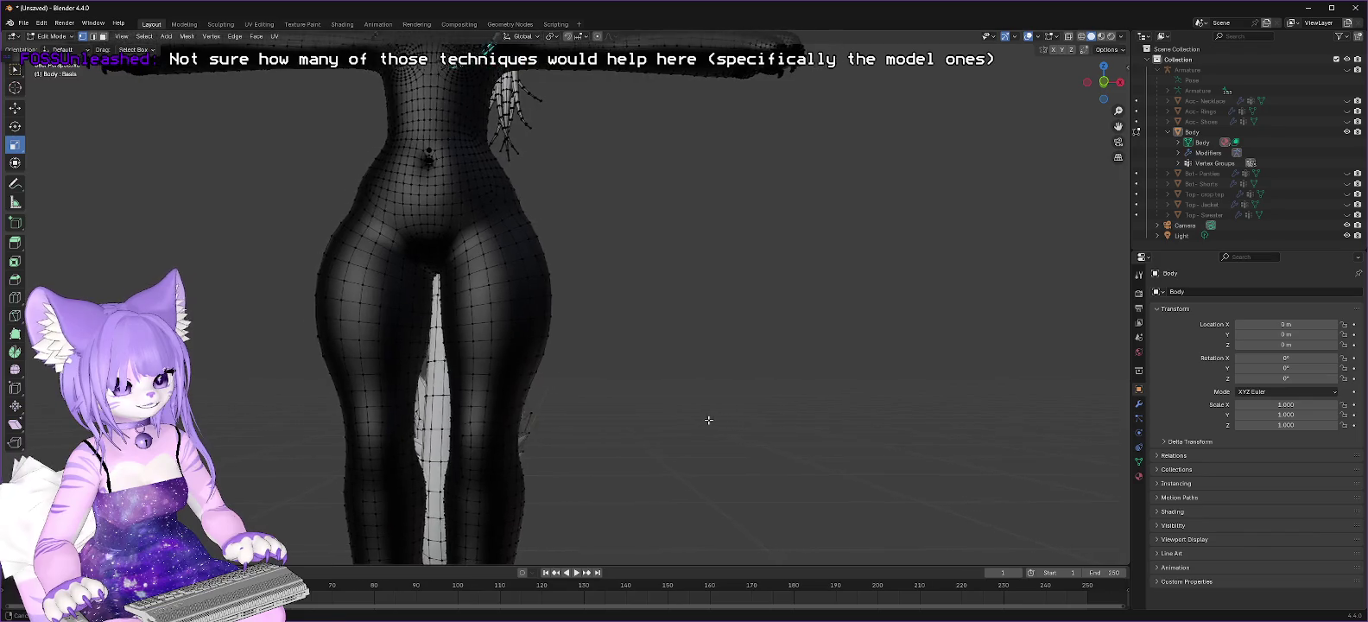
pyautogui.moveTo(641, 363)
pyautogui.mouseDown(button='middle')
pyautogui.moveTo(634, 354)
pyautogui.moveTo(657, 372)
pyautogui.moveTo(591, 401)
pyautogui.mouseUp(button='middle')
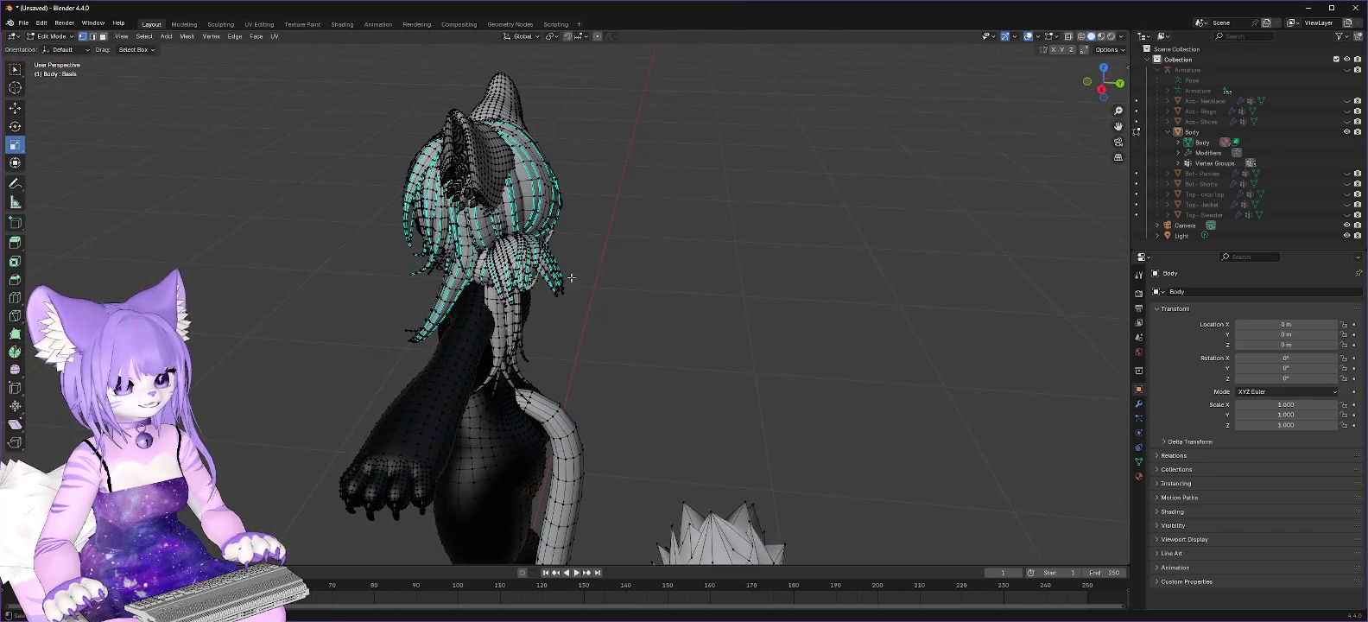
pyautogui.moveTo(571, 277); pyautogui.dragTo(712, 256, button='middle')
pyautogui.scroll(3, 721, 259)
pyautogui.scroll(2, 498, 311)
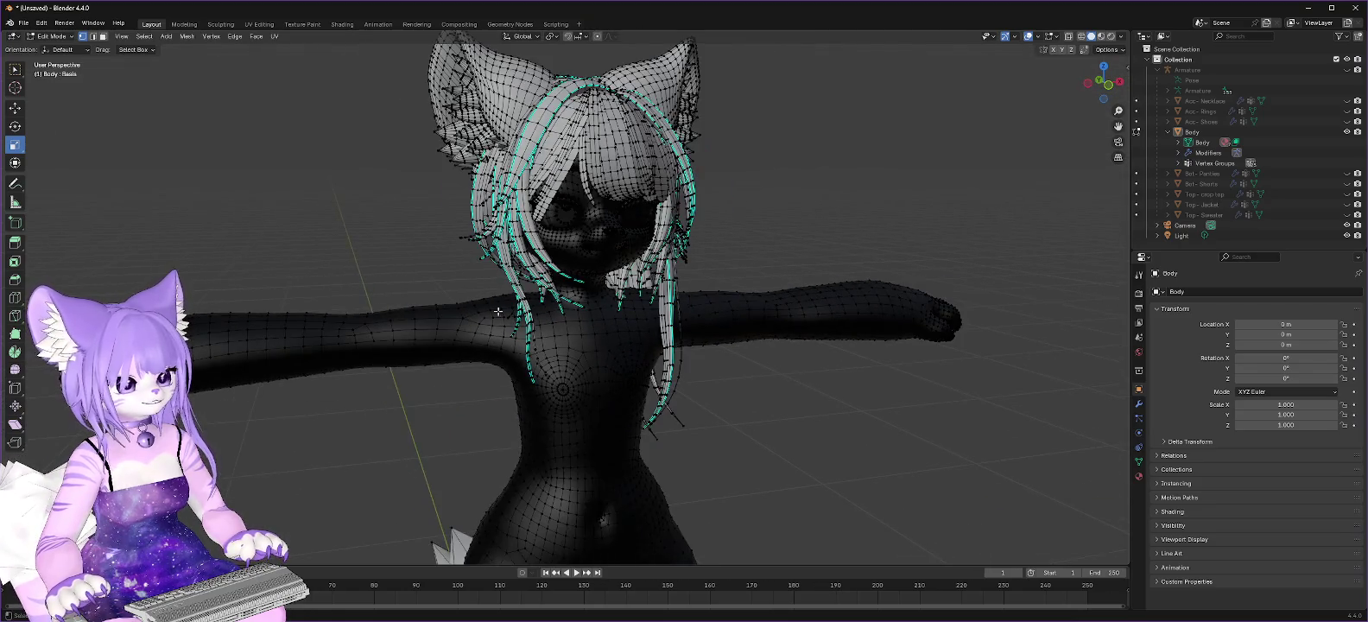
pyautogui.scroll(2, 497, 311)
pyautogui.scroll(3, 497, 311)
pyautogui.scroll(1, 497, 311)
pyautogui.moveTo(780, 112)
pyautogui.keyDown('shift'); pyautogui.mouseDown(button='middle')
pyautogui.moveTo(866, 344)
pyautogui.moveTo(603, 402)
pyautogui.moveTo(608, 388)
pyautogui.moveTo(632, 391)
pyautogui.mouseUp(button='middle'); pyautogui.keyUp('shift')
pyautogui.scroll(5, 888, 370)
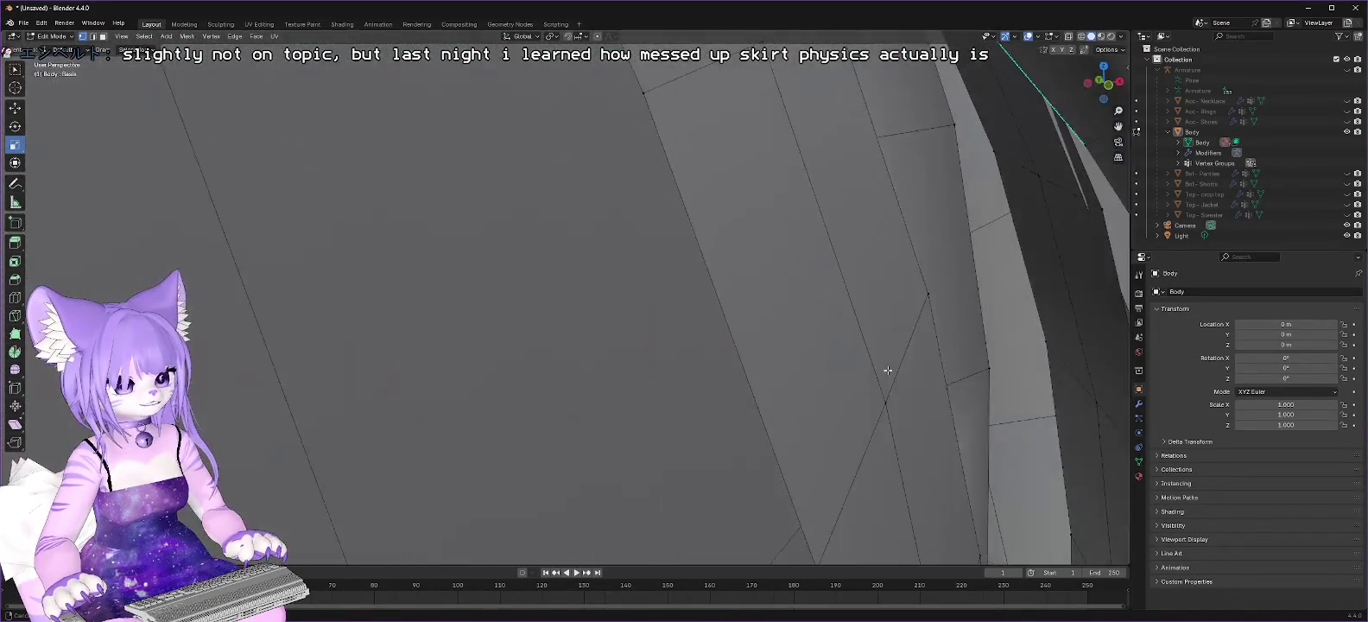
pyautogui.scroll(-3, 938, 327)
pyautogui.scroll(-3, 1035, 293)
pyautogui.scroll(5, 791, 352)
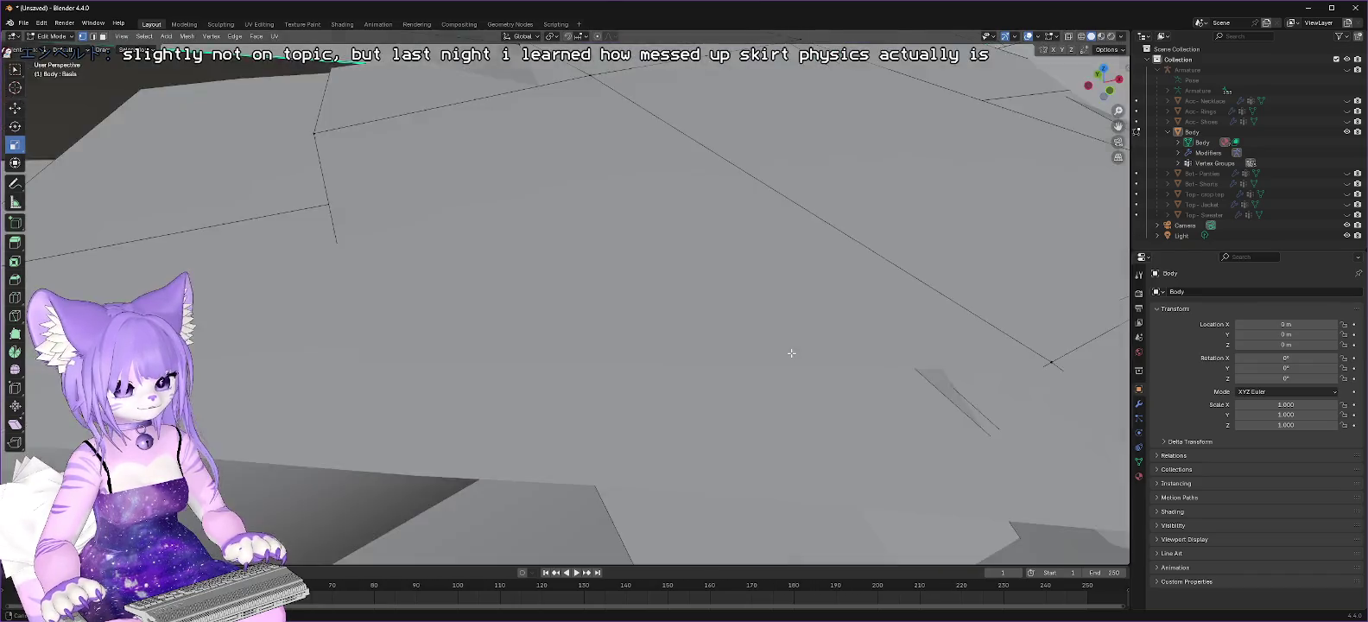
pyautogui.scroll(-4, 791, 352)
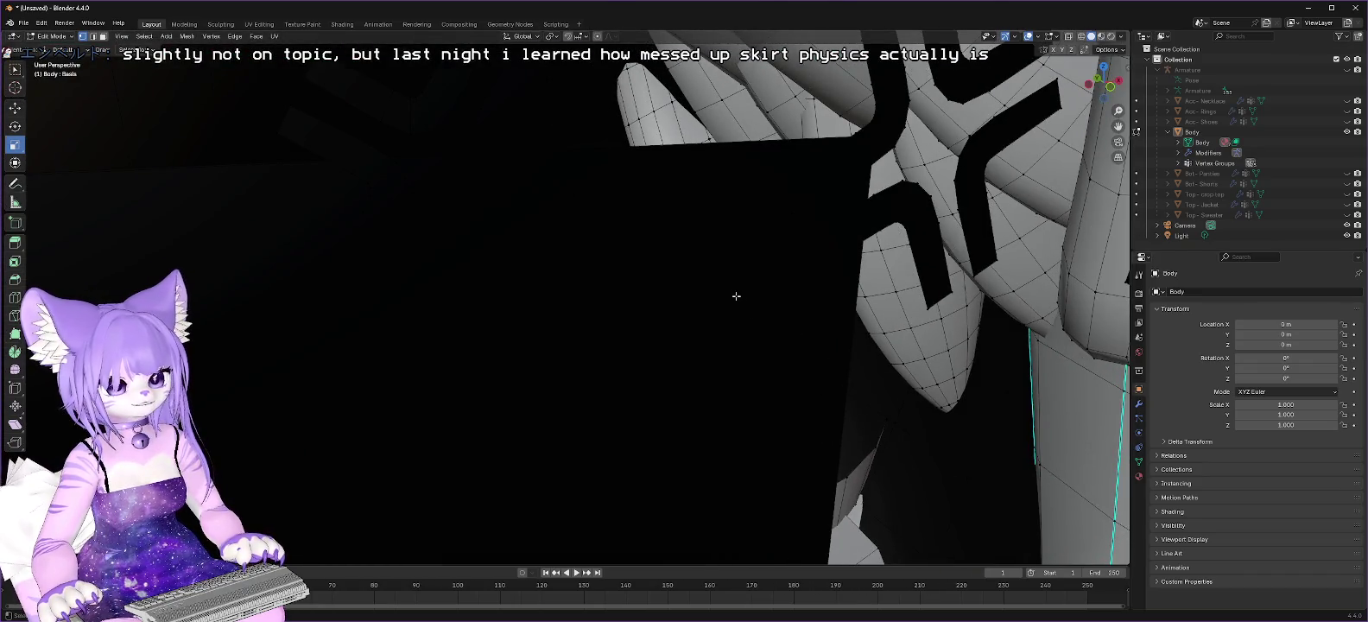
pyautogui.moveTo(797, 314)
pyautogui.mouseDown(button='middle')
pyautogui.moveTo(885, 330)
pyautogui.moveTo(886, 348)
pyautogui.moveTo(895, 315)
pyautogui.moveTo(885, 320)
pyautogui.mouseUp(button='middle')
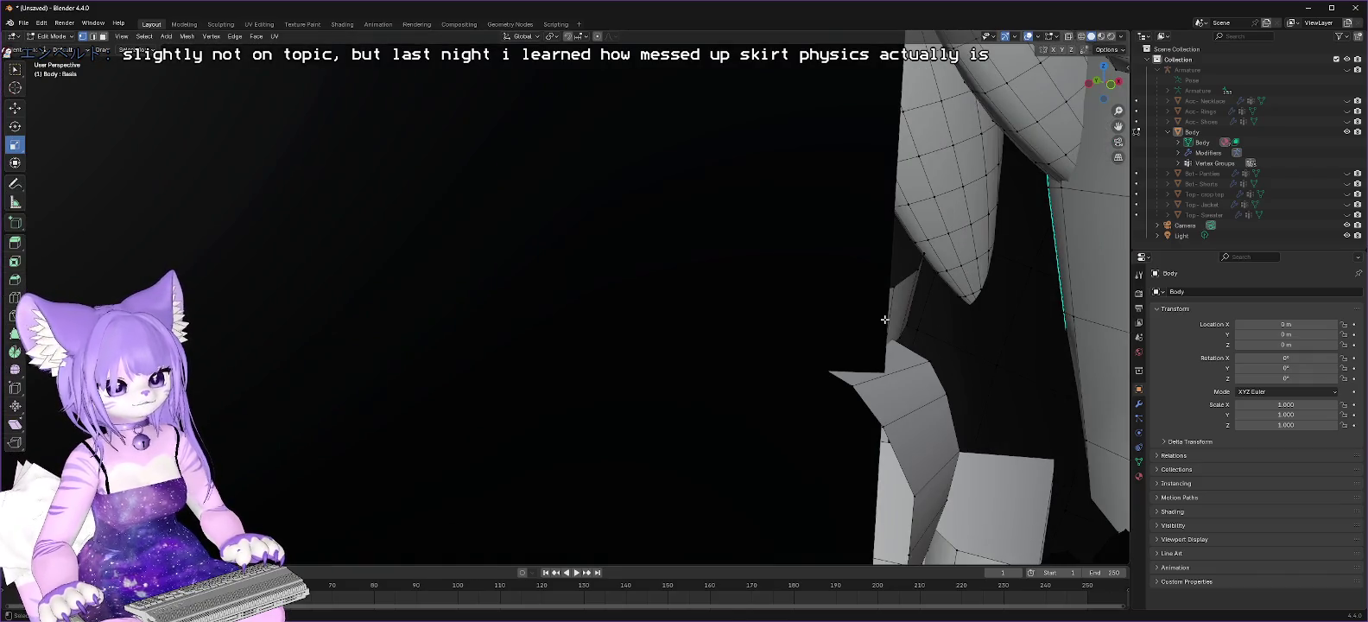
pyautogui.scroll(-3, 884, 319)
pyautogui.scroll(-3, 884, 319)
pyautogui.scroll(-2, 885, 320)
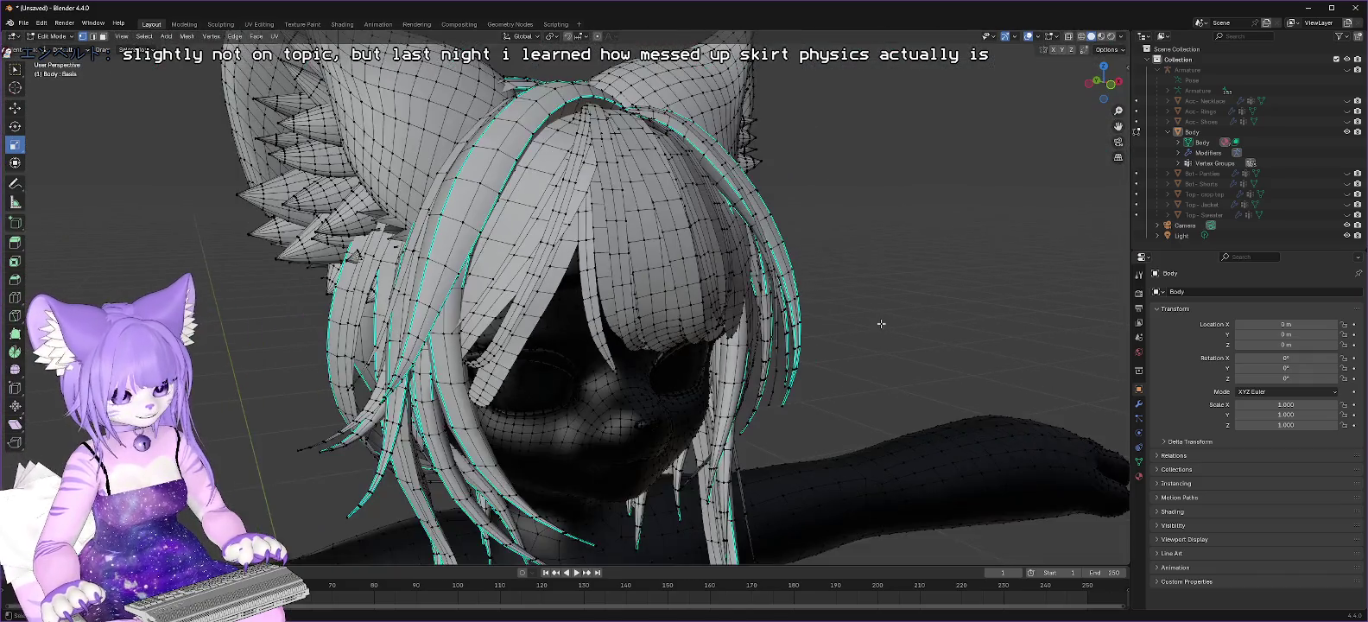
pyautogui.scroll(-2, 872, 363)
pyautogui.keyDown('shift'); pyautogui.moveTo(842, 423); pyautogui.dragTo(736, 250, button='middle'); pyautogui.keyUp('shift')
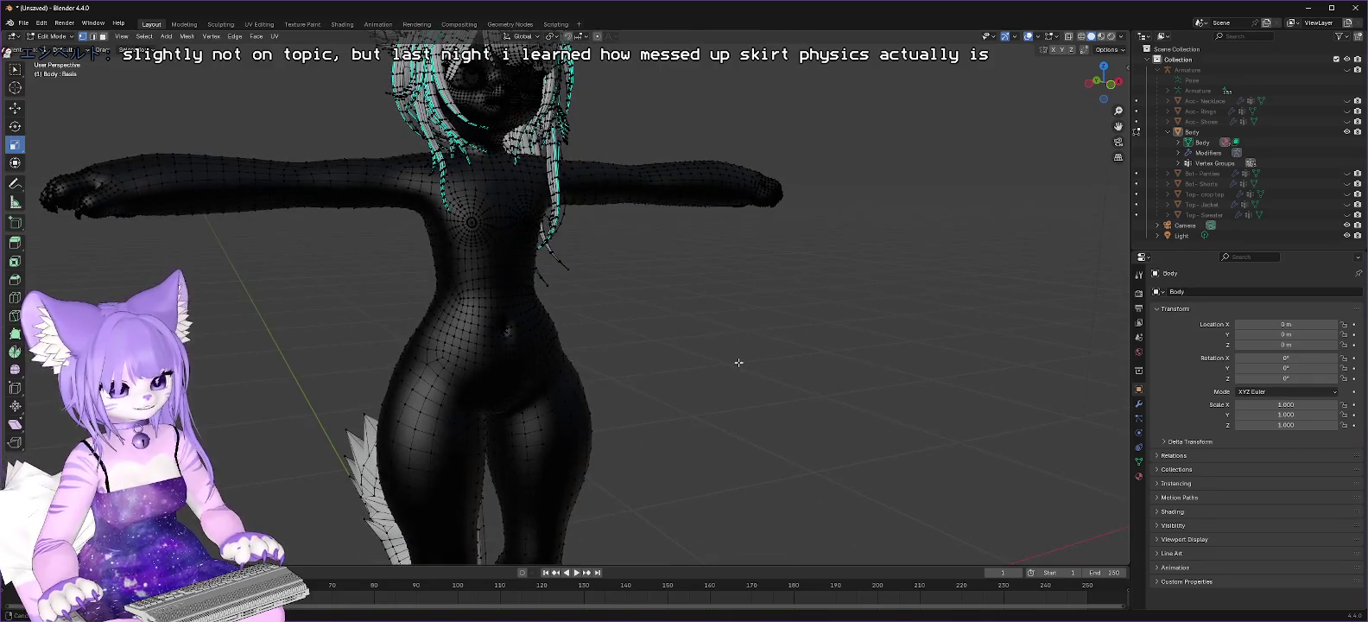
pyautogui.moveTo(738, 363)
pyautogui.mouseDown(button='middle')
pyautogui.moveTo(471, 401)
pyautogui.moveTo(672, 418)
pyautogui.moveTo(548, 390)
pyautogui.moveTo(790, 358)
pyautogui.moveTo(683, 265)
pyautogui.moveTo(755, 310)
pyautogui.mouseUp(button='middle')
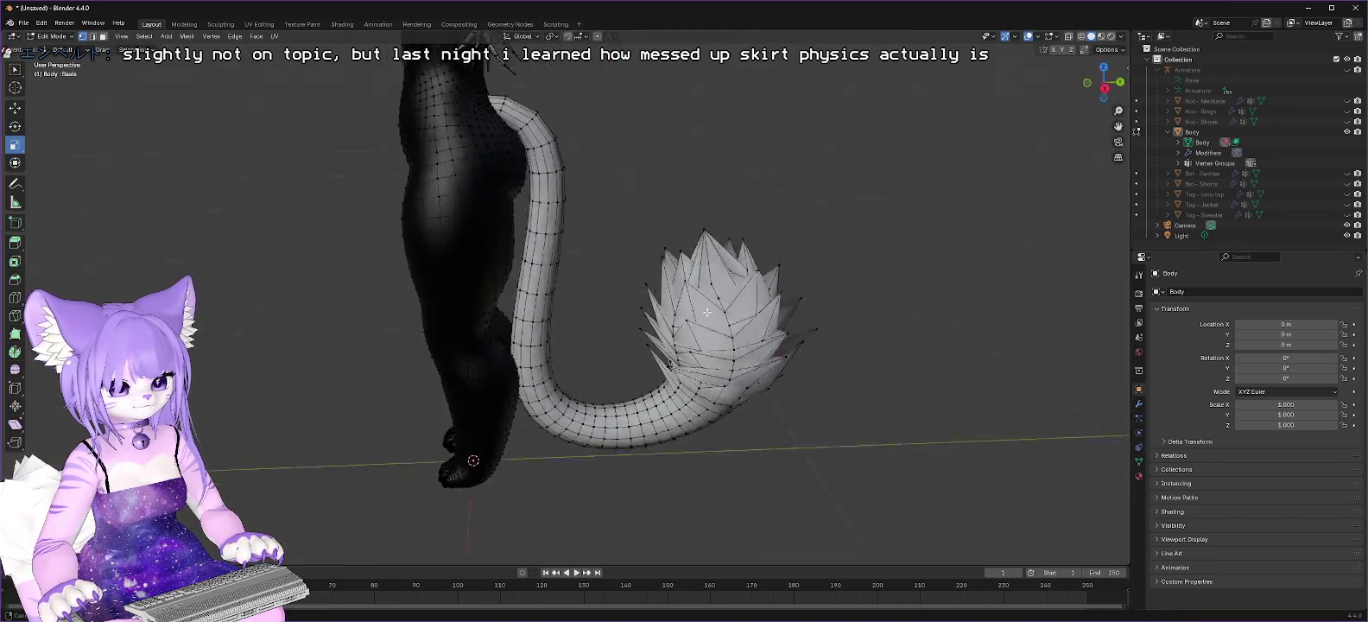
# Step: Select the whole tail mesh by picking a tail vertex and linked selection
pyautogui.moveTo(724, 285)
pyautogui.mouseDown(button='middle')
pyautogui.moveTo(692, 271)
pyautogui.moveTo(702, 278)
pyautogui.mouseUp(button='middle')
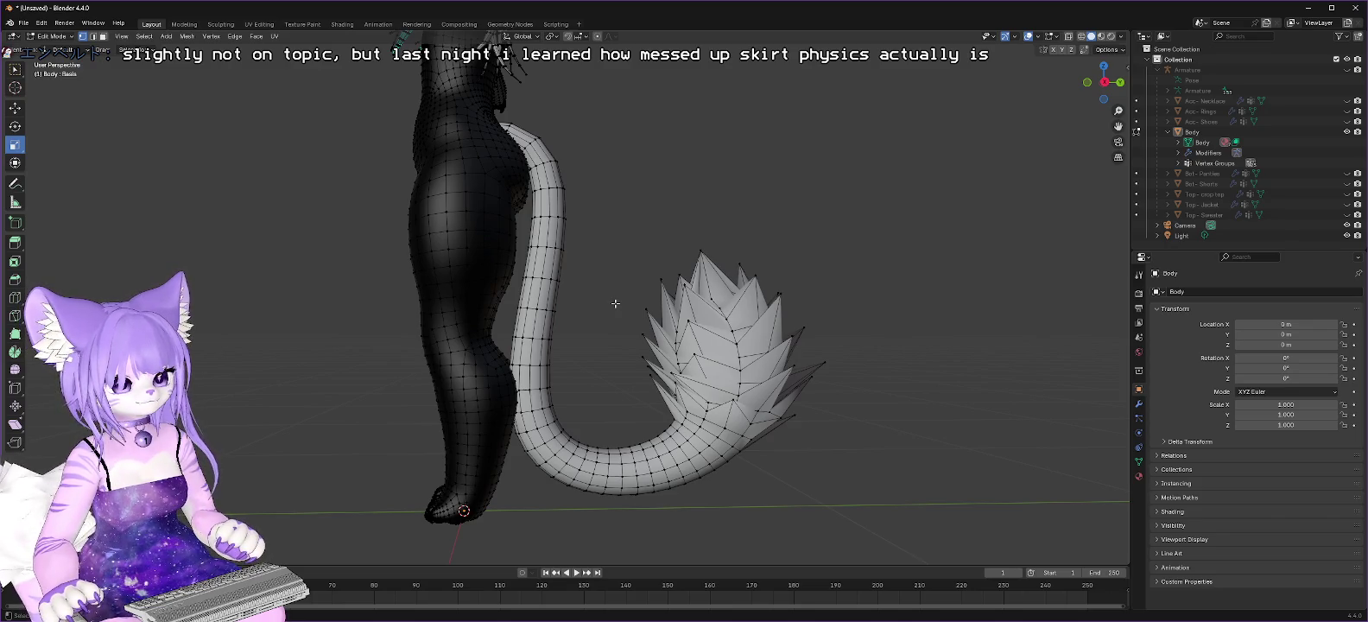
pyautogui.keyDown('shift'); pyautogui.moveTo(670, 204); pyautogui.dragTo(614, 301, button='middle'); pyautogui.keyUp('shift')
pyautogui.click(523, 303)
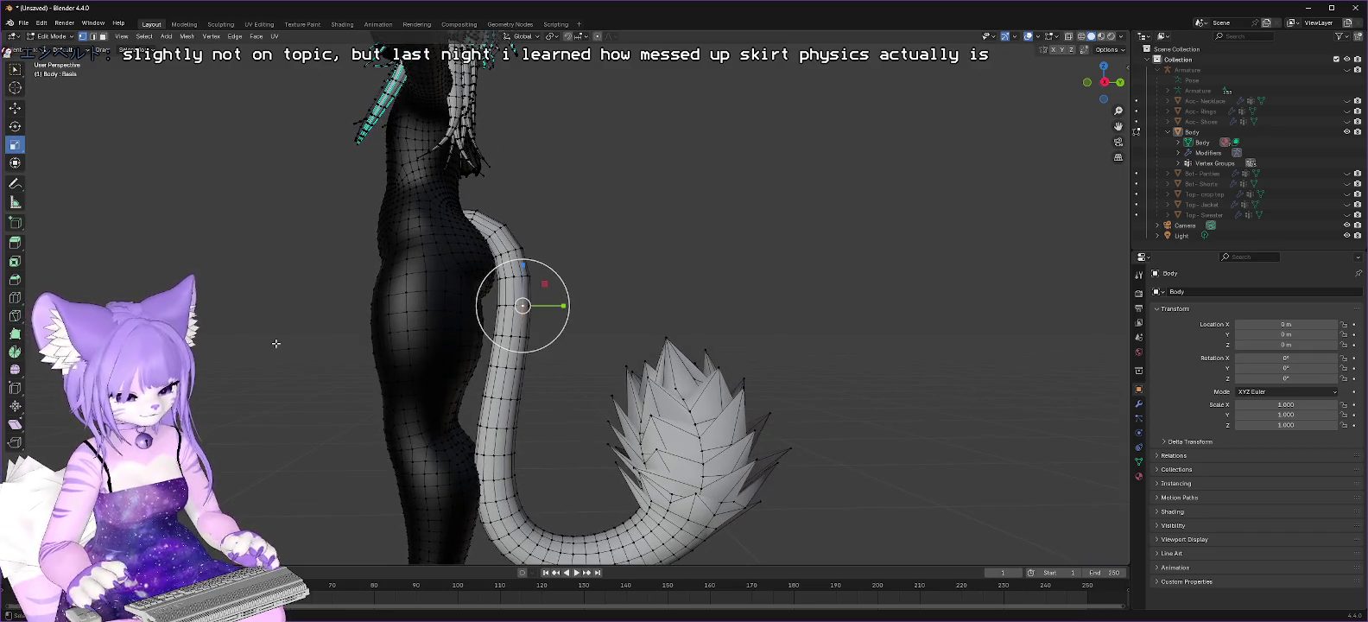
pyautogui.hotkey('ctrl', 'l')
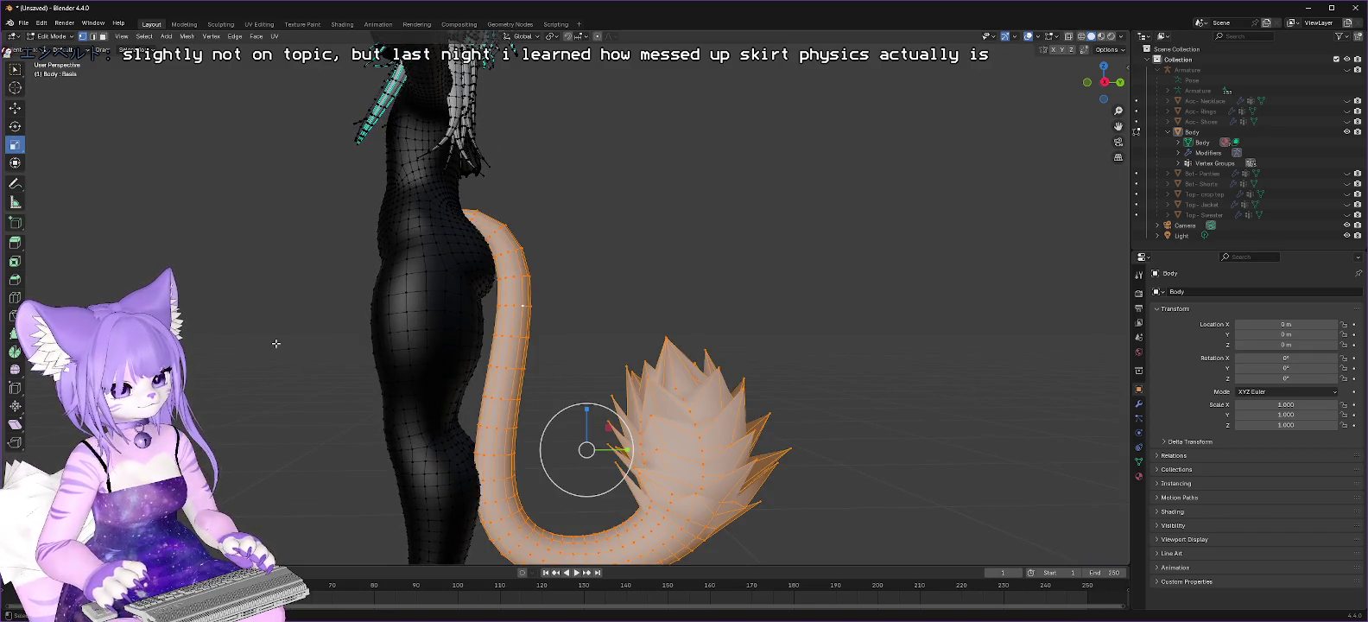
pyautogui.moveTo(852, 262)
pyautogui.mouseDown(button='middle')
pyautogui.moveTo(700, 306)
pyautogui.moveTo(700, 284)
pyautogui.moveTo(688, 309)
pyautogui.moveTo(475, 294)
pyautogui.mouseUp(button='middle')
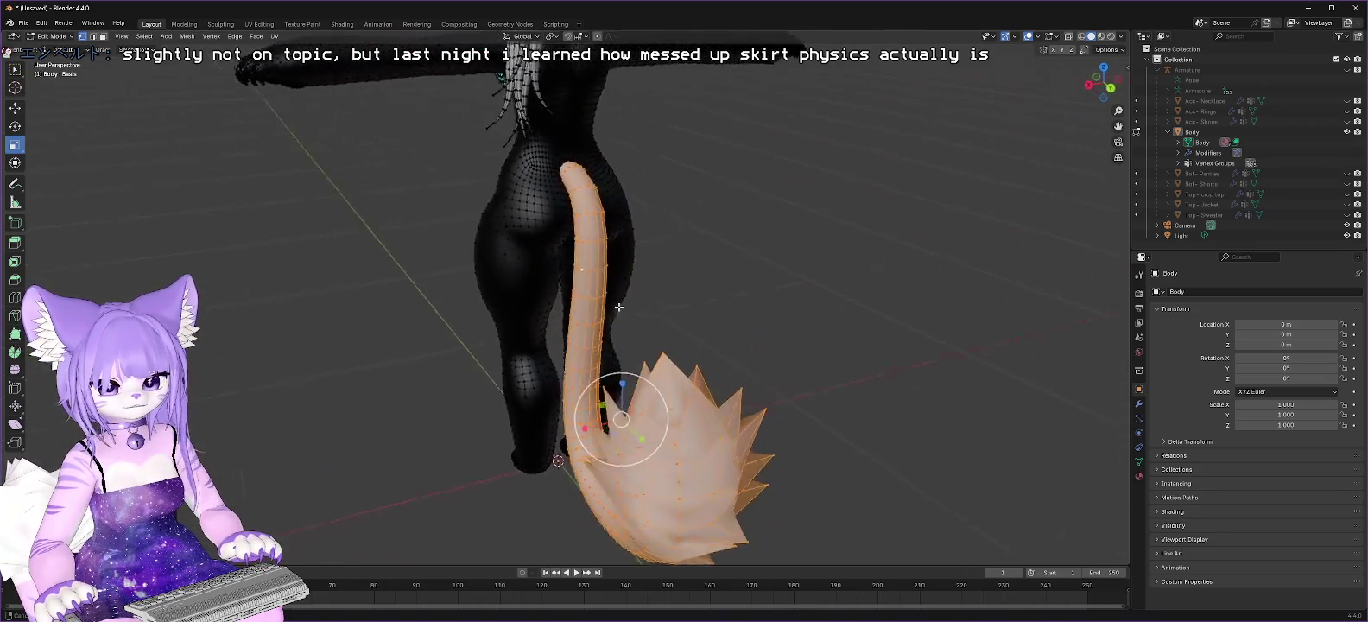
# Step: Toggle Edit Mode and orbit to inspect the selected tail from several angles
pyautogui.press('Tab')
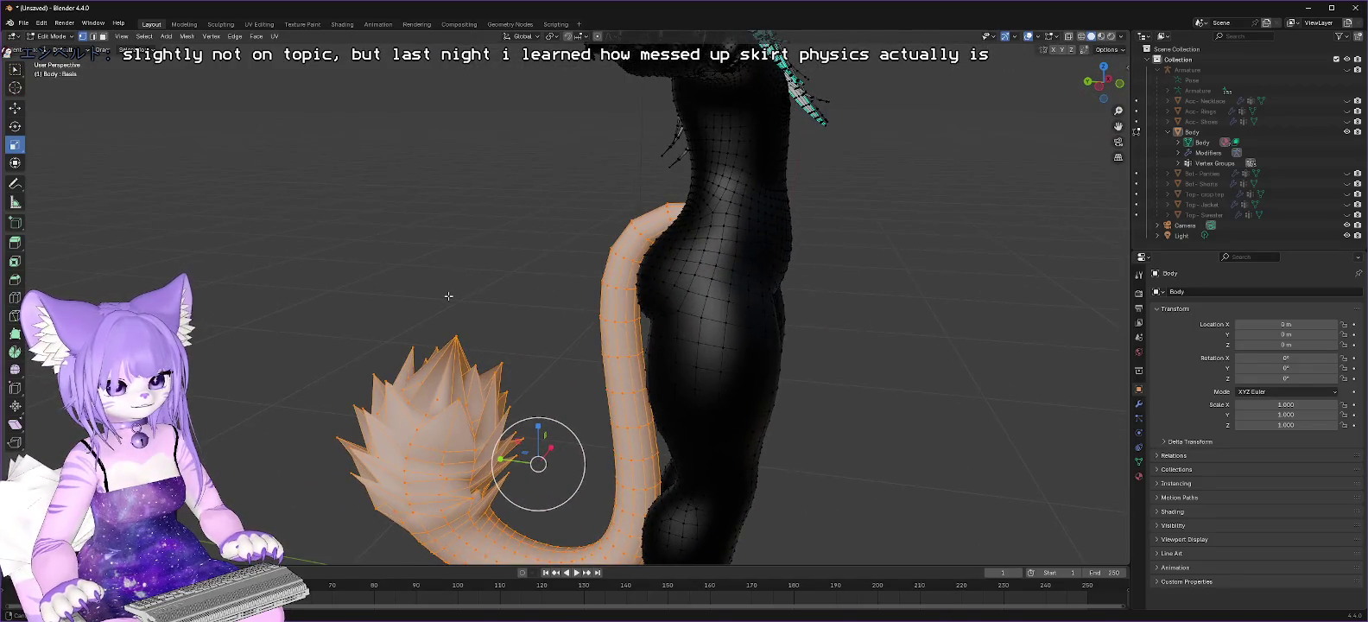
pyautogui.press('Tab')
pyautogui.press('Tab')
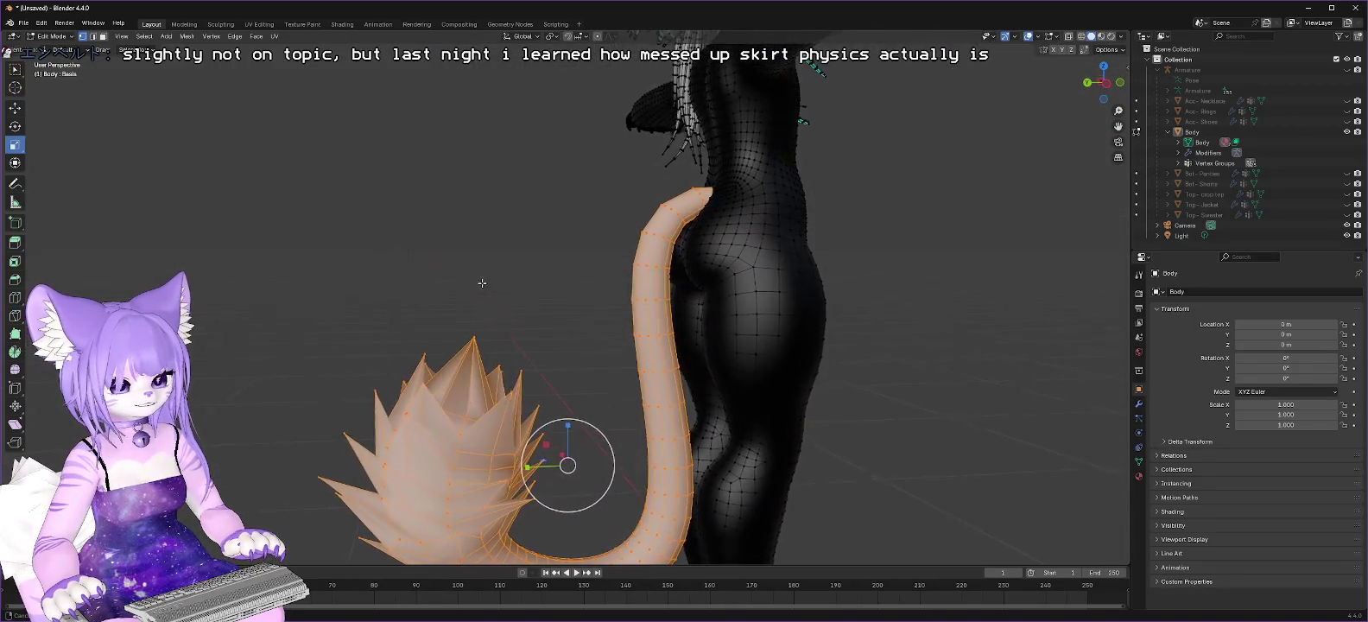
pyautogui.press('Tab')
pyautogui.moveTo(475, 309)
pyautogui.mouseDown(button='middle')
pyautogui.moveTo(497, 217)
pyautogui.moveTo(492, 262)
pyautogui.mouseUp(button='middle')
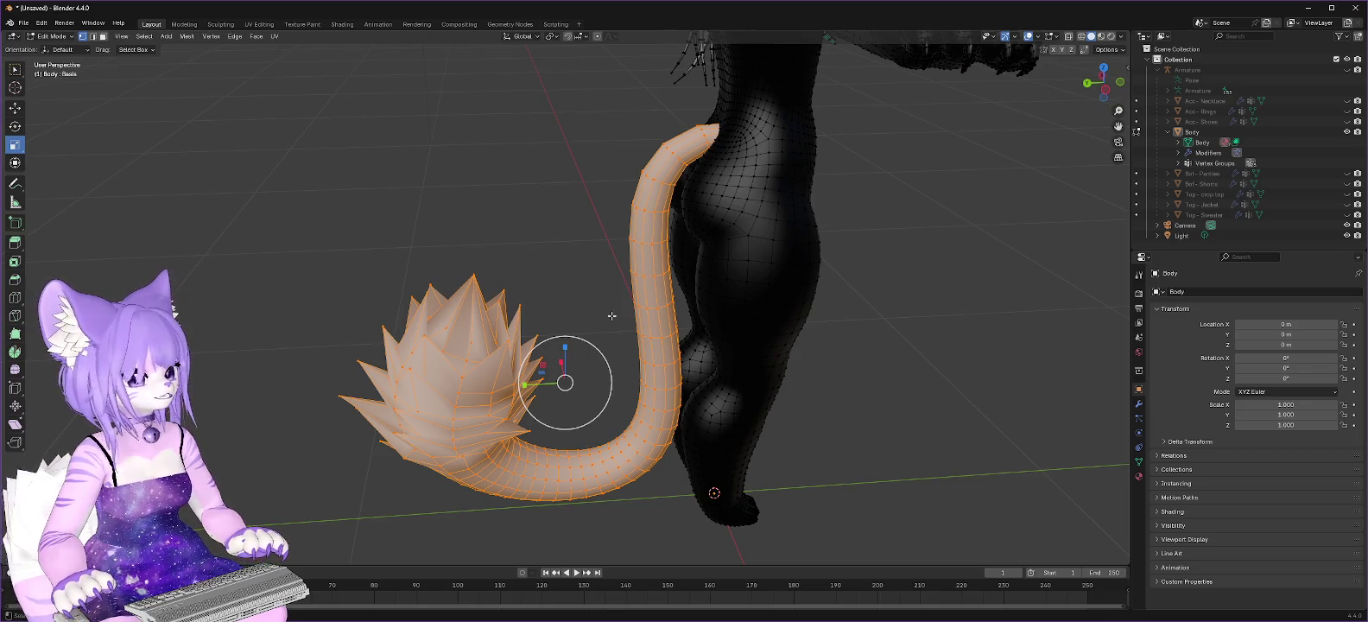
pyautogui.moveTo(550, 324); pyautogui.dragTo(577, 221, button='middle')
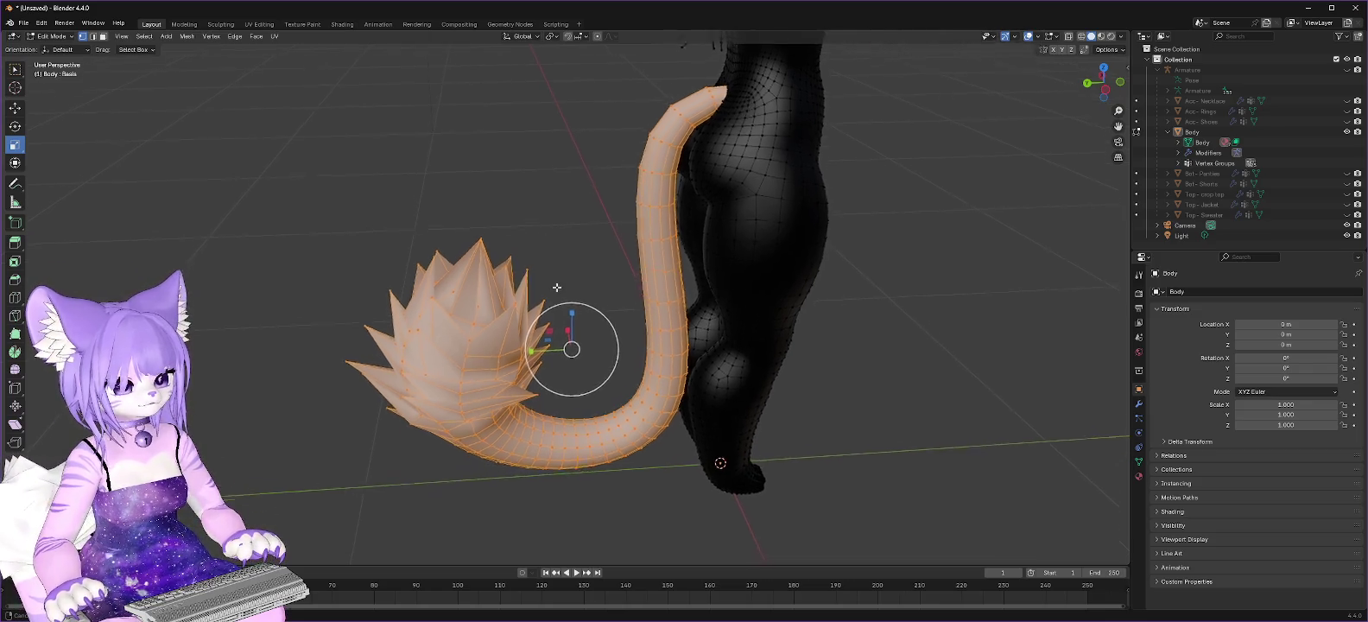
pyautogui.moveTo(583, 461); pyautogui.dragTo(583, 423, button='middle')
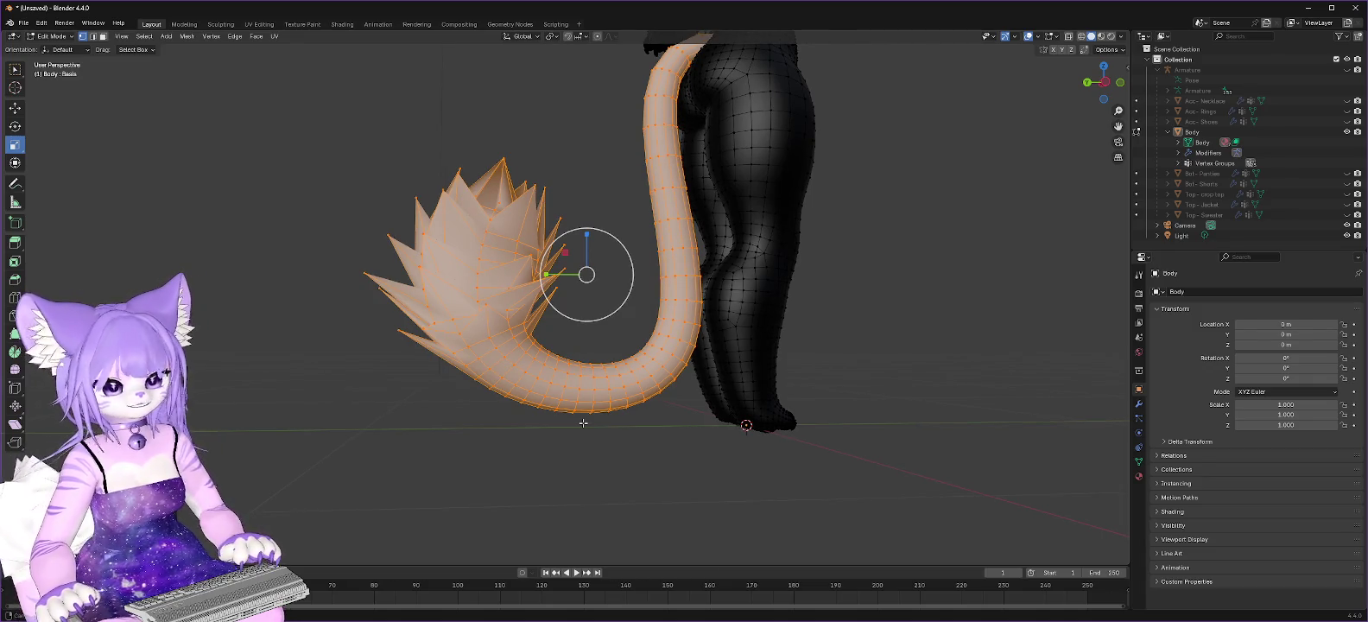
pyautogui.moveTo(583, 424); pyautogui.dragTo(608, 460, button='middle')
pyautogui.moveTo(810, 273); pyautogui.dragTo(745, 342, button='middle')
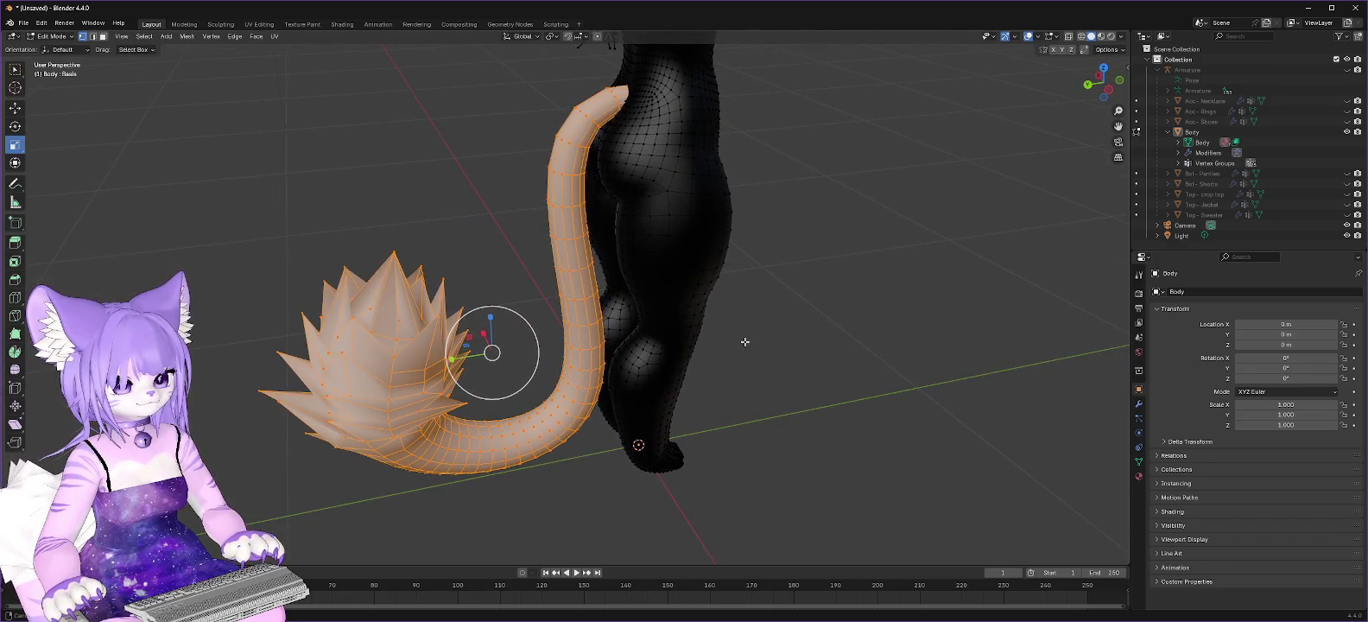
pyautogui.click(13, 110)
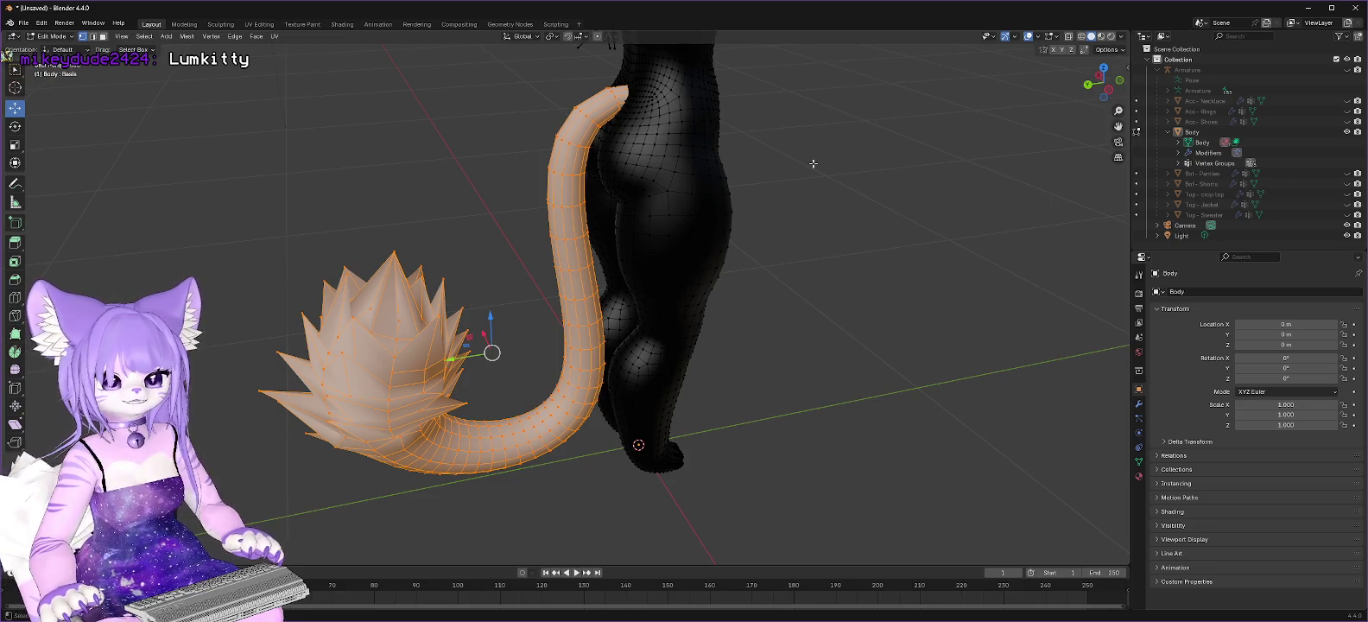
# Step: Orbit the view around the legs and the spiky-tipped tail
pyautogui.moveTo(851, 181)
pyautogui.mouseDown(button='middle')
pyautogui.moveTo(798, 269)
pyautogui.moveTo(960, 248)
pyautogui.moveTo(821, 245)
pyautogui.mouseUp(button='middle')
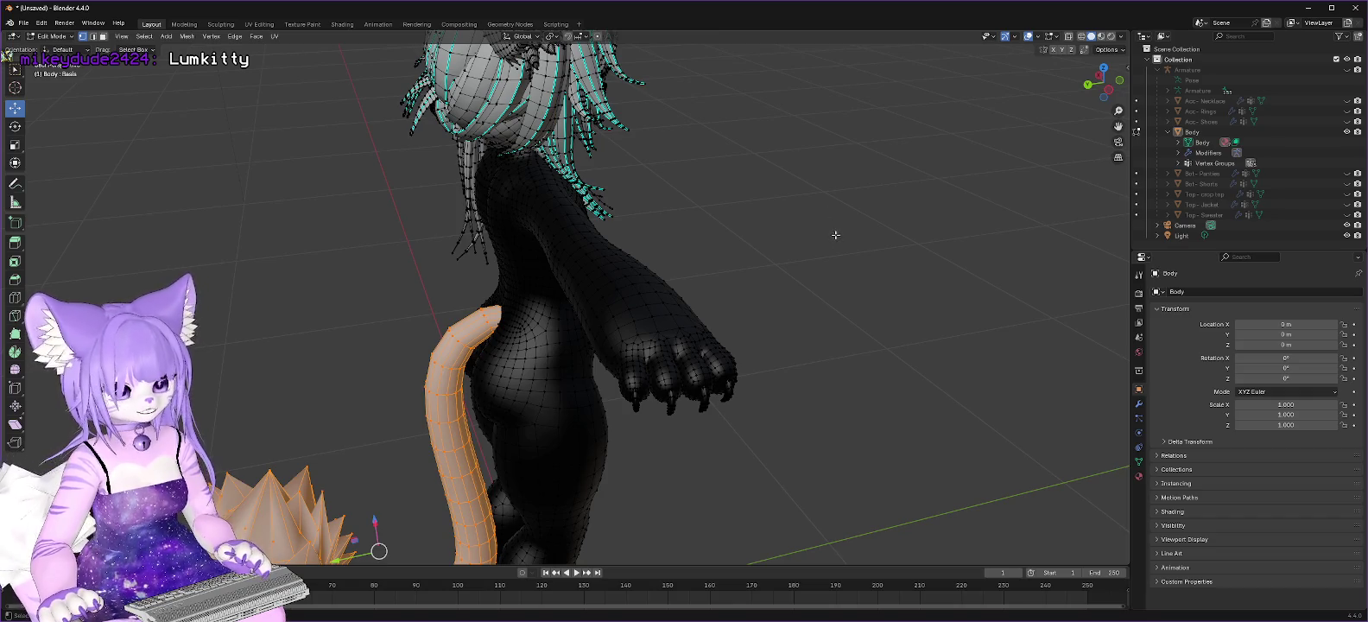
pyautogui.moveTo(841, 241)
pyautogui.mouseDown(button='middle')
pyautogui.moveTo(763, 280)
pyautogui.moveTo(683, 199)
pyautogui.moveTo(639, 79)
pyautogui.moveTo(731, 290)
pyautogui.mouseUp(button='middle')
pyautogui.scroll(3, 732, 289)
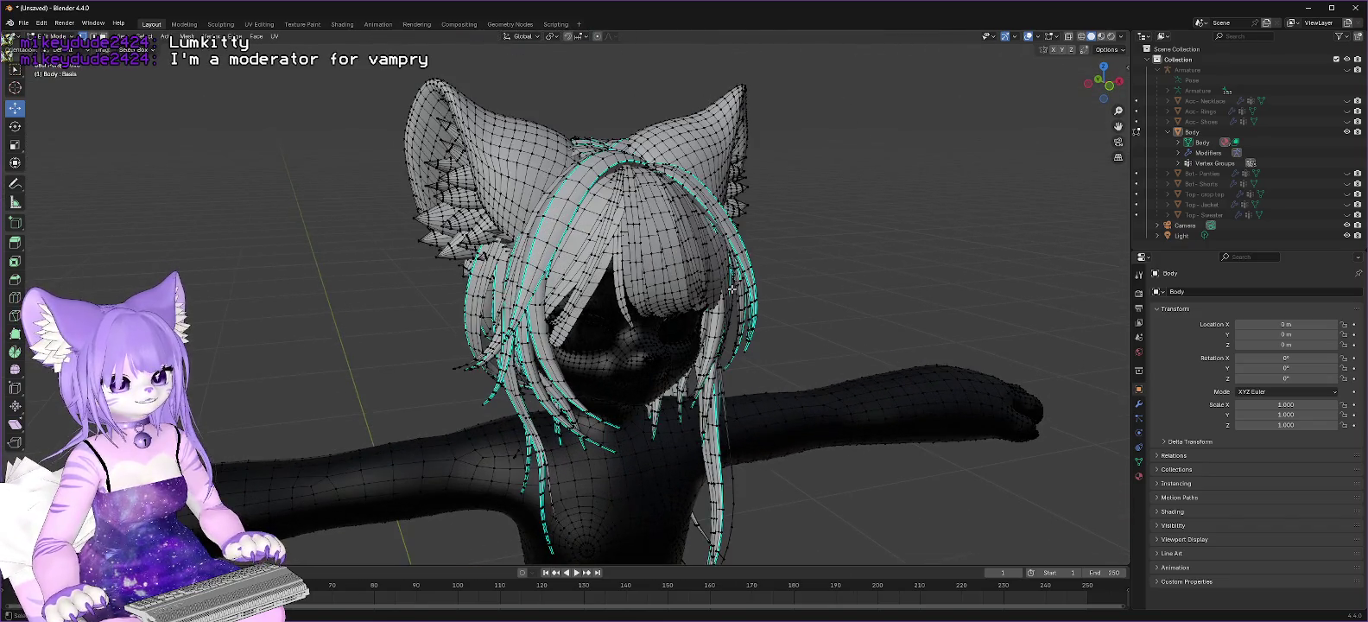
pyautogui.scroll(1, 732, 289)
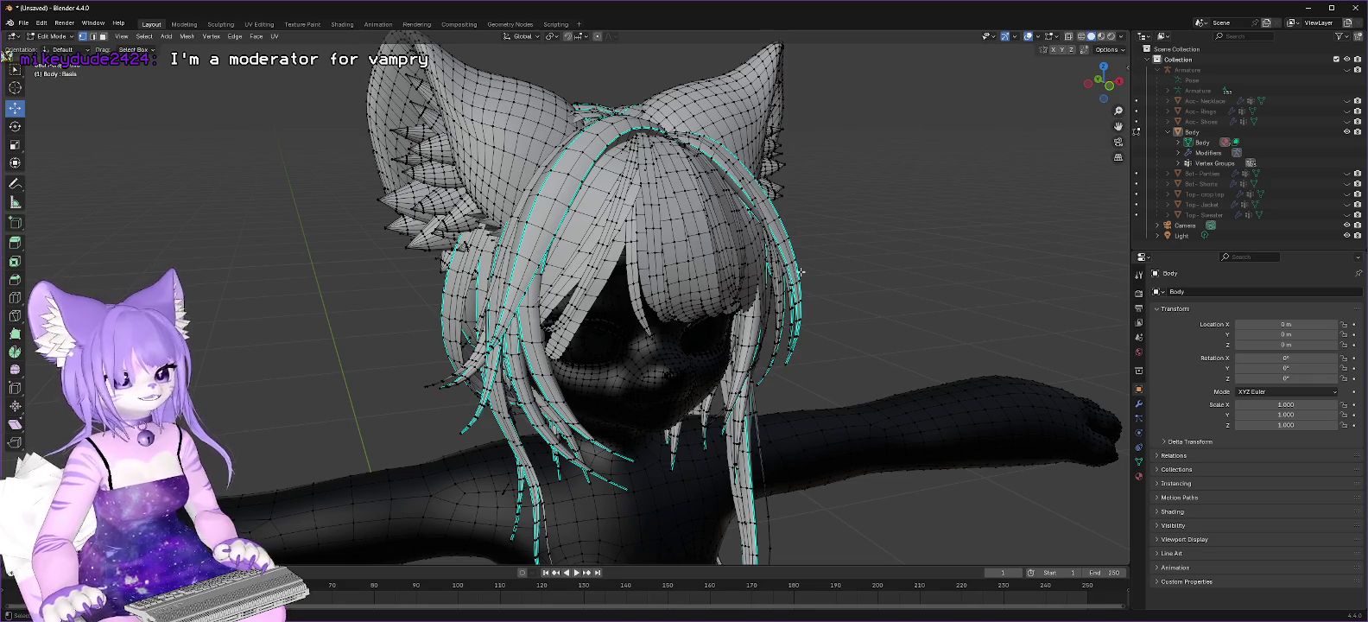
pyautogui.moveTo(802, 272)
pyautogui.mouseDown(button='middle')
pyautogui.moveTo(775, 306)
pyautogui.moveTo(783, 256)
pyautogui.mouseUp(button='middle')
pyautogui.scroll(1, 643, 211)
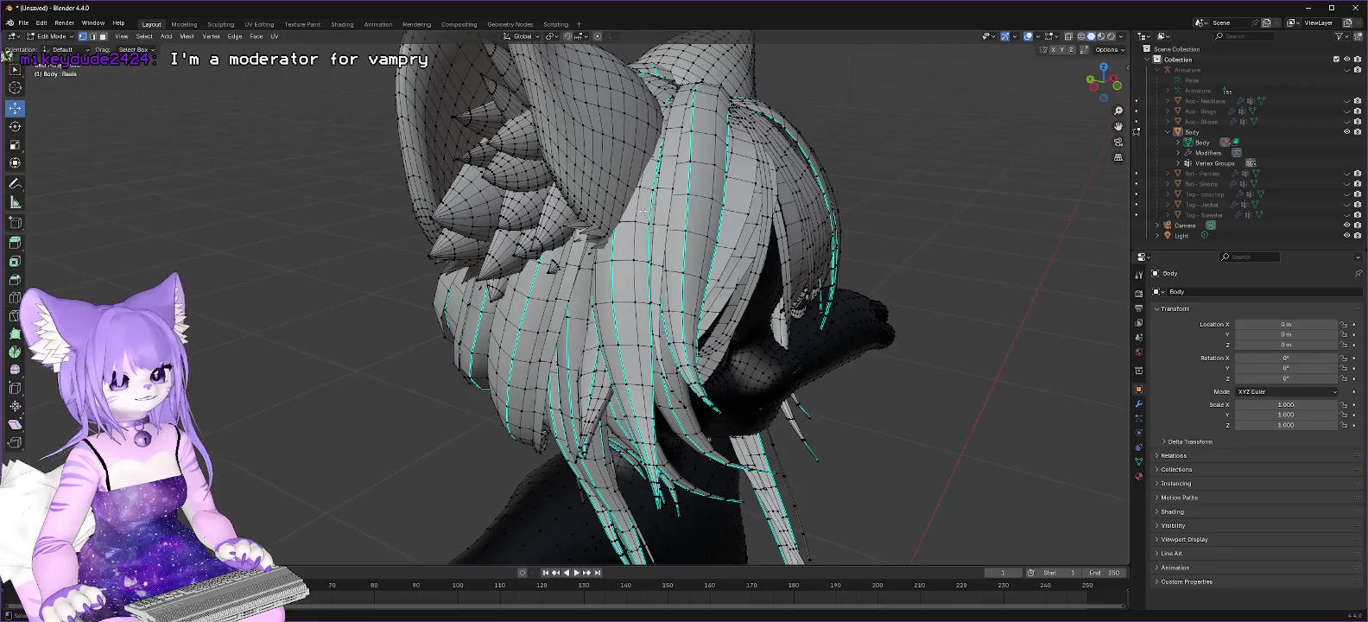
pyautogui.scroll(2, 643, 211)
pyautogui.scroll(2, 665, 220)
pyautogui.scroll(2, 690, 229)
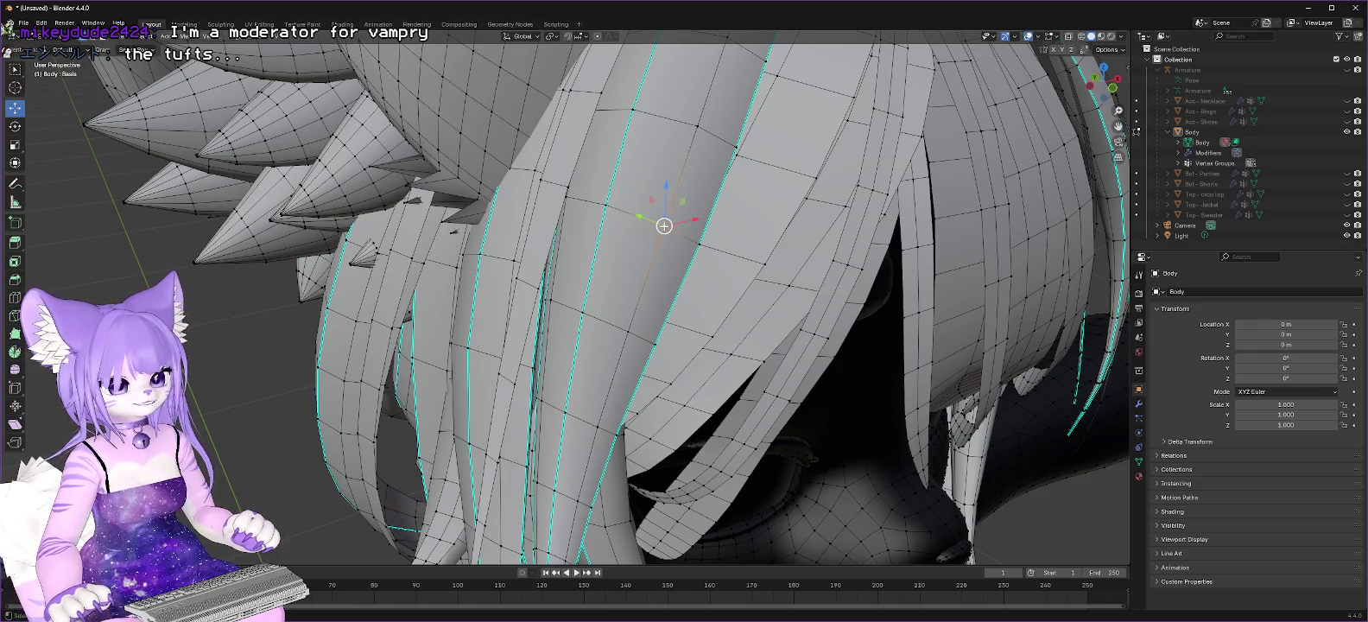
# Step: Inspect the left hair strand with linked selection, then deselect it and orbit
pyautogui.press('l')
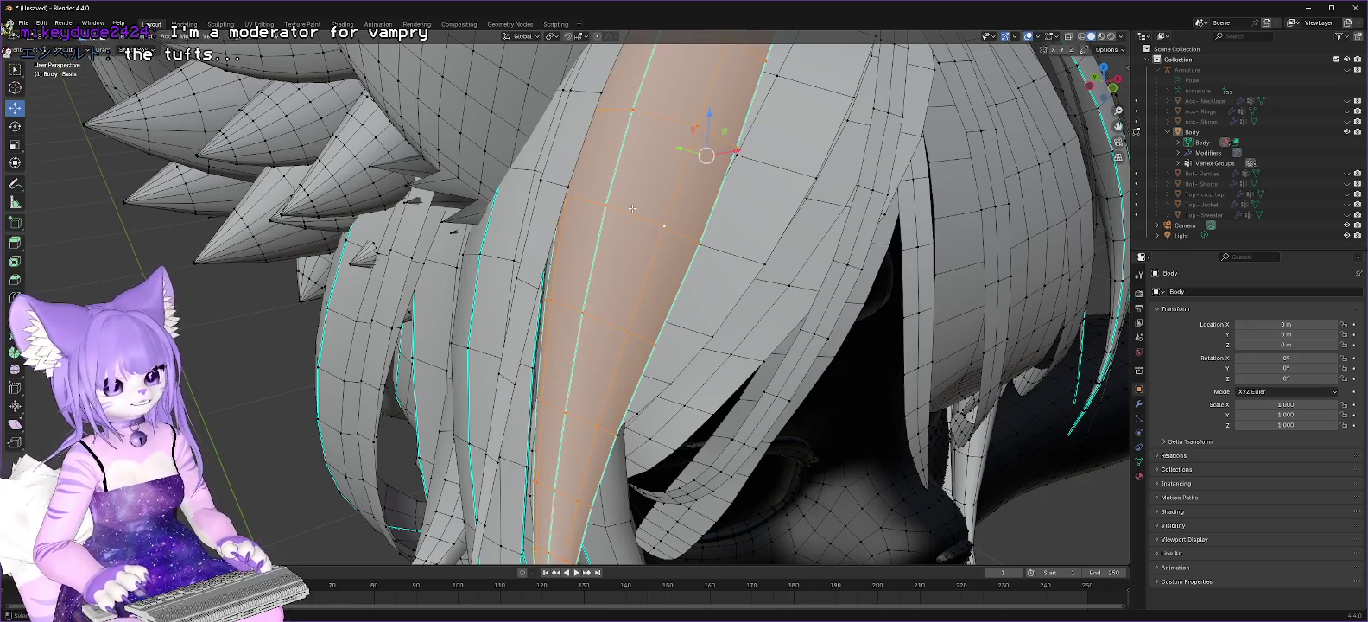
pyautogui.click(362, 318)
pyautogui.hotkey('ctrl', 'l')
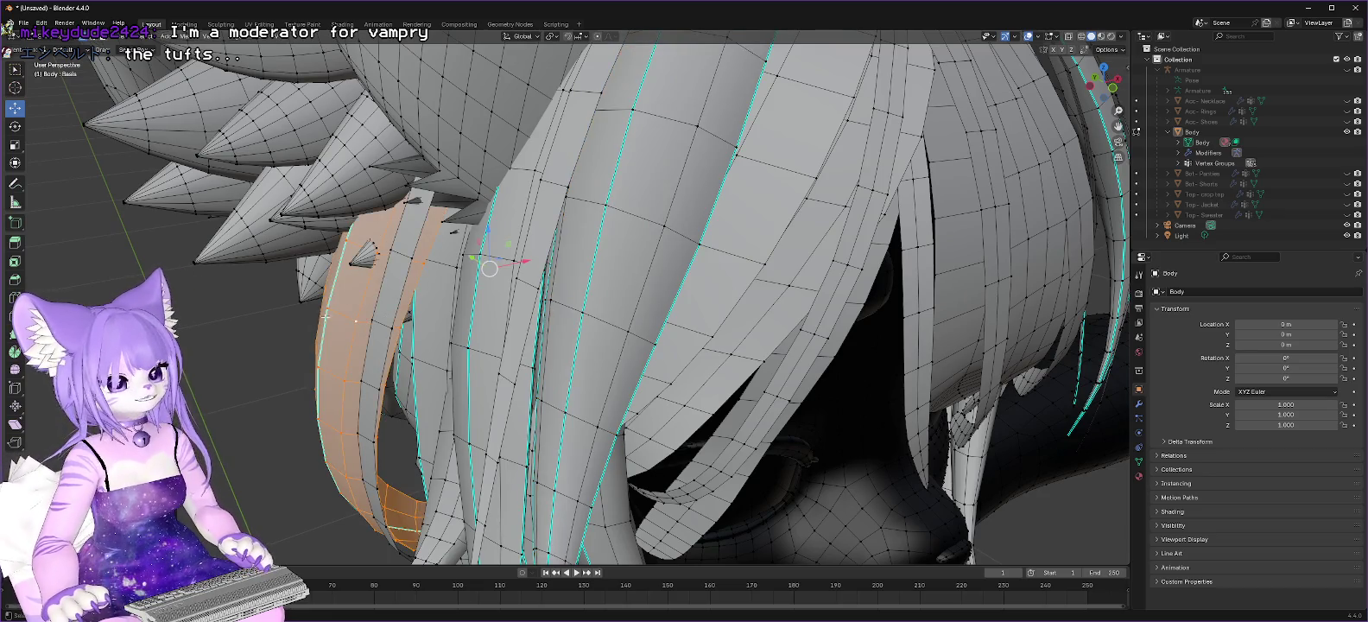
pyautogui.click(254, 350)
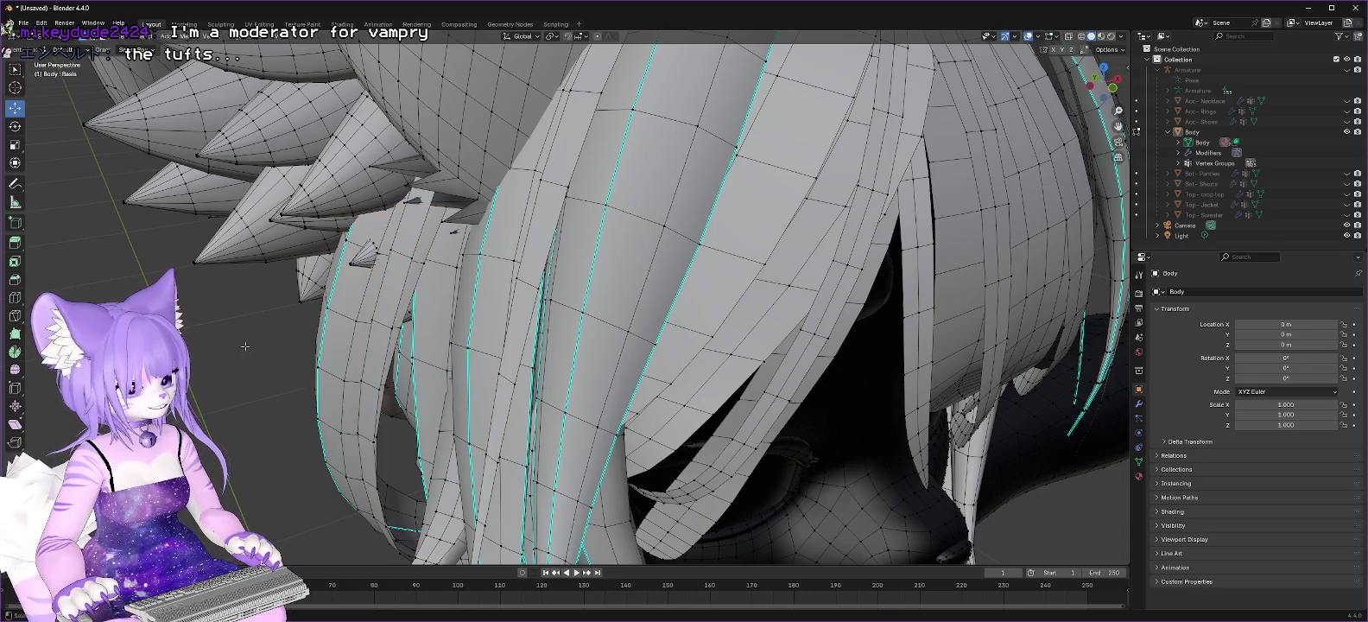
pyautogui.moveTo(246, 346)
pyautogui.mouseDown(button='middle')
pyautogui.moveTo(370, 320)
pyautogui.moveTo(254, 329)
pyautogui.mouseUp(button='middle')
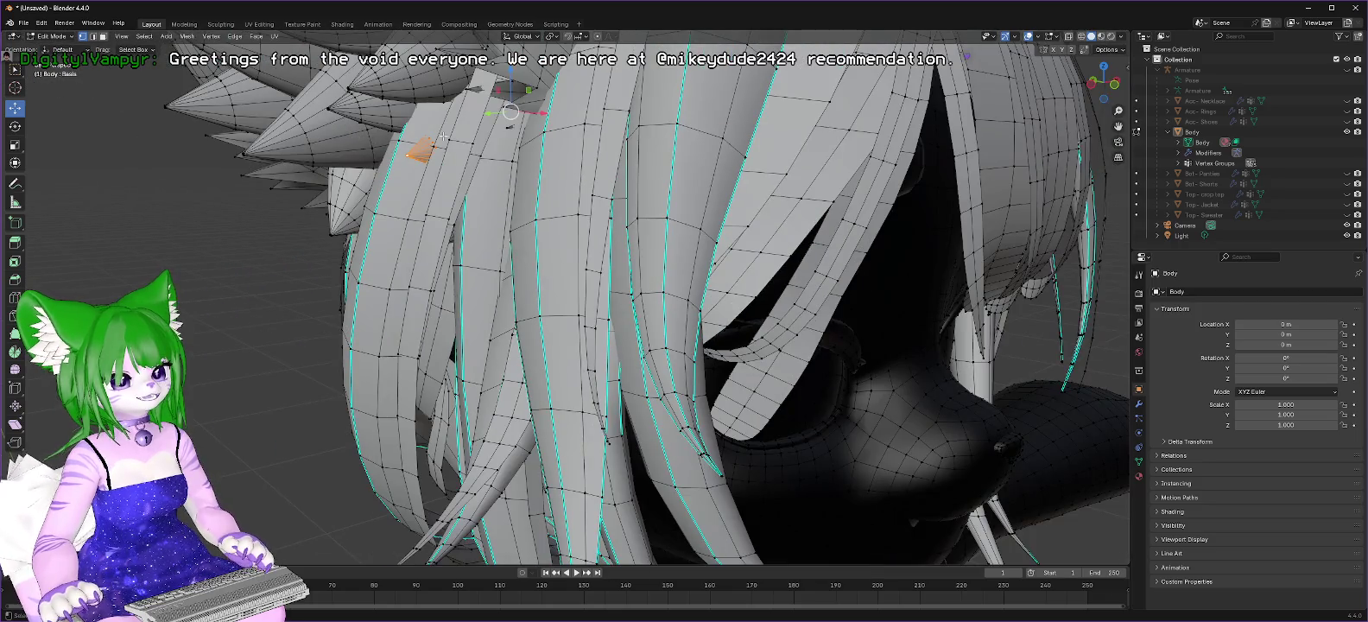
# Step: Test-move the stray fragment along Y, undo, then delete its vertices
pyautogui.press('g')
pyautogui.press('y')
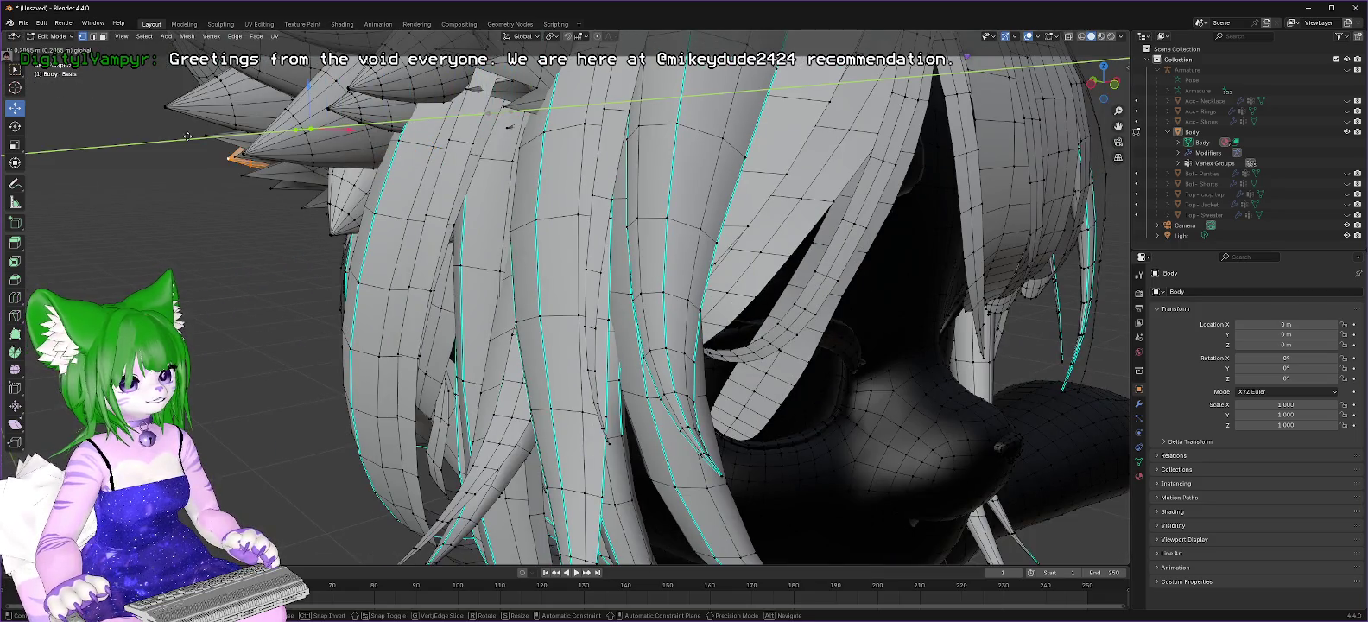
pyautogui.click(773, 151)
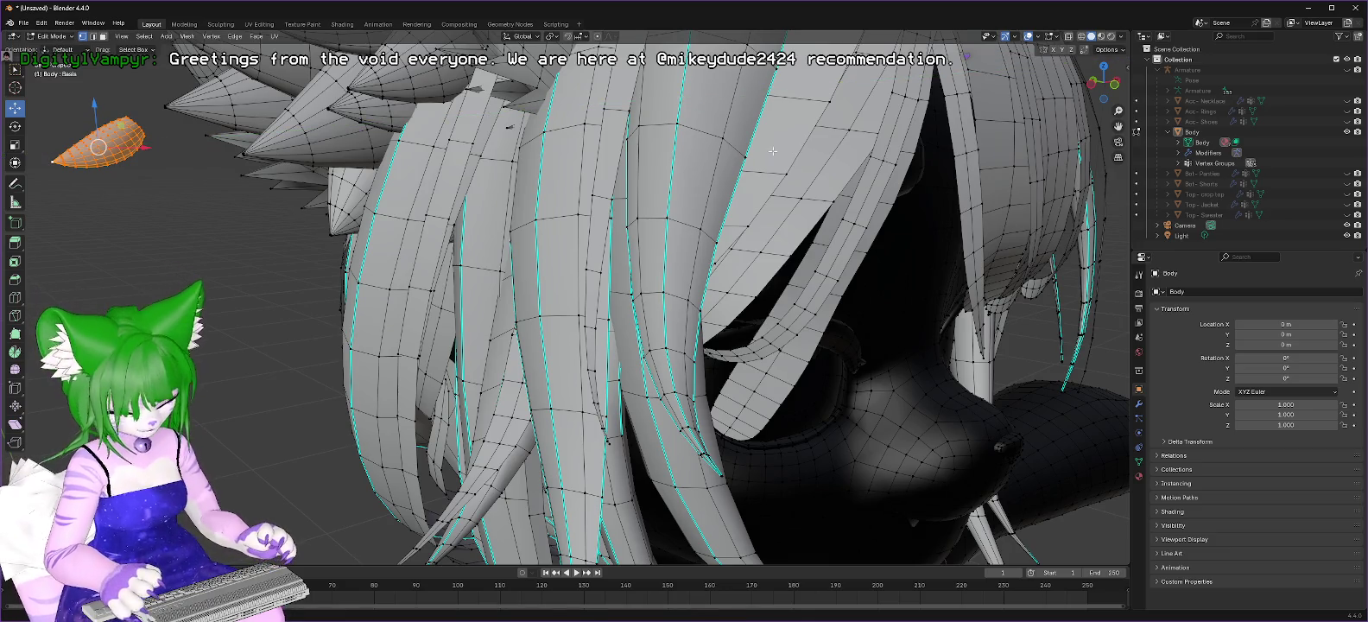
pyautogui.hotkey('ctrl', 'z')
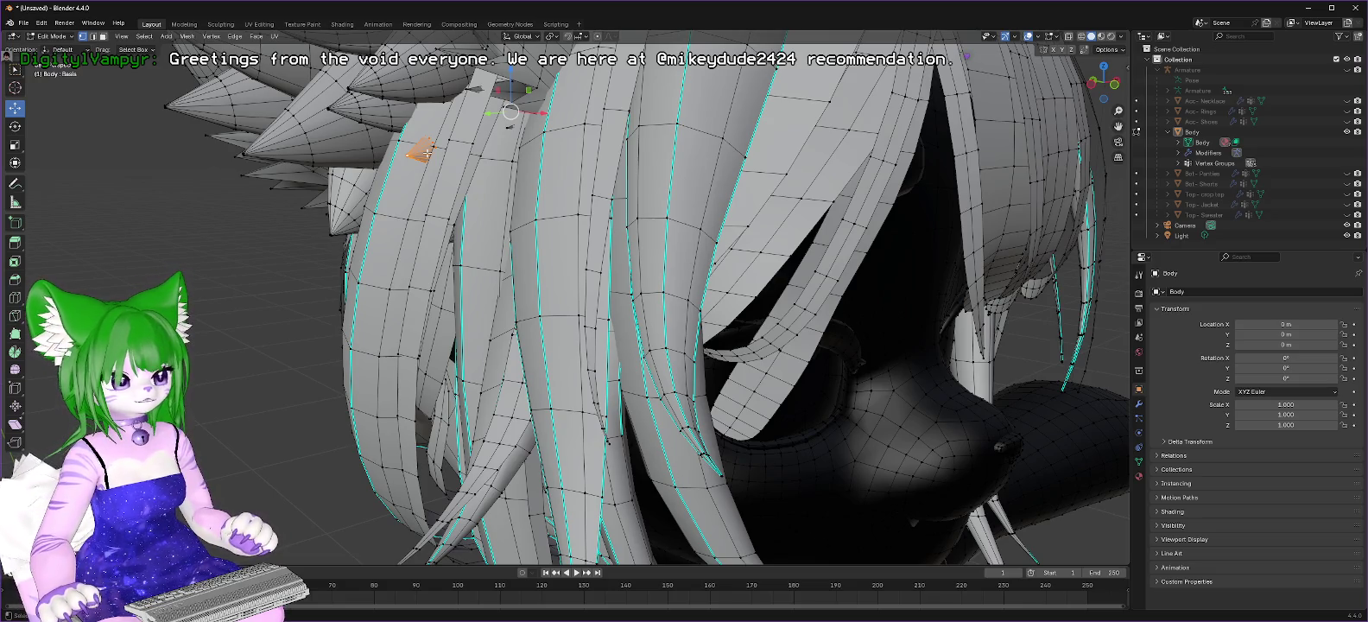
pyautogui.hotkey('ctrl', 'v')
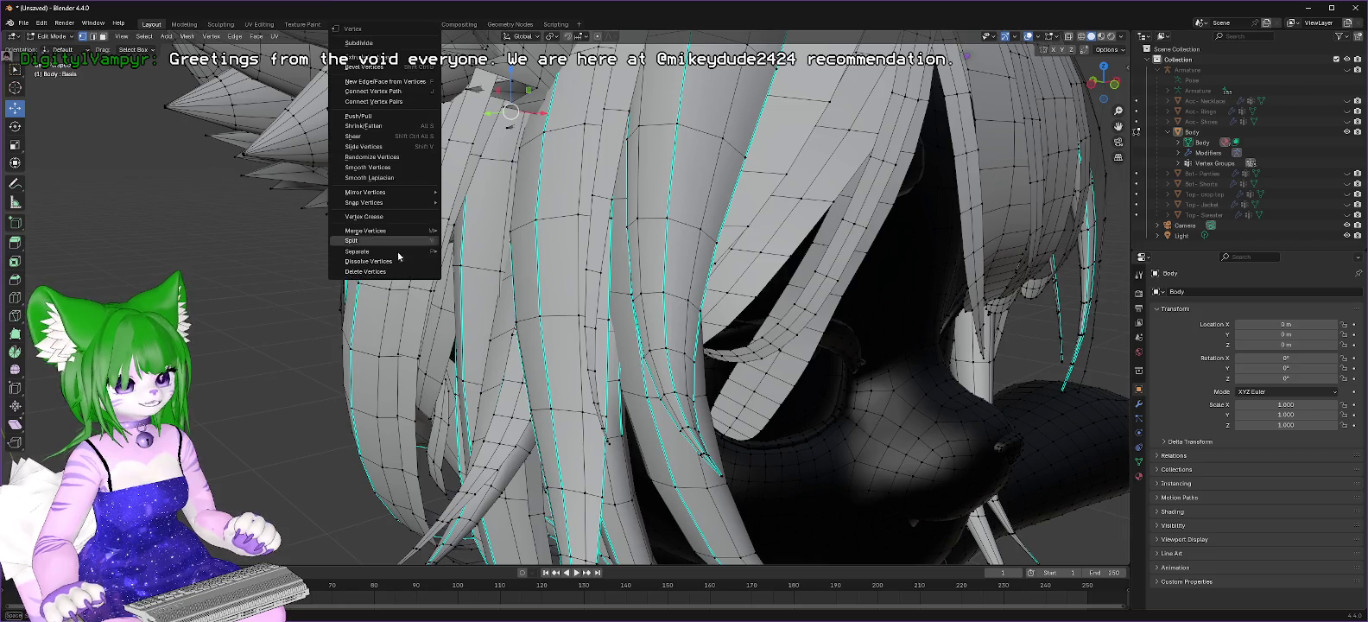
pyautogui.click(371, 271)
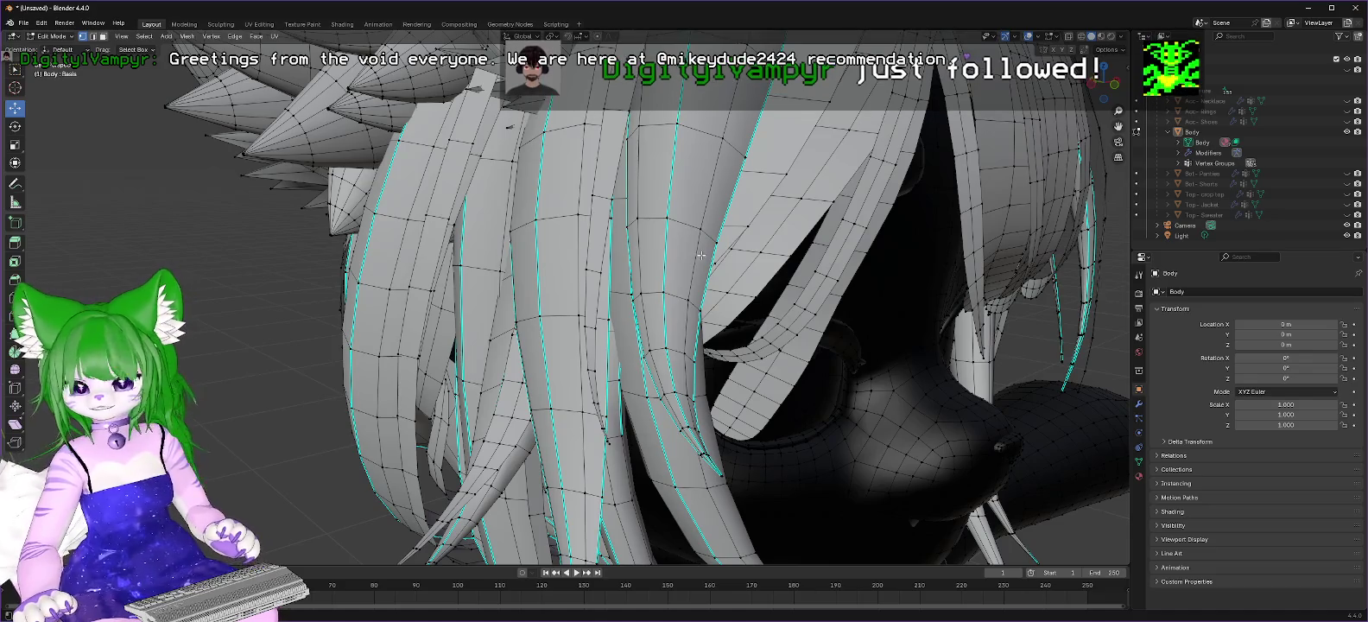
pyautogui.moveTo(855, 256)
pyautogui.mouseDown(button='middle')
pyautogui.moveTo(741, 245)
pyautogui.moveTo(818, 242)
pyautogui.mouseUp(button='middle')
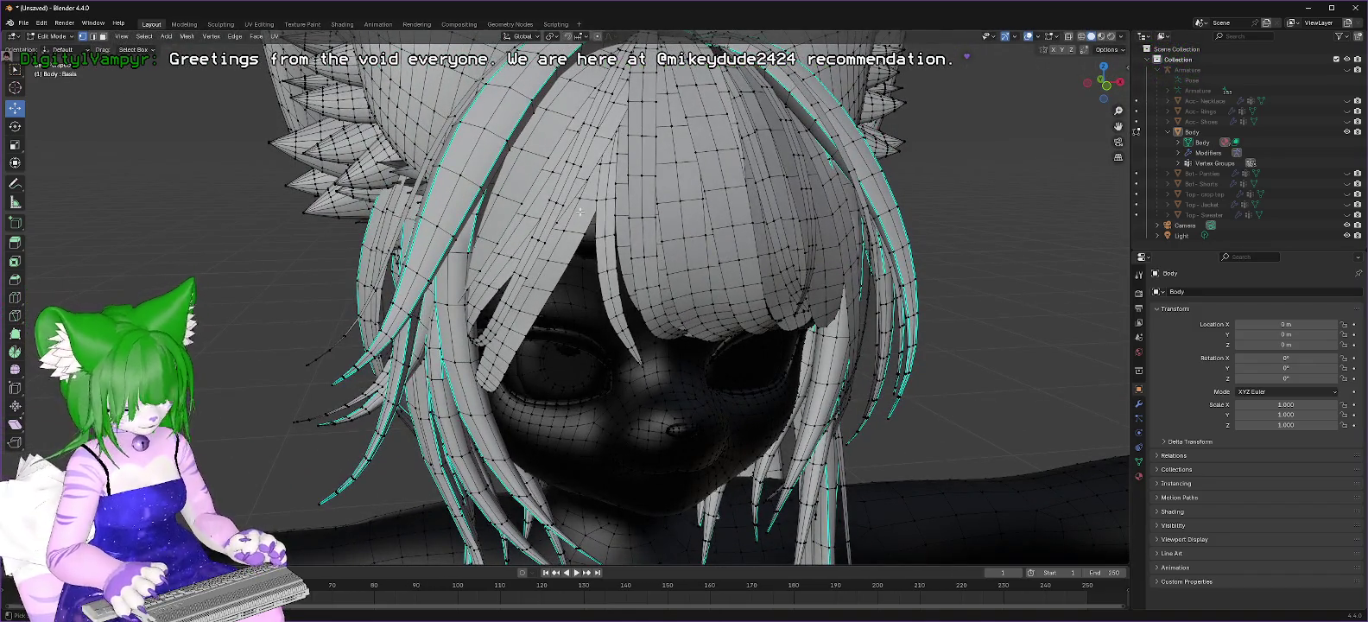
# Step: Delete the loose stray vertices beside the ear from a three-quarter view
pyautogui.scroll(-3, 586, 241)
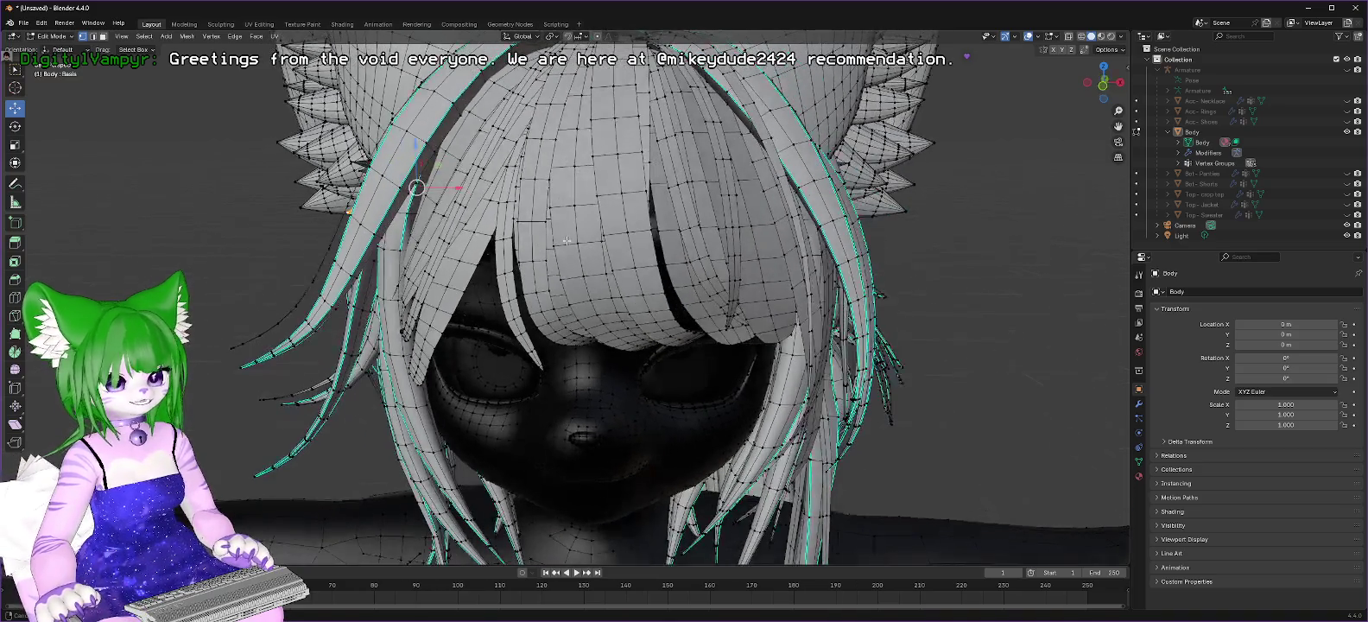
pyautogui.scroll(-3, 575, 239)
pyautogui.scroll(-2, 561, 238)
pyautogui.scroll(-1, 551, 237)
pyautogui.moveTo(551, 237)
pyautogui.mouseDown(button='middle')
pyautogui.moveTo(607, 230)
pyautogui.moveTo(521, 231)
pyautogui.mouseUp(button='middle')
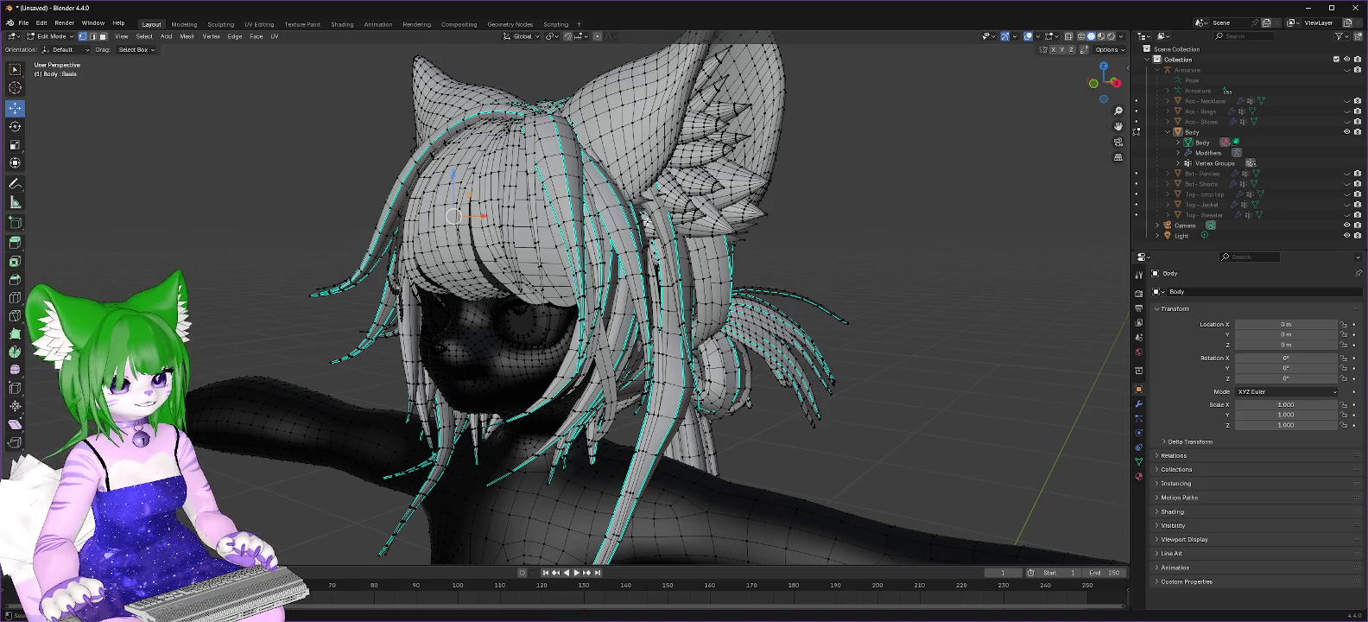
pyautogui.rightClick(378, 191)
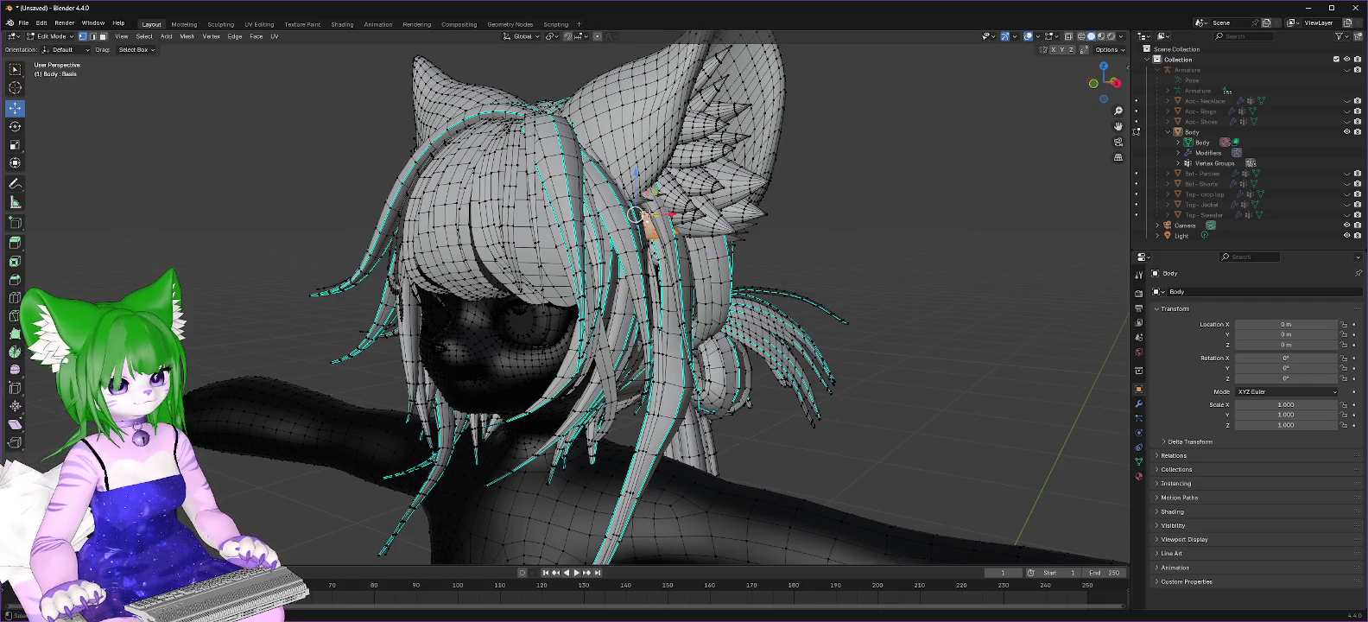
pyautogui.rightClick(609, 266)
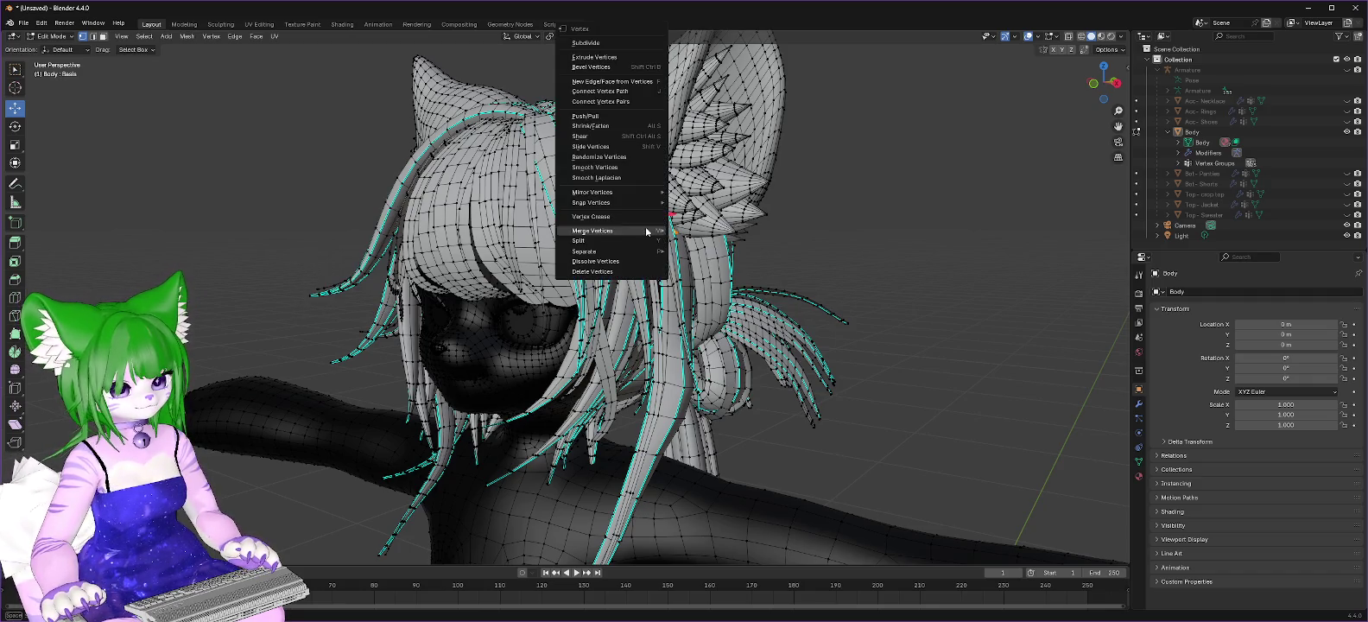
pyautogui.click(609, 270)
# Step: Orbit to the other side of the hair and pick out the next loose bit
pyautogui.moveTo(459, 210); pyautogui.dragTo(554, 215, button='middle')
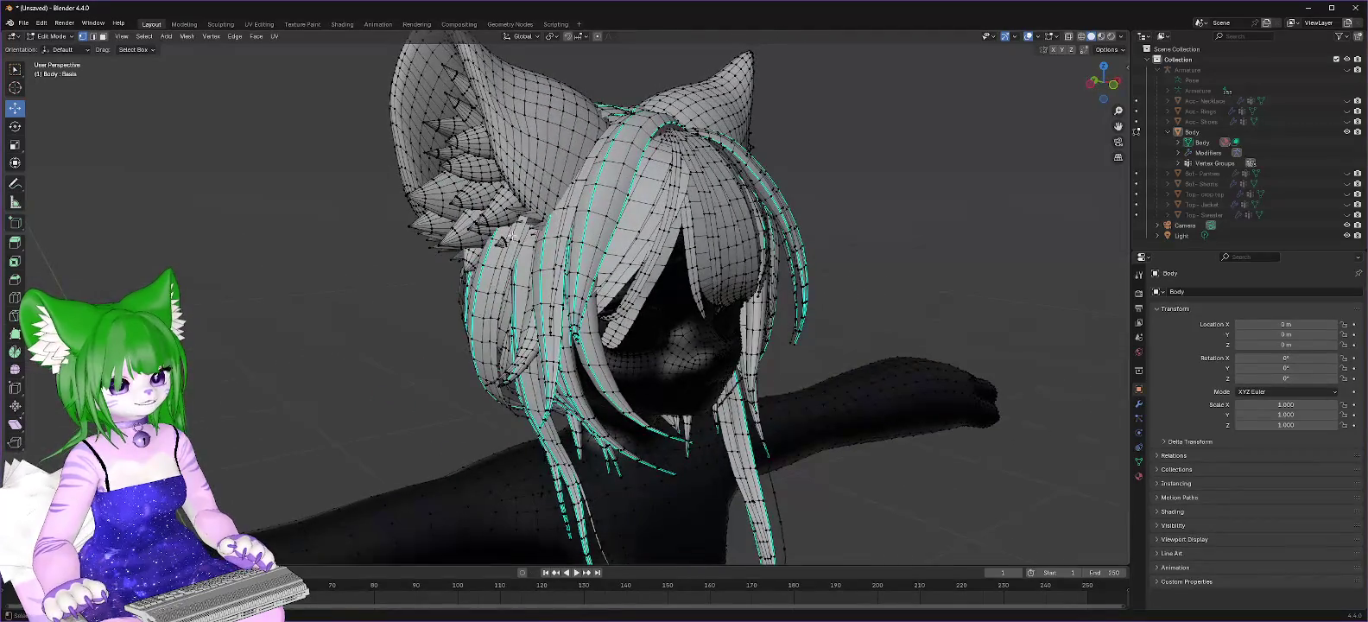
pyautogui.hotkey('ctrl', 'z')
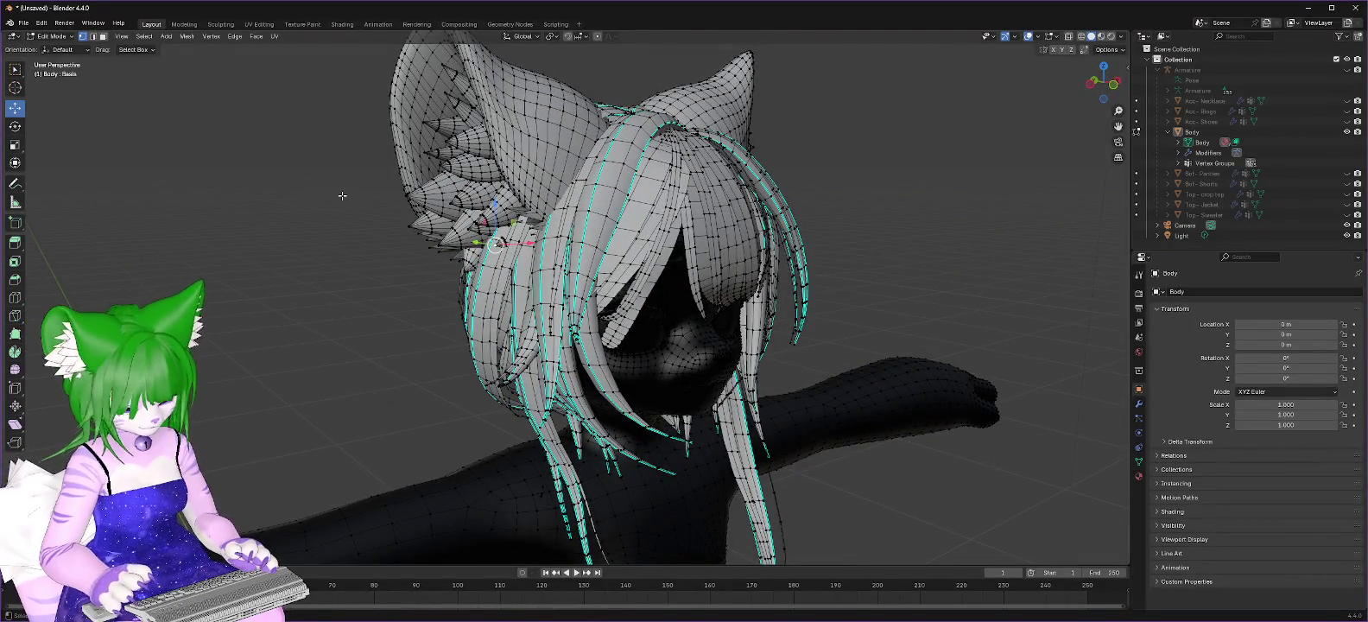
pyautogui.rightClick(402, 209)
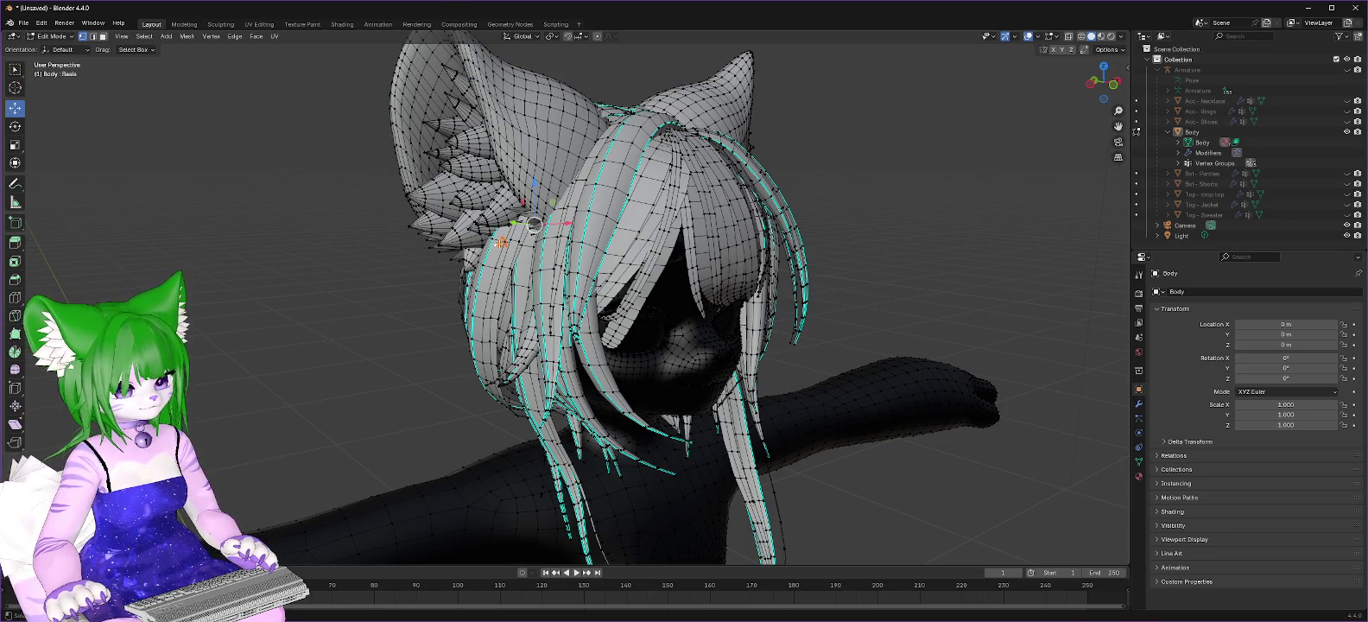
pyautogui.rightClick(474, 274)
pyautogui.moveTo(697, 257)
pyautogui.mouseDown(button='middle')
pyautogui.moveTo(715, 254)
pyautogui.moveTo(463, 250)
pyautogui.moveTo(724, 253)
pyautogui.moveTo(579, 177)
pyautogui.mouseUp(button='middle')
# Step: Zoom in to recheck the hair, then bring up the VNyan avatar window
pyautogui.scroll(1, 579, 177)
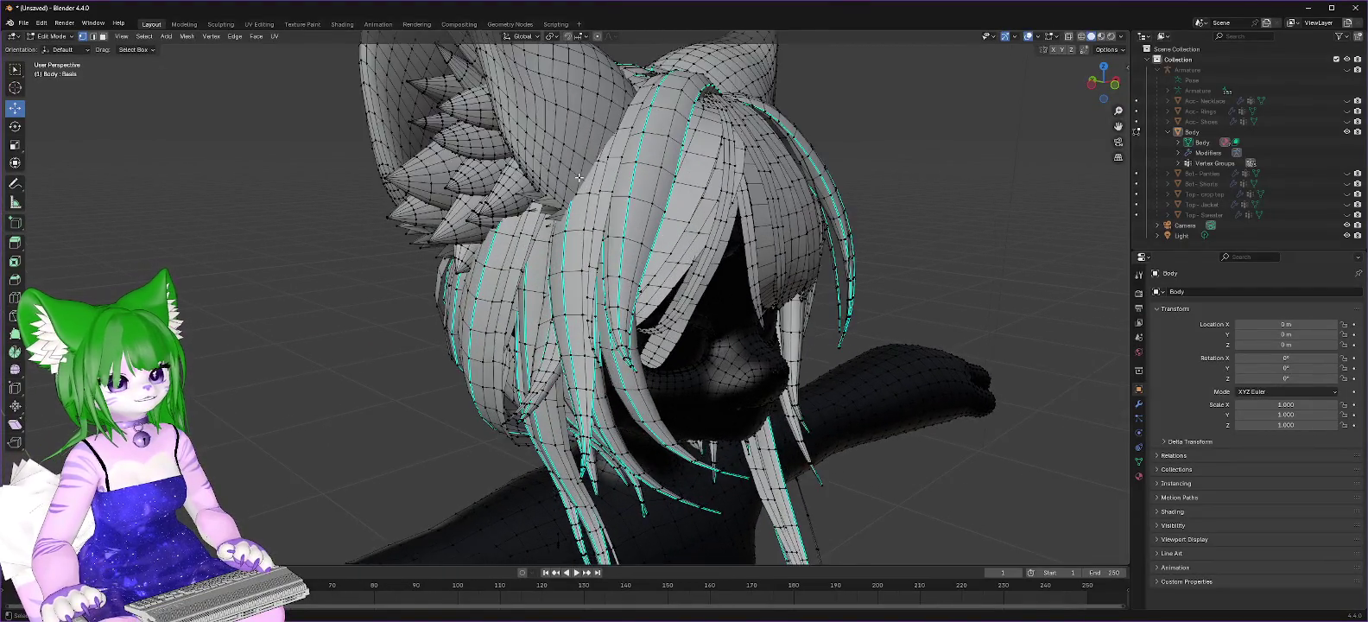
pyautogui.scroll(1, 579, 177)
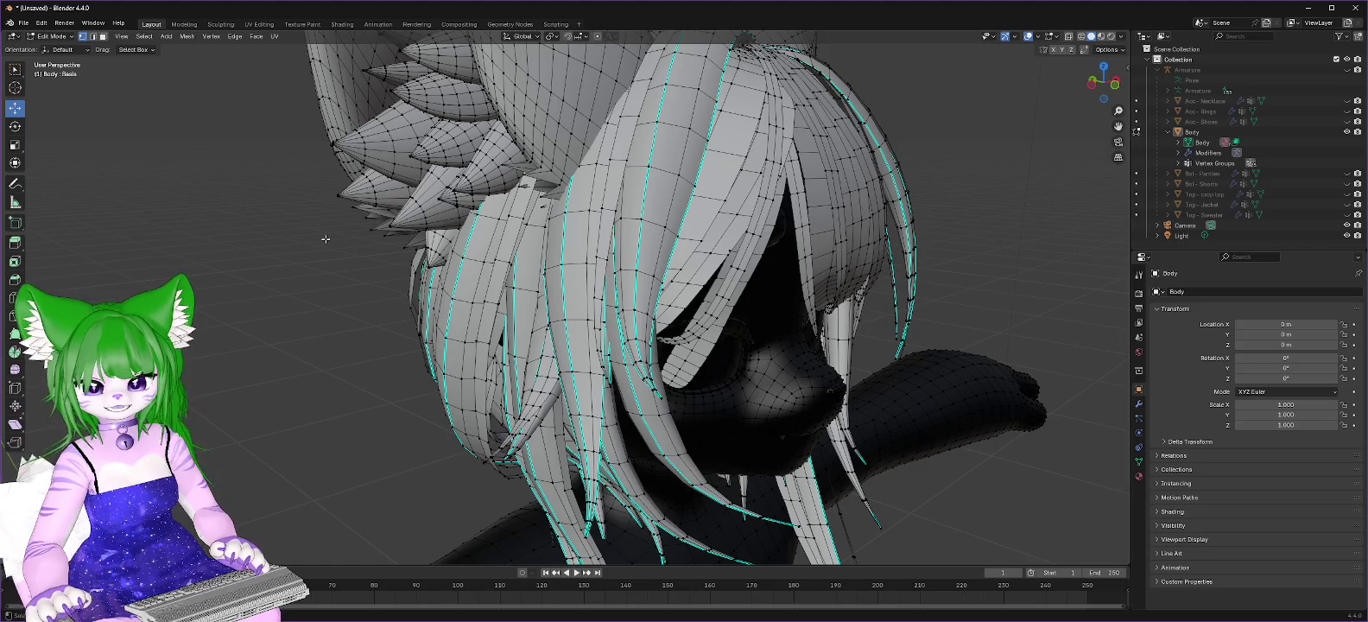
pyautogui.hotkey('alt', 'Tab')
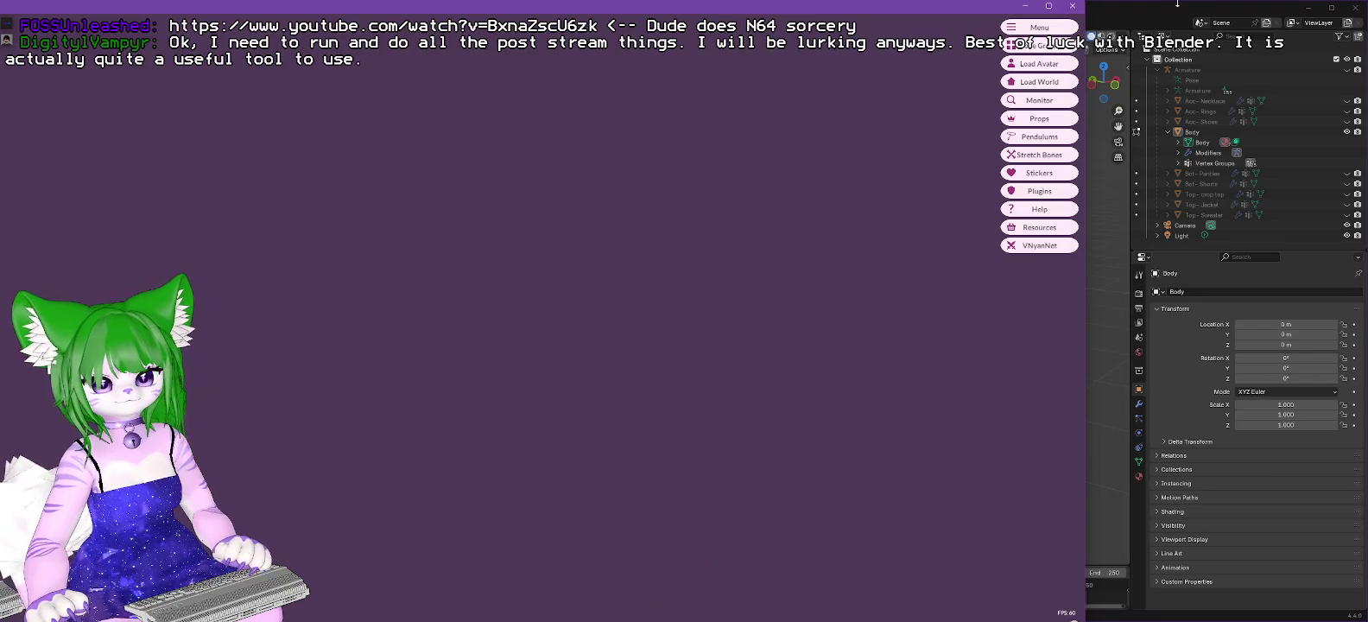
# Step: Switch from VNyan back to the Blender window
pyautogui.hotkey('alt', 'Tab')
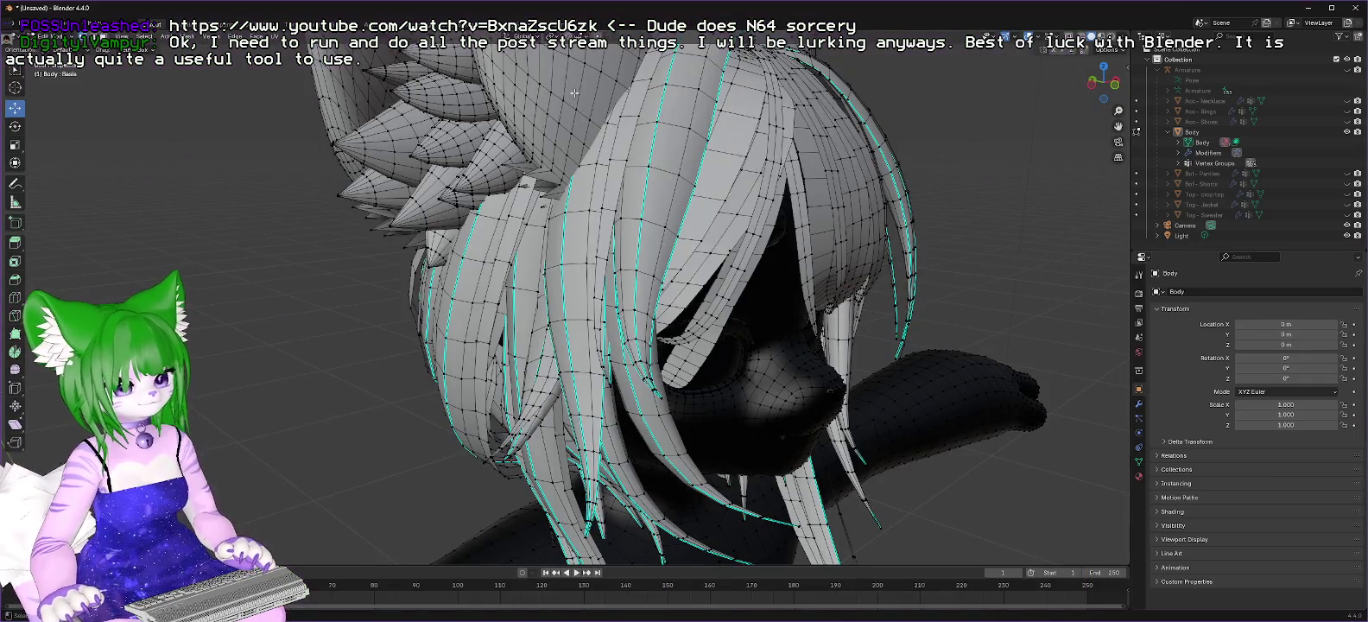
# Step: Slide the stray vertex at the hair-spike base sideways to narrow the gap
pyautogui.scroll(2, 583, 137)
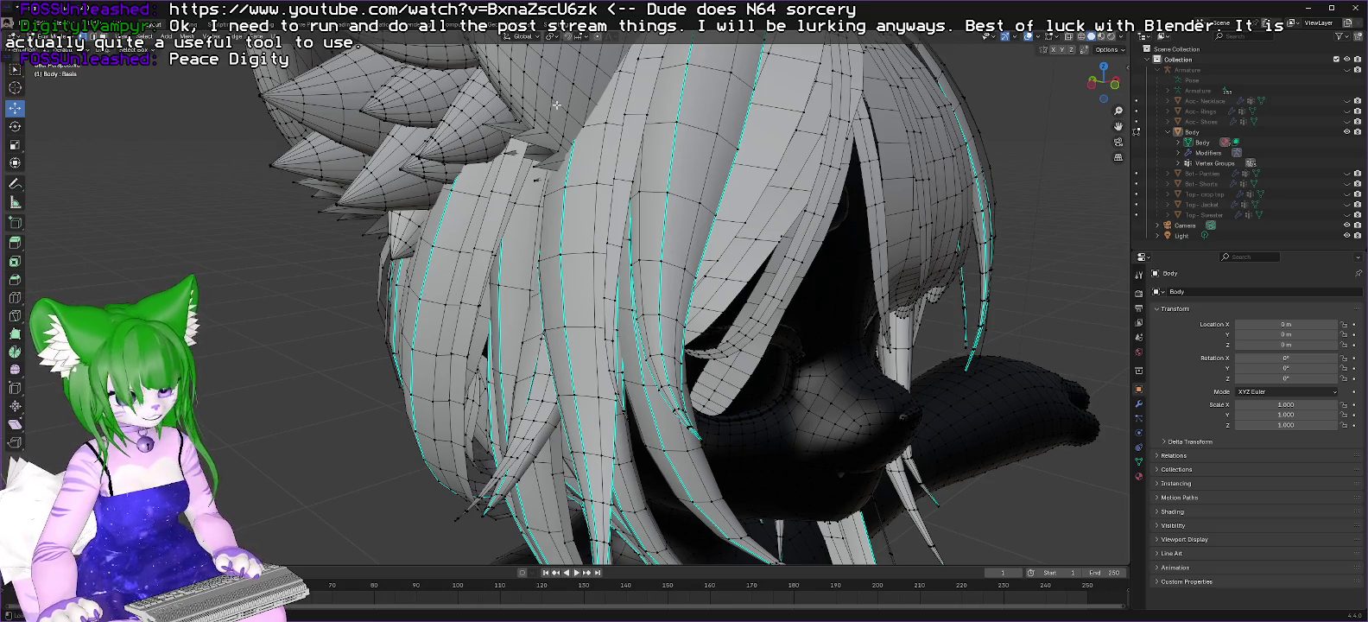
pyautogui.moveTo(560, 100); pyautogui.dragTo(555, 108, button='middle')
pyautogui.scroll(3, 556, 108)
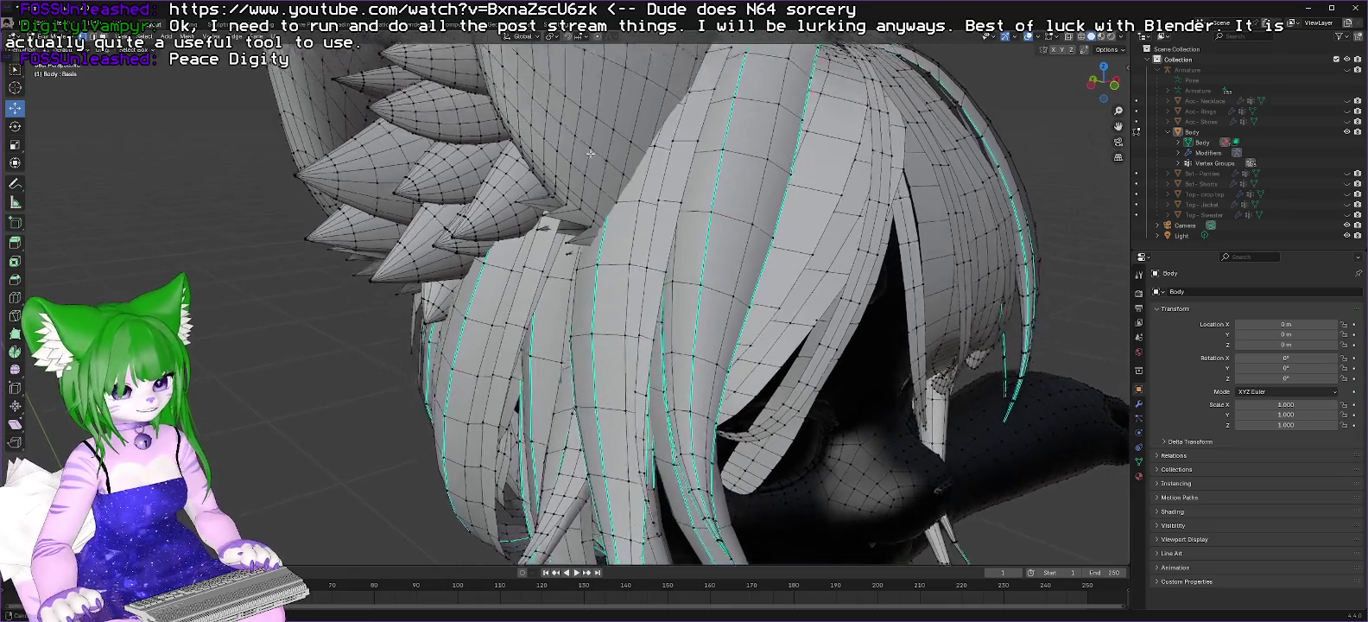
pyautogui.scroll(3, 618, 170)
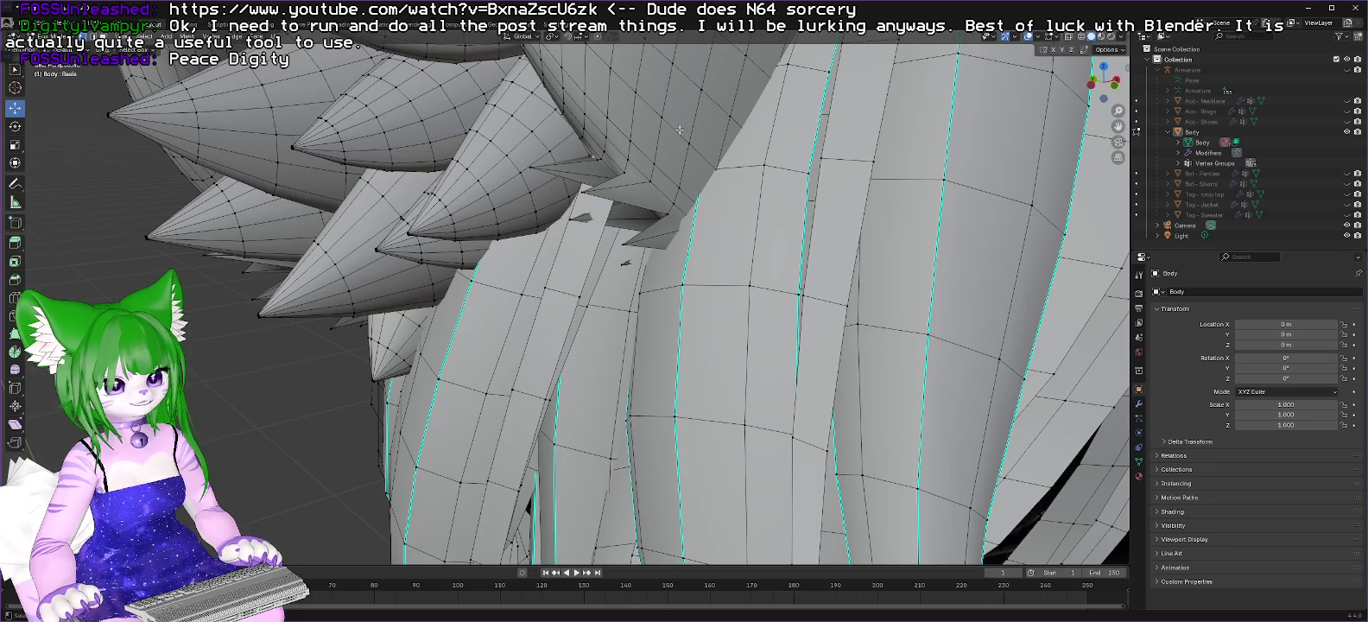
pyautogui.moveTo(680, 129); pyautogui.dragTo(736, 222, button='middle')
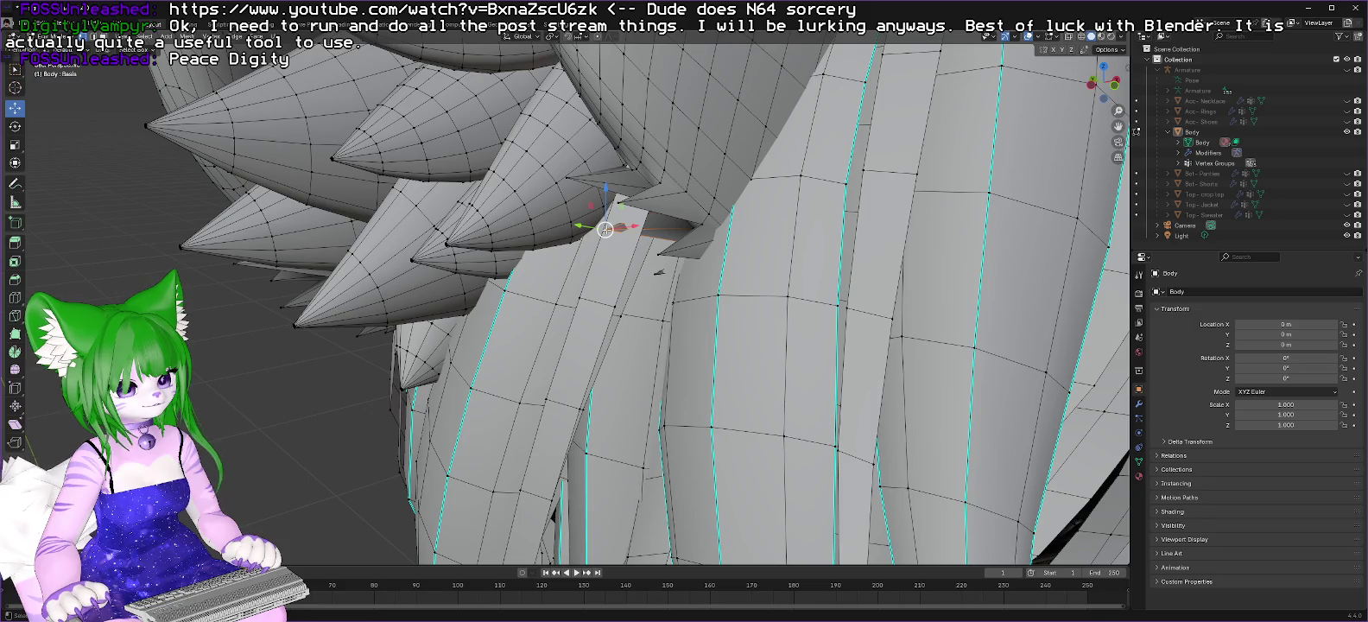
pyautogui.moveTo(606, 229); pyautogui.dragTo(640, 228)
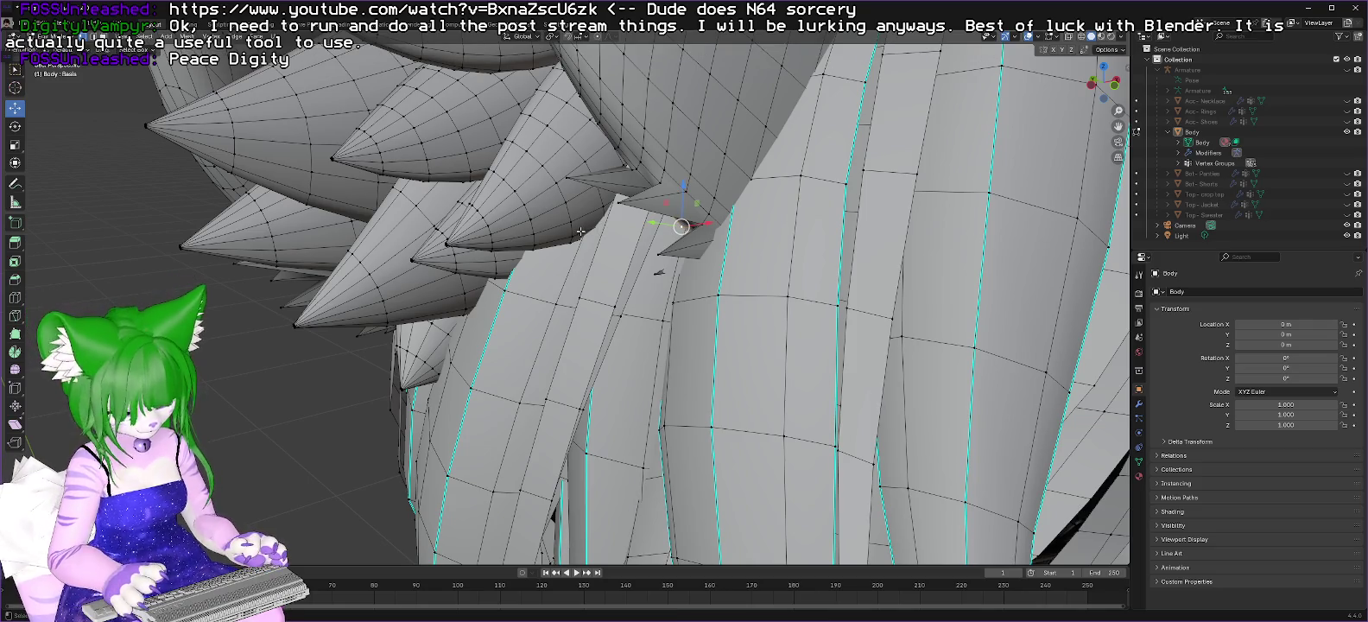
pyautogui.moveTo(681, 226); pyautogui.dragTo(609, 226)
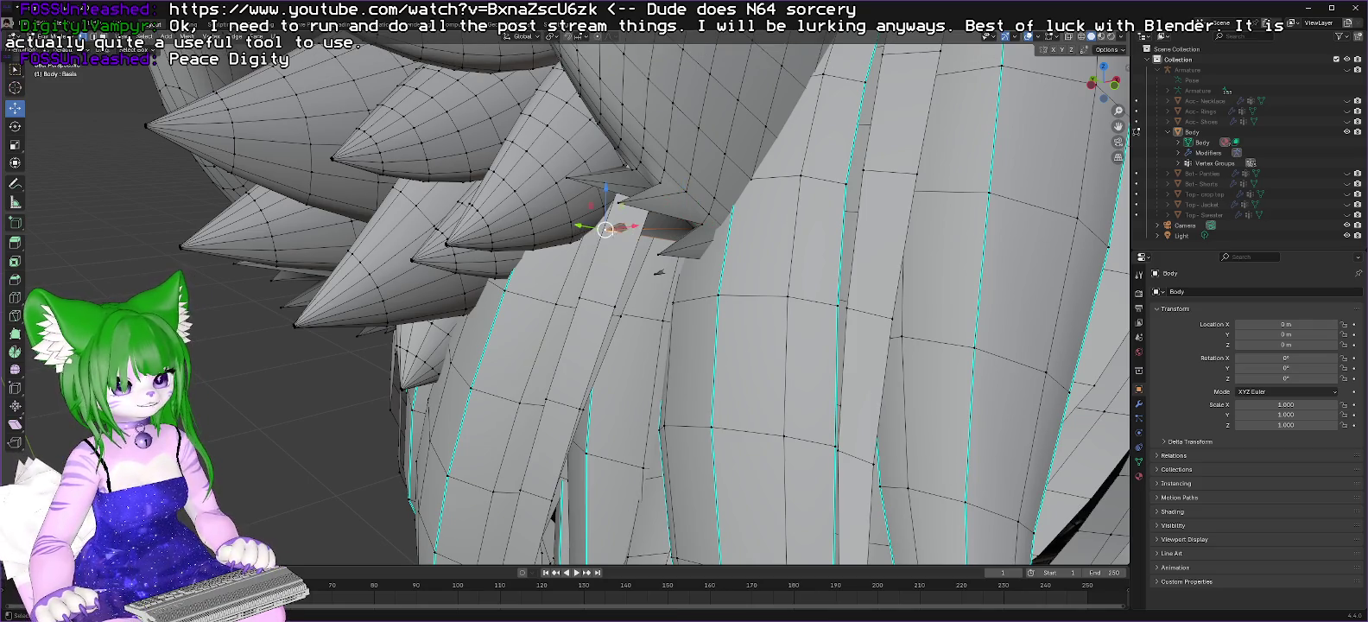
pyautogui.moveTo(609, 228); pyautogui.dragTo(620, 231)
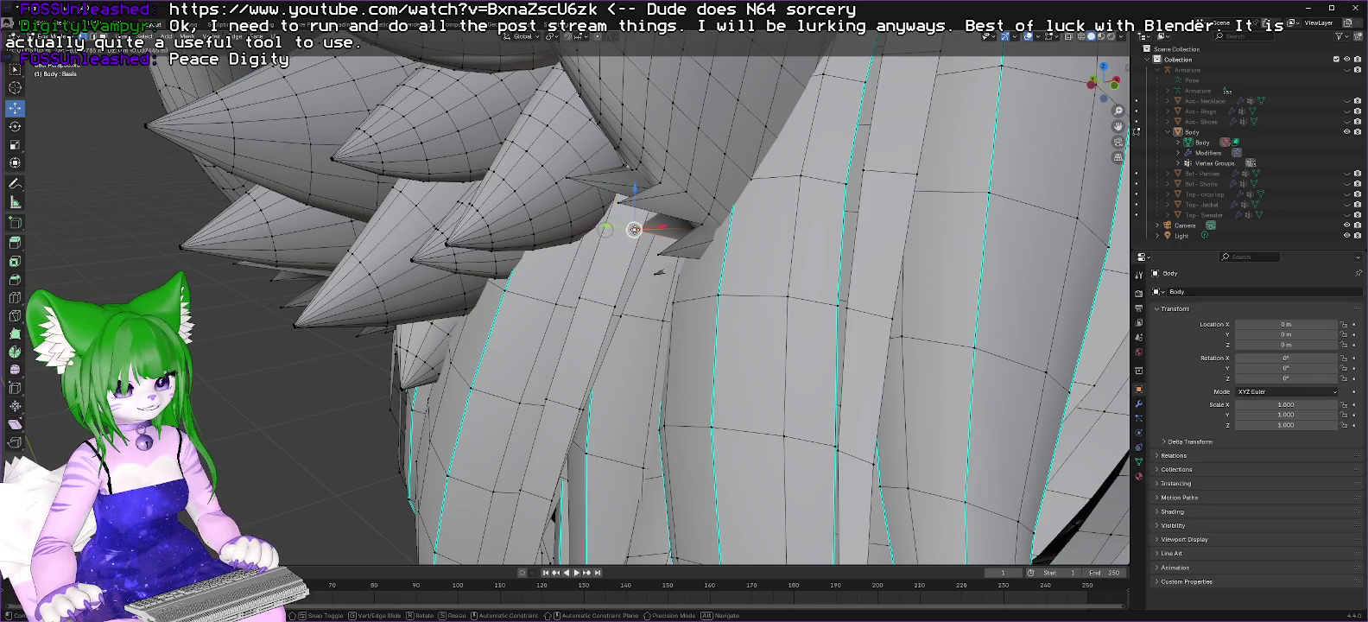
pyautogui.click(605, 229)
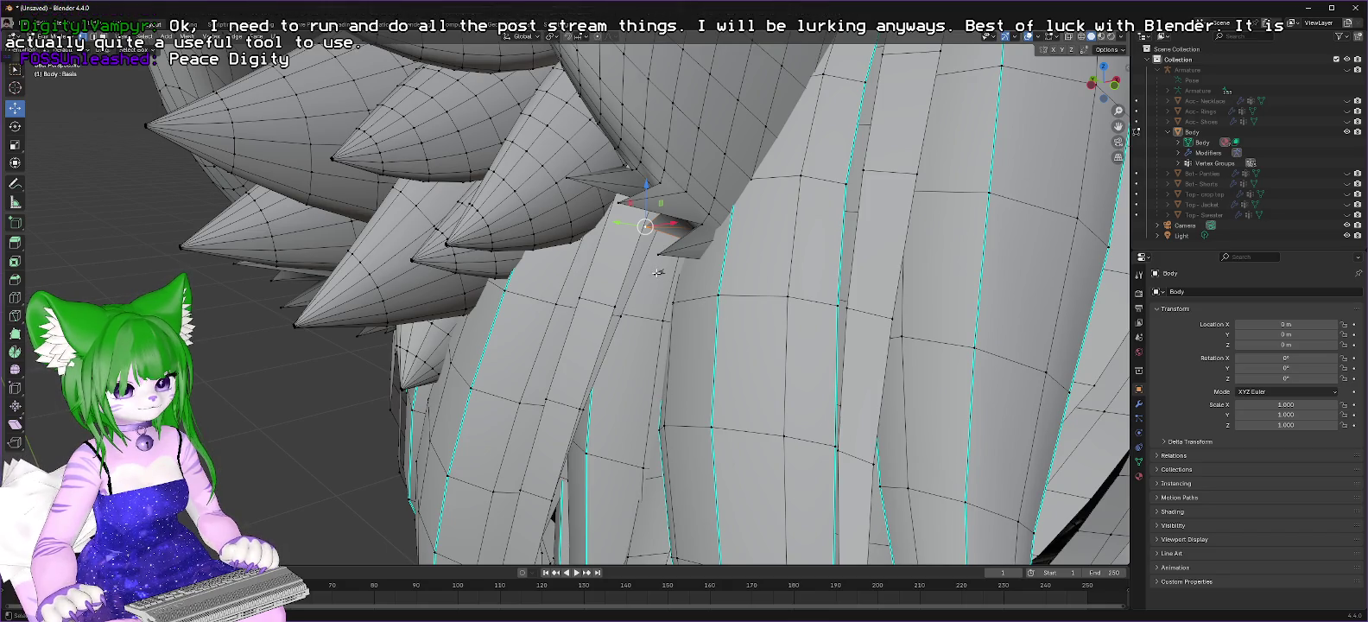
# Step: Nudge the vertex slightly further right, then orbit to inspect the gap
pyautogui.moveTo(655, 273); pyautogui.dragTo(670, 273)
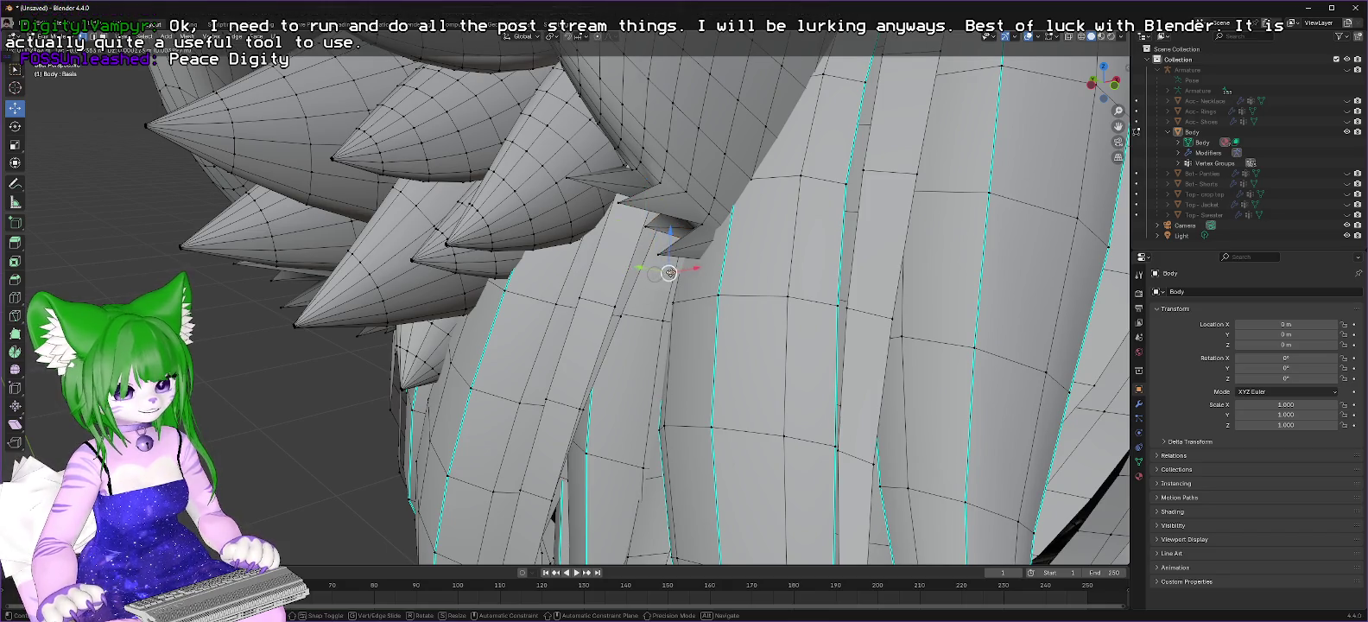
pyautogui.click(675, 271)
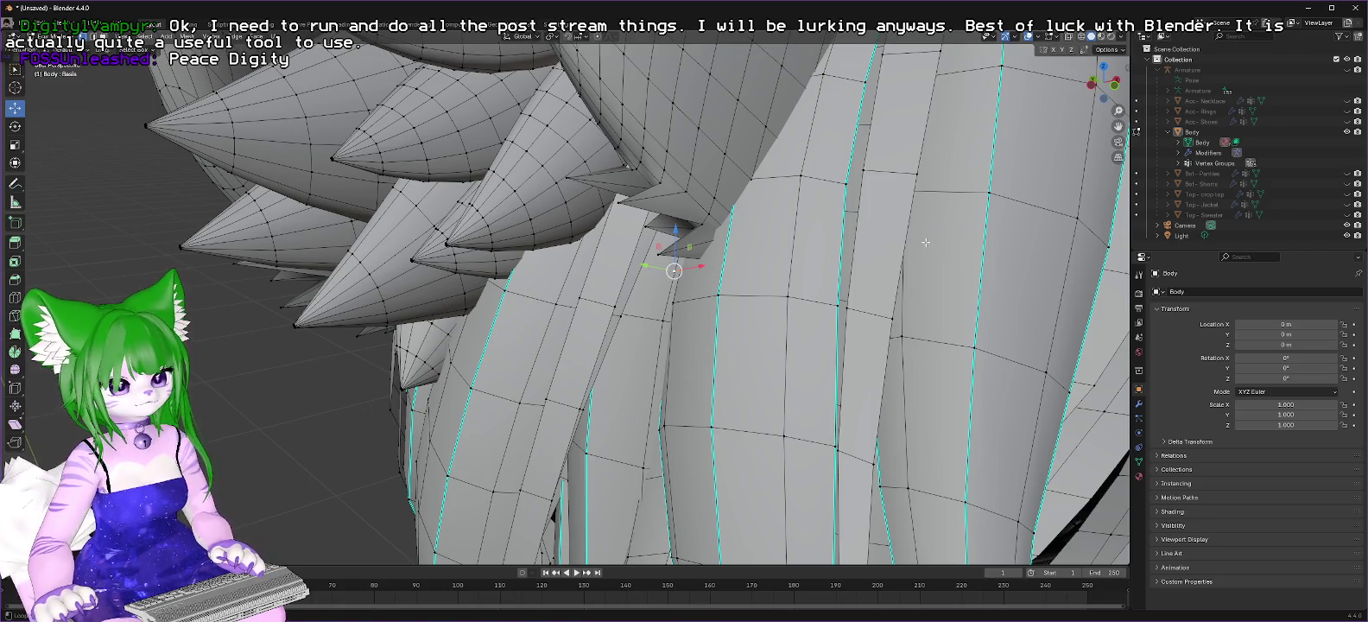
pyautogui.moveTo(899, 235); pyautogui.dragTo(837, 213, button='middle')
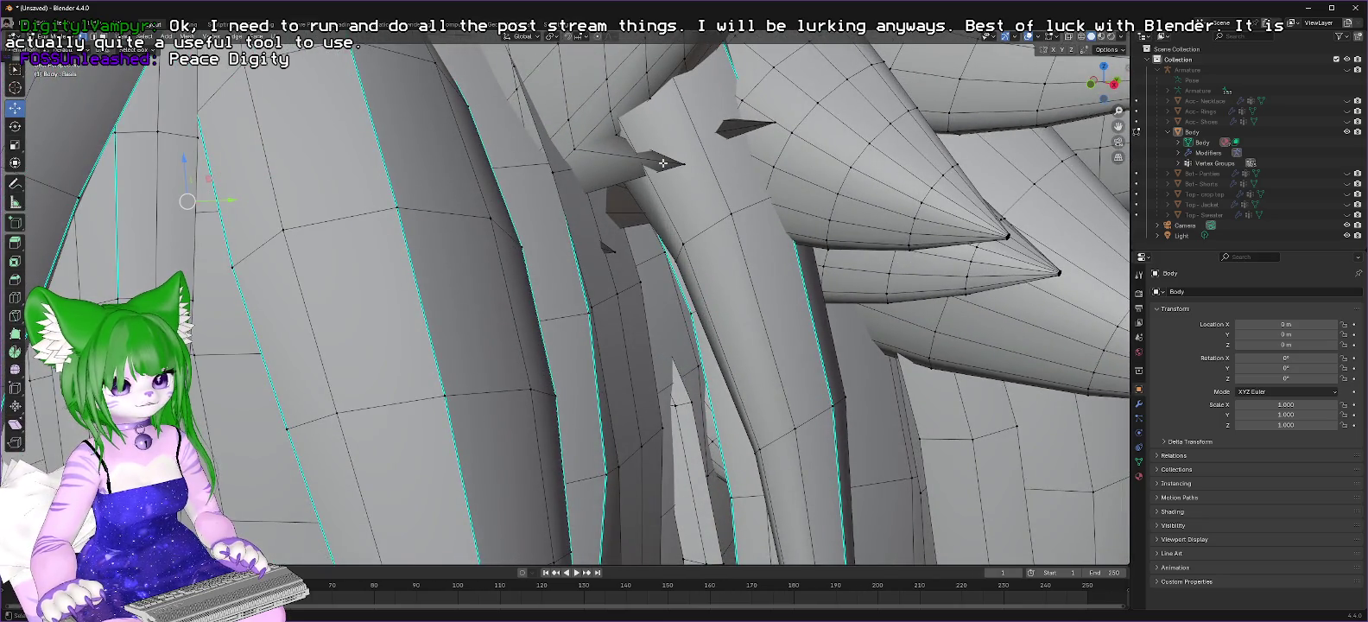
pyautogui.moveTo(642, 199); pyautogui.dragTo(628, 308, button='middle')
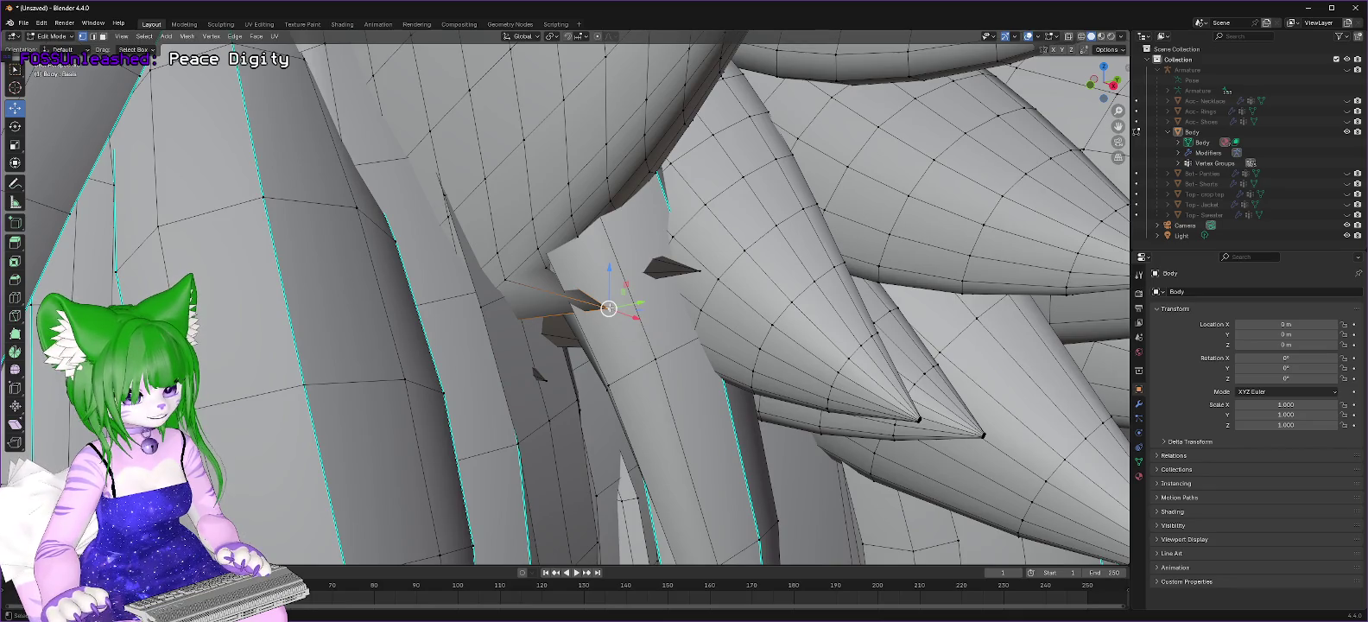
# Step: Pull the spike-tip vertex left and along the Y axis toward the gap
pyautogui.moveTo(609, 307); pyautogui.dragTo(590, 314)
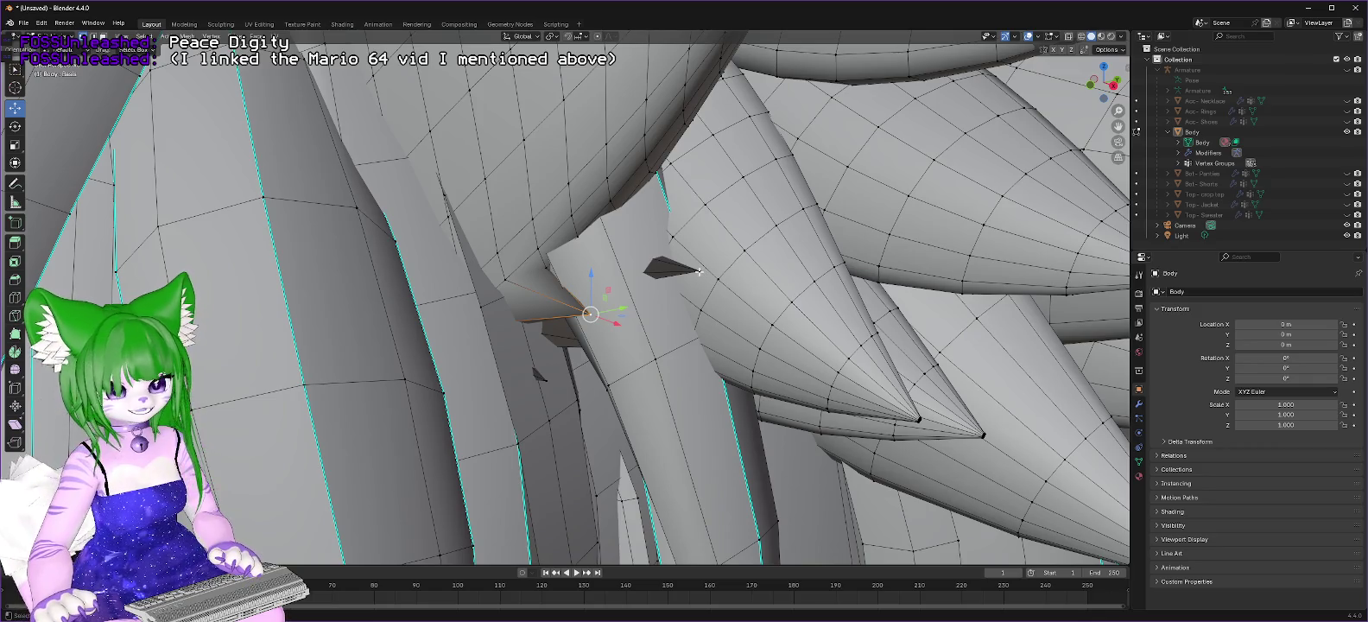
pyautogui.moveTo(692, 270); pyautogui.dragTo(650, 269)
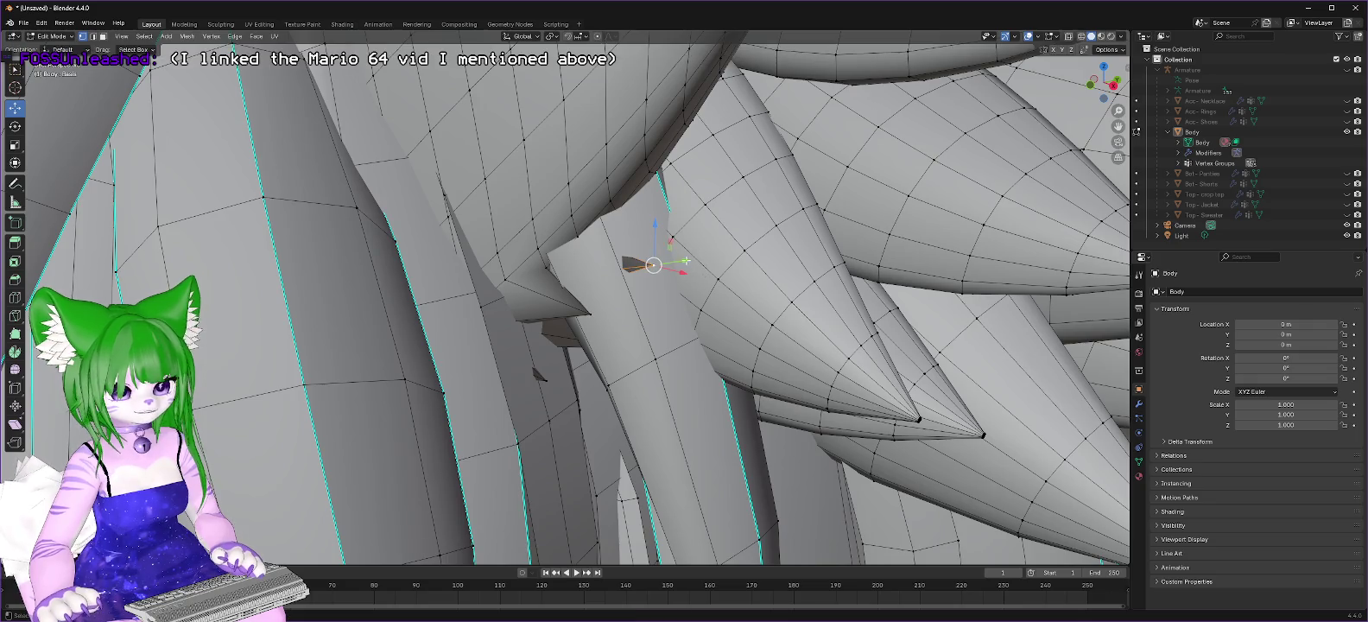
pyautogui.press('y')
pyautogui.click(709, 255)
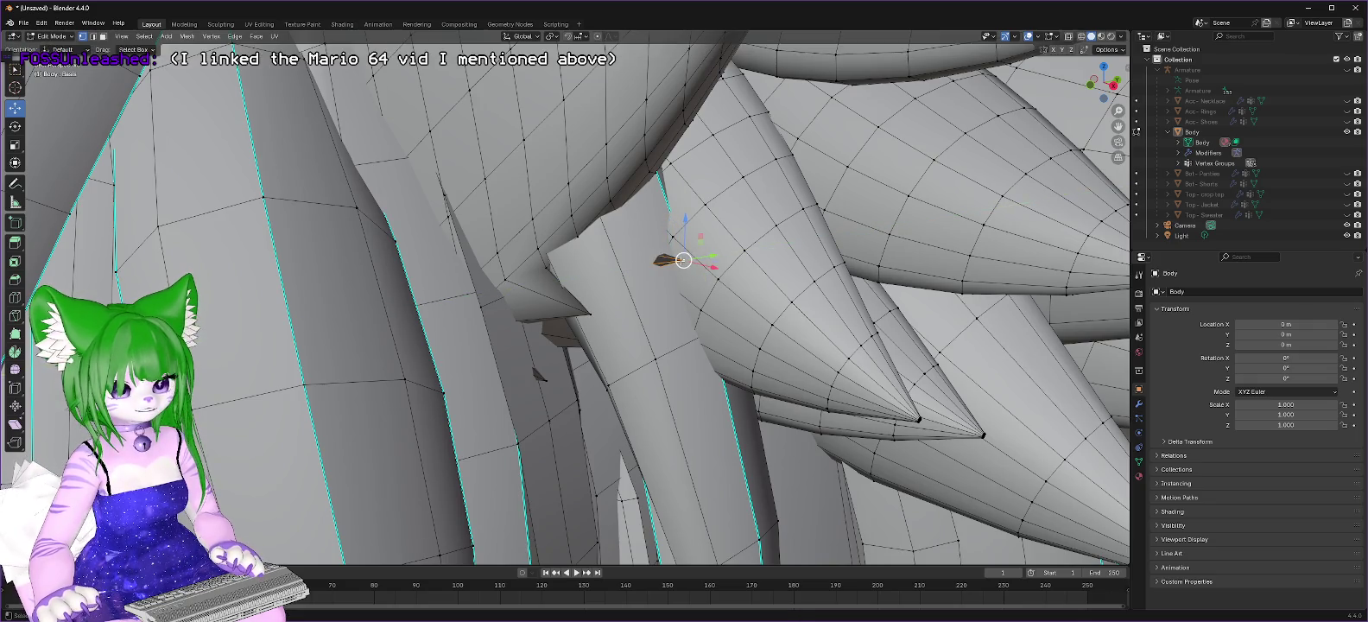
pyautogui.press('g')
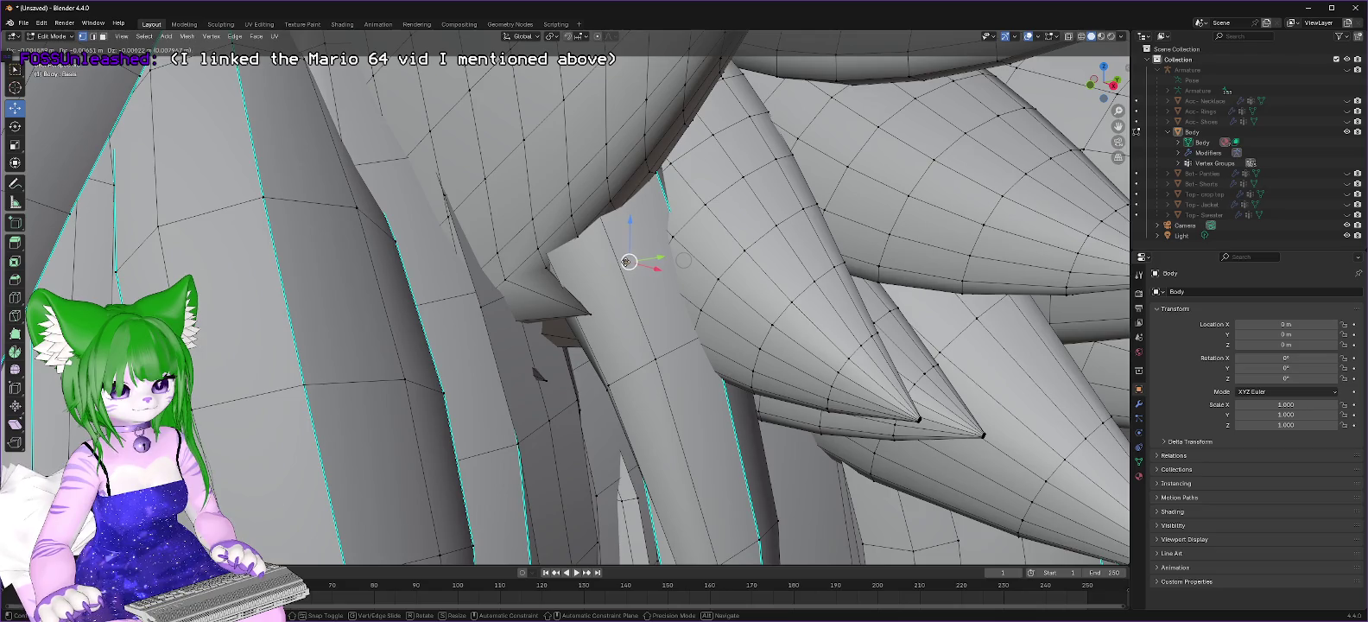
pyautogui.click(655, 255)
# Step: Refine that vertex along Y, move the next gap vertex up-left, then view from the front
pyautogui.press('g')
pyautogui.press('y')
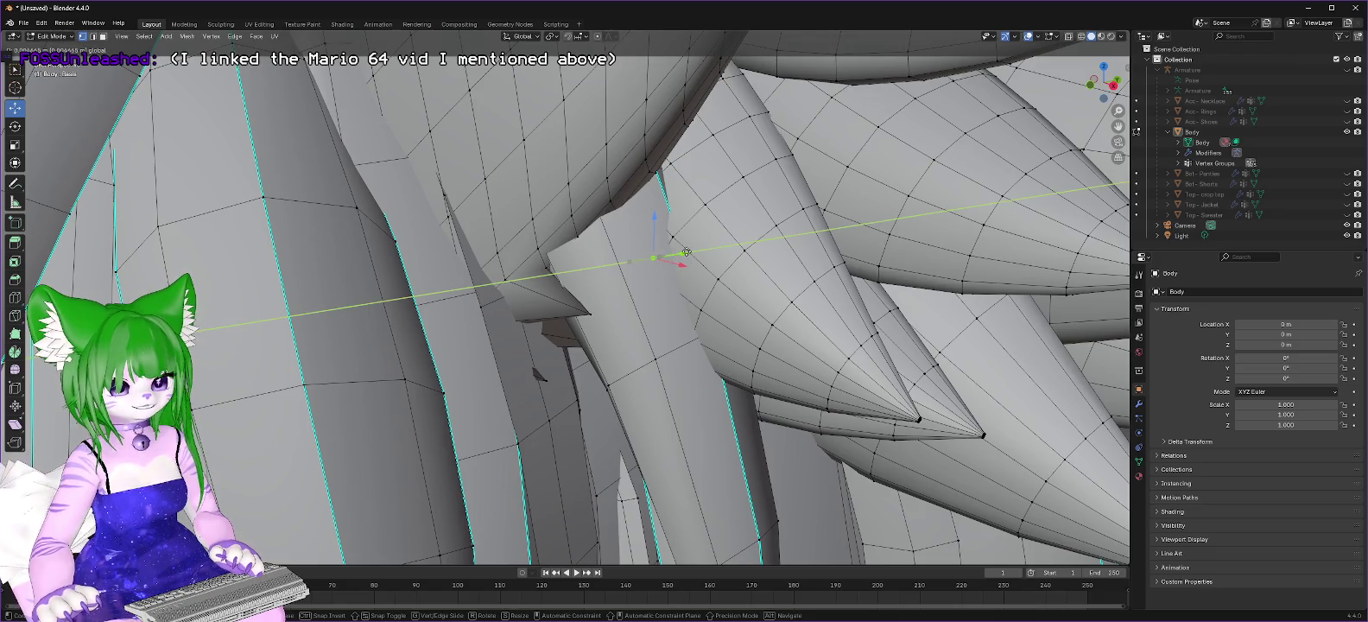
pyautogui.click(687, 251)
pyautogui.click(546, 380)
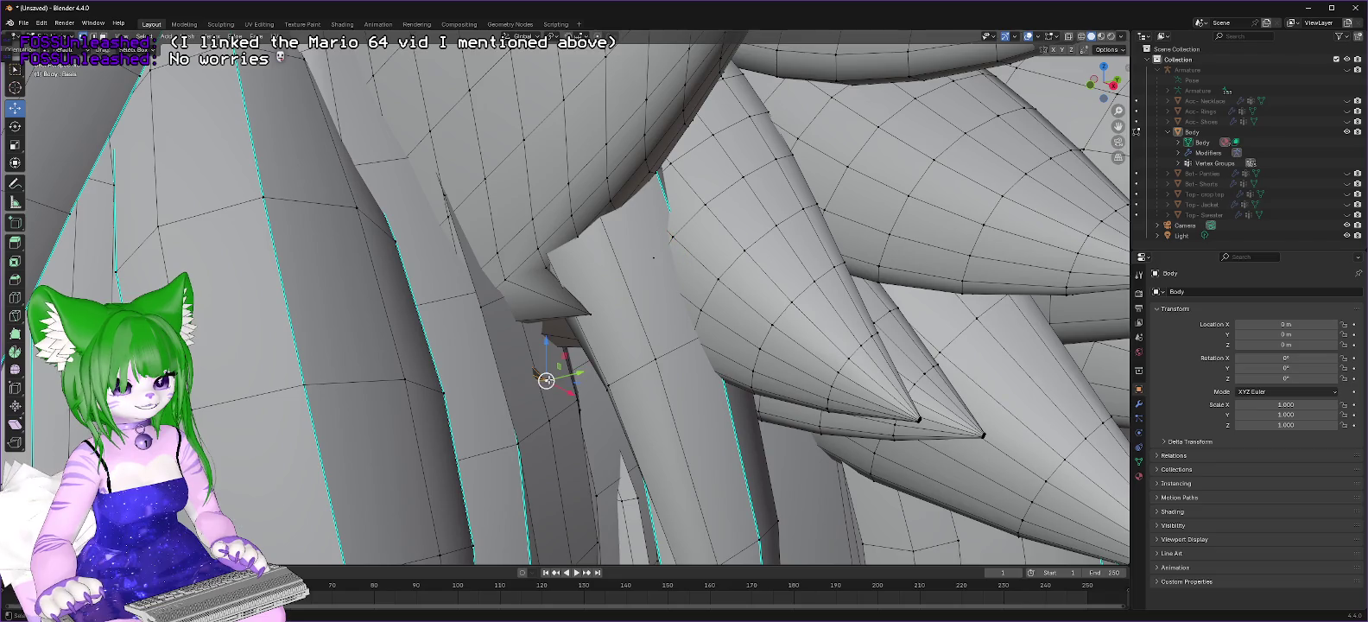
pyautogui.press('g')
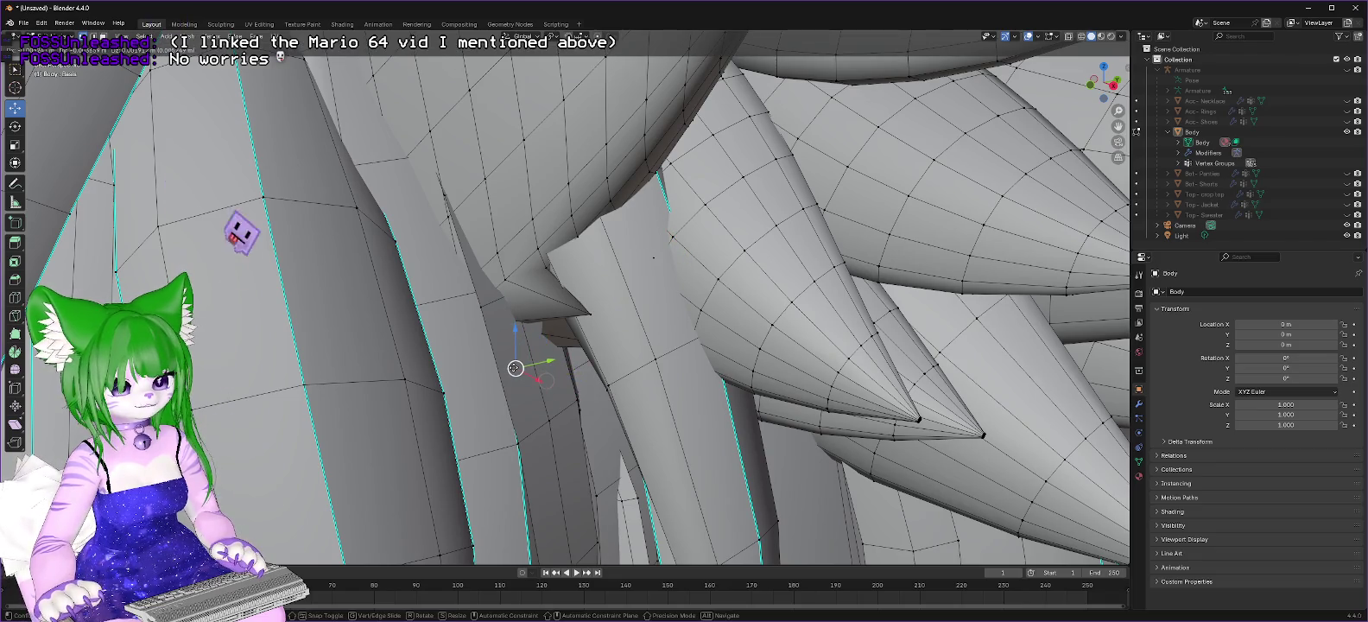
pyautogui.click(602, 311)
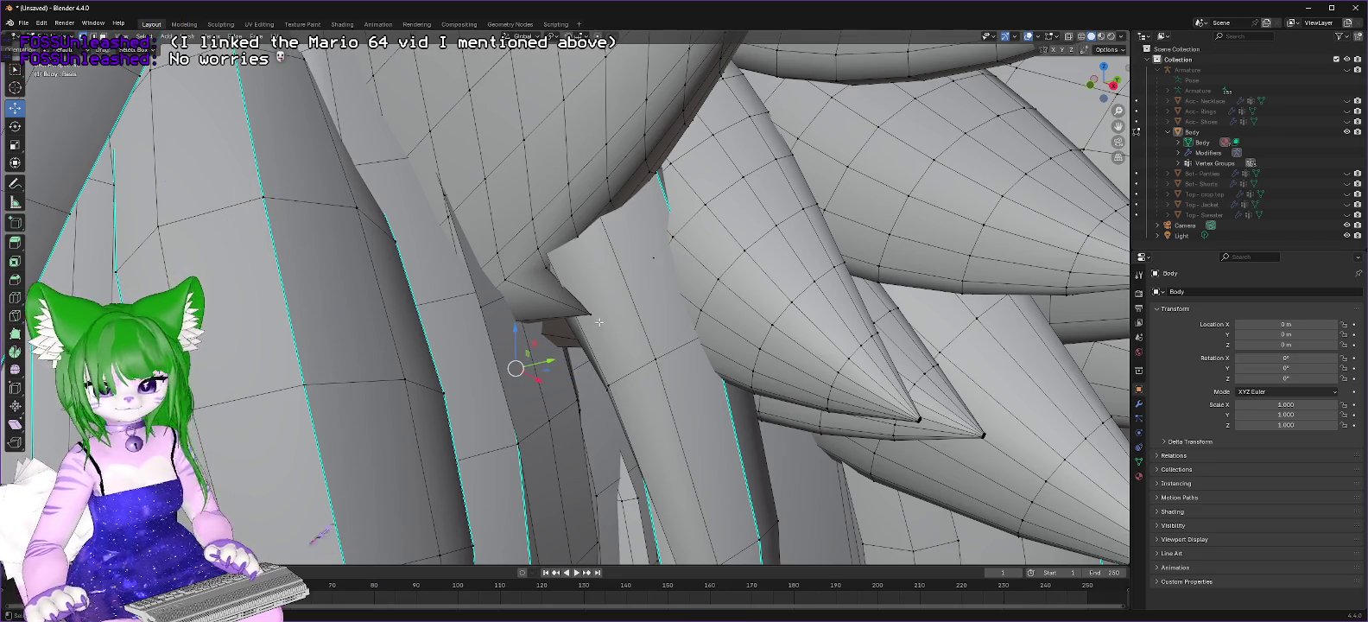
pyautogui.press('KP_1')
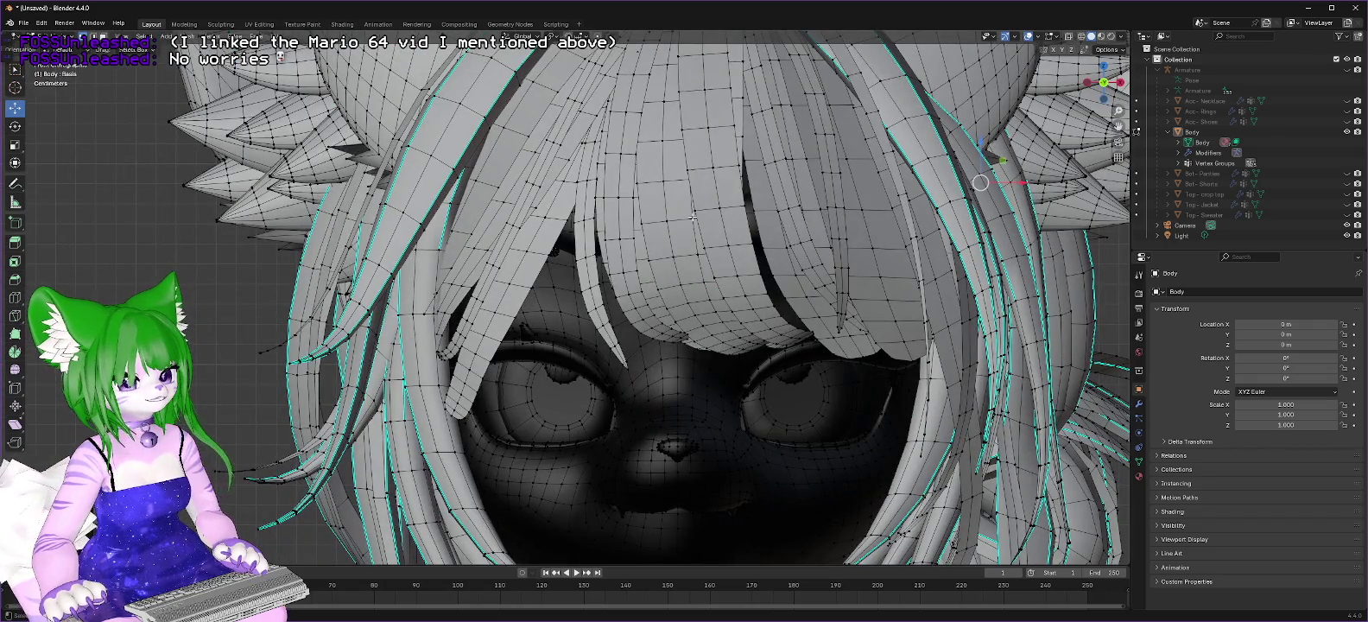
# Step: Zoom around the head and move the vertex beneath the hair spikes
pyautogui.scroll(-5, 693, 217)
pyautogui.scroll(-1, 693, 217)
pyautogui.scroll(-1, 691, 219)
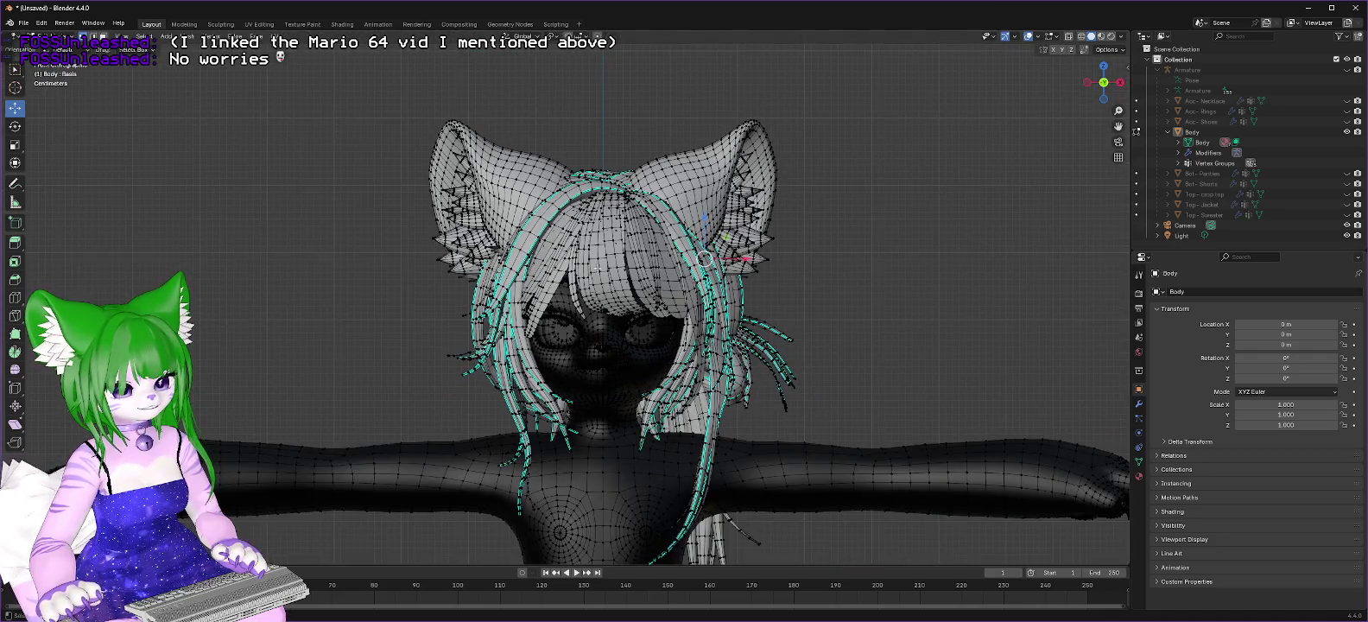
pyautogui.moveTo(598, 269); pyautogui.dragTo(602, 318, button='middle')
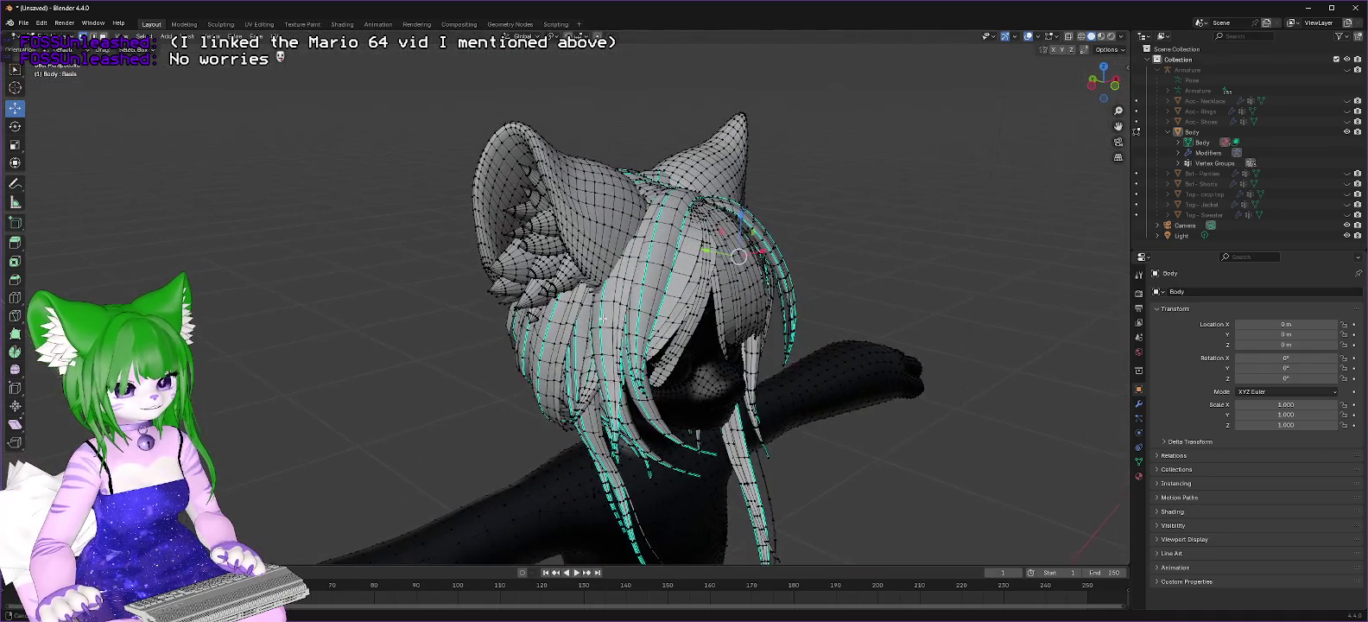
pyautogui.scroll(1, 603, 311)
pyautogui.scroll(1, 606, 294)
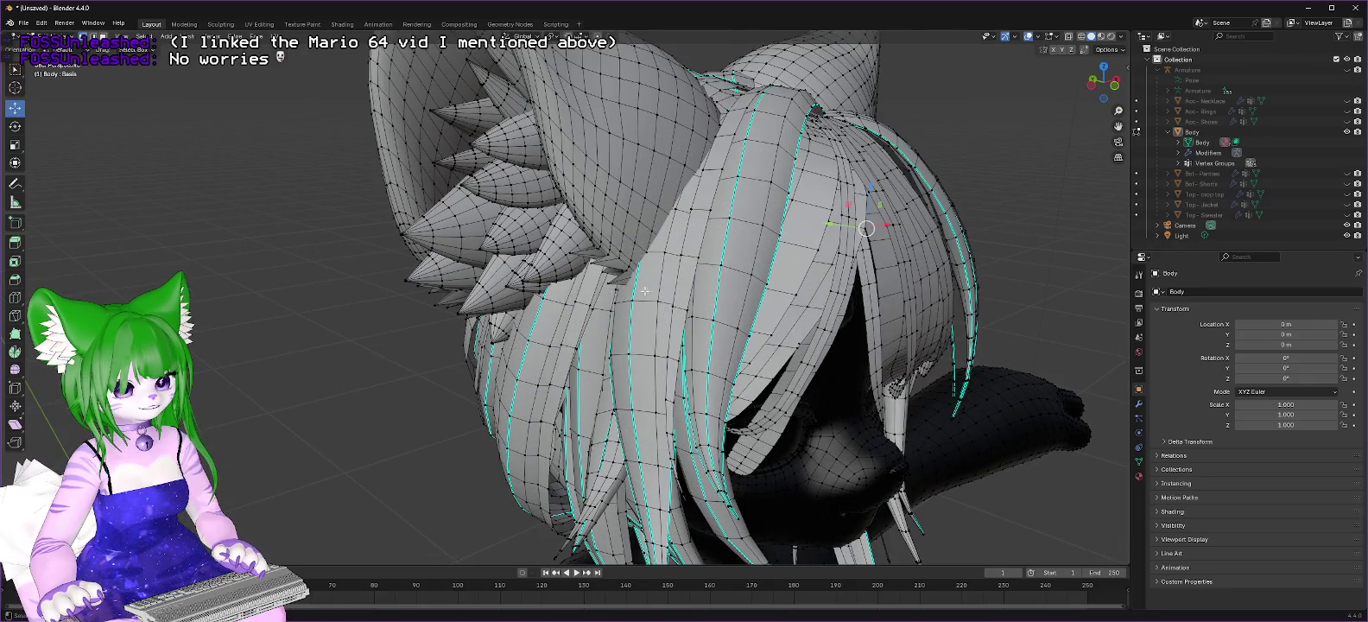
pyautogui.scroll(1, 645, 292)
pyautogui.scroll(1, 674, 287)
pyautogui.scroll(1, 699, 281)
pyautogui.scroll(1, 761, 283)
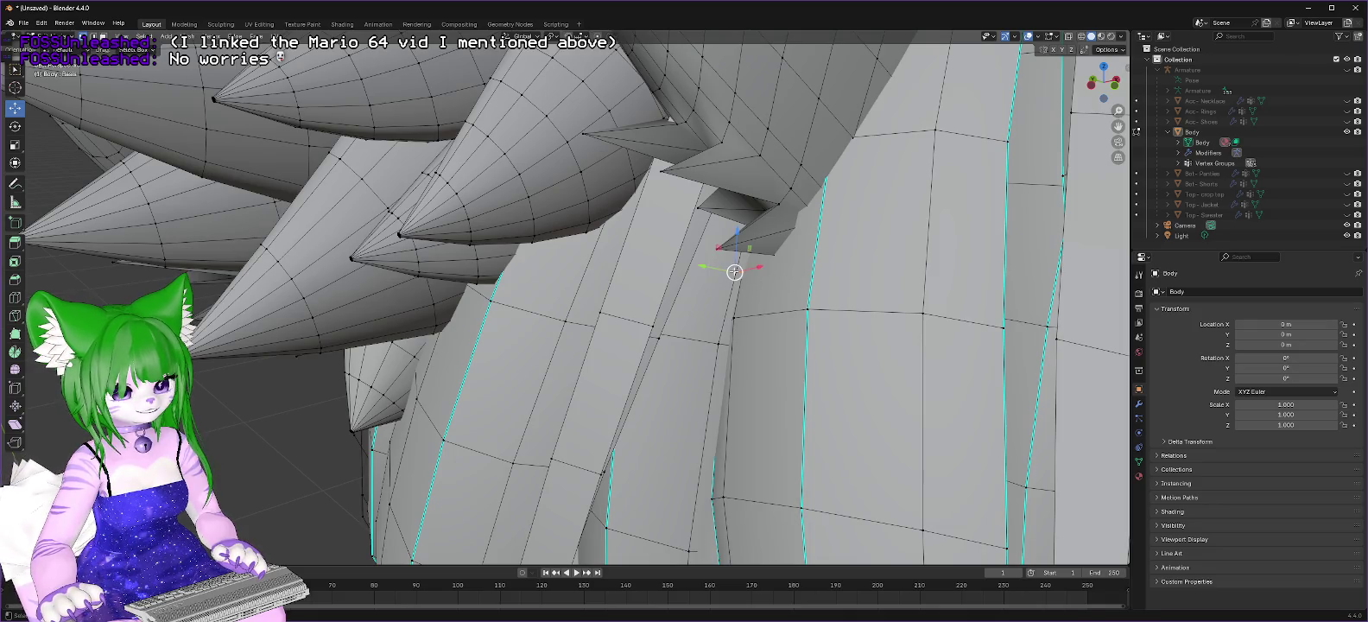
pyautogui.moveTo(735, 272); pyautogui.dragTo(736, 272)
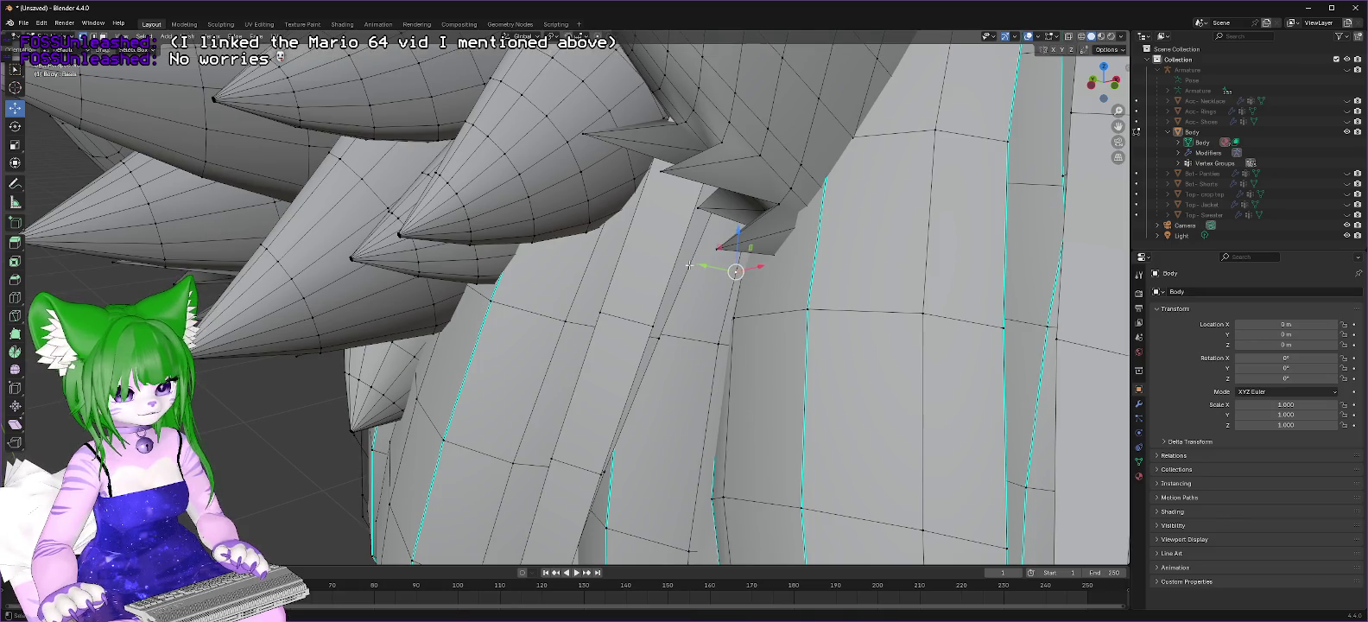
# Step: Orbit from the back of the hair to the face, then switch to VNyan
pyautogui.scroll(-3, 743, 267)
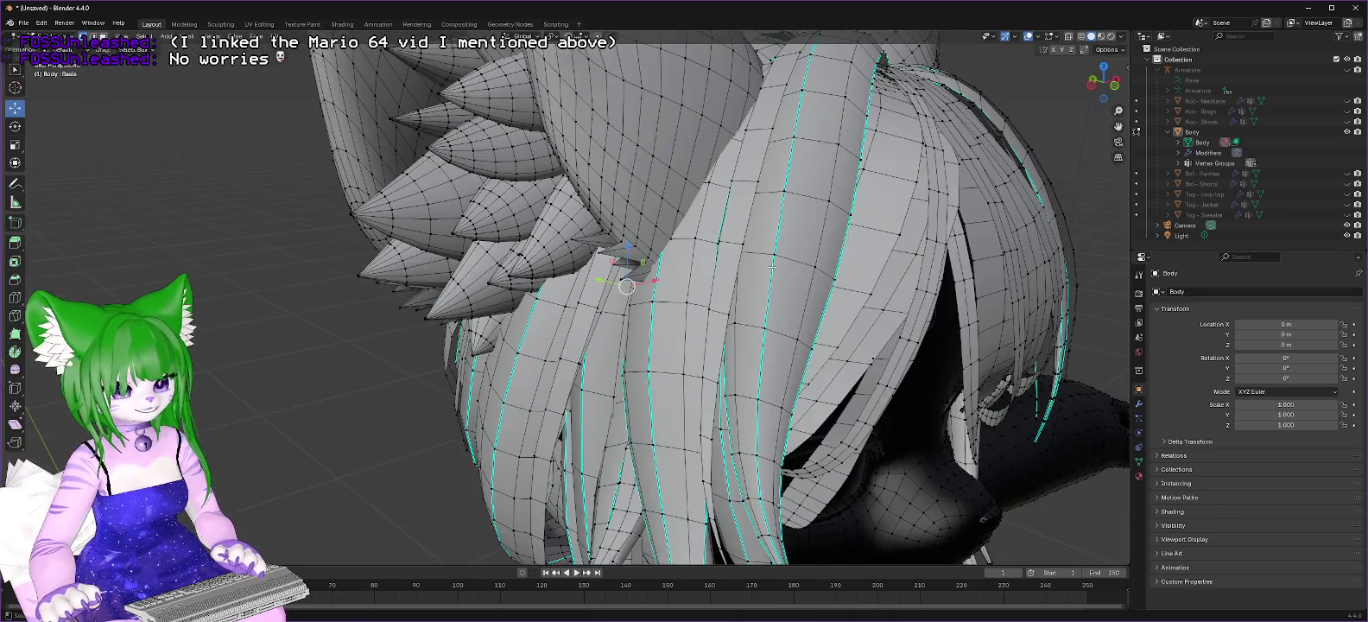
pyautogui.moveTo(785, 267); pyautogui.dragTo(486, 251, button='middle')
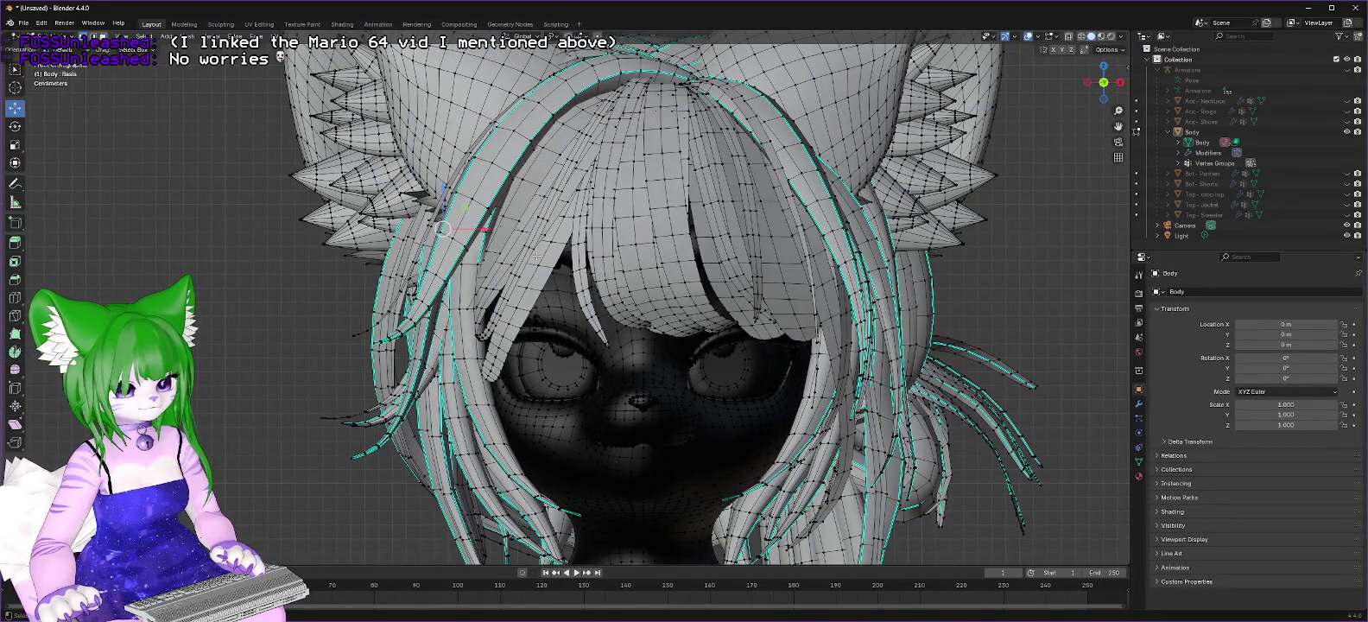
pyautogui.scroll(1, 597, 354)
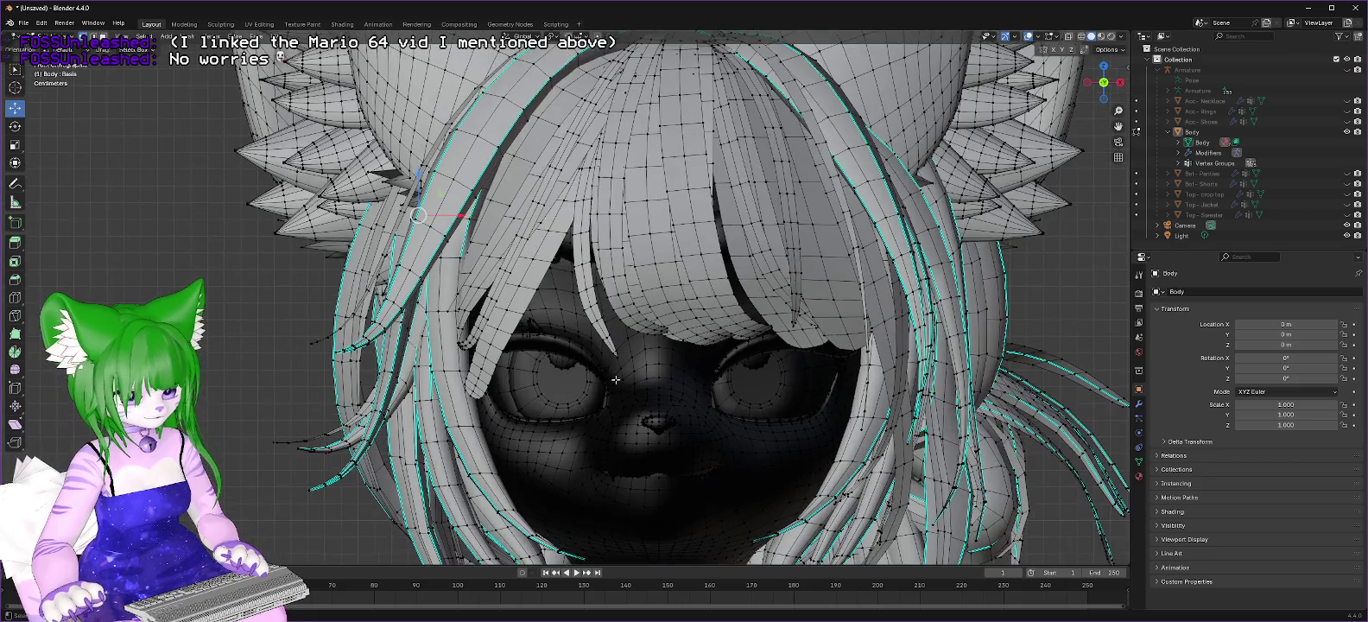
pyautogui.scroll(1, 695, 408)
pyautogui.scroll(2, 695, 406)
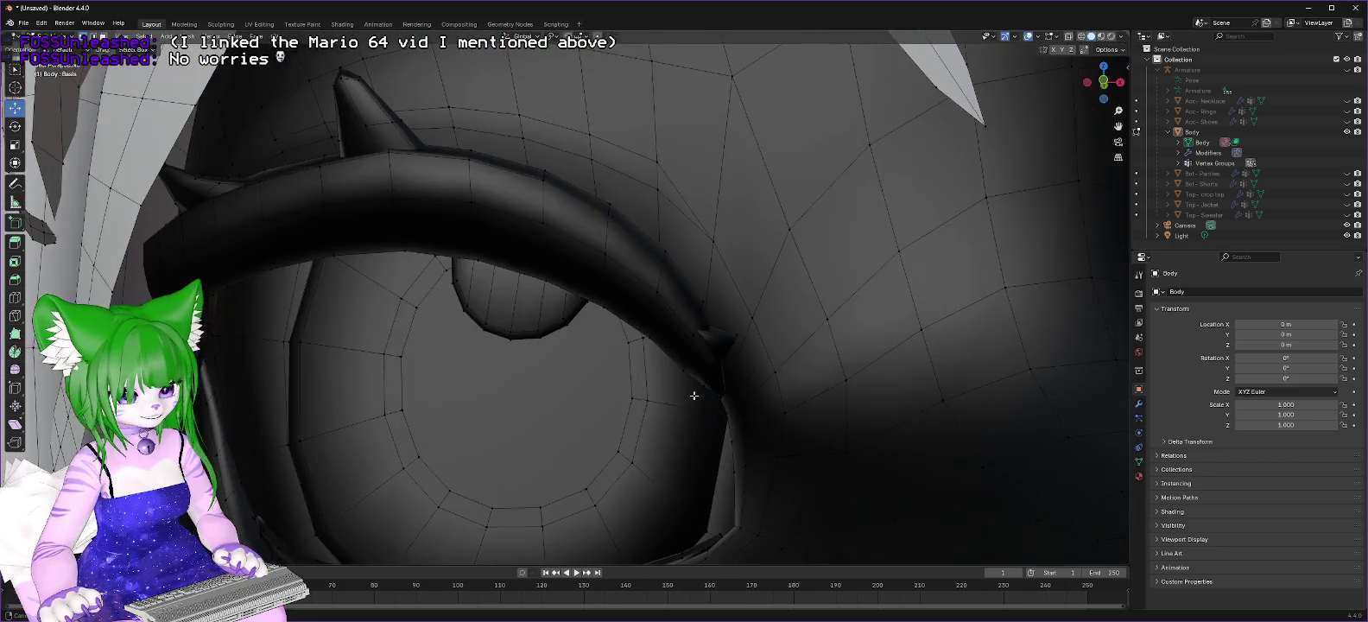
pyautogui.scroll(1, 697, 394)
pyautogui.scroll(-1, 698, 393)
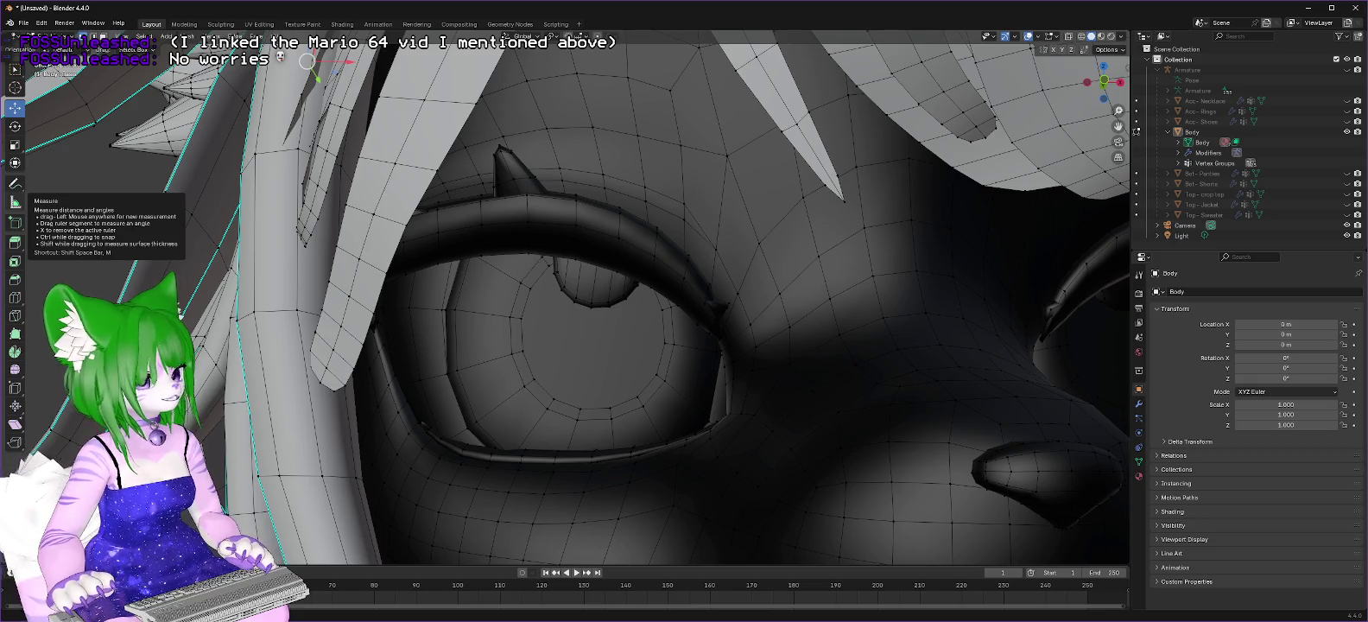
pyautogui.hotkey('alt', 'Tab')
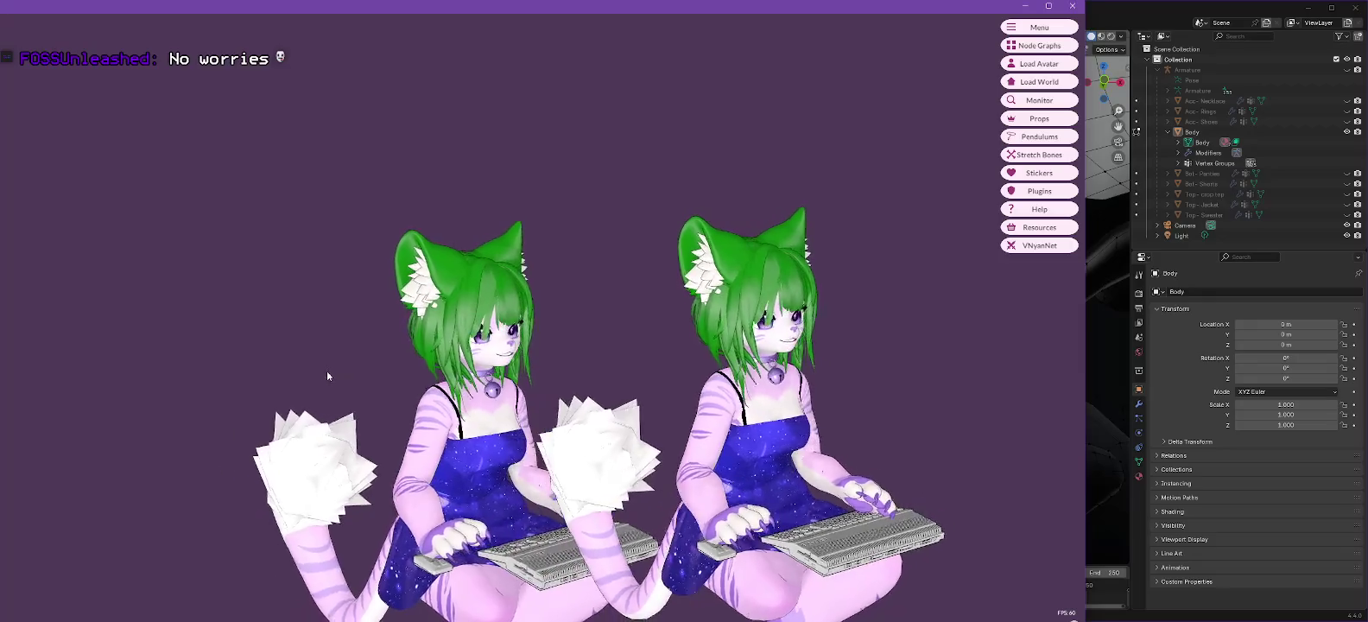
# Step: Turn the VNyan camera so the avatar faces the viewer, zoom, then return to Blender
pyautogui.moveTo(330, 378); pyautogui.dragTo(760, 347, button='right')
pyautogui.scroll(10, 761, 348)
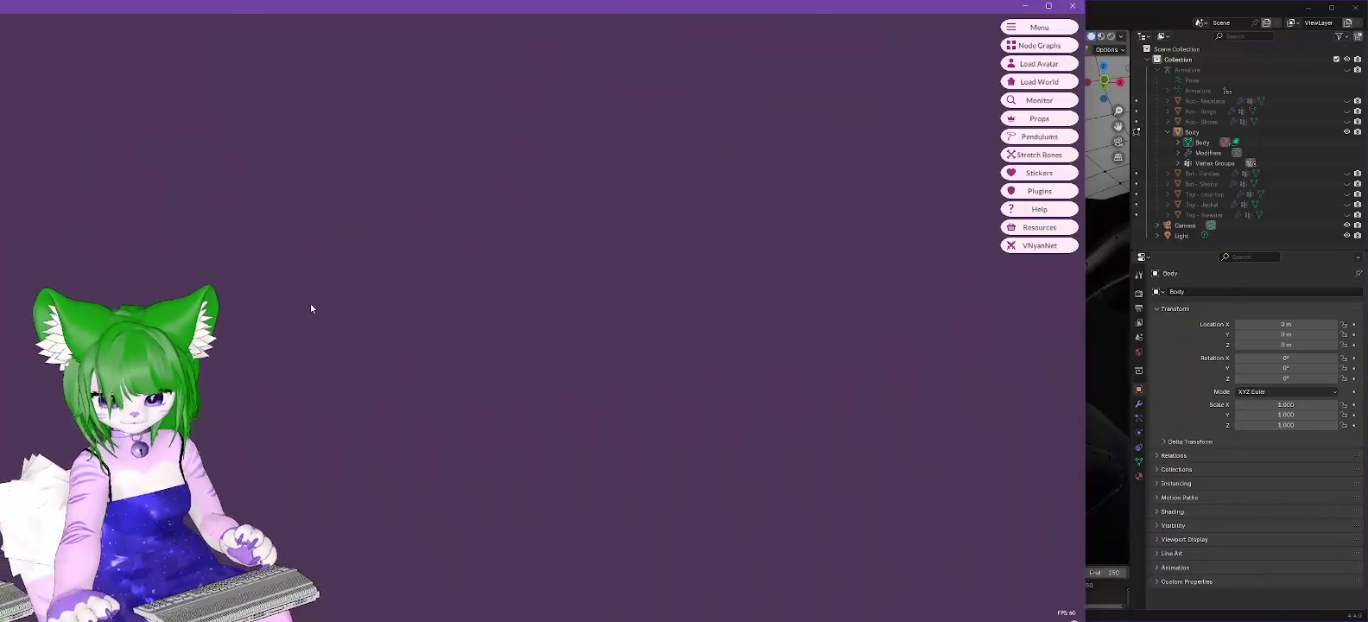
pyautogui.click(1156, 14)
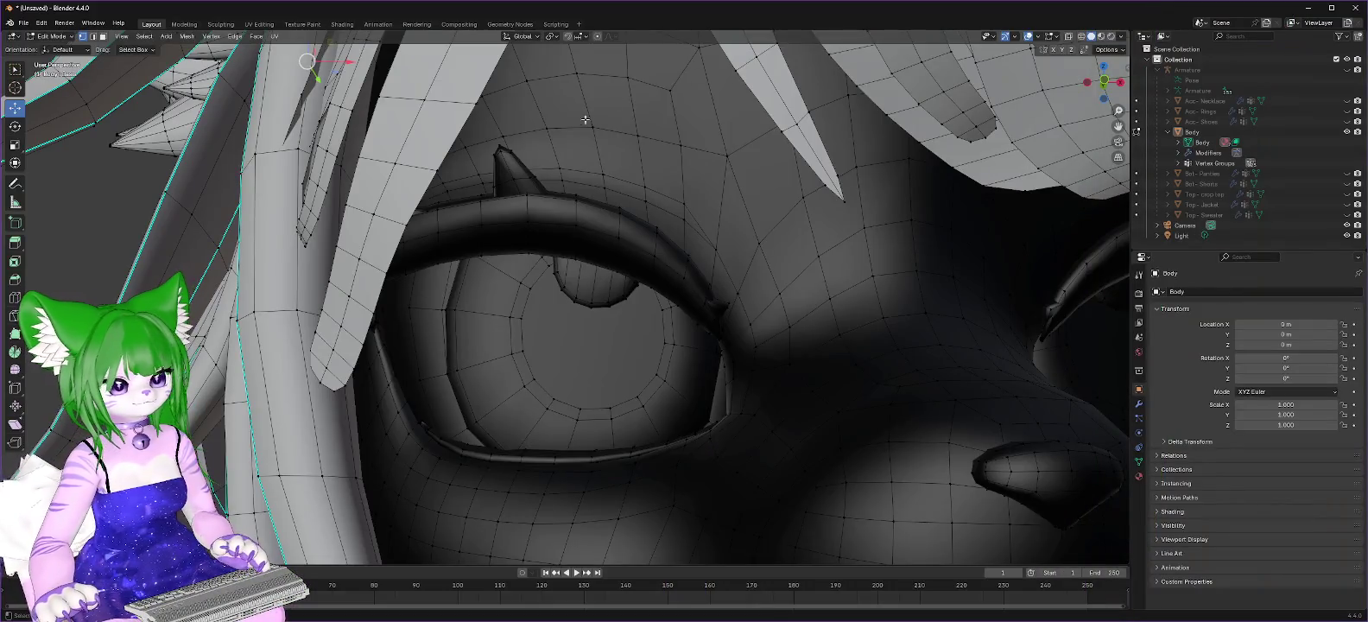
# Step: Delete the stray spike piece above the eye
pyautogui.keyDown('shift'); pyautogui.rightClick(509, 153); pyautogui.keyUp('shift')
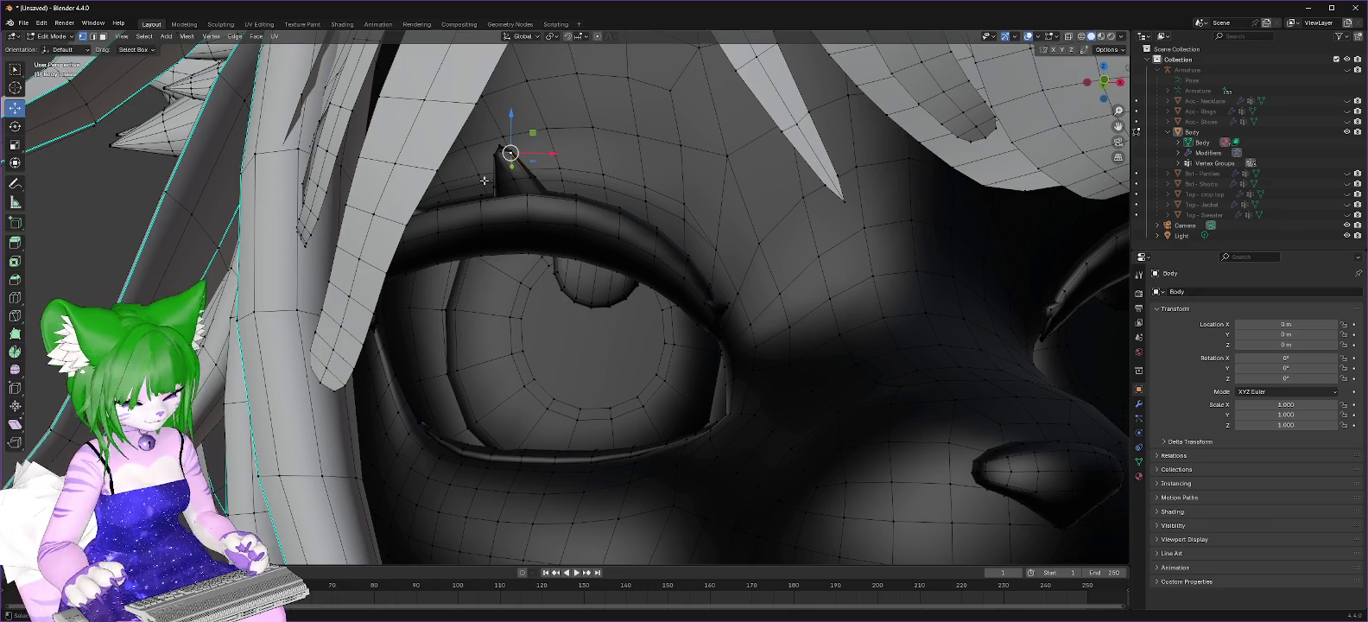
pyautogui.hotkey('shift', 'r')
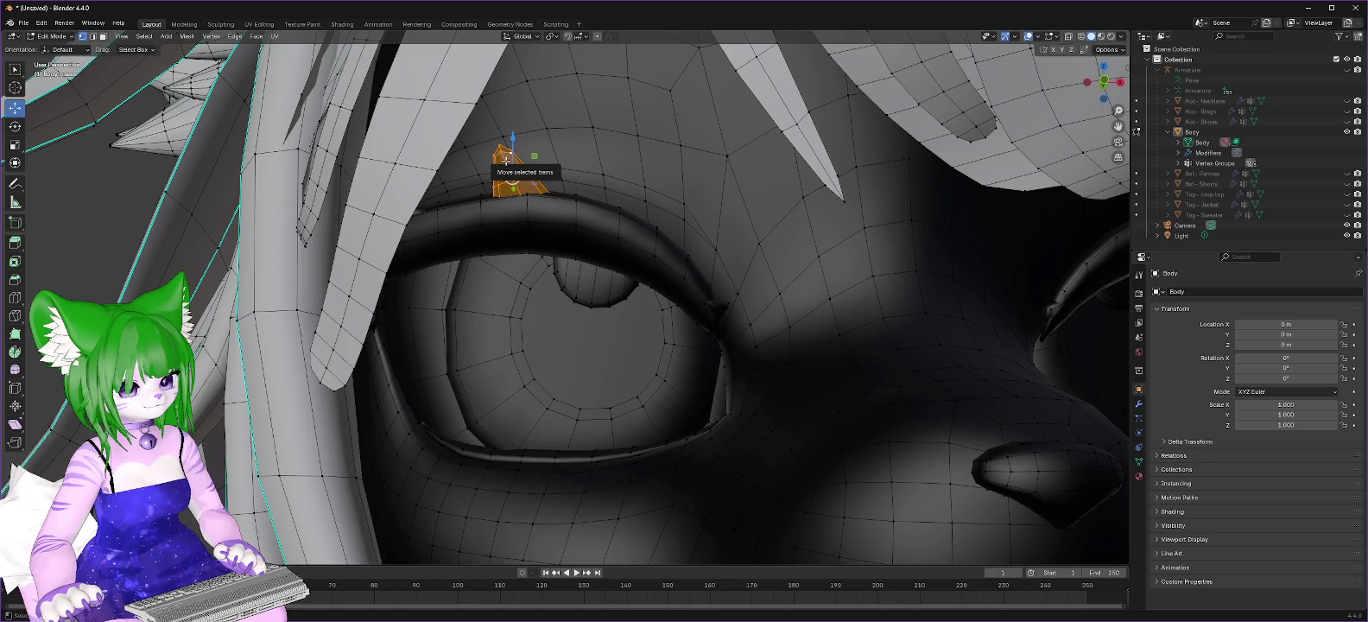
pyautogui.hotkey('ctrl', 'v')
pyautogui.click(450, 272)
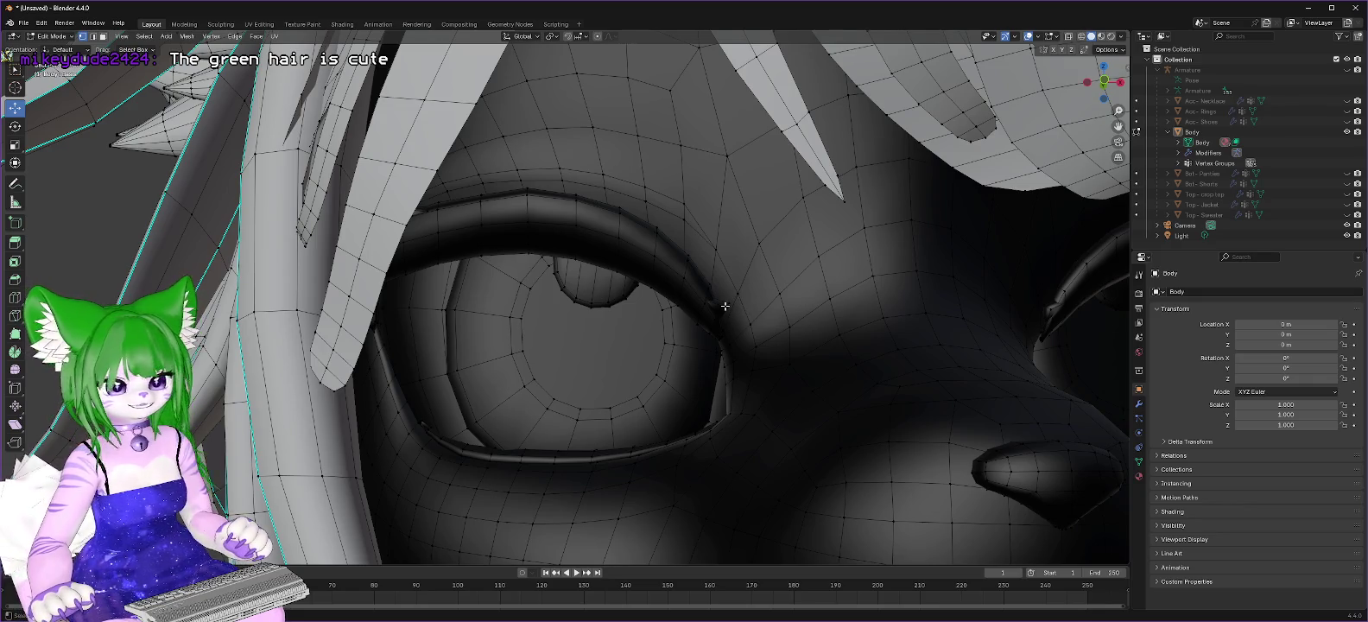
# Step: Delete the linked stray piece at the eye's corner
pyautogui.click(726, 308)
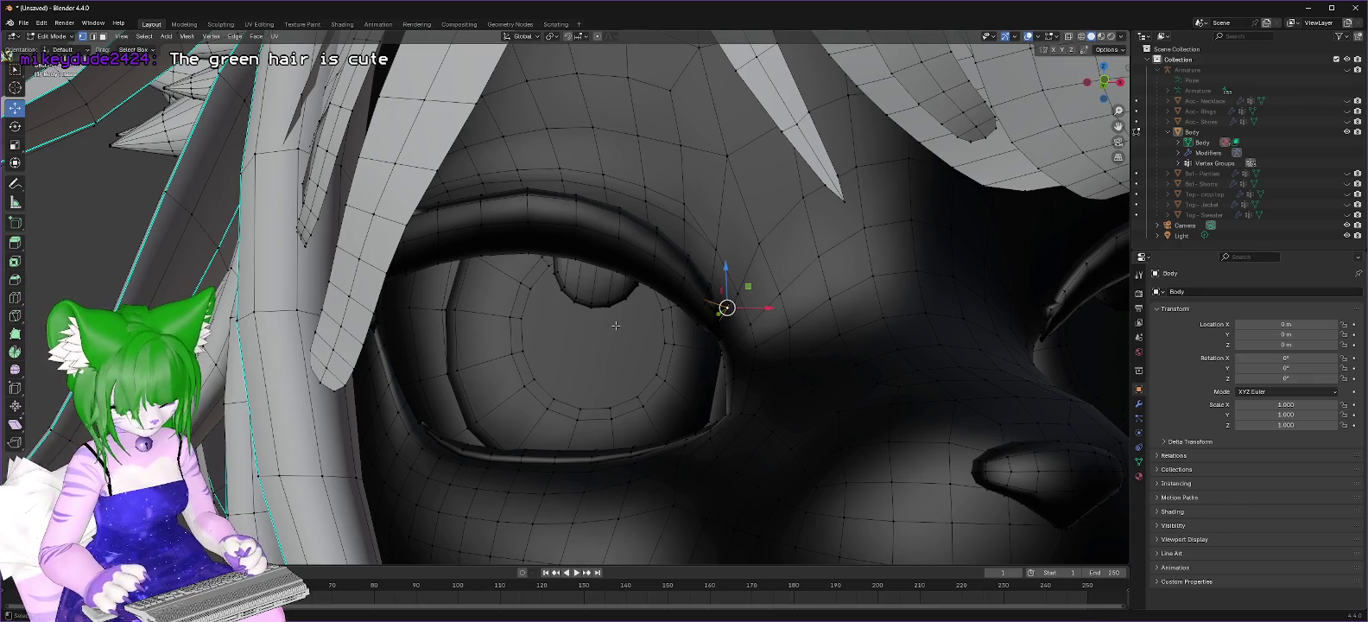
pyautogui.press('ctrl+KP_Add')
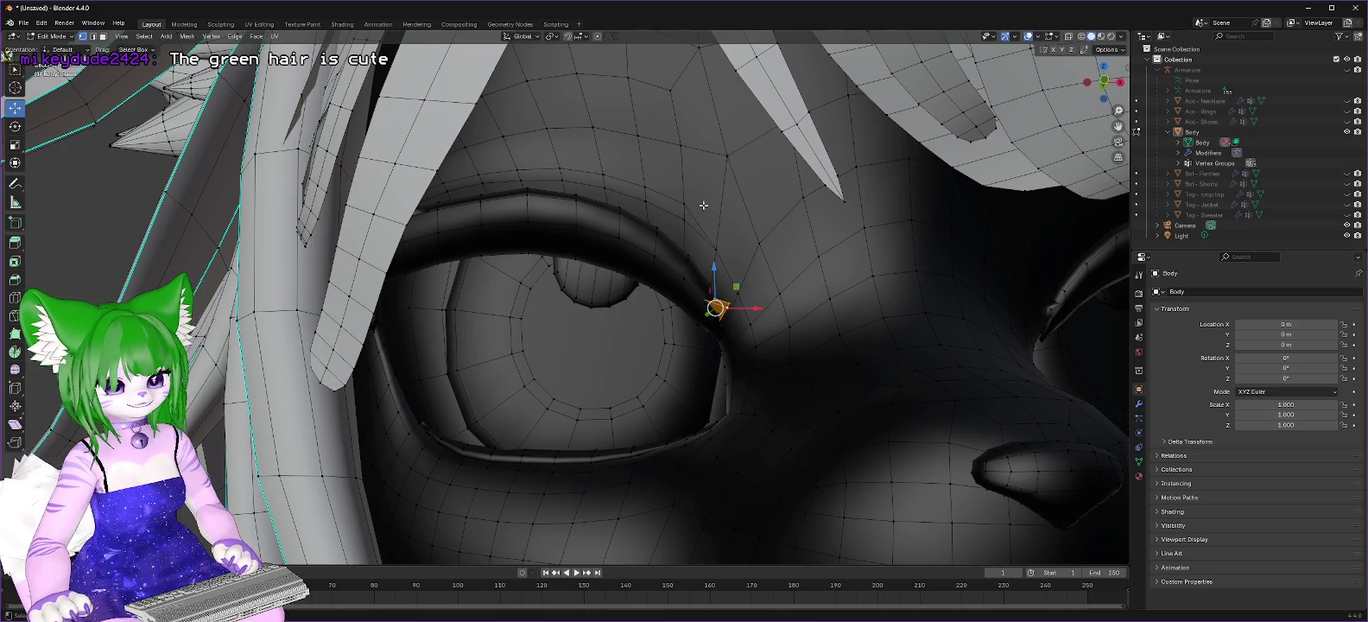
pyautogui.rightClick(703, 205)
pyautogui.press('Escape')
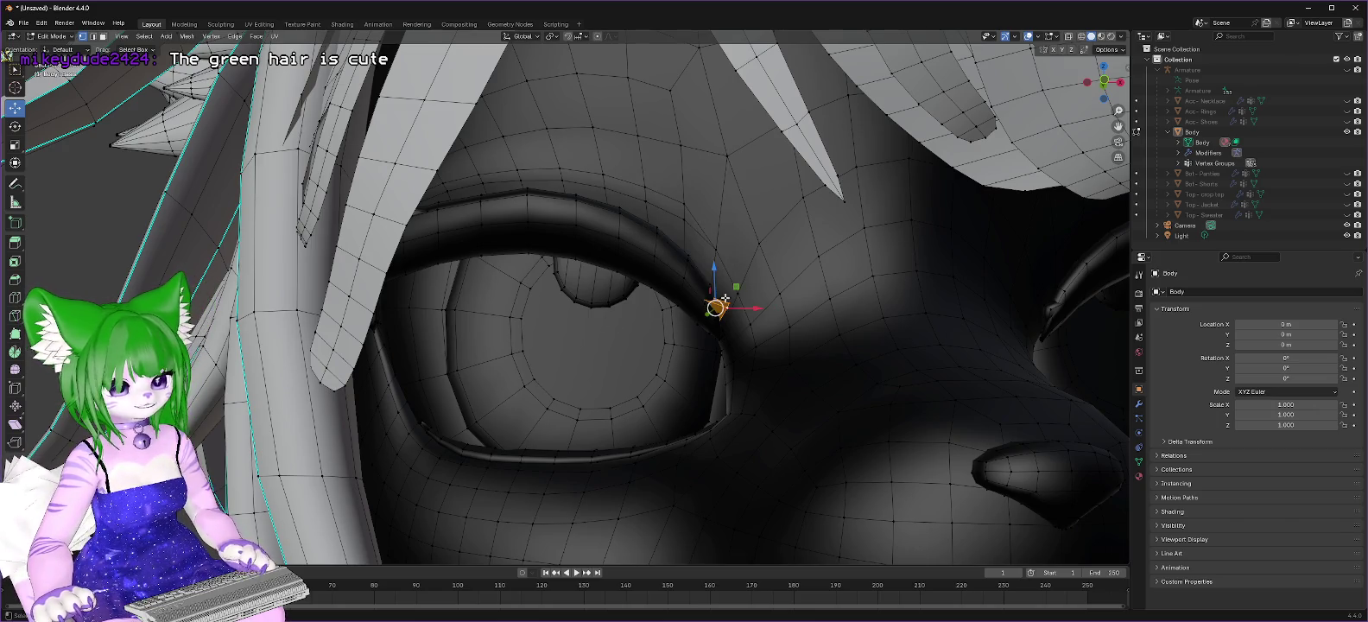
pyautogui.rightClick(717, 308)
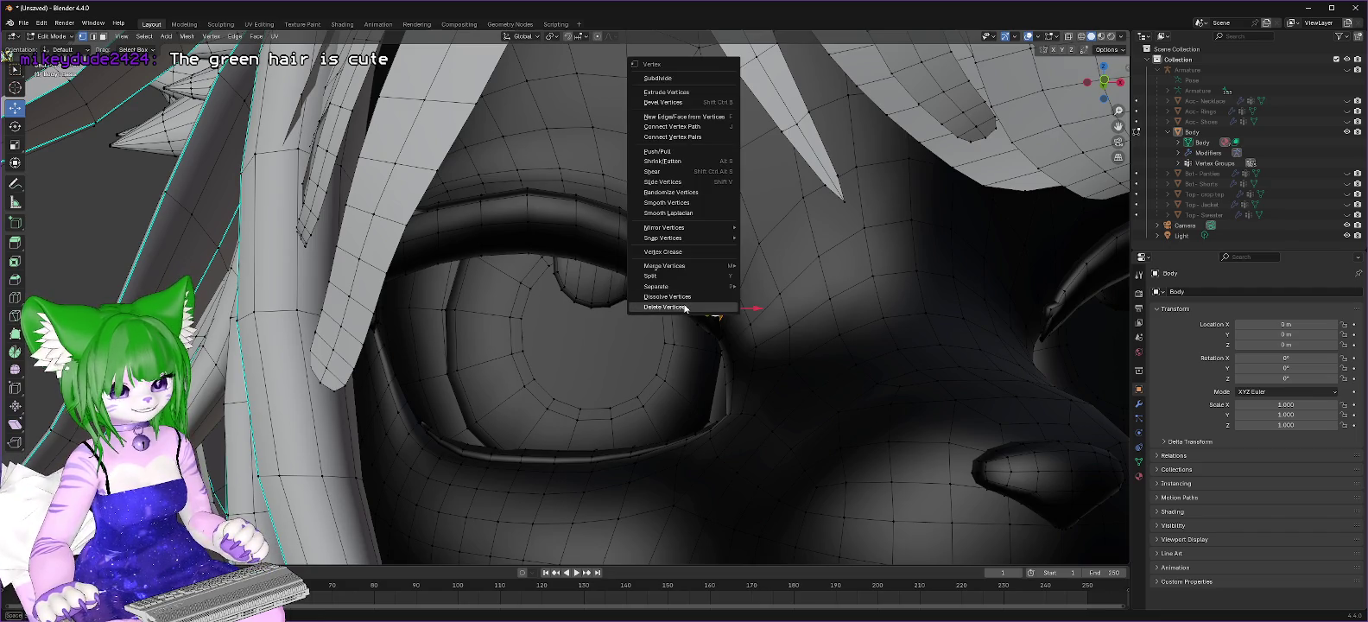
pyautogui.click(632, 273)
# Step: Delete the loose linked piece beside the hair strands near the eye
pyautogui.moveTo(535, 163); pyautogui.dragTo(557, 173, button='middle')
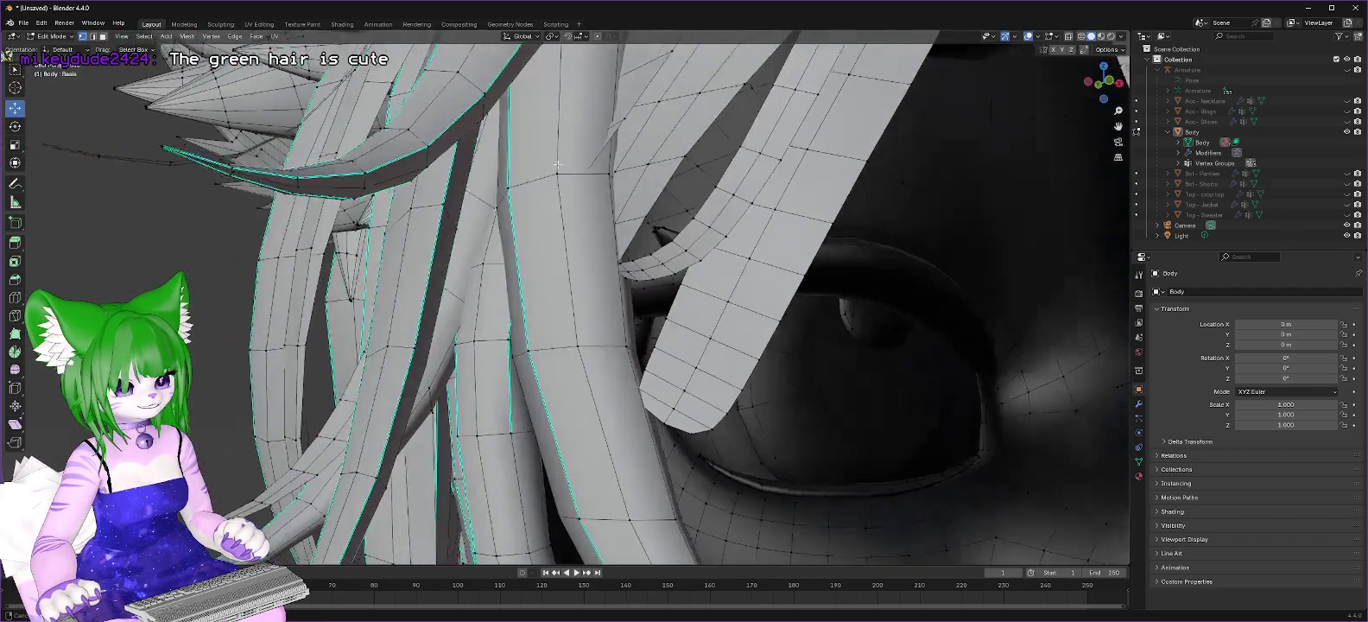
pyautogui.click(665, 229)
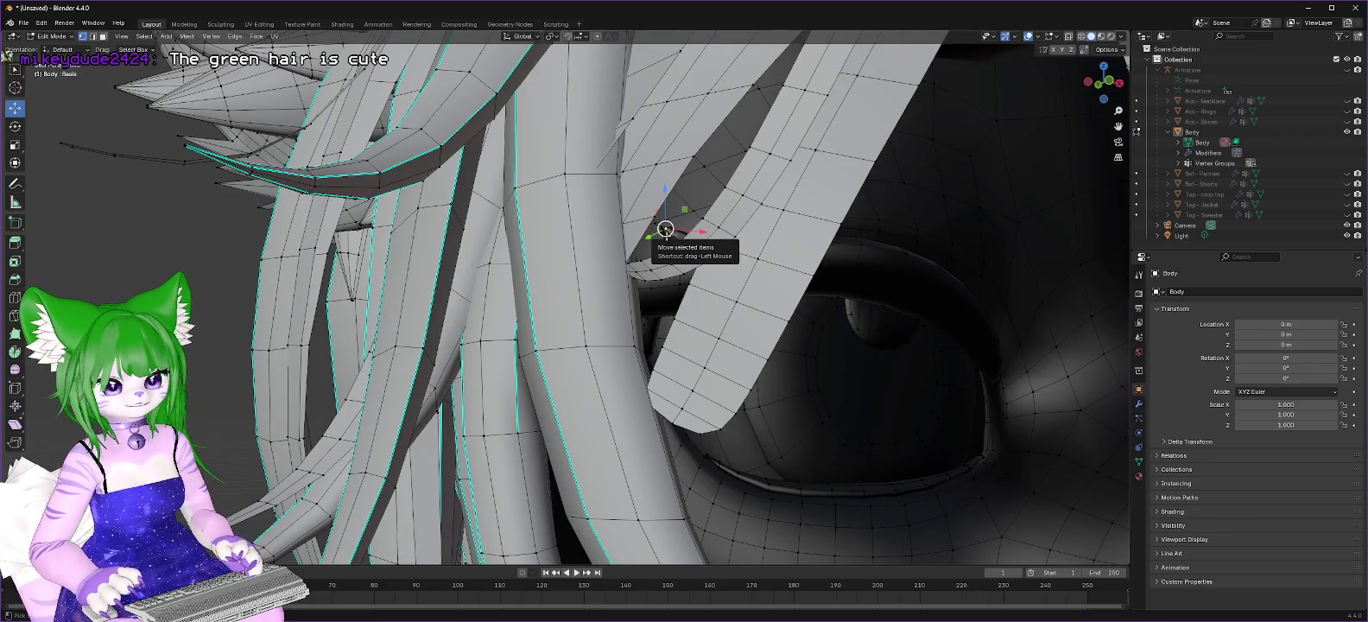
pyautogui.keyDown('shift'); pyautogui.click(667, 235); pyautogui.keyUp('shift')
pyautogui.rightClick(680, 232)
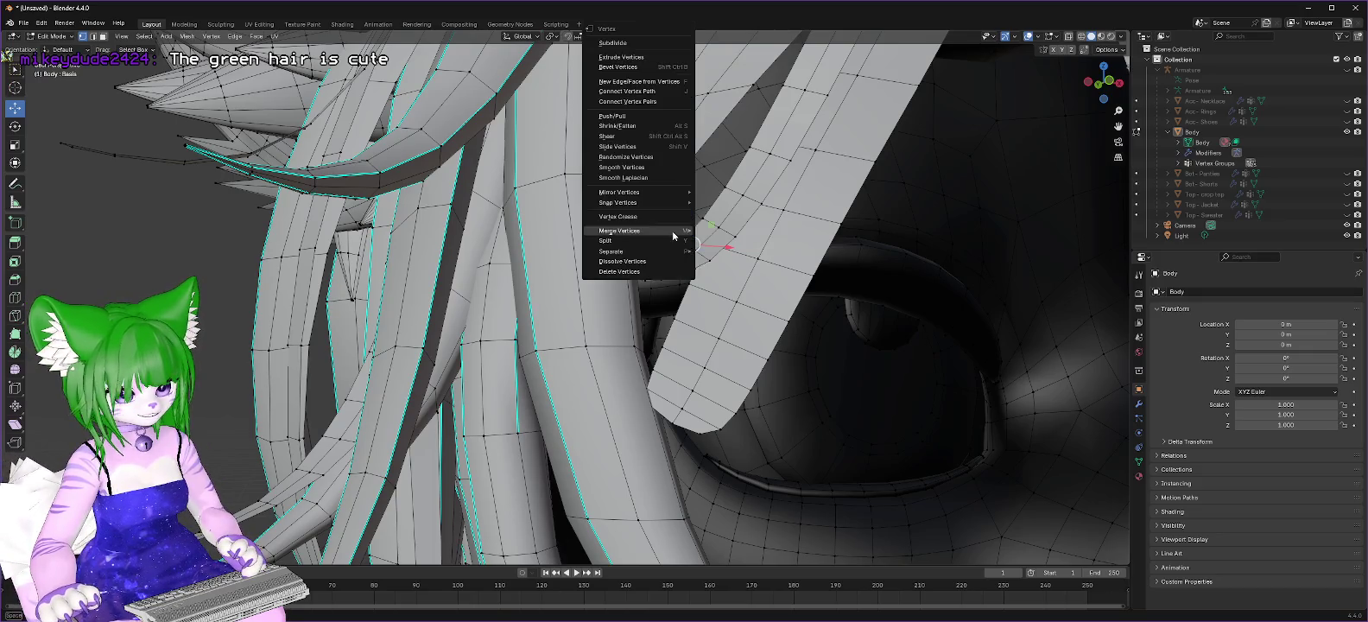
pyautogui.moveTo(625, 276)
pyautogui.mouseDown(button='middle')
pyautogui.moveTo(671, 247)
pyautogui.moveTo(660, 257)
pyautogui.mouseUp(button='middle')
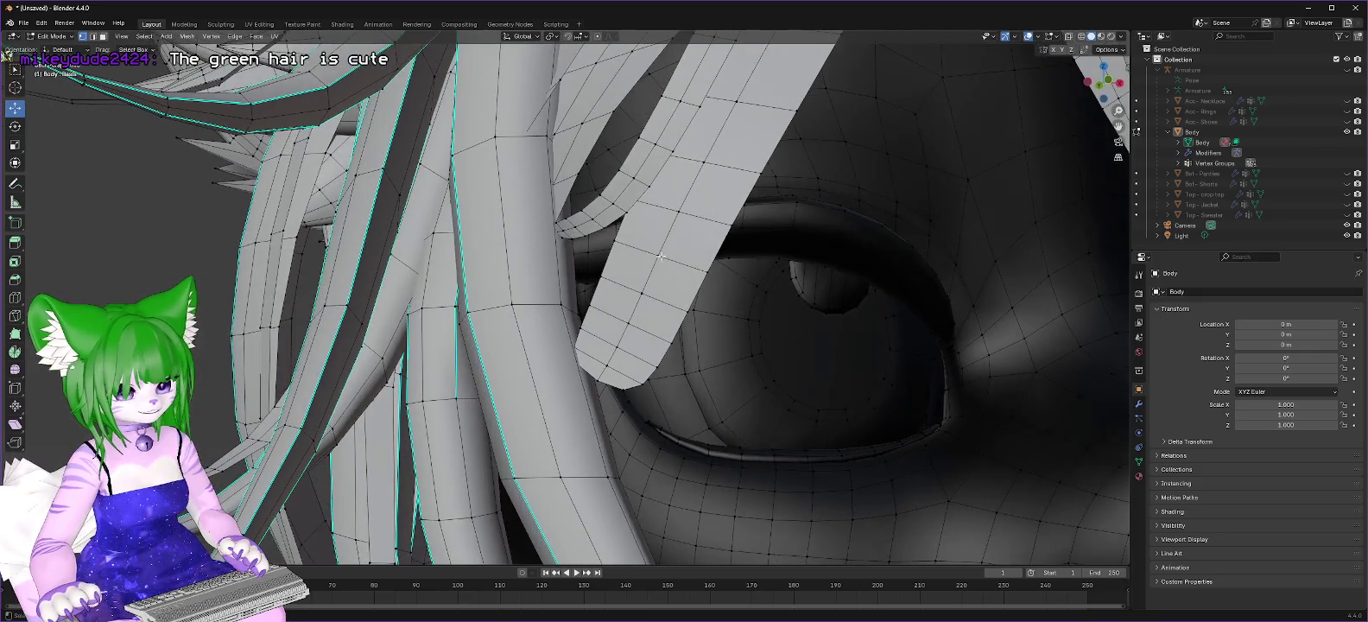
pyautogui.click(586, 290)
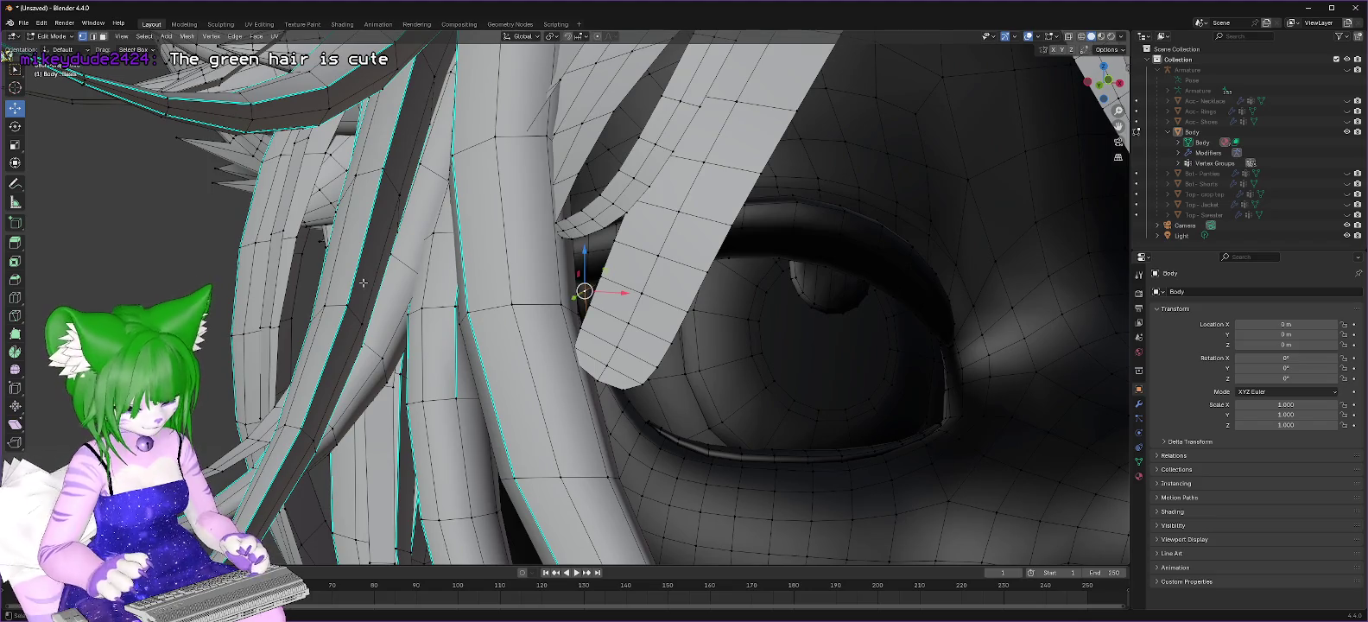
pyautogui.press('l')
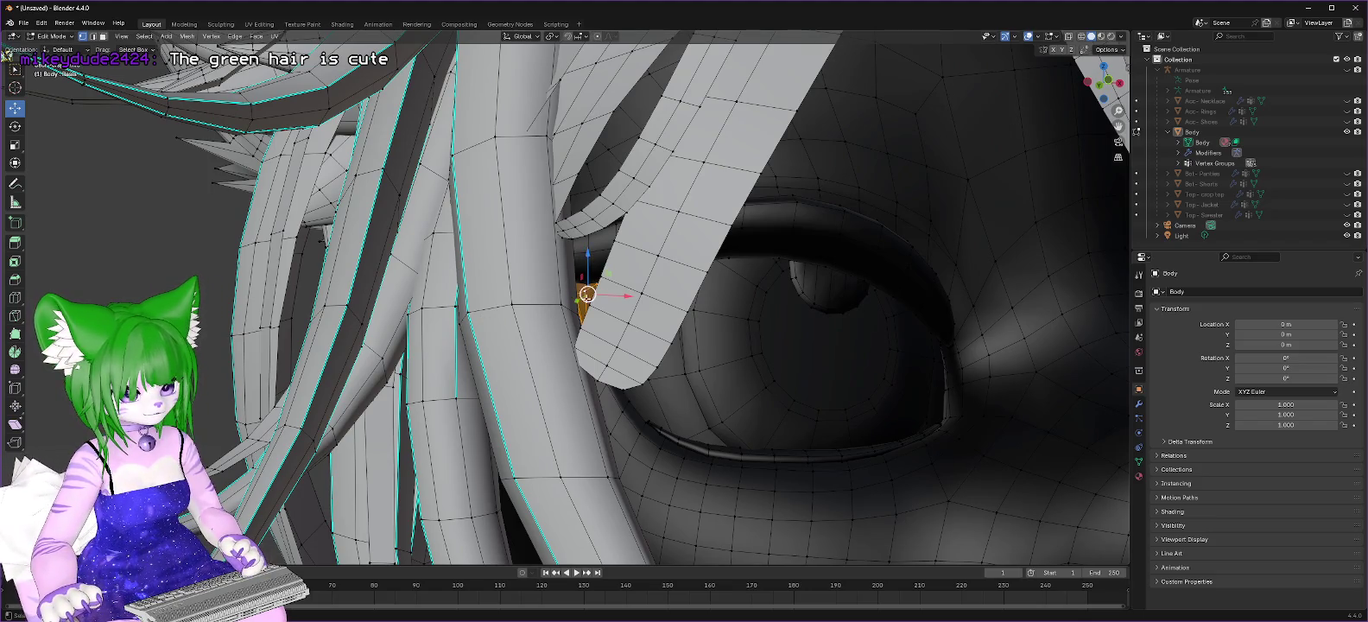
pyautogui.rightClick(586, 293)
pyautogui.click(546, 290)
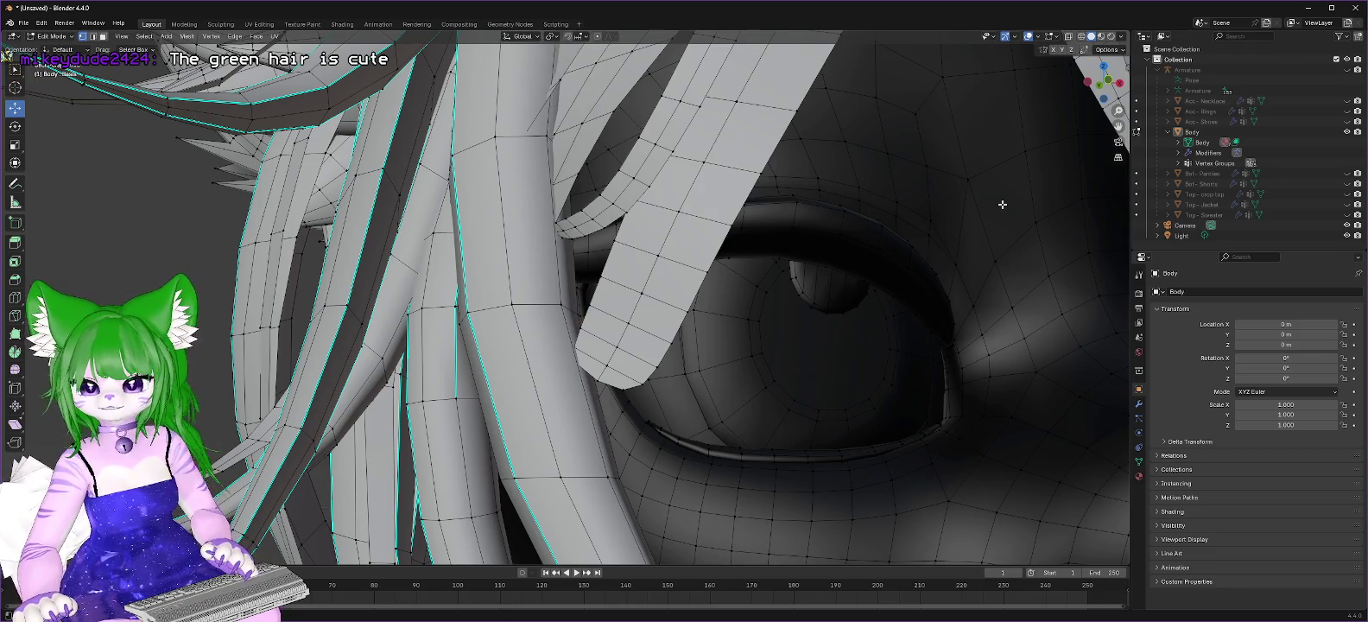
# Step: Delete the stray piece at the other eye's corner
pyautogui.scroll(-2, 1006, 222)
pyautogui.scroll(-2, 994, 223)
pyautogui.scroll(-2, 981, 223)
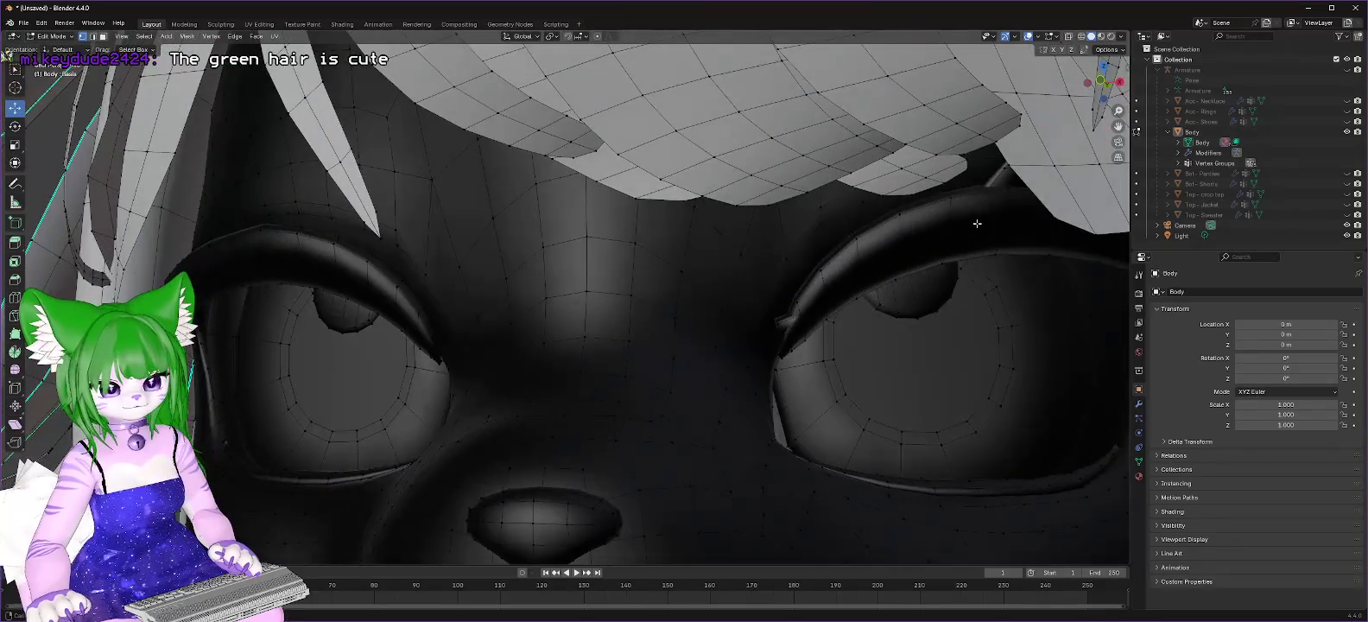
pyautogui.click(780, 323)
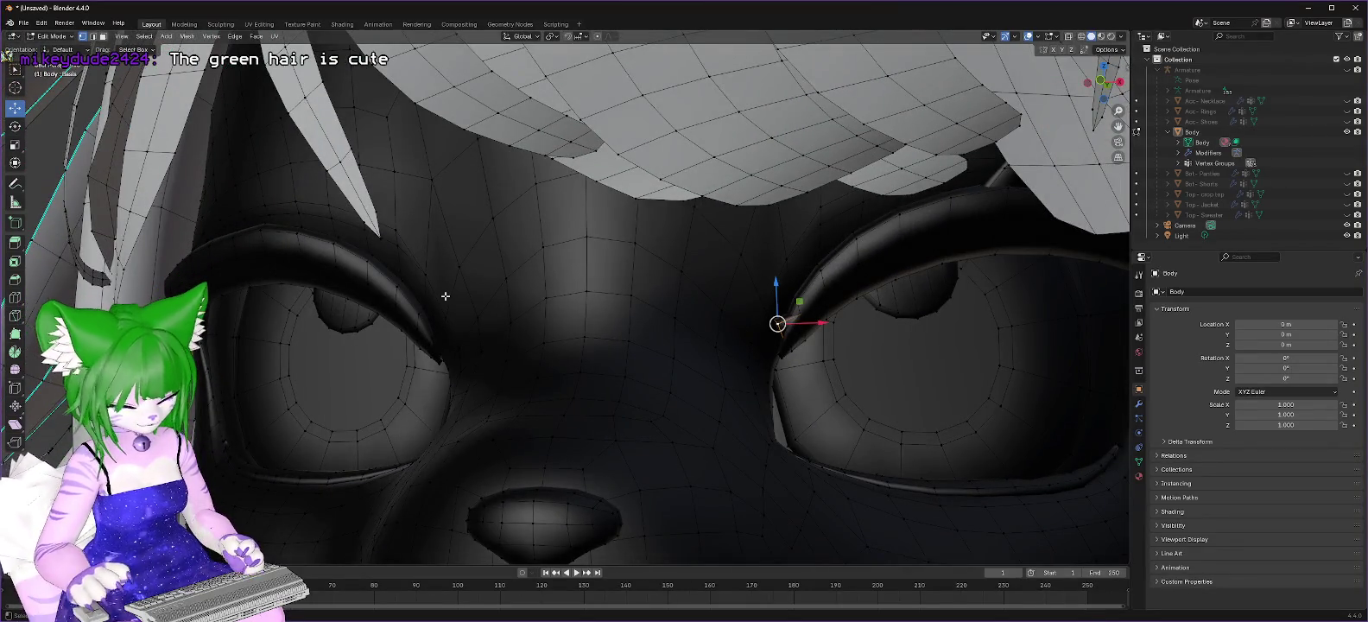
pyautogui.press('ctrl+KP_Add')
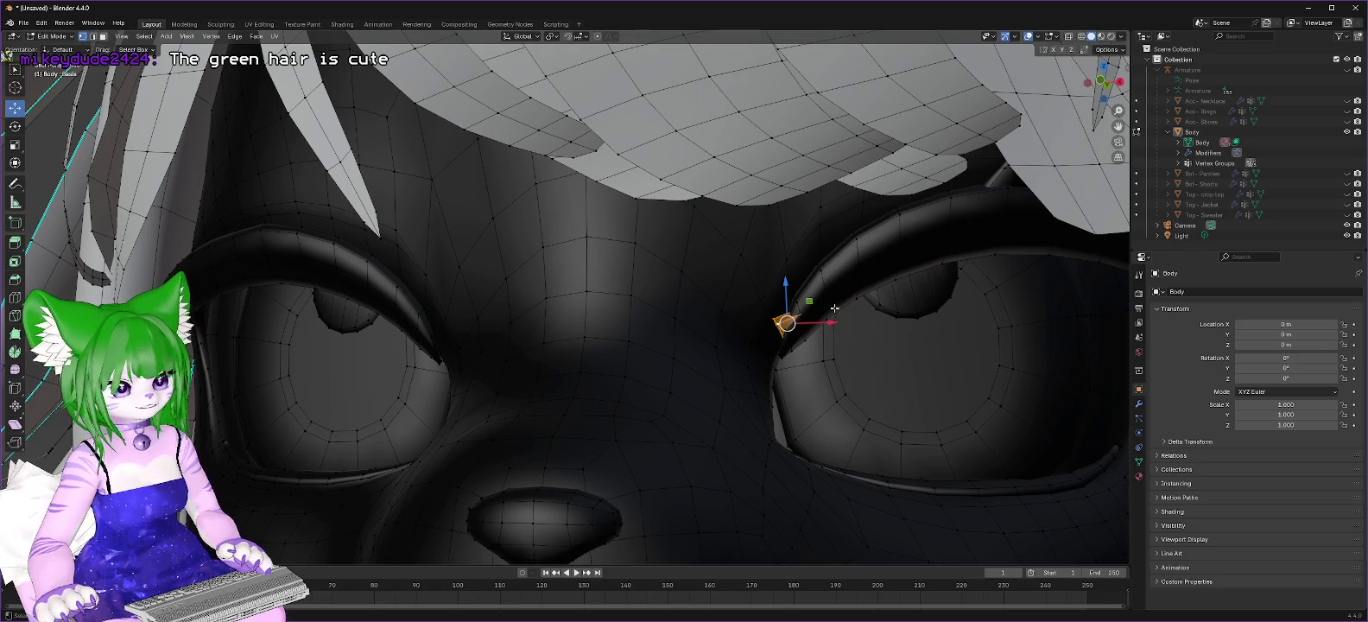
pyautogui.rightClick(787, 322)
pyautogui.click(819, 308)
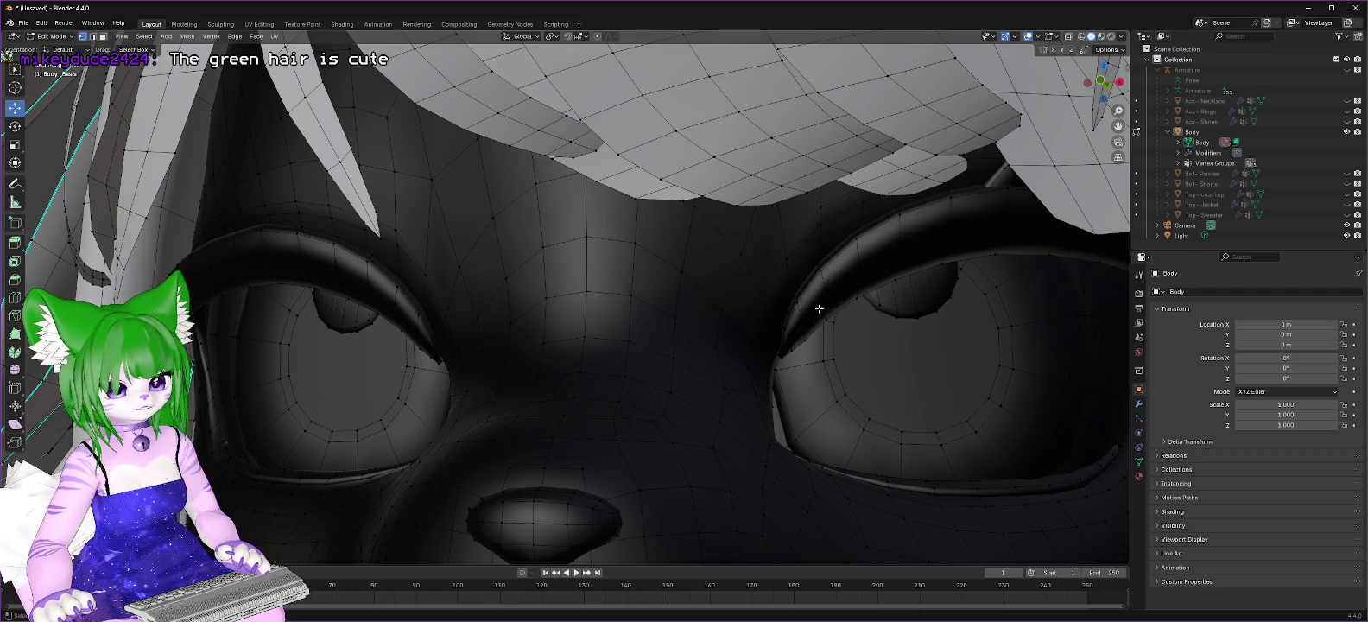
# Step: Delete the linked hair-tip piece above the eye, then zoom in on the eye
pyautogui.click(1004, 170)
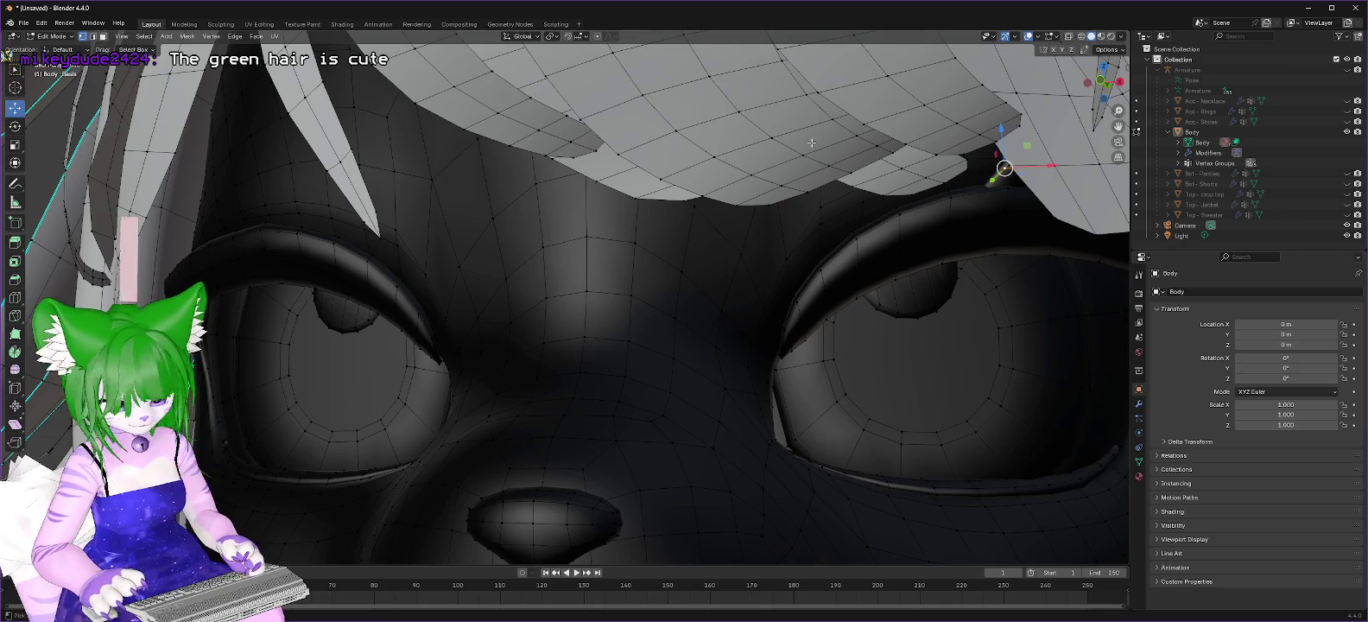
pyautogui.press('ctrl+KP_Add')
pyautogui.hotkey('ctrl', 'l')
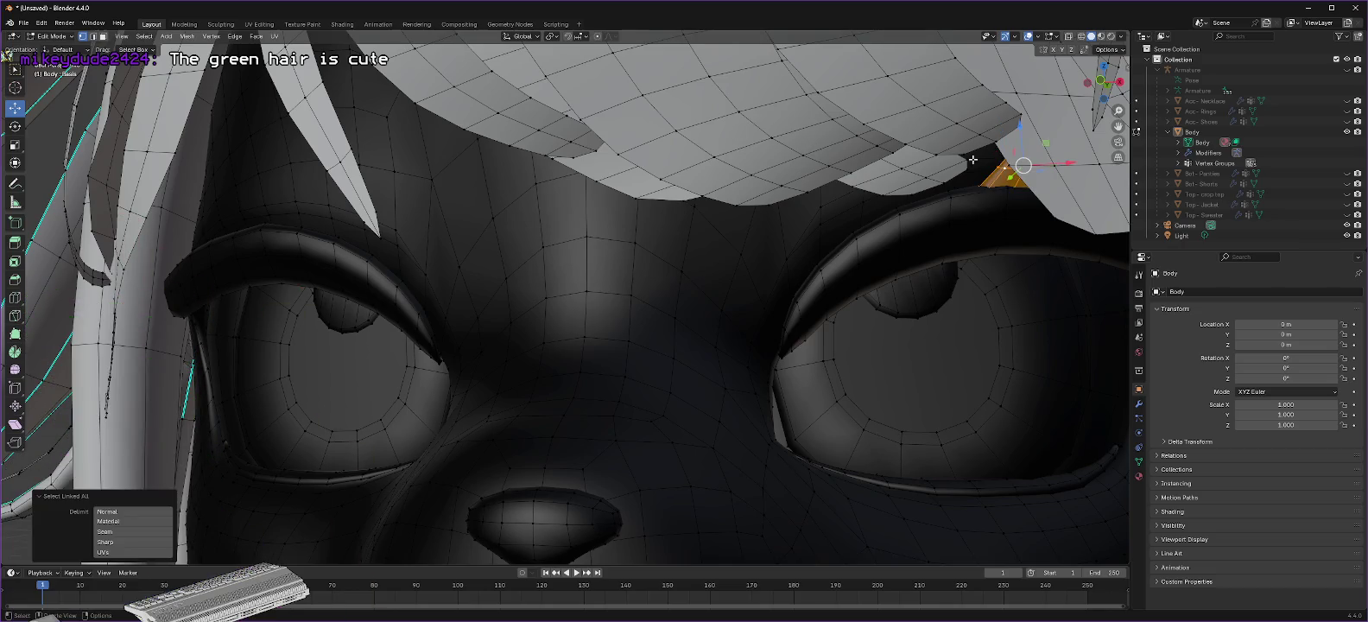
pyautogui.press('x')
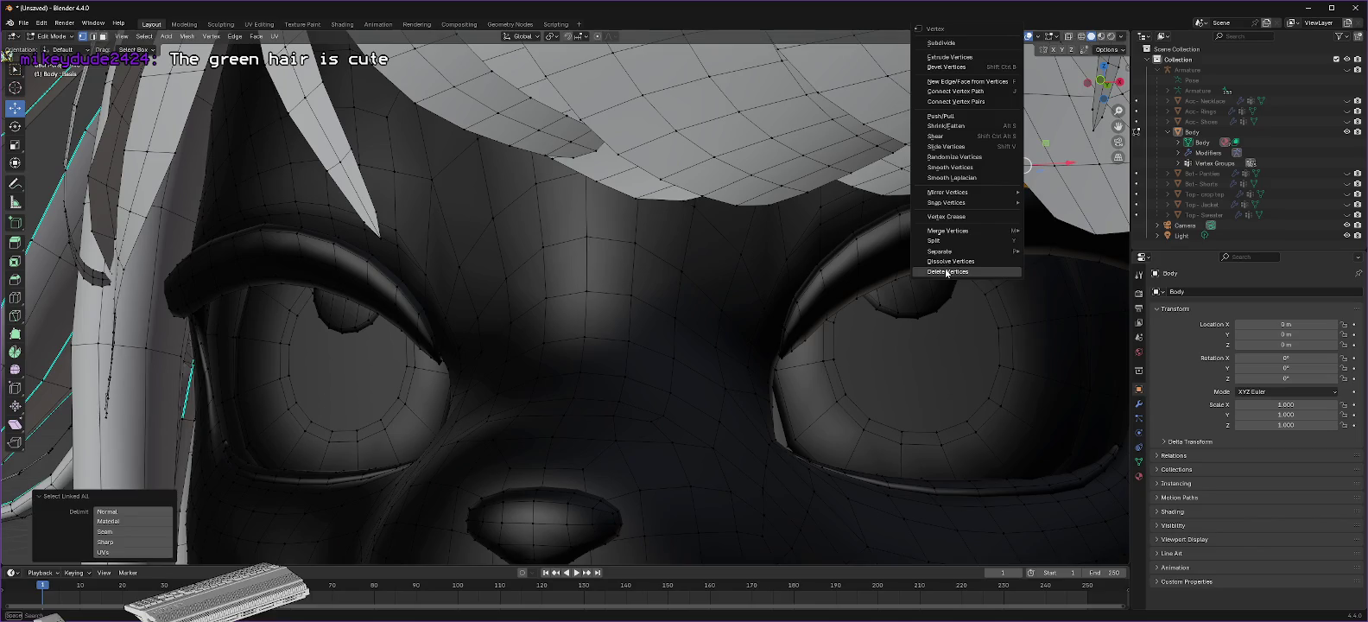
pyautogui.click(967, 273)
pyautogui.moveTo(1026, 158); pyautogui.dragTo(1037, 217, button='middle')
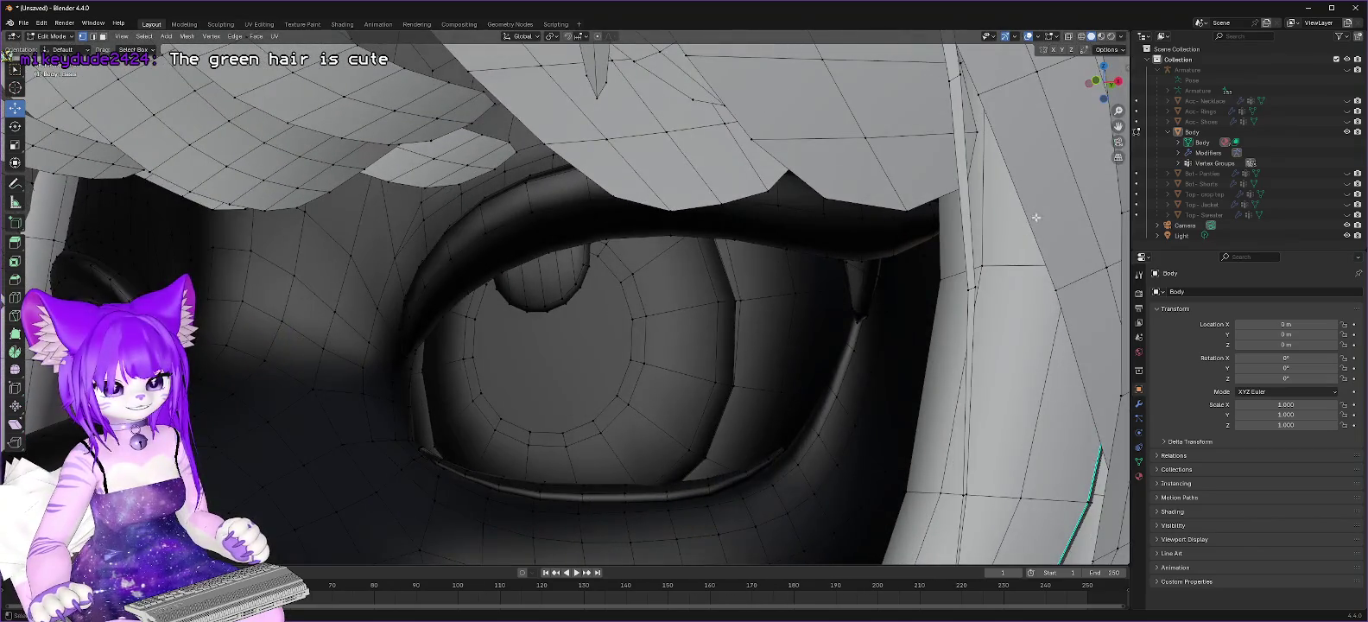
# Step: Delete the stray linked faces at the eye's outer corner
pyautogui.click(863, 269)
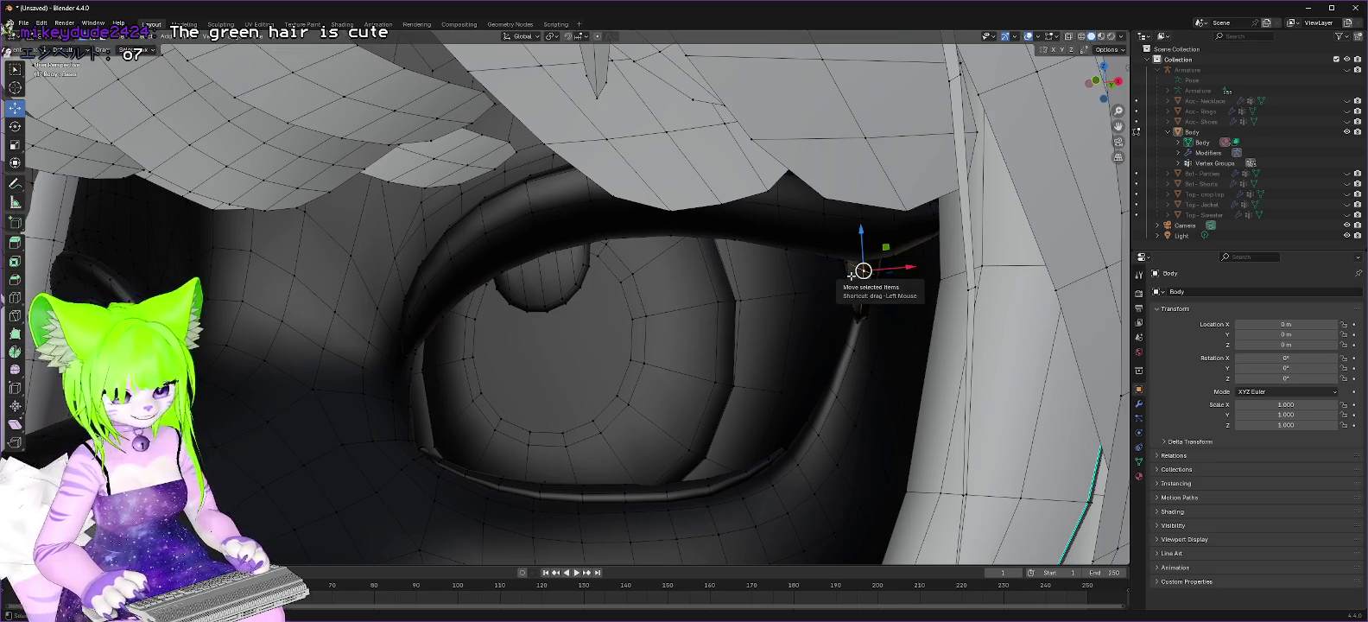
pyautogui.press('ctrl+KP_Add')
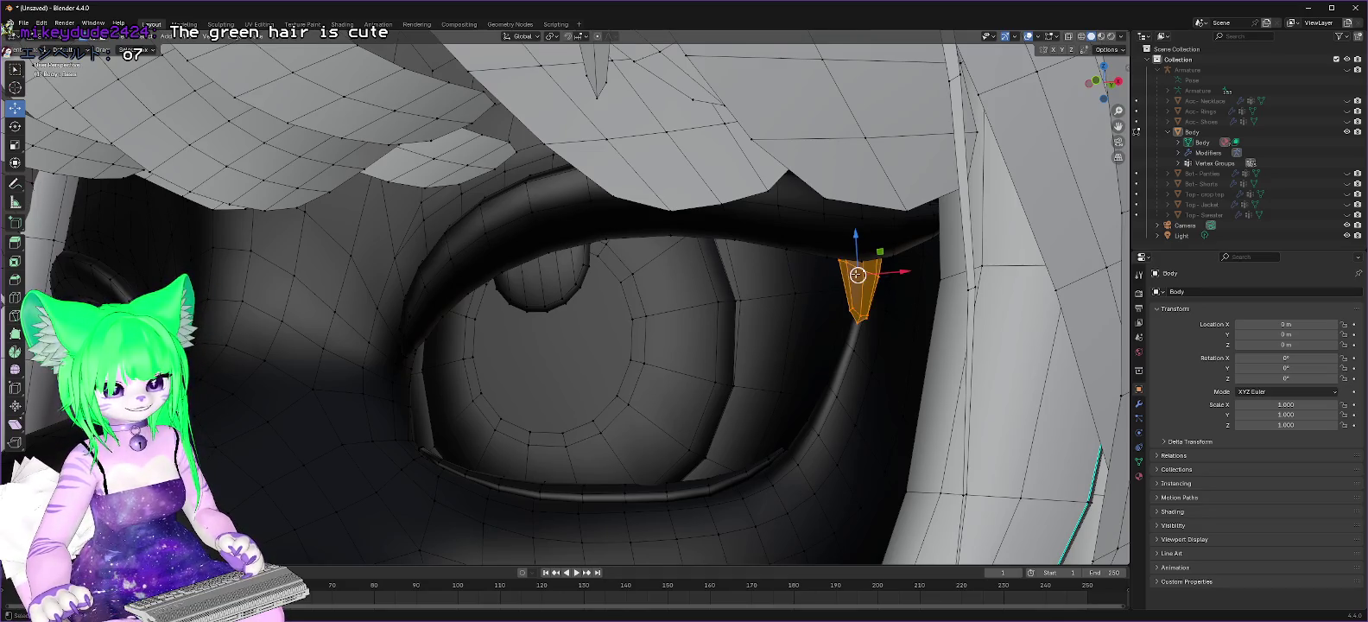
pyautogui.rightClick(858, 275)
pyautogui.click(836, 272)
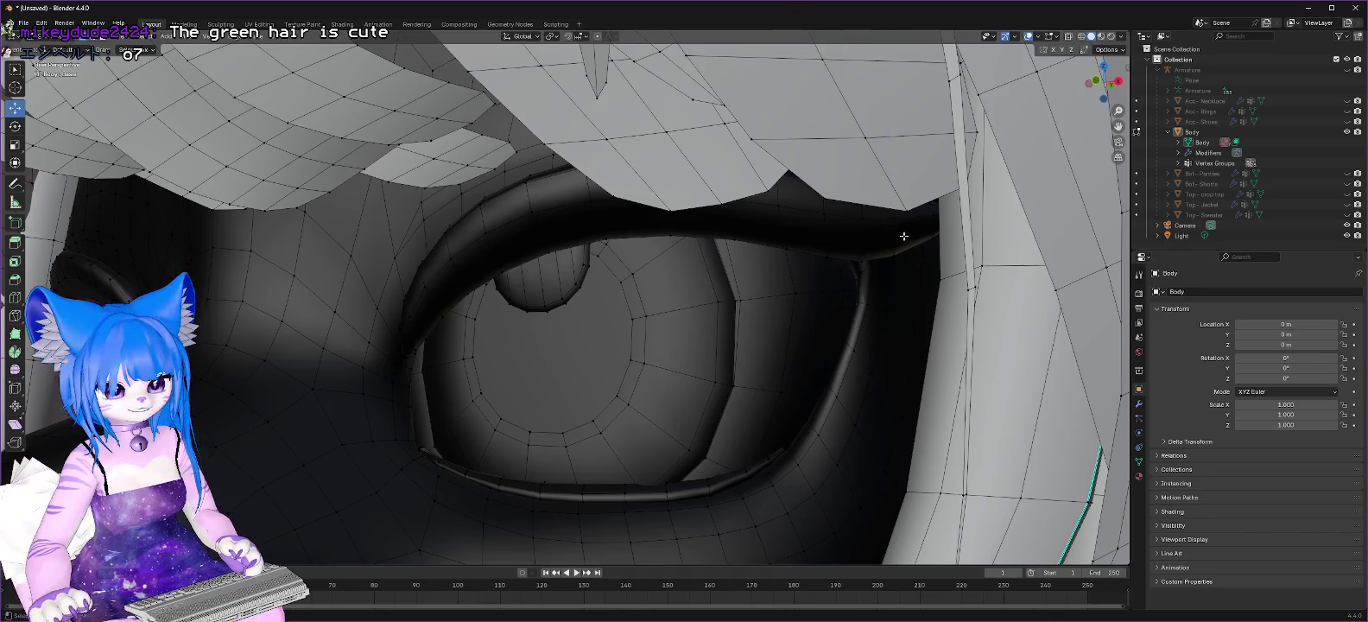
pyautogui.scroll(-3, 819, 207)
pyautogui.scroll(2, 819, 207)
pyautogui.scroll(2, 819, 207)
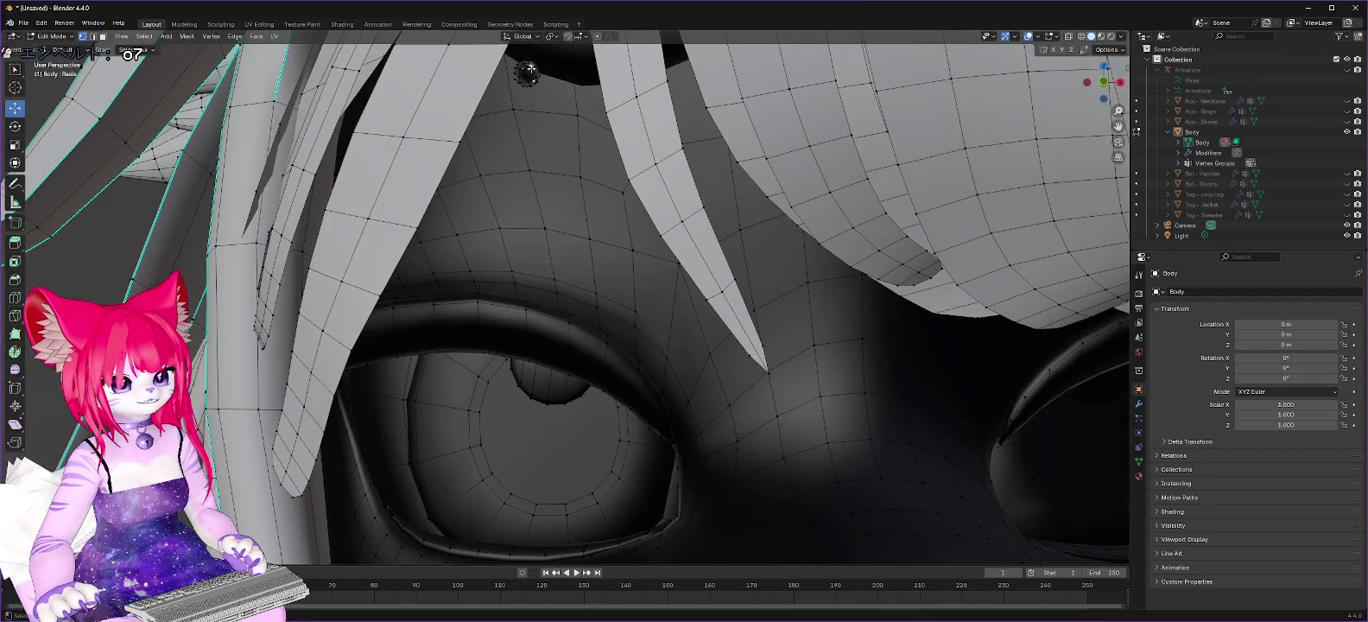
# Step: Delete the two small stray pieces above the eye near the hair edge
pyautogui.click(528, 68)
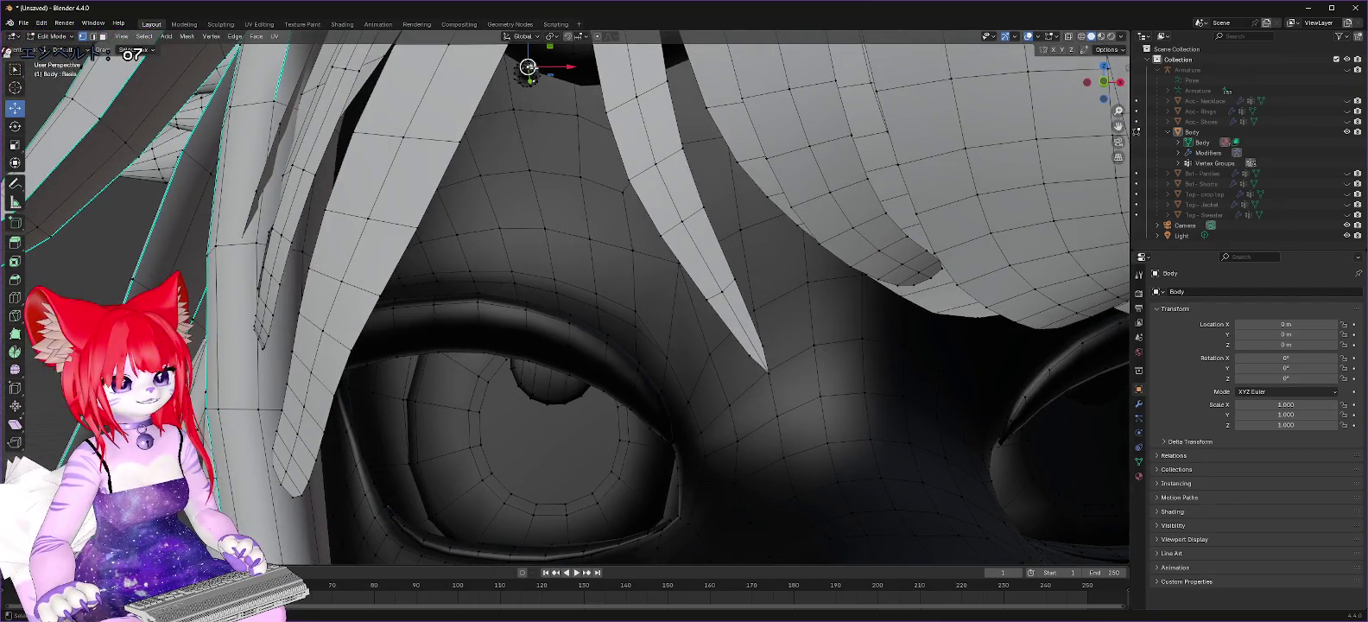
pyautogui.click(523, 76)
pyautogui.rightClick(526, 74)
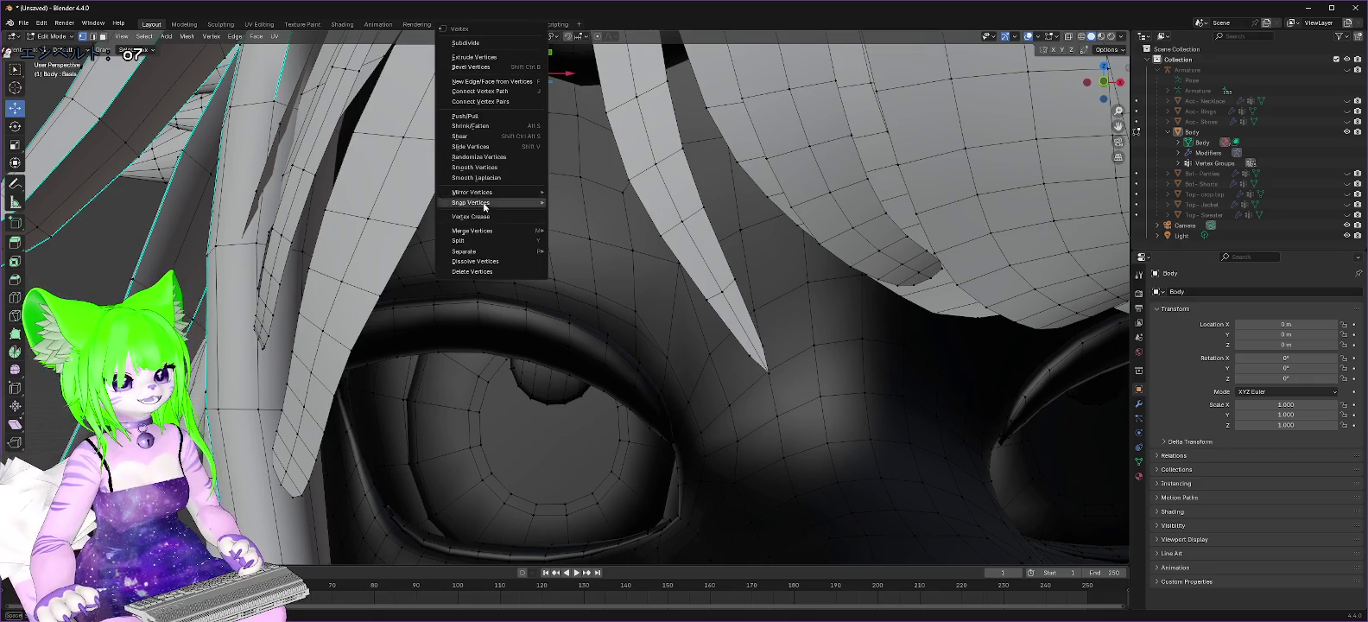
pyautogui.click(465, 268)
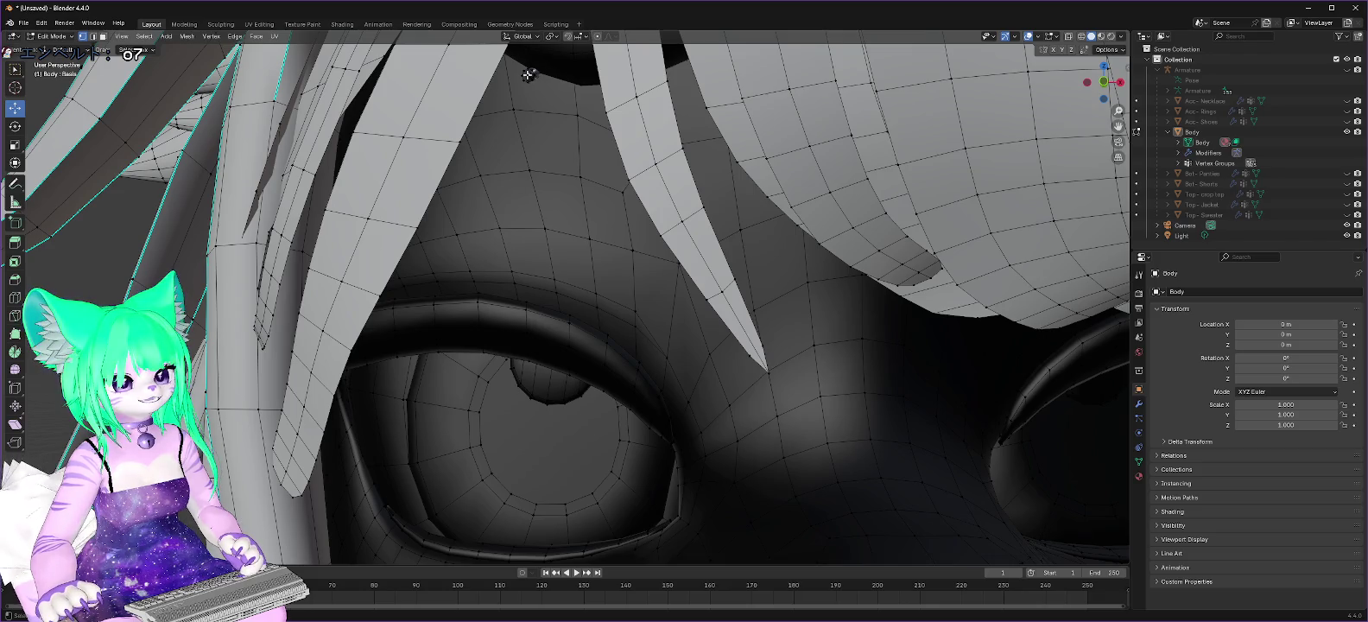
pyautogui.click(526, 74)
pyautogui.press('g')
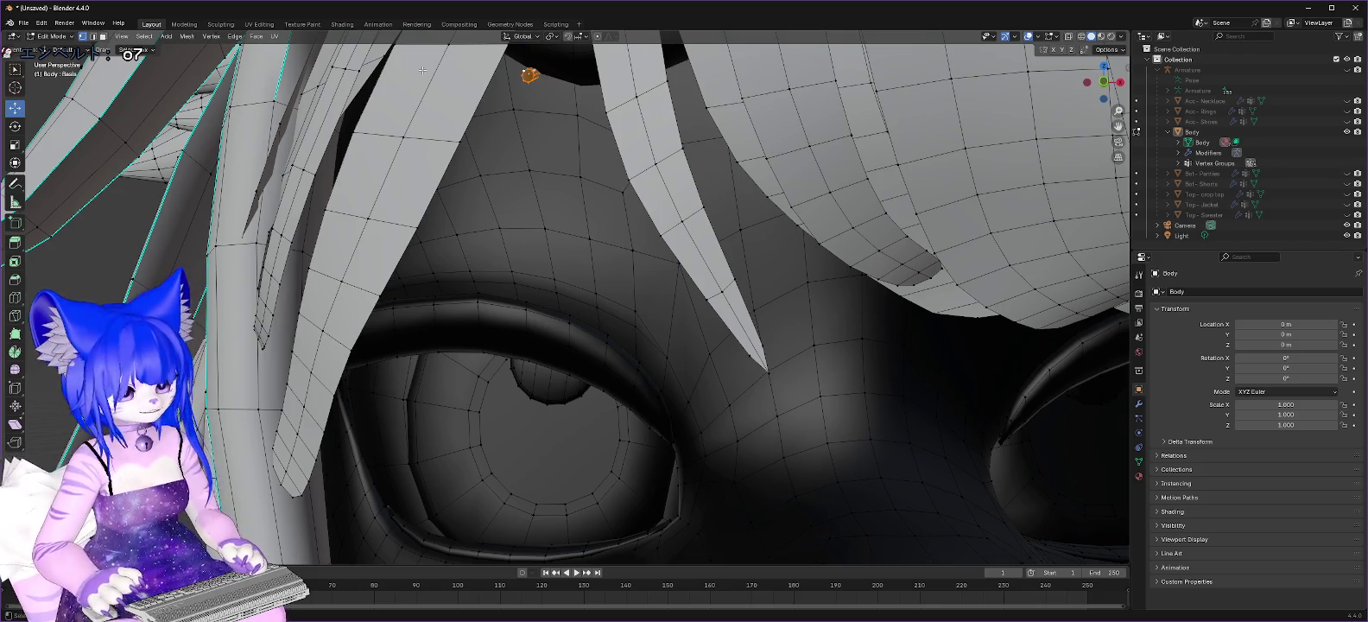
pyautogui.rightClick(546, 79)
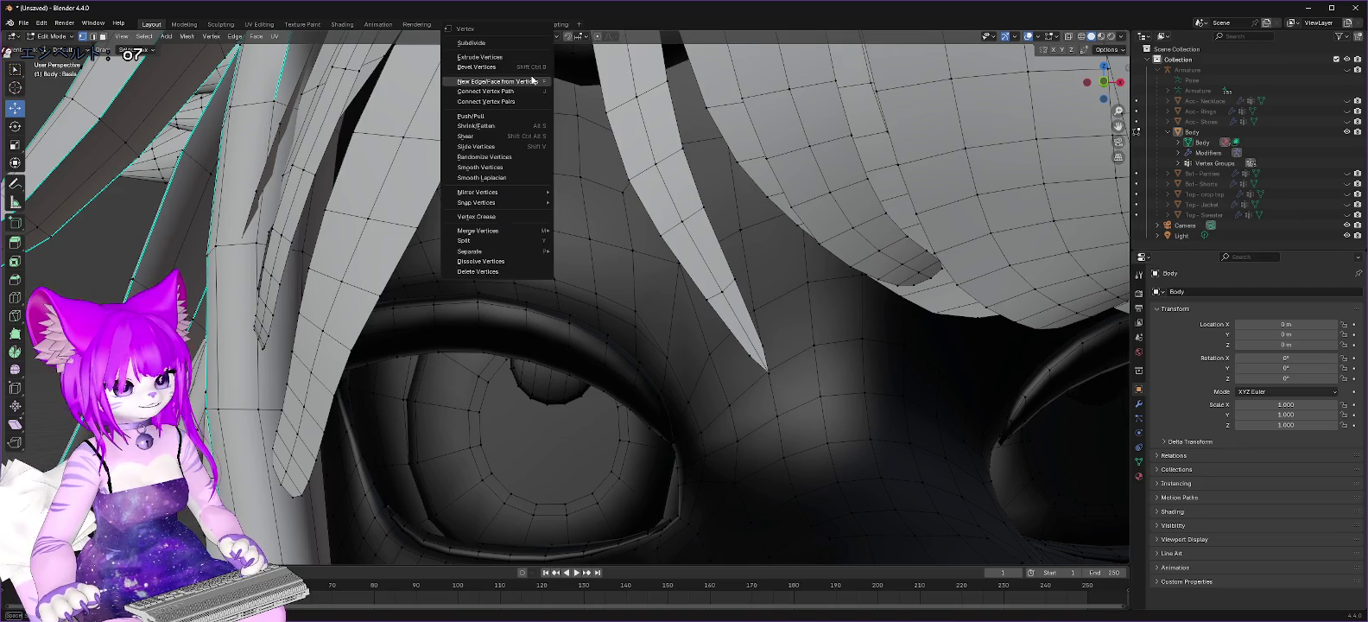
pyautogui.click(484, 272)
pyautogui.moveTo(553, 259)
pyautogui.mouseDown(button='middle')
pyautogui.moveTo(613, 141)
pyautogui.moveTo(533, 165)
pyautogui.mouseUp(button='middle')
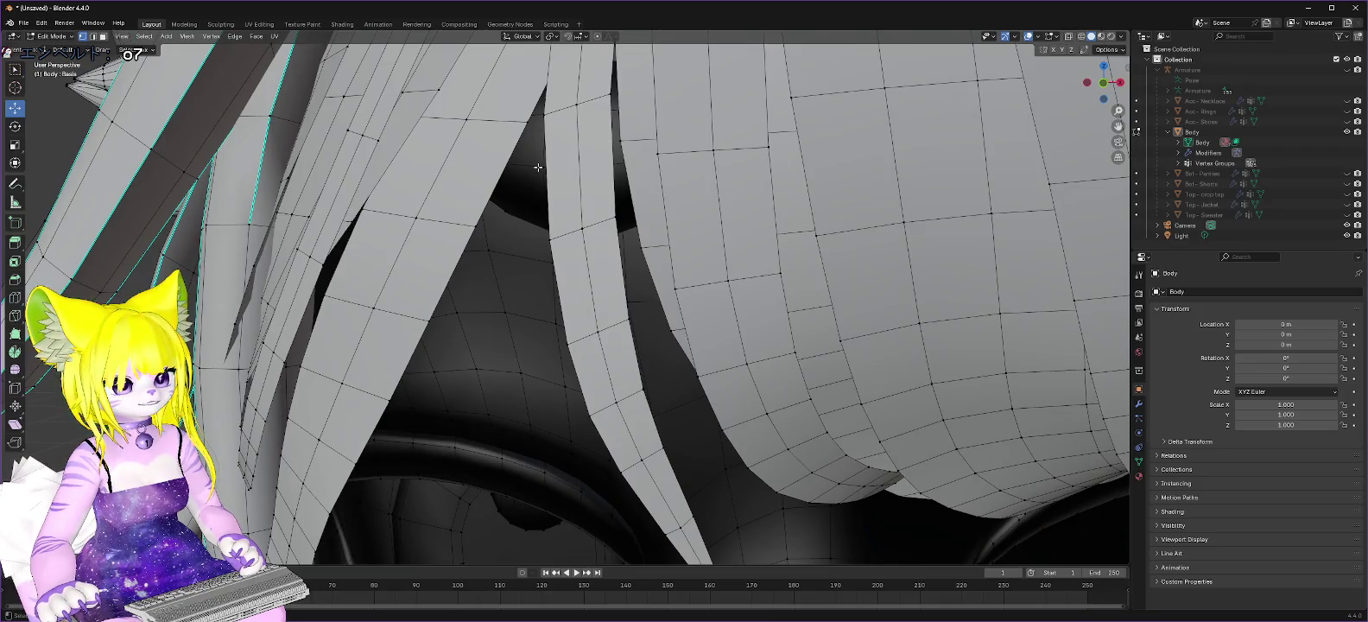
# Step: Delete the first loose hair strip among the bangs
pyautogui.click(541, 167)
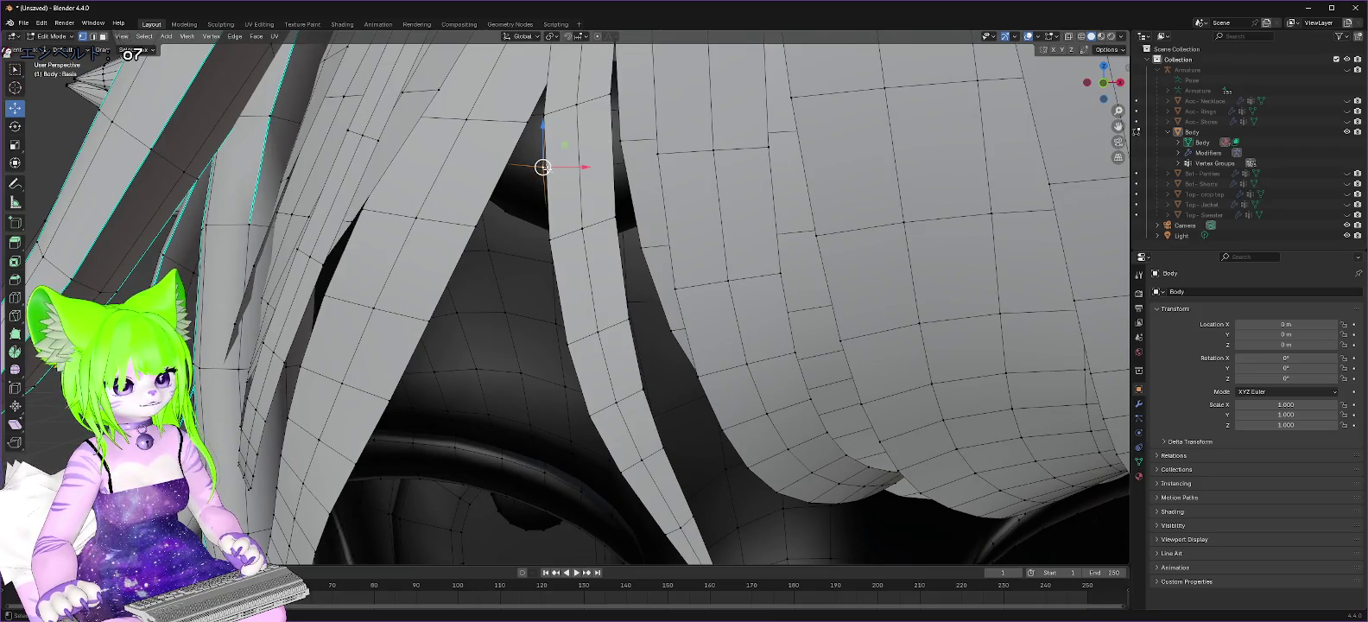
pyautogui.hotkey('ctrl', 'l')
pyautogui.rightClick(533, 169)
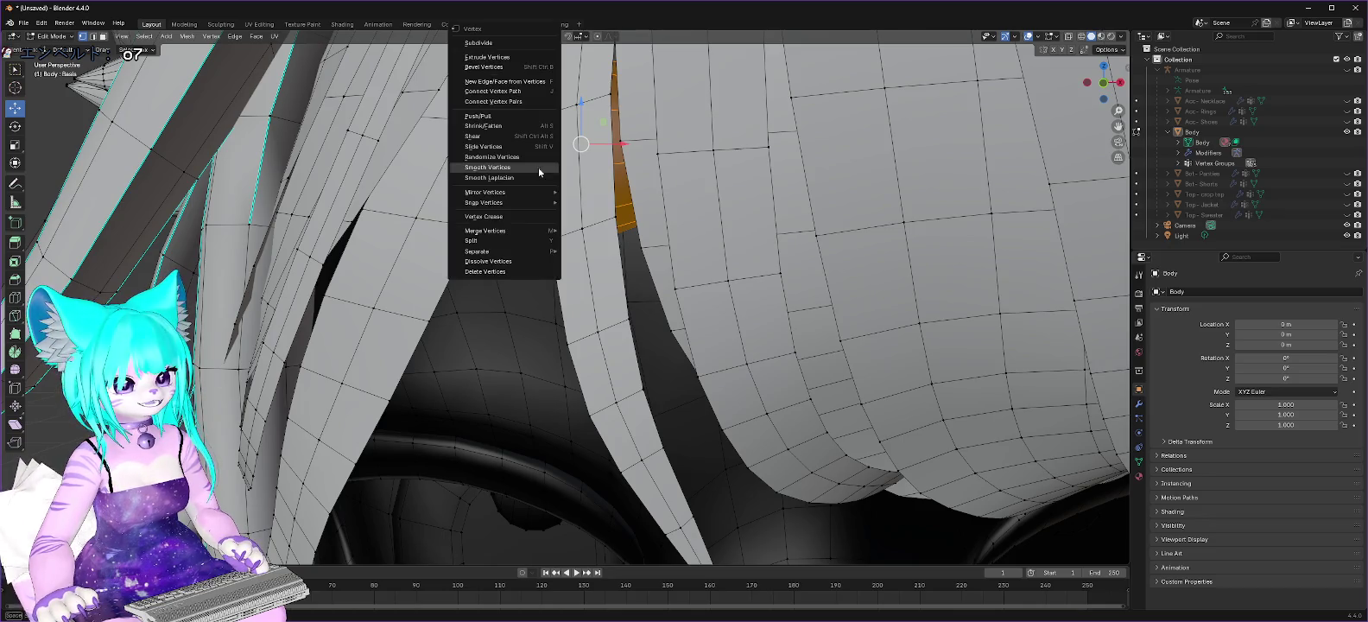
pyautogui.click(494, 271)
pyautogui.scroll(3, 786, 229)
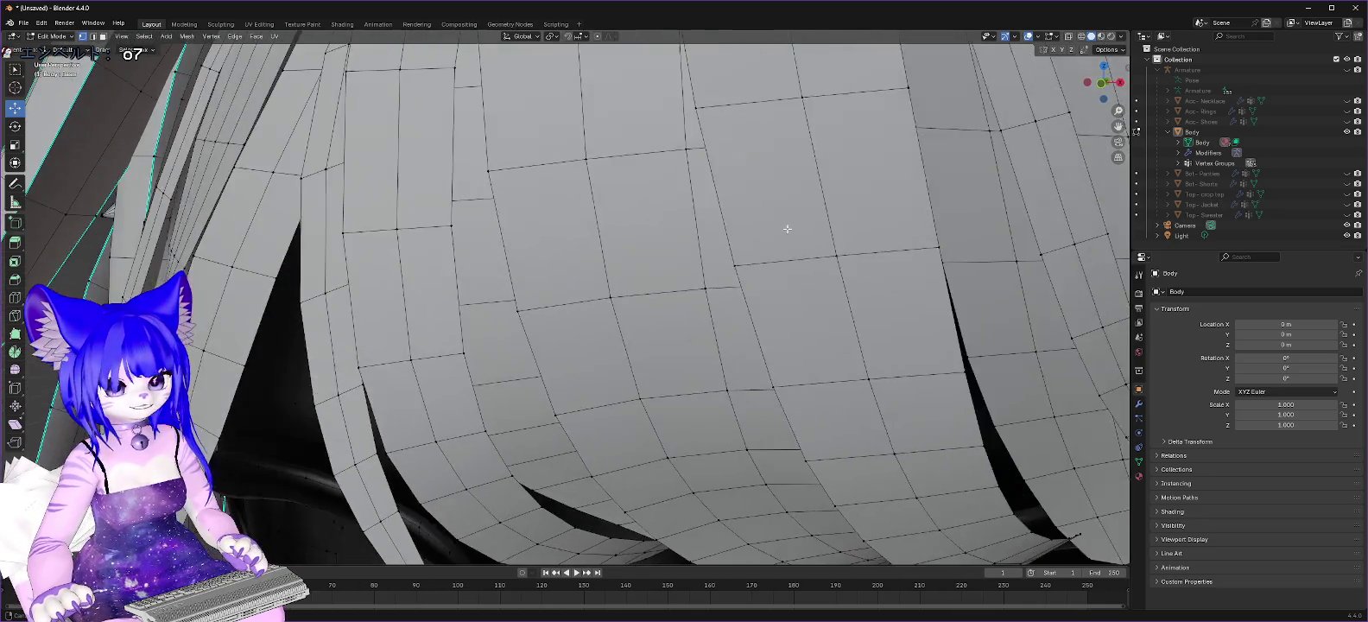
pyautogui.scroll(3, 770, 231)
pyautogui.scroll(3, 771, 232)
pyautogui.moveTo(772, 232); pyautogui.dragTo(775, 232, button='middle')
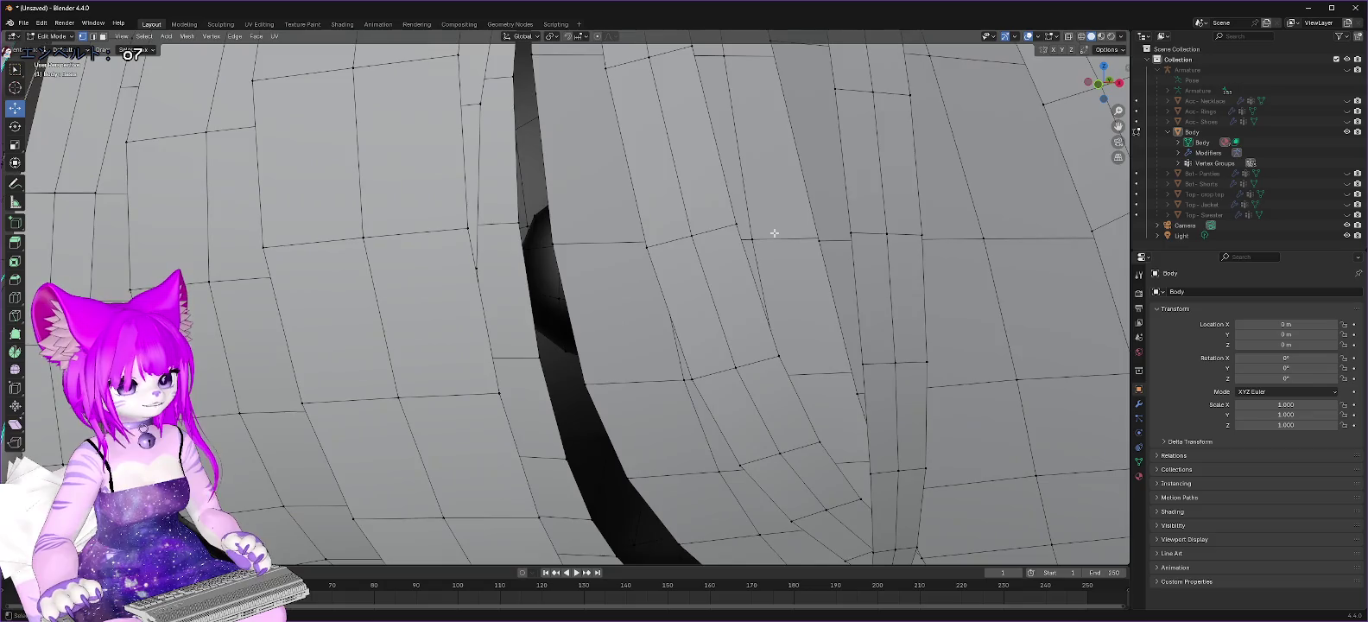
# Step: Delete the second loose hair strip, uncovering the eye beneath
pyautogui.click(559, 295)
pyautogui.hotkey('ctrl', 'l')
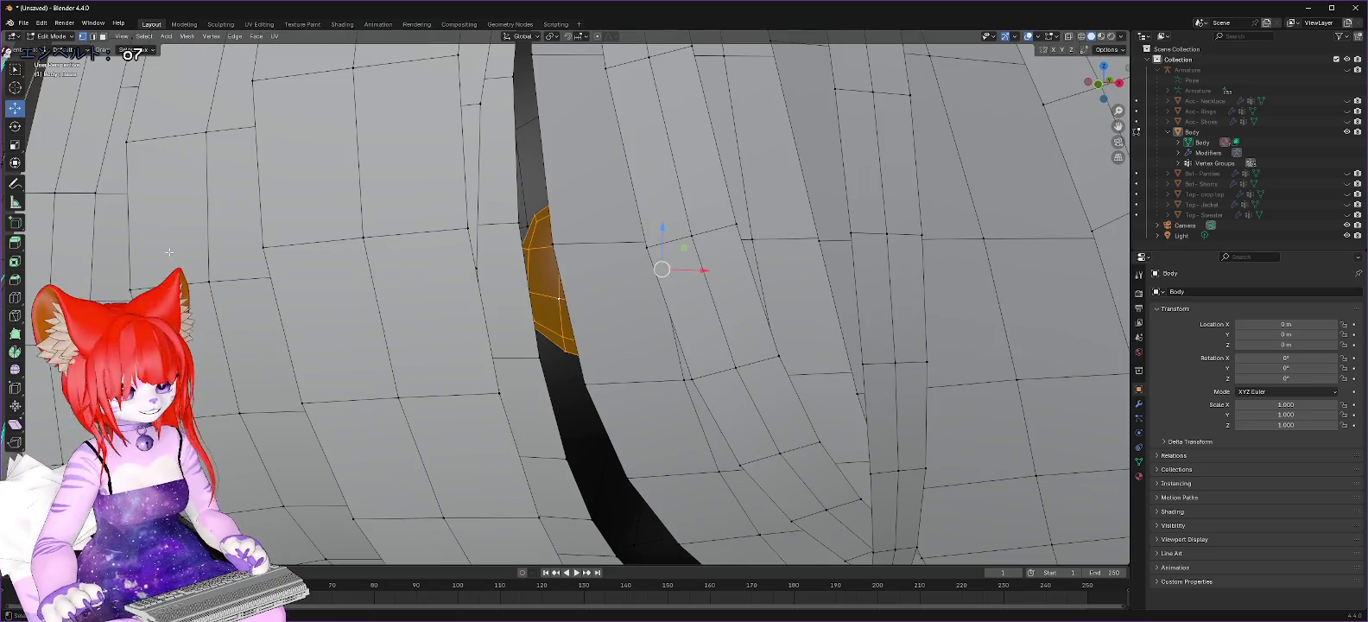
pyautogui.rightClick(559, 299)
pyautogui.click(559, 299)
pyautogui.moveTo(558, 299)
pyautogui.mouseDown(button='middle')
pyautogui.moveTo(571, 299)
pyautogui.moveTo(552, 299)
pyautogui.mouseUp(button='middle')
pyautogui.scroll(-5, 592, 290)
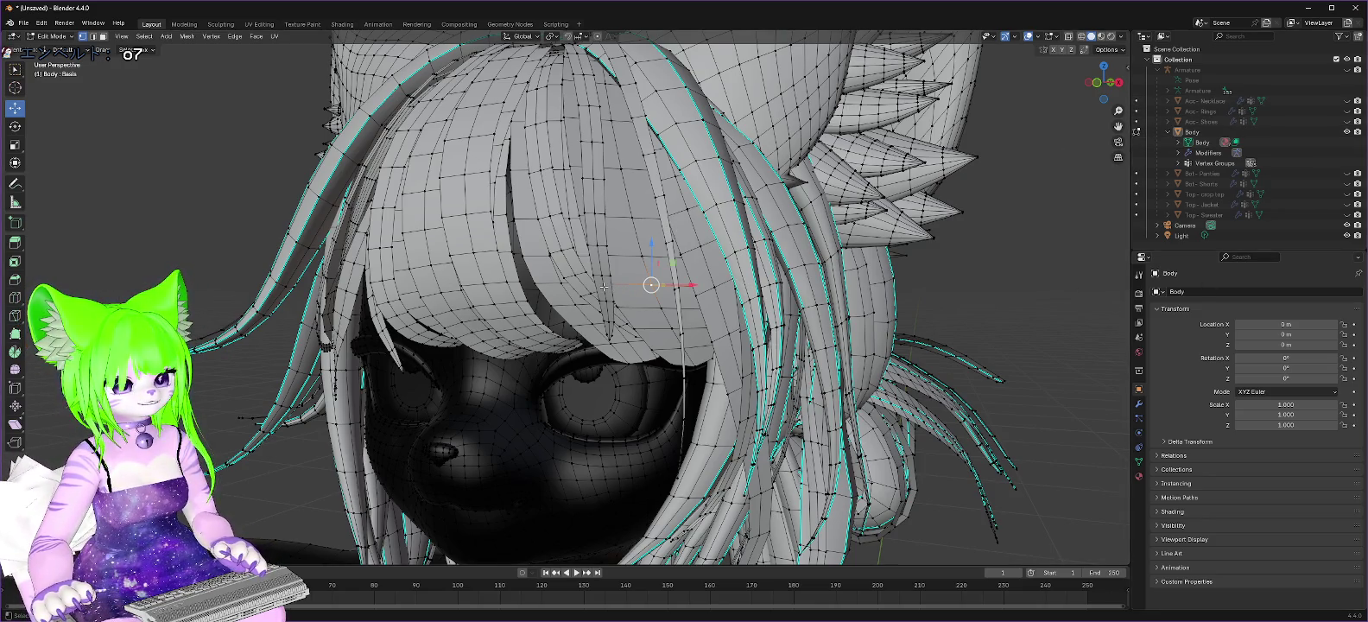
pyautogui.scroll(3, 618, 294)
pyautogui.scroll(5, 687, 281)
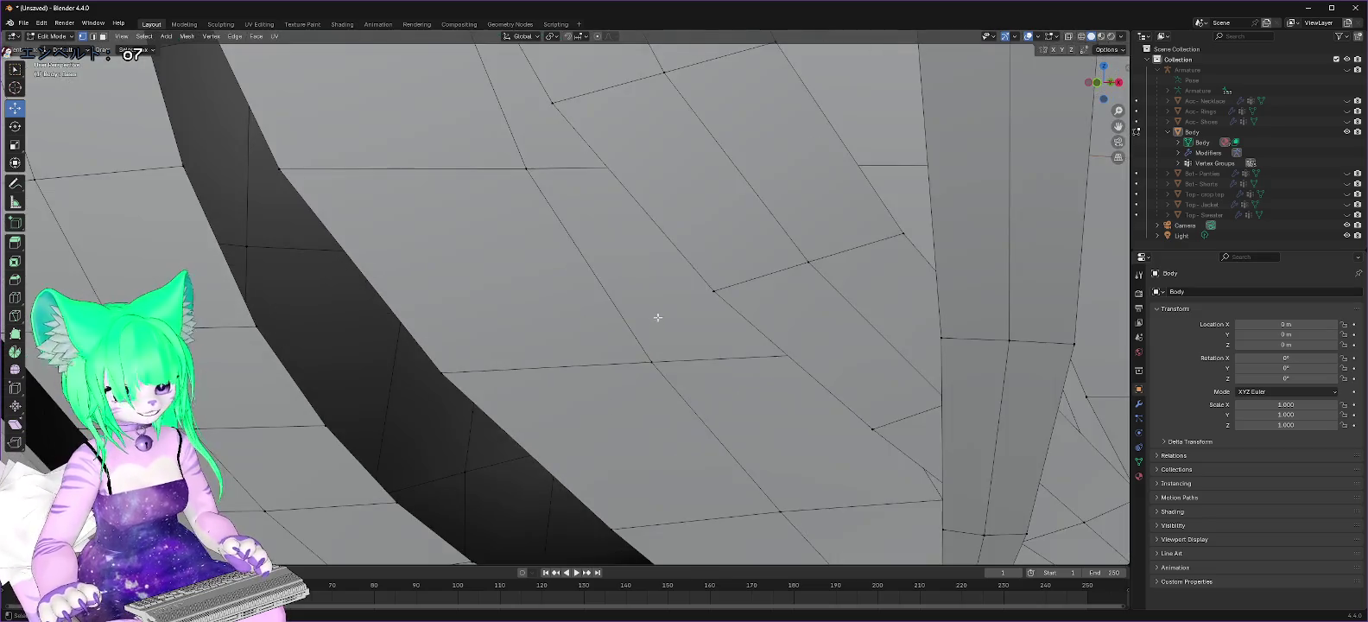
pyautogui.scroll(3, 656, 314)
pyautogui.scroll(2, 919, 305)
pyautogui.scroll(2, 882, 304)
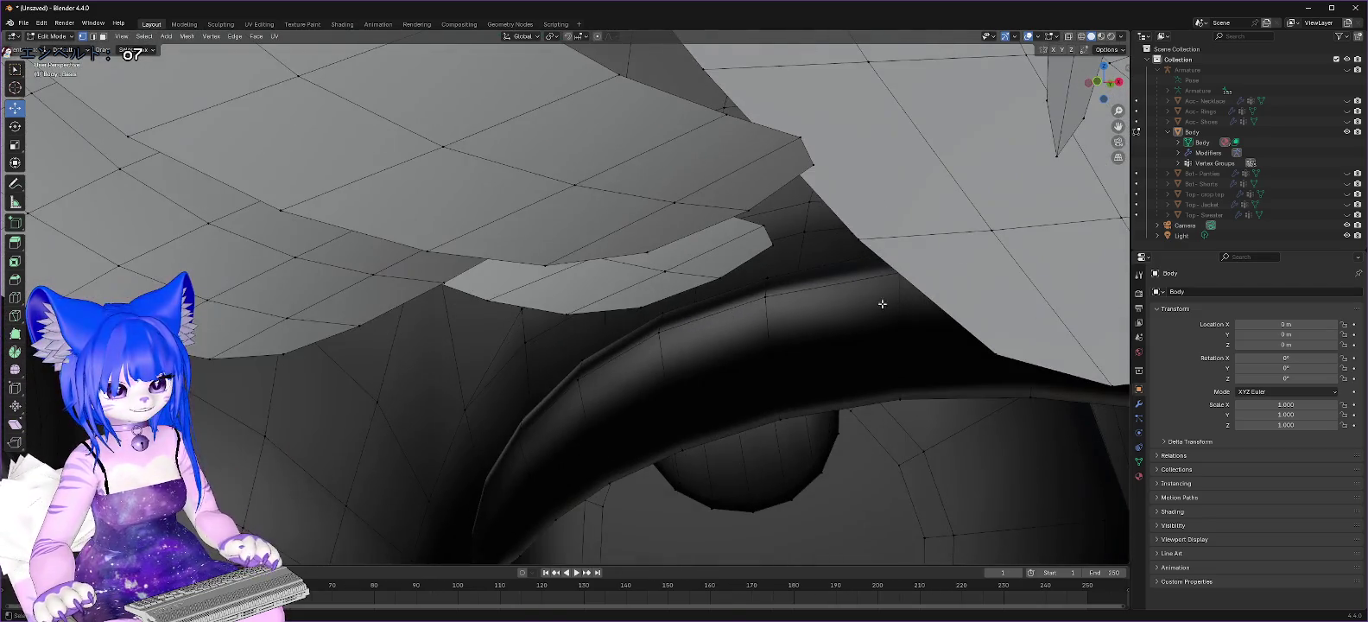
pyautogui.scroll(2, 856, 307)
pyautogui.scroll(2, 846, 300)
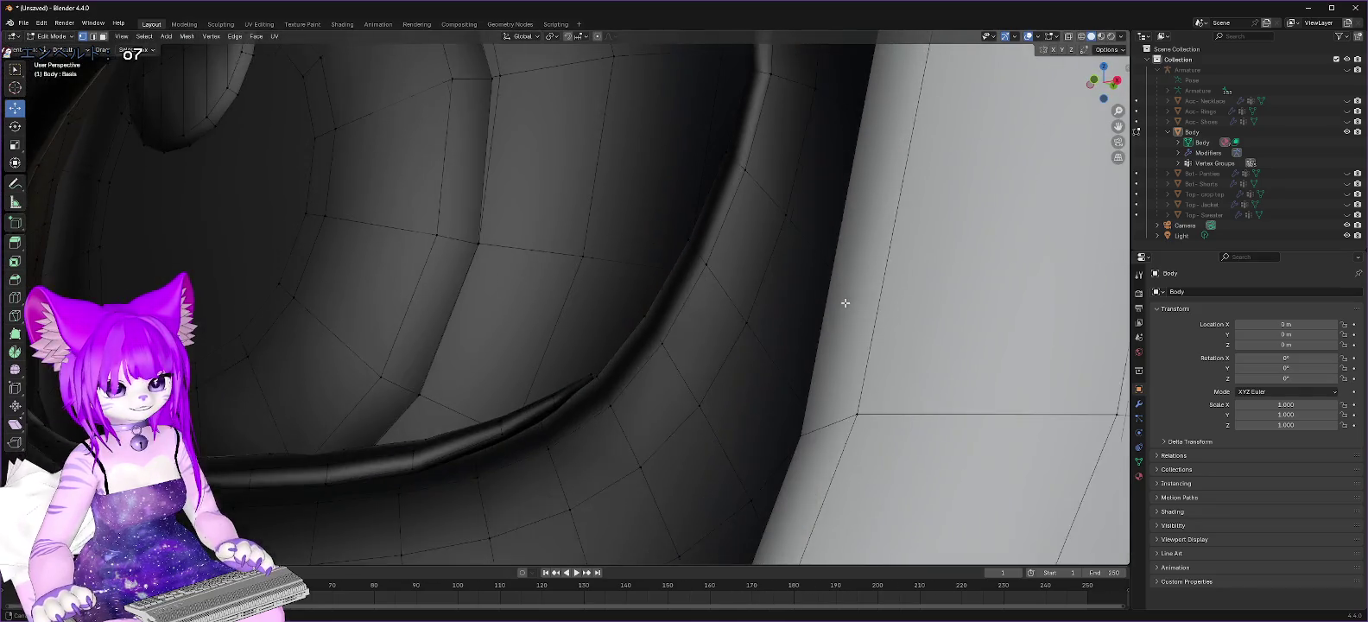
pyautogui.scroll(2, 845, 307)
pyautogui.scroll(2, 842, 313)
pyautogui.scroll(2, 842, 317)
pyautogui.scroll(2, 844, 325)
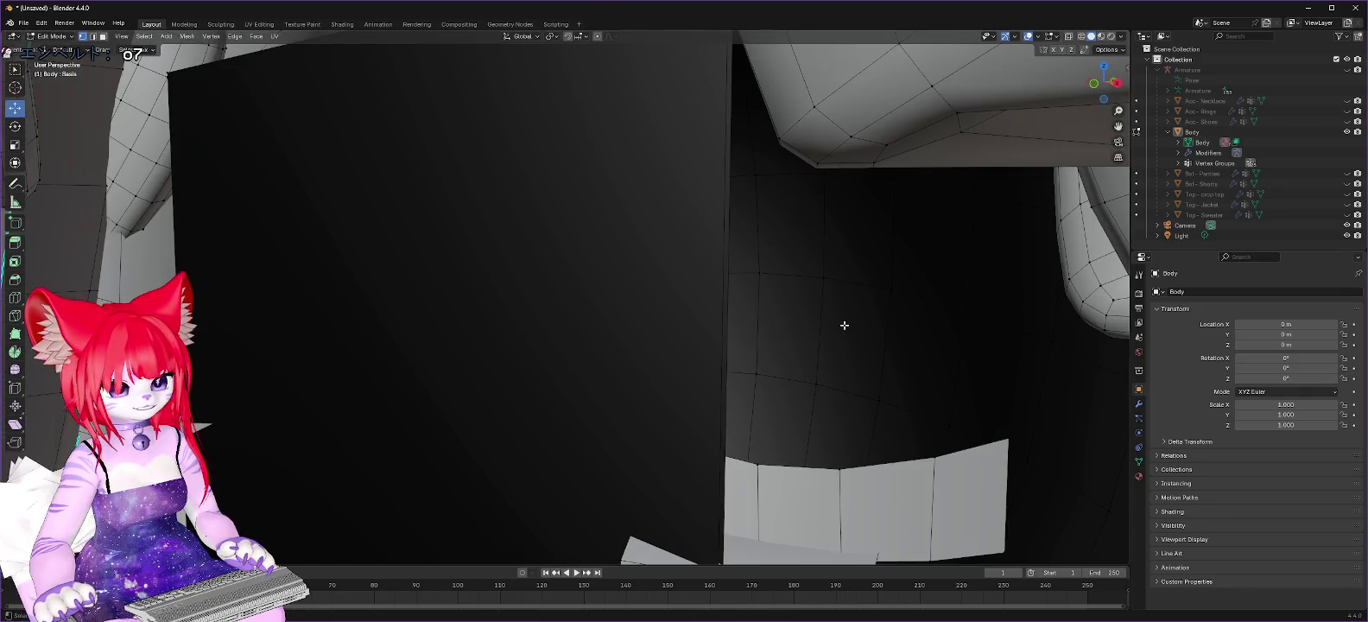
pyautogui.scroll(2, 831, 330)
pyautogui.scroll(2, 825, 326)
pyautogui.scroll(2, 840, 324)
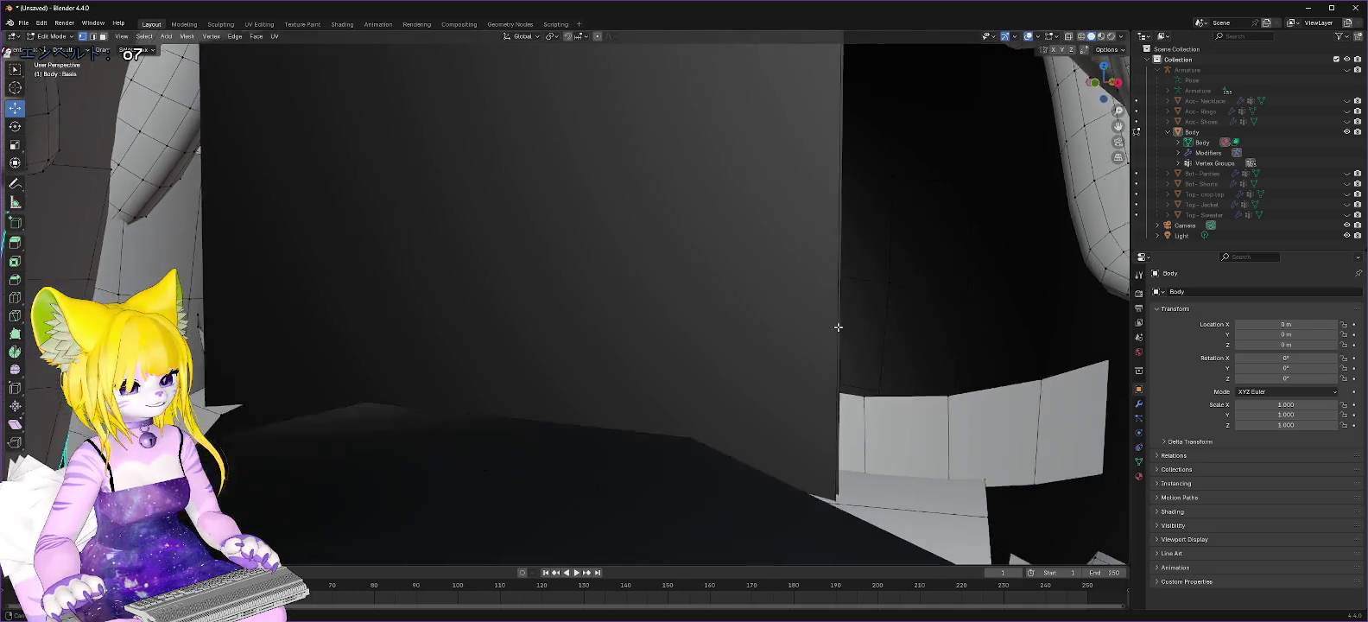
pyautogui.scroll(1, 837, 330)
pyautogui.scroll(2, 812, 337)
pyautogui.scroll(2, 484, 389)
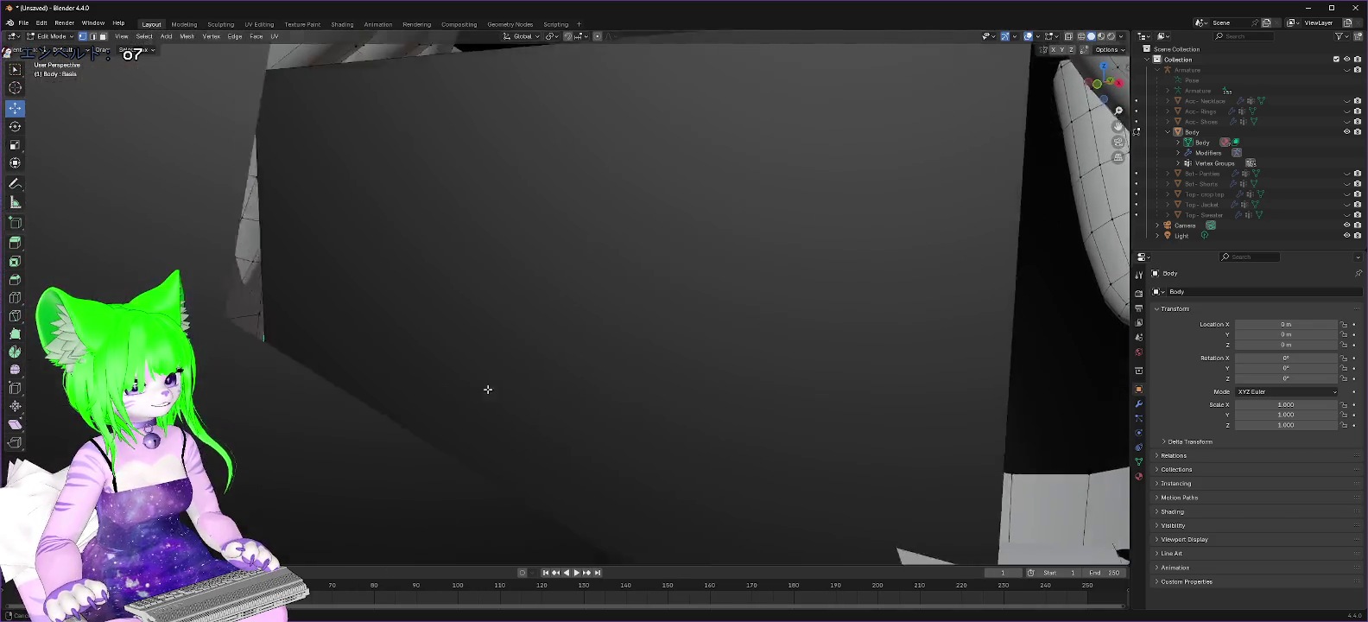
pyautogui.scroll(2, 483, 389)
pyautogui.scroll(1, 497, 380)
pyautogui.scroll(2, 502, 380)
pyautogui.scroll(-3, 510, 378)
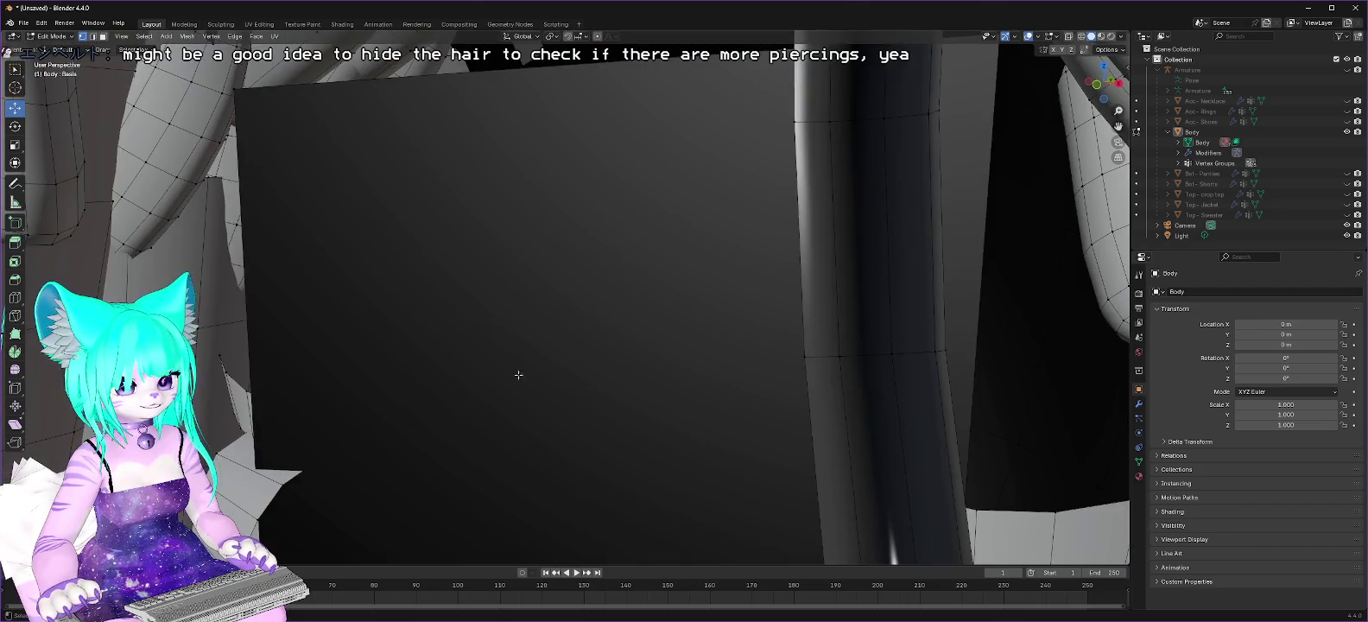
pyautogui.scroll(-2, 541, 363)
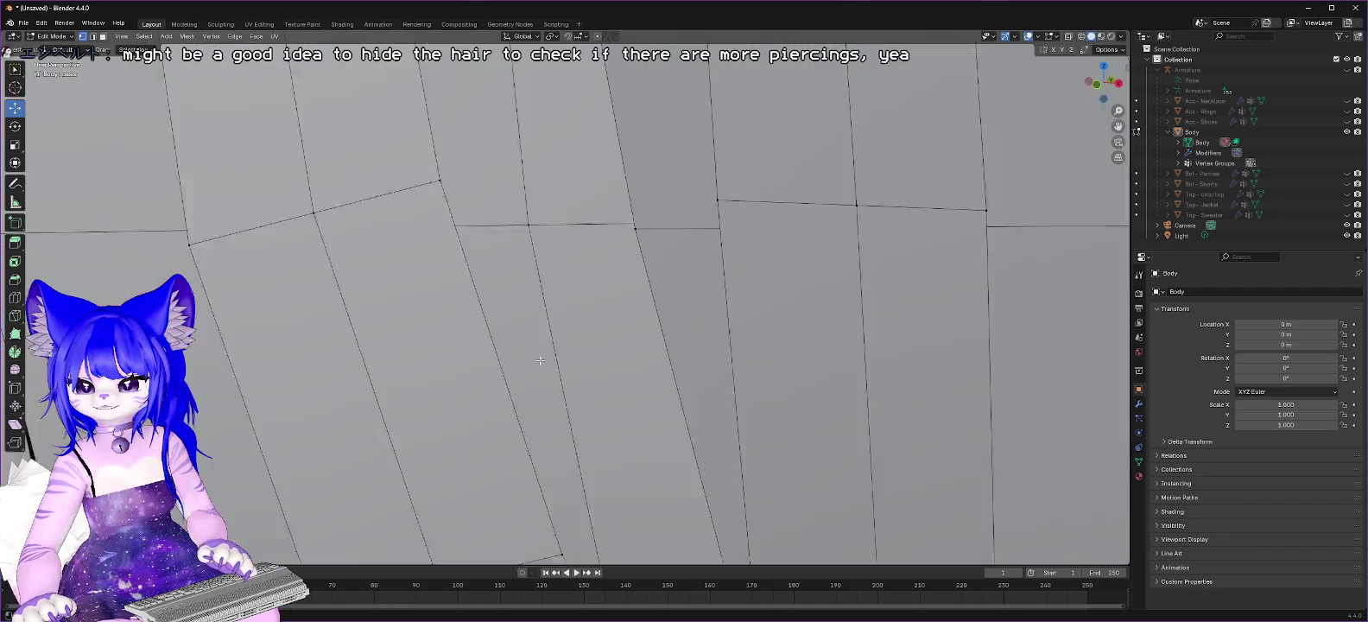
pyautogui.scroll(-2, 541, 362)
pyautogui.scroll(-2, 541, 358)
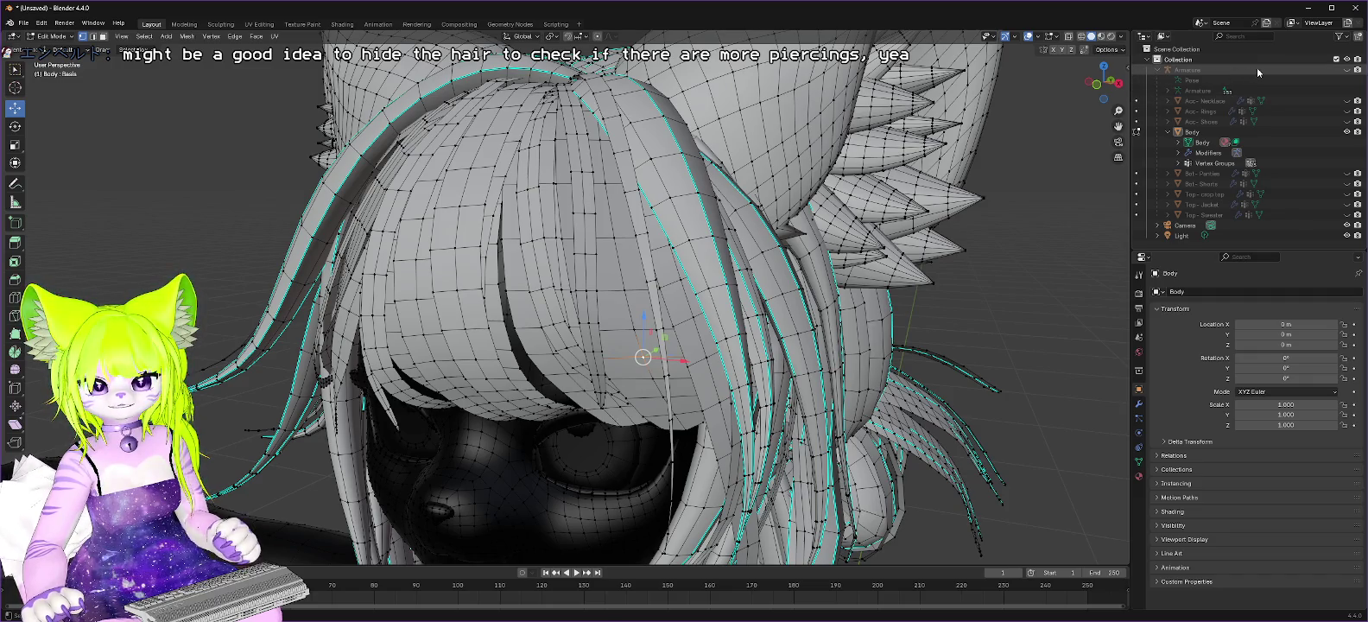
pyautogui.click(1179, 142)
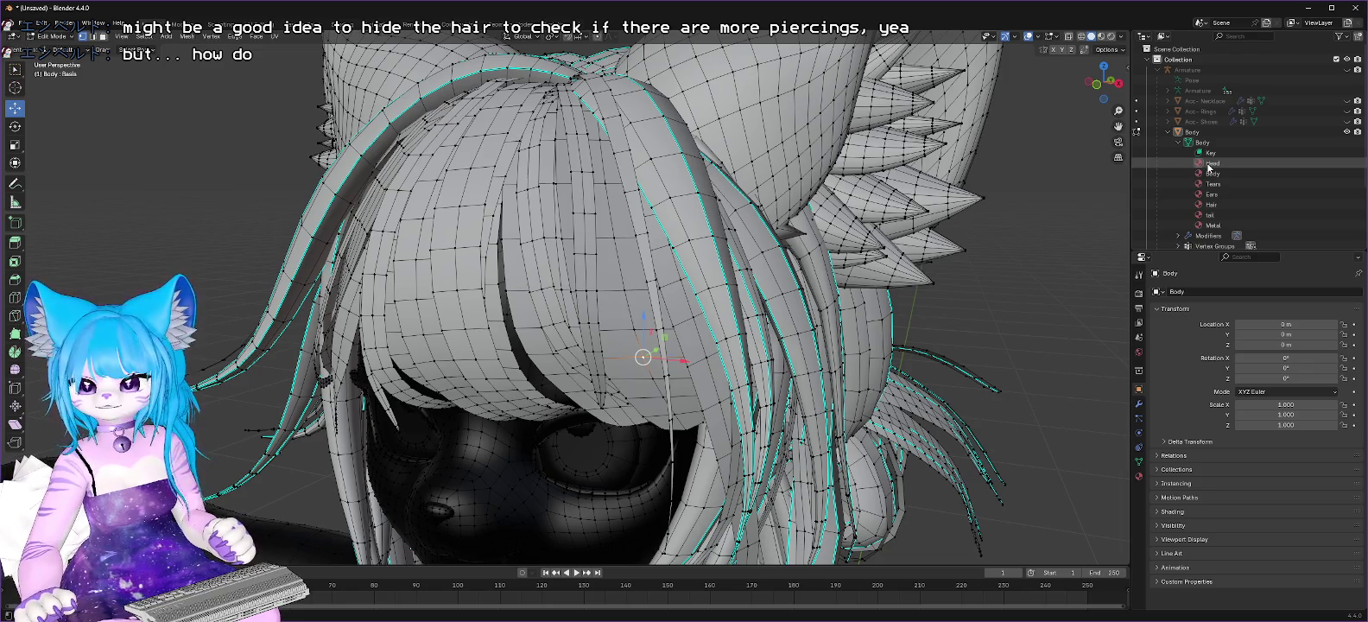
# Step: Pick several vertices on the front bangs and grow them to the whole linked bangs piece
pyautogui.keyDown('shift'); pyautogui.rightClick(625, 289); pyautogui.keyUp('shift')
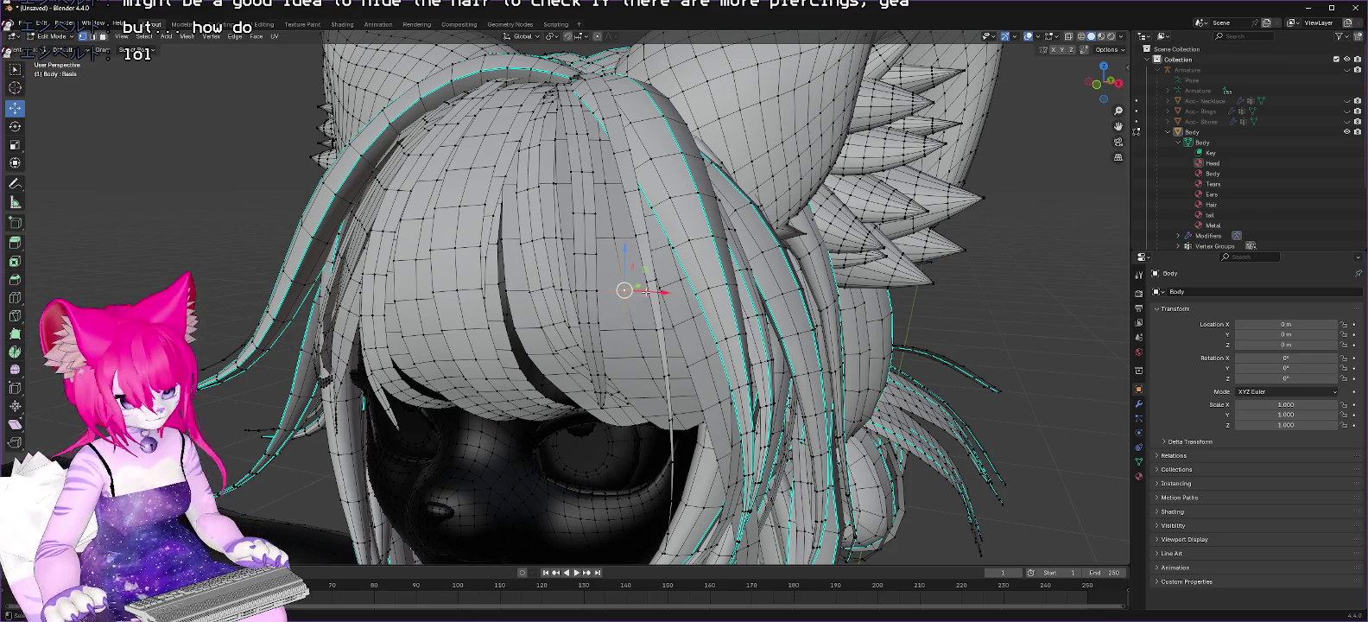
pyautogui.keyDown('shift'); pyautogui.rightClick(606, 290); pyautogui.keyUp('shift')
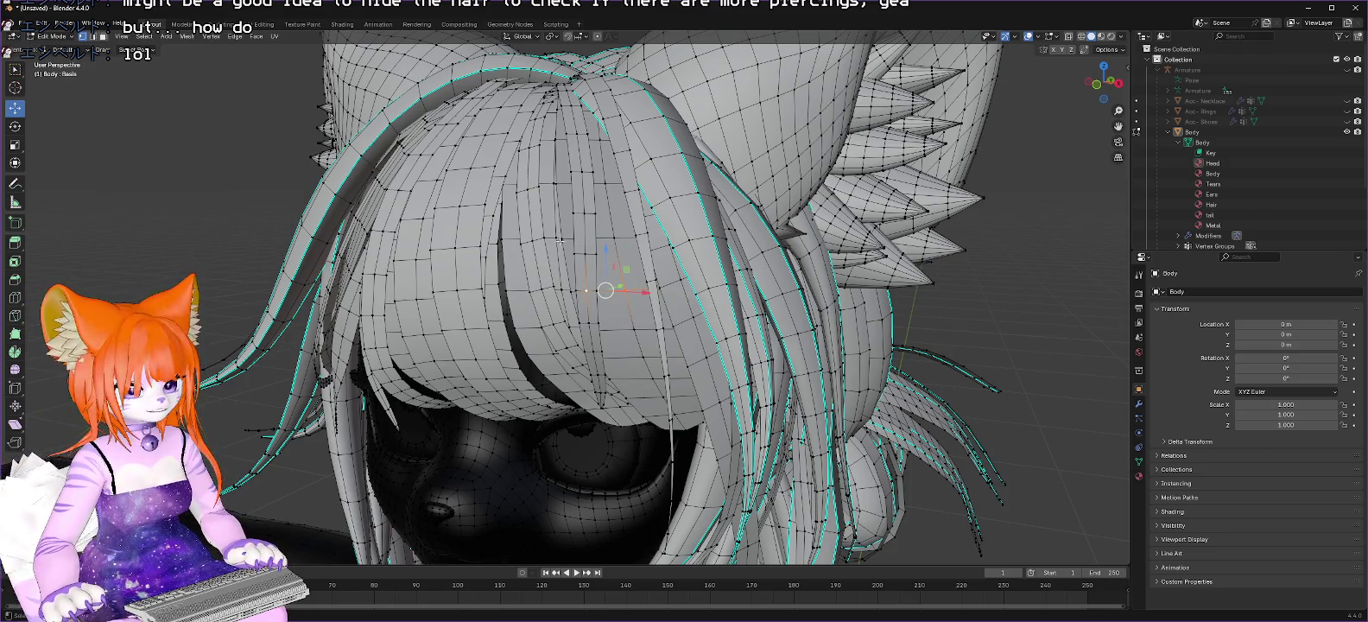
pyautogui.click(531, 243)
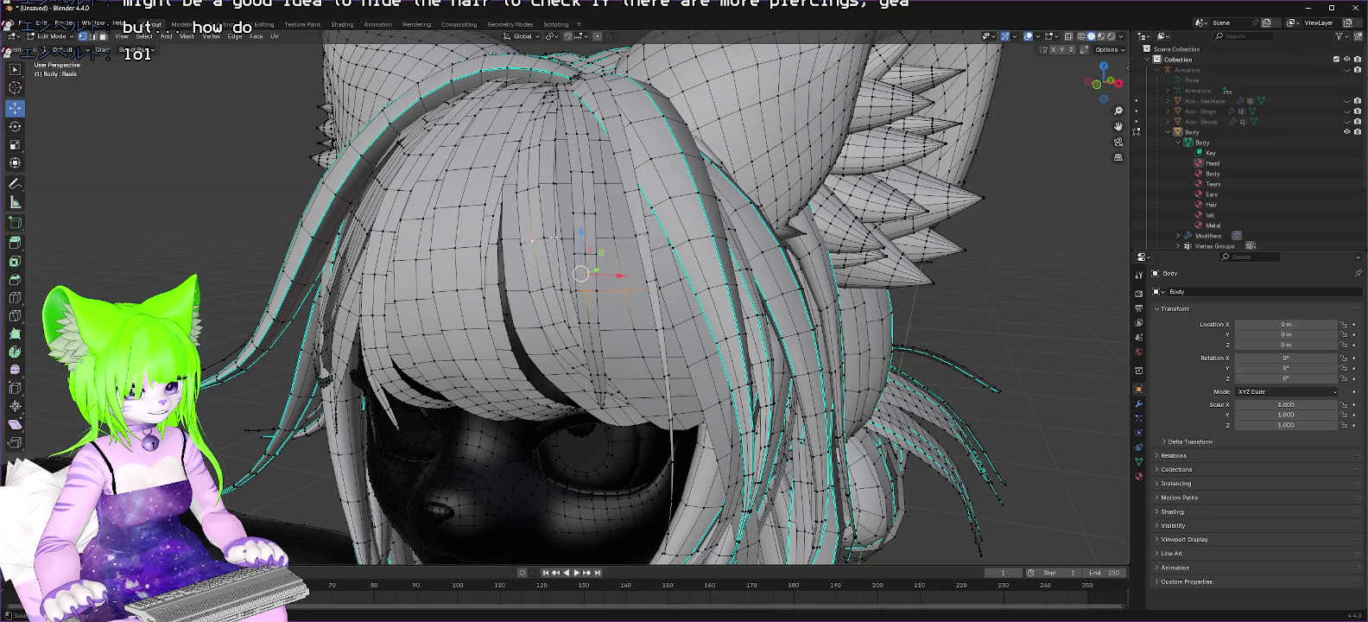
pyautogui.keyDown('shift'); pyautogui.click(554, 182); pyautogui.keyUp('shift')
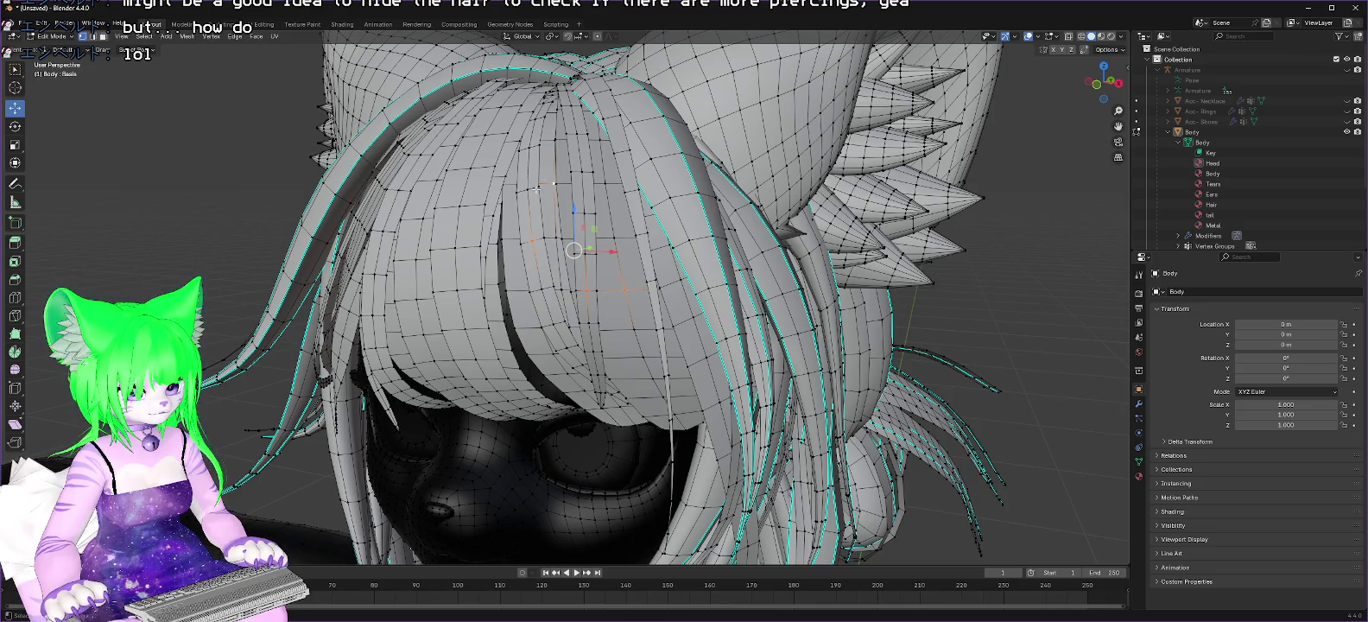
pyautogui.keyDown('shift'); pyautogui.click(461, 207); pyautogui.keyUp('shift')
pyautogui.keyDown('shift'); pyautogui.click(422, 219); pyautogui.keyUp('shift')
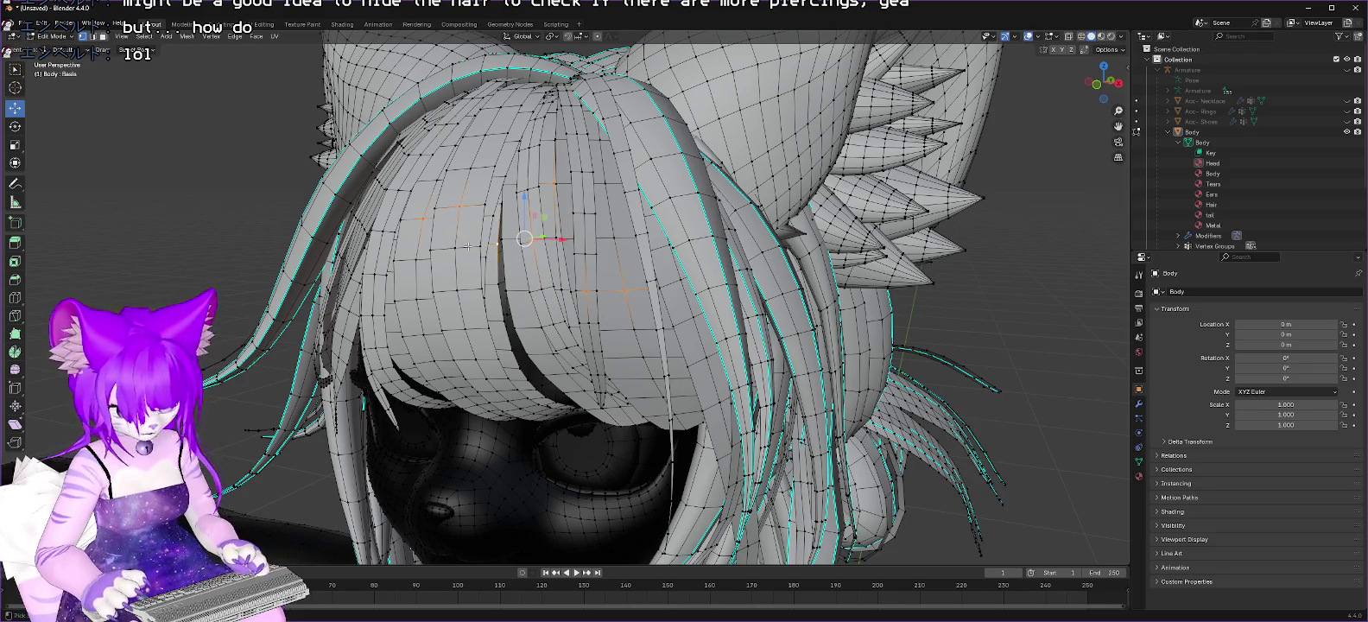
pyautogui.hotkey('ctrl', 'l')
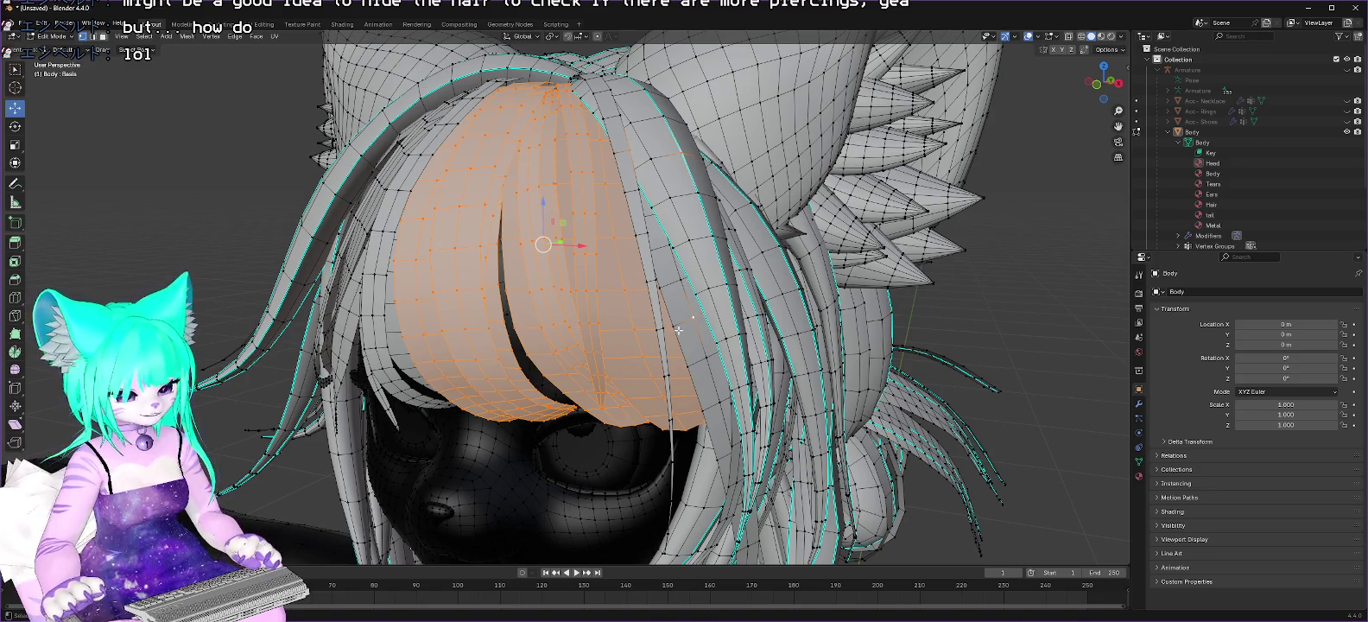
# Step: Add three neighbouring hair strands to the bangs selection
pyautogui.press('l')
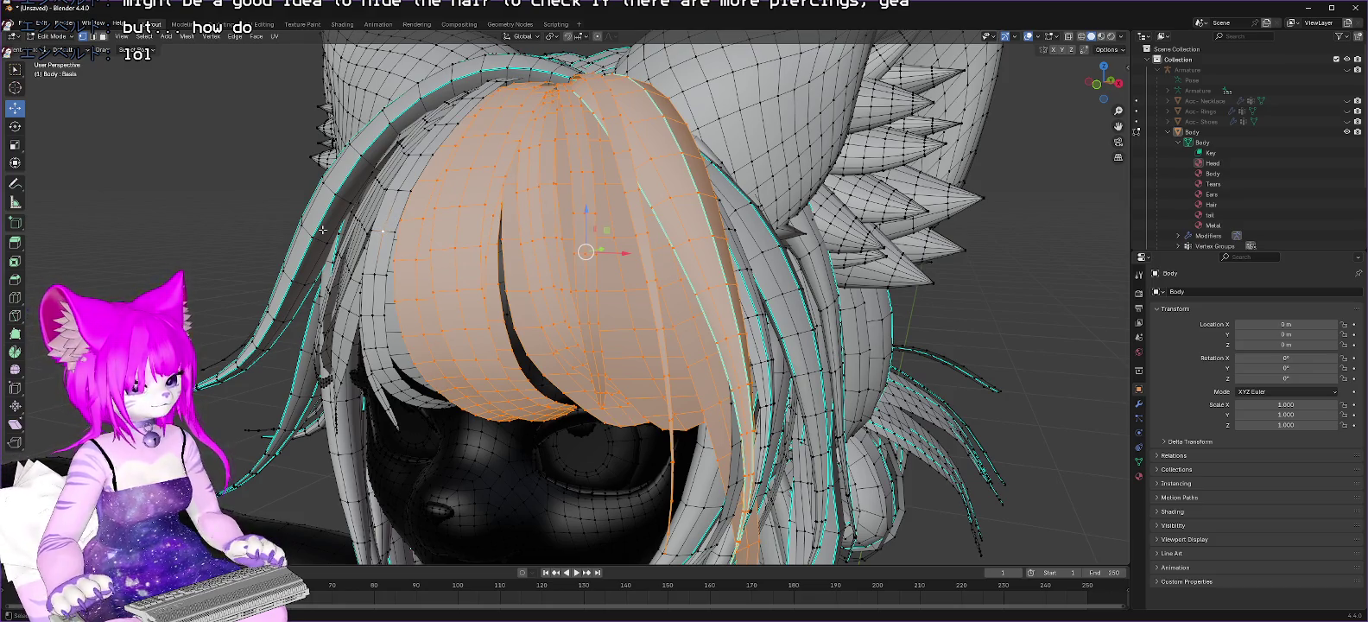
pyautogui.press('l')
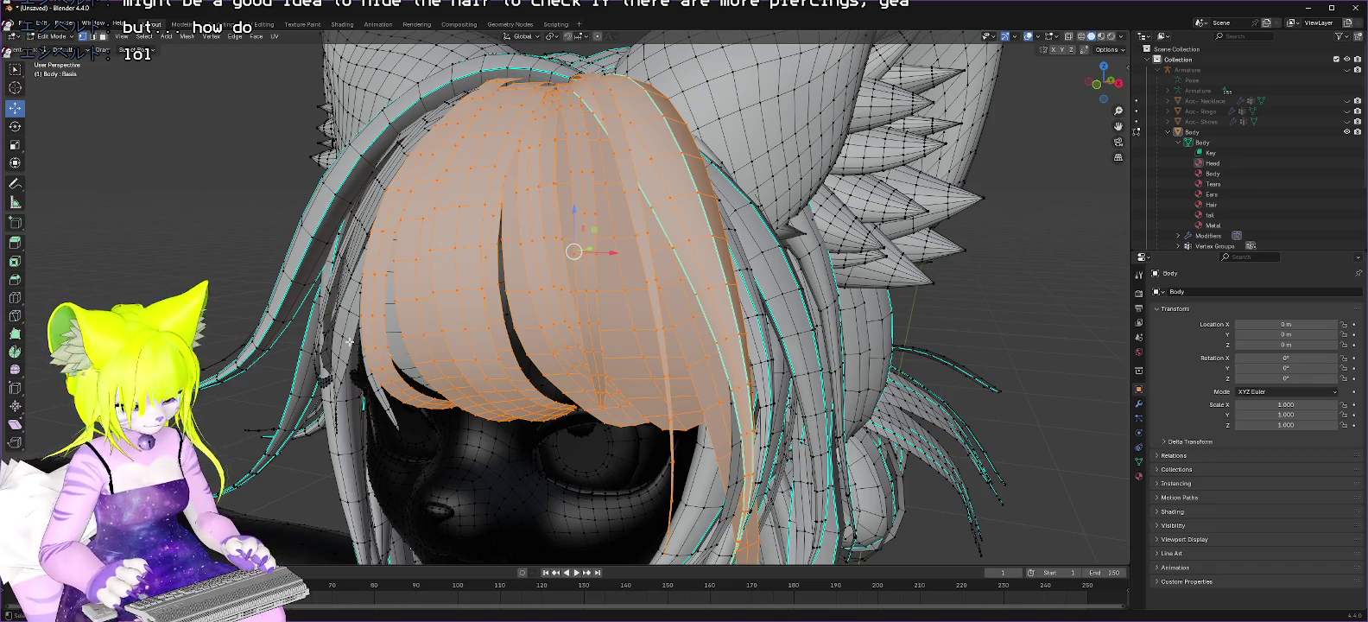
pyautogui.press('l')
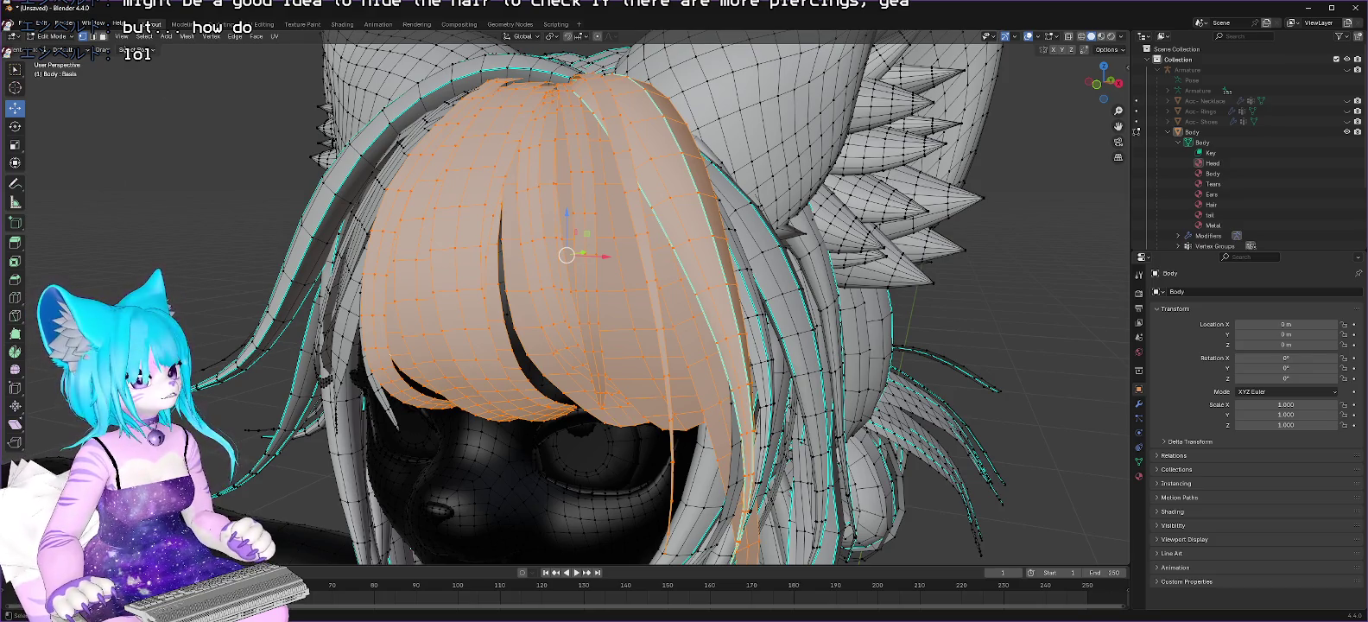
pyautogui.click(122, 37)
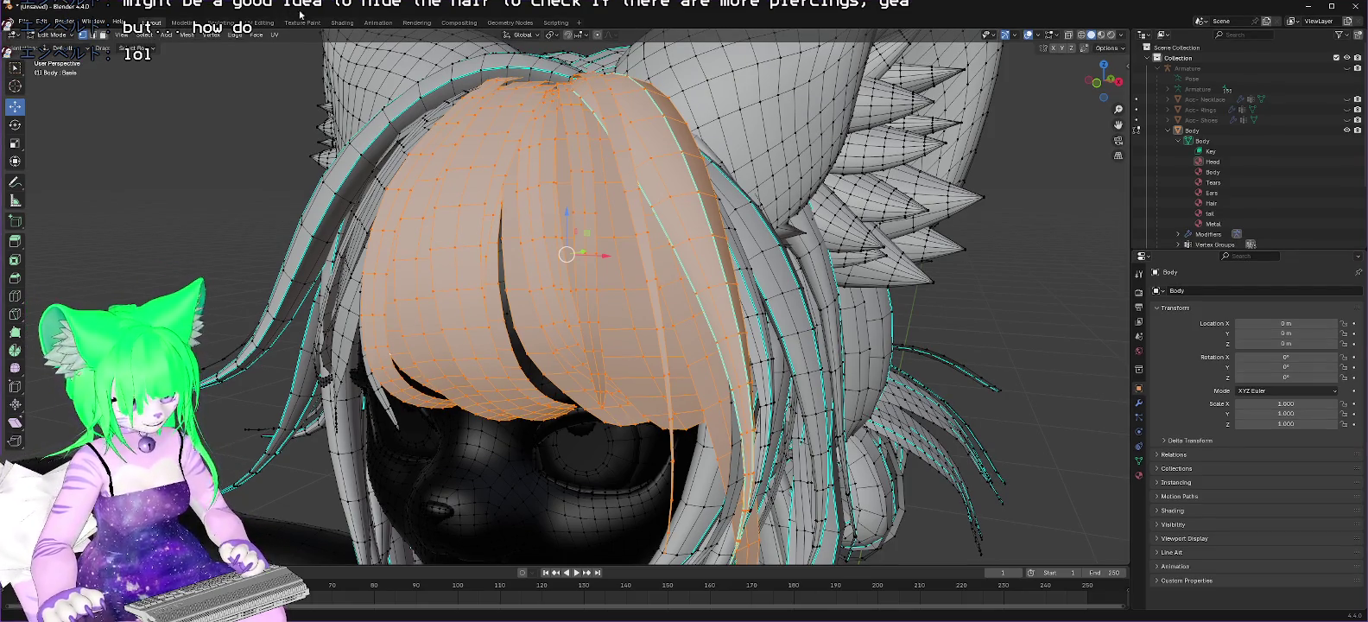
# Step: Delete the selected hair to reveal the head, then undo to restore the fringe
pyautogui.press('x')
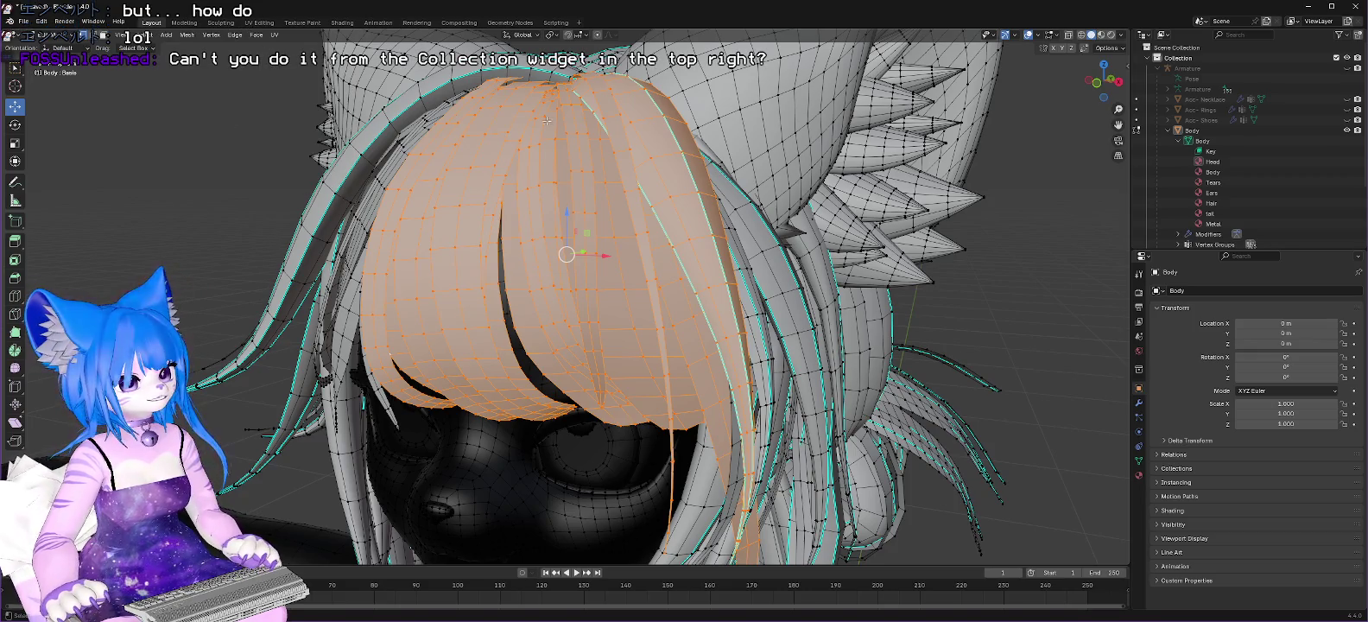
pyautogui.hotkey('ctrl', 'v')
pyautogui.click(519, 273)
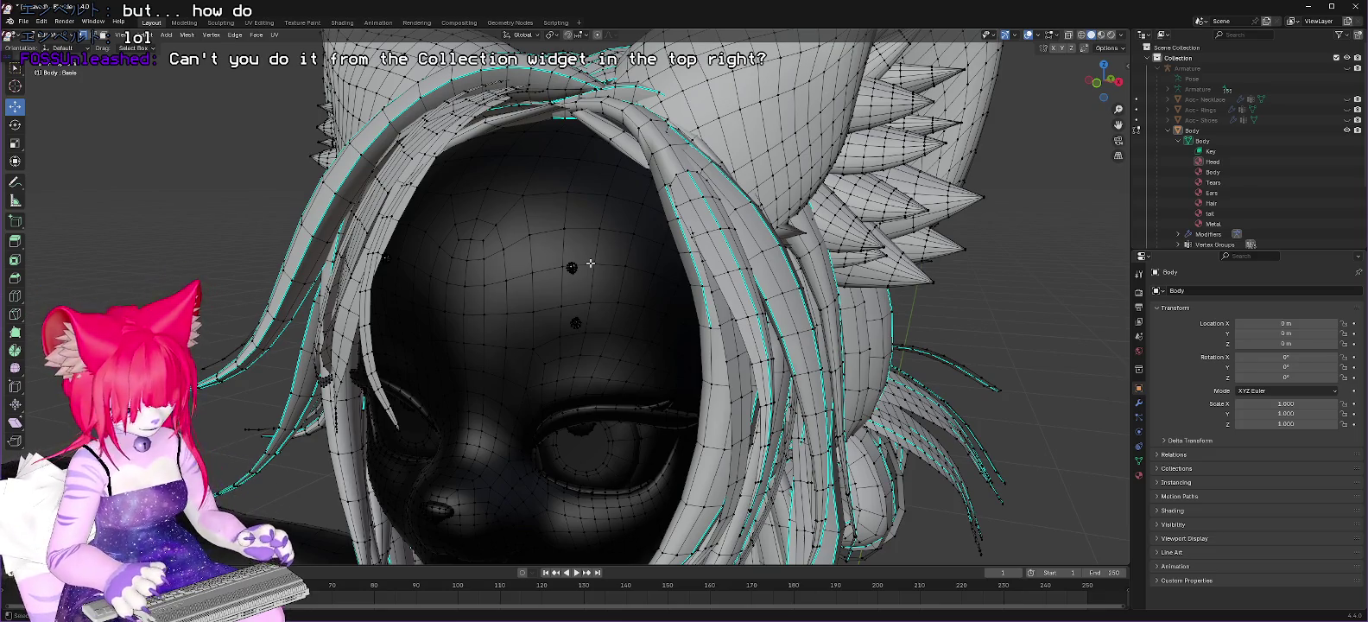
pyautogui.hotkey('ctrl', 'z')
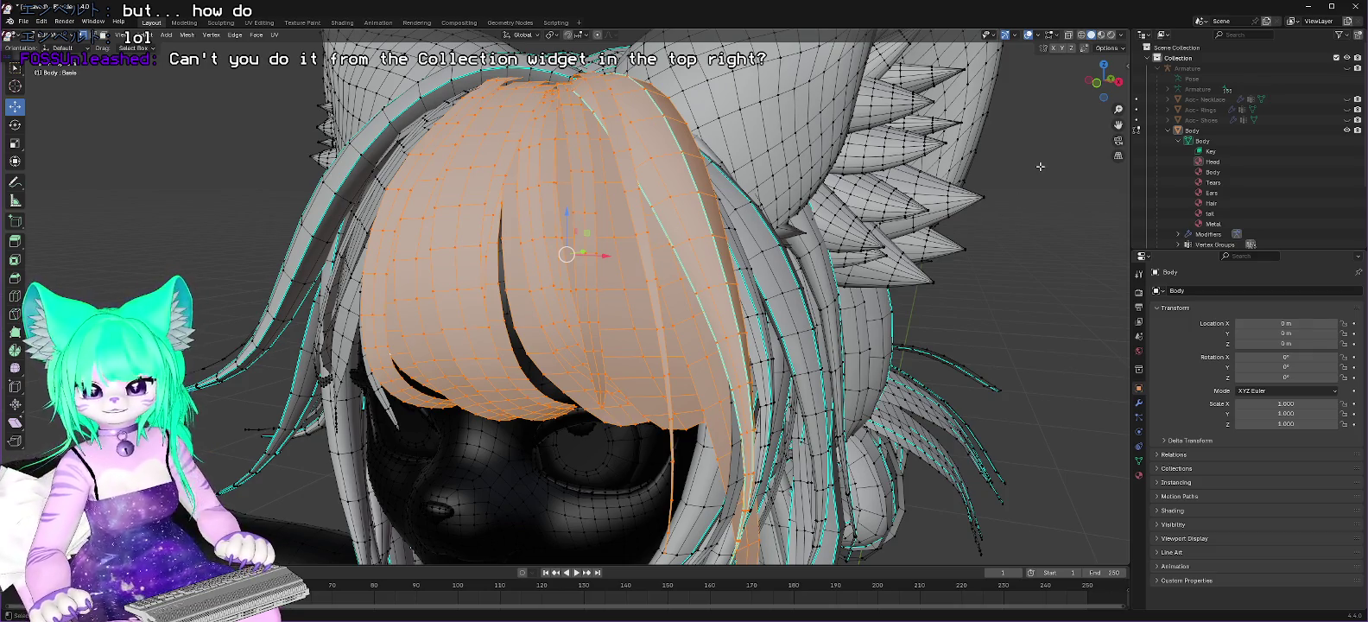
pyautogui.click(998, 34)
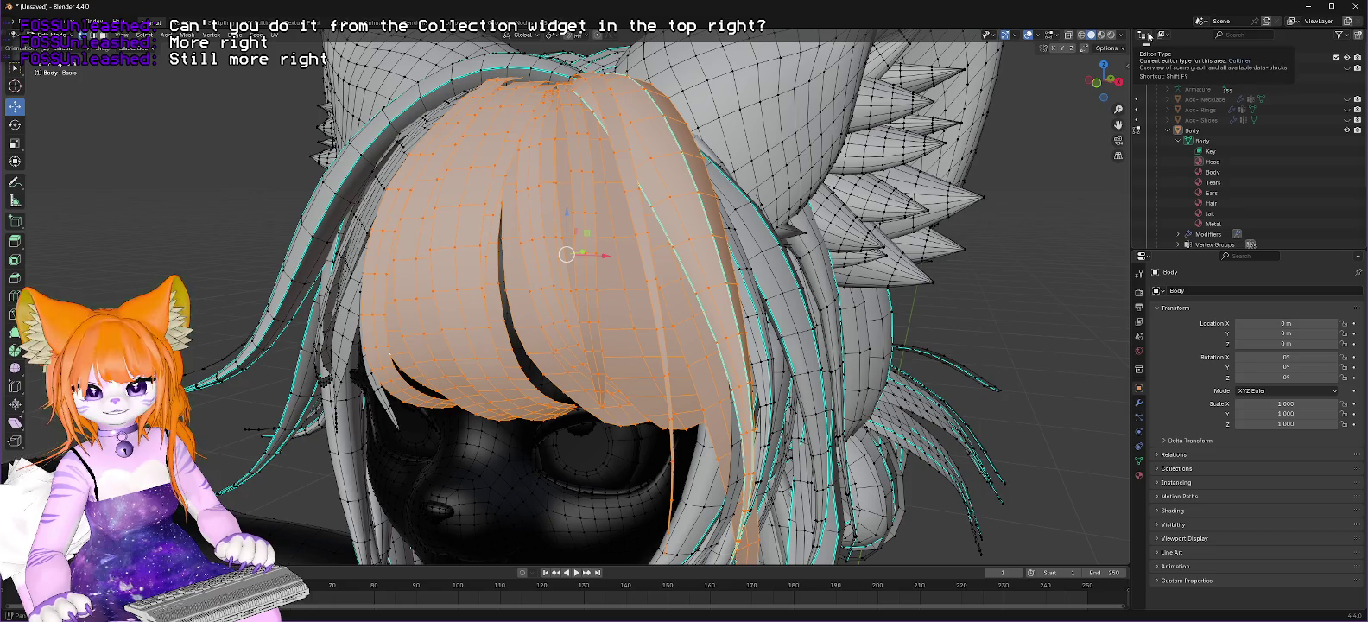
# Step: Collapse the Outliner to one level so only Armature, Camera and Light show under Collection
pyautogui.click(1214, 205)
pyautogui.rightClick(1215, 206)
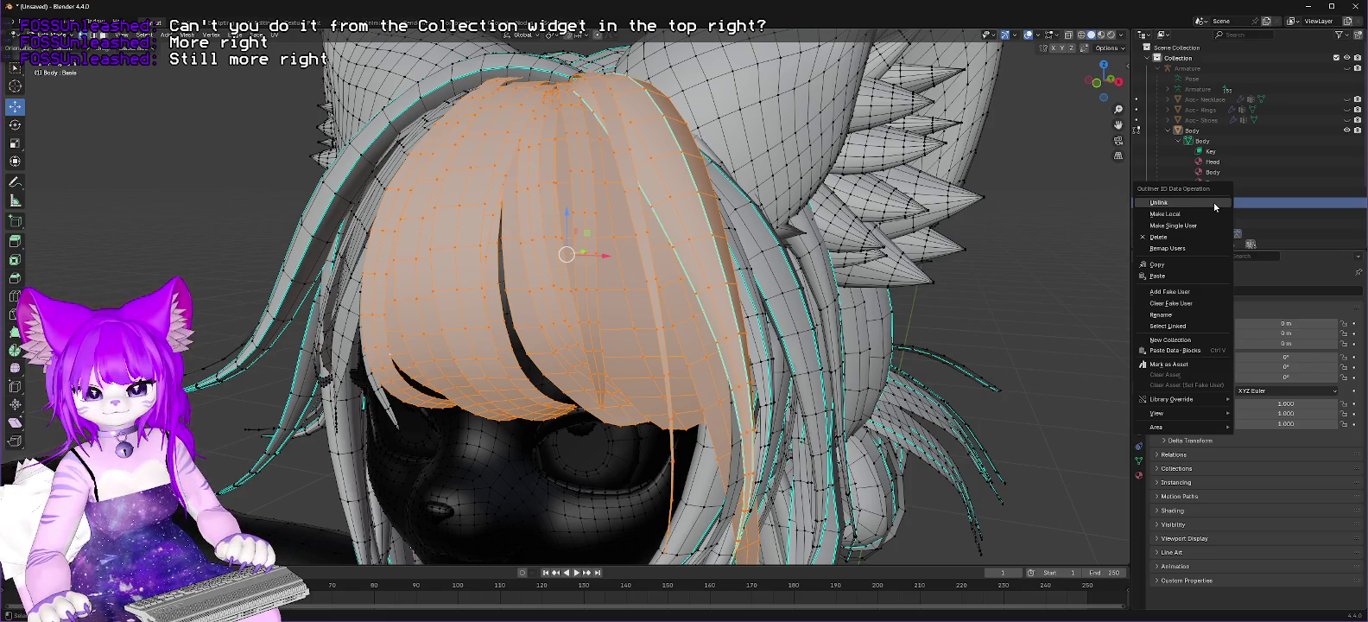
pyautogui.press('Escape')
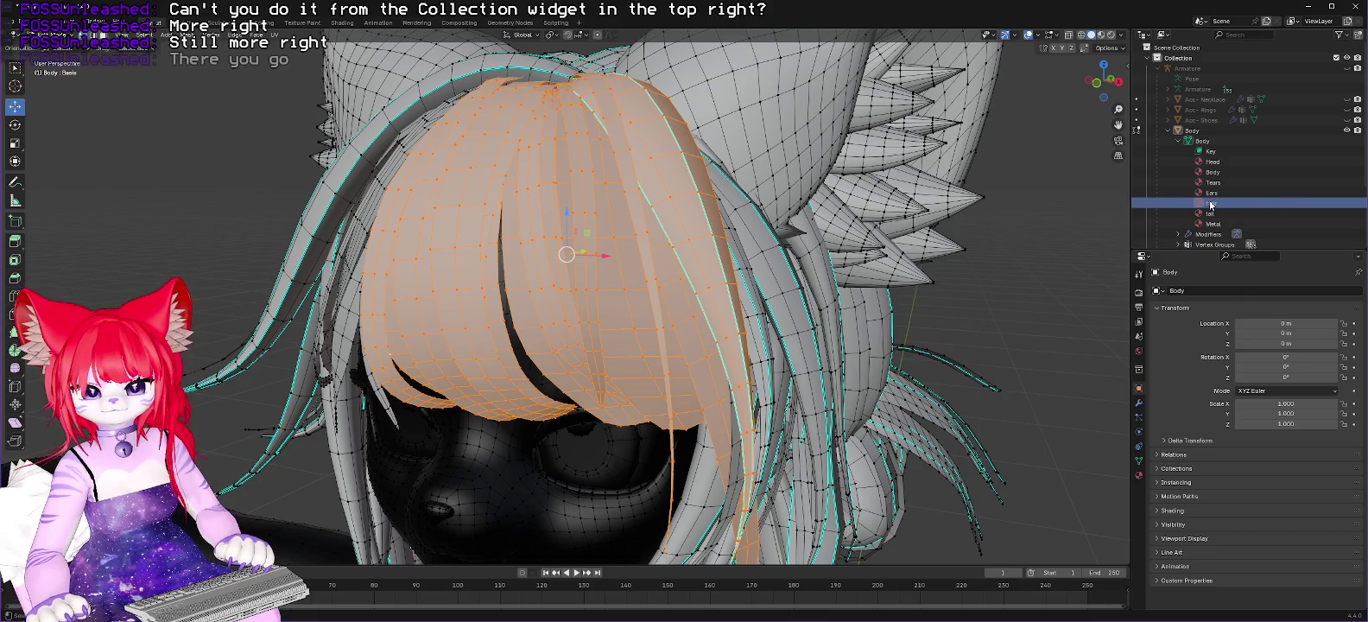
pyautogui.rightClick(1211, 204)
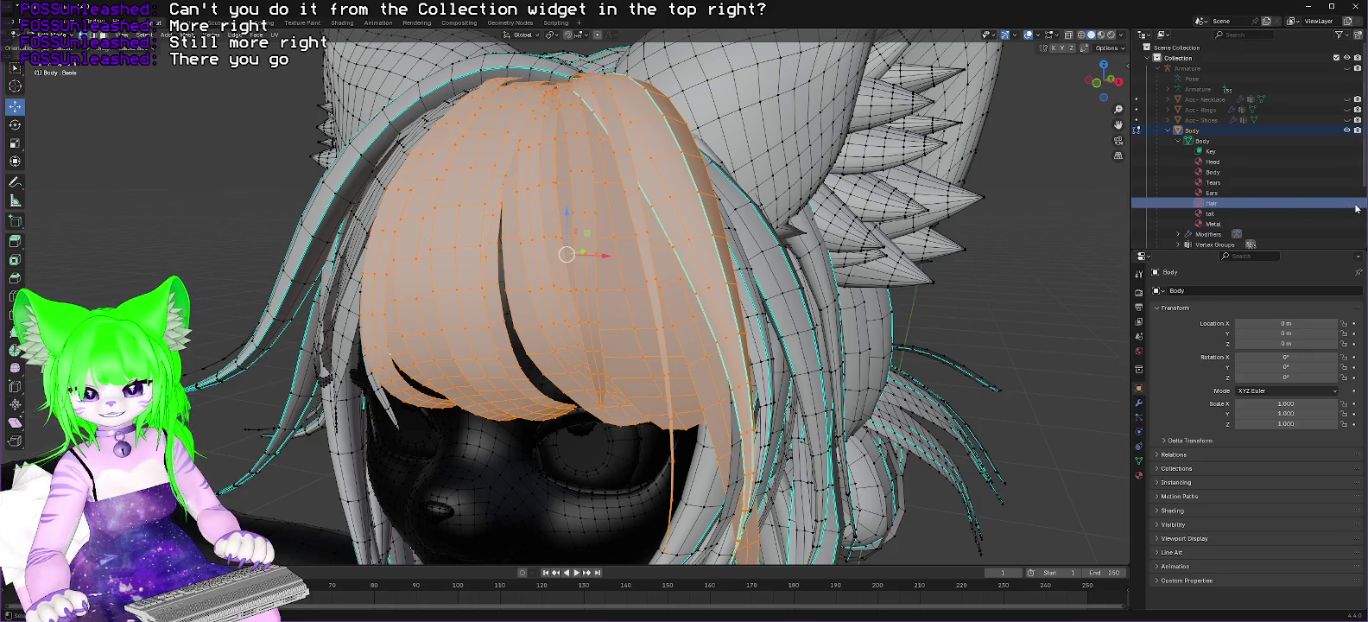
pyautogui.rightClick(1214, 206)
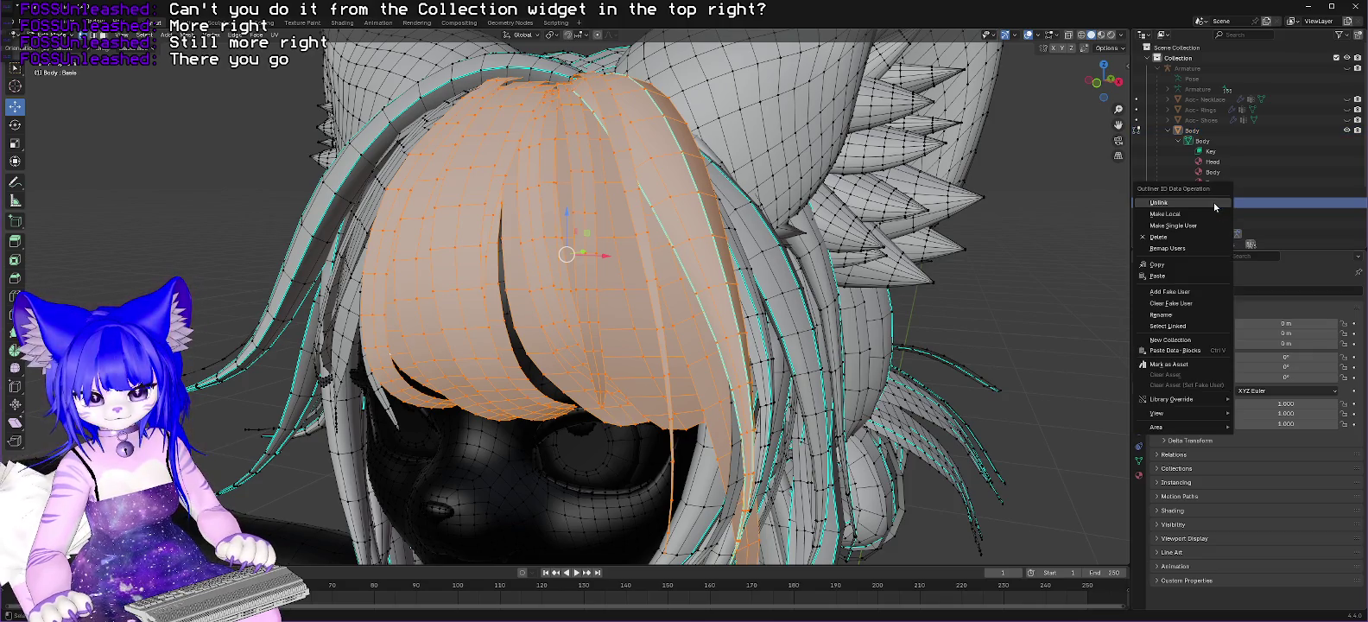
pyautogui.moveTo(1171, 413)
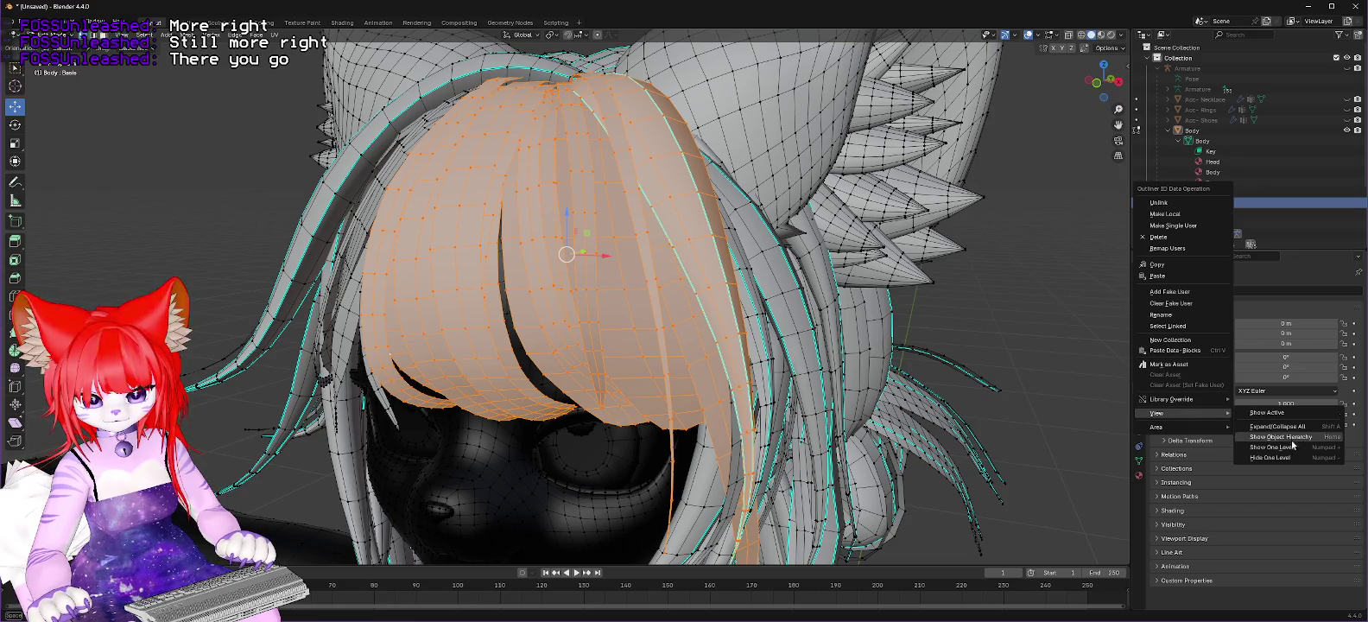
pyautogui.click(1271, 457)
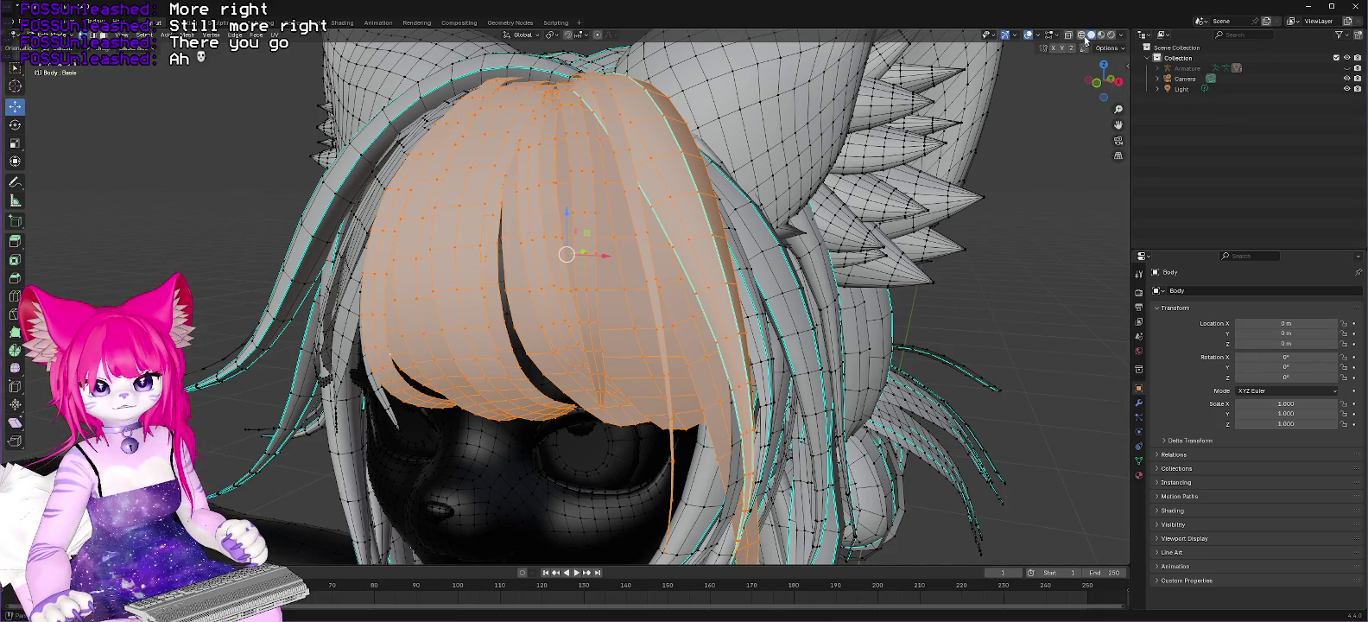
# Step: Switch to wireframe shading, zoom in, and delete a stray vertex inside the head
pyautogui.click(1084, 36)
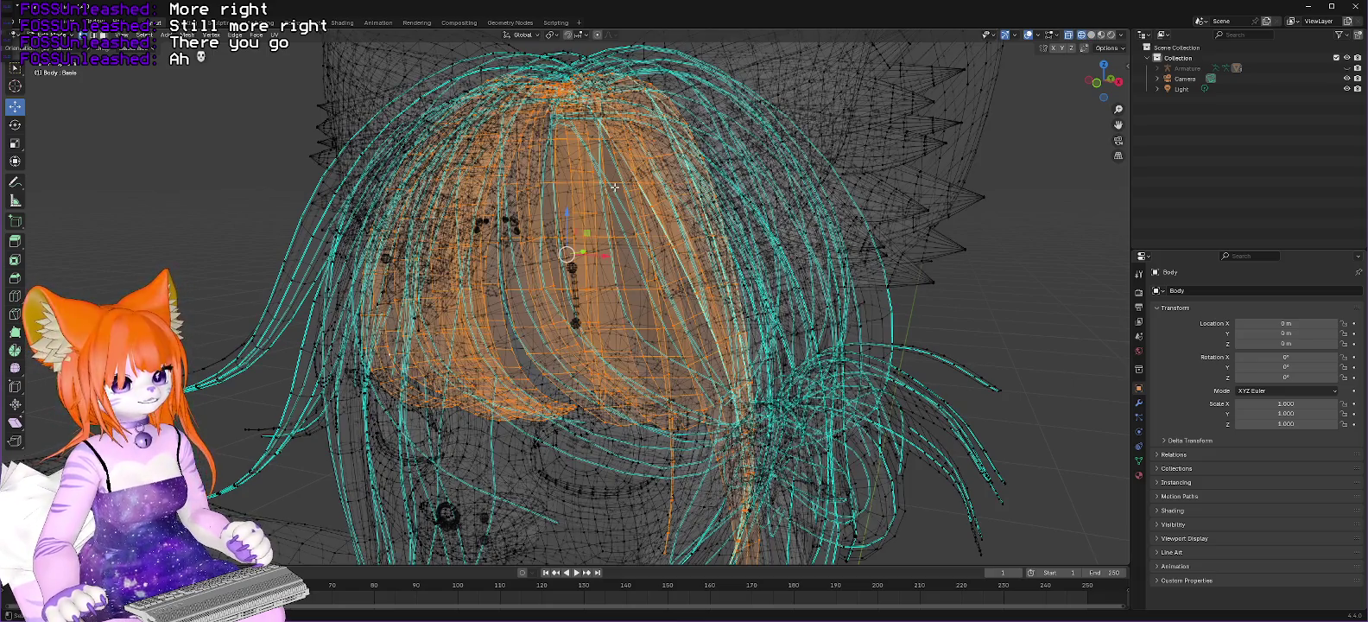
pyautogui.scroll(2, 614, 186)
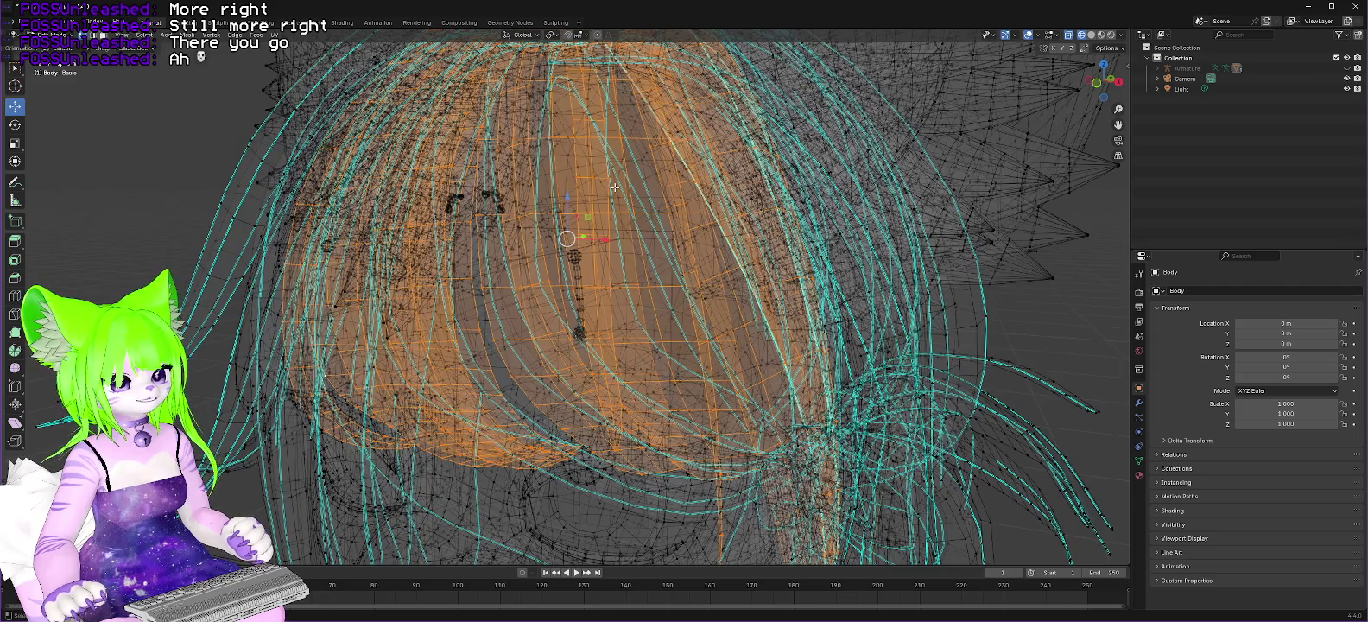
pyautogui.scroll(2, 628, 217)
pyautogui.scroll(2, 628, 218)
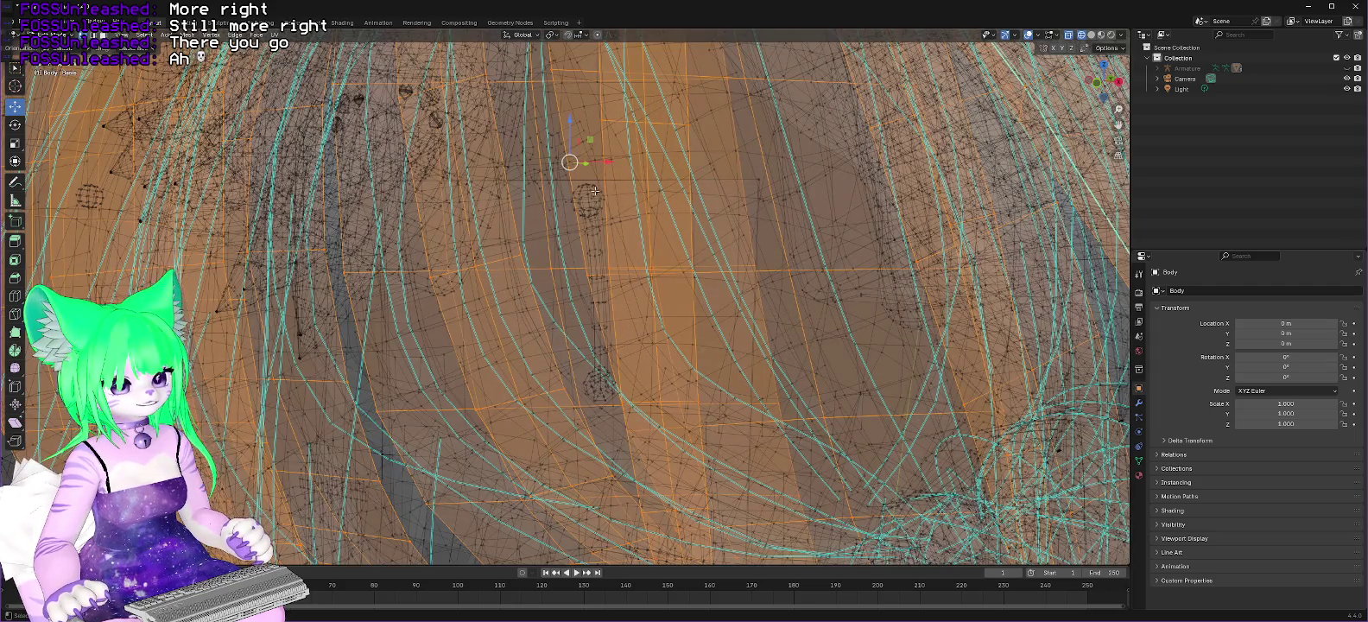
pyautogui.click(596, 190)
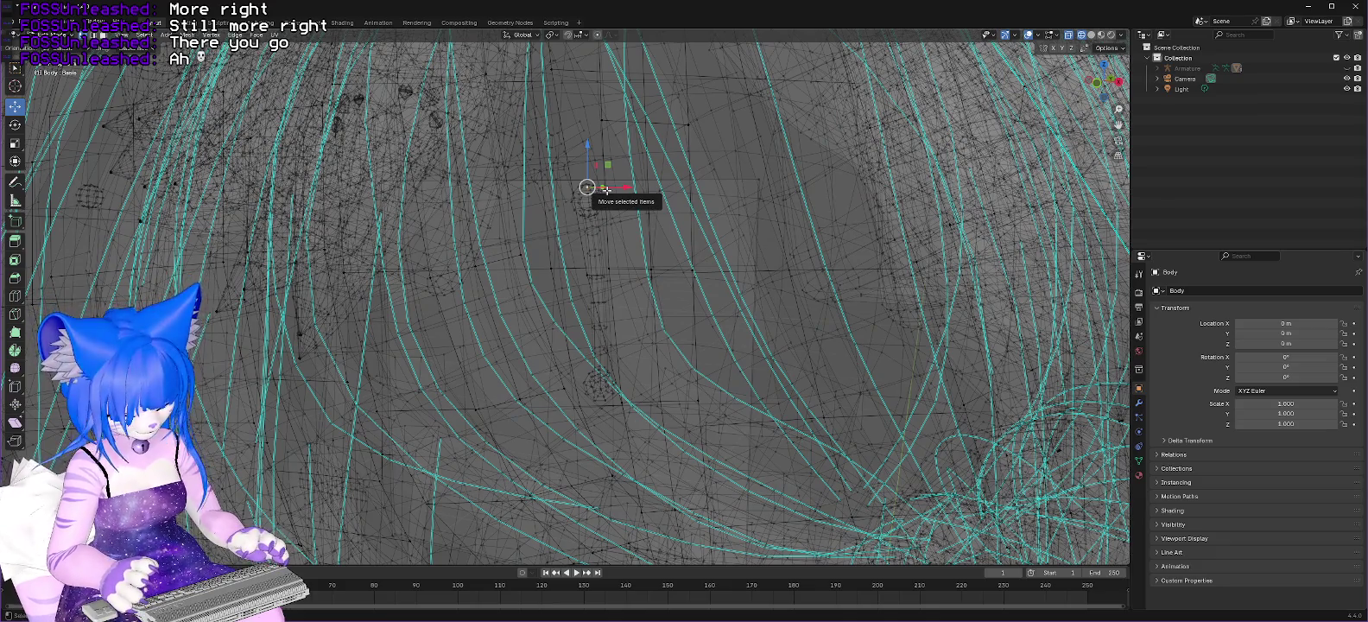
pyautogui.click(607, 190)
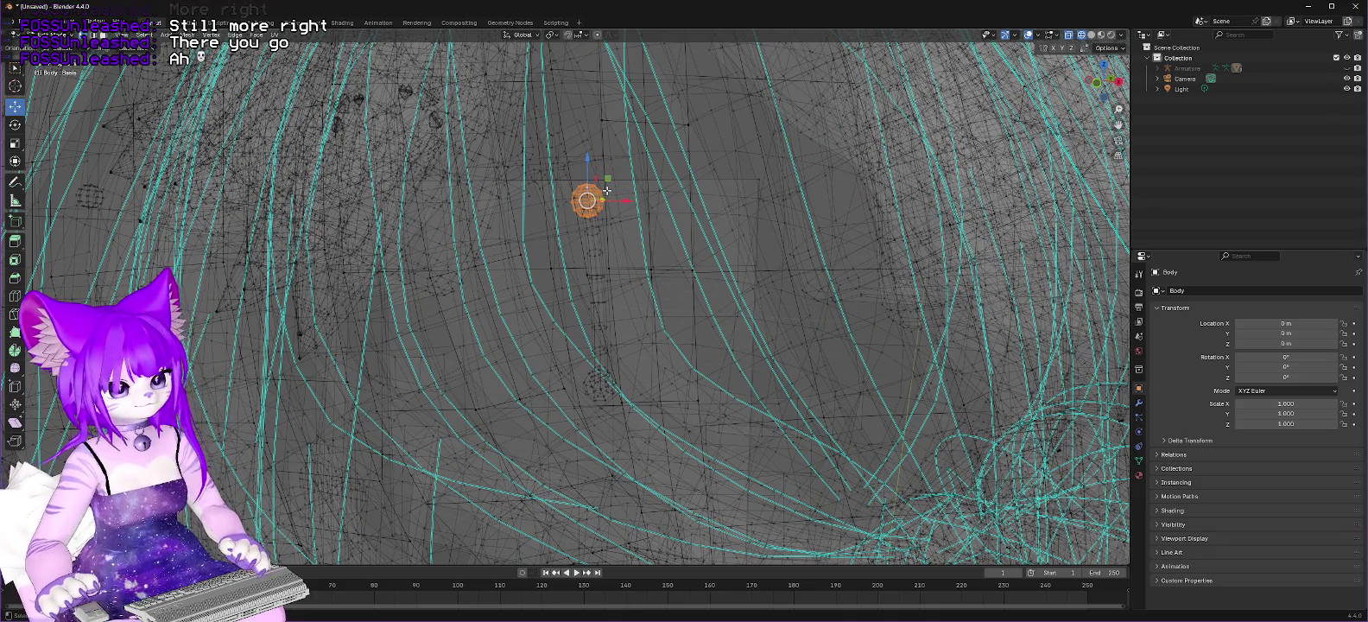
pyautogui.rightClick(586, 191)
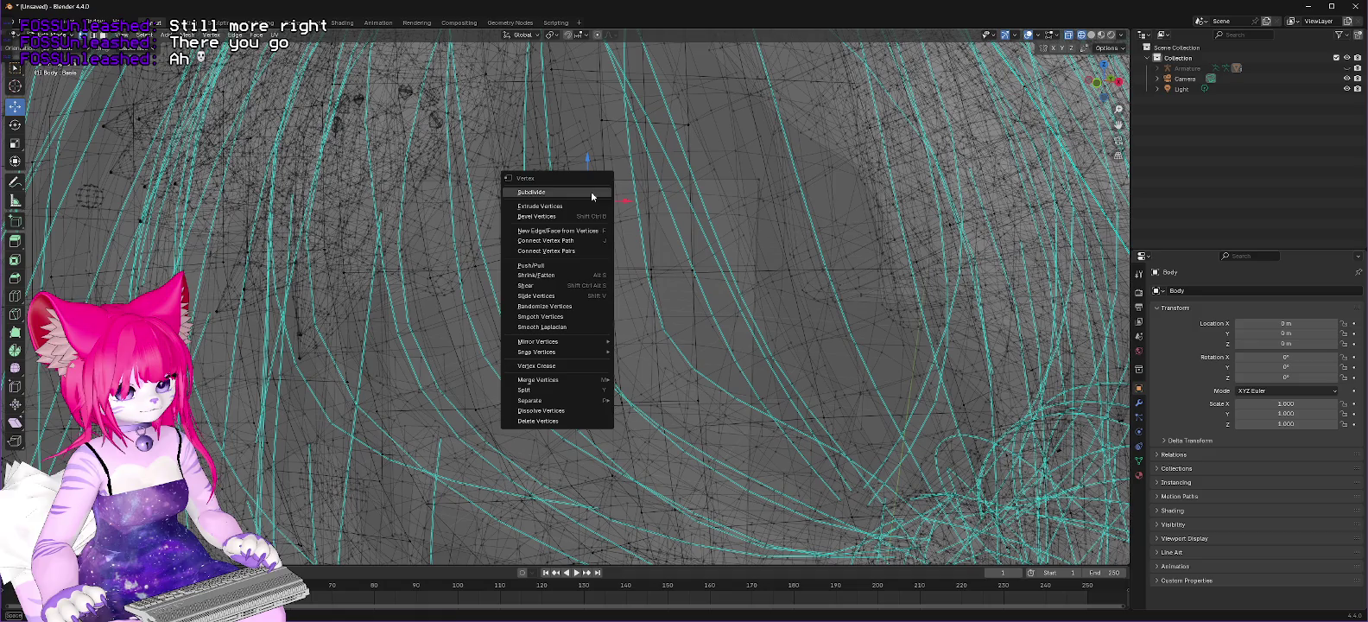
pyautogui.click(540, 423)
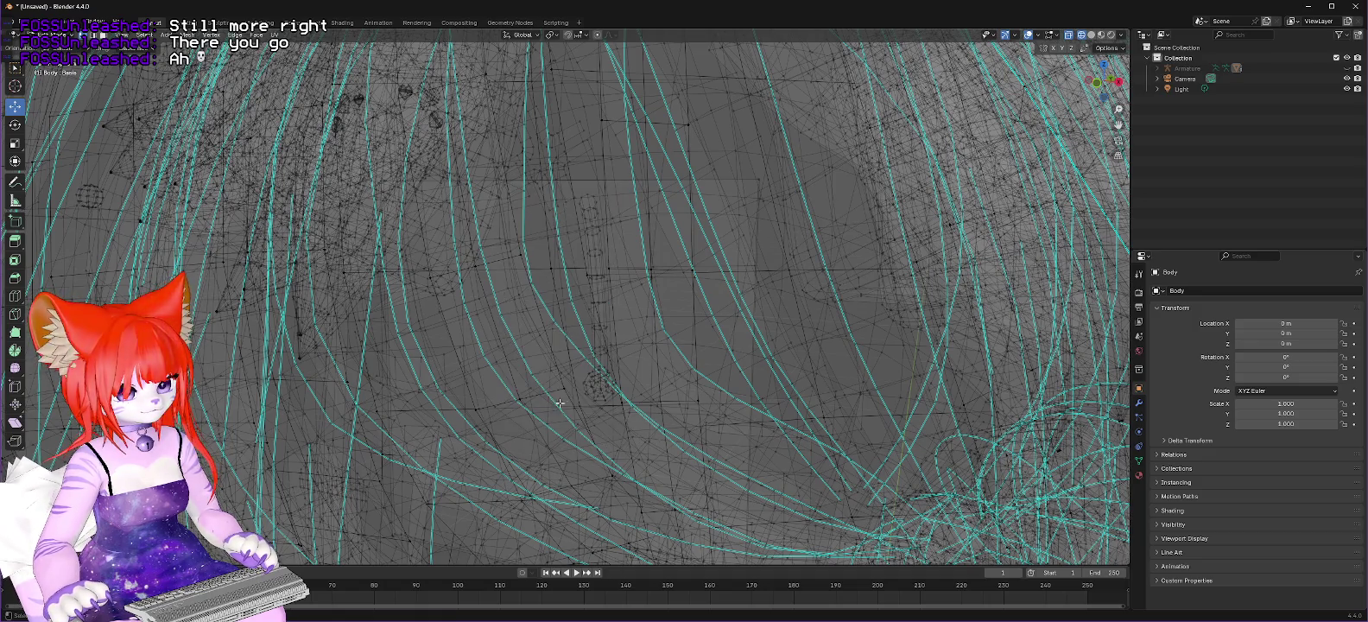
# Step: Delete the thin vertical strand and a small linked stray piece below it
pyautogui.click(590, 223)
pyautogui.hotkey('ctrl', 'l')
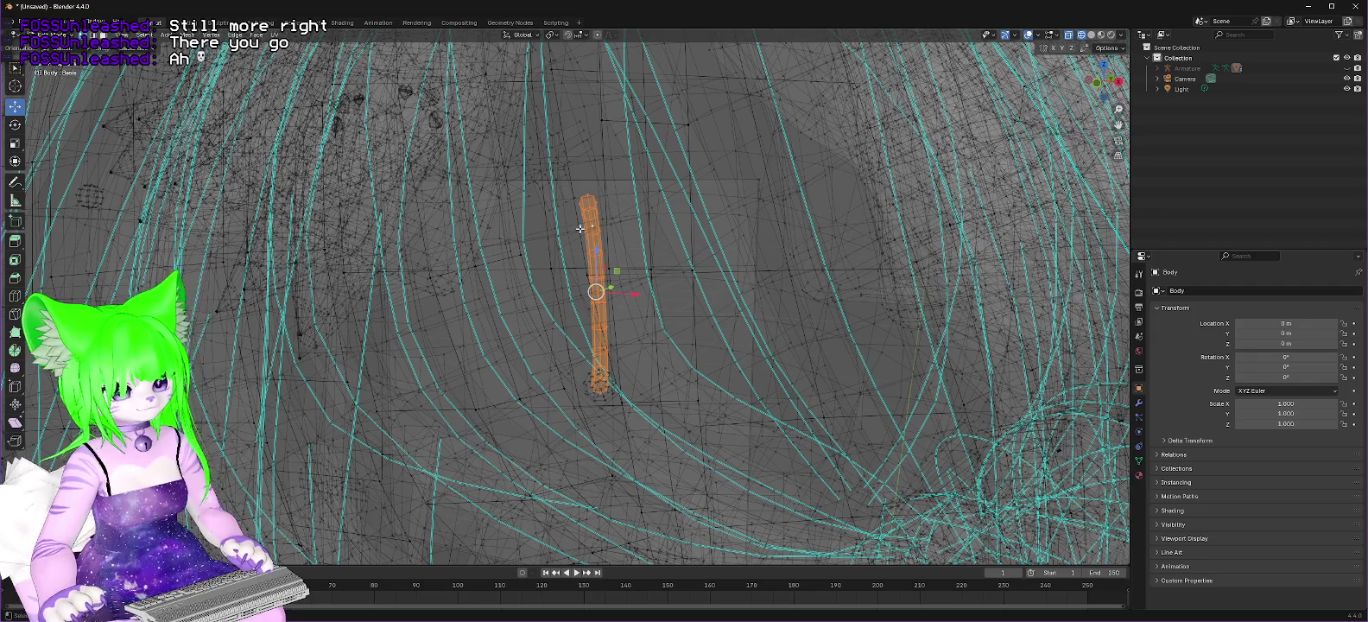
pyautogui.rightClick(593, 229)
pyautogui.click(564, 270)
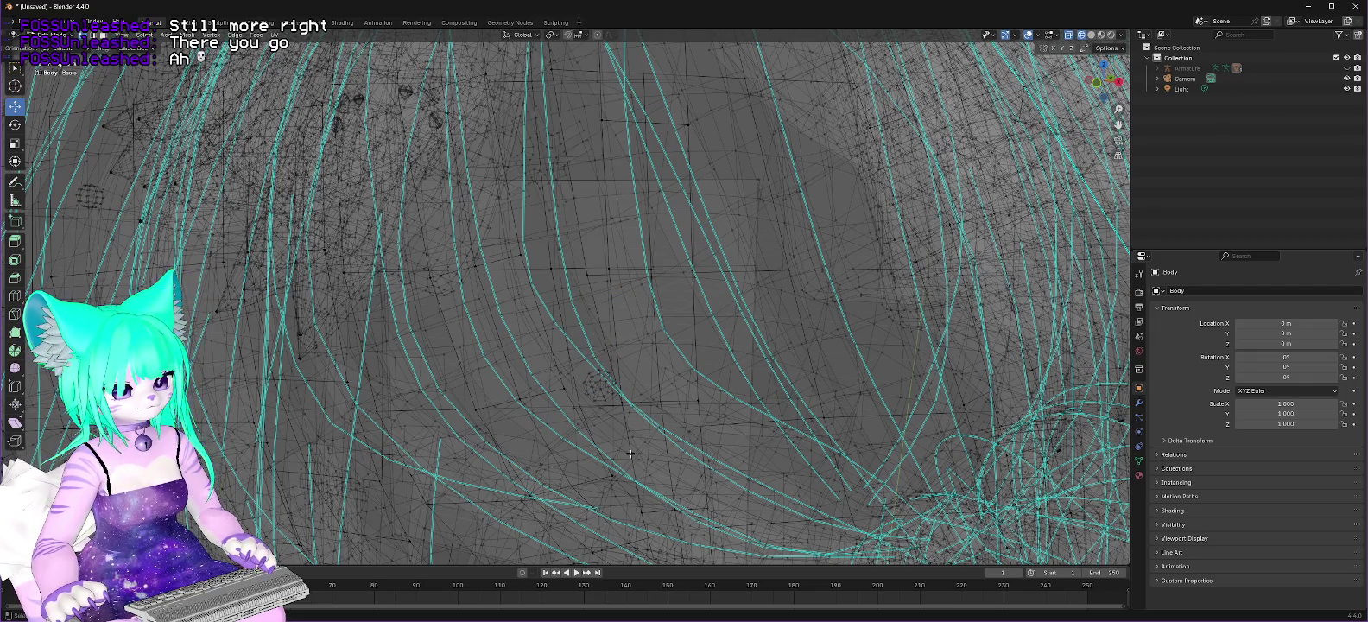
pyautogui.click(609, 391)
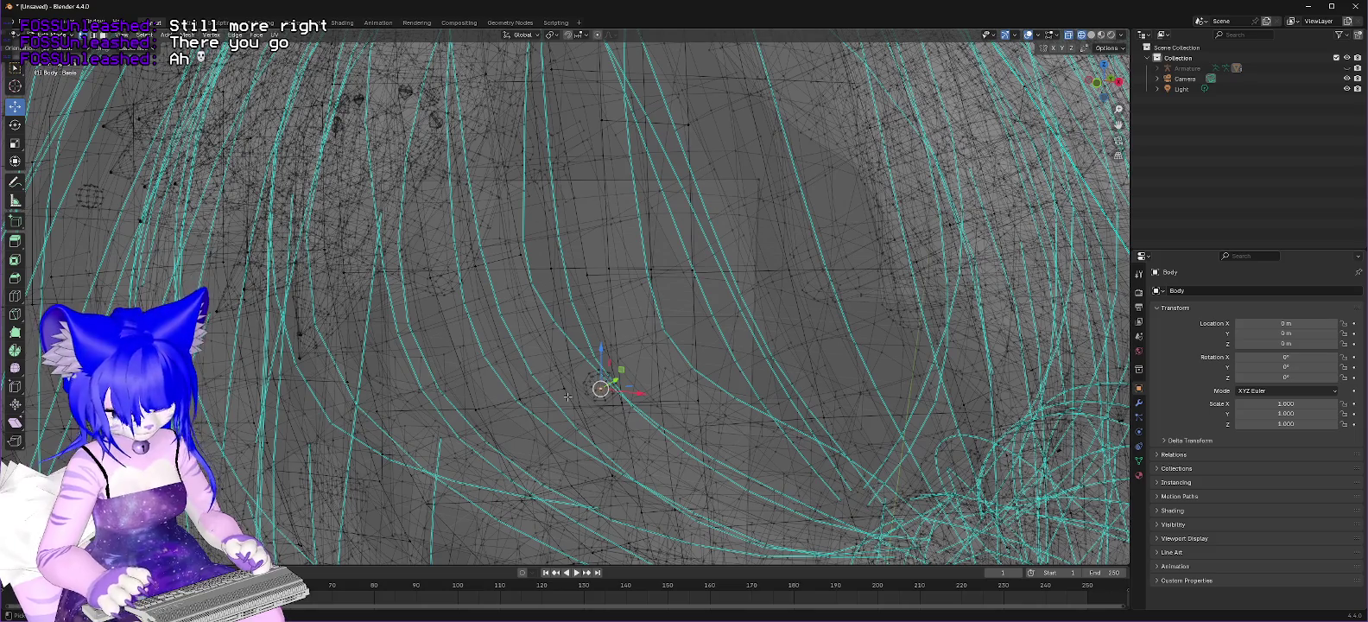
pyautogui.hotkey('ctrl', 'l')
pyautogui.rightClick(598, 386)
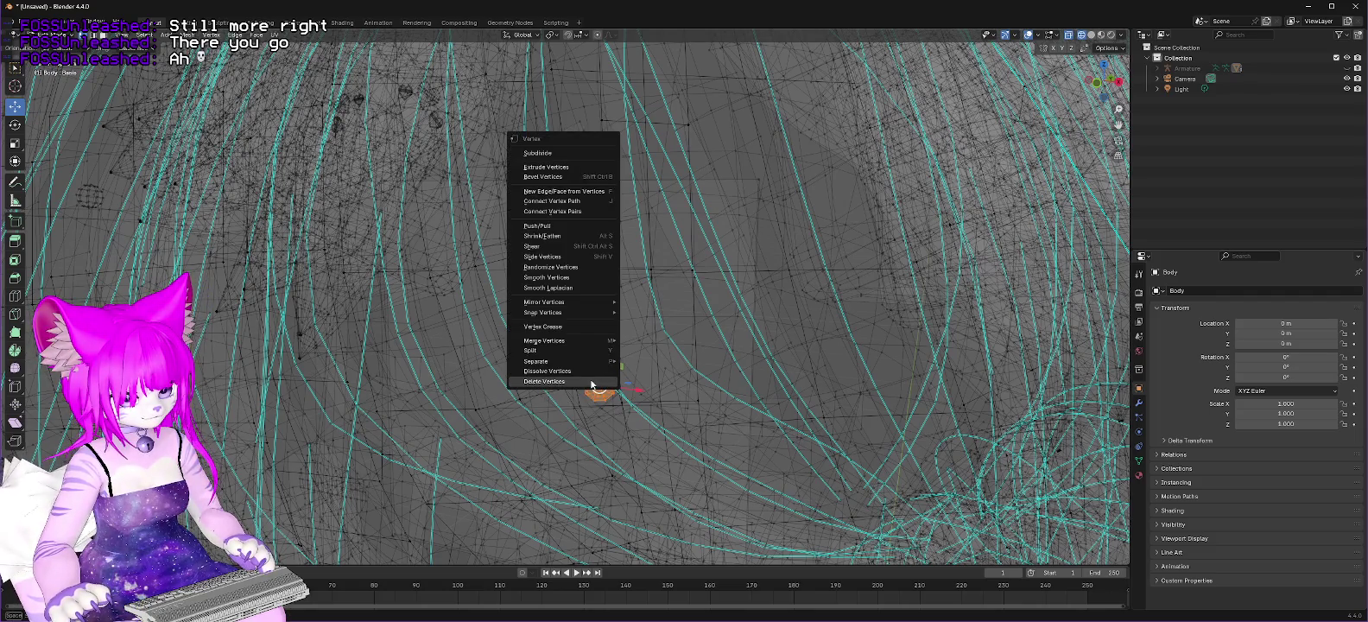
pyautogui.click(592, 380)
# Step: Orbit around the head and delete one more stray vertex
pyautogui.scroll(2, 523, 203)
pyautogui.scroll(3, 533, 209)
pyautogui.moveTo(533, 208)
pyautogui.mouseDown(button='middle')
pyautogui.moveTo(549, 210)
pyautogui.moveTo(538, 205)
pyautogui.mouseUp(button='middle')
pyautogui.click(507, 289)
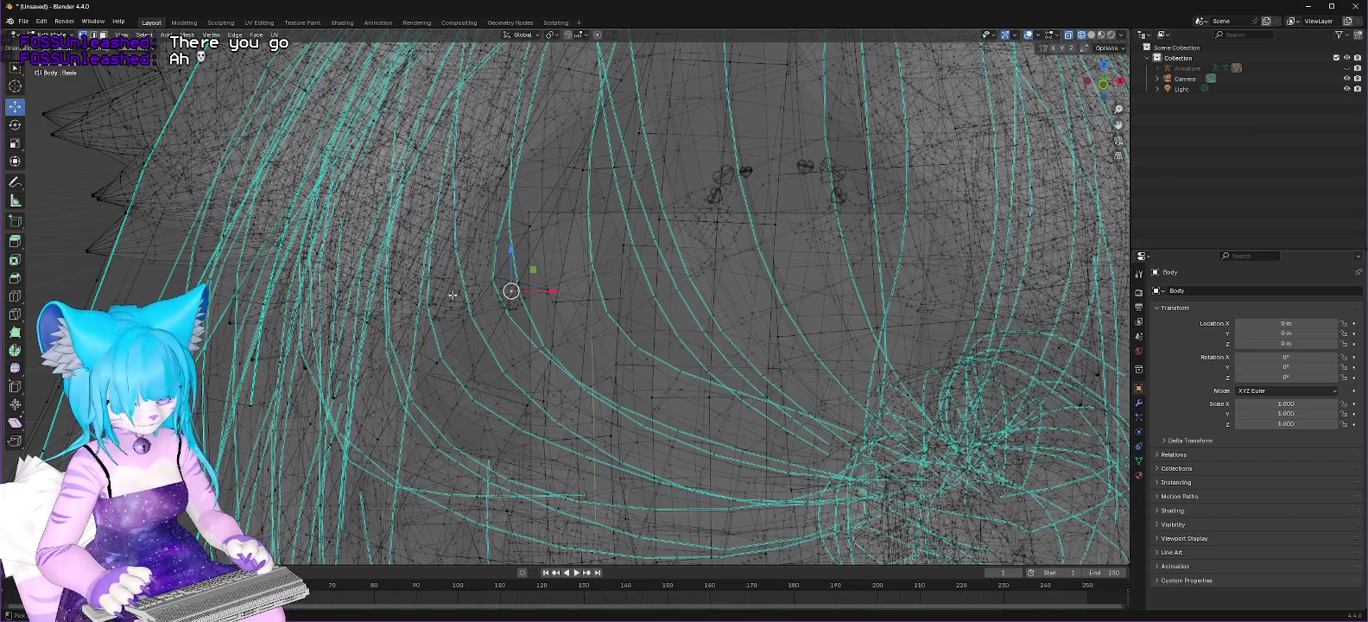
pyautogui.moveTo(512, 291); pyautogui.dragTo(511, 297)
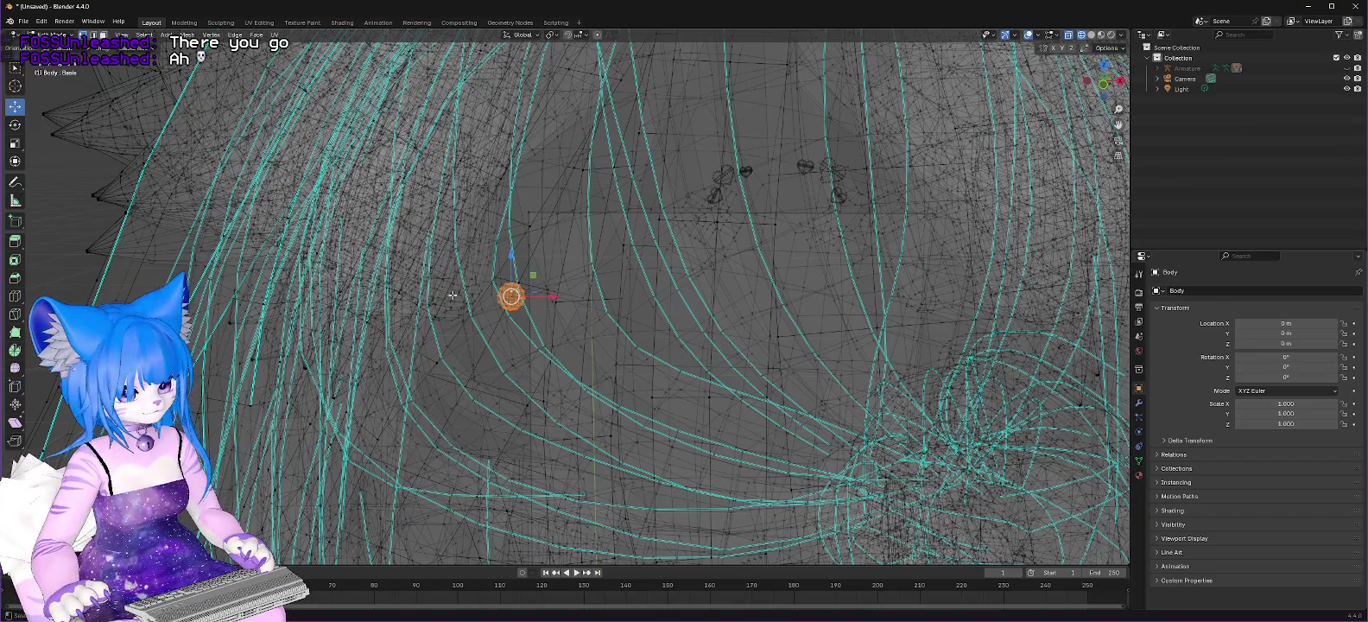
pyautogui.rightClick(509, 296)
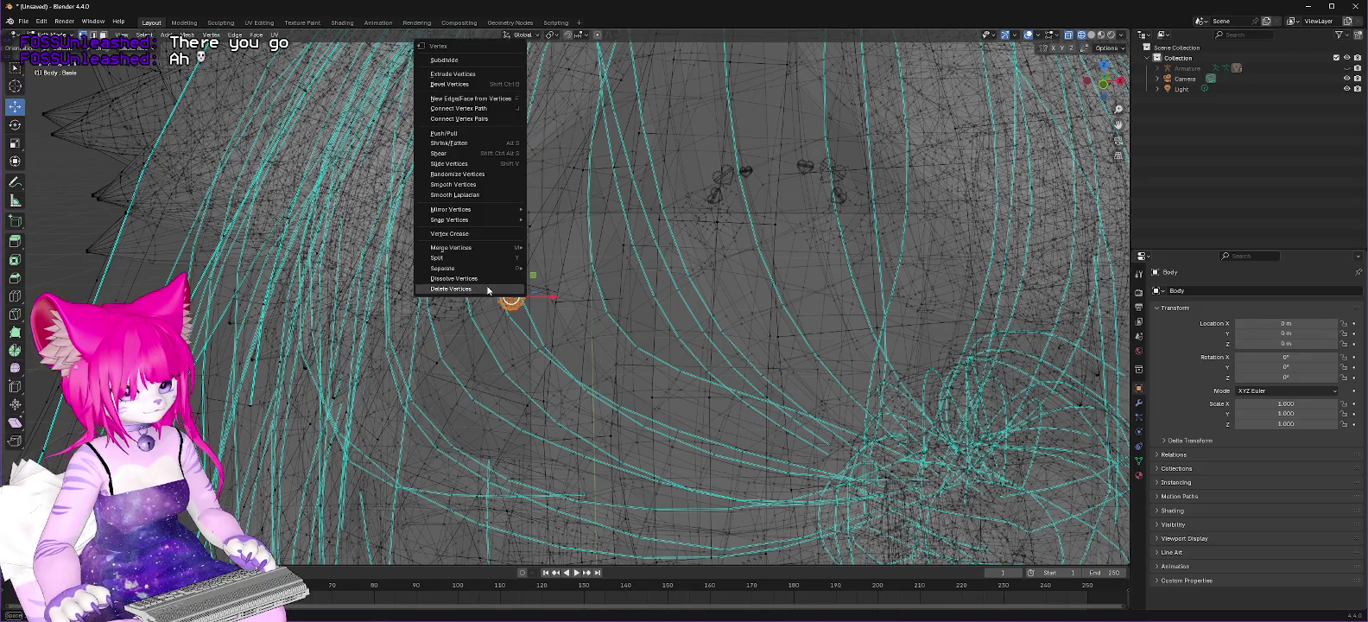
pyautogui.click(488, 290)
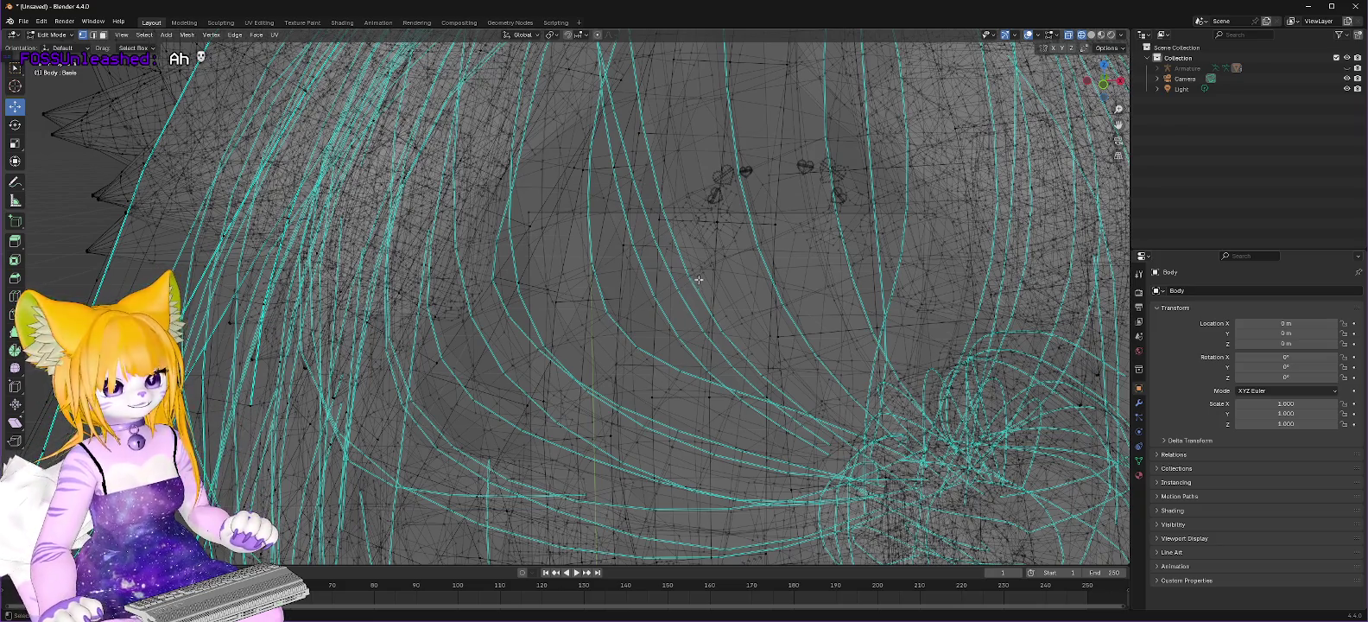
# Step: Angle the view on the face and delete two stray vertices there
pyautogui.scroll(-2, 804, 147)
pyautogui.scroll(-2, 801, 155)
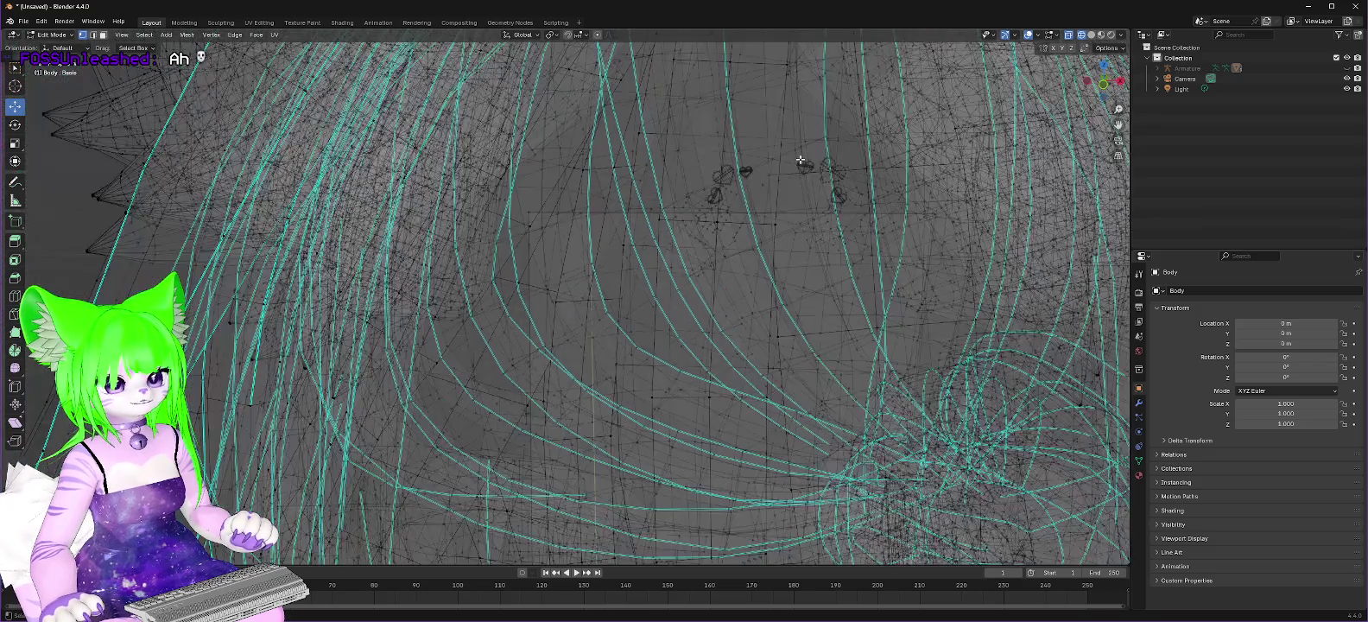
pyautogui.scroll(-2, 786, 190)
pyautogui.scroll(-2, 771, 223)
pyautogui.moveTo(769, 234)
pyautogui.mouseDown(button='middle')
pyautogui.moveTo(751, 266)
pyautogui.moveTo(791, 296)
pyautogui.mouseUp(button='middle')
pyautogui.scroll(3, 777, 275)
pyautogui.scroll(2, 793, 279)
pyautogui.click(787, 315)
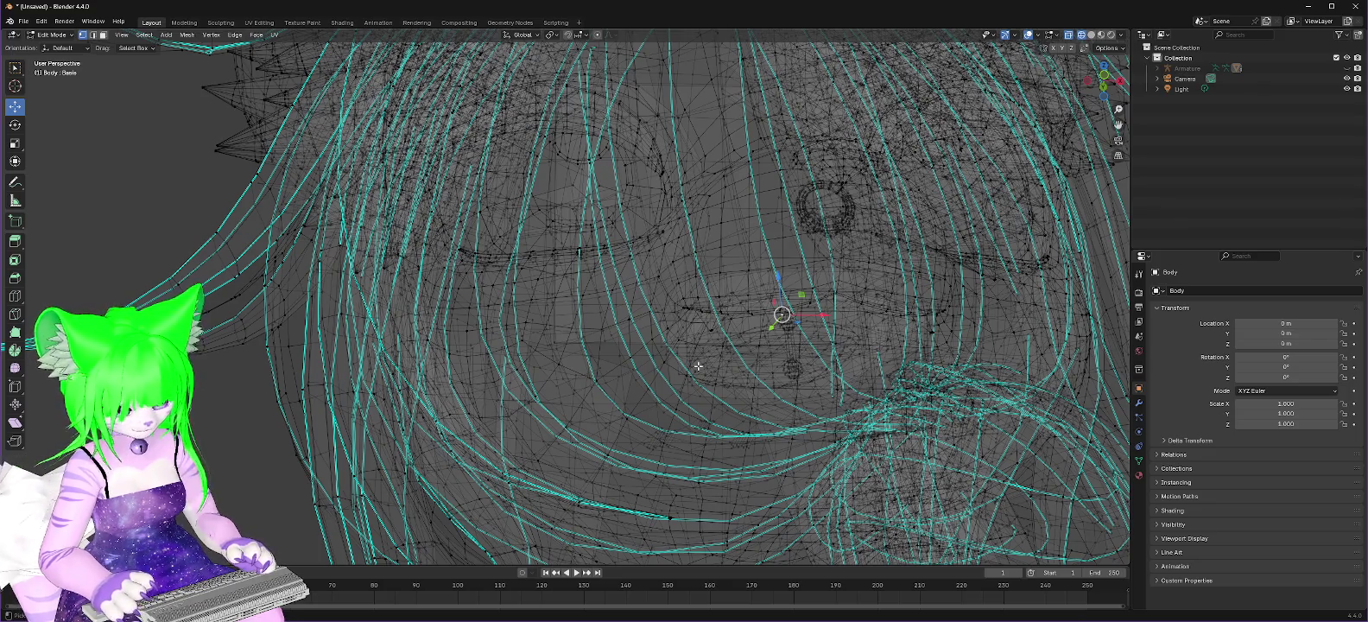
pyautogui.click(787, 322)
pyautogui.rightClick(787, 321)
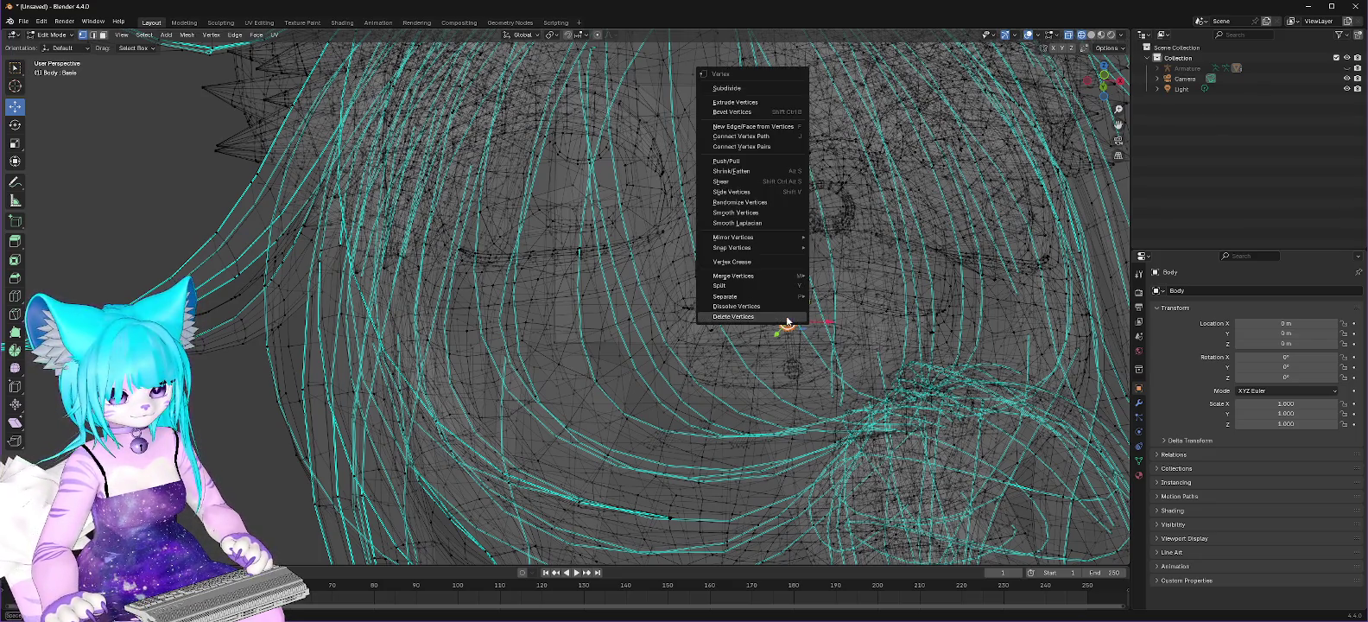
pyautogui.click(784, 317)
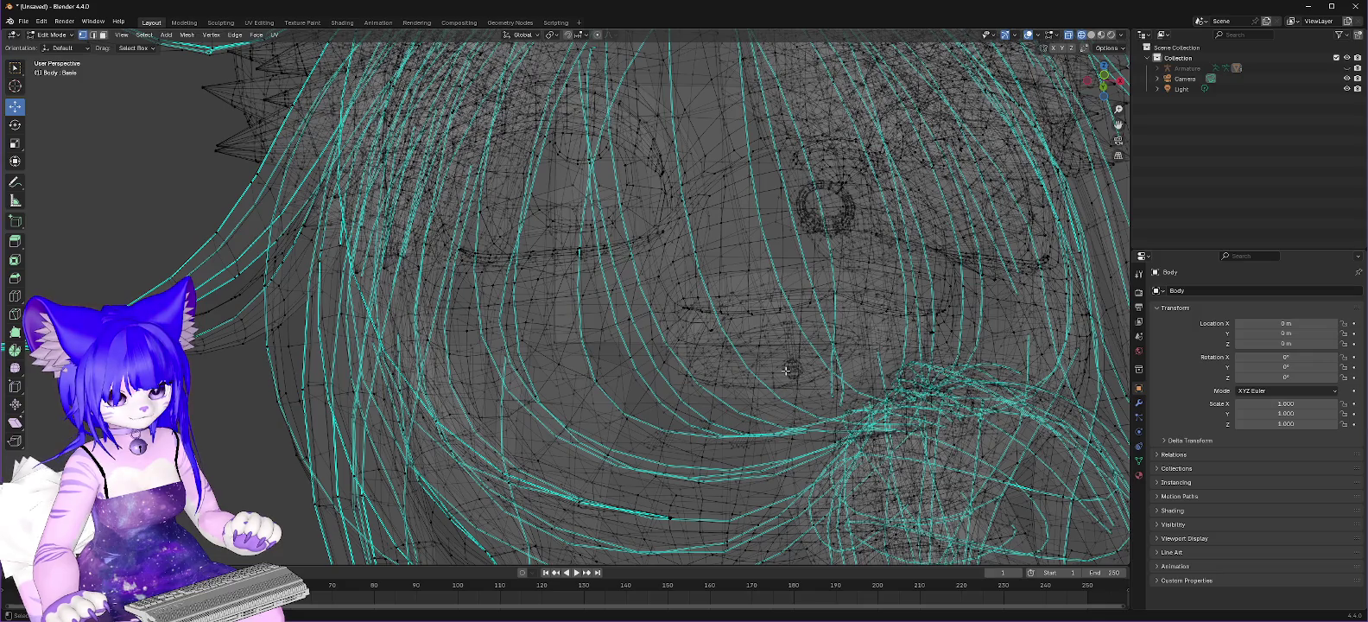
pyautogui.click(783, 369)
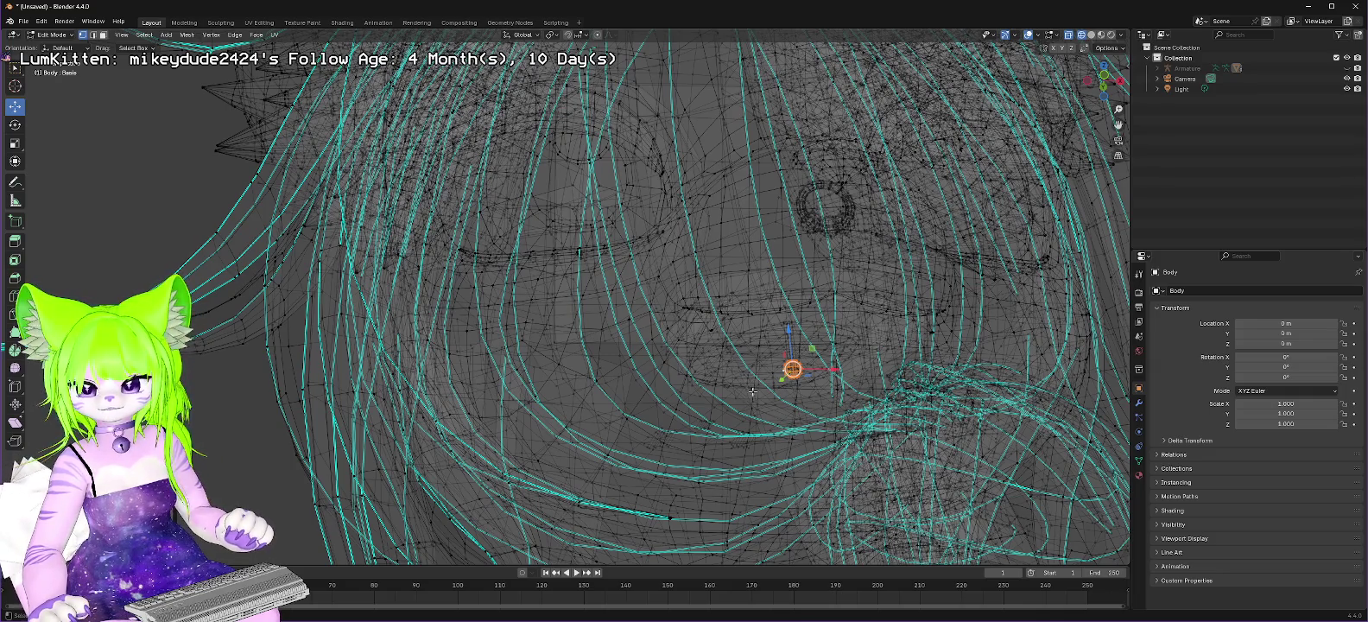
pyautogui.rightClick(792, 372)
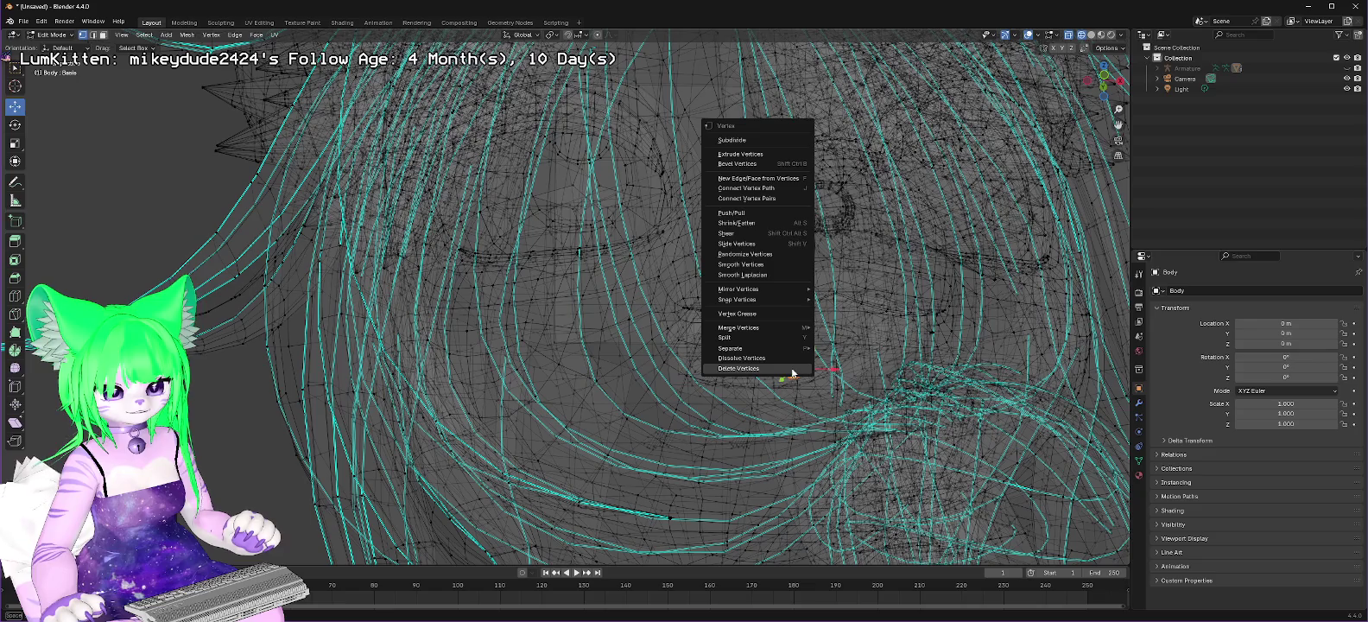
pyautogui.click(779, 368)
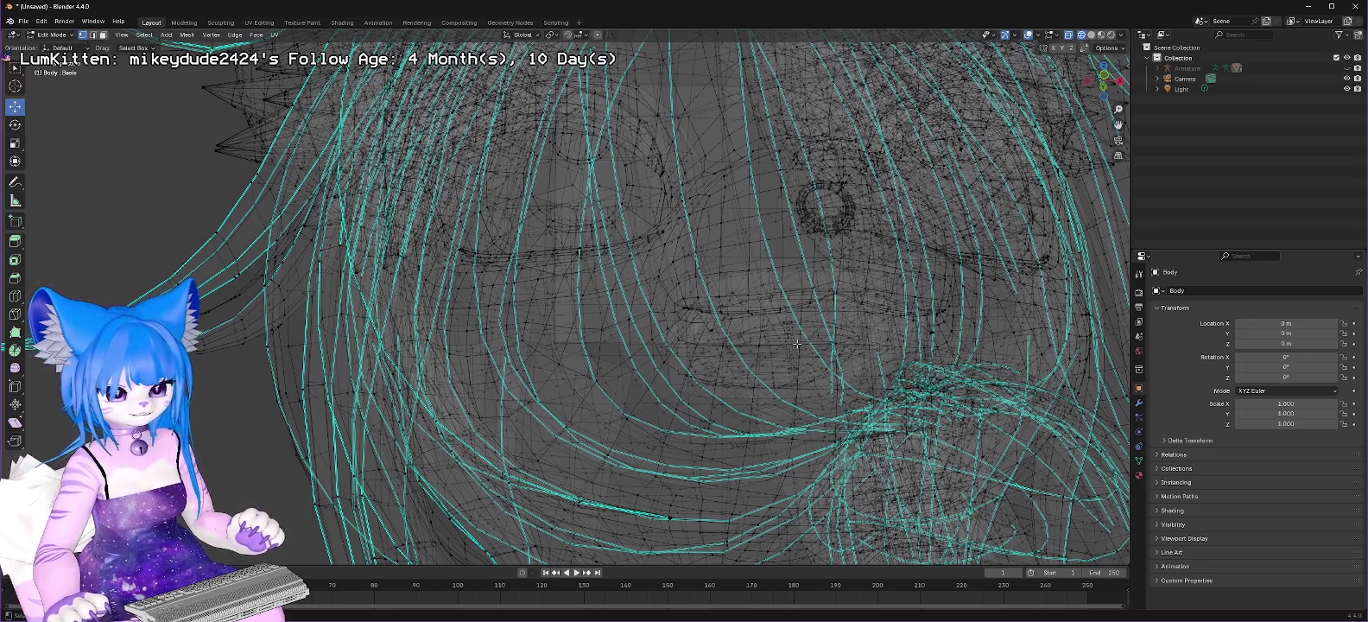
# Step: Inspect the hair-curve cluster, selecting a vertical strip near it, then orbit to the eye
pyautogui.scroll(1, 790, 354)
pyautogui.scroll(1, 986, 354)
pyautogui.scroll(2, 986, 368)
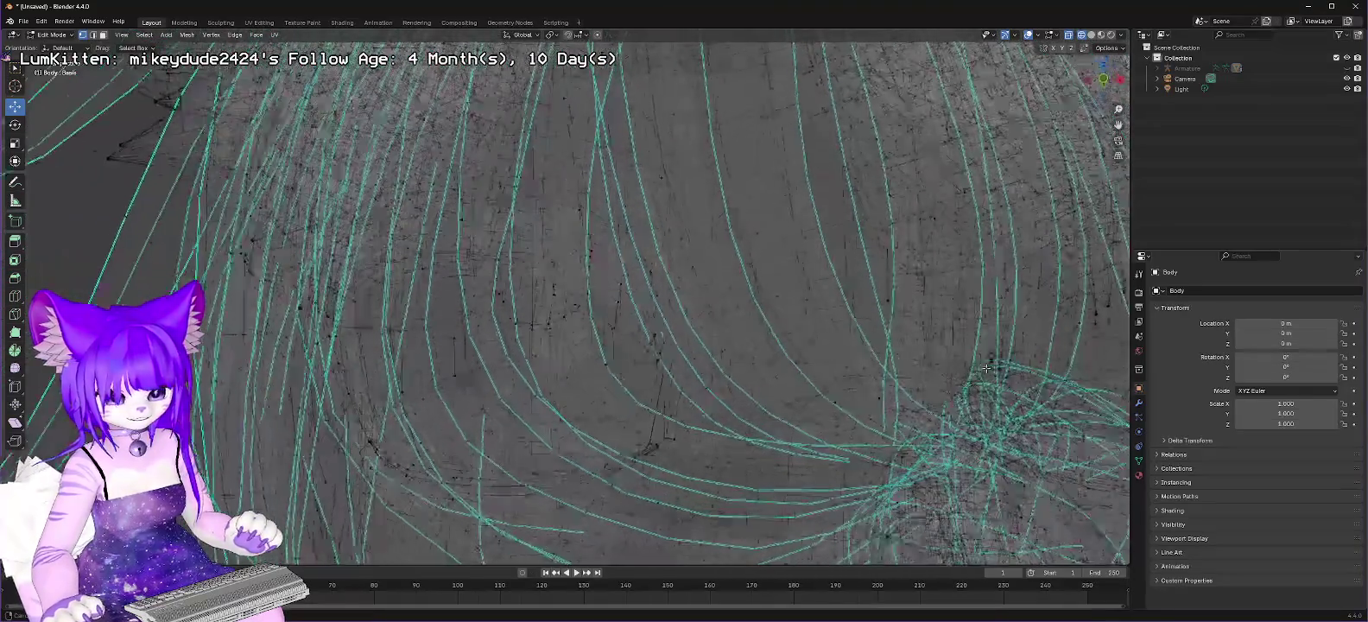
pyautogui.scroll(-1, 985, 368)
pyautogui.moveTo(995, 376)
pyautogui.keyDown('shift'); pyautogui.mouseDown(button='middle')
pyautogui.moveTo(917, 308)
pyautogui.moveTo(869, 182)
pyautogui.moveTo(943, 185)
pyautogui.mouseUp(button='middle'); pyautogui.keyUp('shift')
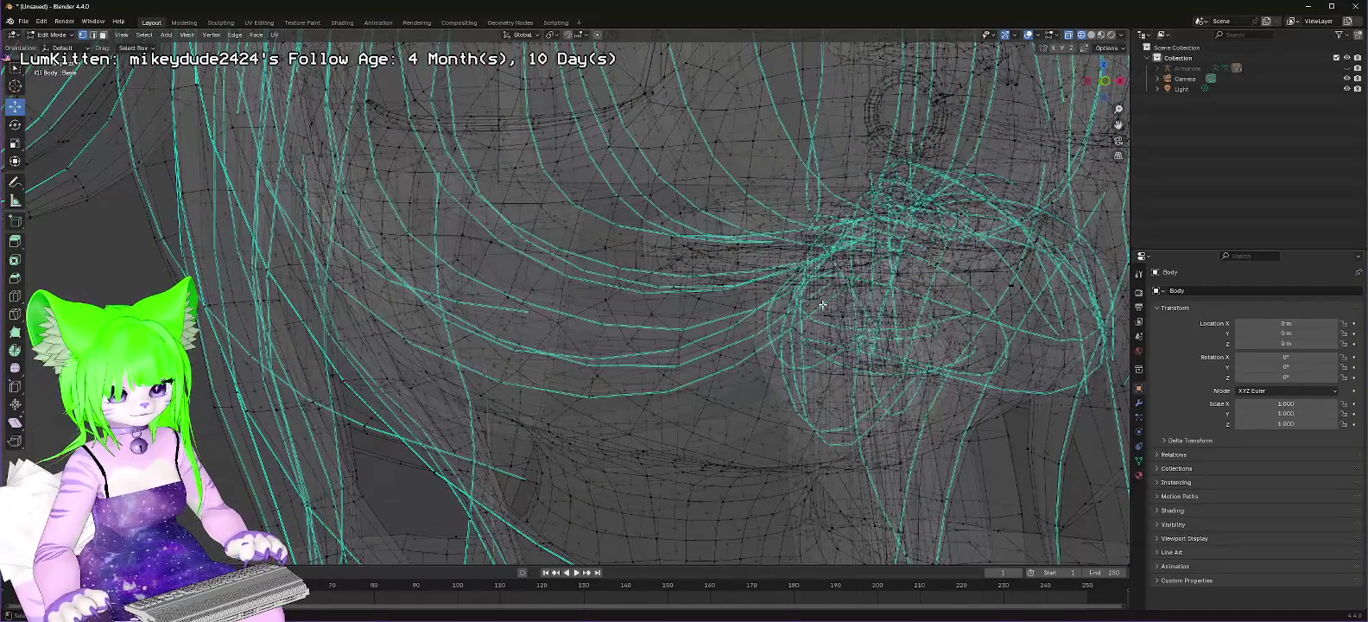
pyautogui.click(817, 299)
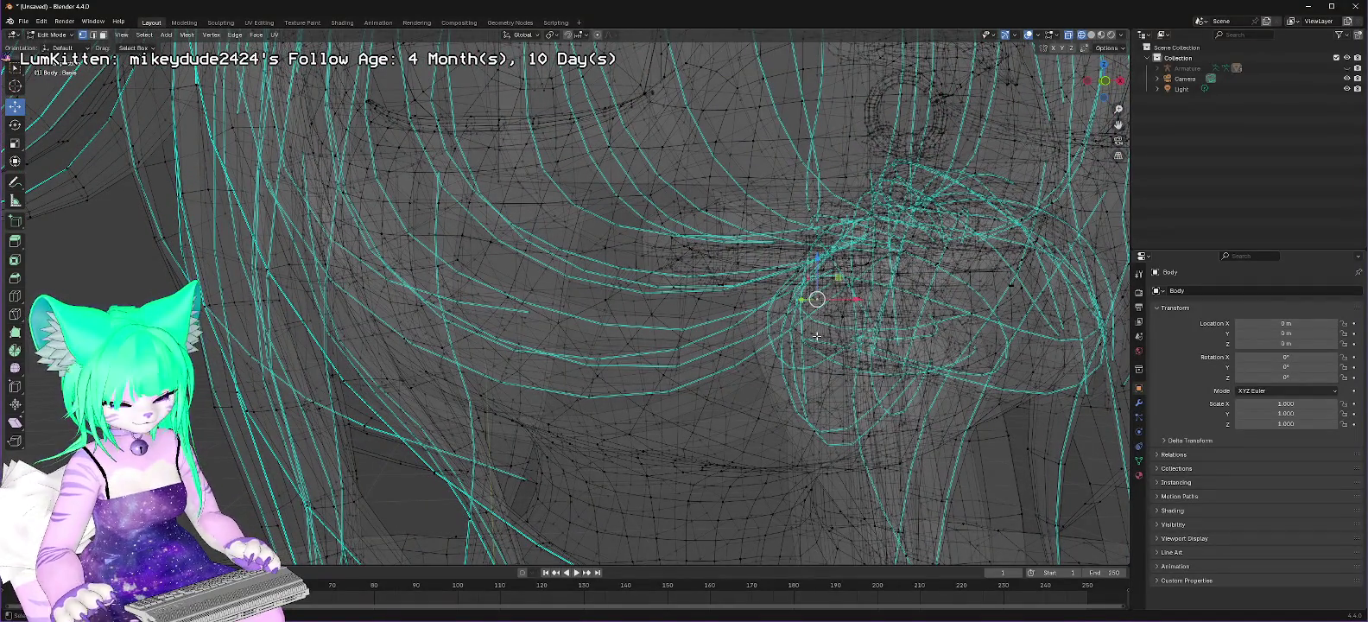
pyautogui.keyDown('alt'); pyautogui.click(808, 292); pyautogui.keyUp('alt')
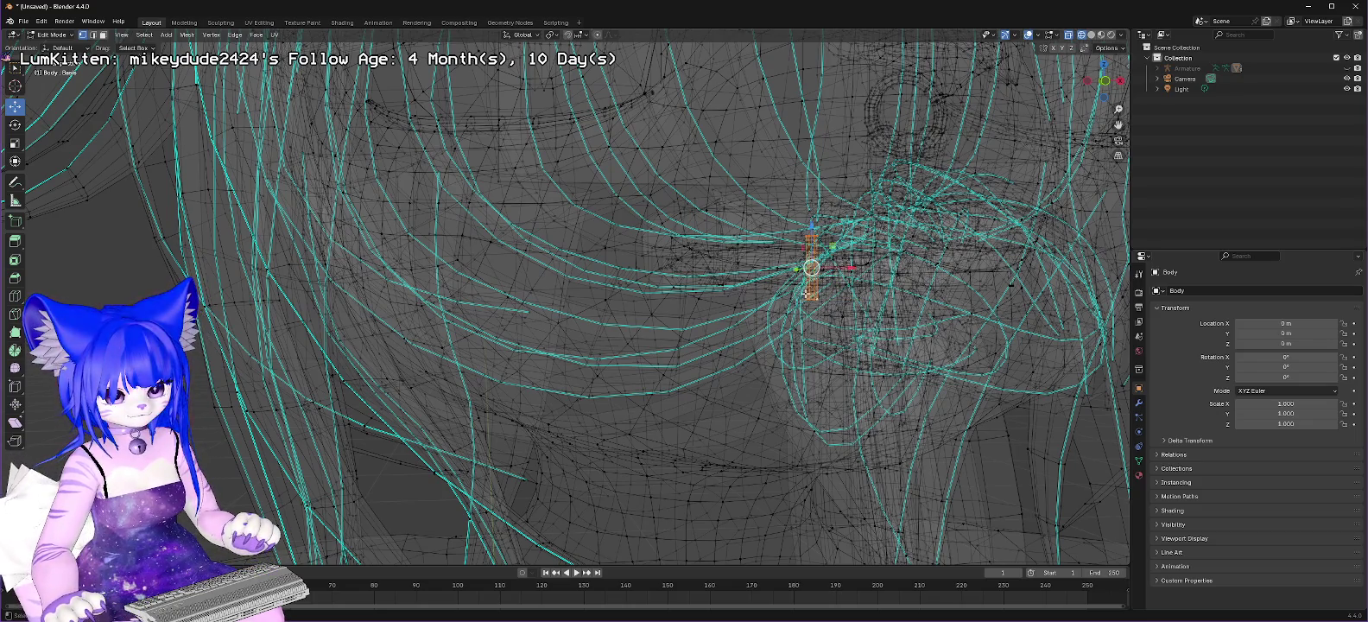
pyautogui.rightClick(810, 284)
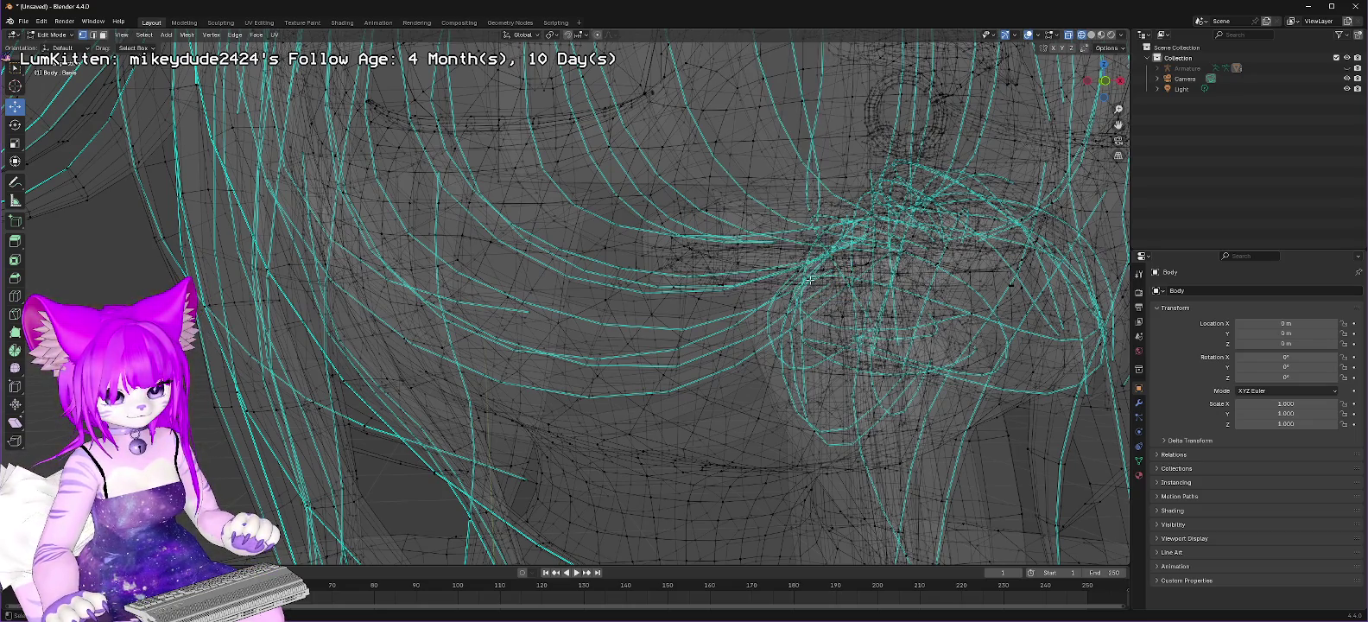
pyautogui.scroll(-3, 881, 281)
pyautogui.scroll(-2, 881, 281)
pyautogui.scroll(3, 817, 294)
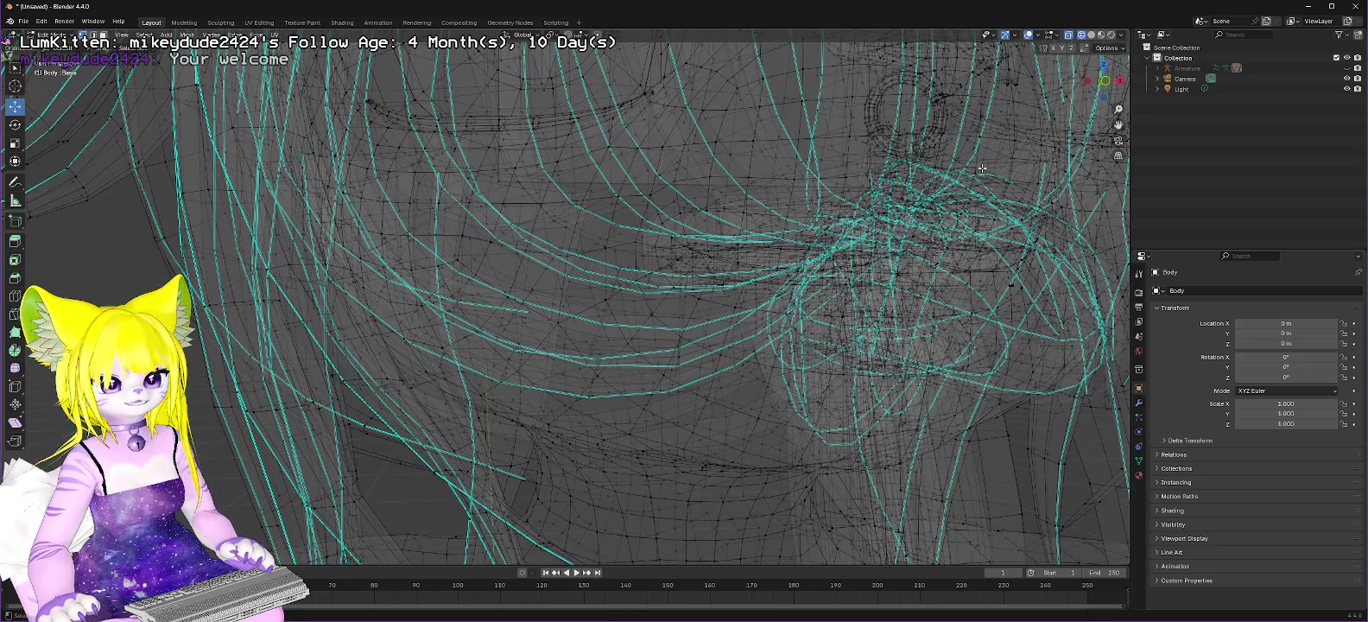
pyautogui.moveTo(945, 210); pyautogui.dragTo(903, 214, button='middle')
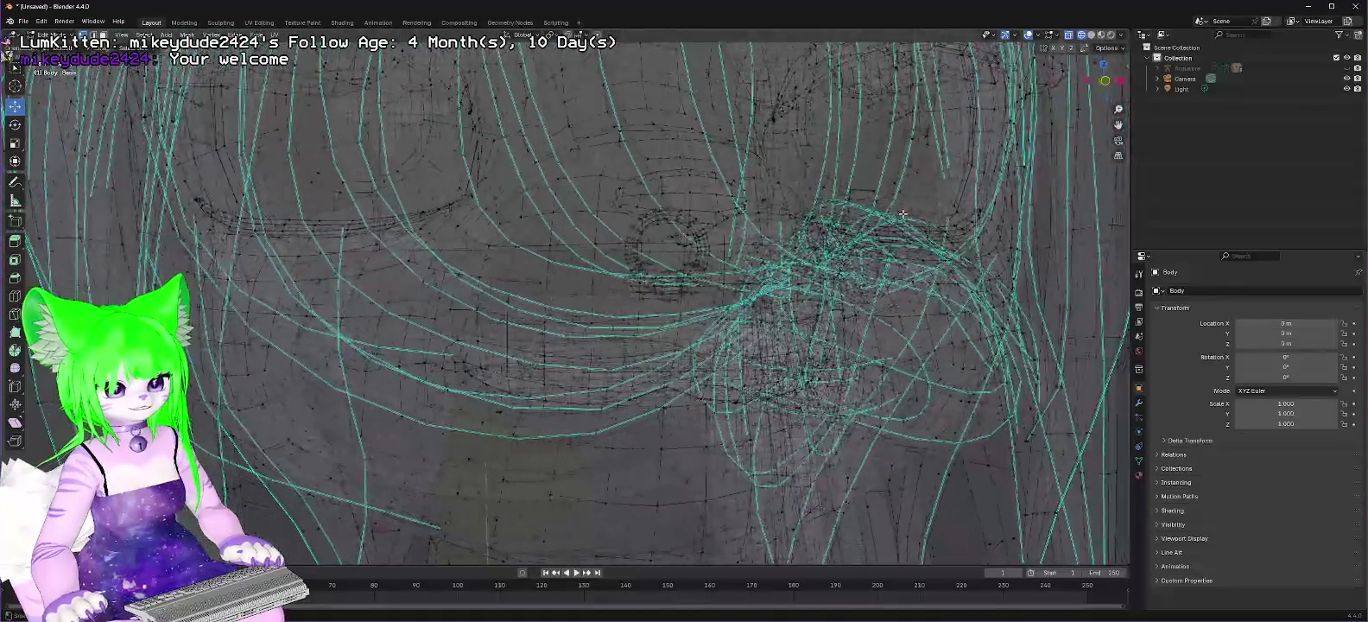
pyautogui.scroll(-2, 899, 244)
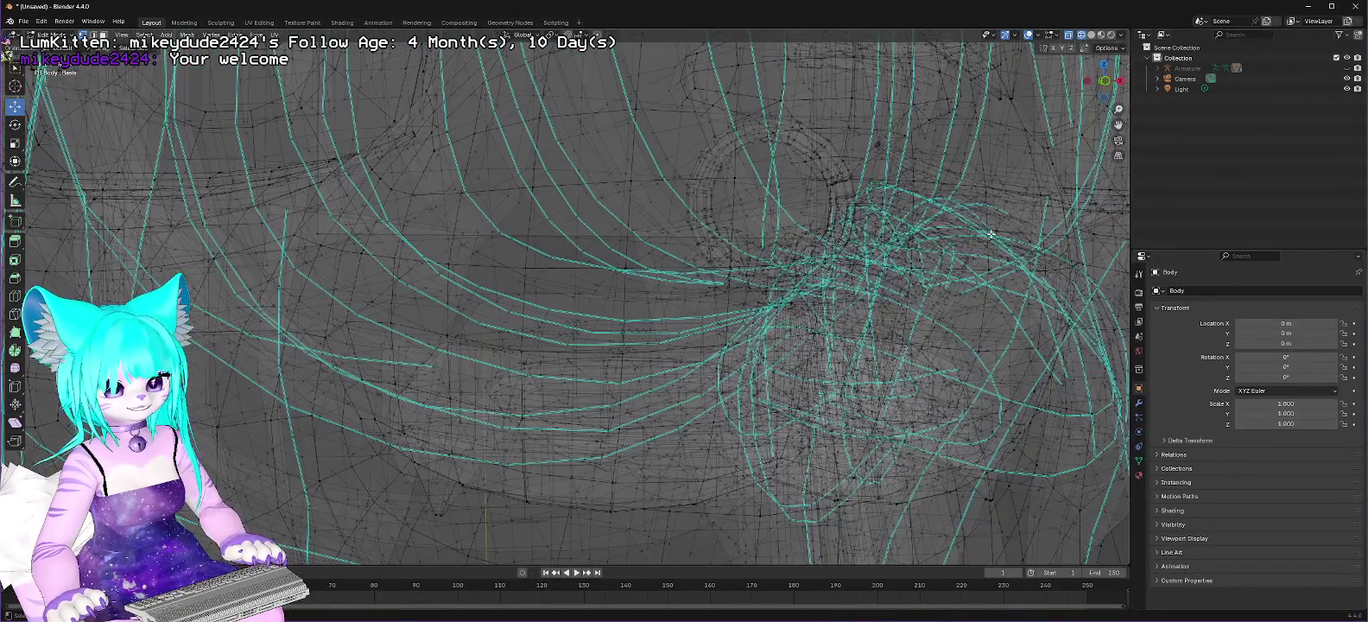
pyautogui.scroll(-1, 957, 250)
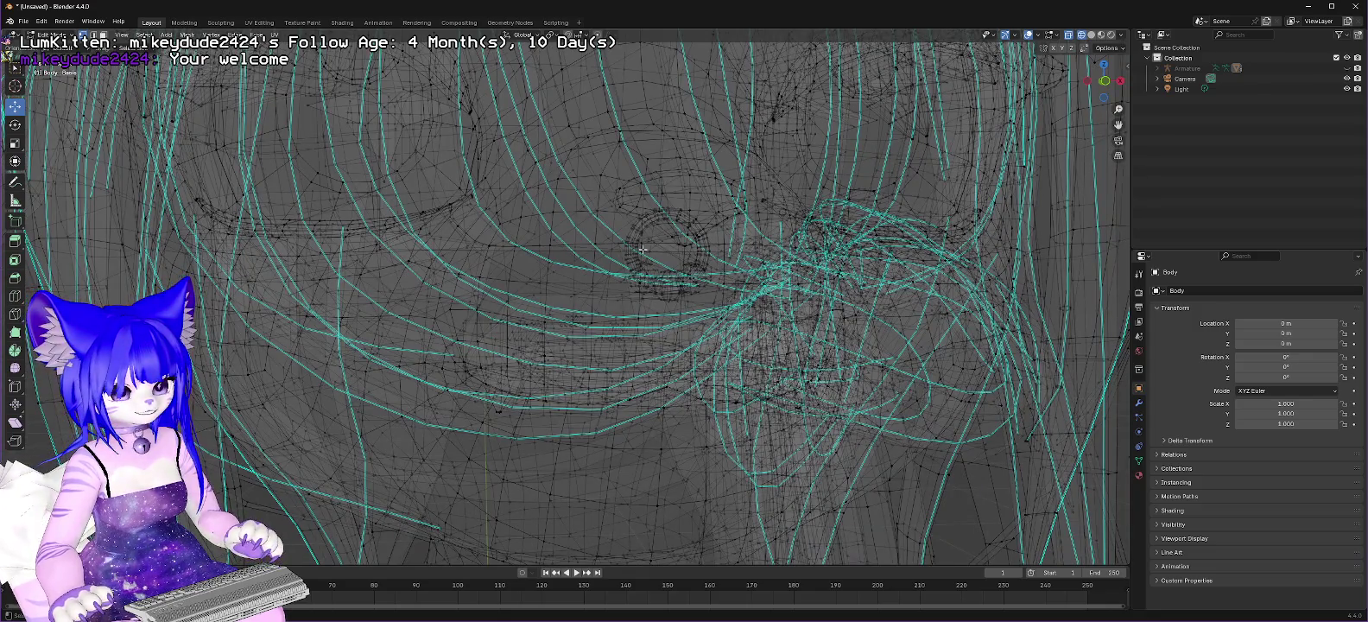
pyautogui.scroll(2, 643, 248)
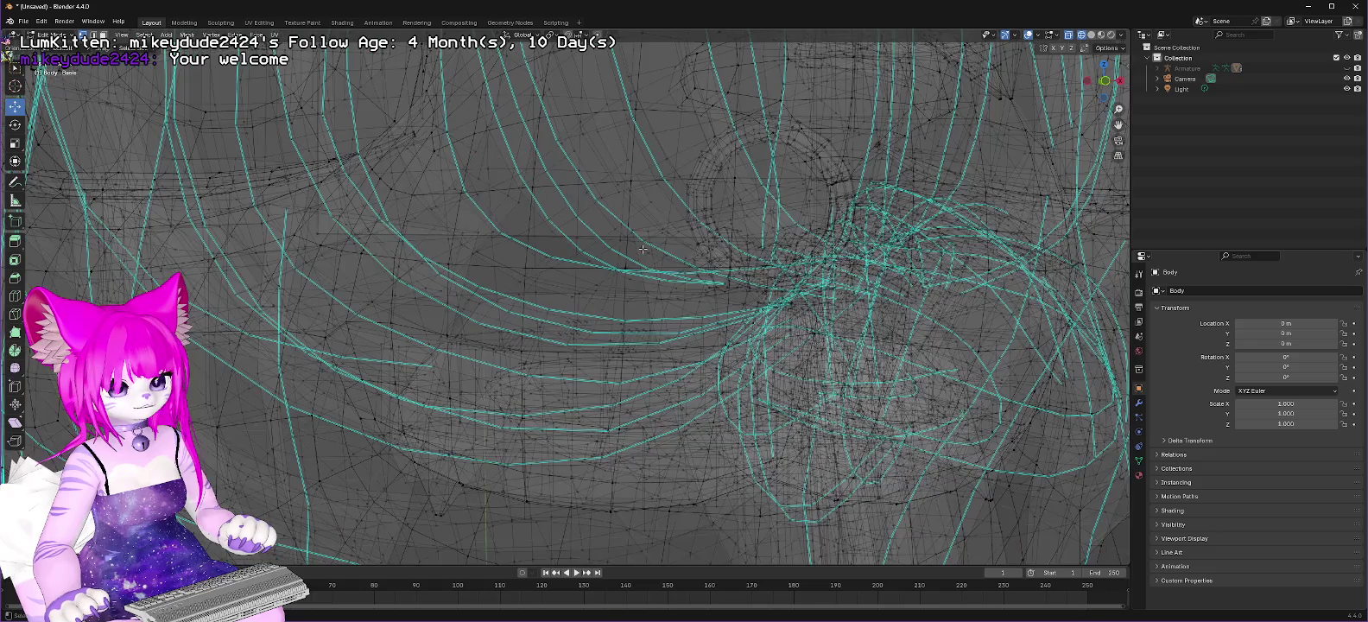
pyautogui.scroll(-2, 643, 249)
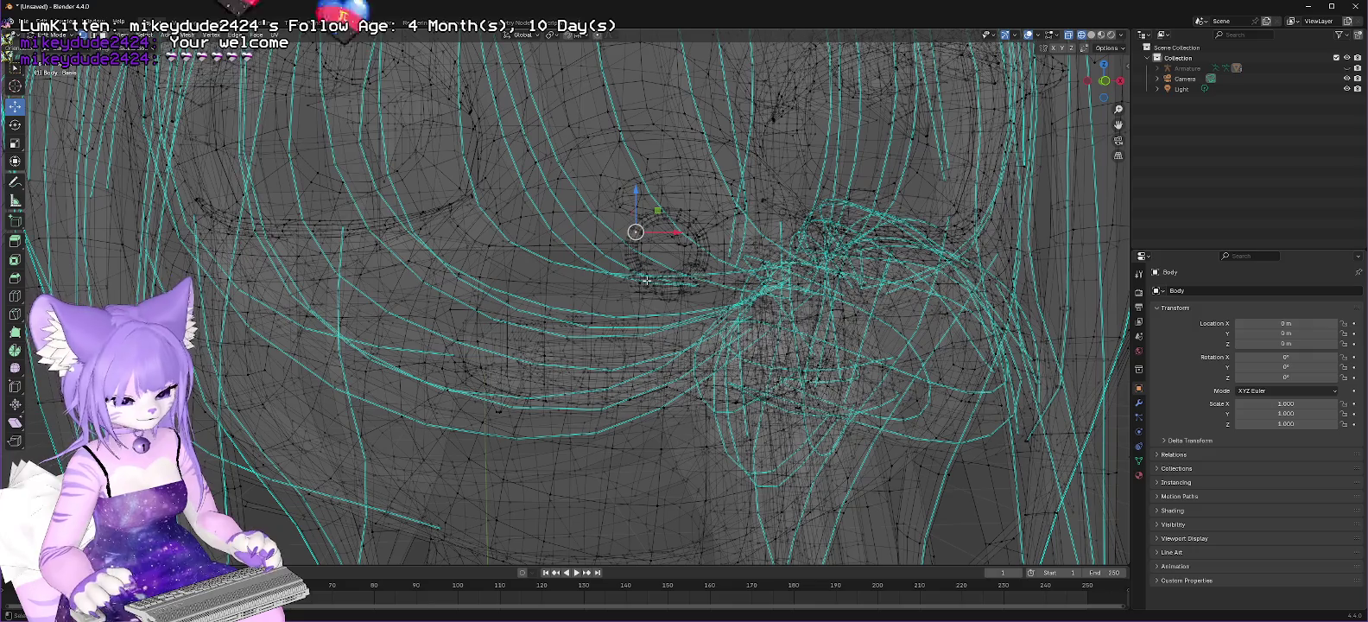
# Step: Delete the first two rings of edges around the eye
pyautogui.keyDown('alt'); pyautogui.click(647, 280); pyautogui.keyUp('alt')
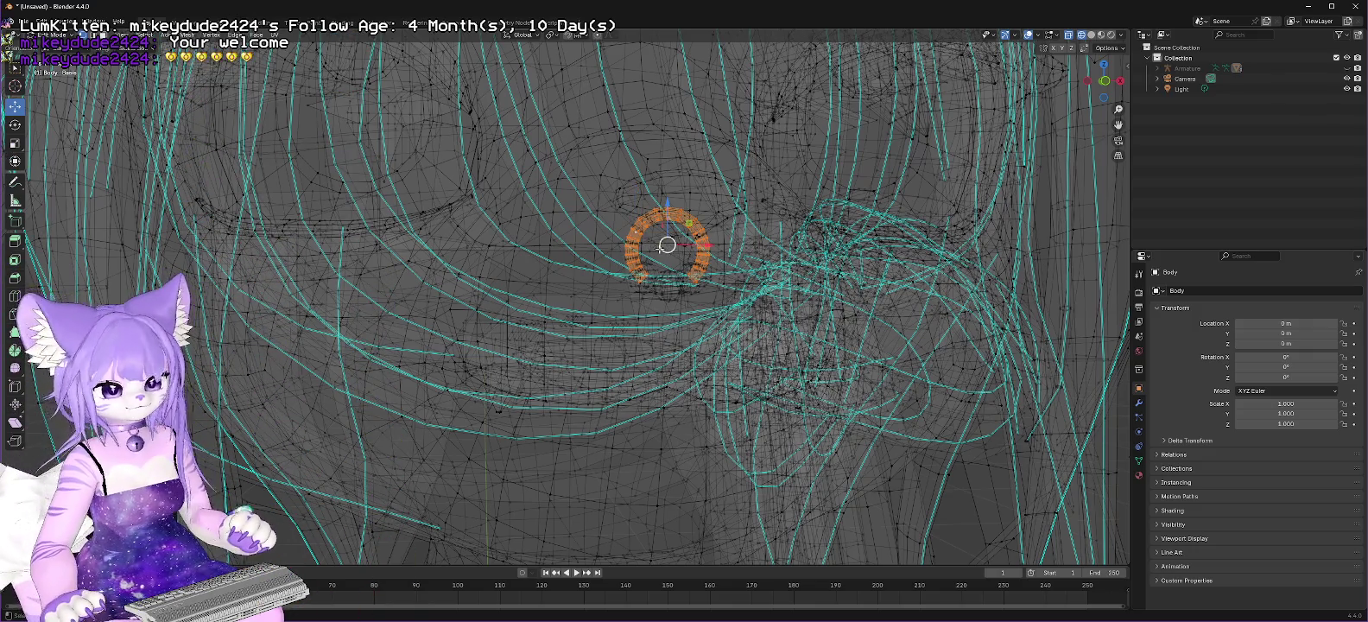
pyautogui.rightClick(634, 240)
pyautogui.click(604, 265)
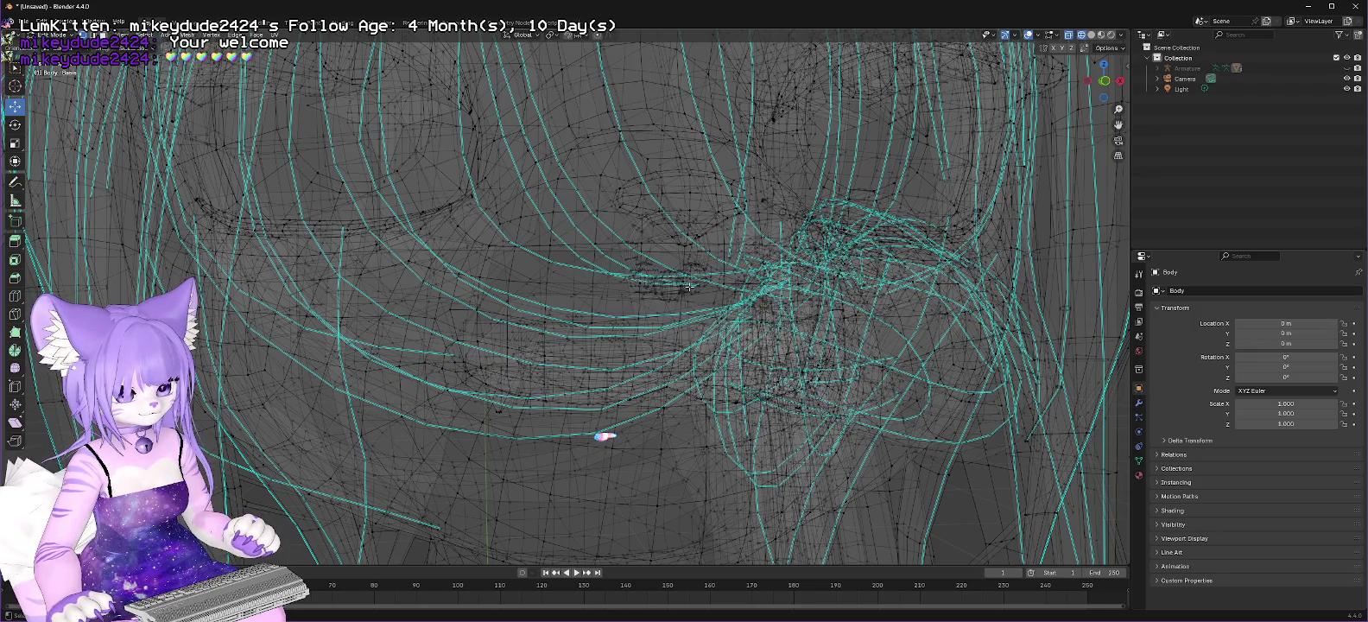
pyautogui.hotkey('ctrl', 'z')
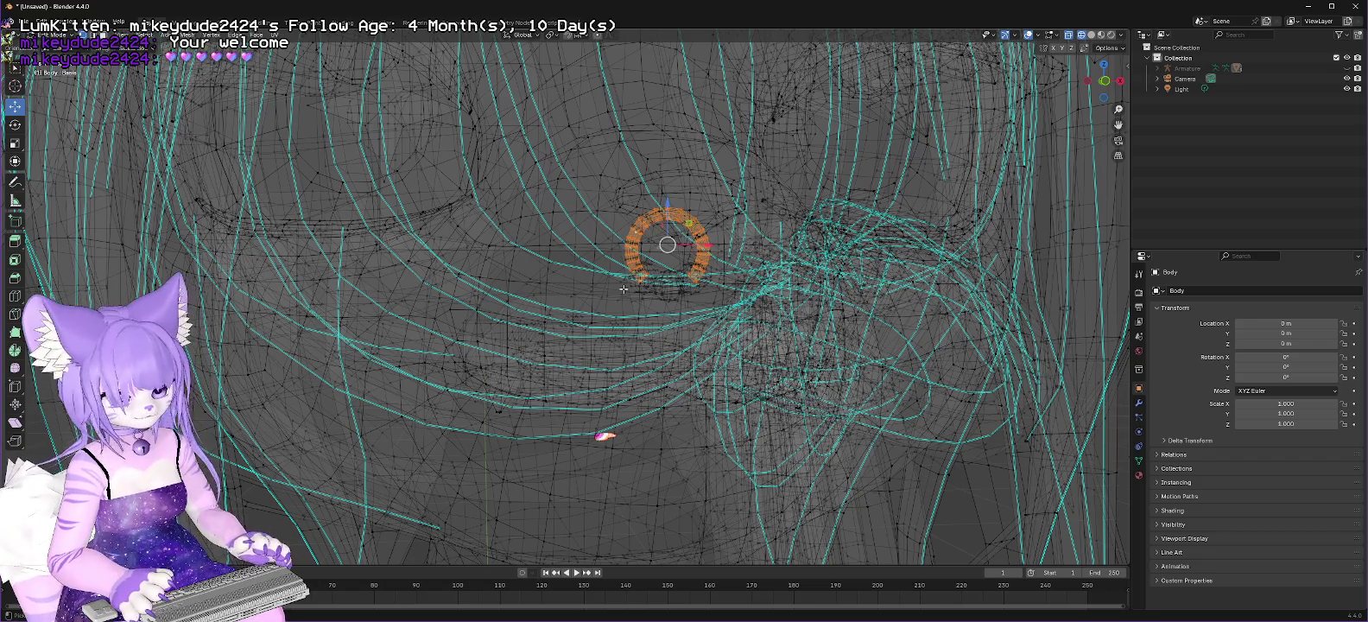
pyautogui.rightClick(634, 233)
pyautogui.click(603, 271)
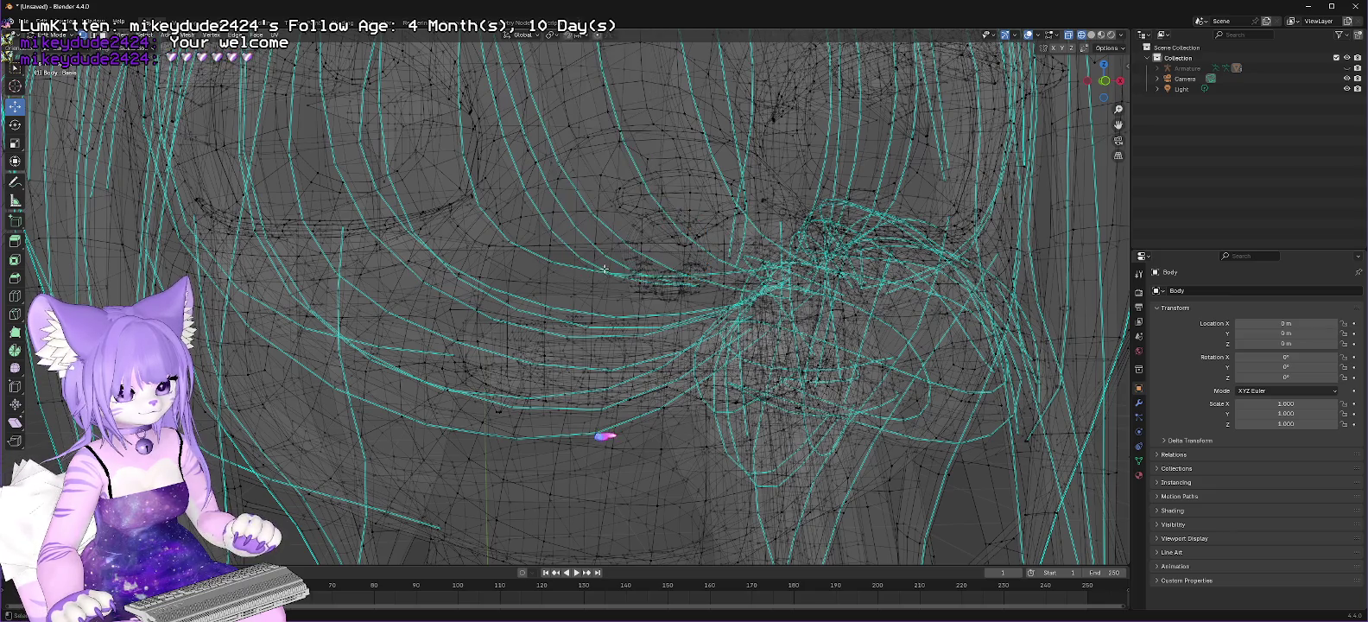
# Step: Delete another eye ring and the first linked eye sphere
pyautogui.moveTo(646, 226); pyautogui.dragTo(668, 215, button='middle')
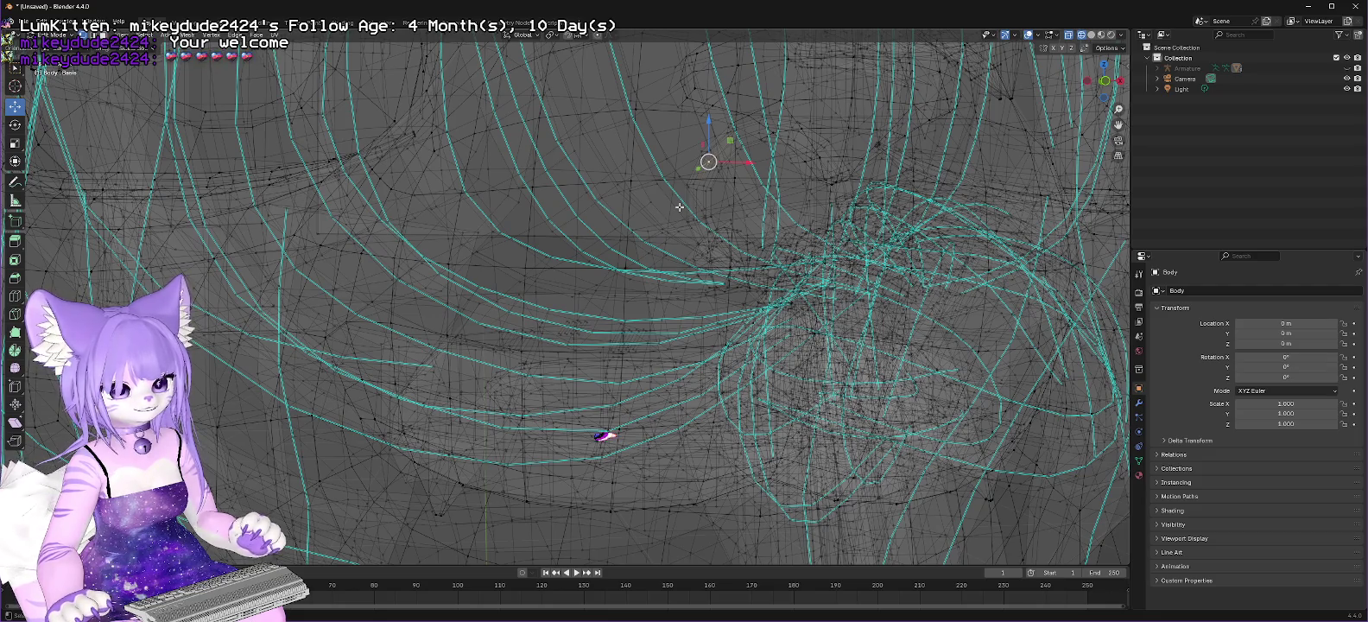
pyautogui.hotkey('ctrl', 'z')
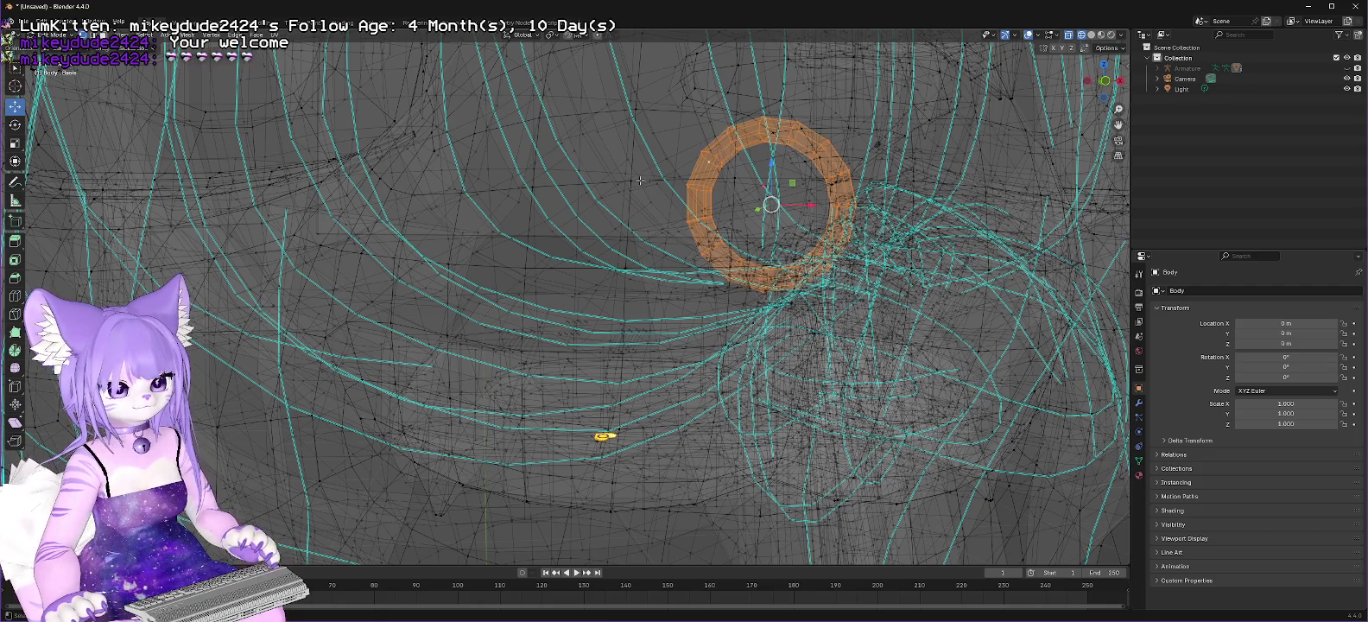
pyautogui.rightClick(706, 150)
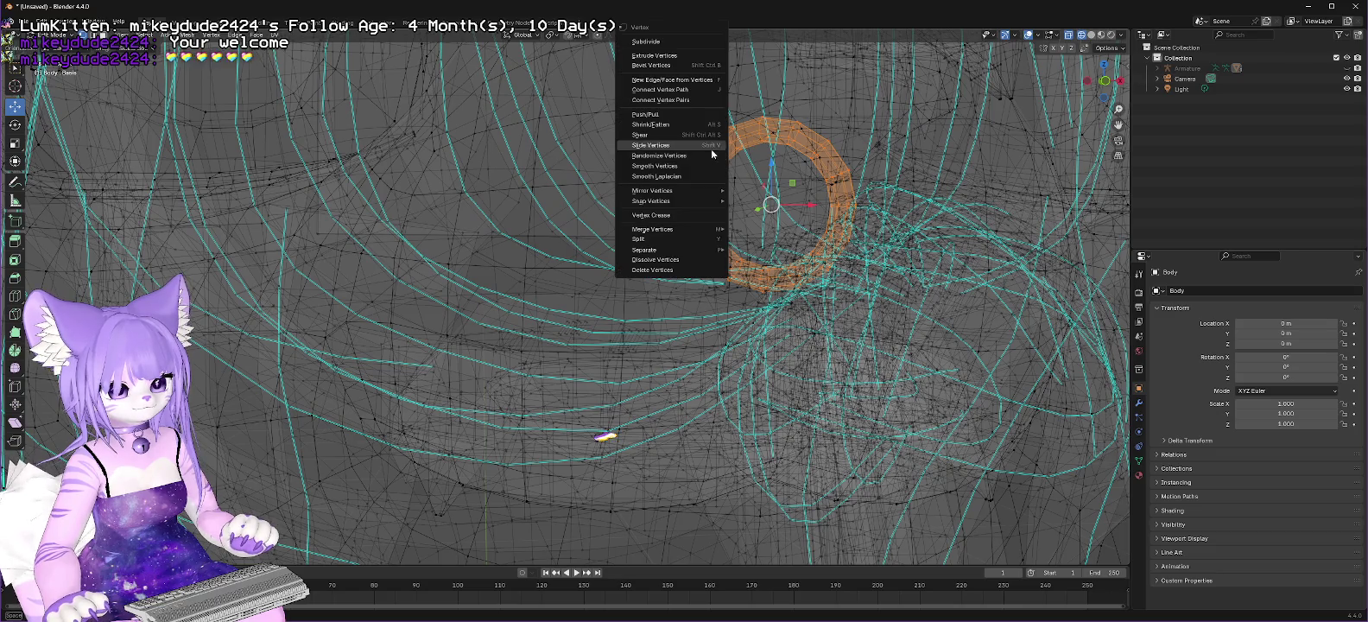
pyautogui.click(653, 271)
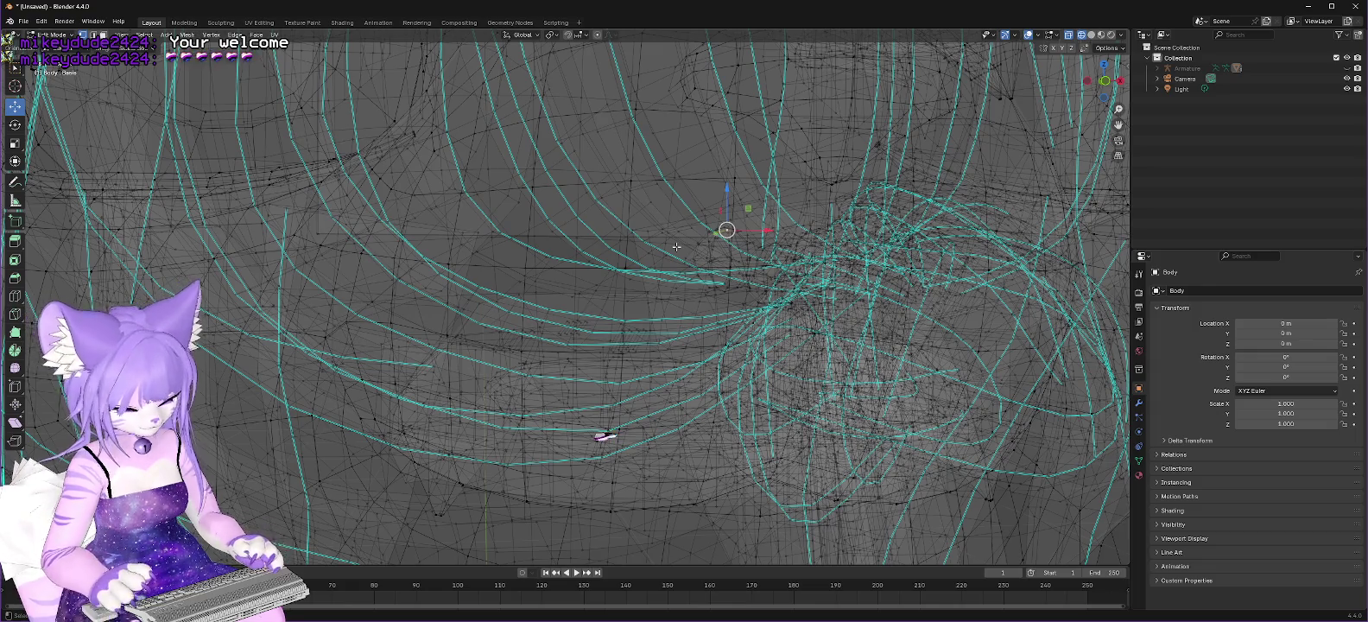
pyautogui.hotkey('ctrl', 'z')
pyautogui.rightClick(727, 234)
pyautogui.click(695, 267)
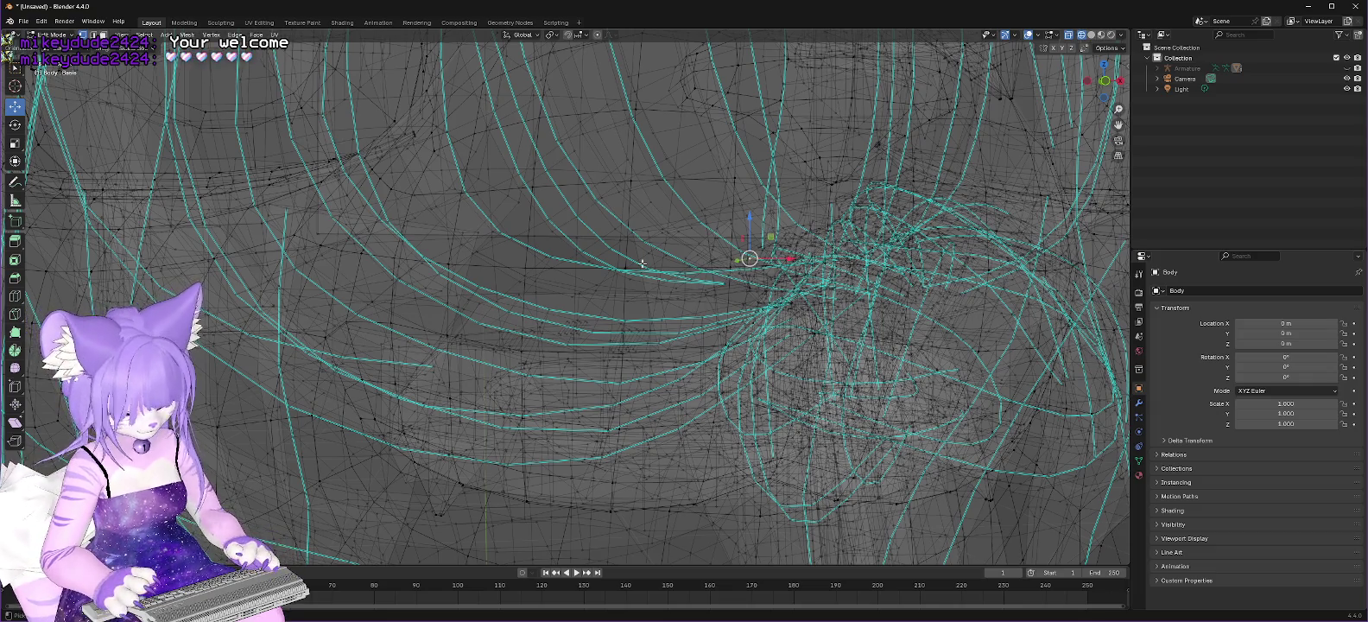
# Step: Delete the remaining two linked eye spheres
pyautogui.hotkey('ctrl', 'z')
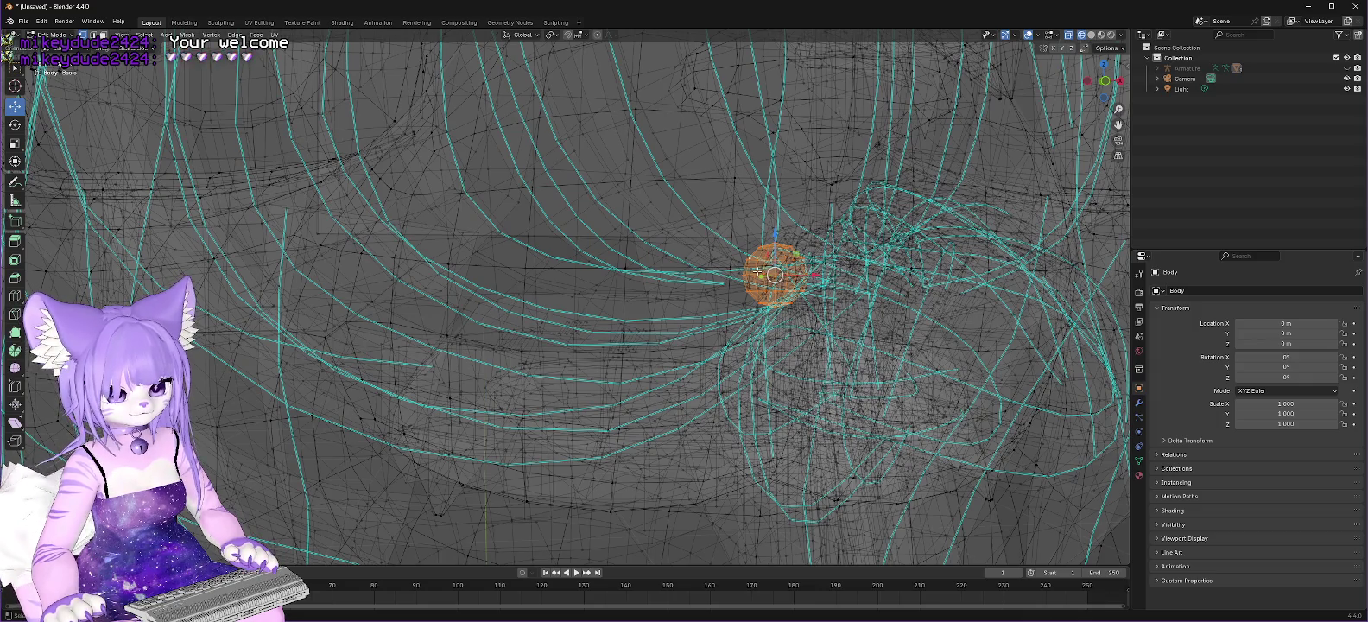
pyautogui.rightClick(747, 274)
pyautogui.click(753, 273)
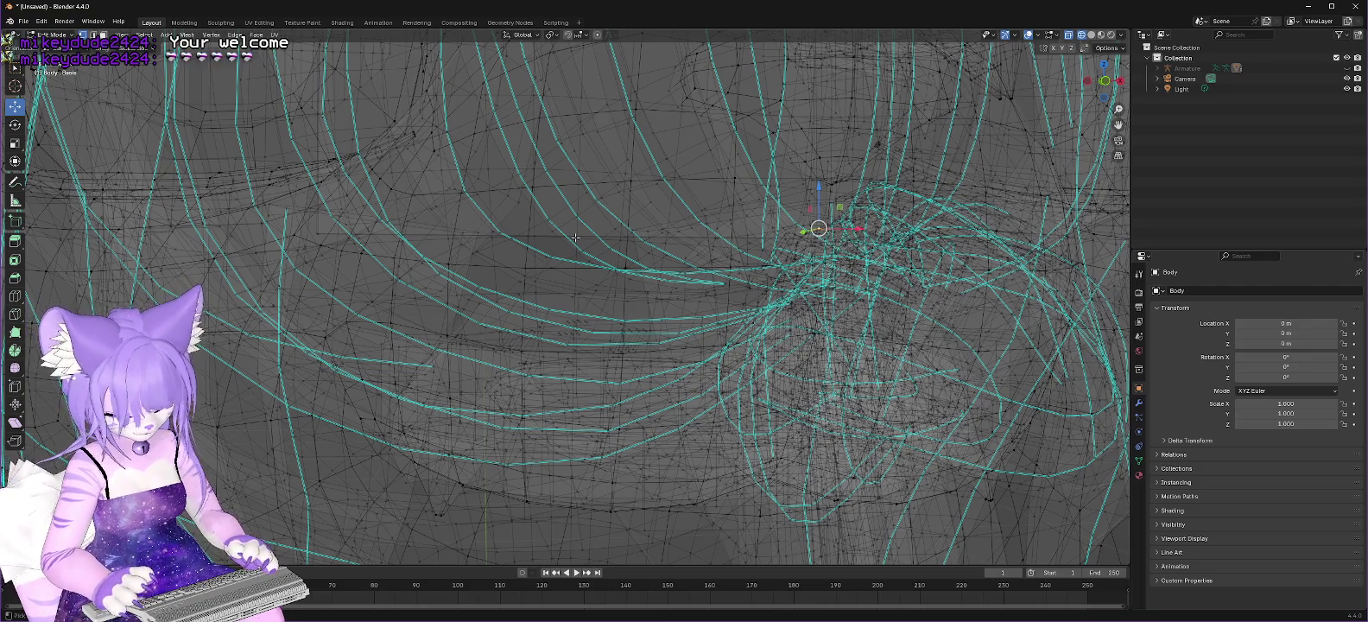
pyautogui.hotkey('ctrl', 'z')
pyautogui.rightClick(797, 246)
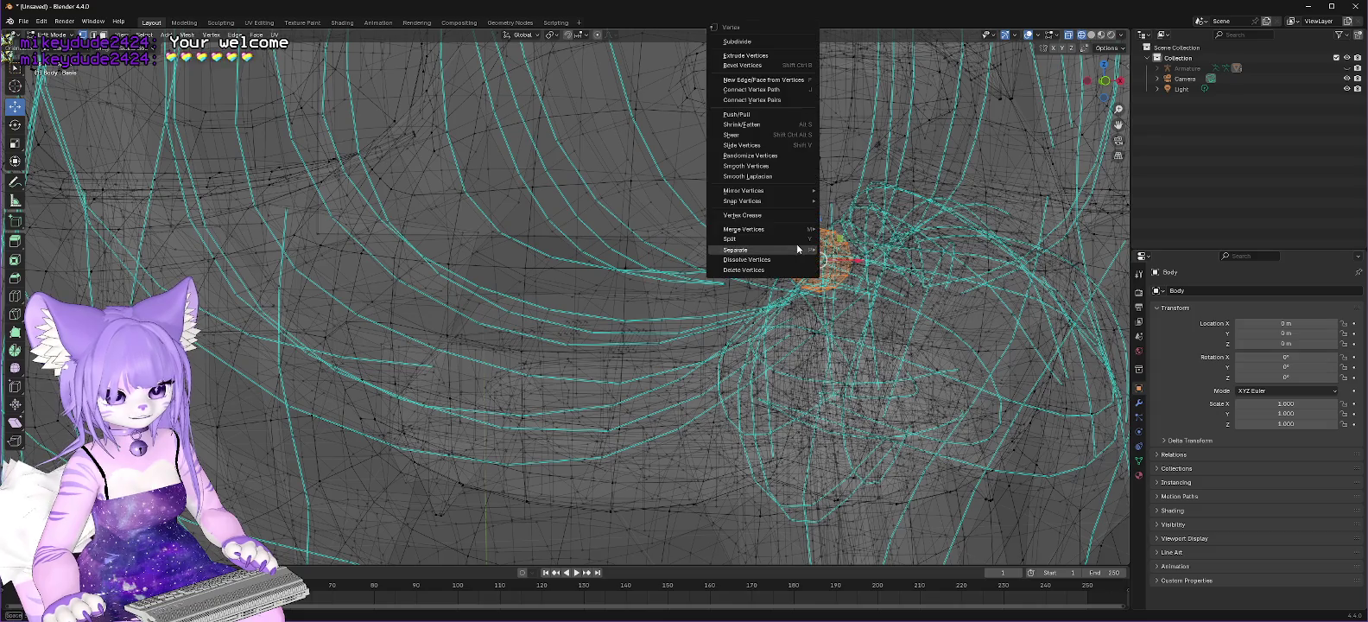
pyautogui.click(768, 270)
pyautogui.moveTo(890, 335)
pyautogui.mouseDown(button='middle')
pyautogui.moveTo(695, 437)
pyautogui.moveTo(533, 381)
pyautogui.mouseUp(button='middle')
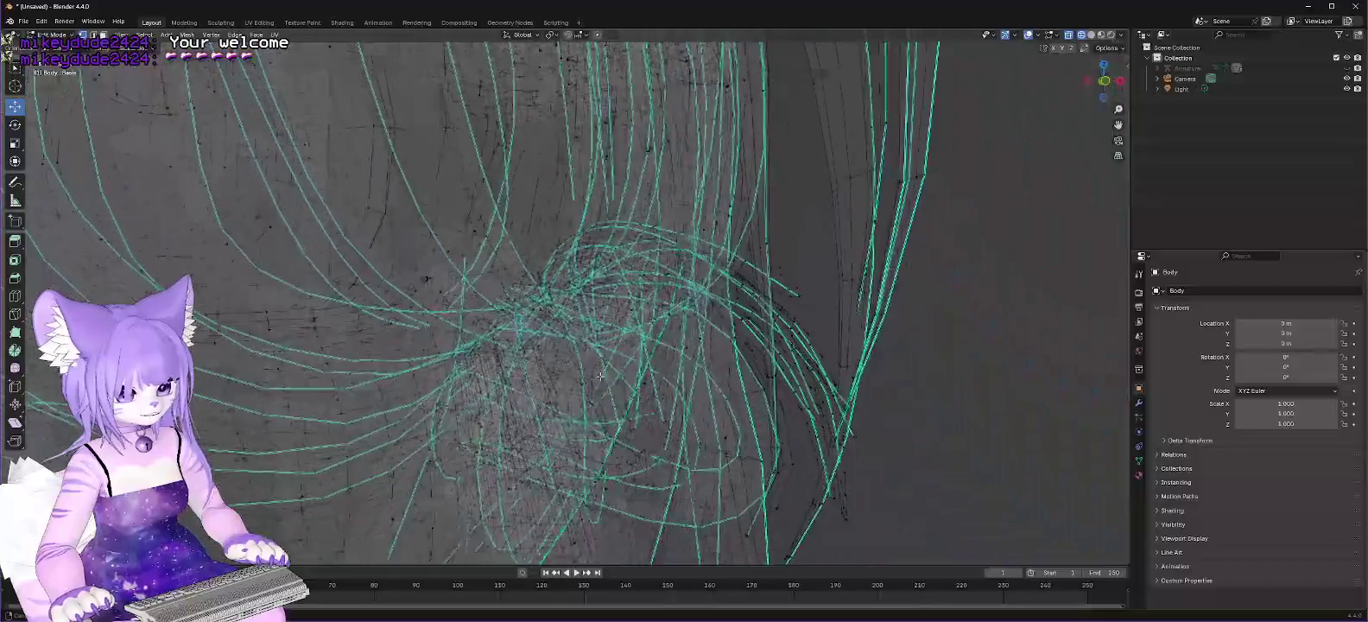
pyautogui.moveTo(344, 340)
pyautogui.mouseDown(button='middle')
pyautogui.moveTo(430, 328)
pyautogui.moveTo(451, 349)
pyautogui.moveTo(382, 359)
pyautogui.moveTo(449, 344)
pyautogui.mouseUp(button='middle')
pyautogui.moveTo(245, 344)
pyautogui.mouseDown(button='middle')
pyautogui.moveTo(256, 207)
pyautogui.moveTo(279, 219)
pyautogui.moveTo(593, 175)
pyautogui.mouseUp(button='middle')
pyautogui.moveTo(611, 251); pyautogui.dragTo(630, 309, button='middle')
pyautogui.scroll(2, 629, 305)
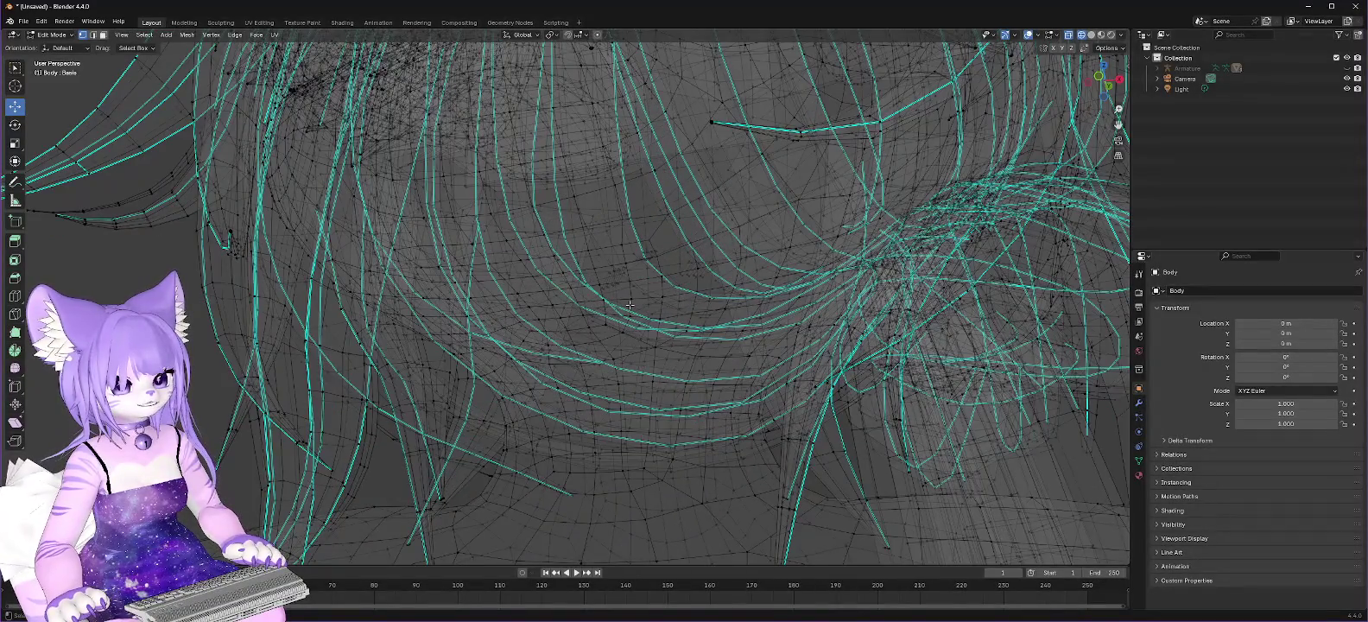
pyautogui.moveTo(652, 271); pyautogui.dragTo(706, 280, button='middle')
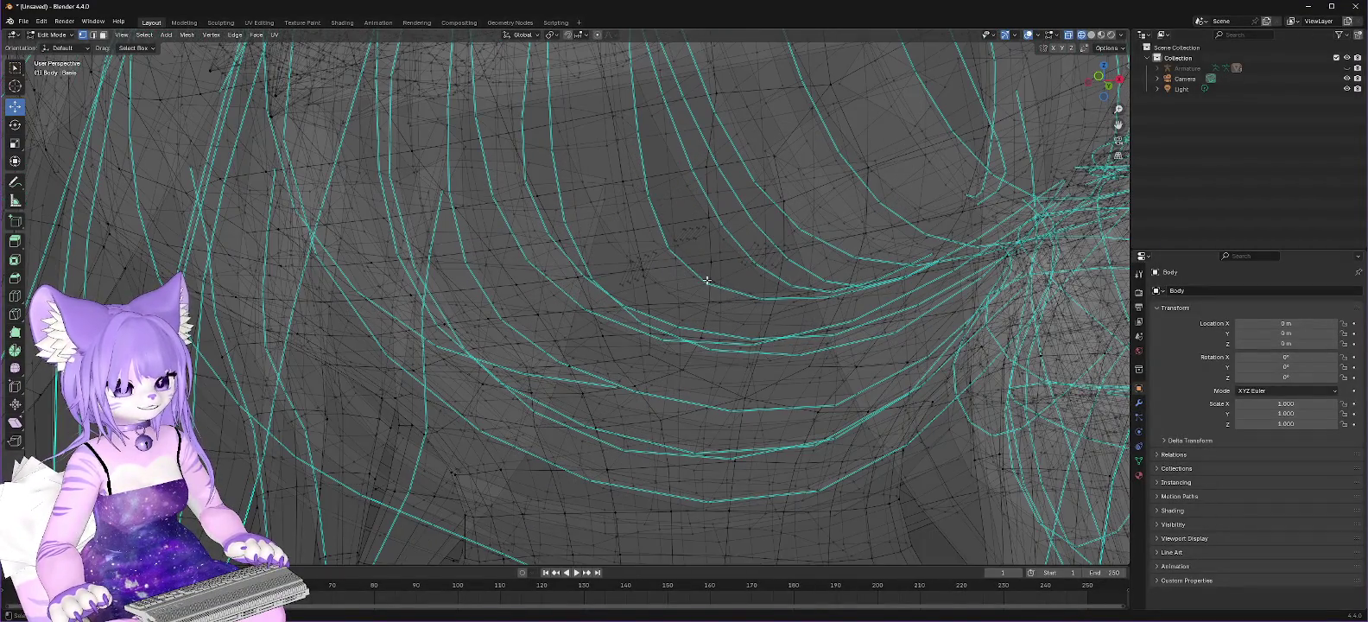
pyautogui.scroll(-3, 707, 280)
pyautogui.scroll(-5, 707, 280)
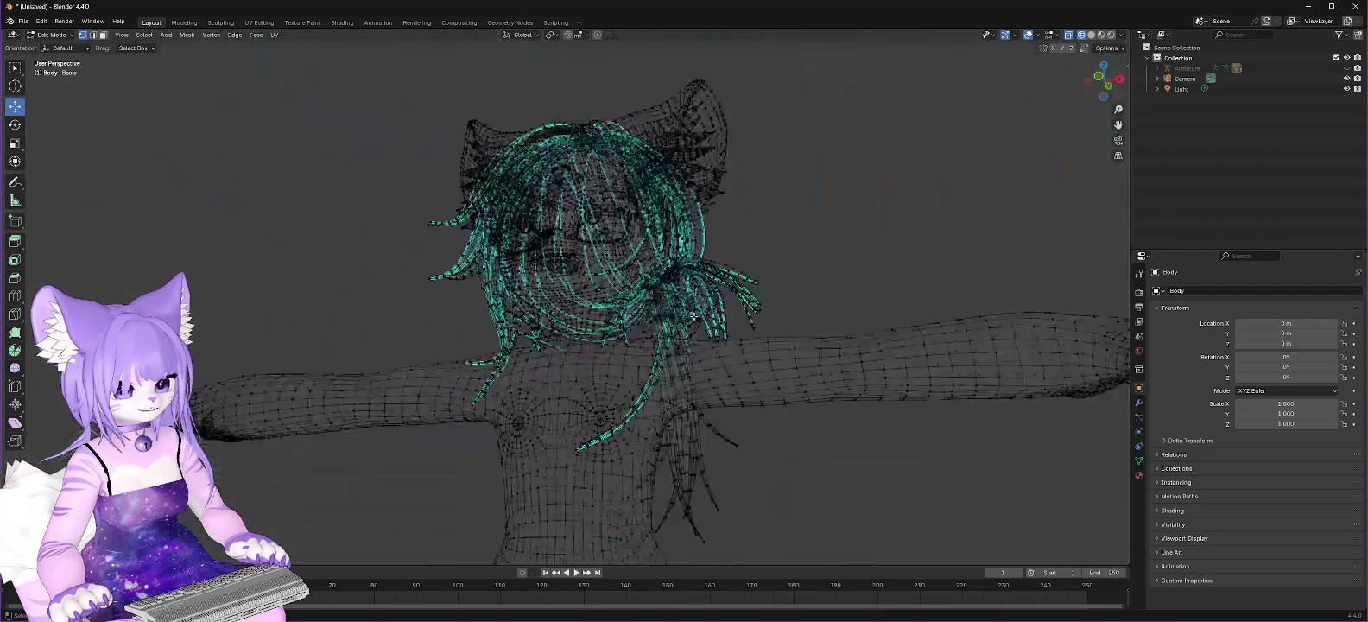
pyautogui.moveTo(707, 380)
pyautogui.mouseDown(button='middle')
pyautogui.moveTo(722, 402)
pyautogui.moveTo(549, 464)
pyautogui.mouseUp(button='middle')
pyautogui.scroll(2, 559, 498)
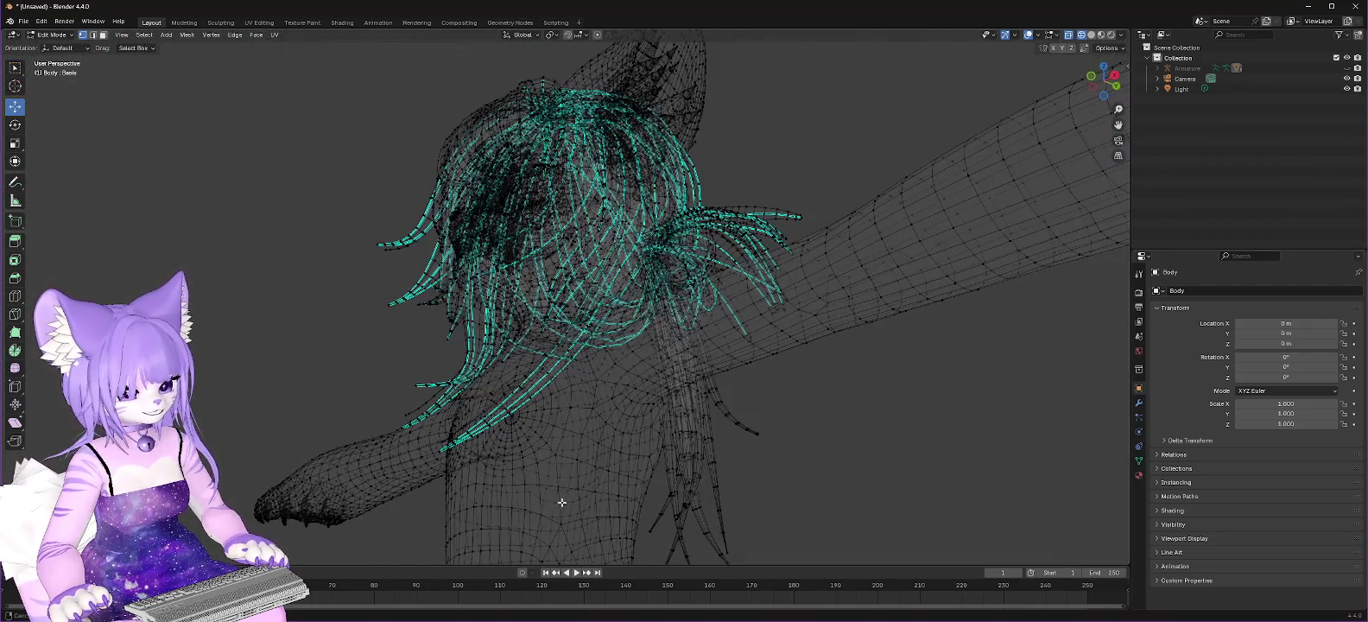
pyautogui.scroll(3, 574, 293)
pyautogui.scroll(2, 542, 307)
pyautogui.scroll(3, 544, 308)
# Step: Delete the round cluster of linked vertices on the chest
pyautogui.moveTo(544, 308)
pyautogui.mouseDown(button='middle')
pyautogui.moveTo(526, 339)
pyautogui.moveTo(602, 321)
pyautogui.mouseUp(button='middle')
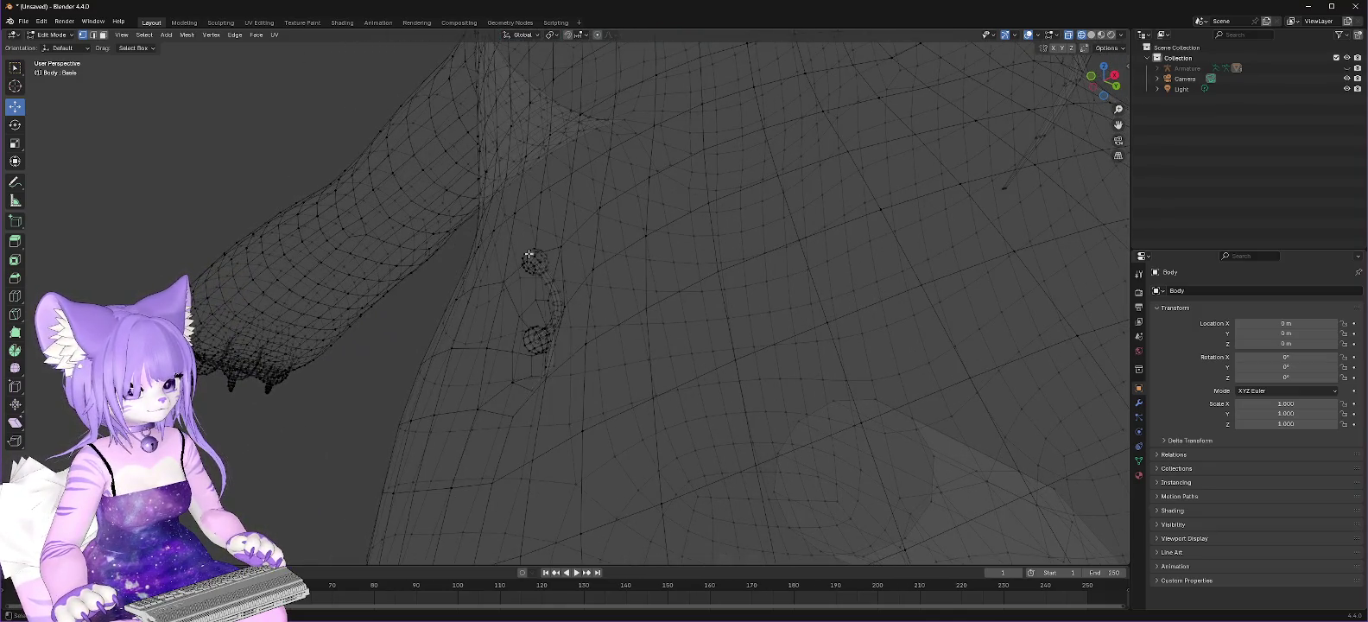
pyautogui.press('ctrl+KP_Add')
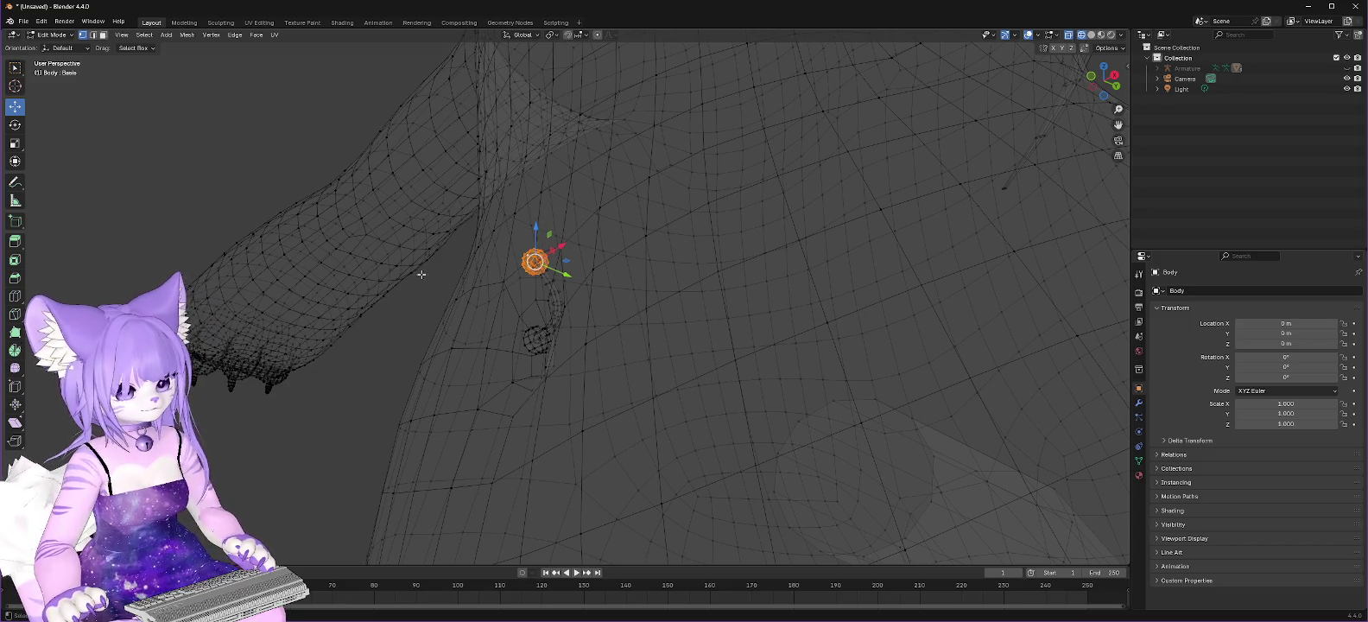
pyautogui.rightClick(534, 258)
pyautogui.click(516, 268)
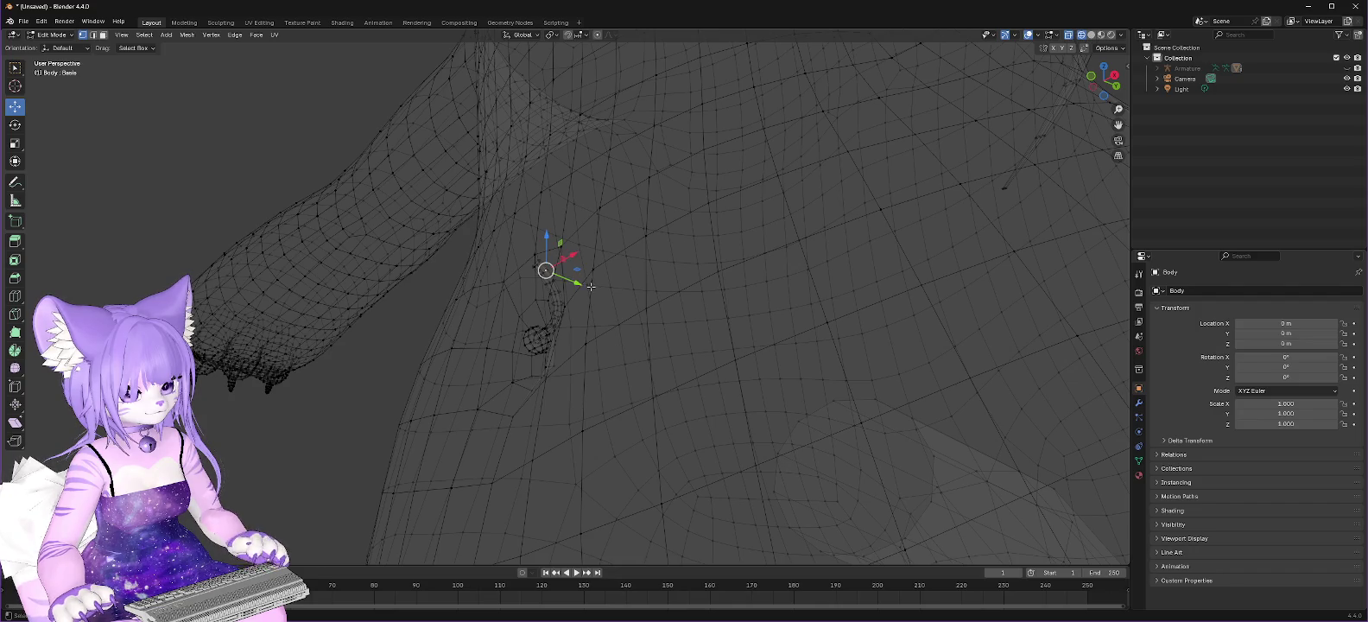
# Step: Delete the curved loose strip and the small ring of geometry beside the body
pyautogui.hotkey('ctrl', 'z')
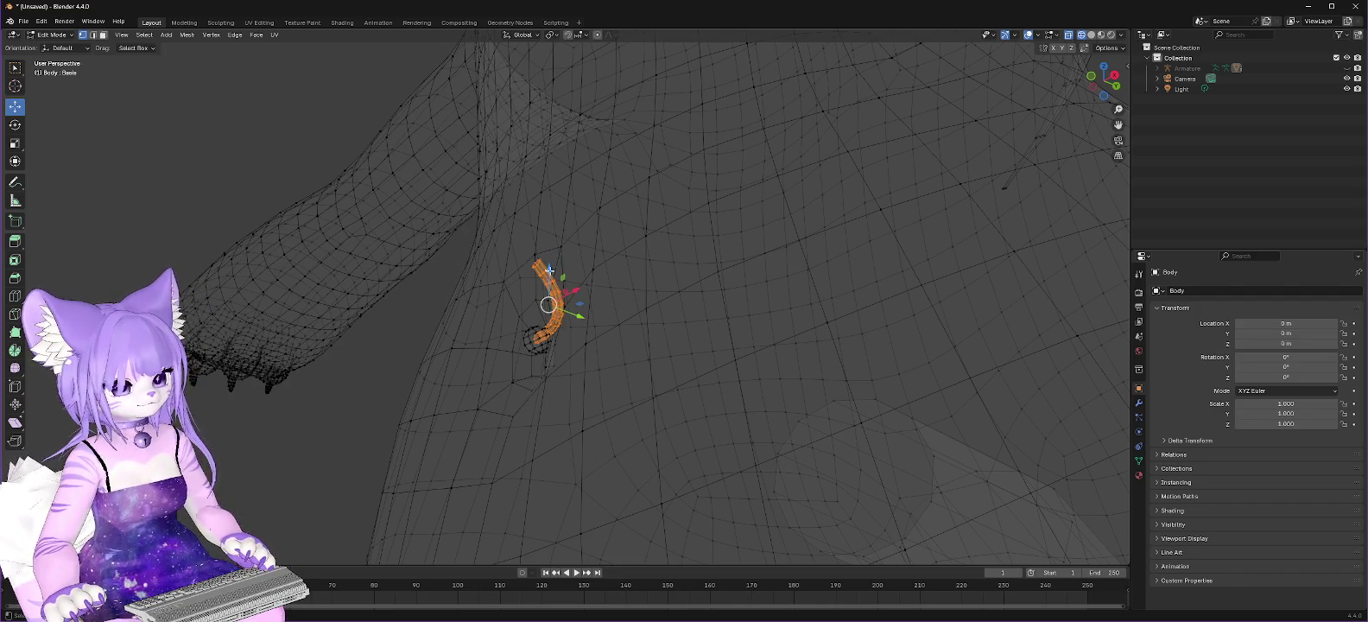
pyautogui.rightClick(537, 269)
pyautogui.click(534, 269)
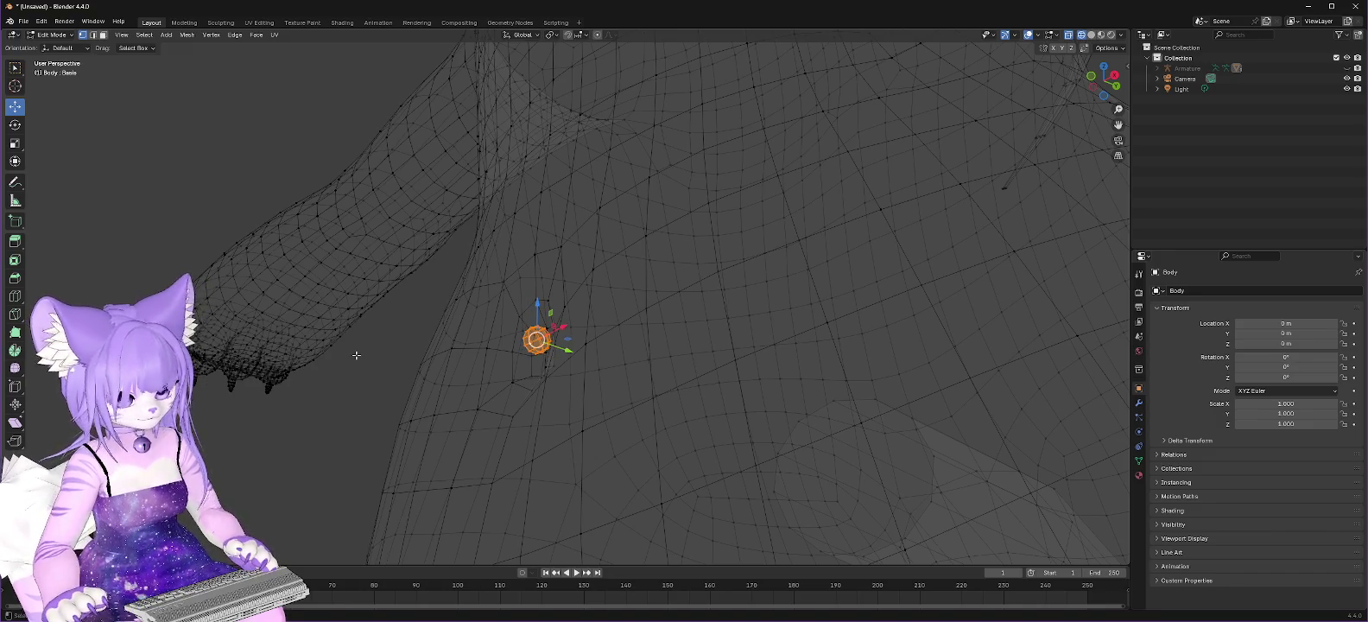
pyautogui.rightClick(538, 344)
pyautogui.click(529, 343)
pyautogui.scroll(-1, 666, 314)
pyautogui.scroll(-2, 666, 317)
pyautogui.scroll(-2, 670, 328)
pyautogui.scroll(-2, 685, 362)
pyautogui.moveTo(685, 361); pyautogui.dragTo(679, 415, button='middle')
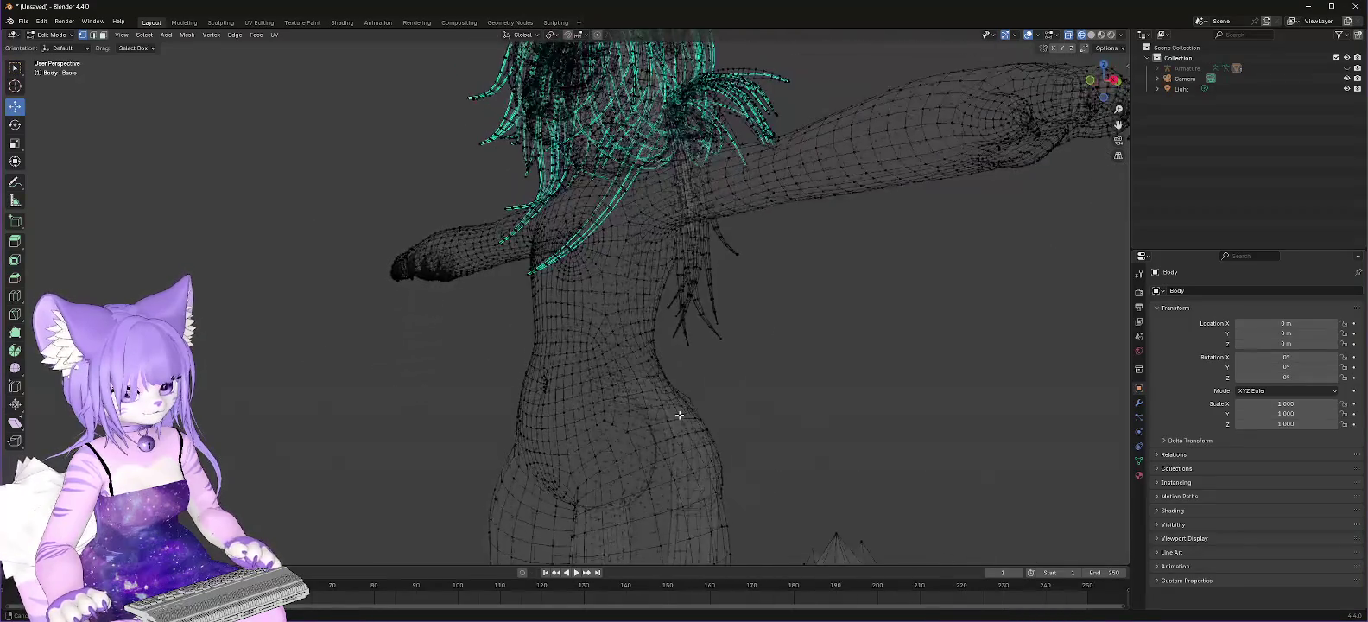
pyautogui.moveTo(686, 499)
pyautogui.mouseDown(button='middle')
pyautogui.moveTo(680, 518)
pyautogui.moveTo(656, 466)
pyautogui.moveTo(640, 109)
pyautogui.moveTo(636, 259)
pyautogui.moveTo(713, 346)
pyautogui.mouseUp(button='middle')
pyautogui.scroll(2, 714, 346)
pyautogui.scroll(2, 850, 284)
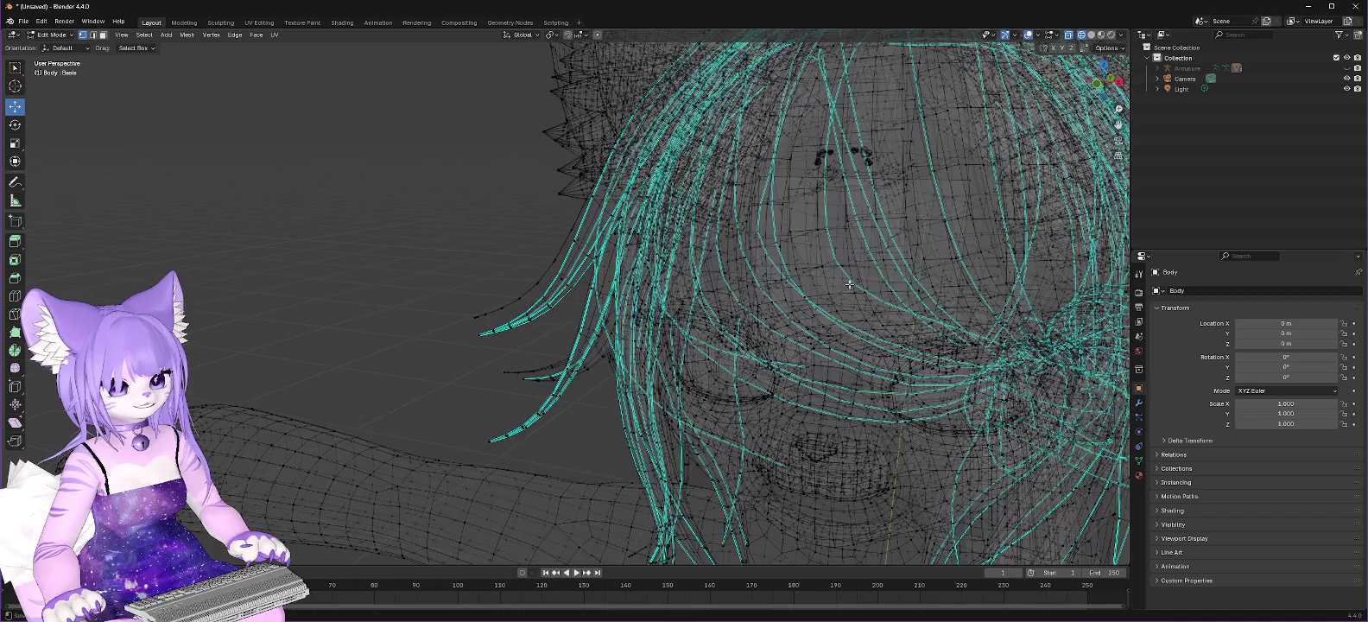
pyautogui.keyDown('shift'); pyautogui.moveTo(915, 253); pyautogui.dragTo(829, 242, button='middle'); pyautogui.keyUp('shift')
pyautogui.scroll(2, 767, 228)
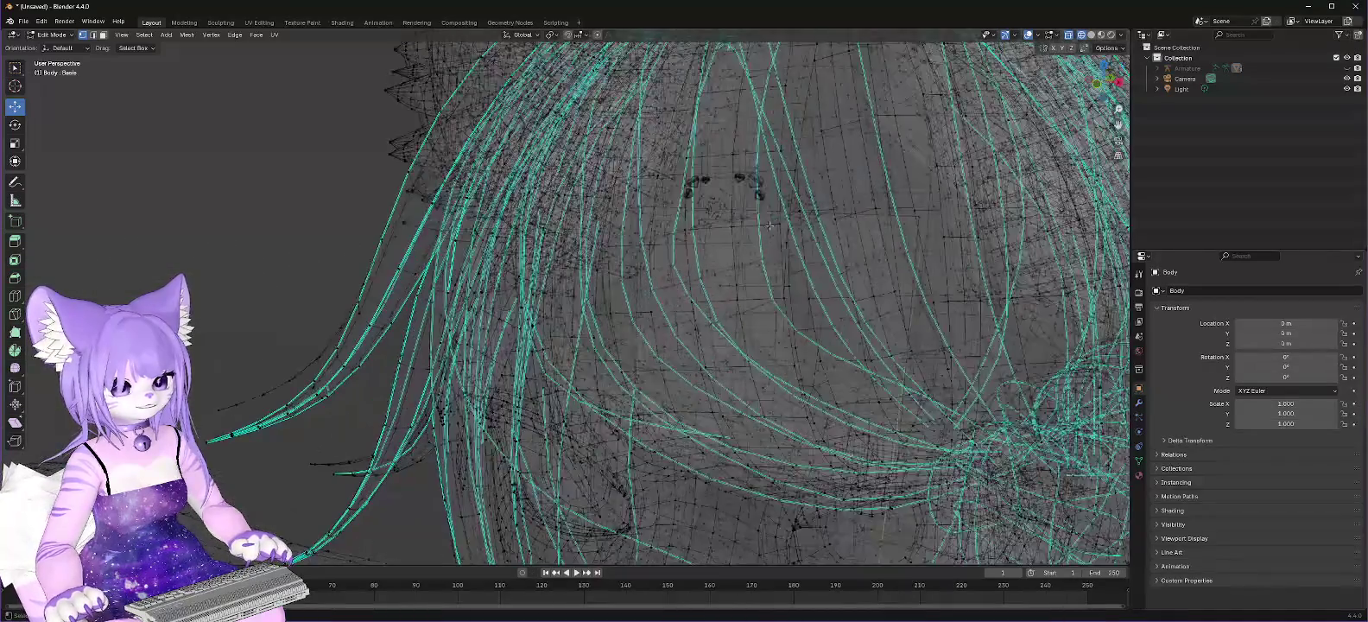
pyautogui.keyDown('shift'); pyautogui.moveTo(817, 311); pyautogui.dragTo(850, 446, button='middle'); pyautogui.keyUp('shift')
pyautogui.scroll(2, 850, 447)
pyautogui.scroll(1, 842, 363)
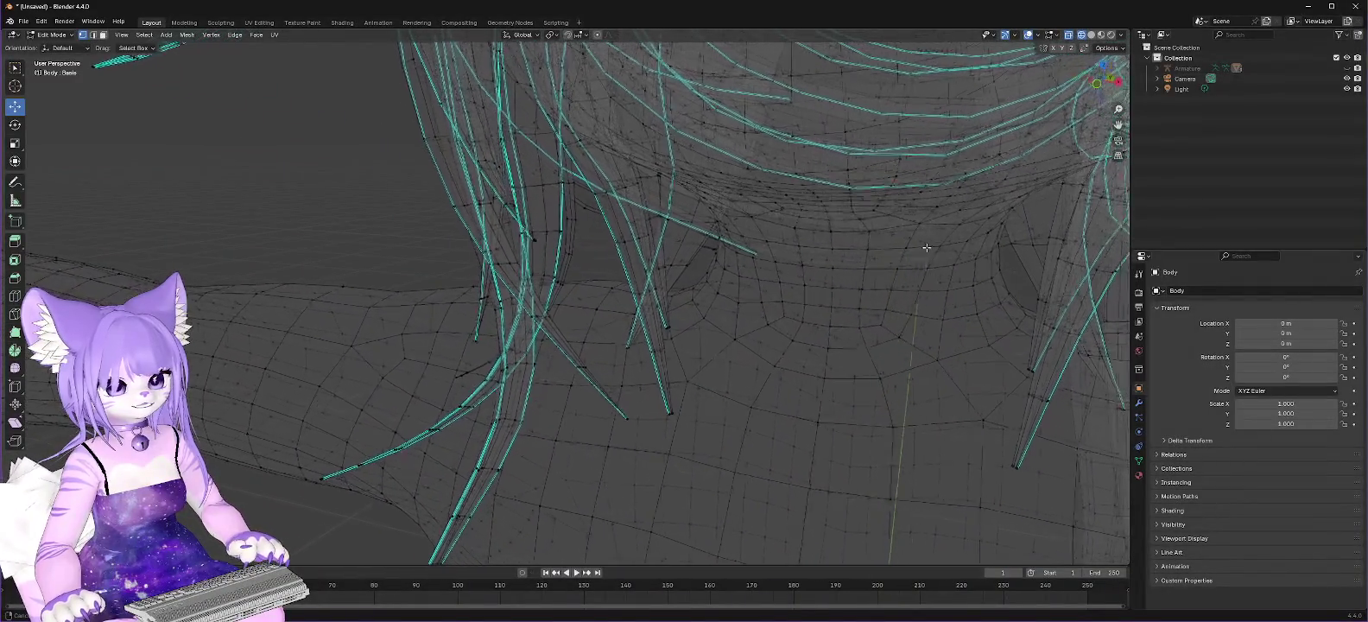
pyautogui.moveTo(841, 309)
pyautogui.mouseDown(button='middle')
pyautogui.moveTo(779, 372)
pyautogui.moveTo(820, 273)
pyautogui.moveTo(733, 281)
pyautogui.moveTo(681, 223)
pyautogui.mouseUp(button='middle')
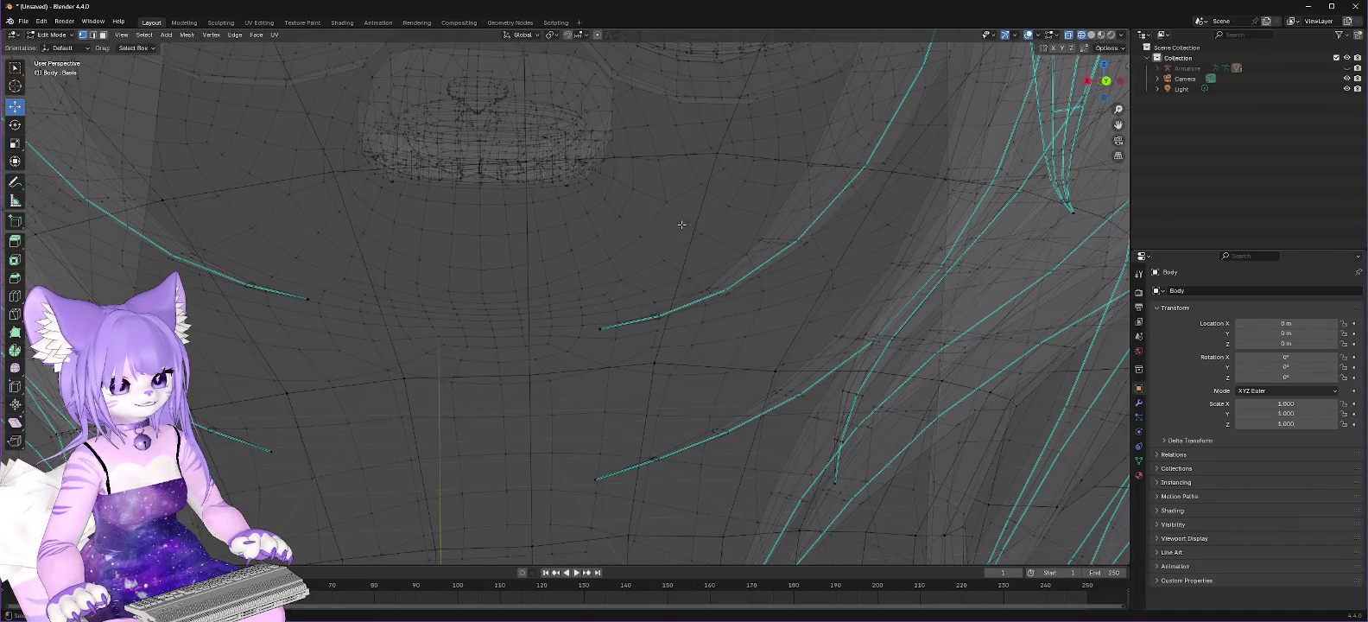
pyautogui.moveTo(654, 271)
pyautogui.mouseDown(button='middle')
pyautogui.moveTo(684, 232)
pyautogui.moveTo(736, 211)
pyautogui.moveTo(771, 318)
pyautogui.moveTo(774, 397)
pyautogui.moveTo(752, 440)
pyautogui.moveTo(726, 437)
pyautogui.mouseUp(button='middle')
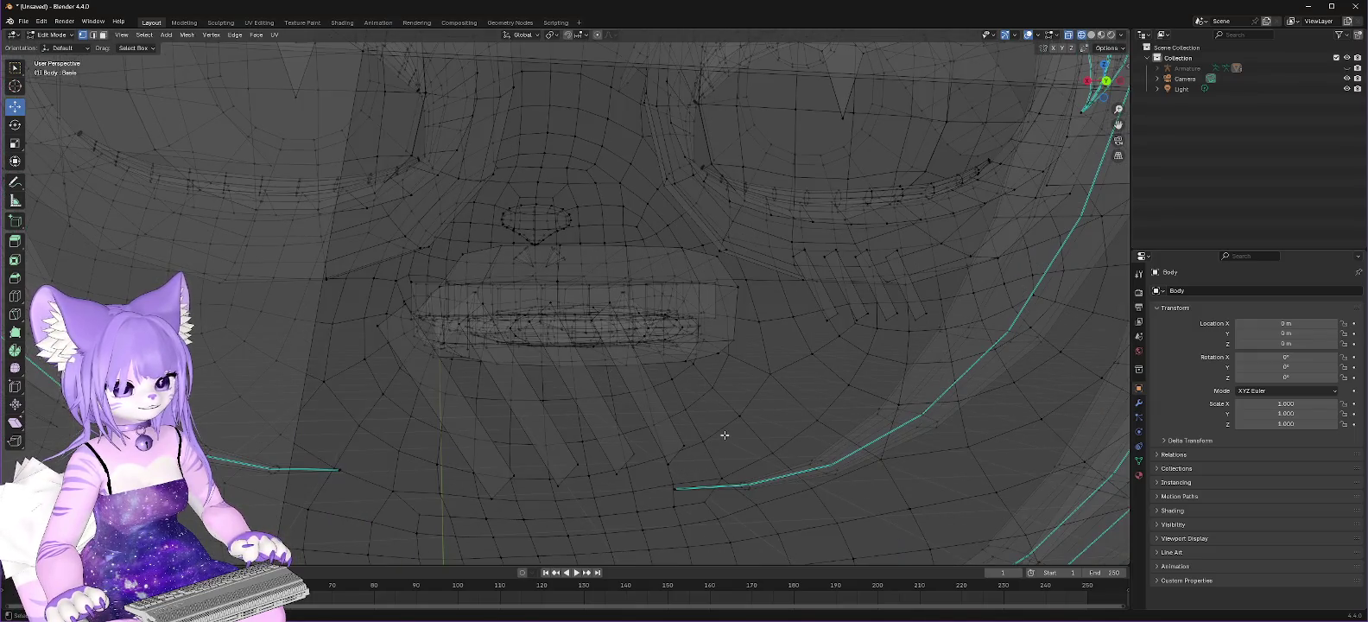
pyautogui.moveTo(725, 434); pyautogui.dragTo(716, 436, button='middle')
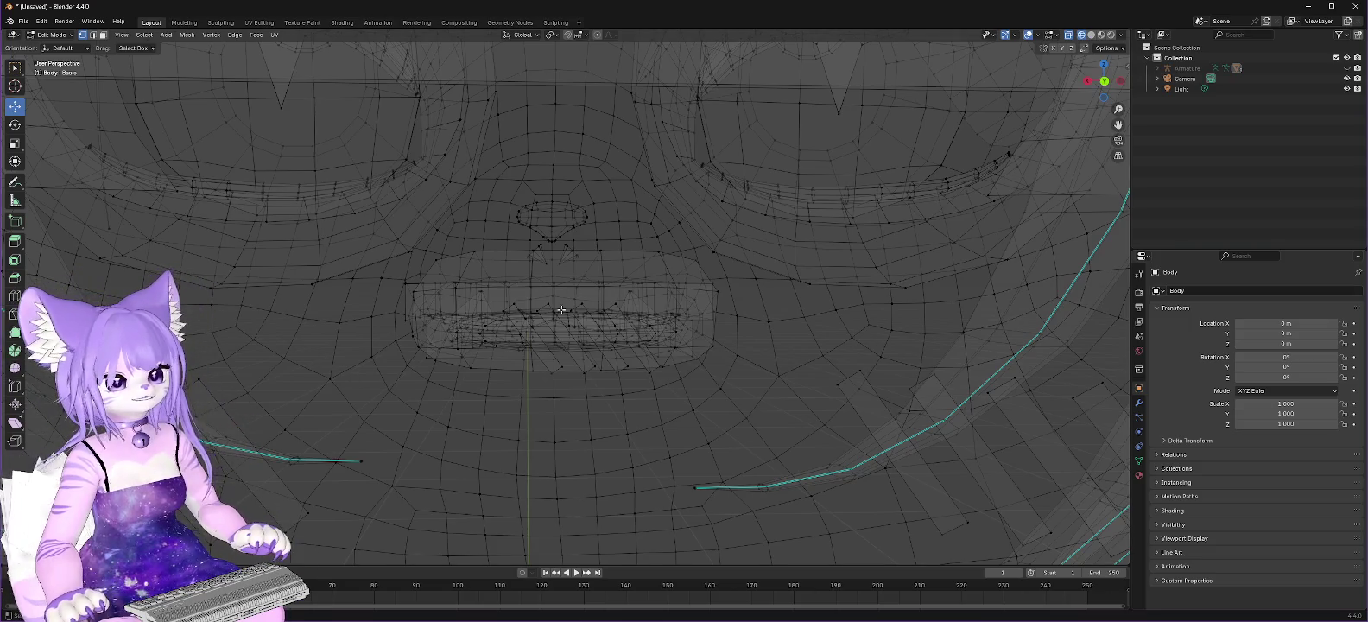
pyautogui.moveTo(570, 292)
pyautogui.mouseDown(button='middle')
pyautogui.moveTo(584, 325)
pyautogui.moveTo(747, 292)
pyautogui.moveTo(633, 288)
pyautogui.mouseUp(button='middle')
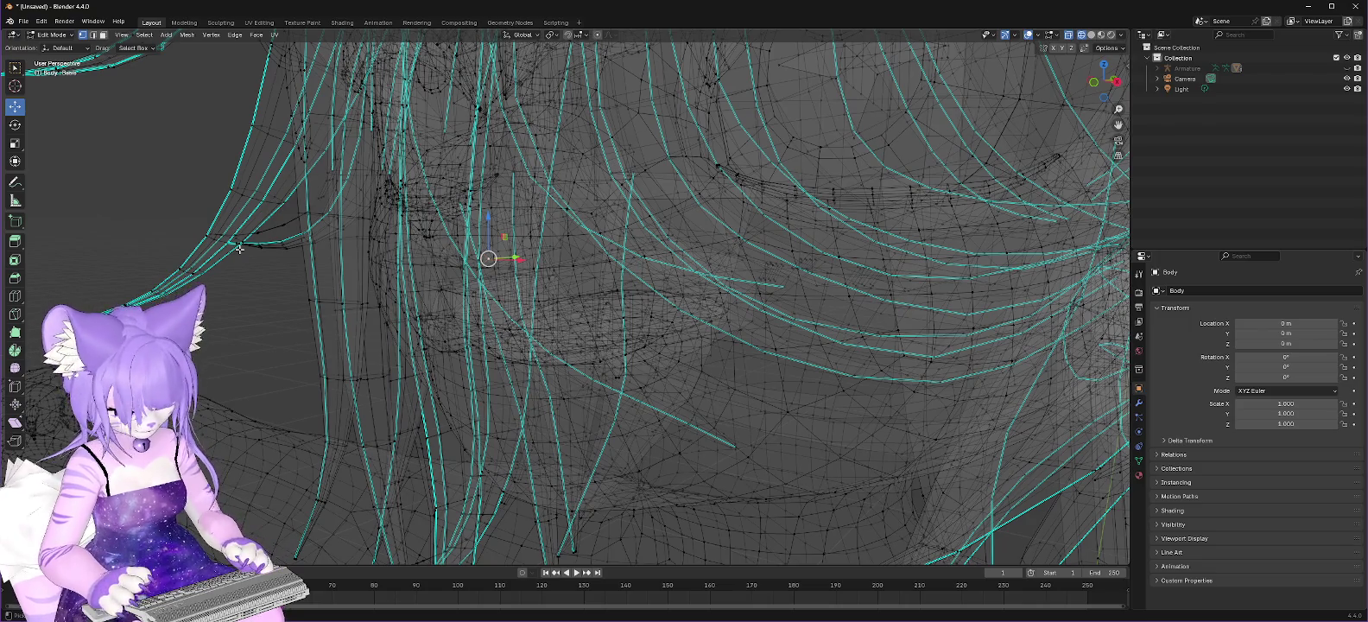
# Step: Delete the selected stray vertices and one more loose piece among the hair strands
pyautogui.rightClick(472, 274)
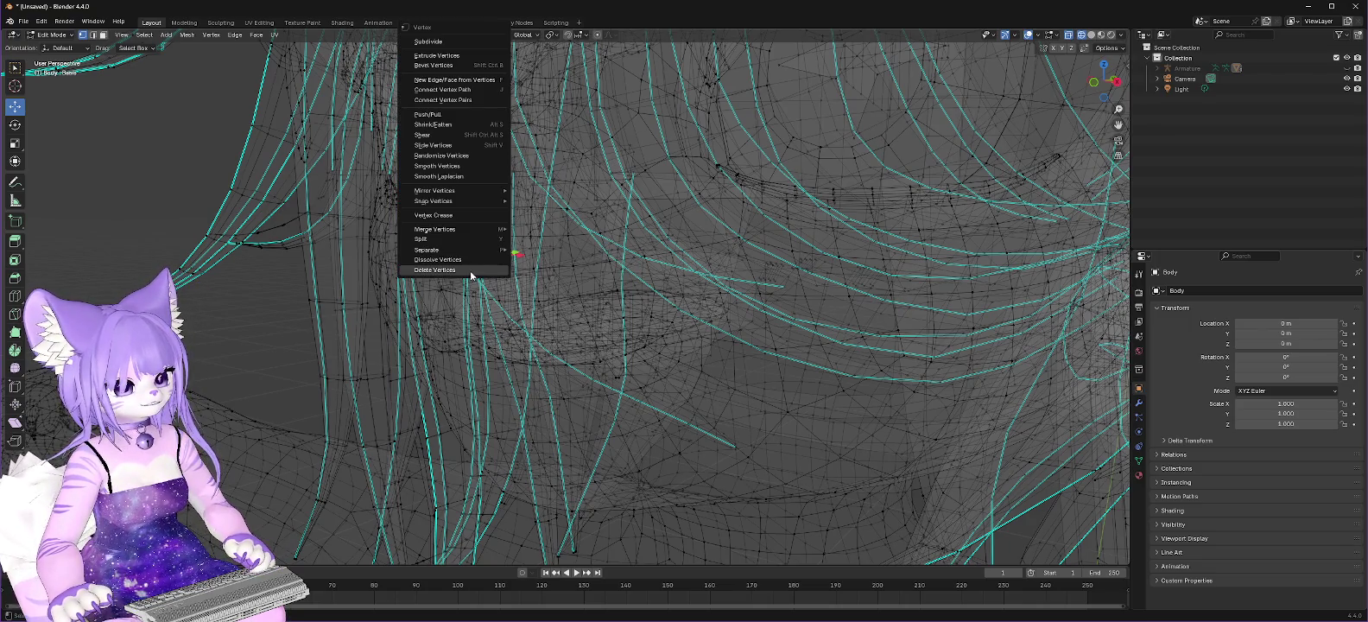
pyautogui.click(482, 269)
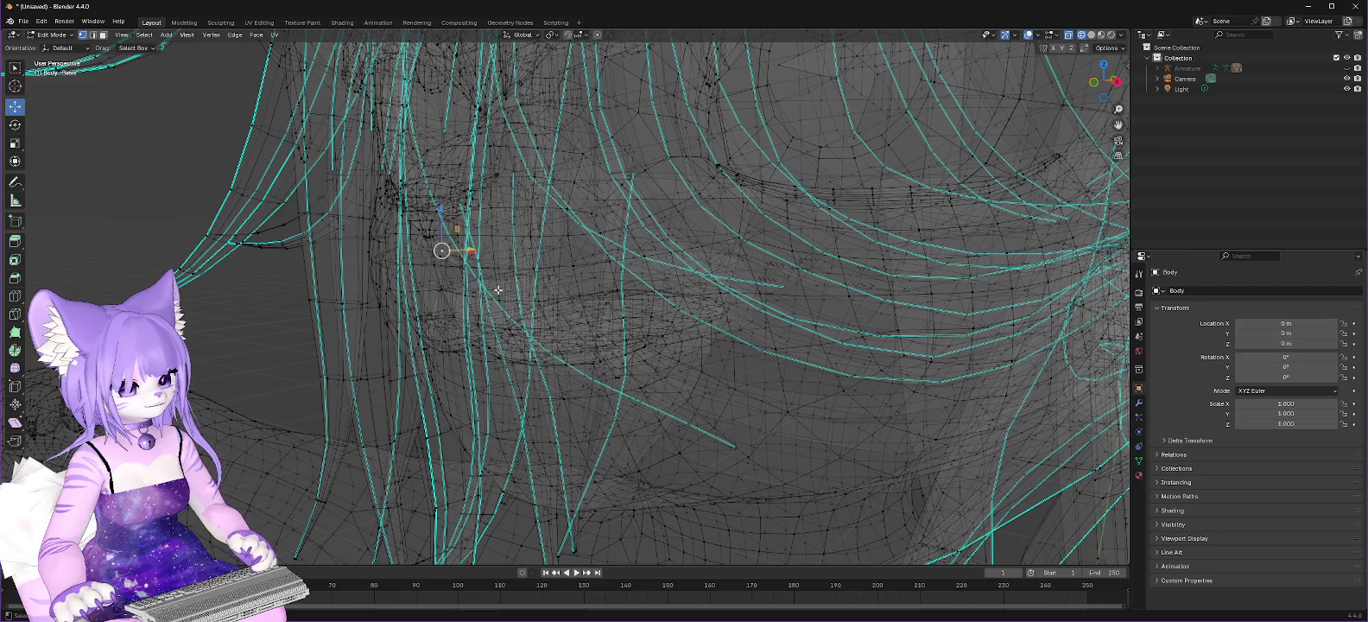
pyautogui.hotkey('ctrl', 'z')
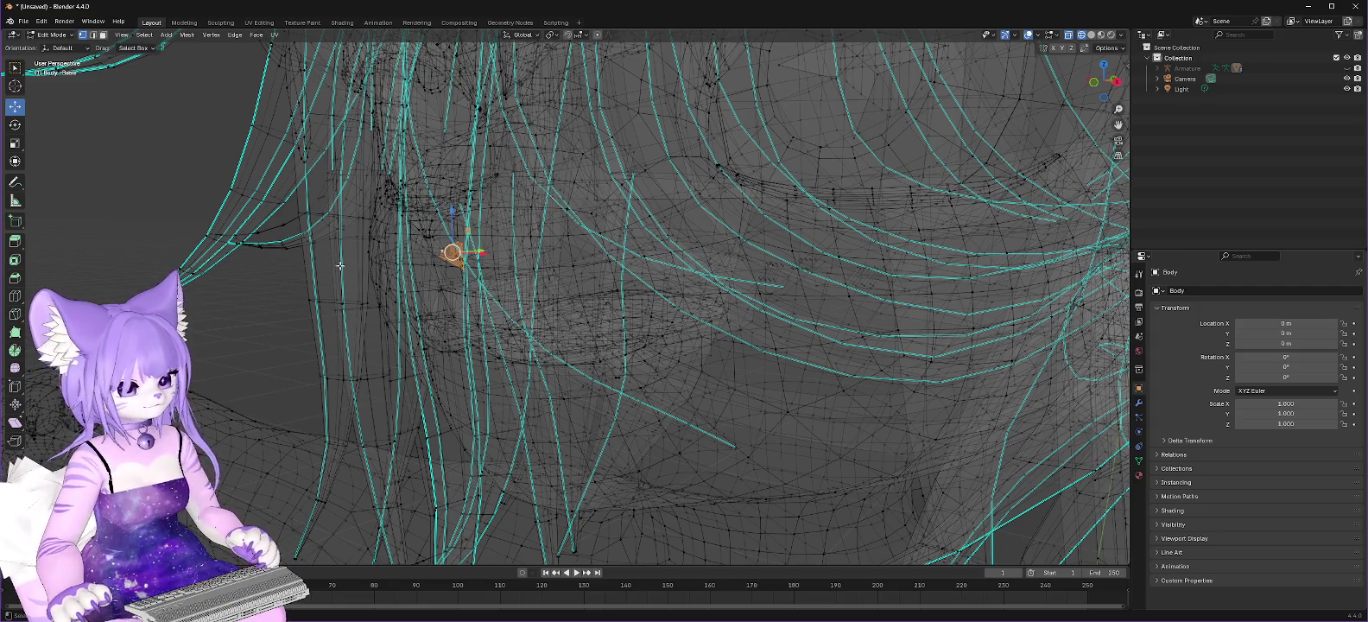
pyautogui.rightClick(425, 270)
pyautogui.click(424, 270)
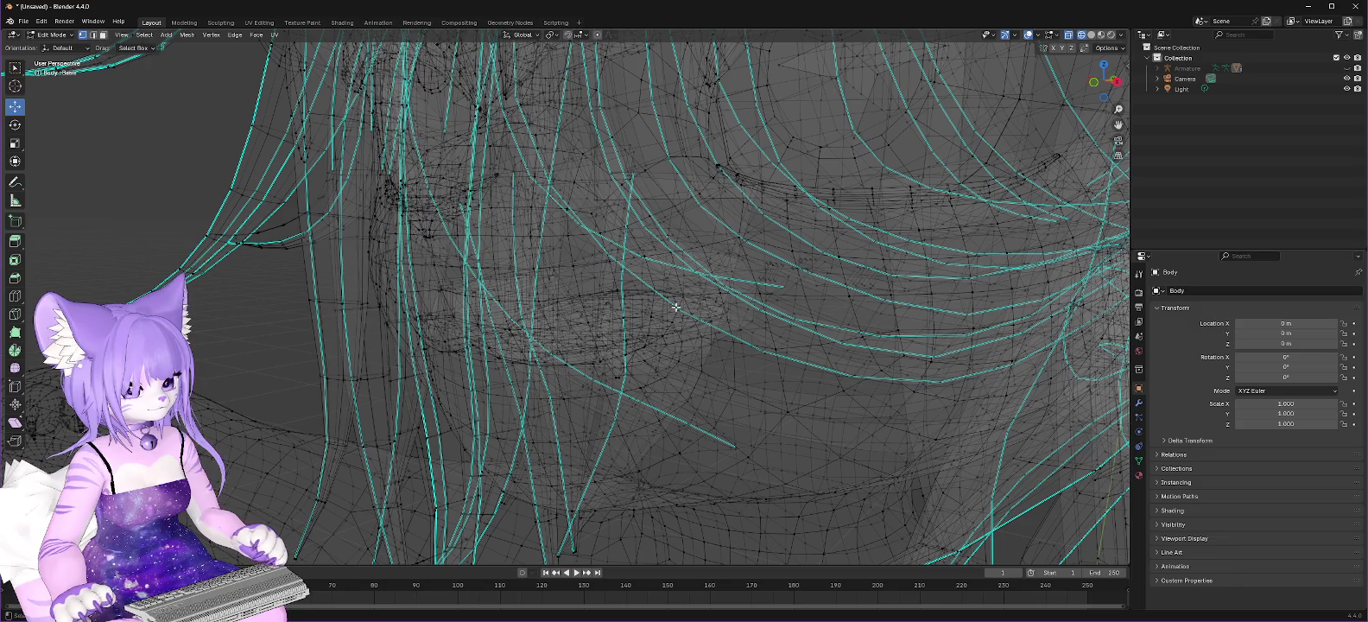
pyautogui.moveTo(641, 359)
pyautogui.mouseDown(button='middle')
pyautogui.moveTo(390, 390)
pyautogui.moveTo(467, 387)
pyautogui.moveTo(452, 342)
pyautogui.moveTo(568, 333)
pyautogui.moveTo(626, 361)
pyautogui.moveTo(679, 237)
pyautogui.moveTo(677, 164)
pyautogui.mouseUp(button='middle')
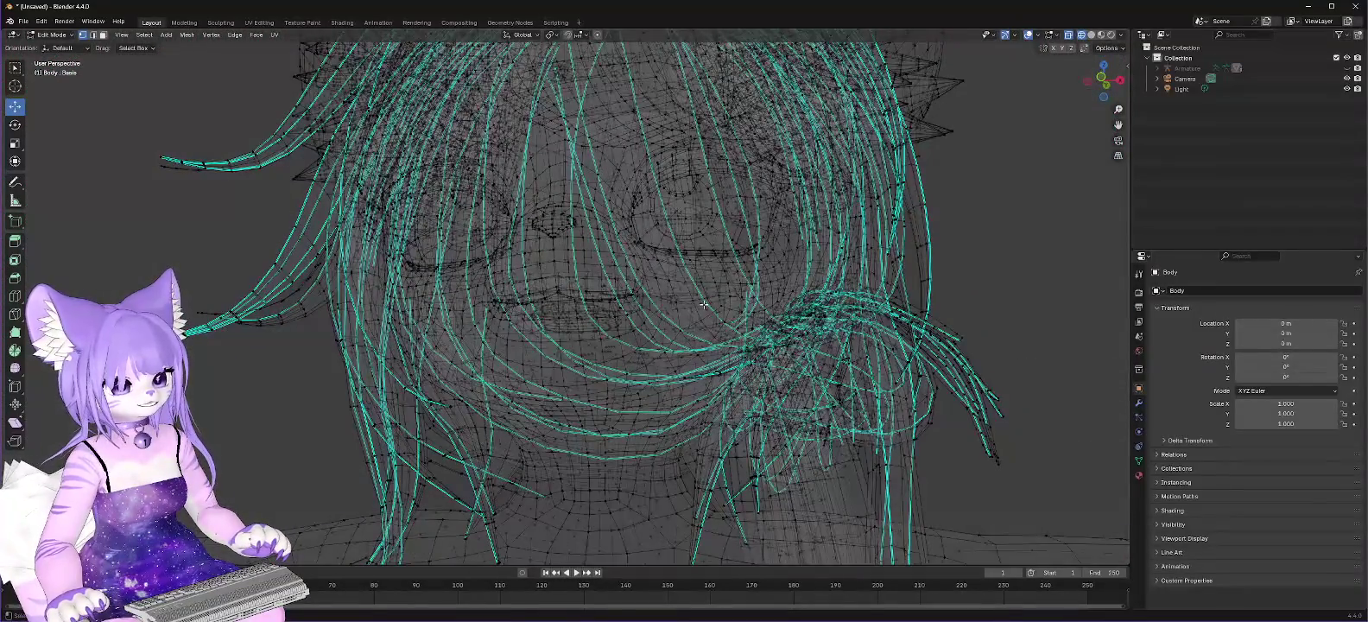
# Step: Return to a front view of the whole body and open the FBX export dialog
pyautogui.moveTo(698, 202)
pyautogui.mouseDown(button='middle')
pyautogui.moveTo(675, 384)
pyautogui.moveTo(725, 494)
pyautogui.moveTo(566, 516)
pyautogui.moveTo(787, 518)
pyautogui.moveTo(696, 464)
pyautogui.moveTo(608, 256)
pyautogui.mouseUp(button='middle')
pyautogui.scroll(-5, 760, 510)
pyautogui.scroll(3, 608, 257)
pyautogui.press('KP_1')
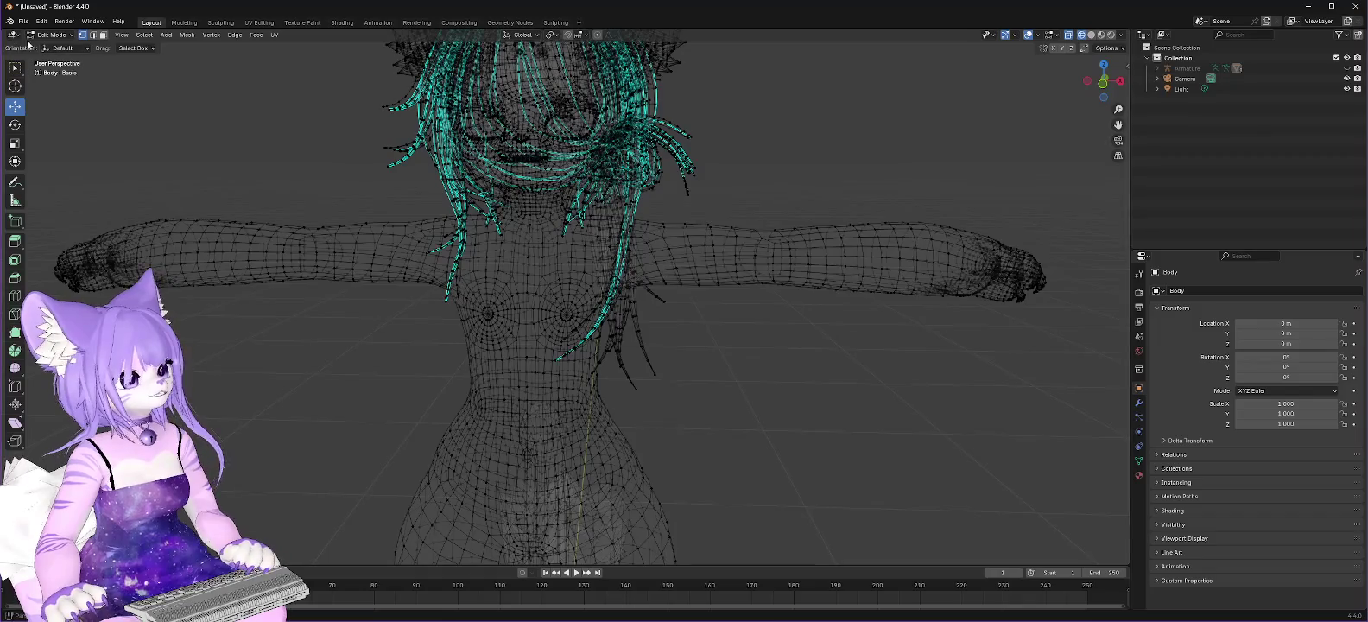
pyautogui.click(23, 21)
pyautogui.moveTo(43, 178)
pyautogui.click(181, 278)
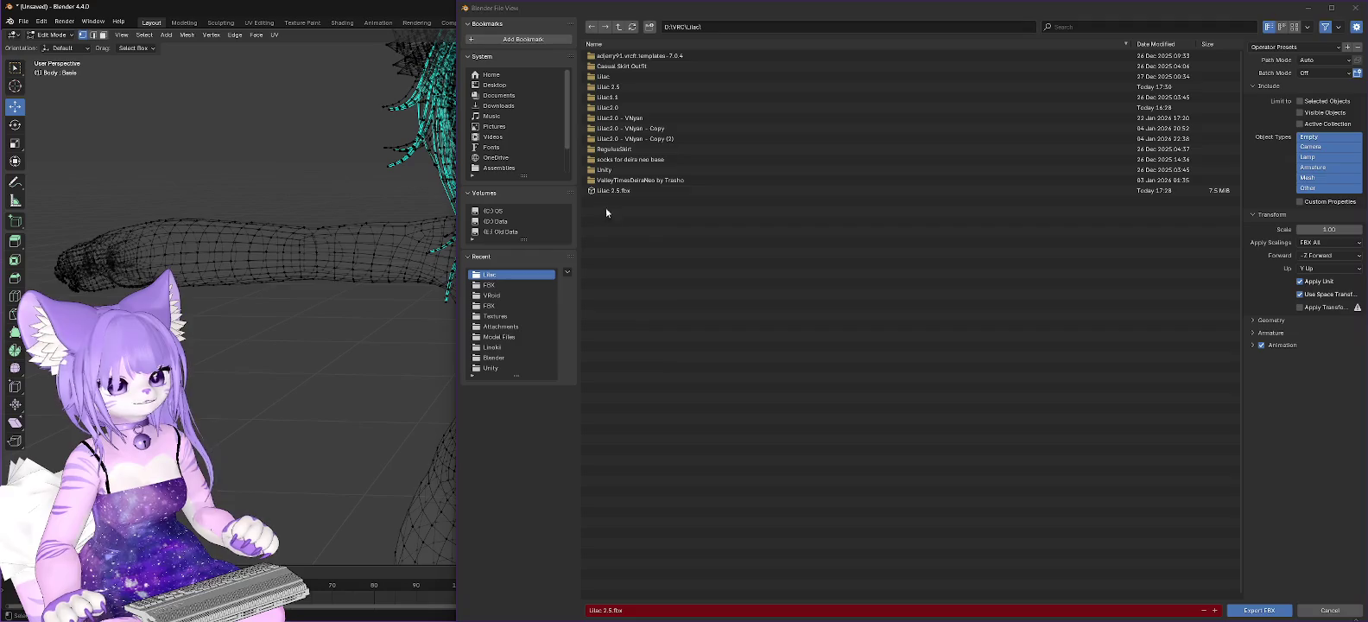
# Step: Overwrite Lilac 2.5.fbx, exporting only Armature, Mesh and Other object types
pyautogui.click(618, 192)
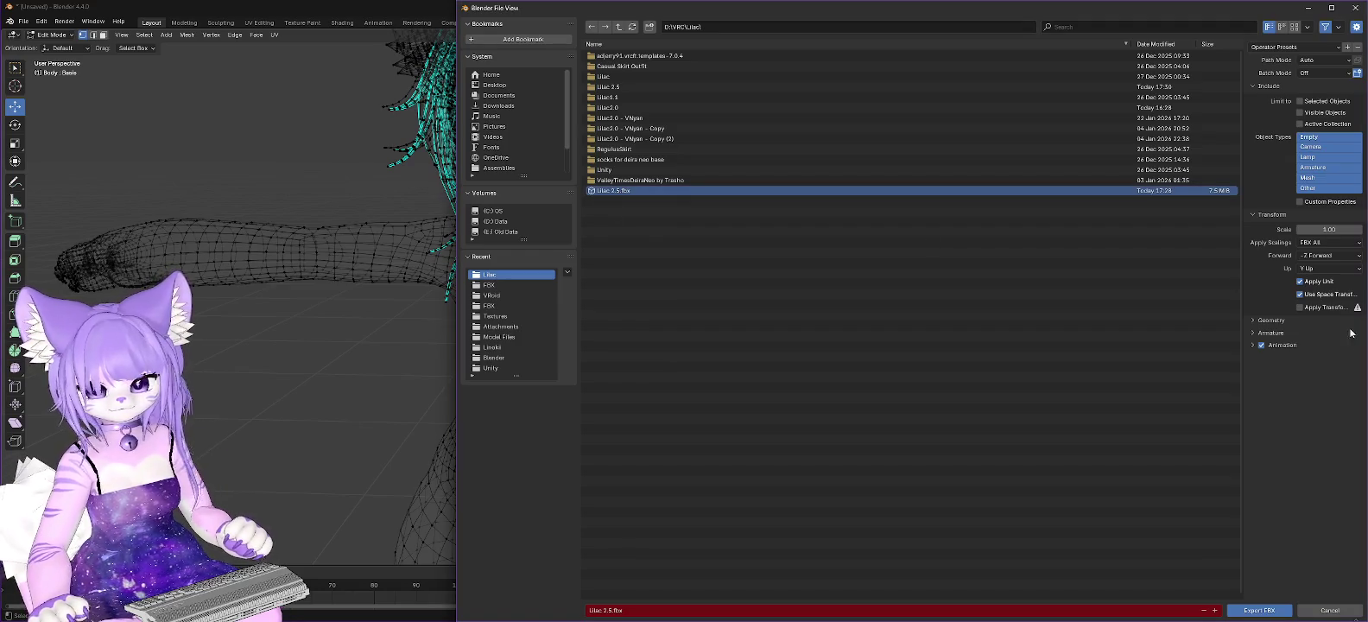
pyautogui.click(1331, 147)
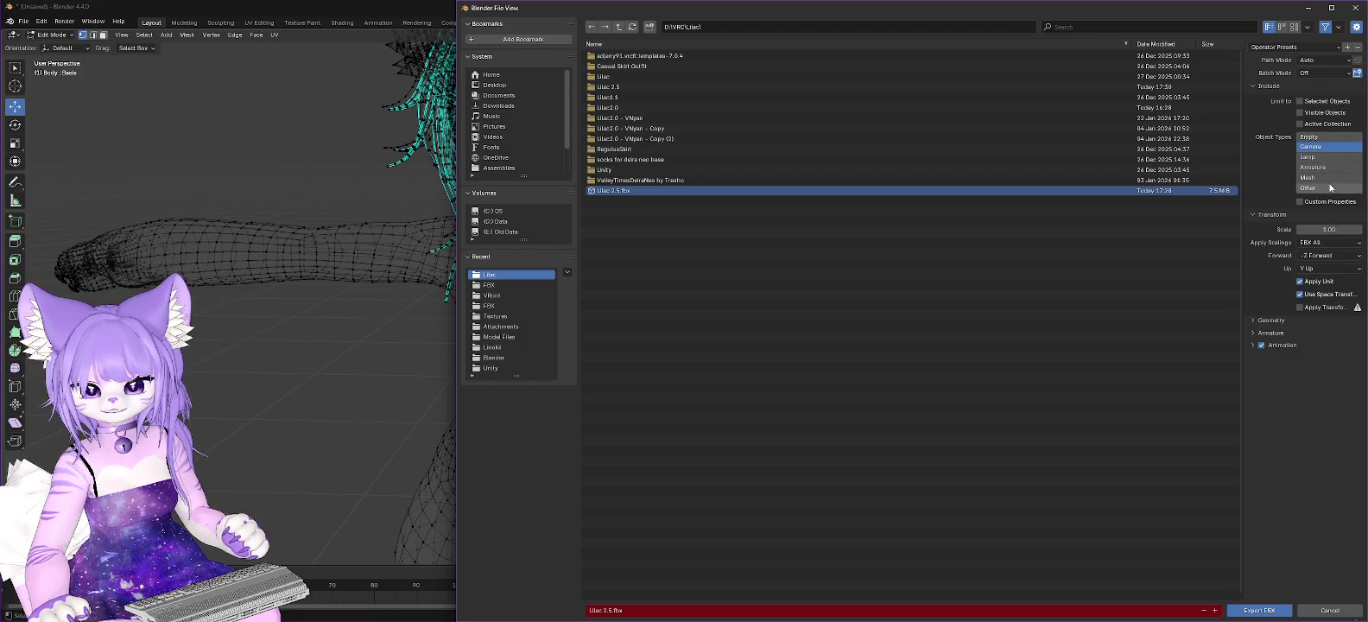
pyautogui.click(1318, 168)
pyautogui.click(1319, 178)
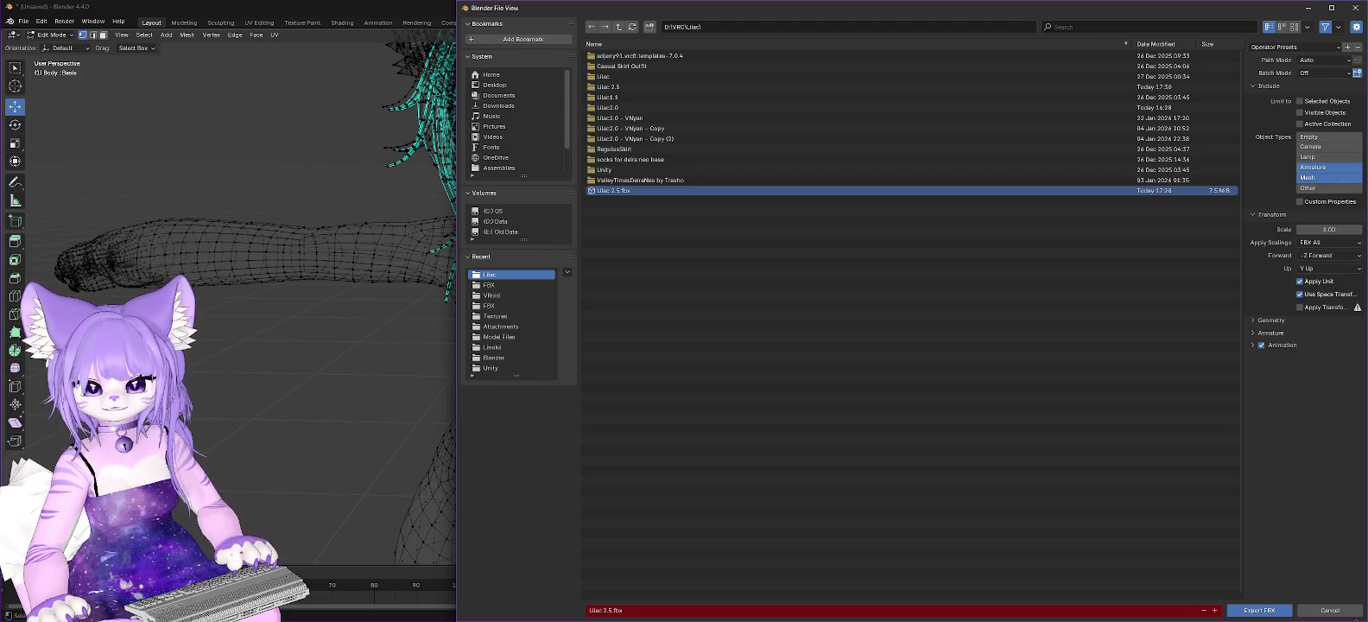
pyautogui.keyDown('shift'); pyautogui.click(1313, 188); pyautogui.keyUp('shift')
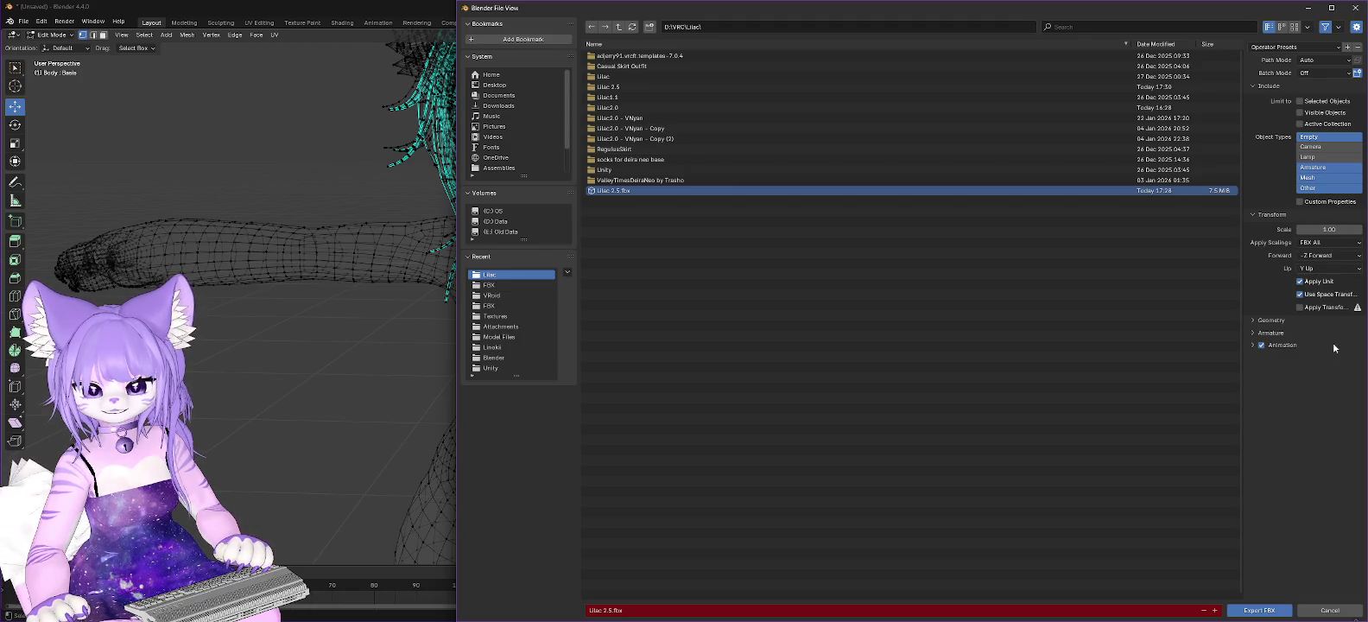
pyautogui.click(1254, 332)
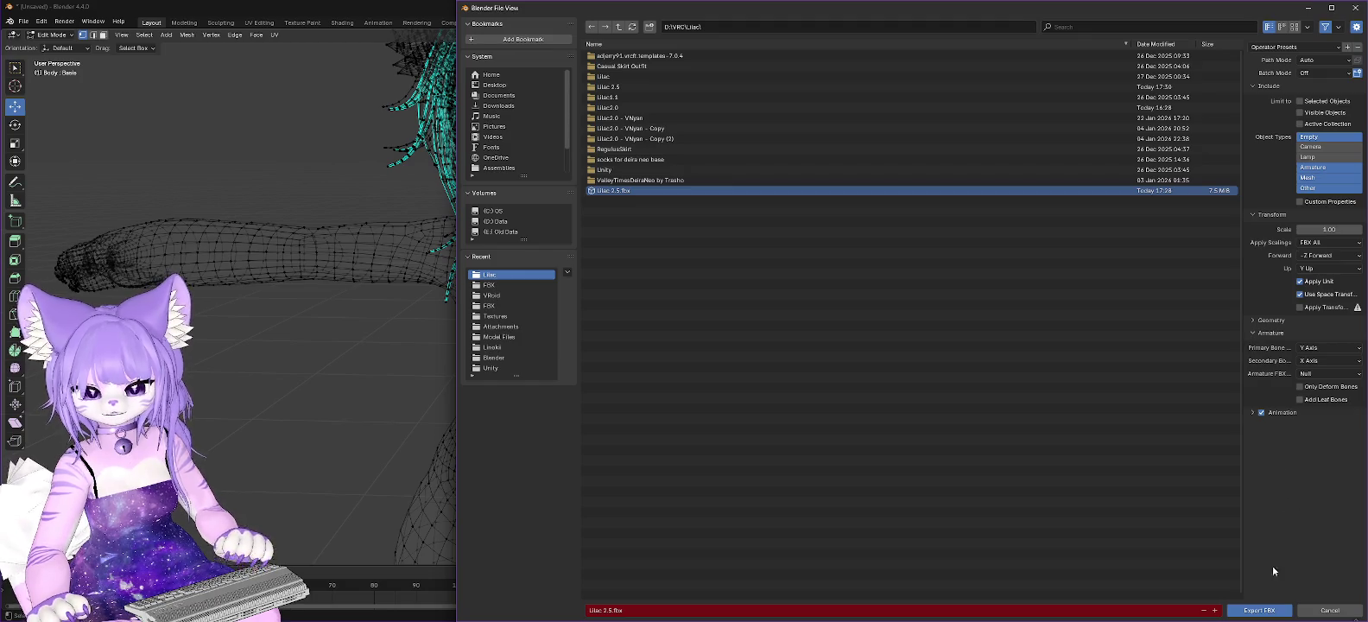
pyautogui.click(1267, 611)
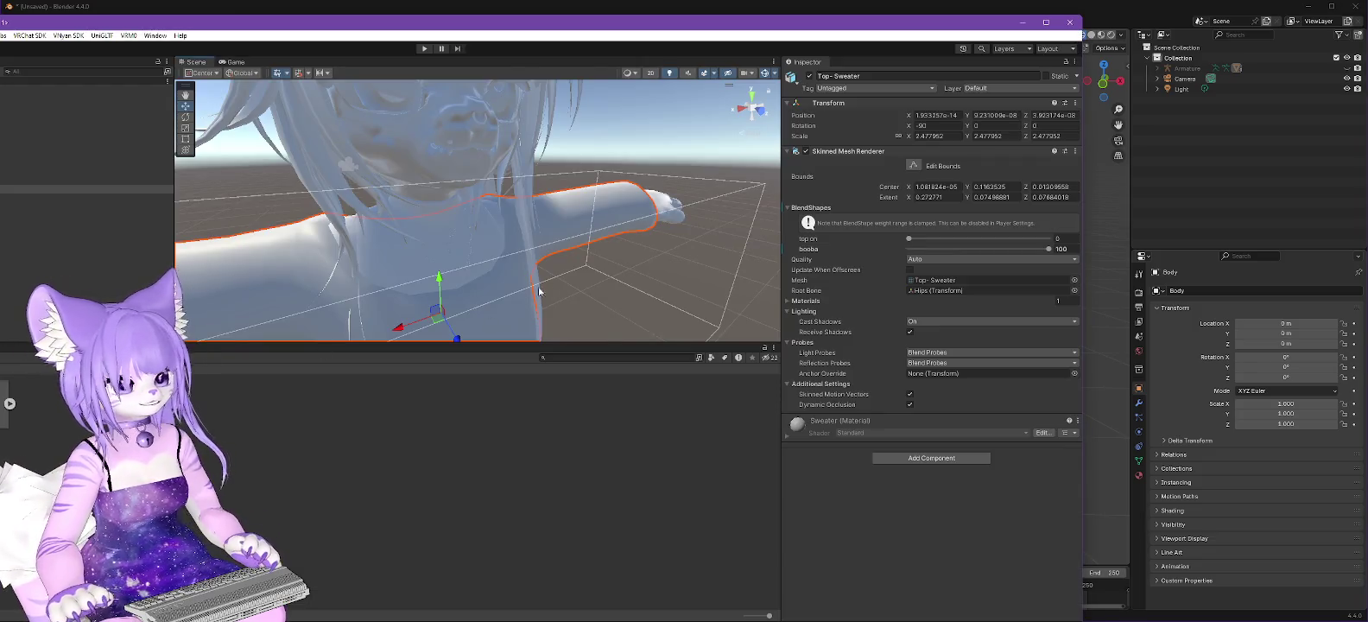
# Step: Remove the old avatar from the Unity scene and select its Lilac 2.5 asset
pyautogui.keyDown('alt'); pyautogui.moveTo(518, 251); pyautogui.dragTo(592, 252); pyautogui.keyUp('alt')
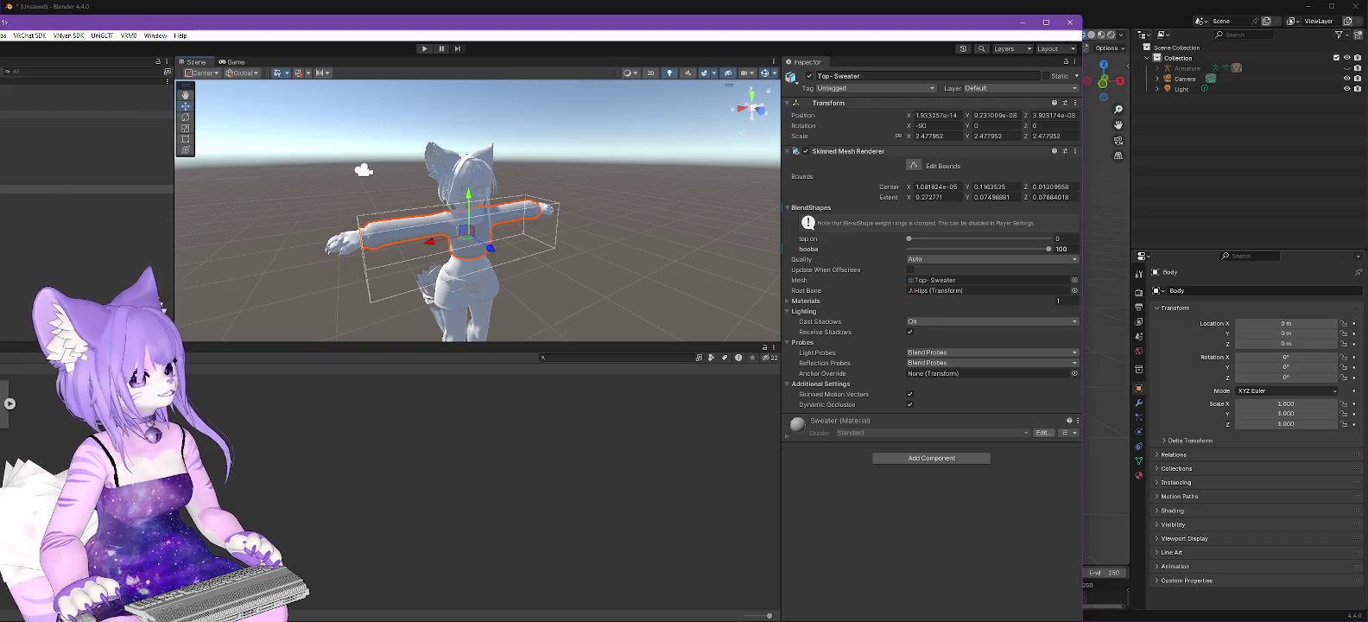
pyautogui.hotkey('ctrl', 'z')
pyautogui.hotkey('ctrl', 'z')
pyautogui.click(7, 402)
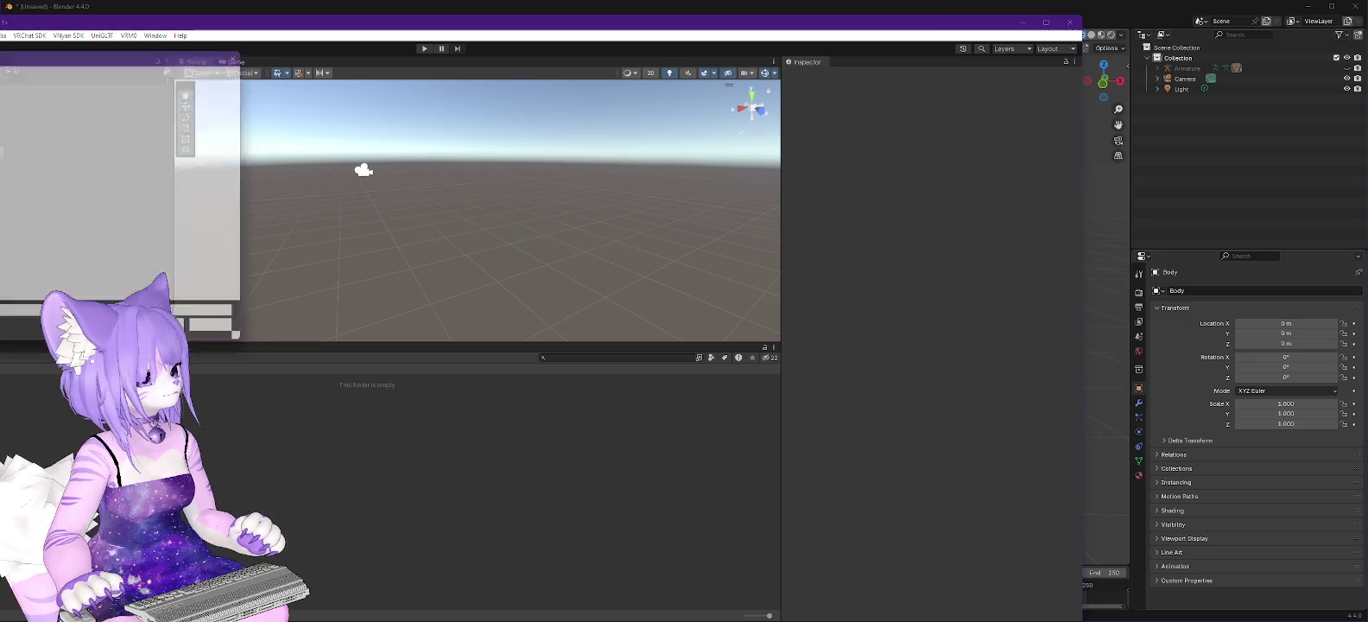
# Step: Browse to D:\VRC\Lilac in the import dialog and import Lilac 2.5.fbx
pyautogui.click(8, 72)
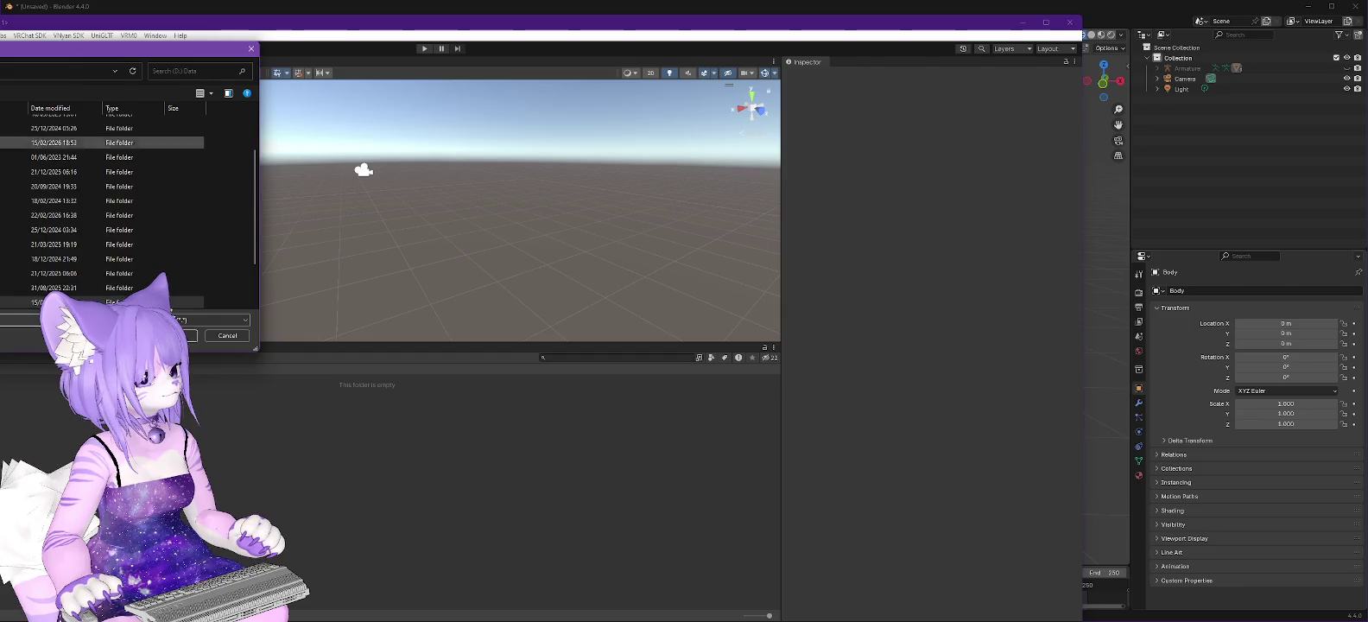
pyautogui.moveTo(2, 55); pyautogui.dragTo(429, 87)
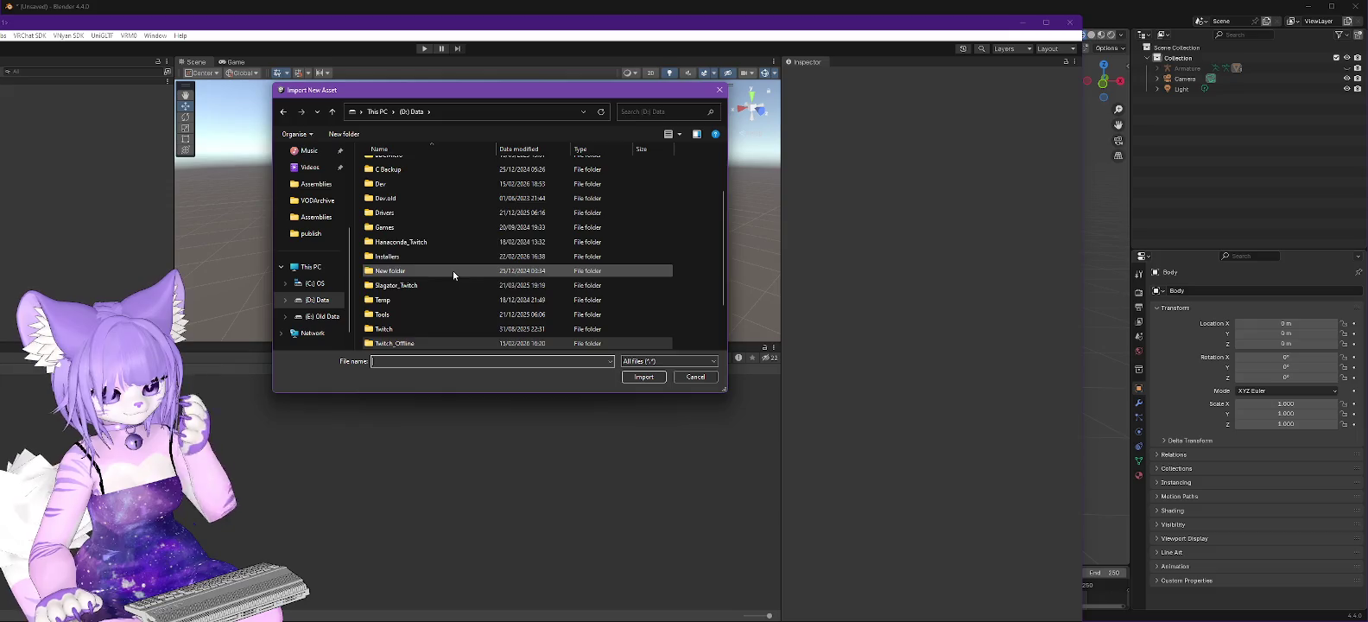
pyautogui.scroll(-2, 452, 271)
pyautogui.doubleClick(407, 343)
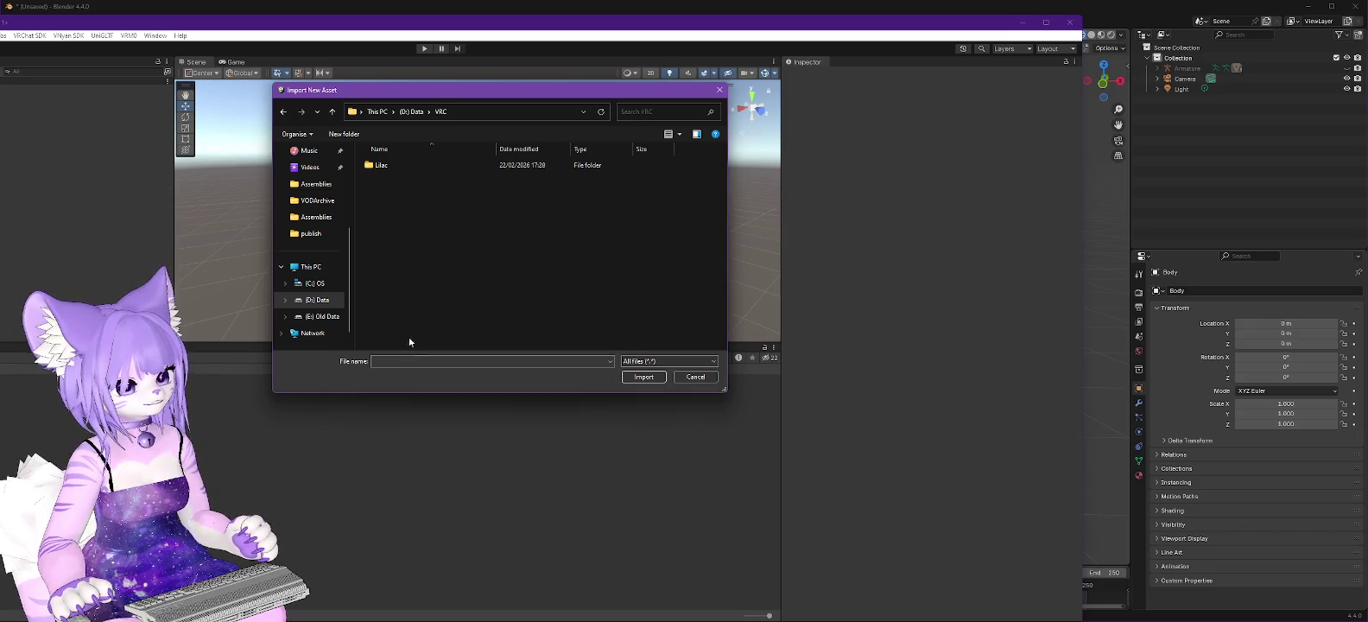
pyautogui.doubleClick(387, 171)
pyautogui.scroll(-1, 473, 212)
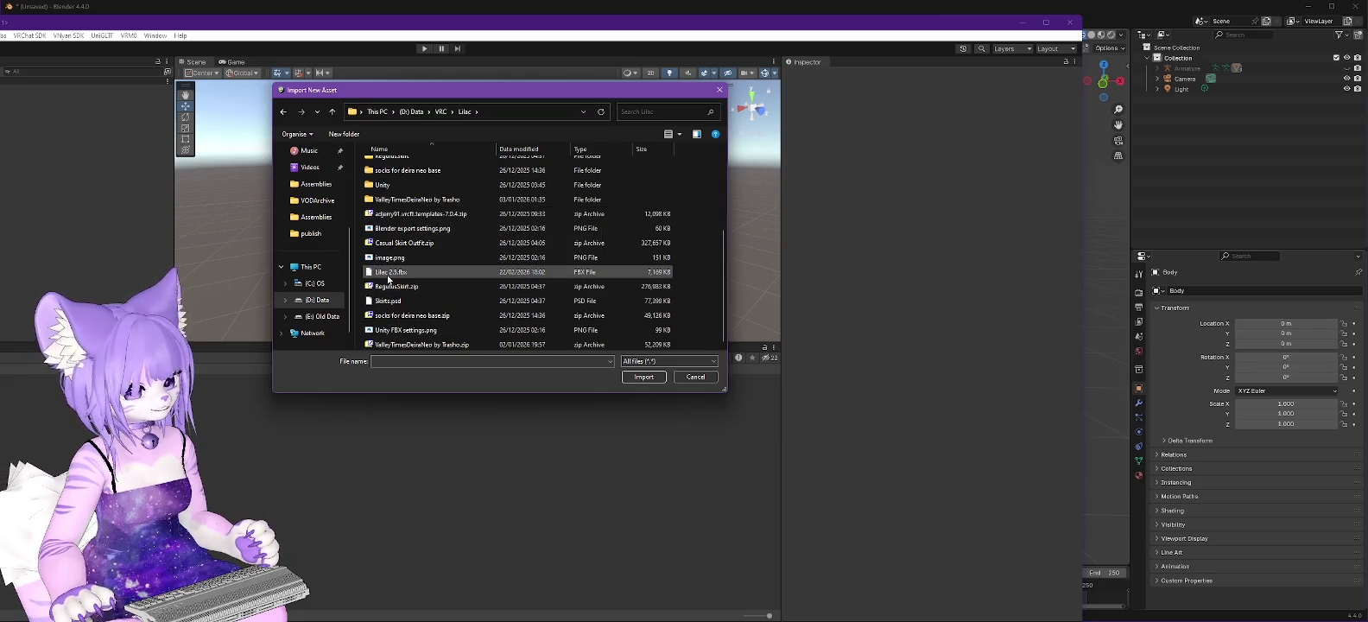
pyautogui.doubleClick(387, 273)
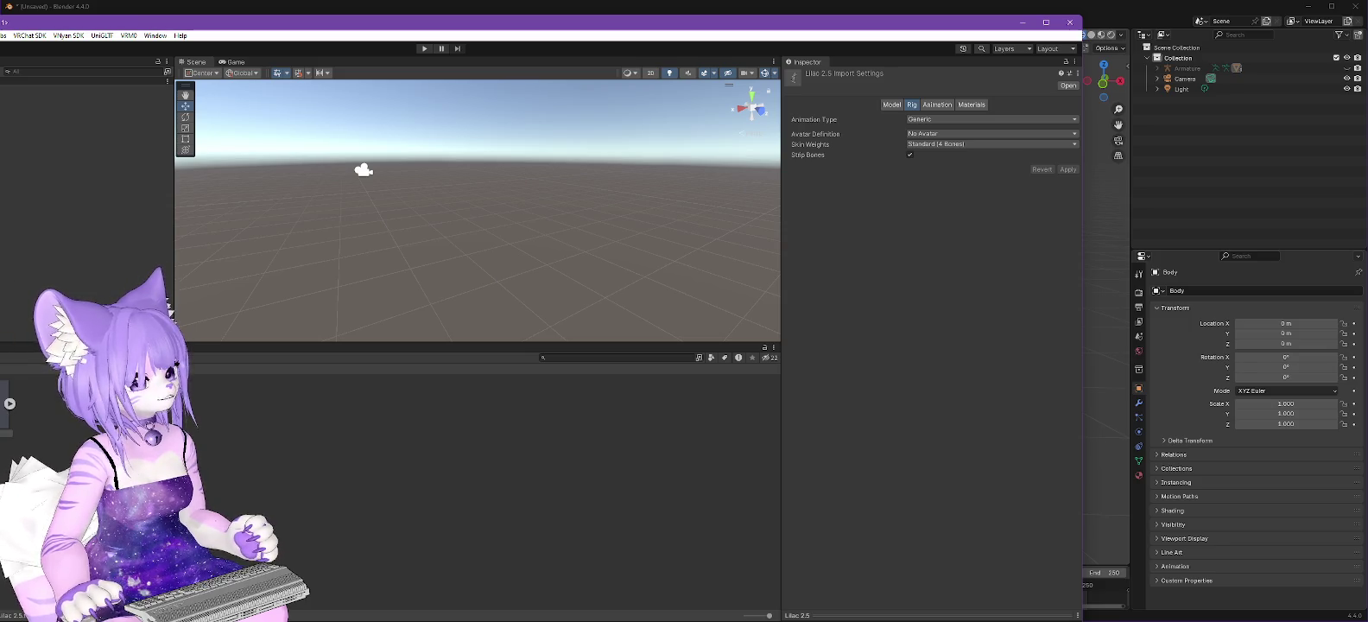
# Step: Place the Lilac 2.5 model in the scene and hide Top-Jacket and Bot-Panties
pyautogui.moveTo(9, 403); pyautogui.dragTo(86, 105)
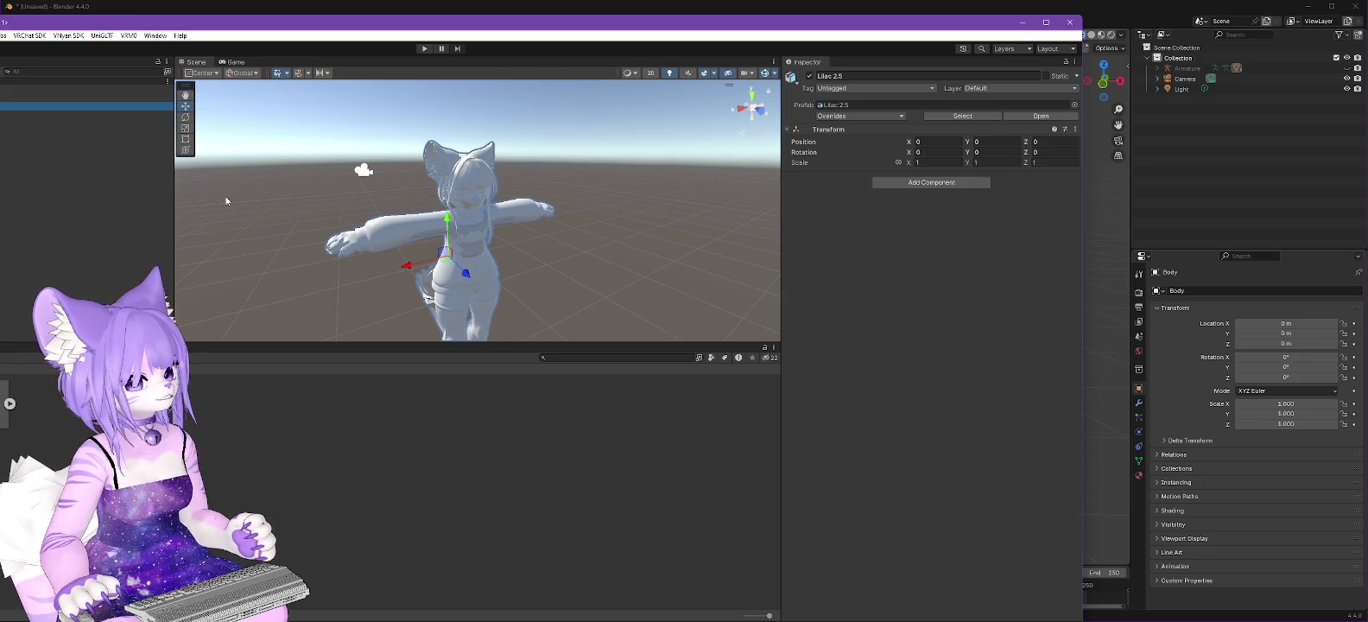
pyautogui.click(130, 180)
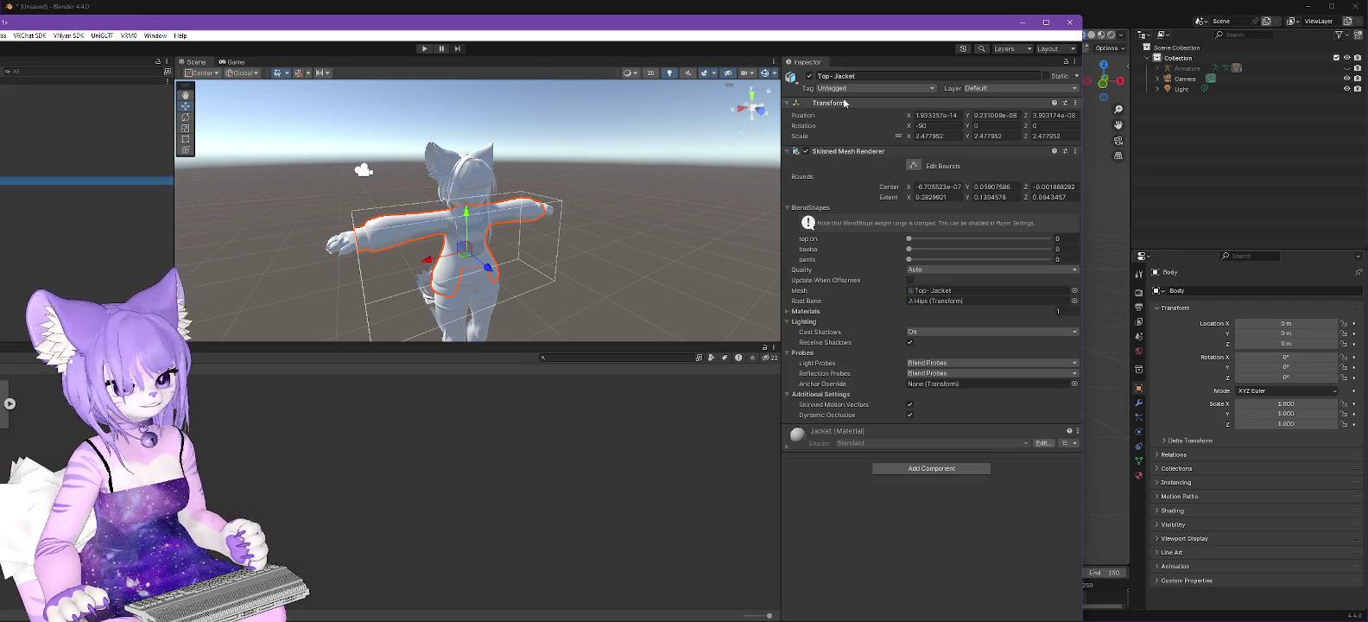
pyautogui.click(809, 77)
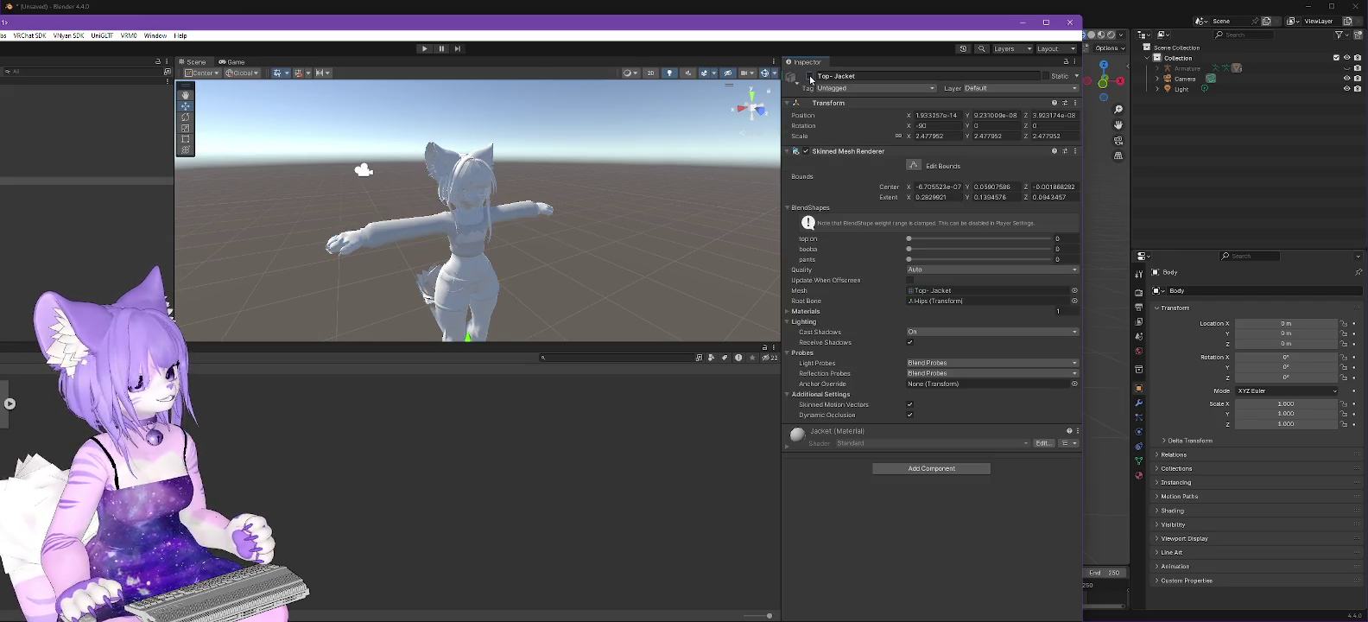
pyautogui.press('Down')
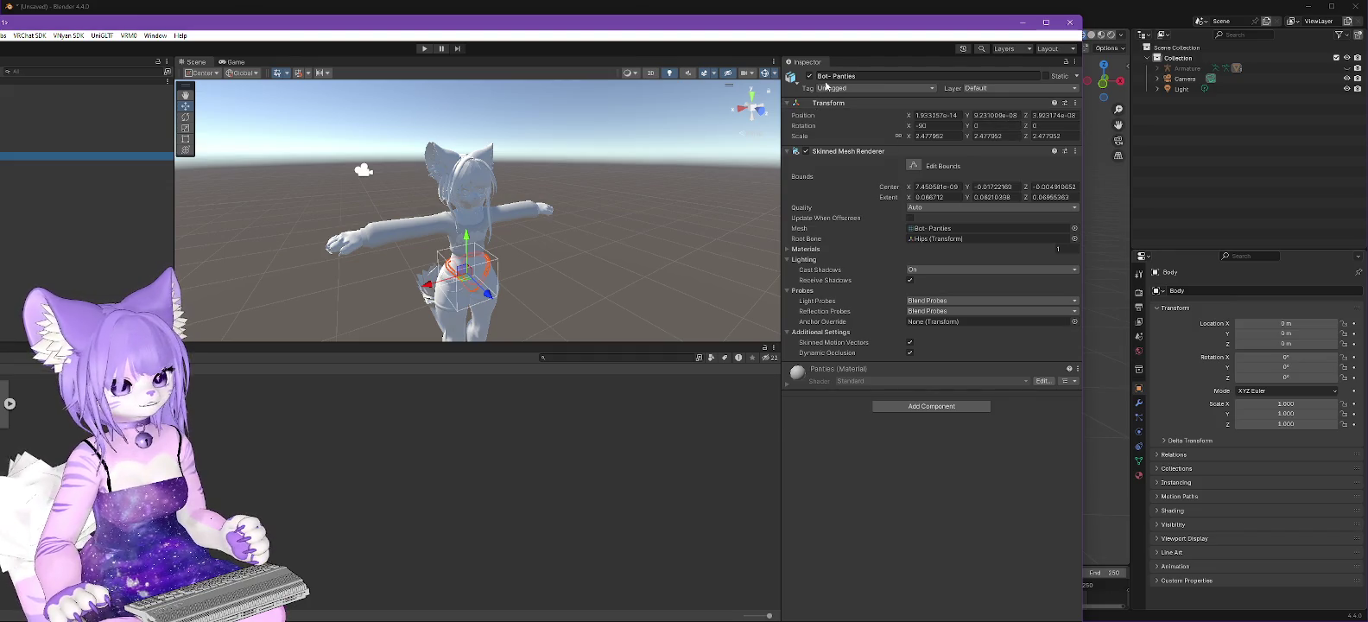
pyautogui.click(809, 77)
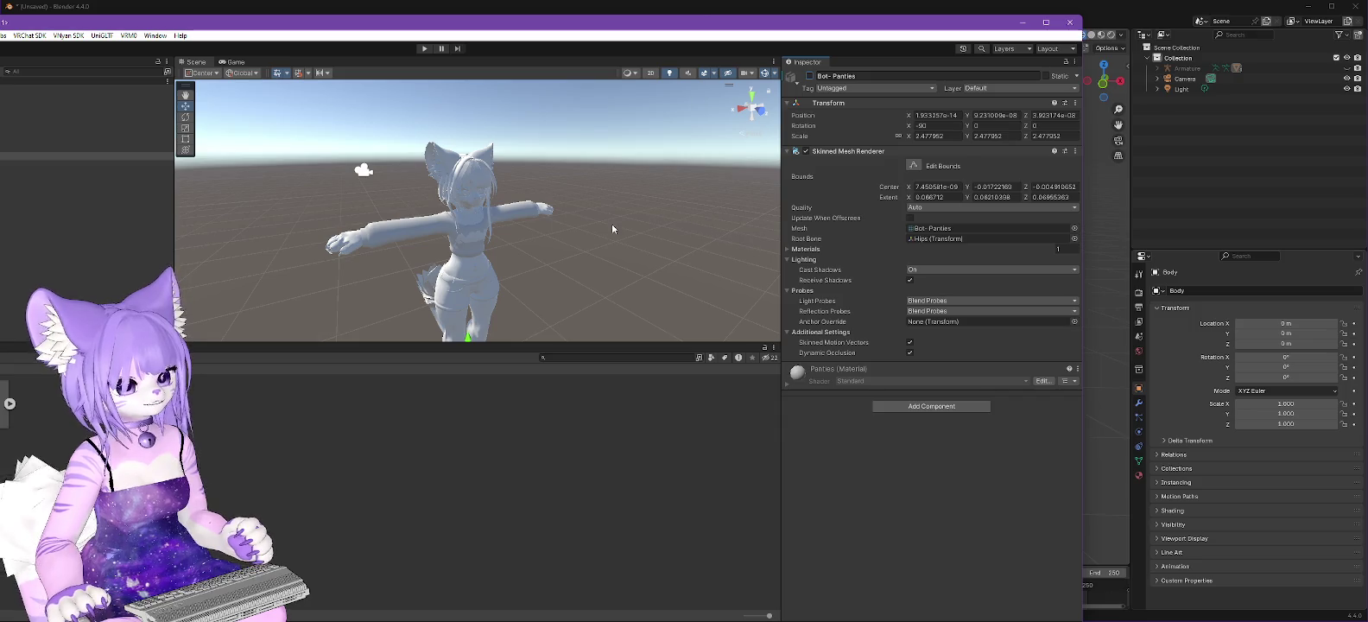
# Step: Set the Top-crop top booba blend shape to 100, then review the Body mesh's shapes
pyautogui.press('Up')
pyautogui.press('Up')
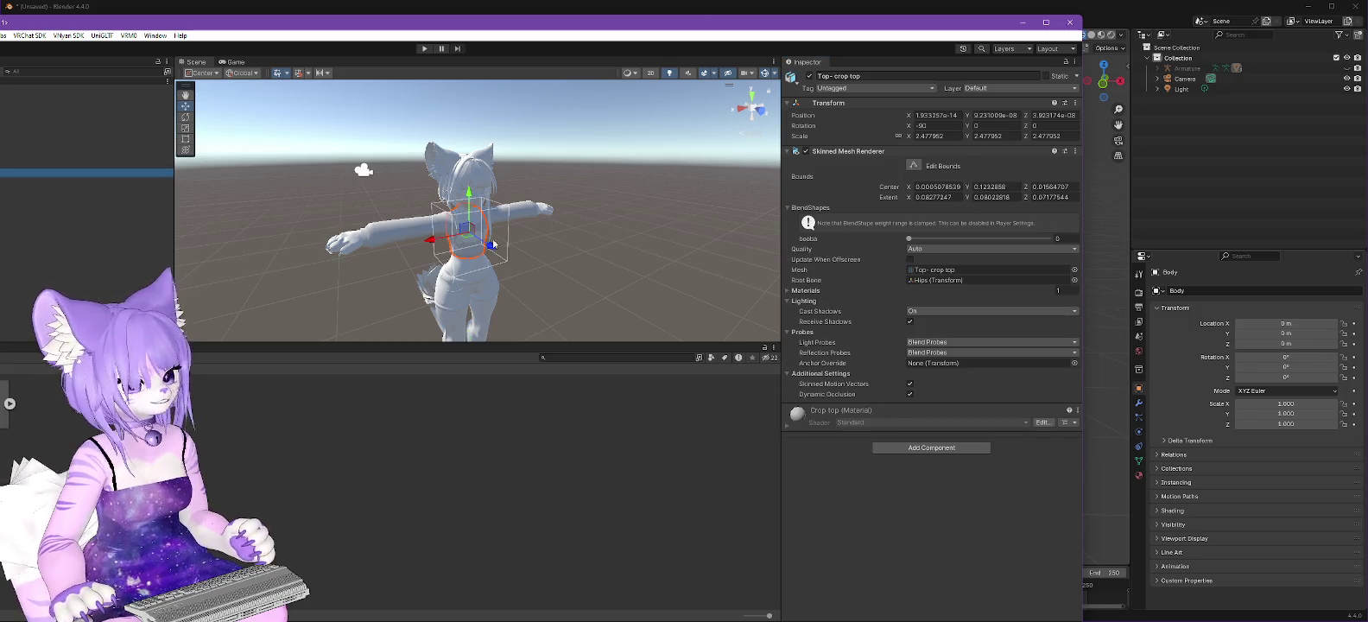
pyautogui.click(908, 239)
pyautogui.moveTo(909, 238); pyautogui.dragTo(1191, 239)
pyautogui.click(86, 147)
pyautogui.scroll(-5, 937, 462)
pyautogui.scroll(-5, 940, 460)
pyautogui.scroll(-5, 947, 473)
pyautogui.scroll(-3, 947, 470)
pyautogui.scroll(-5, 950, 477)
pyautogui.scroll(-5, 957, 484)
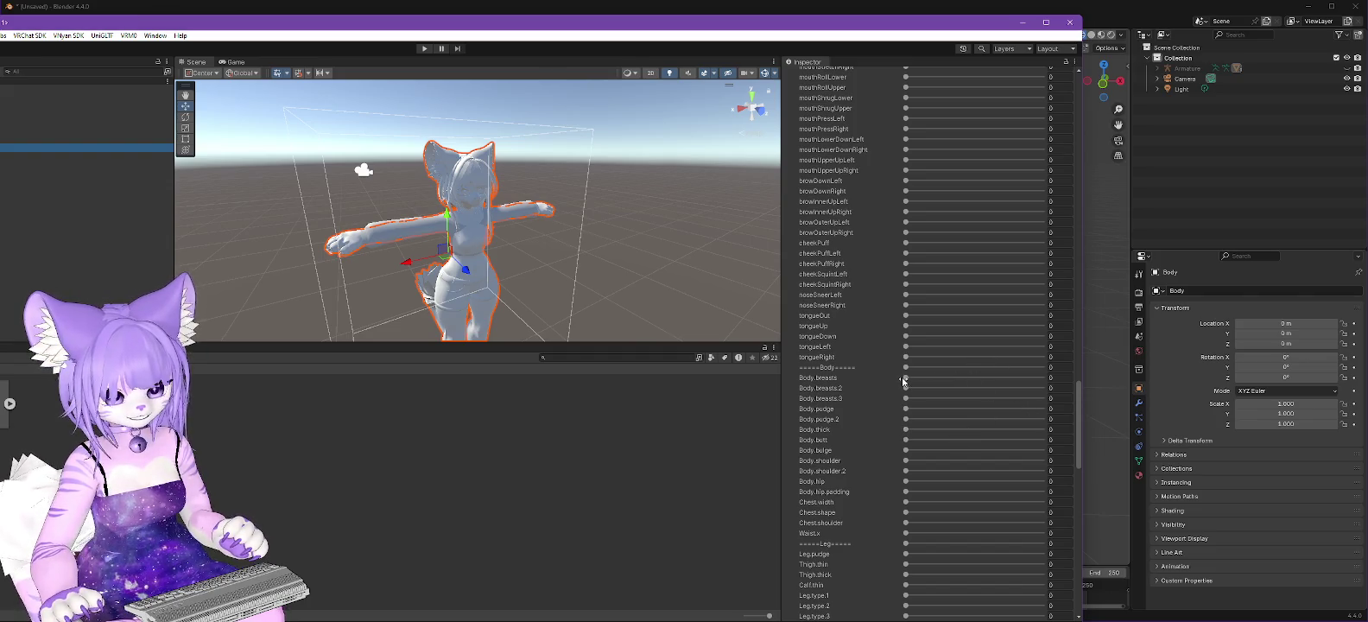
# Step: Raise the body's Body.breasts shape, then set the Top- Sweater's booba and top on shapes to 100
pyautogui.moveTo(908, 378); pyautogui.dragTo(981, 373)
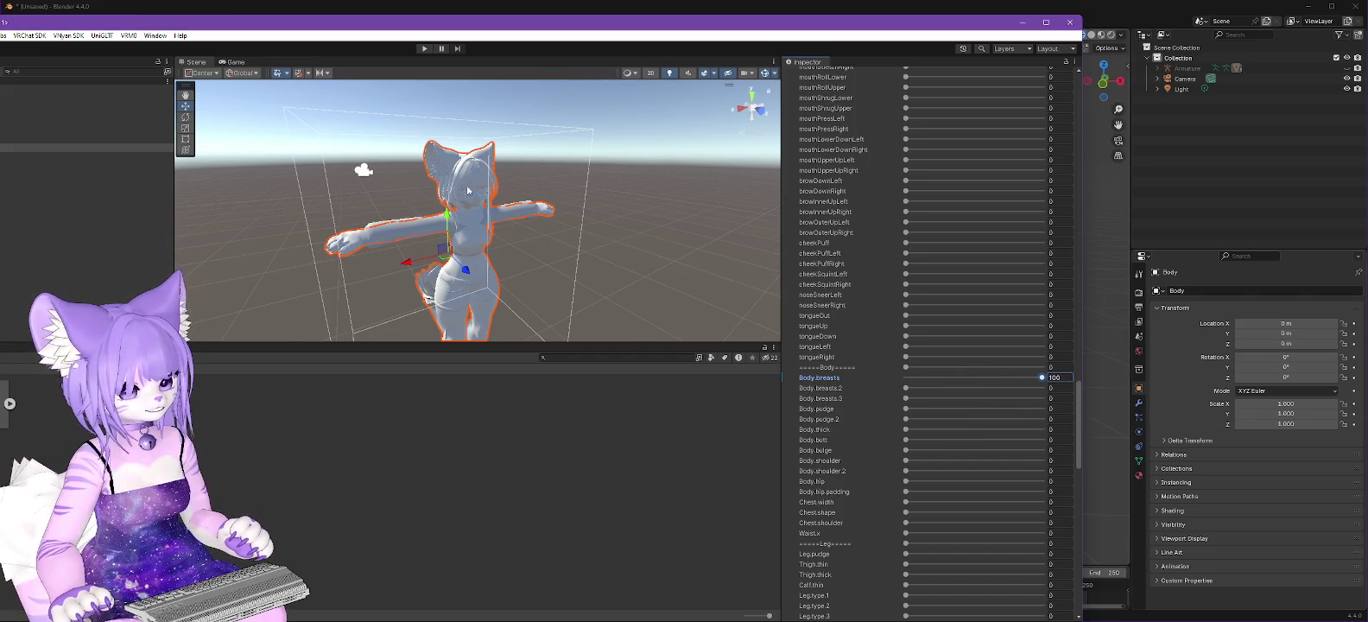
pyautogui.scroll(2, 573, 248)
pyautogui.scroll(2, 574, 249)
pyautogui.scroll(2, 574, 248)
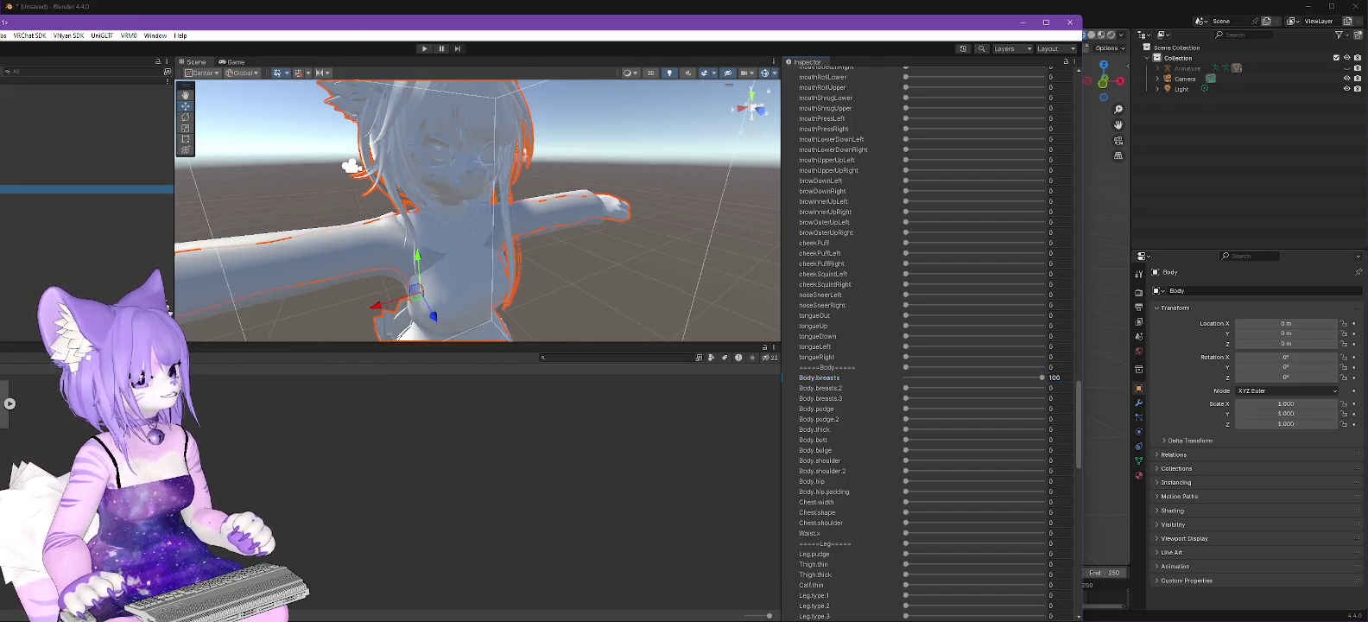
pyautogui.click(86, 188)
pyautogui.moveTo(908, 249); pyautogui.dragTo(1180, 251)
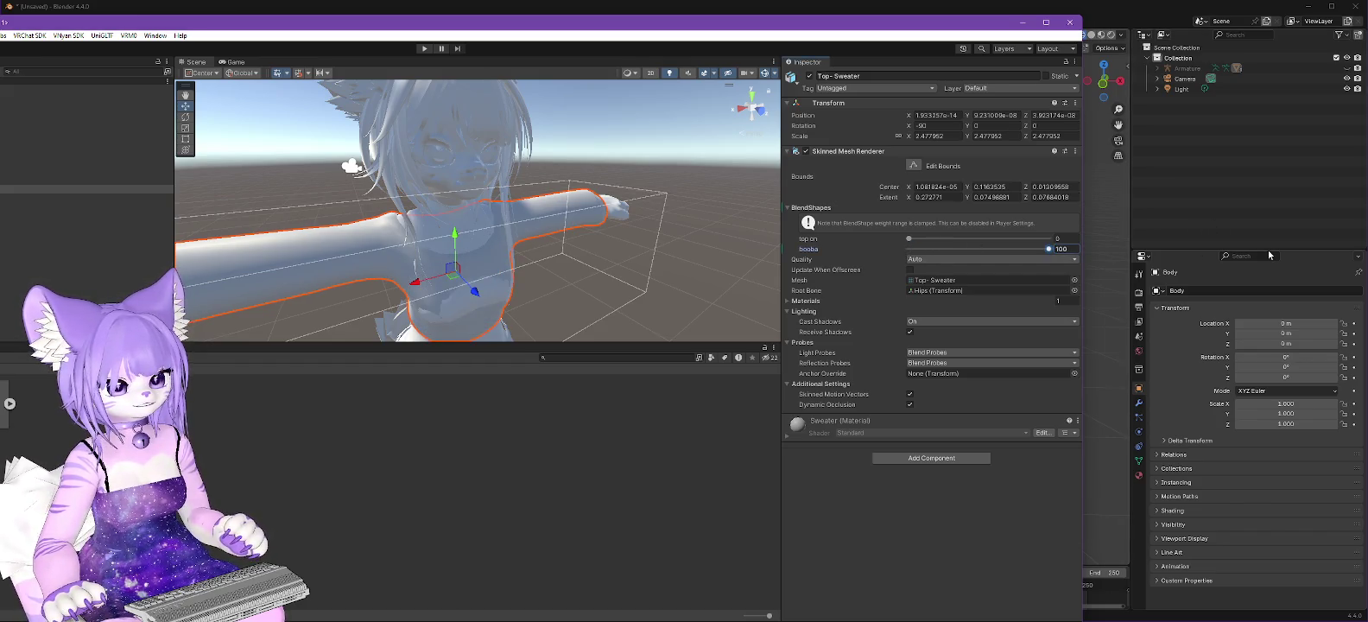
pyautogui.moveTo(909, 242); pyautogui.dragTo(1087, 243)
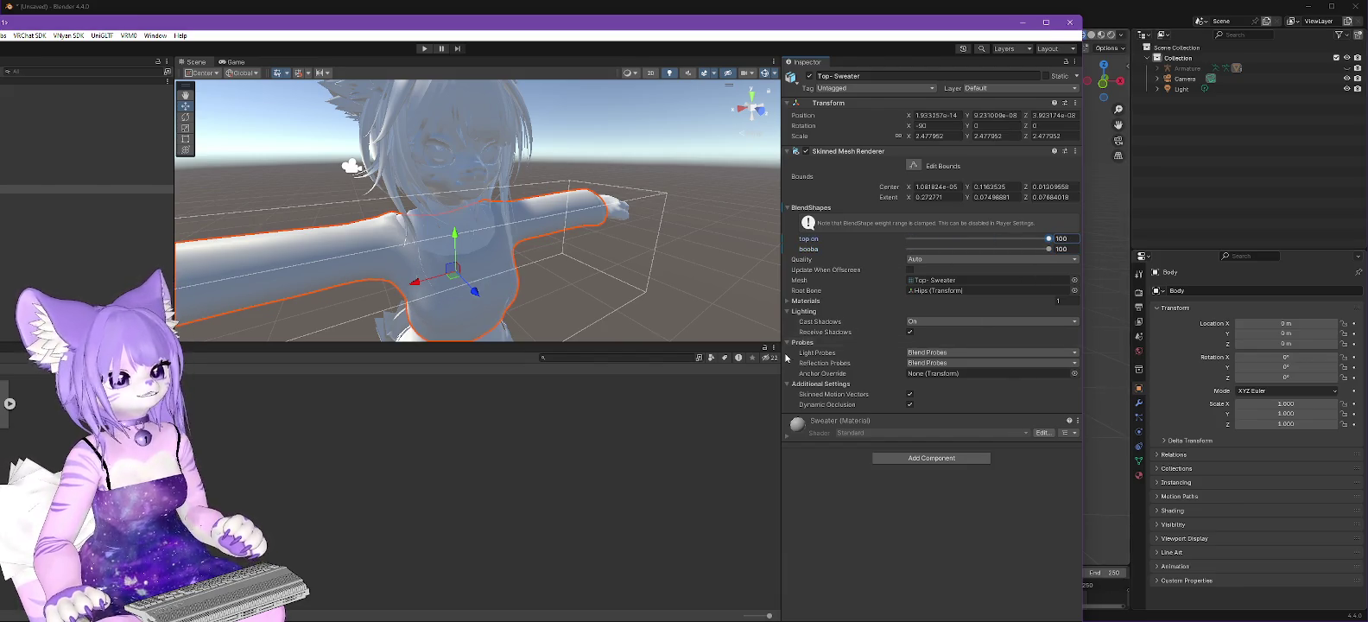
# Step: Pull the view back to the whole body, select Lilac 2.5, and bring the Unity window fully on screen
pyautogui.scroll(-5, 392, 235)
pyautogui.moveTo(391, 234)
pyautogui.mouseDown(button='middle')
pyautogui.moveTo(613, 188)
pyautogui.moveTo(640, 205)
pyautogui.mouseUp(button='middle')
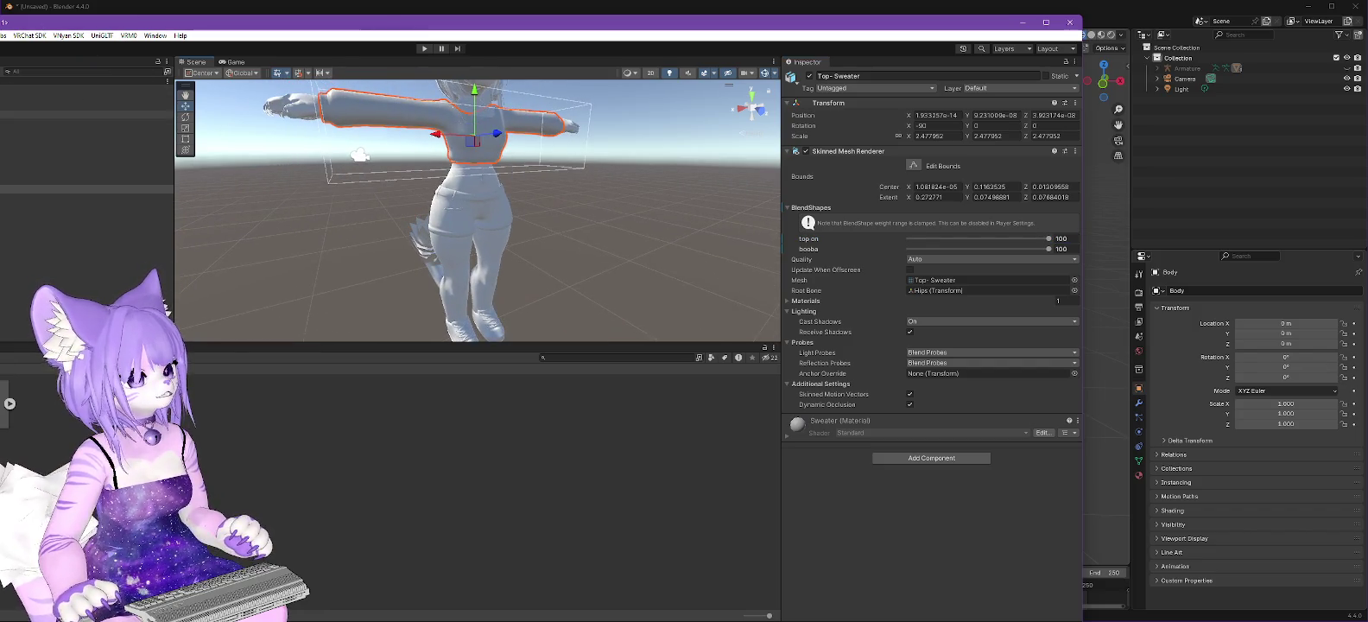
pyautogui.click(52, 106)
pyautogui.moveTo(147, 15); pyautogui.dragTo(350, 13)
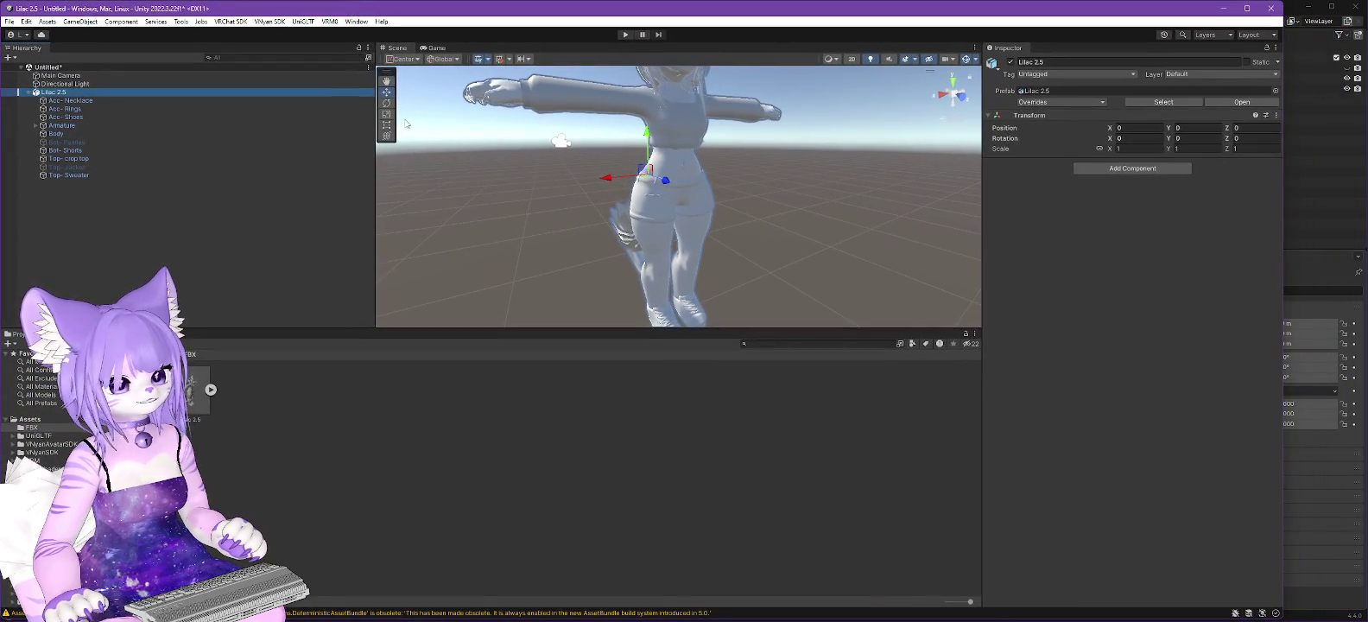
# Step: Hide the Acc-Shoes mesh and bring up VNyan's Avatar Setup Tool
pyautogui.click(66, 117)
pyautogui.click(1011, 62)
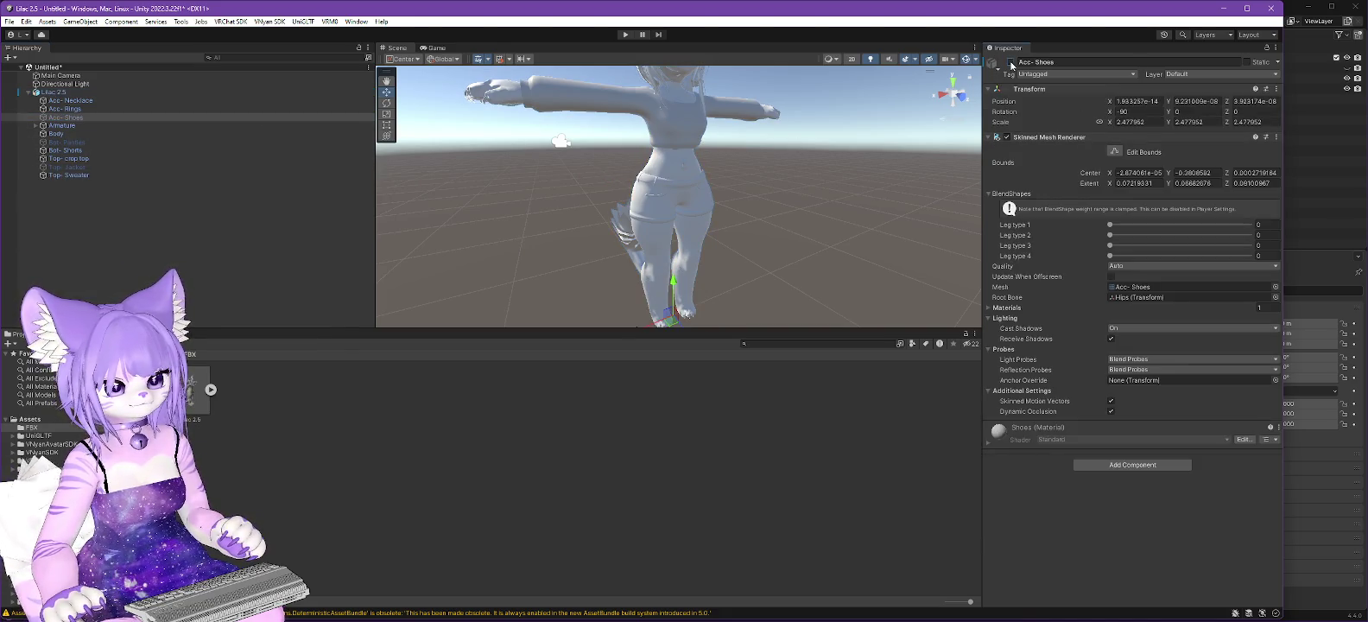
pyautogui.click(269, 22)
pyautogui.moveTo(280, 45)
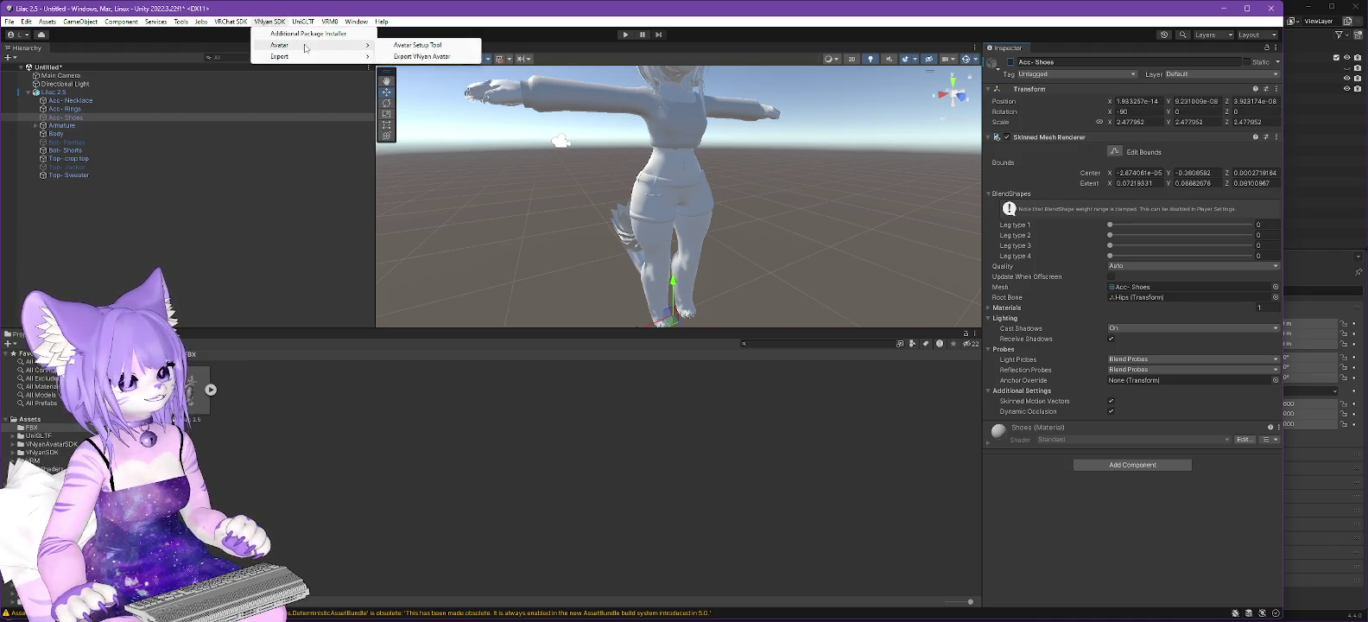
pyautogui.click(464, 50)
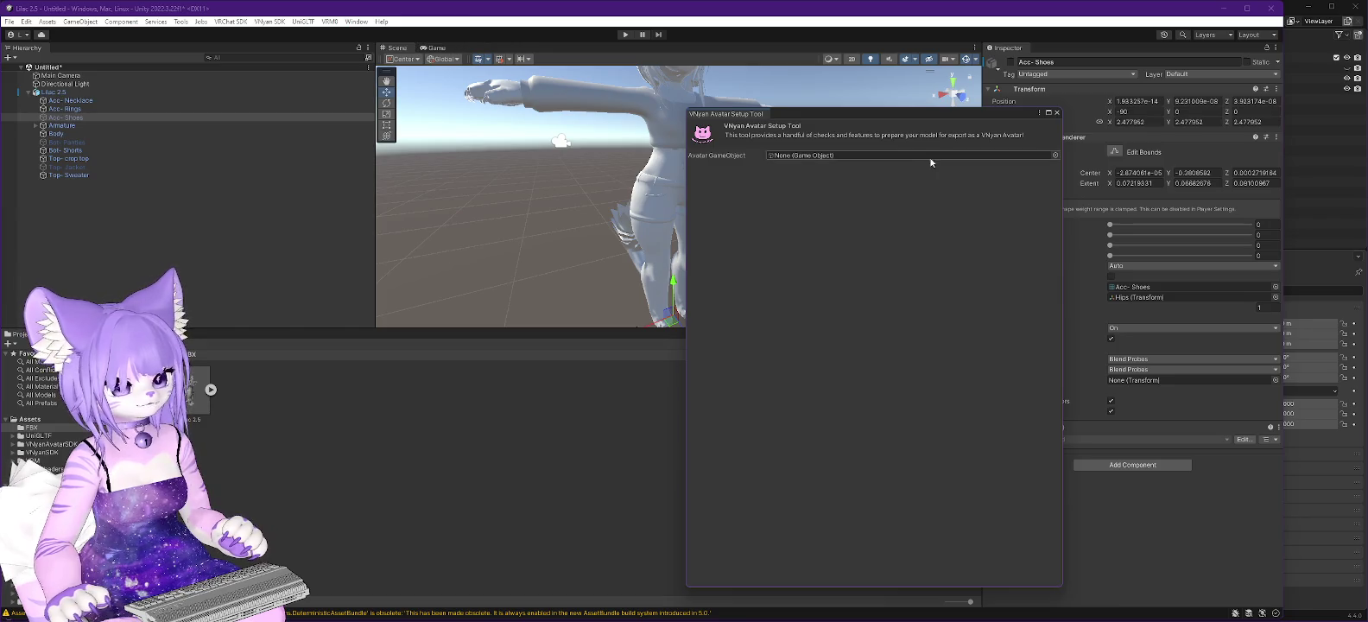
# Step: Check Lilac 2.5 in the setup tool, which rejects it as not Humanoid, then switch to Firefox
pyautogui.moveTo(54, 92); pyautogui.dragTo(845, 154)
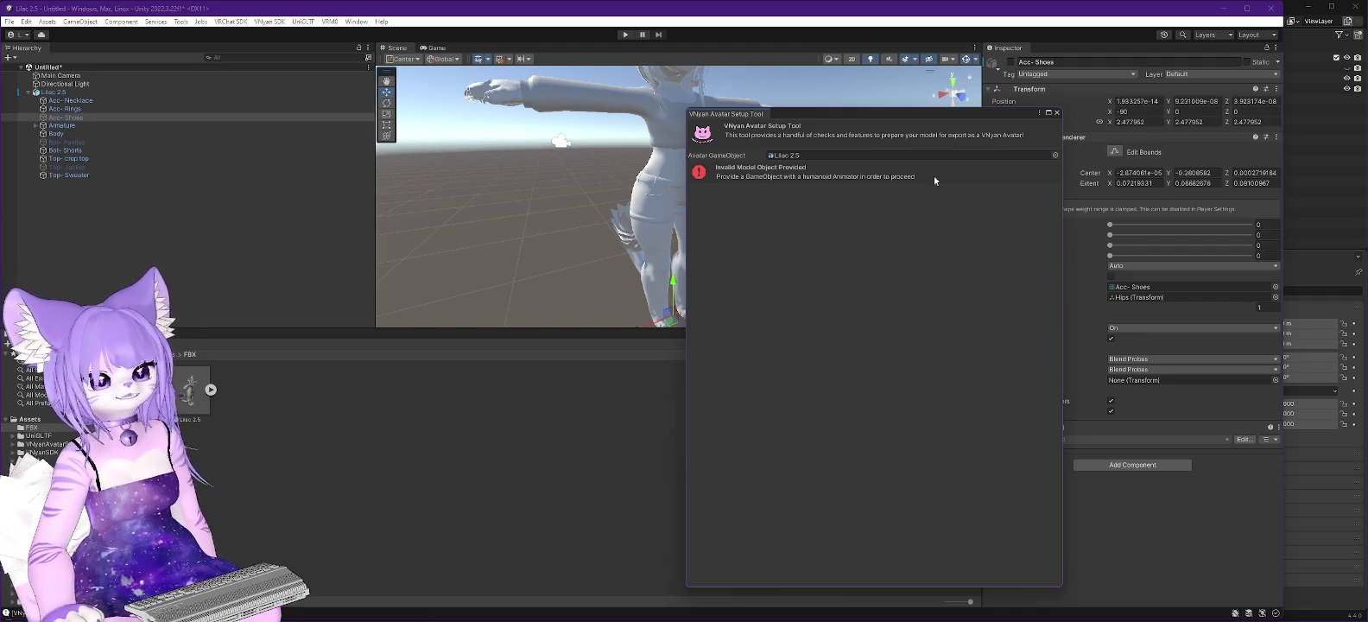
pyautogui.click(53, 92)
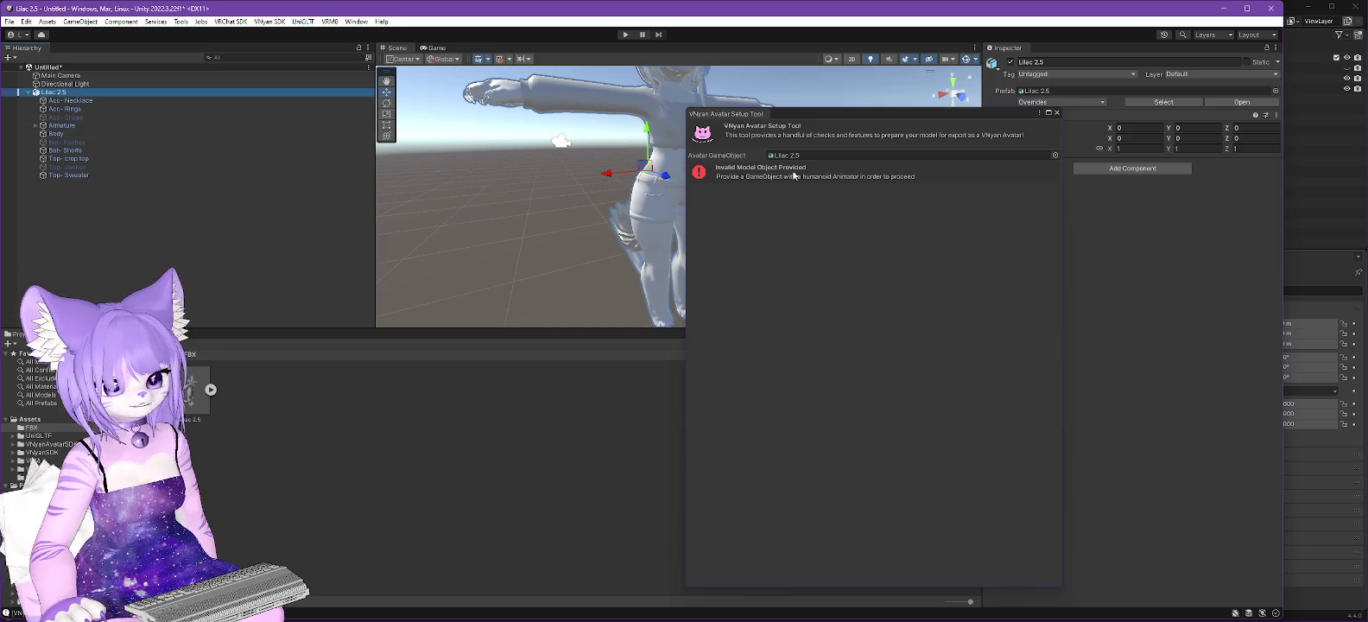
pyautogui.click(1058, 113)
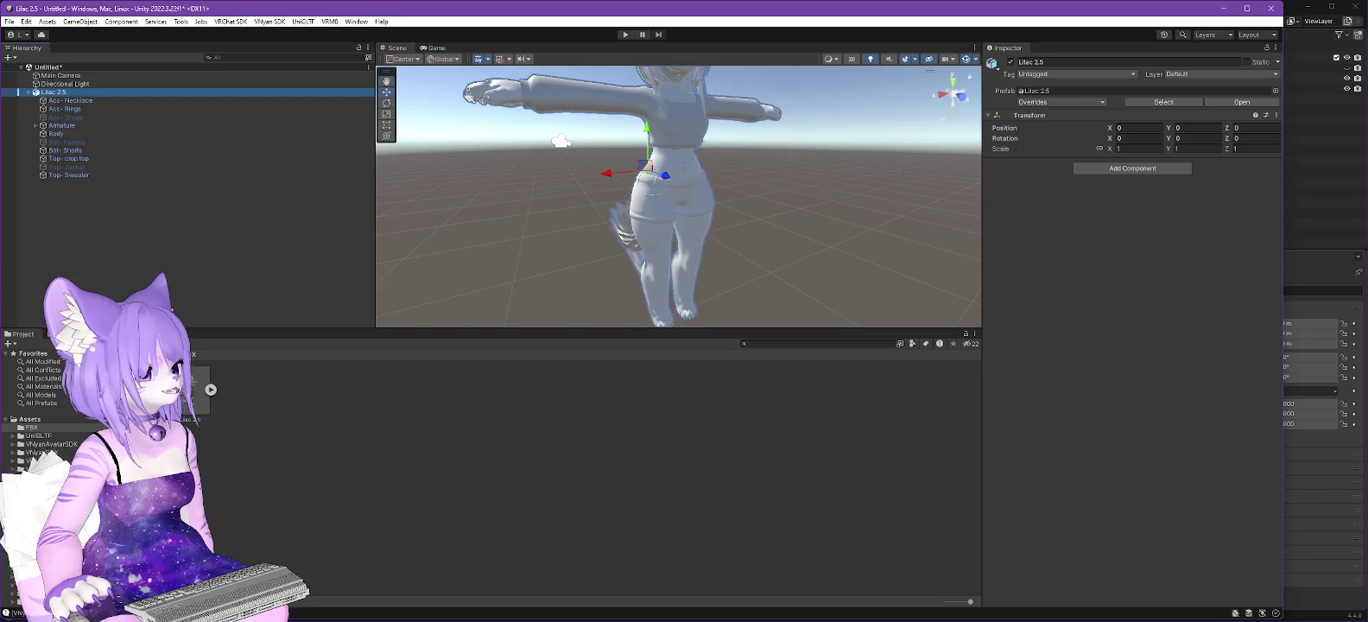
pyautogui.hotkey('alt', 'Tab')
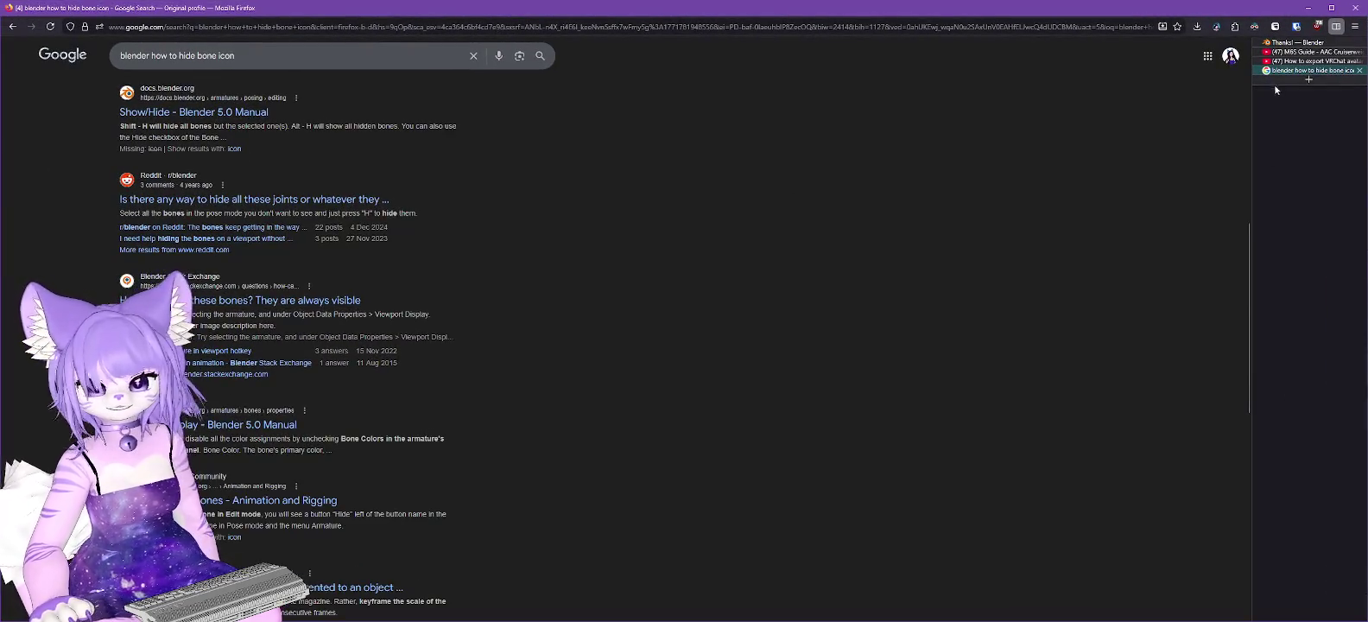
# Step: Watch the YouTube tutorial's Humanoid rig setup part, then return to Unity
pyautogui.click(1297, 63)
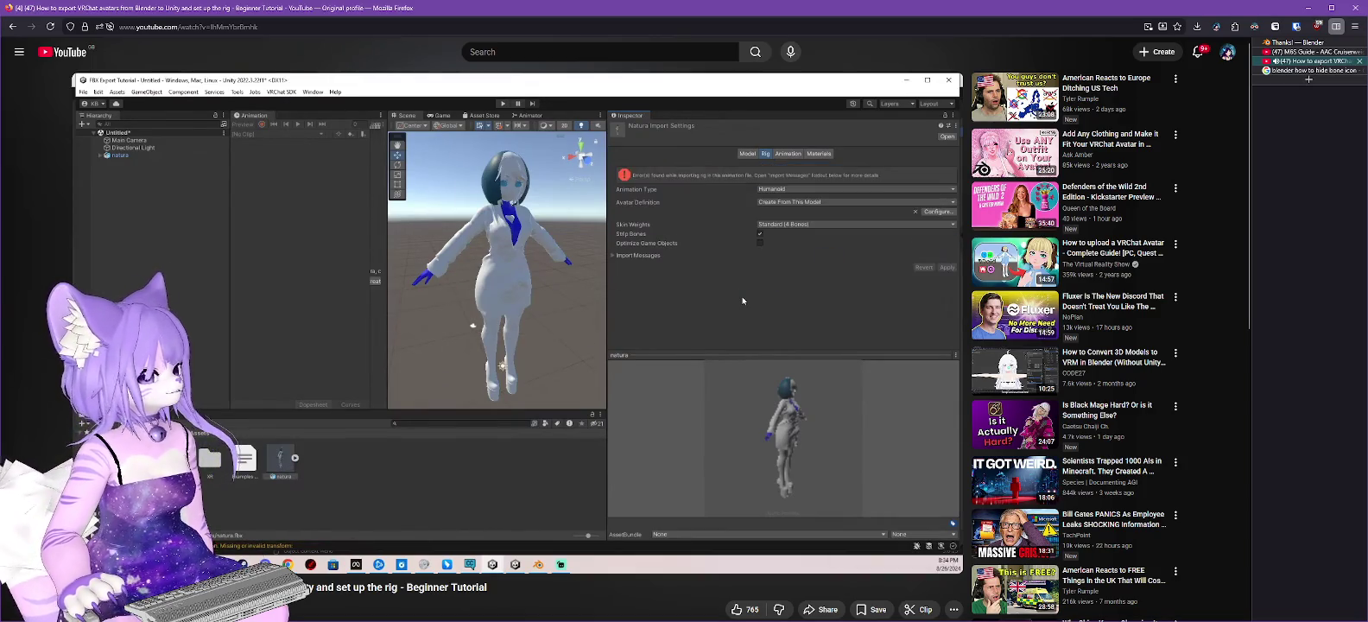
pyautogui.hotkey('alt', 'Tab')
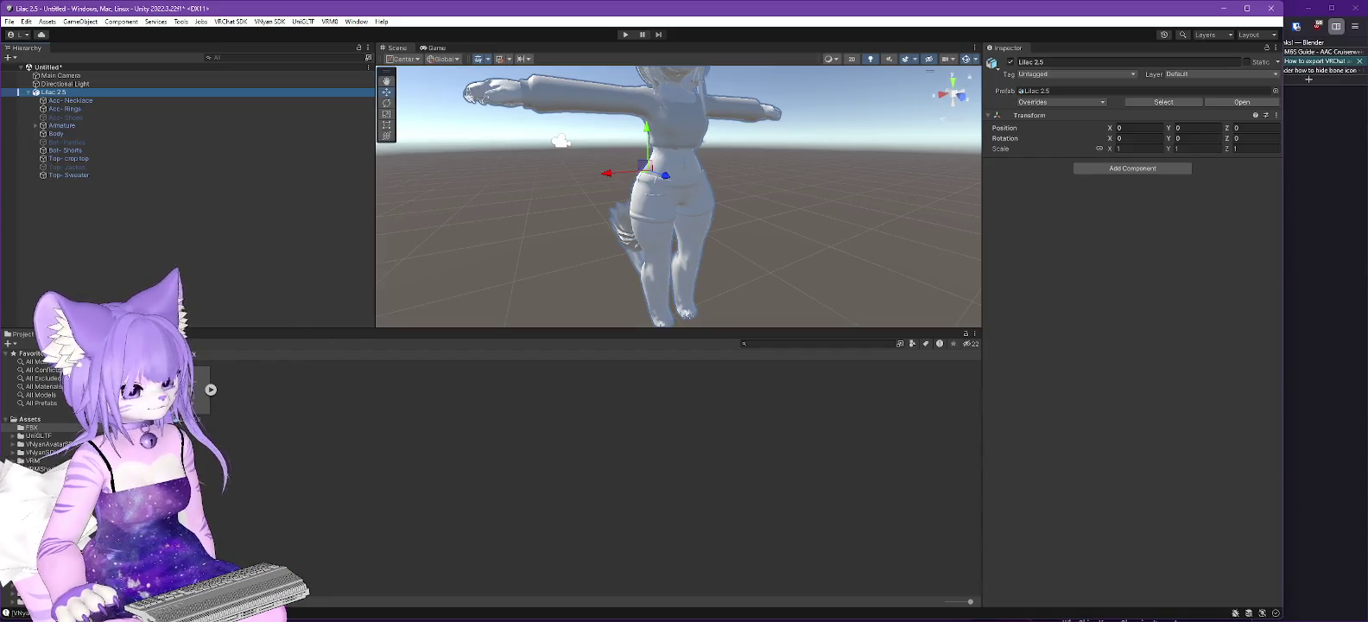
# Step: Set the Lilac 2.5 asset's rig Animation Type to Humanoid and apply to reimport
pyautogui.click(197, 389)
pyautogui.click(1119, 107)
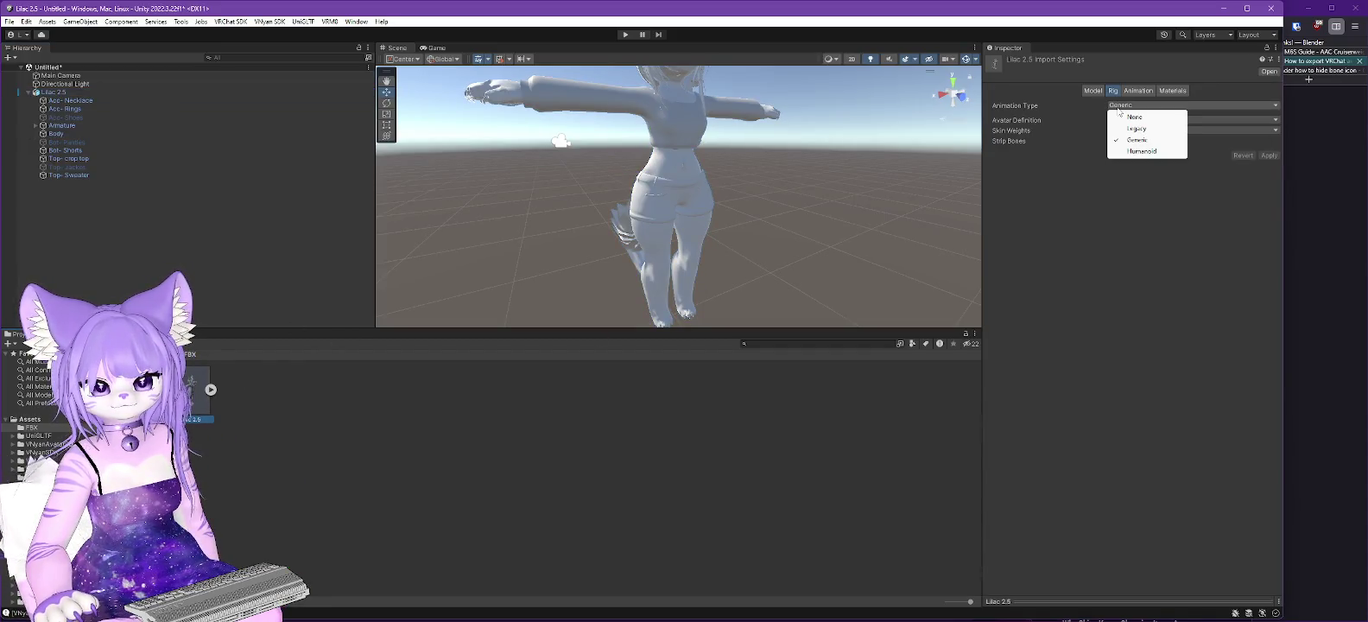
pyautogui.click(1127, 153)
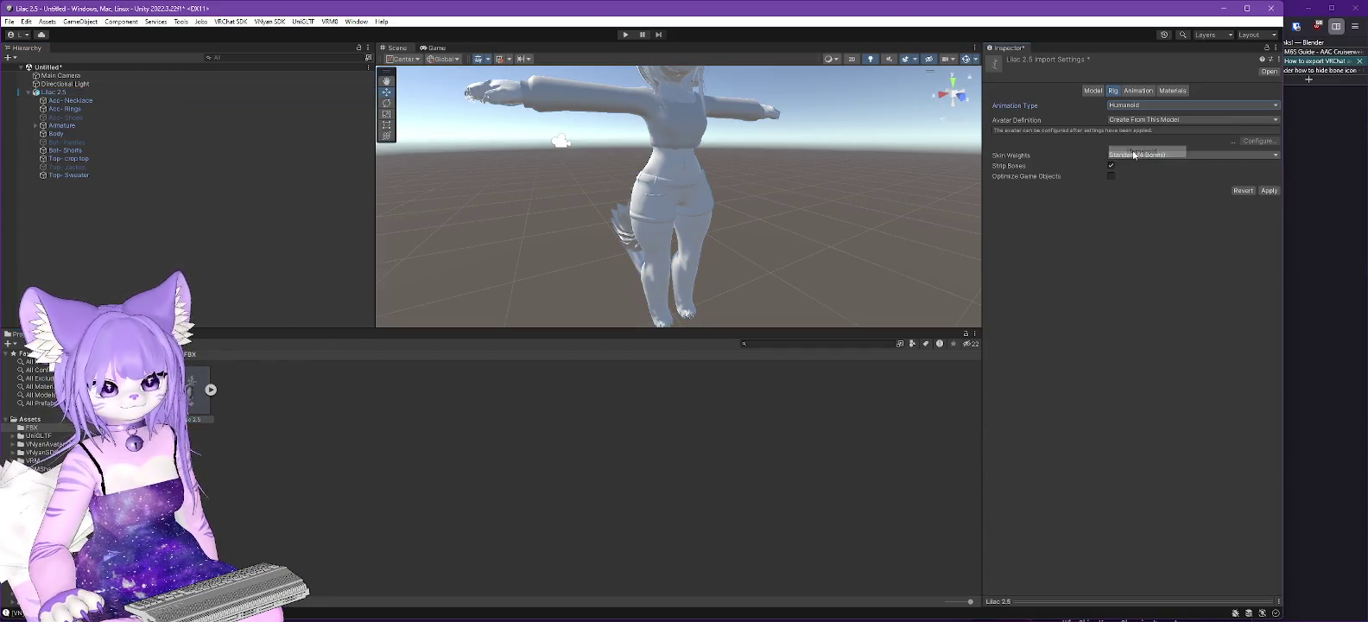
pyautogui.click(1268, 190)
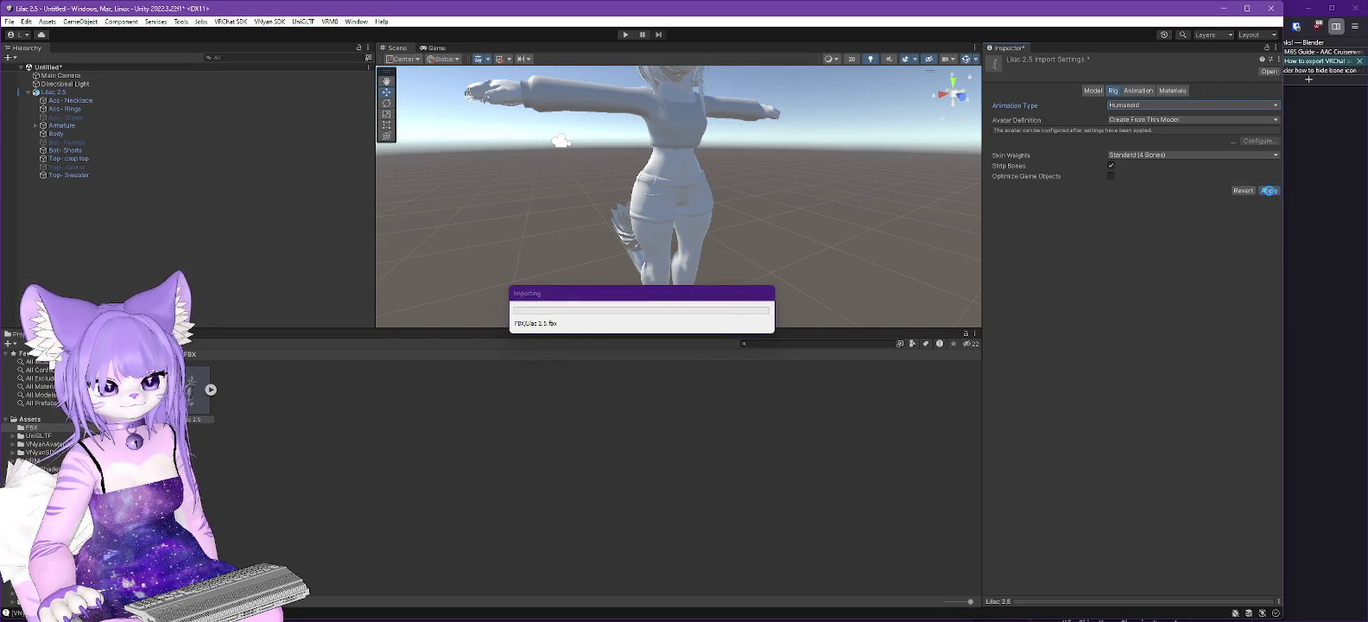
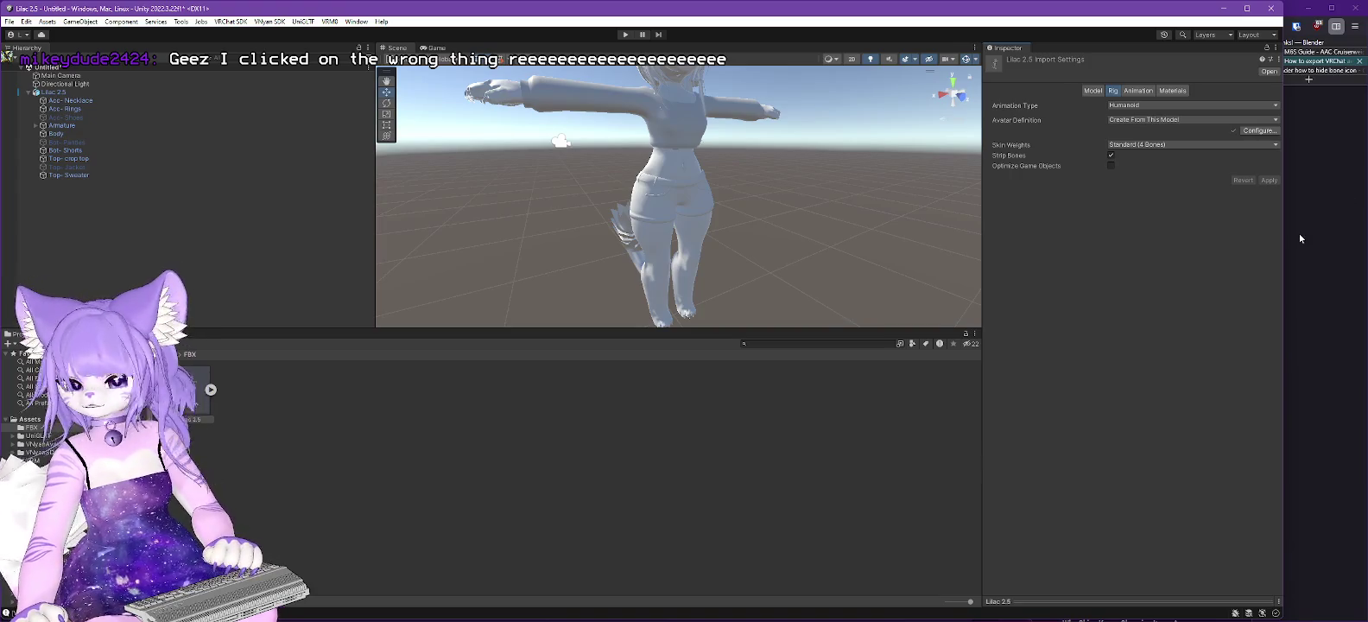
# Step: Move the Unity editor aside and bring up the YouTube Blender-to-Unity export tutorial
pyautogui.moveTo(854, 11); pyautogui.dragTo(940, 10)
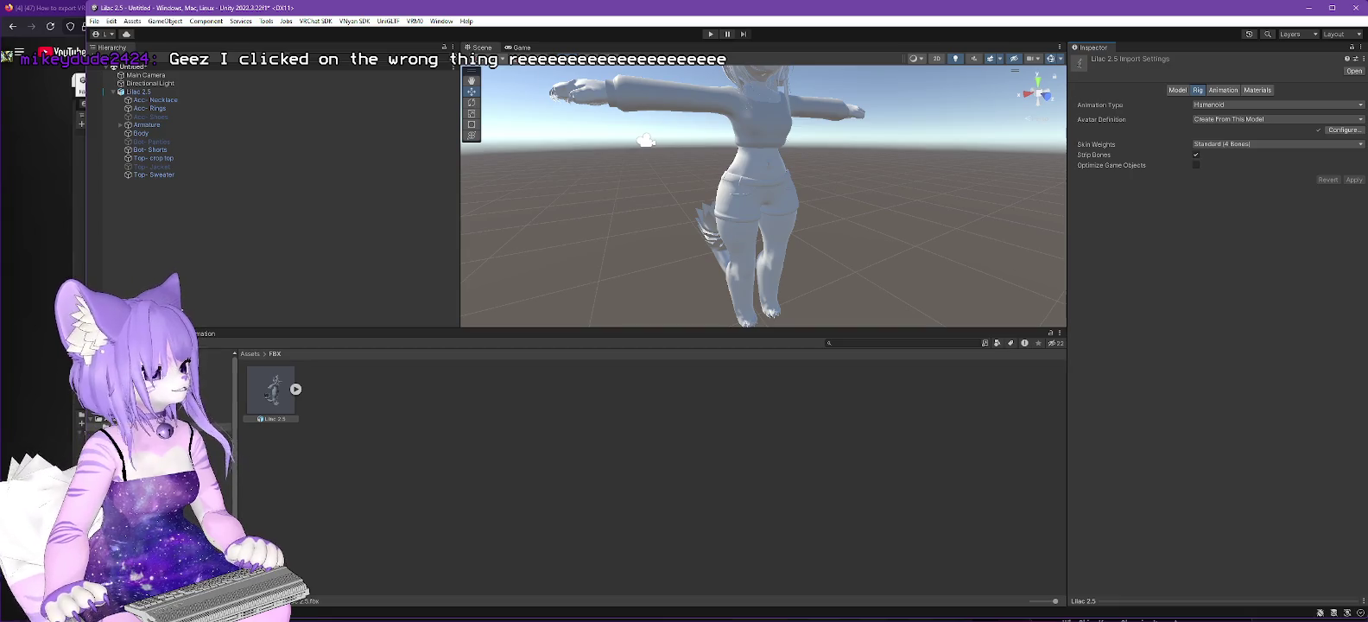
pyautogui.hotkey('alt', 'Tab')
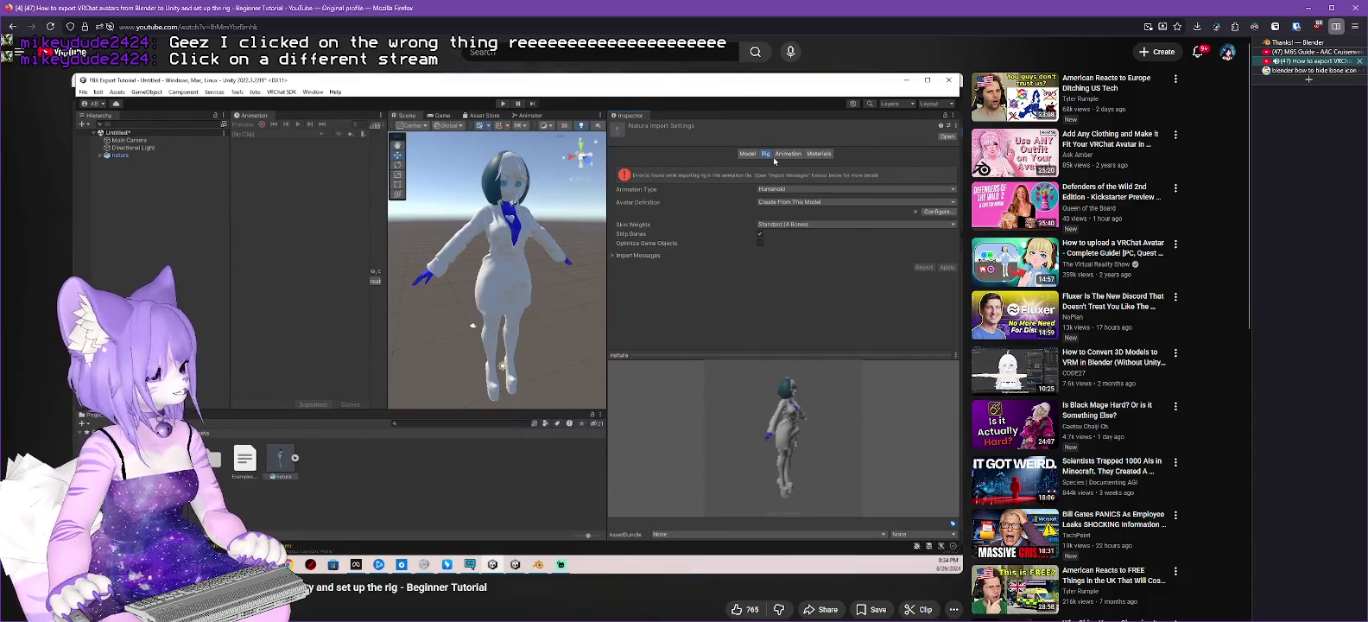
# Step: Switch to the Lilac 2.0 Unity project showing the galaxy-dress avatar
pyautogui.hotkey('alt', 'Tab')
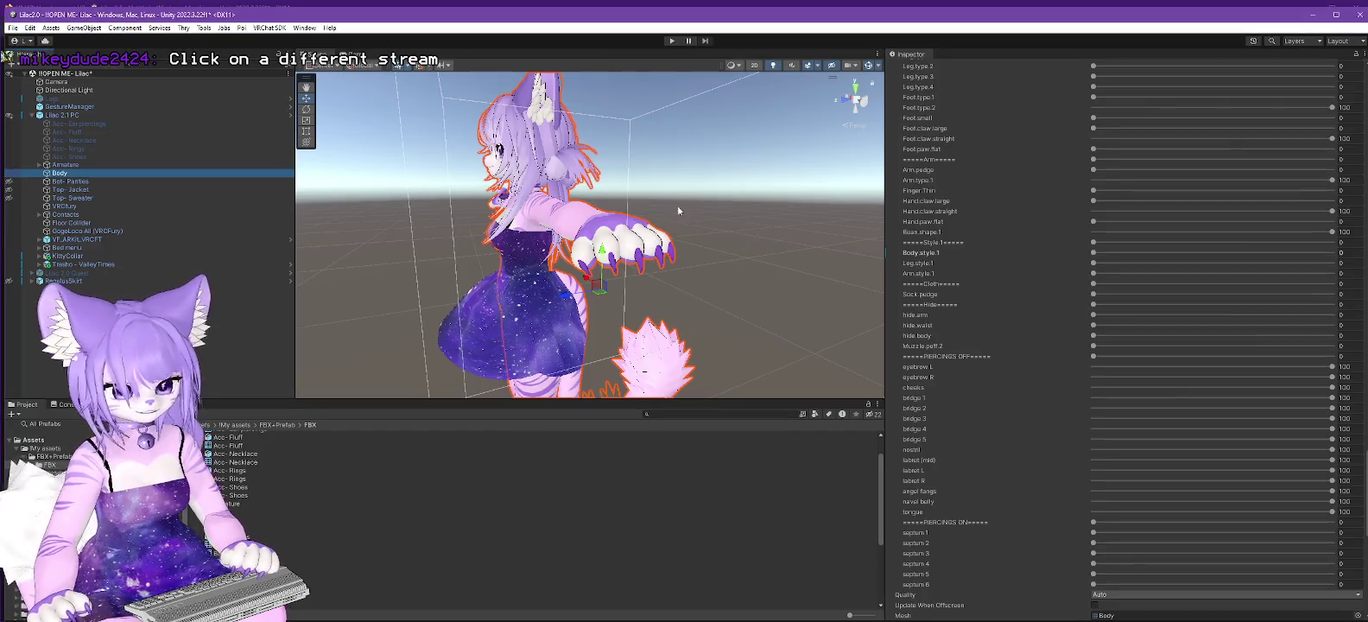
# Step: Collapse BlendShapes to review the Lilac 2.0 Body materials, then minimize that project window
pyautogui.scroll(3, 1154, 226)
pyautogui.scroll(5, 1155, 226)
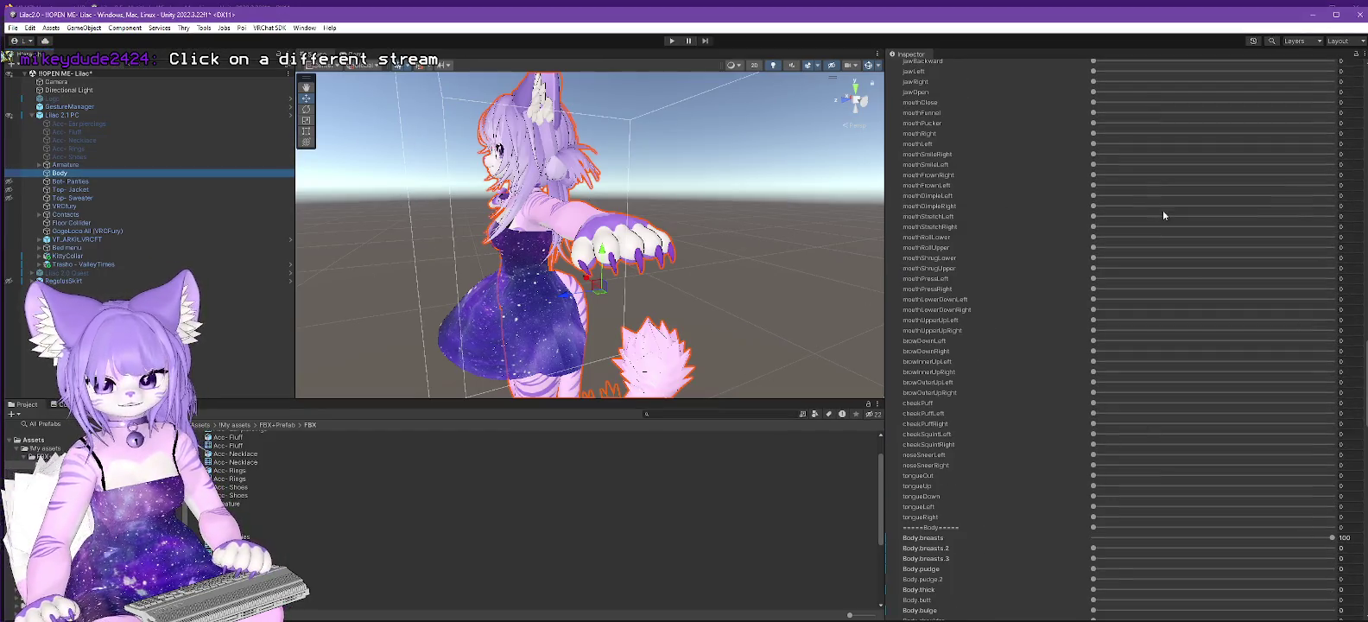
pyautogui.scroll(5, 1156, 185)
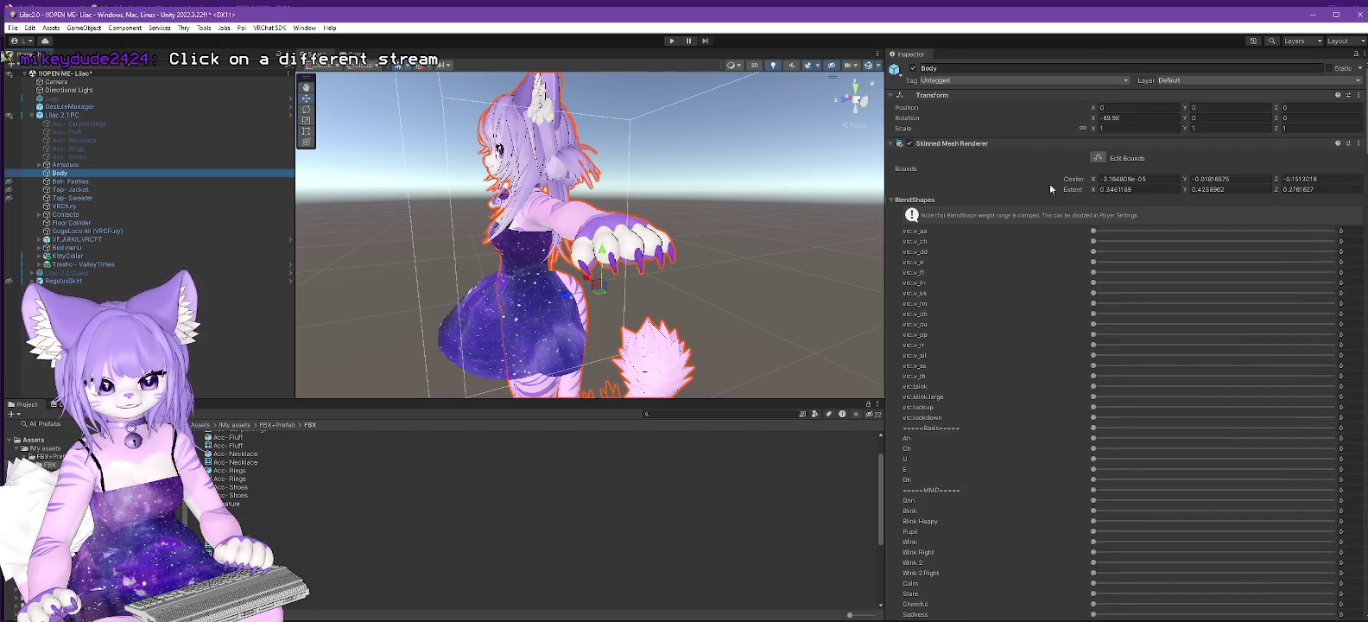
pyautogui.click(891, 201)
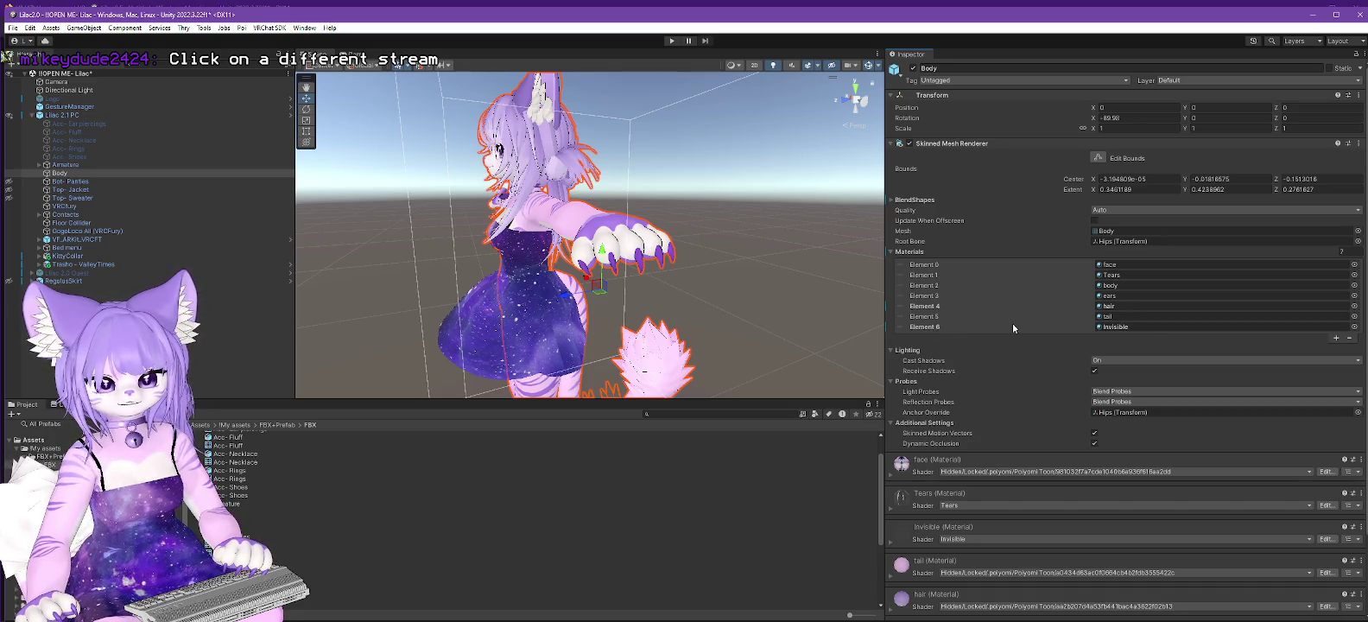
pyautogui.click(1317, 14)
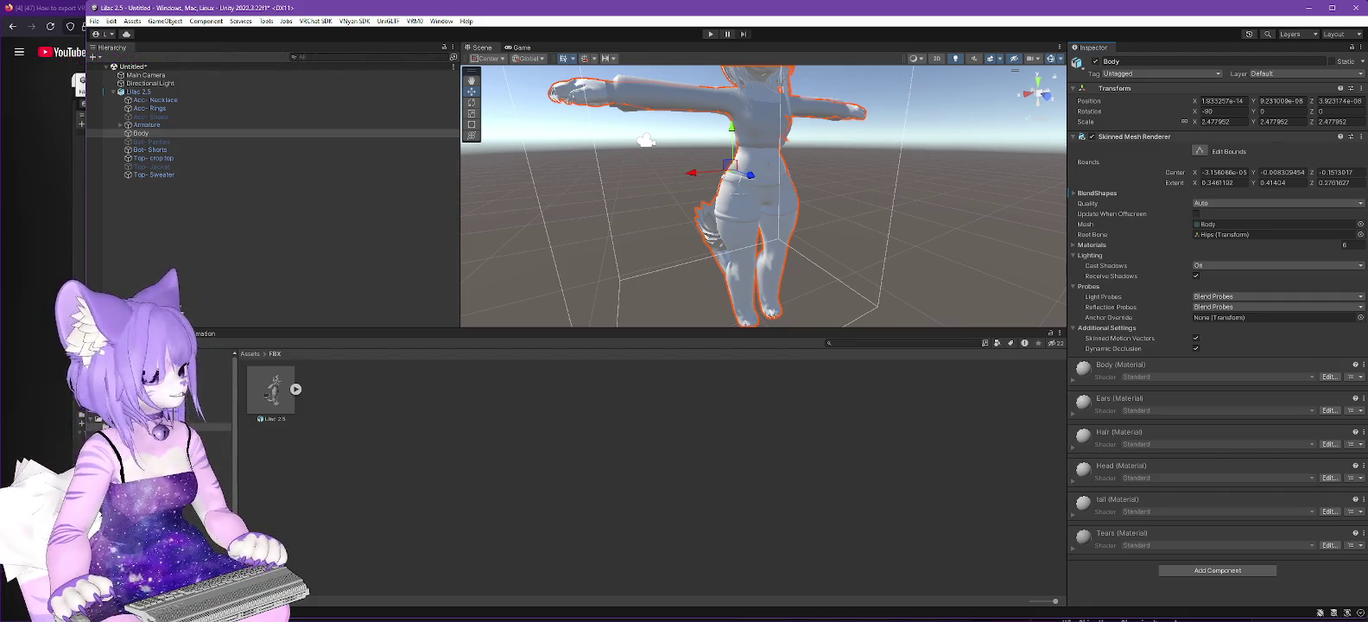
pyautogui.hotkey('alt', 'Tab')
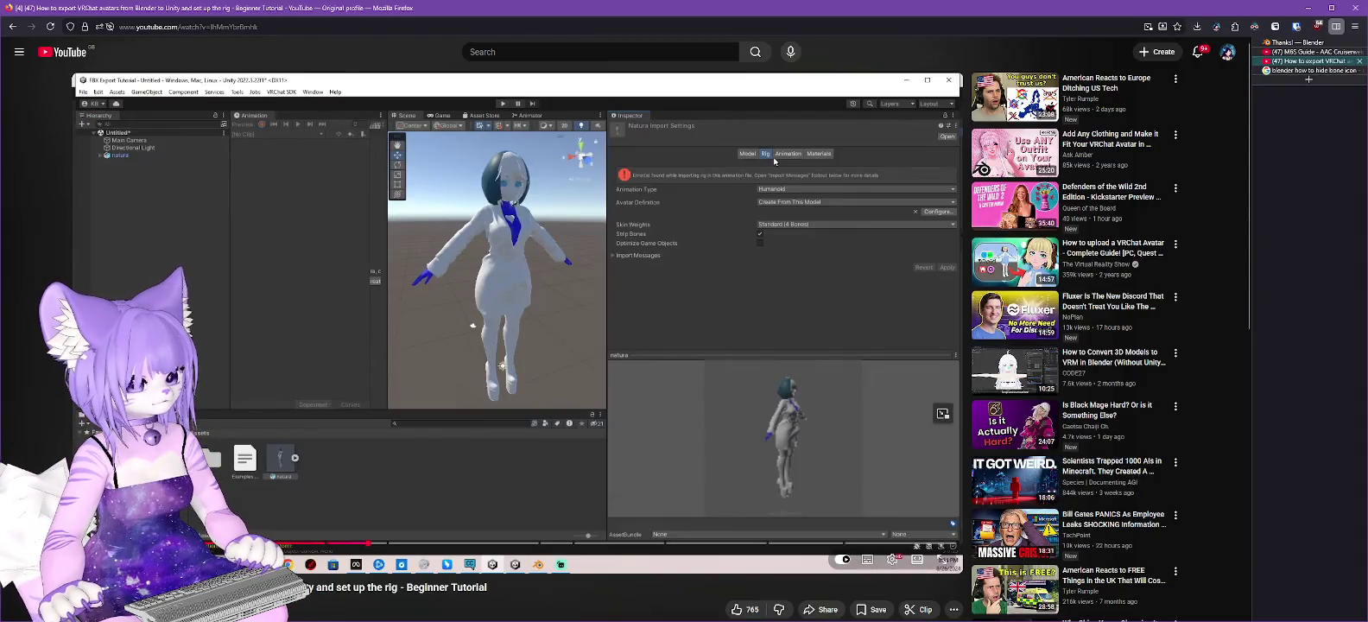
# Step: Skip the tutorial ahead to about 2:04 and return to the Lilac 2.5 project
pyautogui.moveTo(364, 543); pyautogui.dragTo(400, 547)
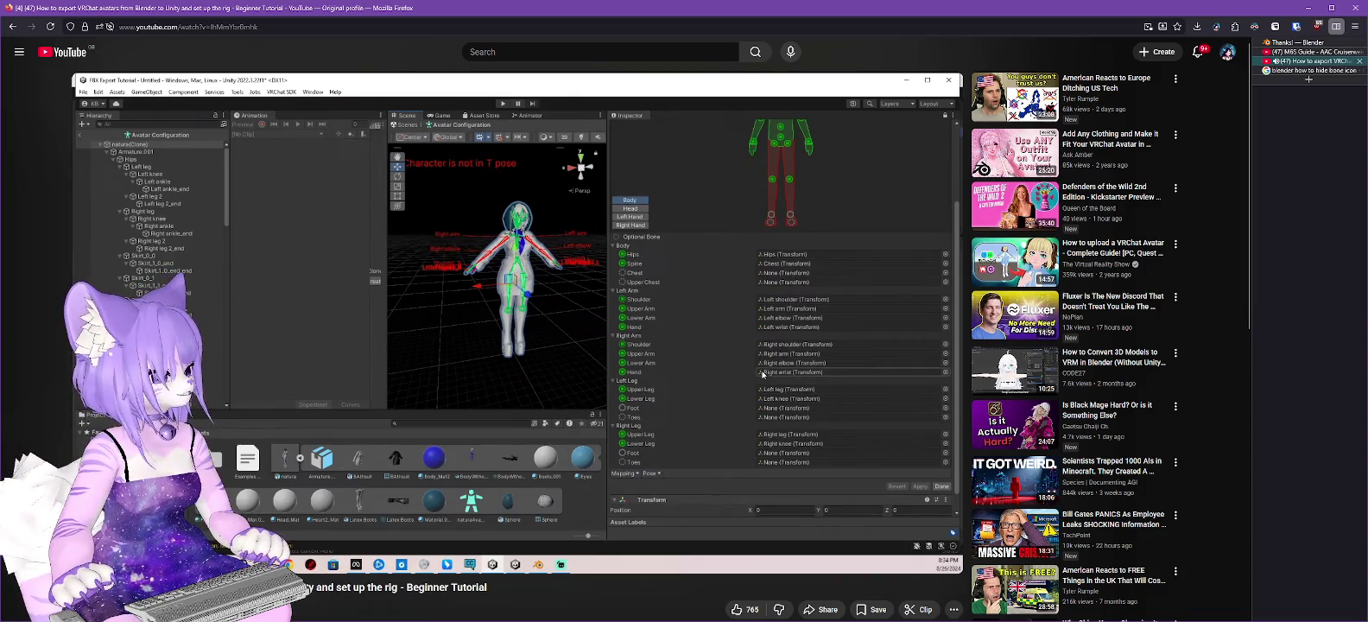
pyautogui.hotkey('alt', 'Tab')
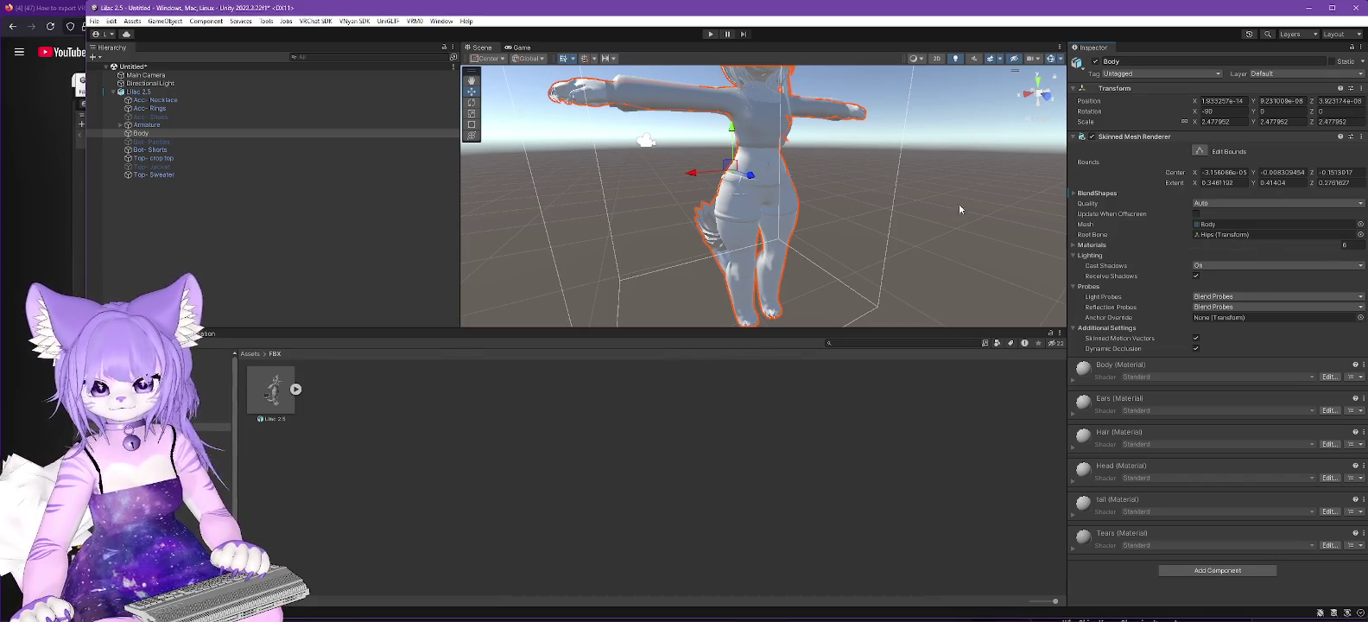
# Step: Enter the Lilac 2.5 FBX's Rig avatar configuration and map the Chest bone to the Chest slot
pyautogui.click(271, 390)
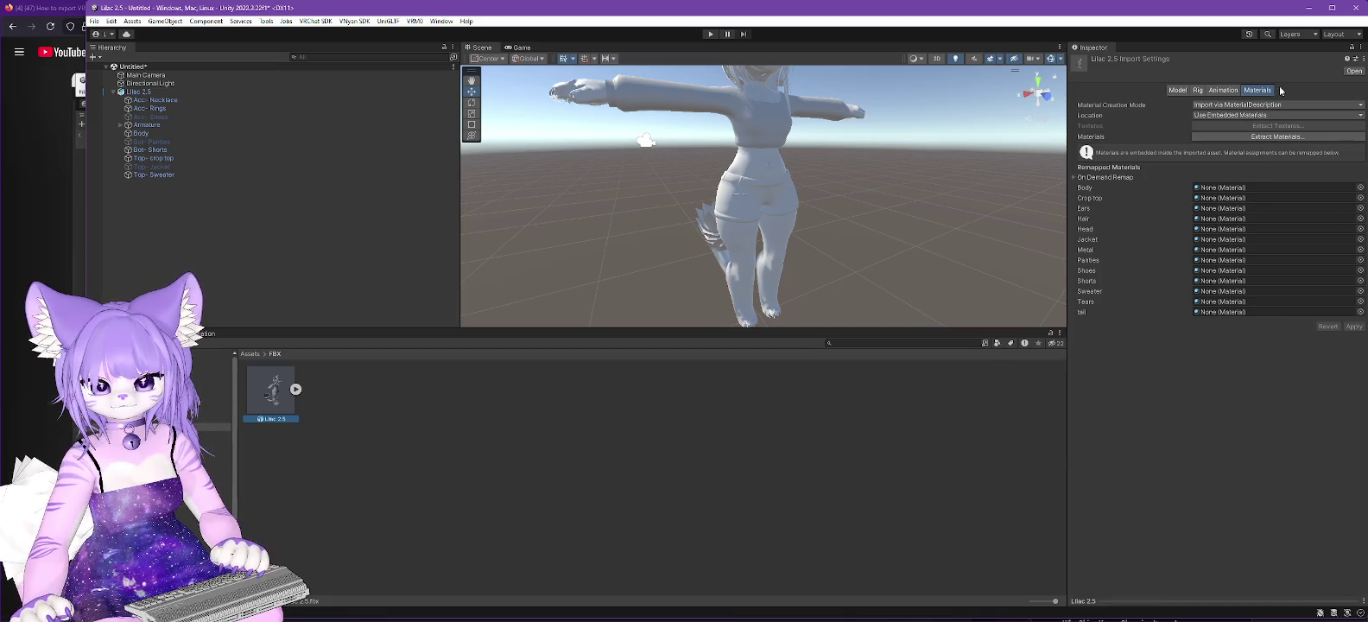
pyautogui.click(1197, 90)
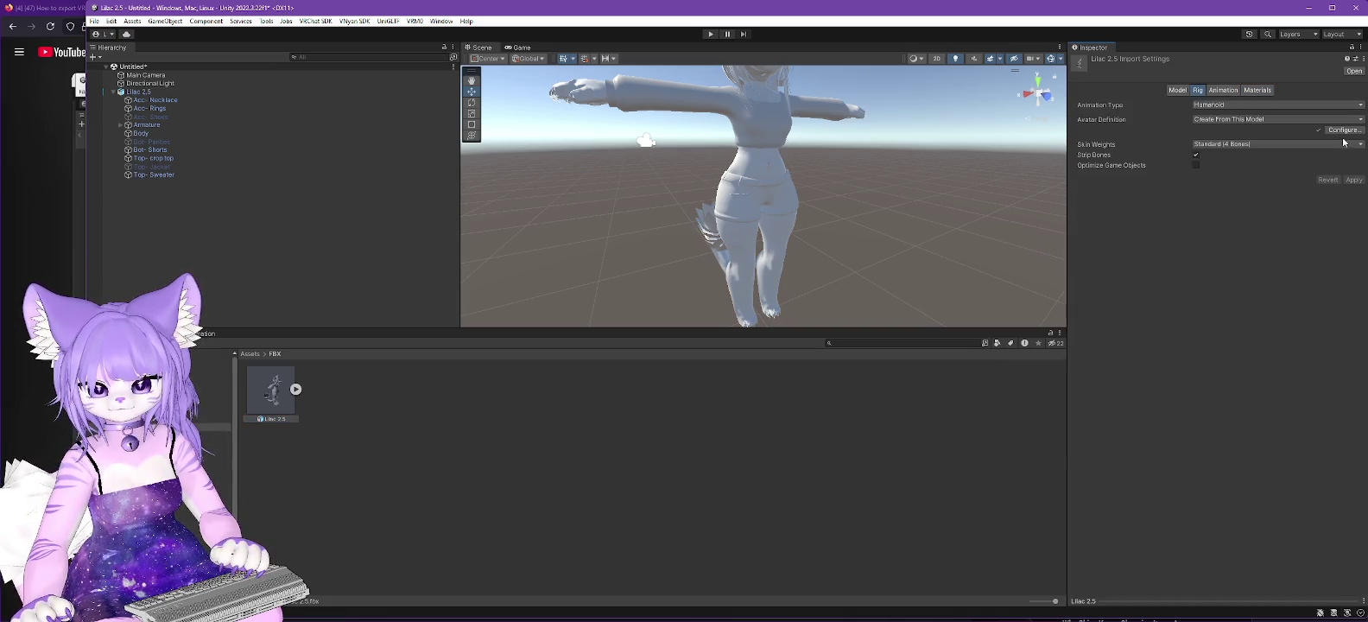
pyautogui.click(1343, 131)
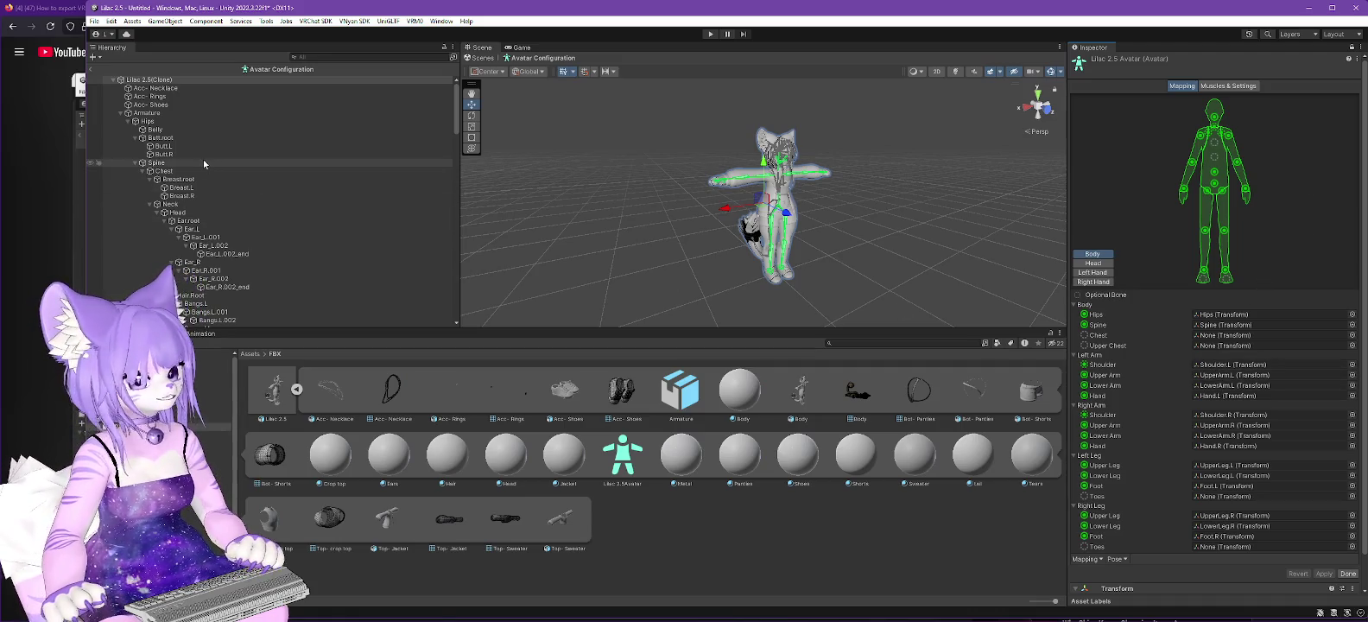
pyautogui.moveTo(169, 176); pyautogui.dragTo(1210, 337)
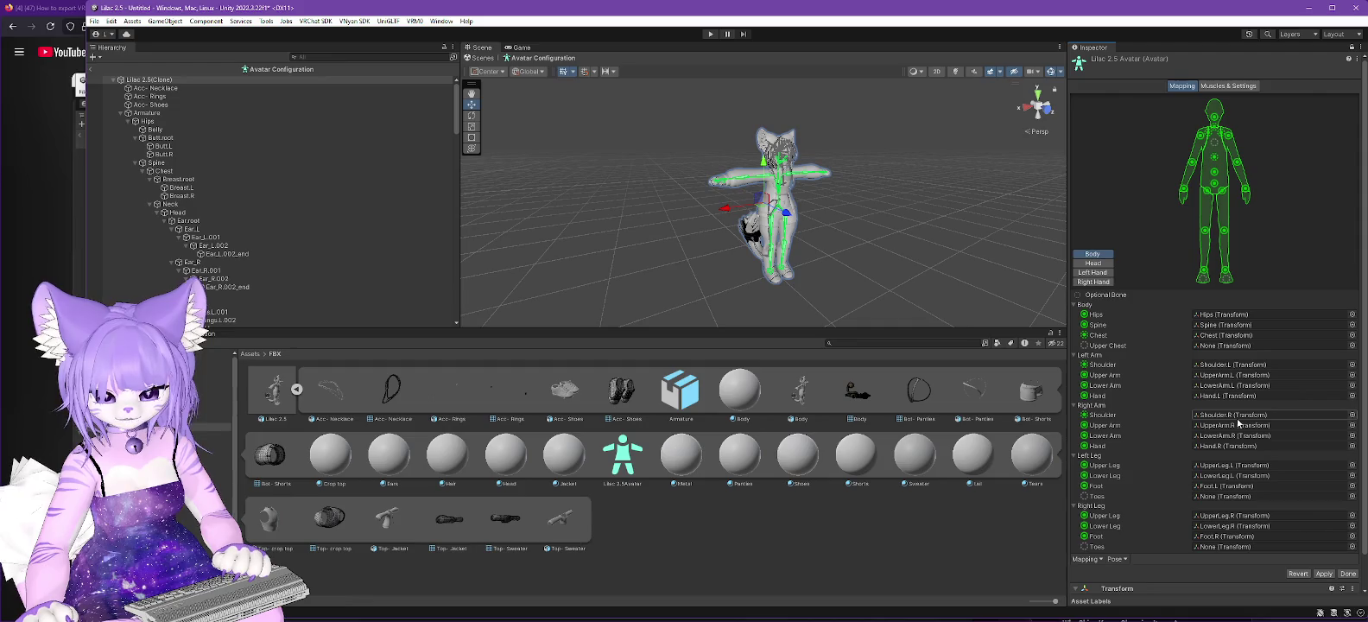
pyautogui.scroll(-1, 1238, 423)
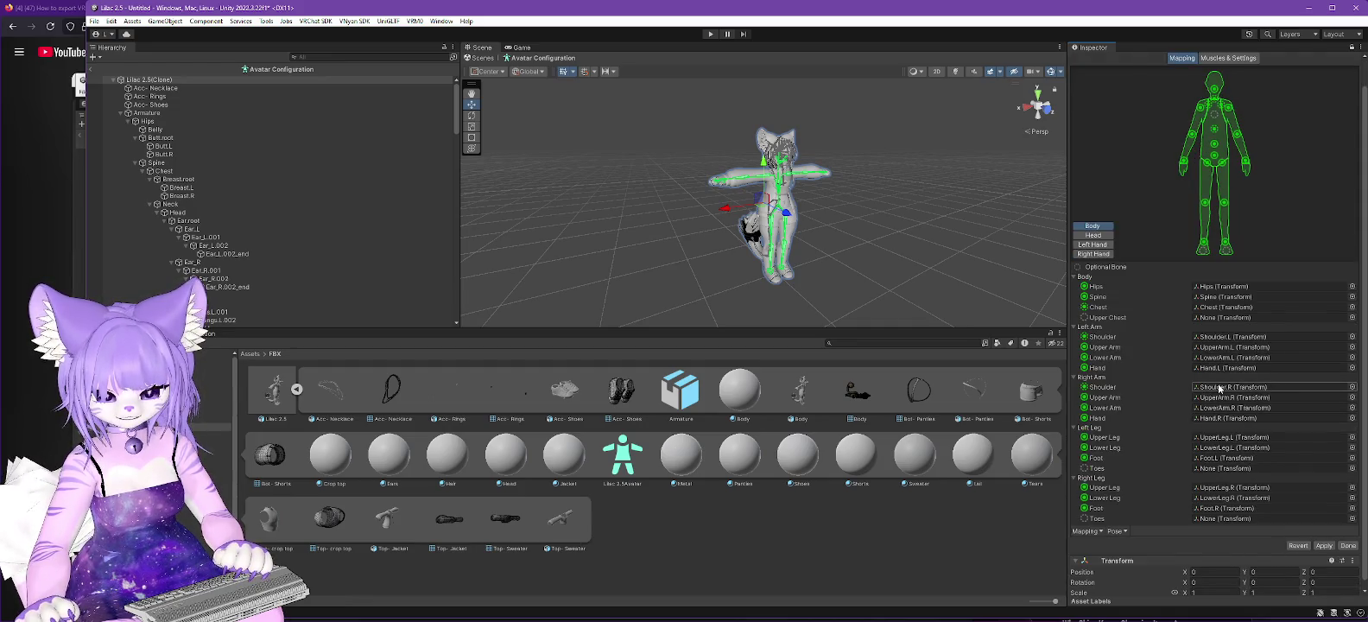
pyautogui.scroll(-1, 1219, 389)
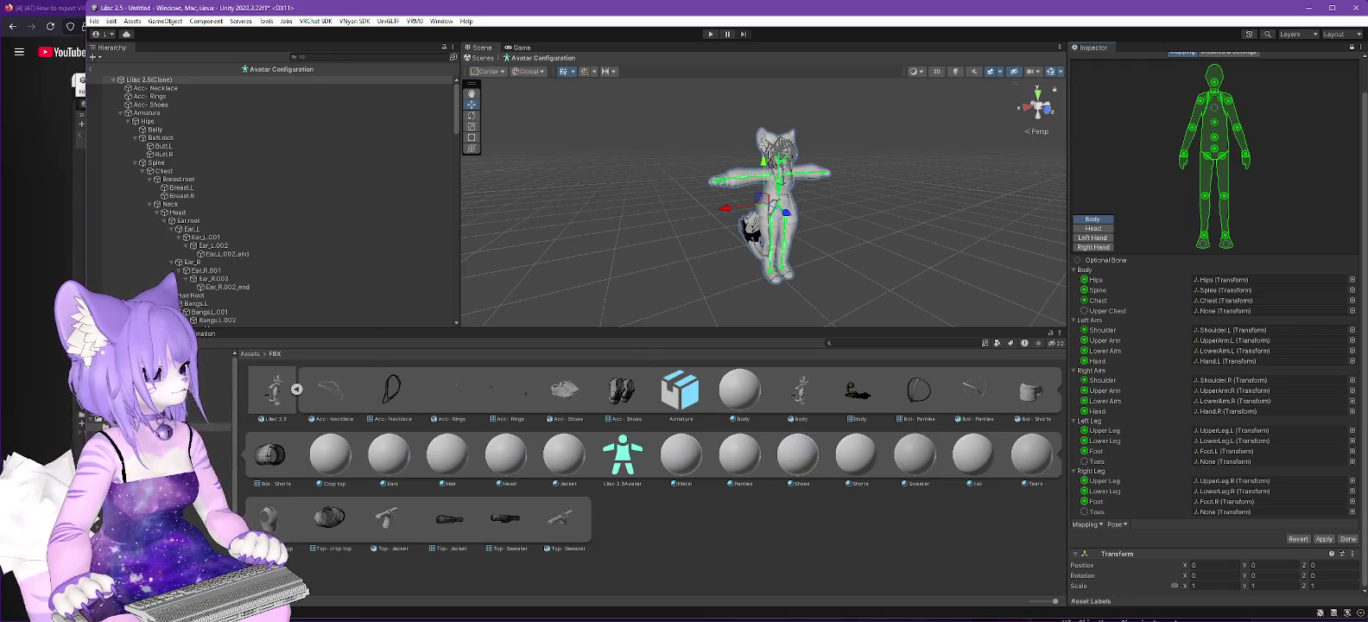
pyautogui.hotkey('alt', 'Tab')
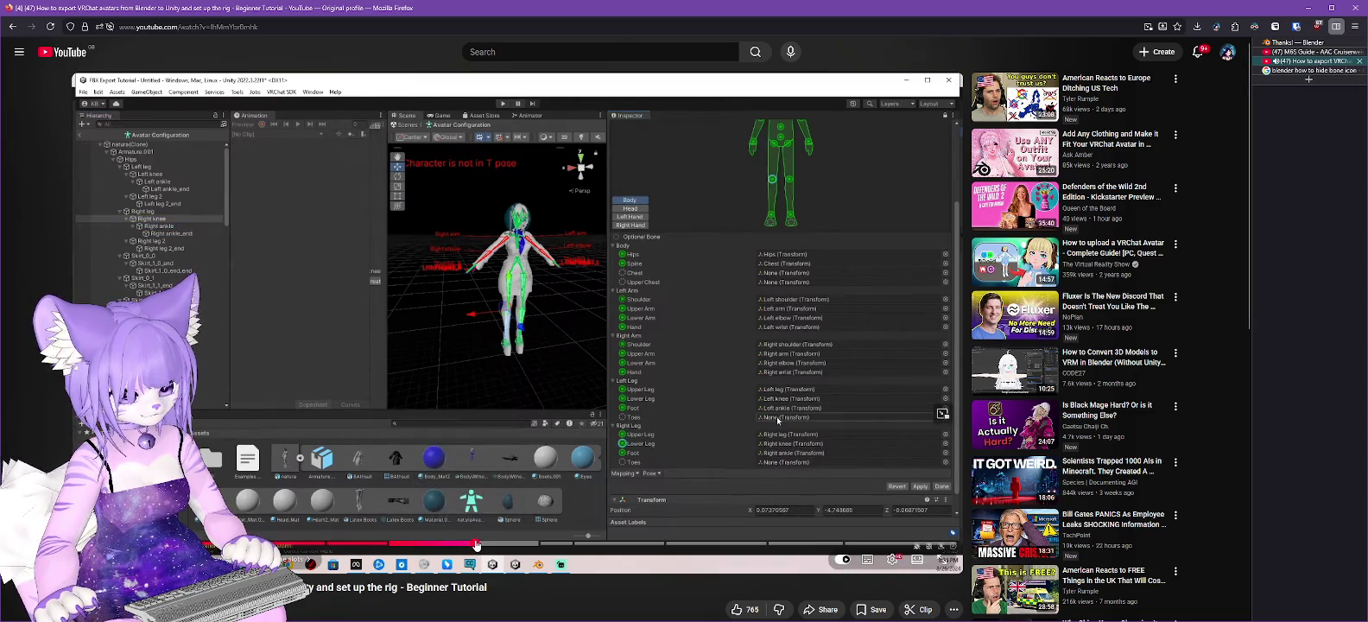
# Step: Advance the tutorial to its body bone mapping and minimize the browser
pyautogui.moveTo(477, 545); pyautogui.dragTo(507, 548)
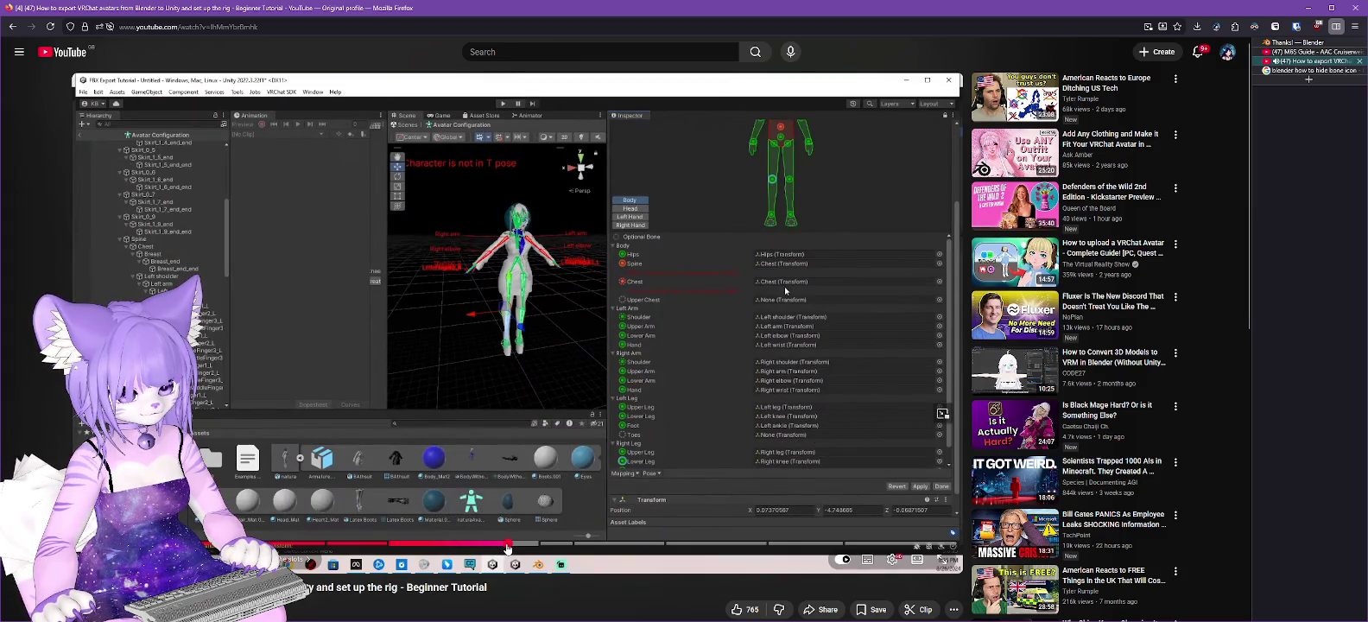
pyautogui.moveTo(507, 549); pyautogui.dragTo(540, 547)
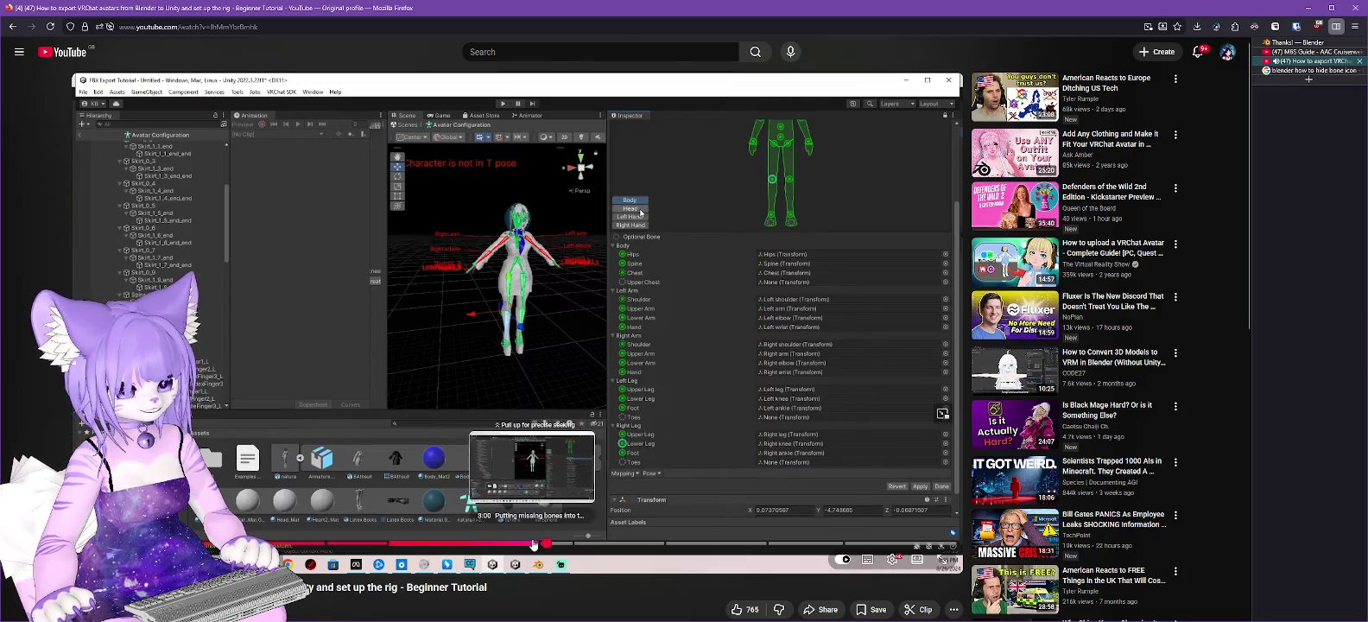
pyautogui.click(1306, 7)
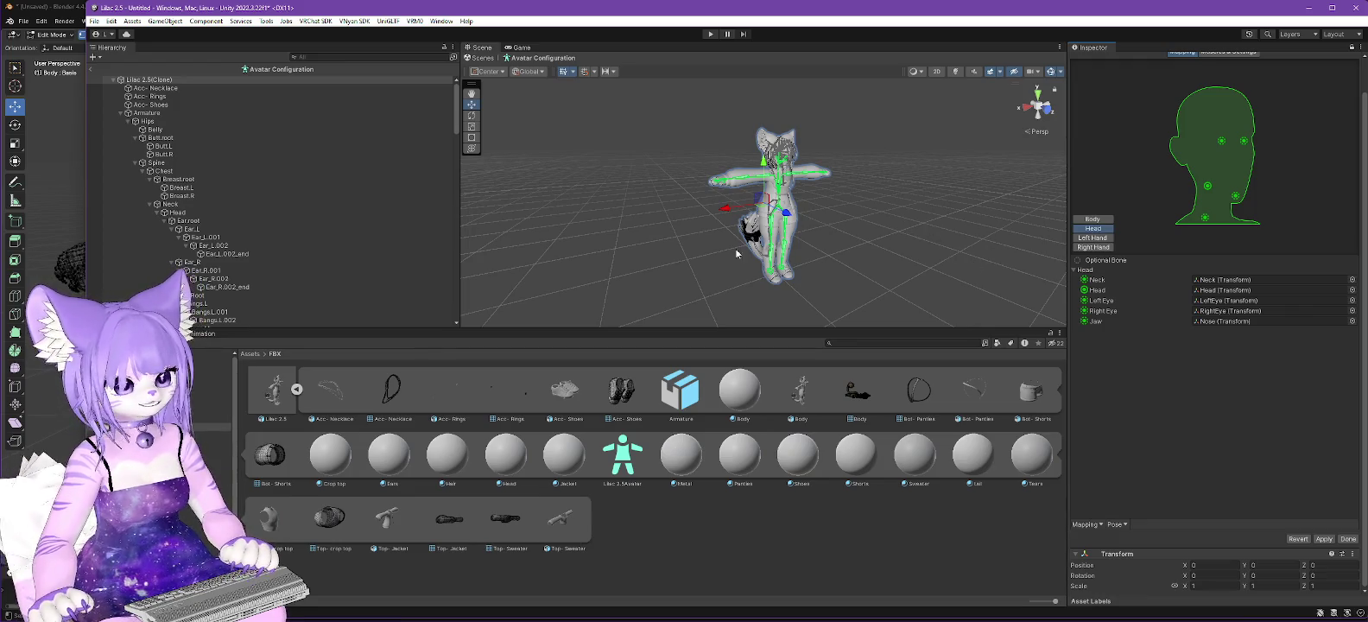
# Step: Collapse the Ear.root, Hair.root and Whisker.root branches and orbit the view to the head
pyautogui.scroll(-3, 251, 225)
pyautogui.scroll(-3, 253, 228)
pyautogui.scroll(3, 253, 226)
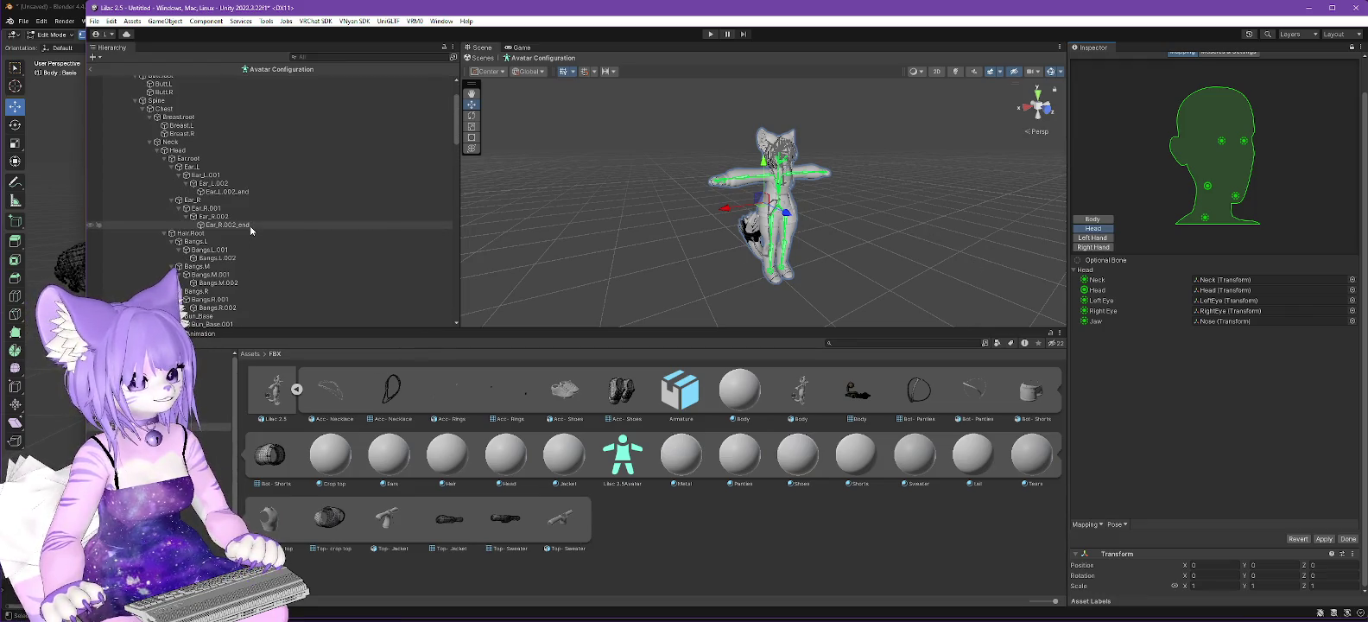
pyautogui.scroll(3, 190, 216)
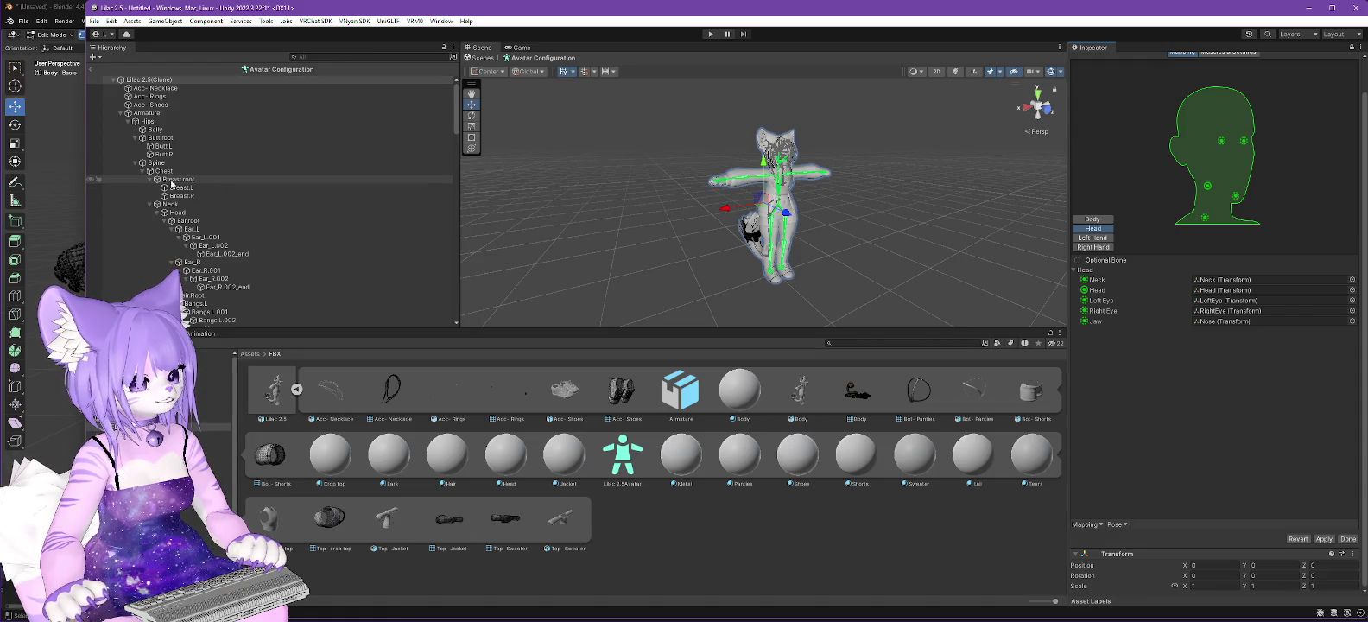
pyautogui.click(164, 221)
pyautogui.click(165, 229)
pyautogui.click(164, 262)
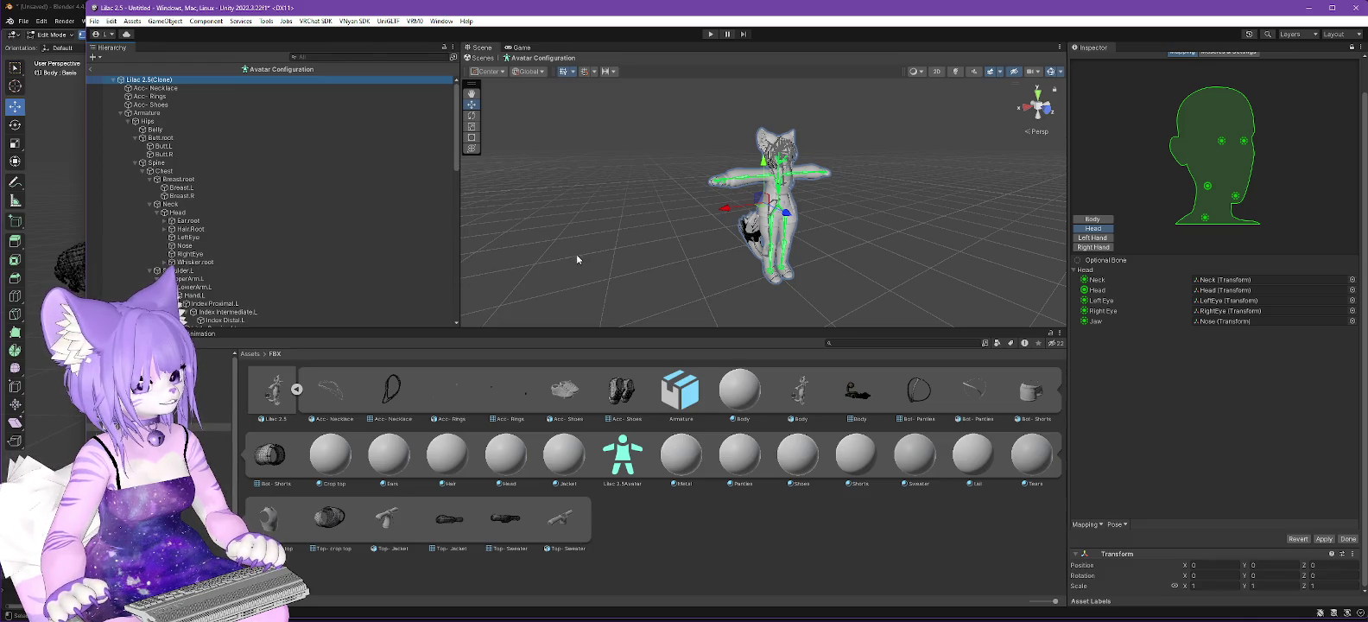
pyautogui.click(196, 263)
pyautogui.scroll(2, 888, 170)
pyautogui.scroll(2, 862, 172)
pyautogui.scroll(2, 916, 127)
pyautogui.moveTo(924, 107)
pyautogui.mouseDown(button='right')
pyautogui.moveTo(737, 226)
pyautogui.moveTo(797, 132)
pyautogui.mouseUp(button='right')
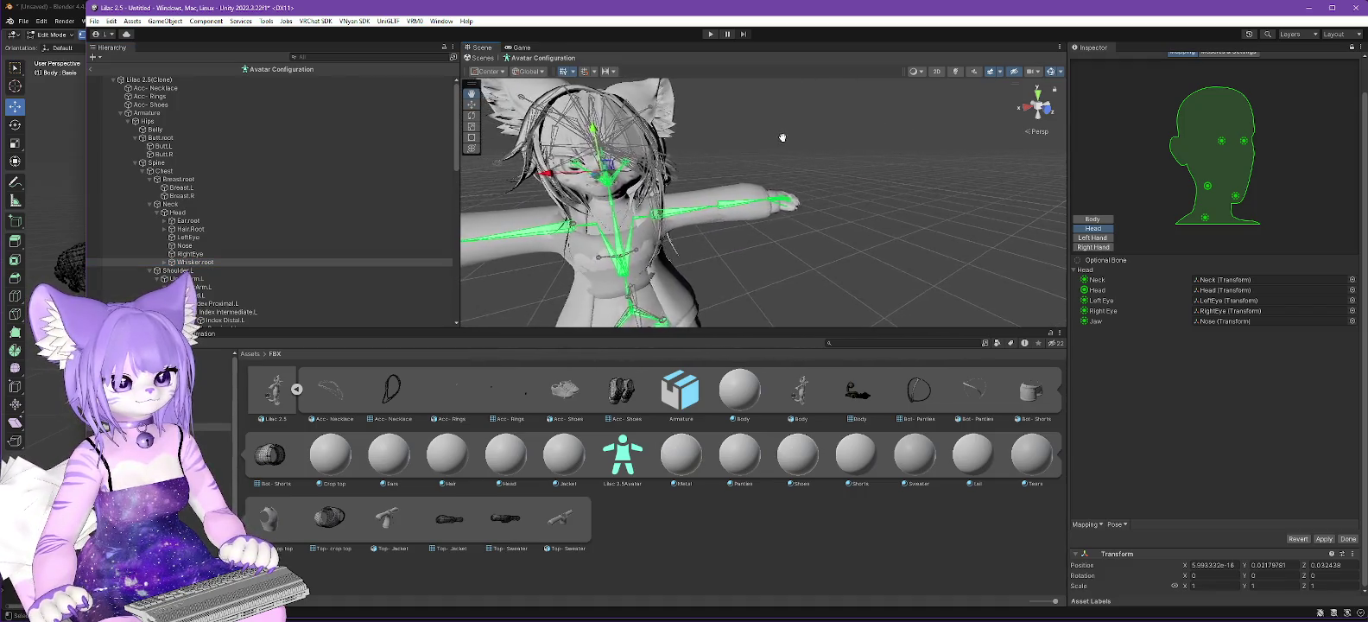
# Step: Clear the Jaw slot in the head mapping so it holds no bone
pyautogui.click(1281, 320)
pyautogui.rightClick(1281, 317)
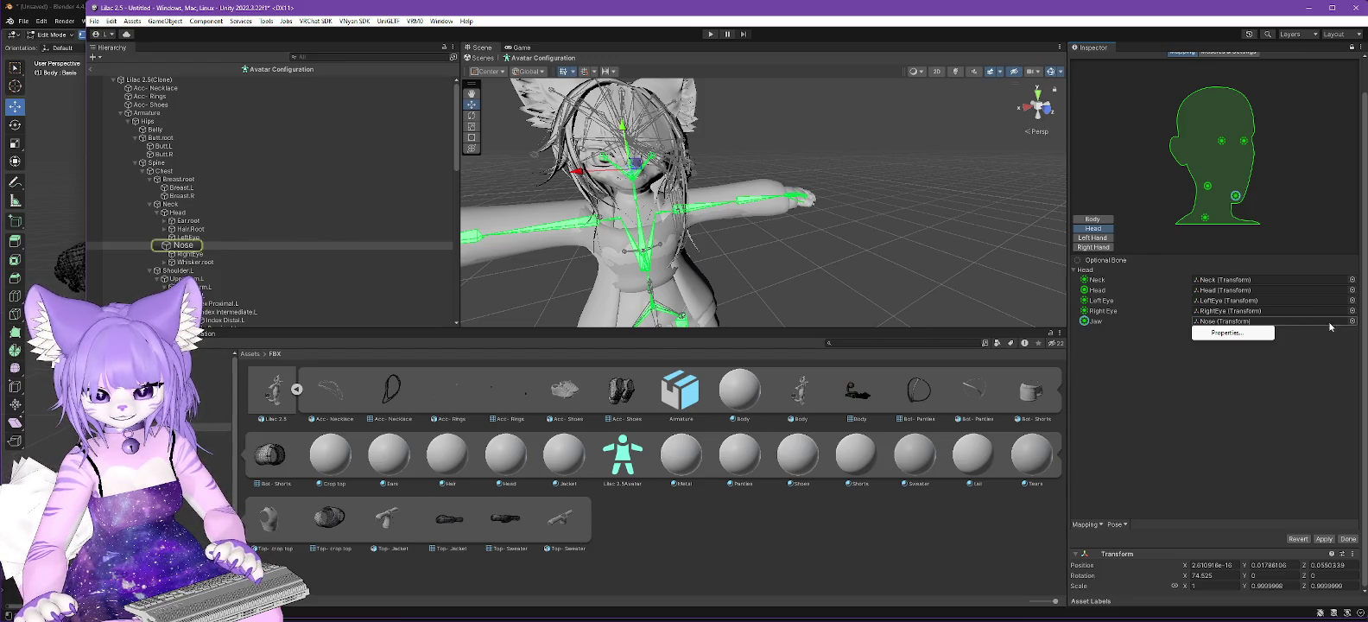
pyautogui.click(1352, 321)
pyautogui.scroll(10, 1348, 276)
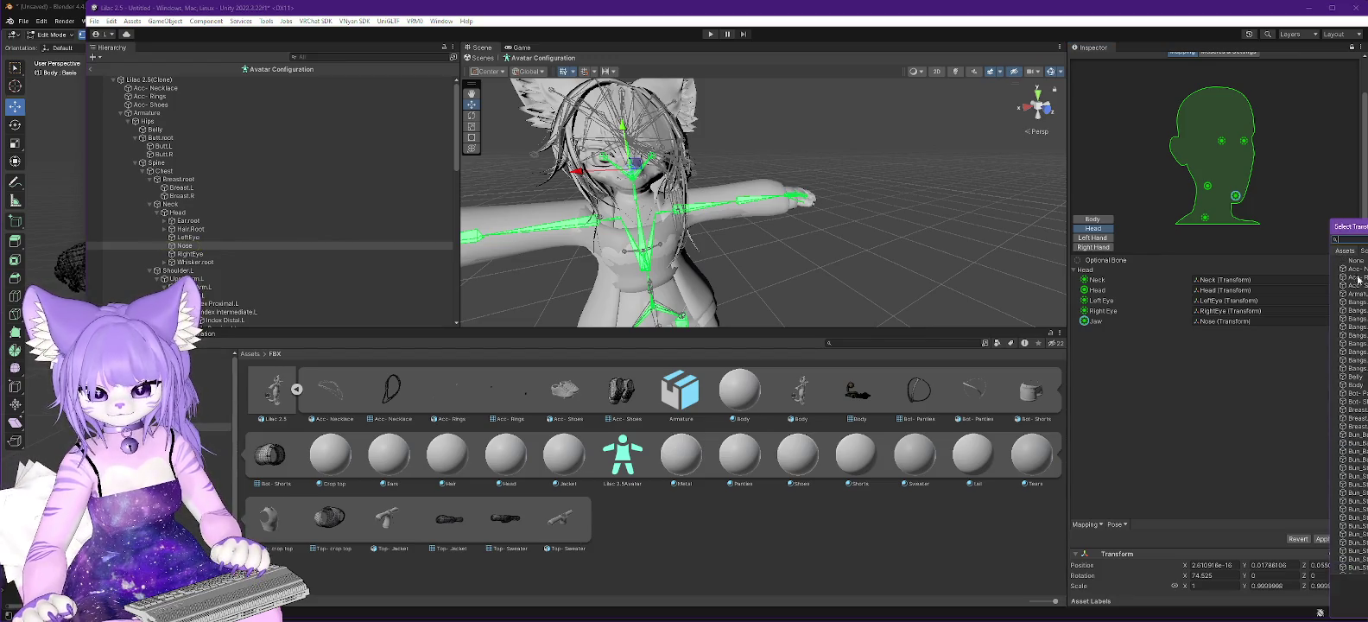
pyautogui.doubleClick(1354, 265)
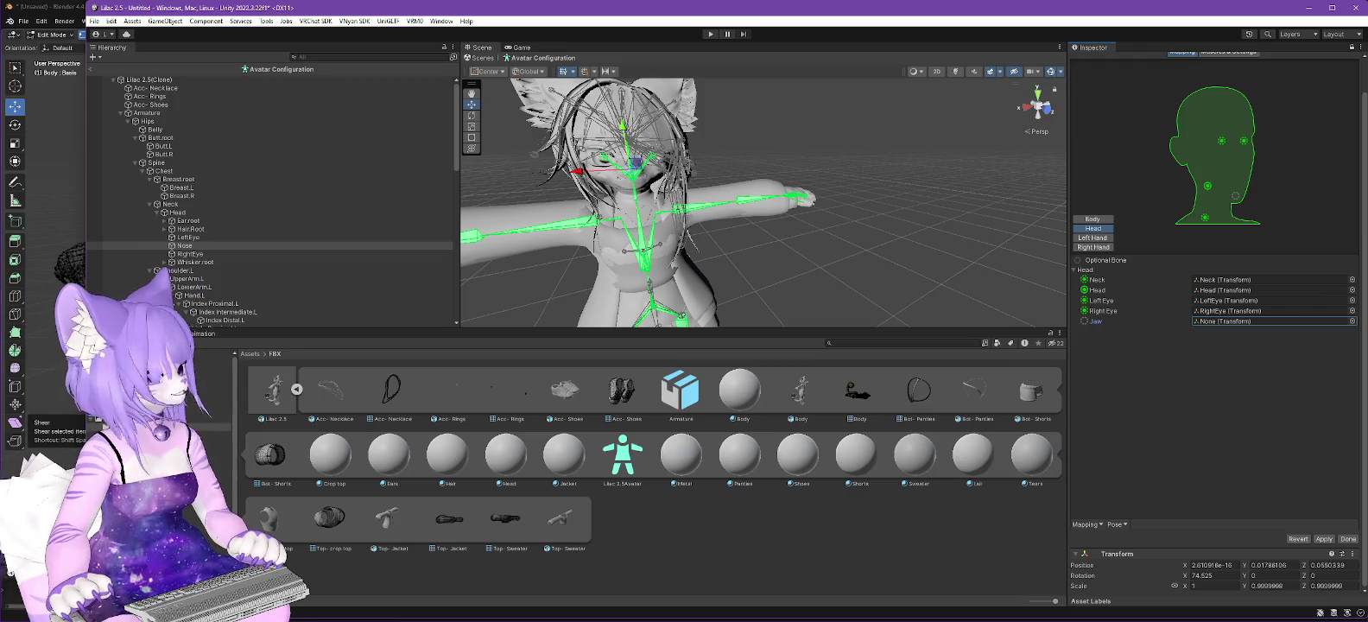
pyautogui.hotkey('alt', 'Tab')
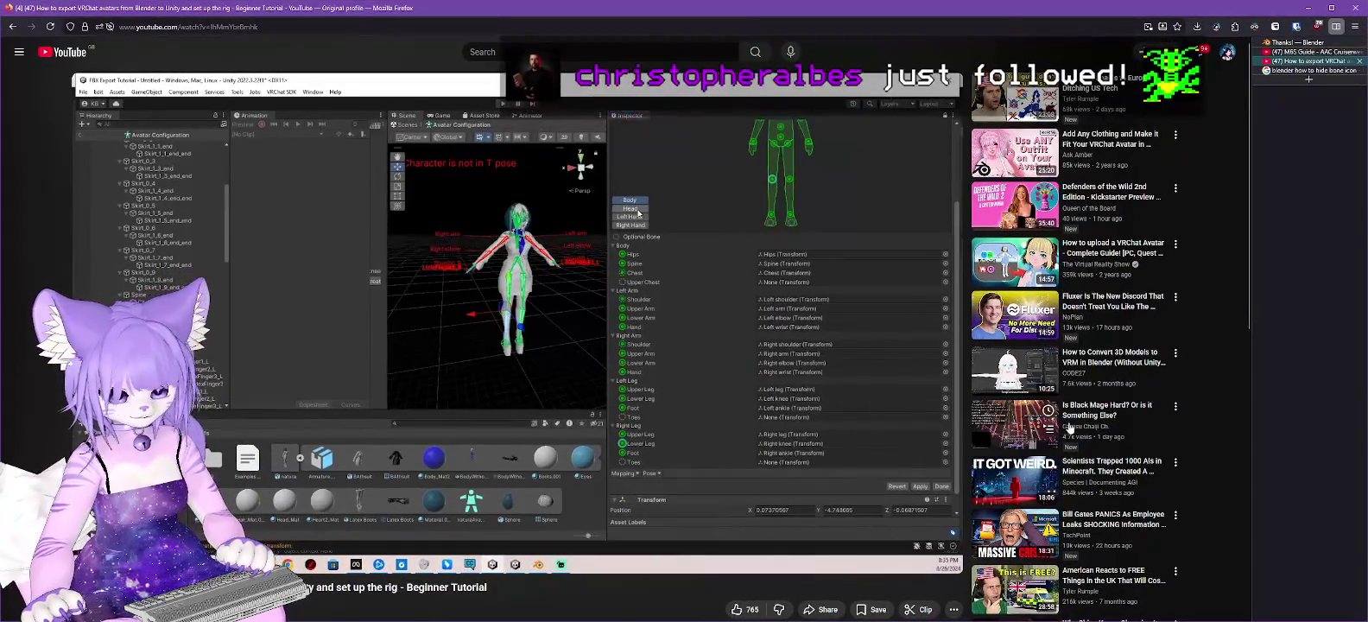
pyautogui.moveTo(572, 267)
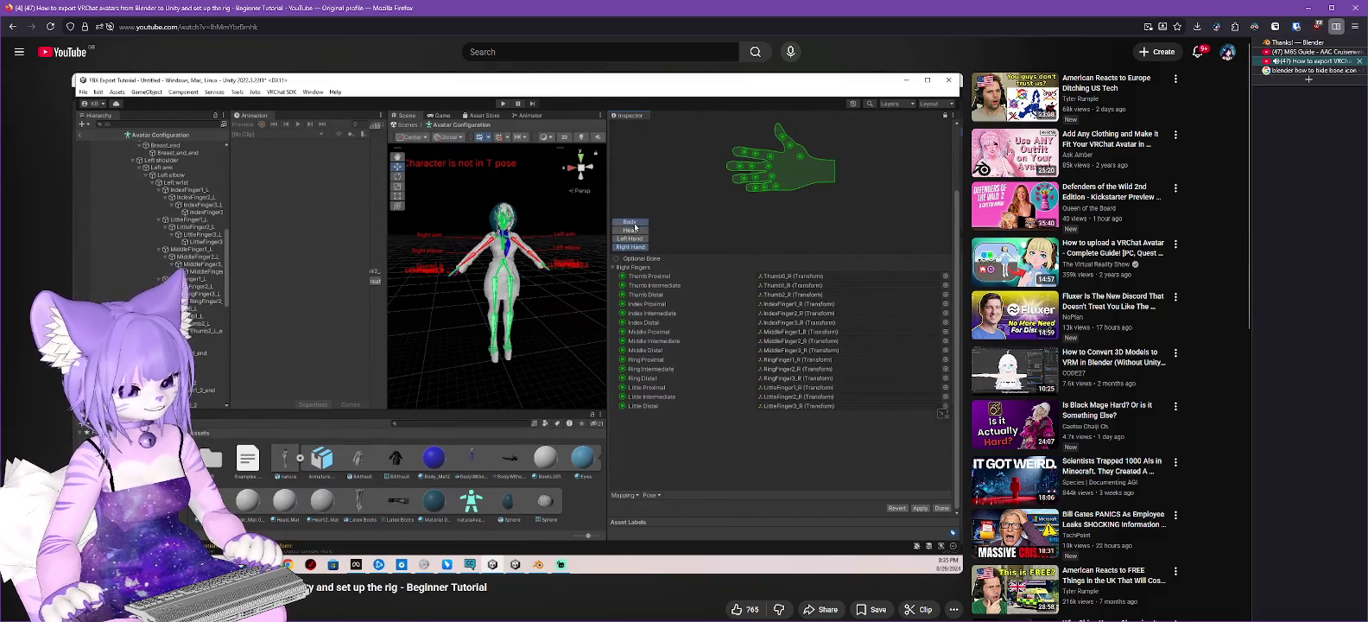
# Step: Map Index Intermediate.L, Index Distal.L and Thumb Distal.L to their left-finger slots
pyautogui.click(1316, 9)
pyautogui.click(1094, 240)
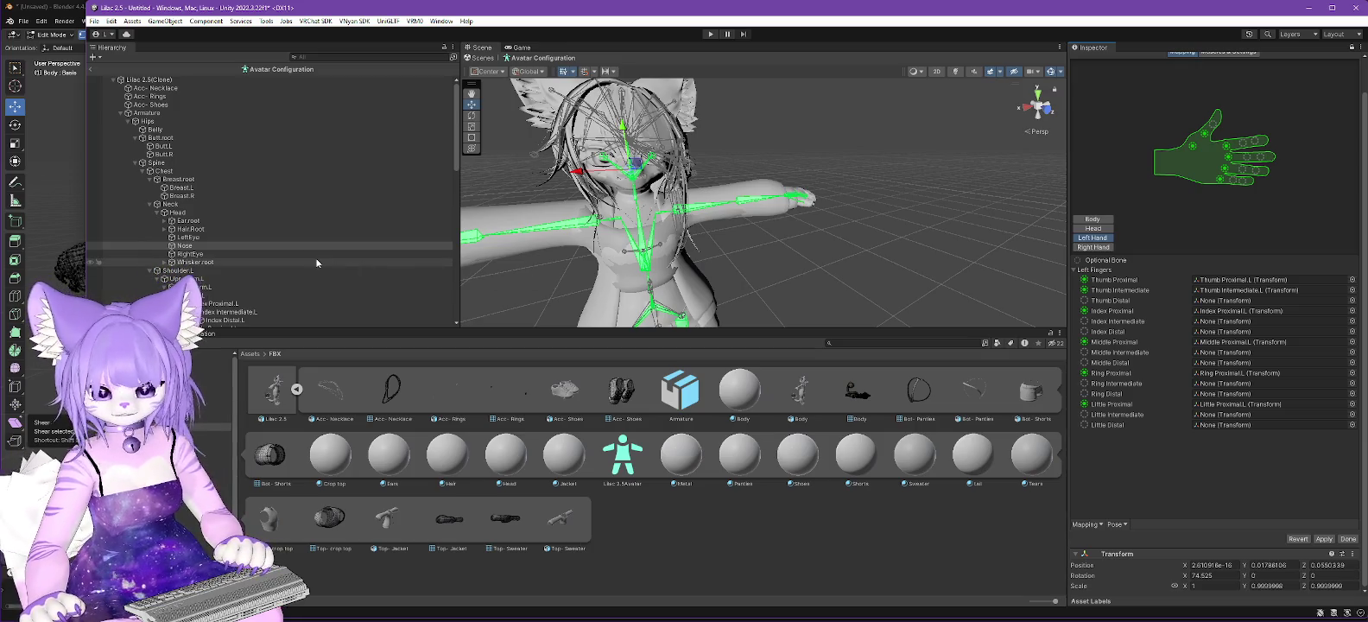
pyautogui.scroll(-3, 316, 258)
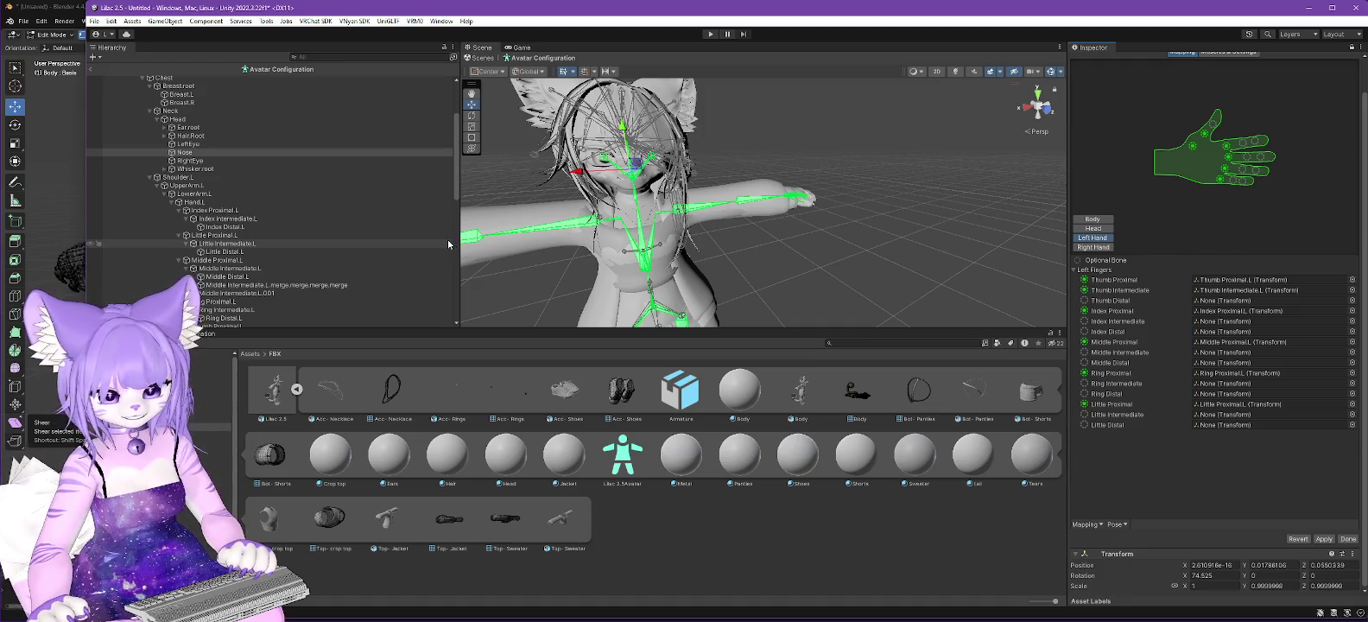
pyautogui.scroll(-2, 261, 215)
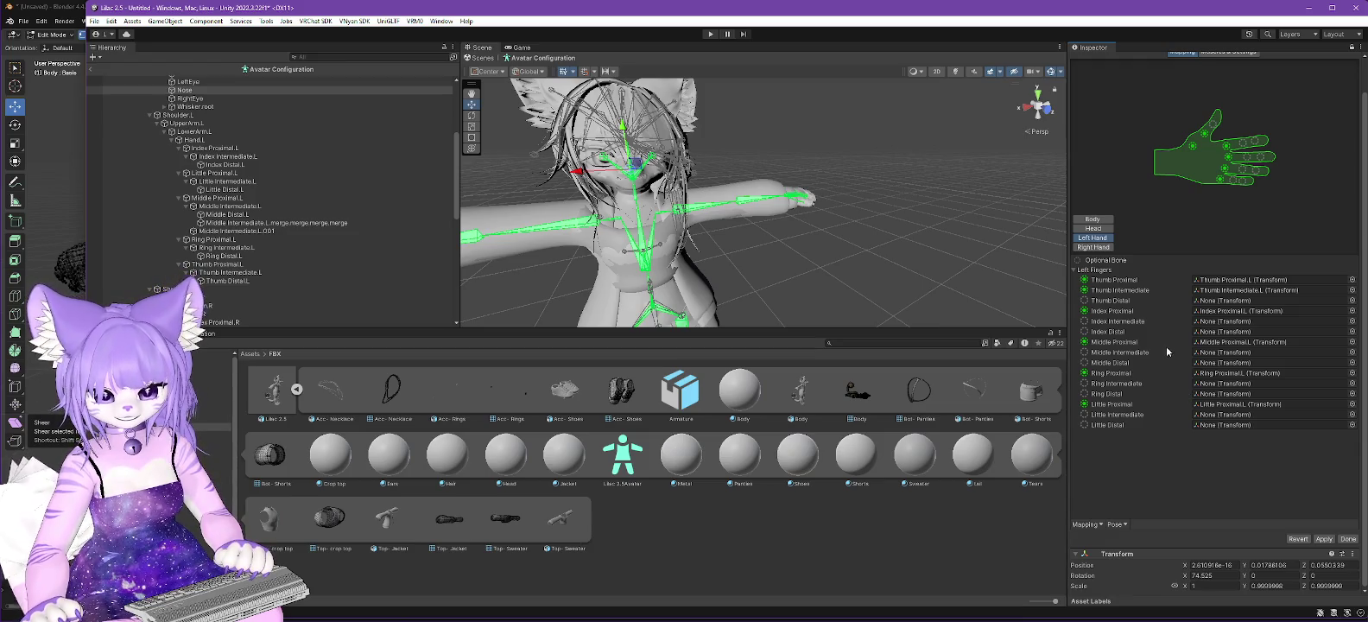
pyautogui.click(223, 182)
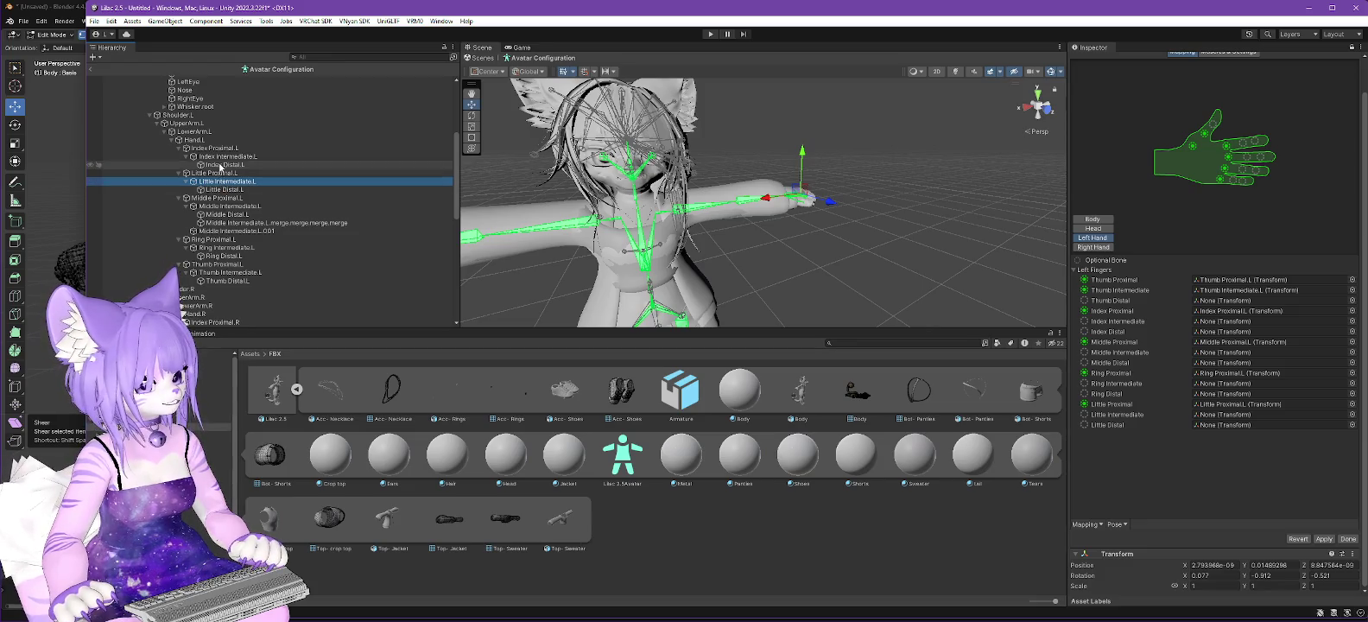
pyautogui.moveTo(228, 156); pyautogui.dragTo(1270, 320)
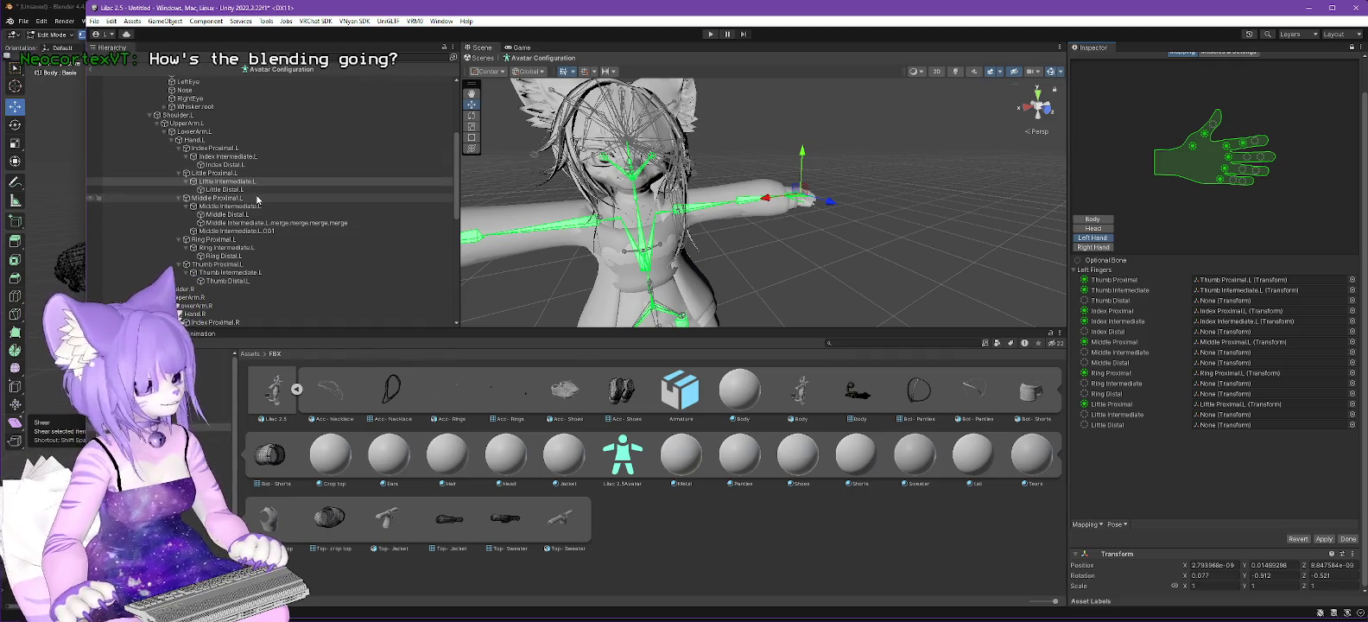
pyautogui.moveTo(234, 172); pyautogui.dragTo(858, 146)
pyautogui.moveTo(1238, 208); pyautogui.dragTo(1270, 332)
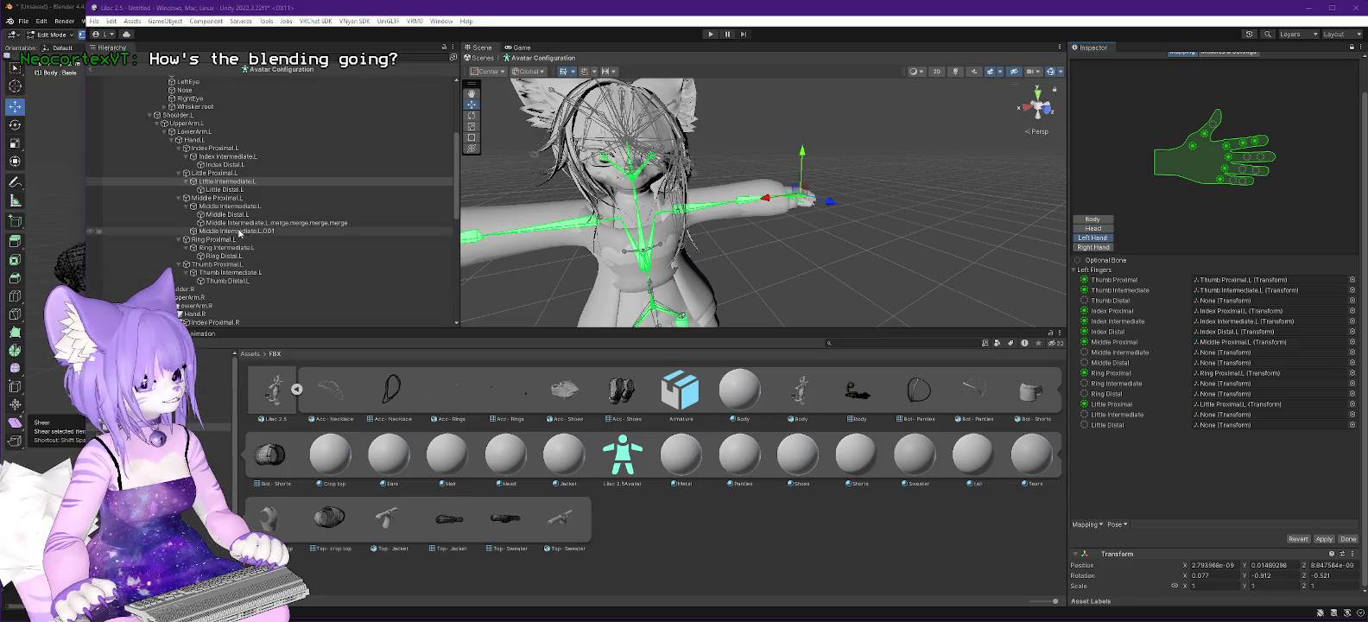
pyautogui.moveTo(227, 281); pyautogui.dragTo(1218, 306)
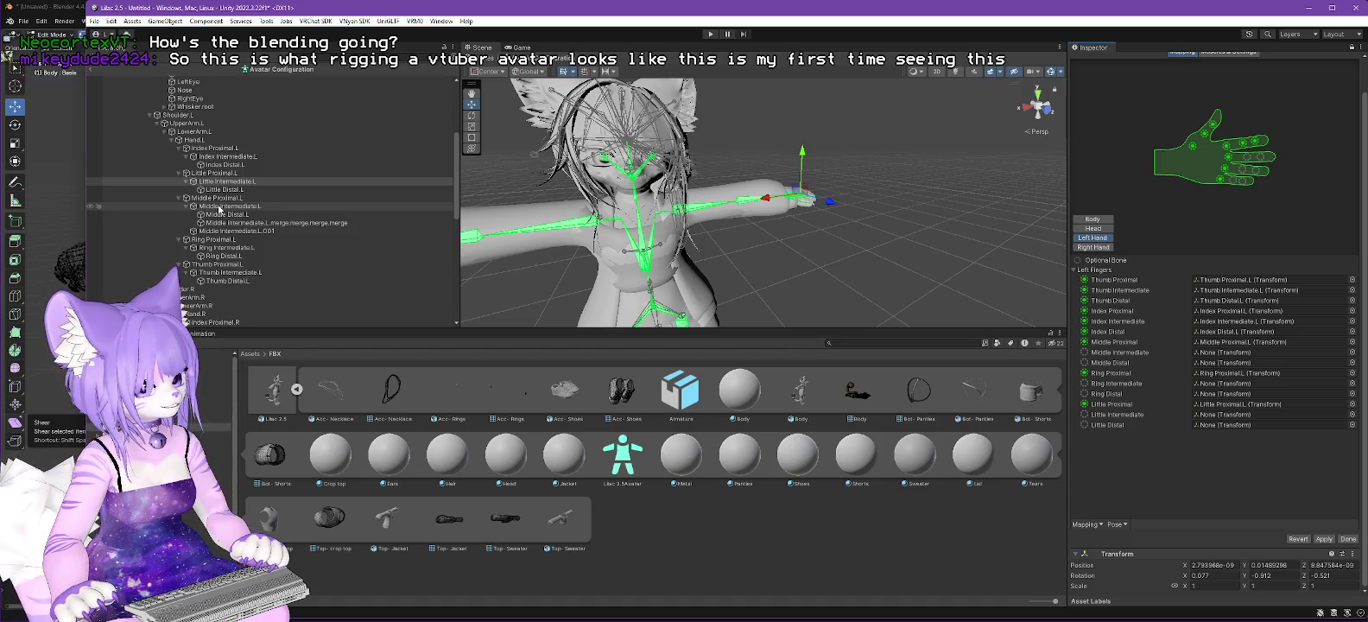
# Step: Map the middle, ring and little Intermediate.L and Distal.L bones to their left-finger slots
pyautogui.moveTo(220, 208); pyautogui.dragTo(1229, 355)
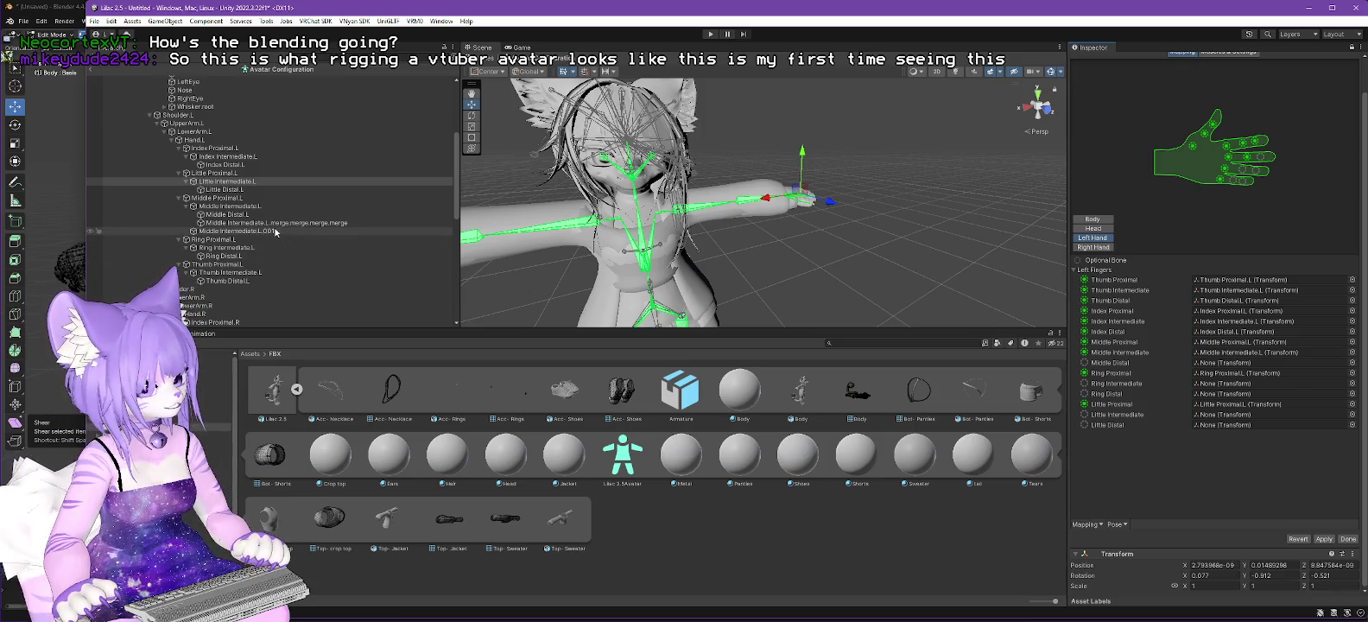
pyautogui.moveTo(229, 213); pyautogui.dragTo(725, 219)
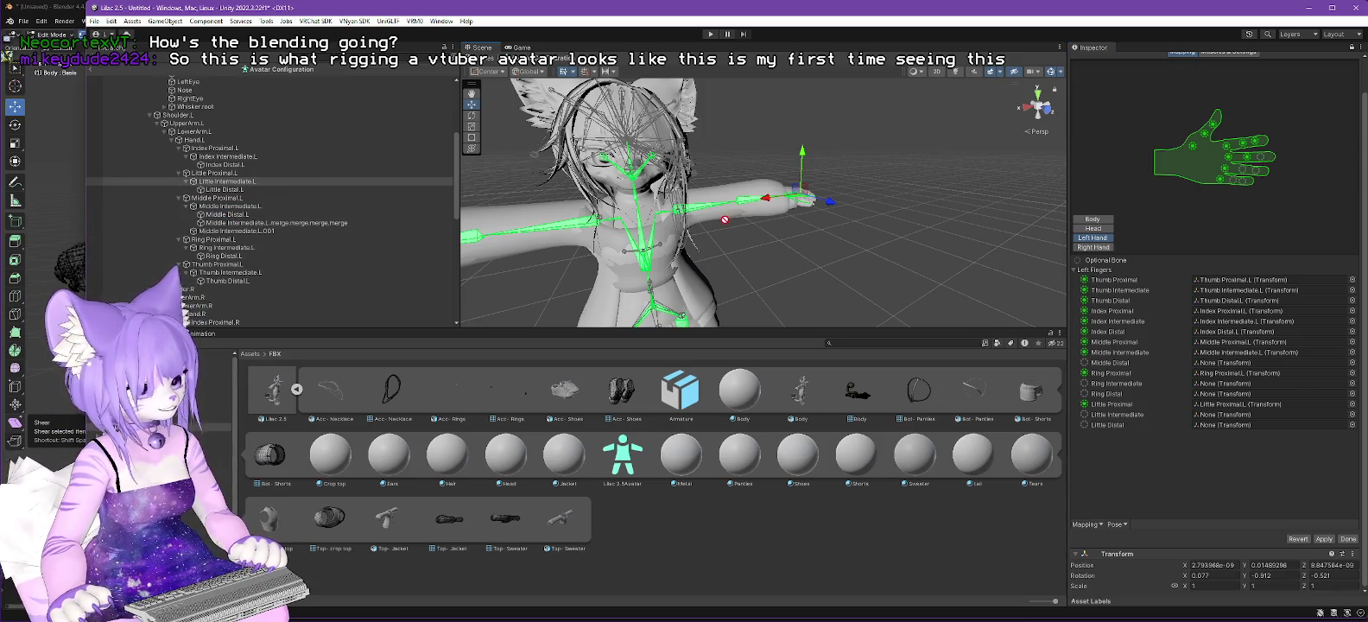
pyautogui.moveTo(1195, 301); pyautogui.dragTo(1227, 363)
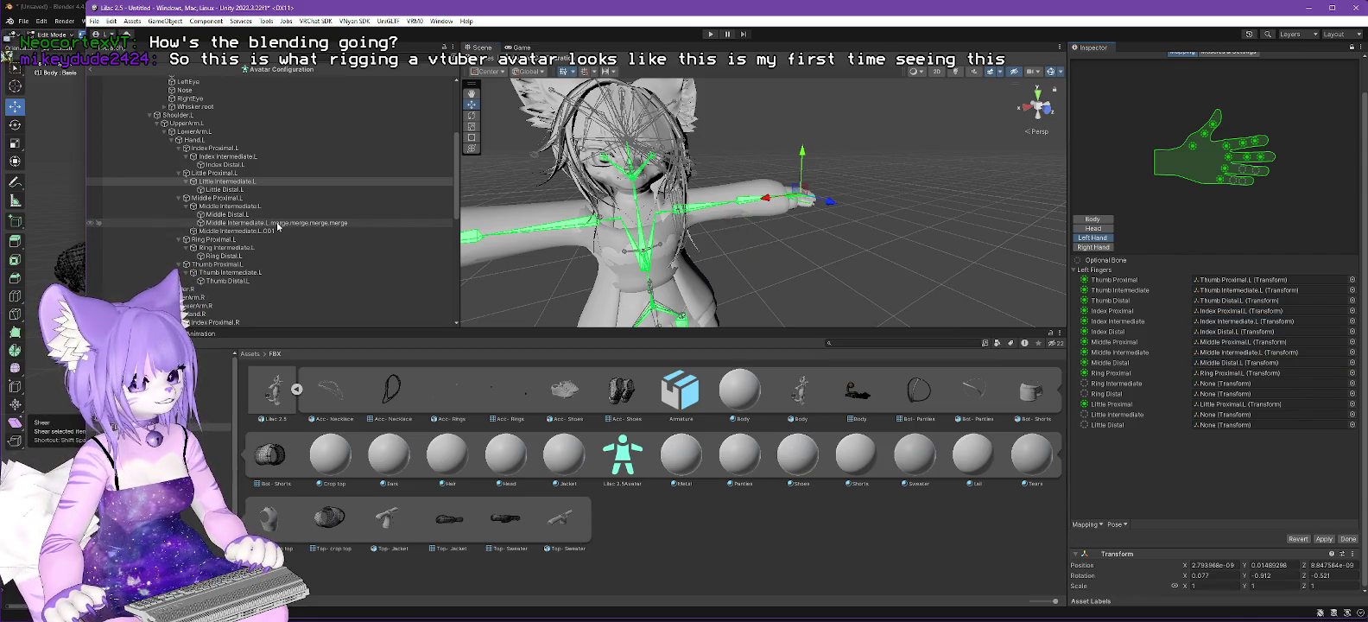
pyautogui.click(278, 223)
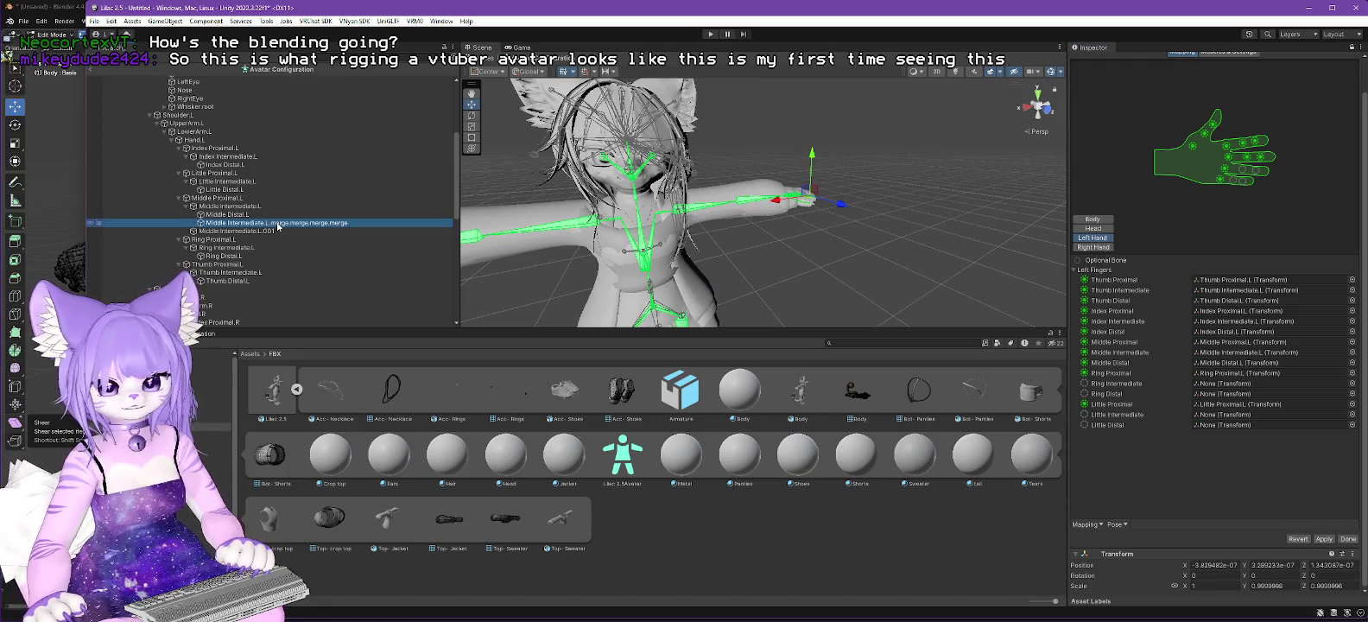
pyautogui.scroll(3, 760, 214)
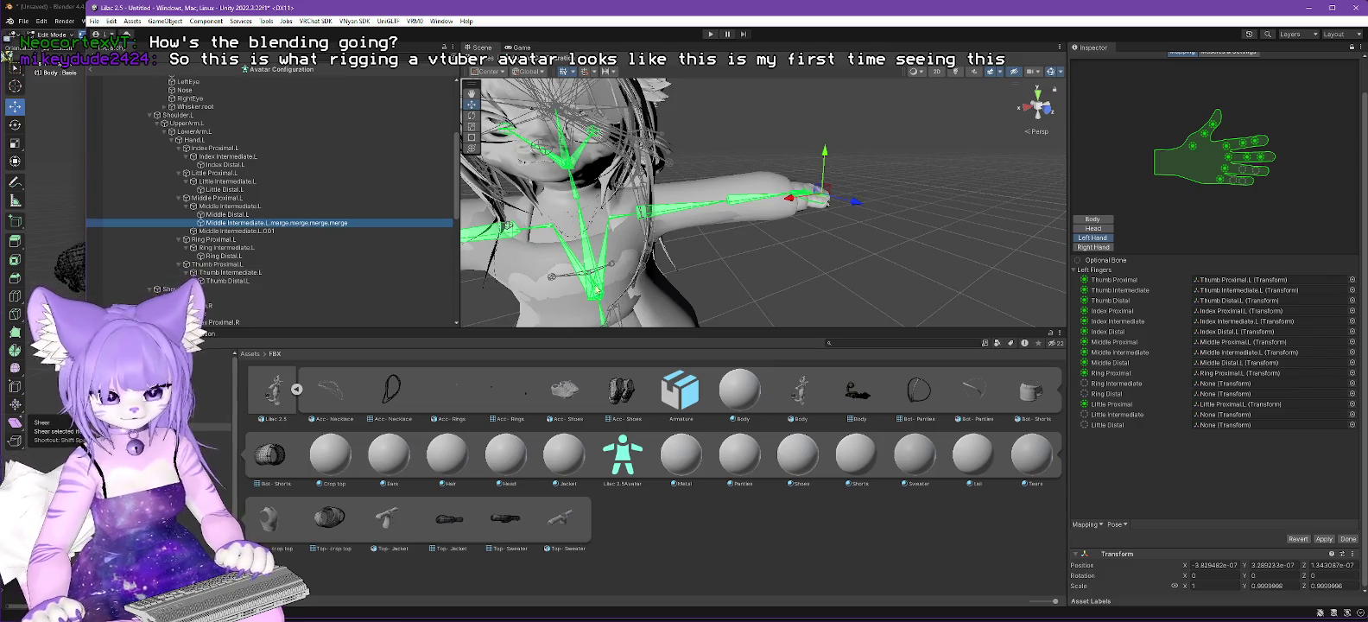
pyautogui.moveTo(277, 223); pyautogui.dragTo(1144, 274)
pyautogui.moveTo(1277, 378); pyautogui.dragTo(1240, 388)
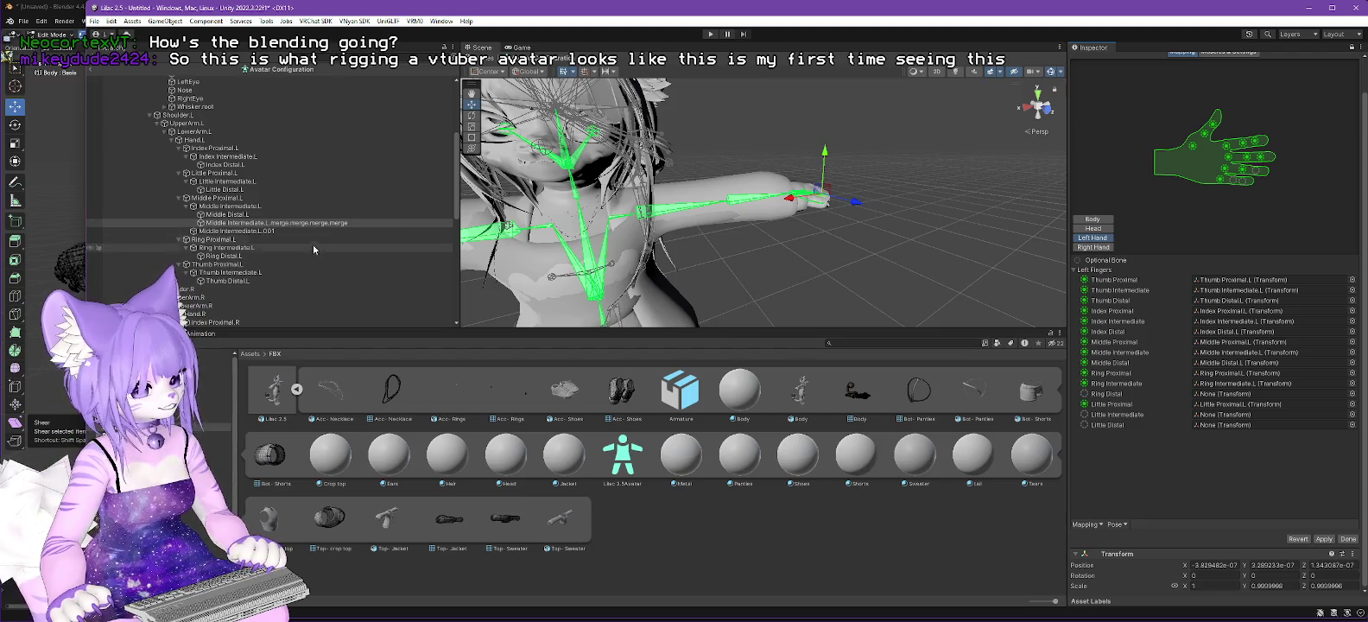
pyautogui.moveTo(240, 259)
pyautogui.mouseDown()
pyautogui.moveTo(1236, 380)
pyautogui.moveTo(1233, 398)
pyautogui.mouseUp()
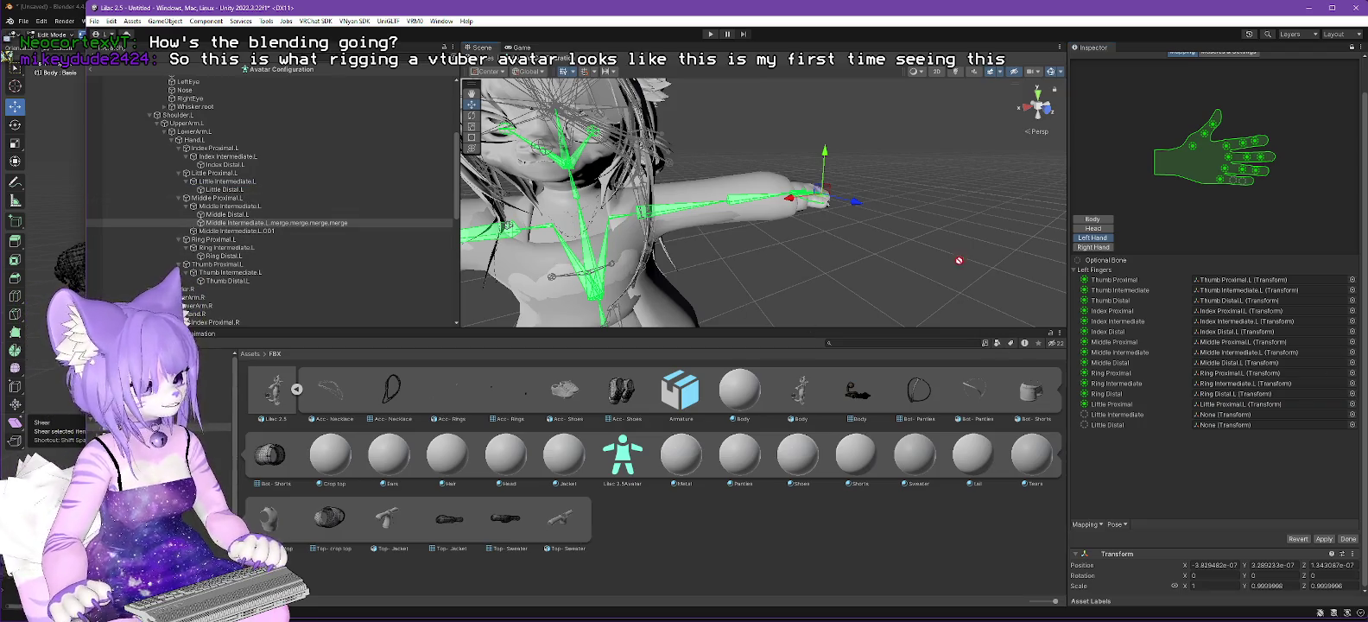
pyautogui.moveTo(1217, 428); pyautogui.dragTo(1218, 416)
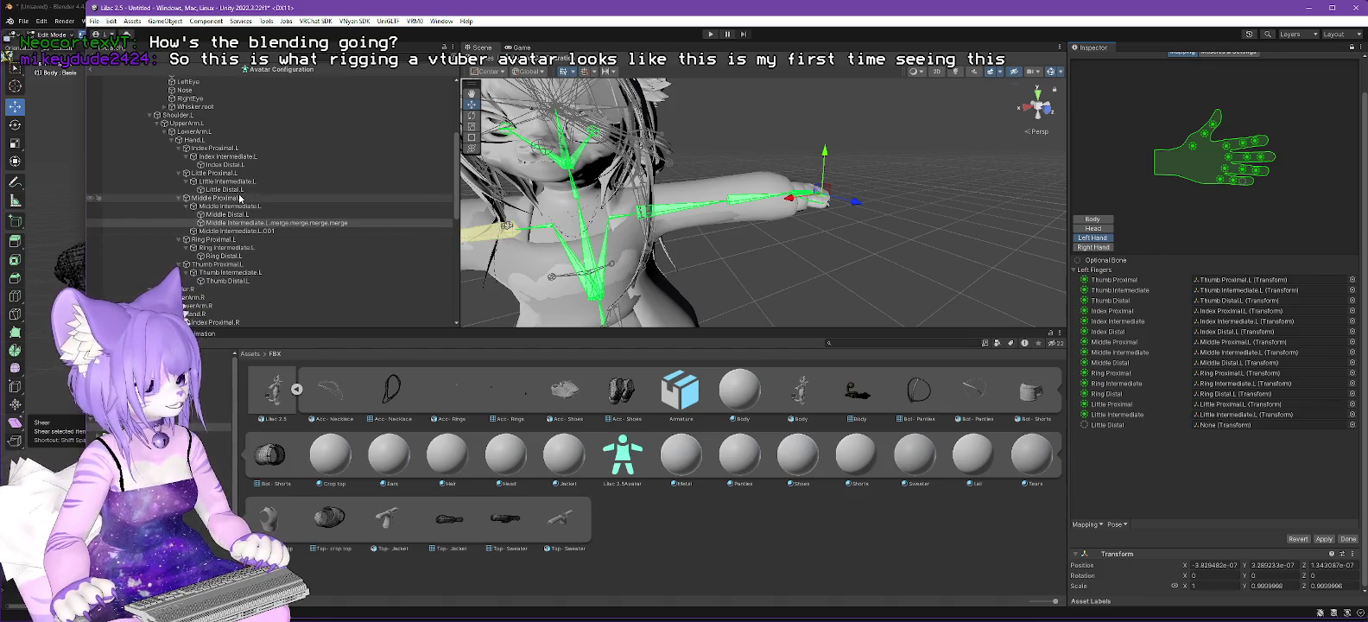
pyautogui.moveTo(1234, 431); pyautogui.dragTo(1234, 427)
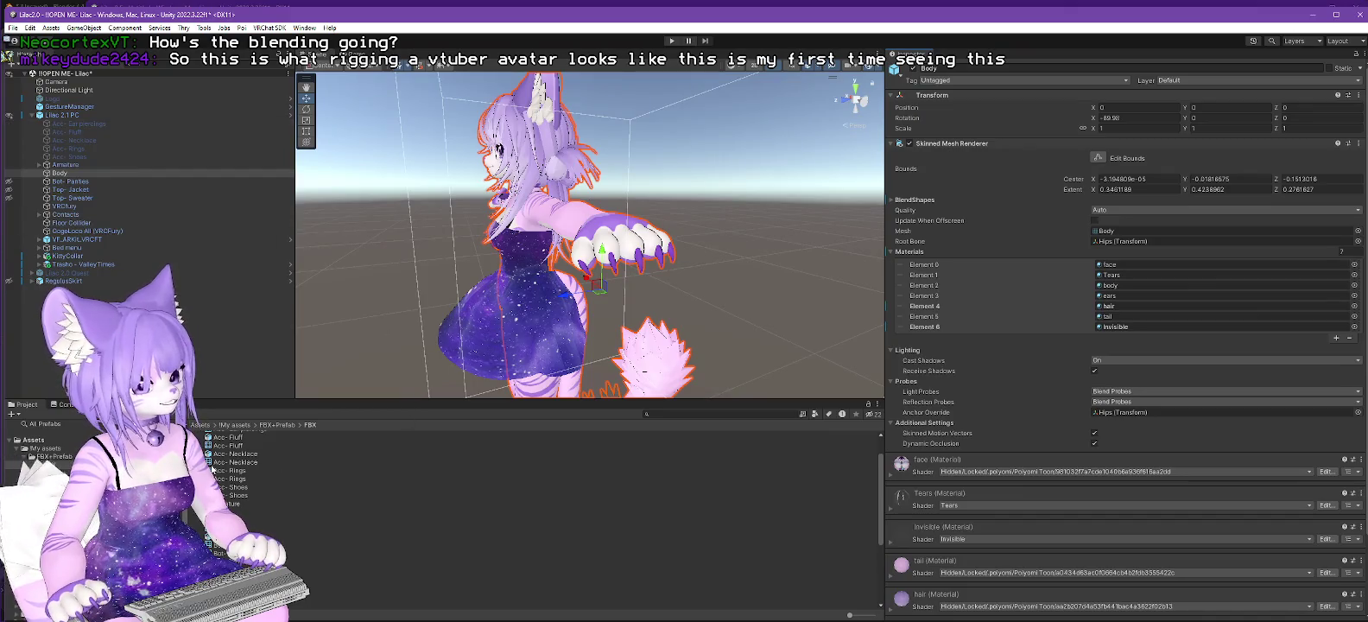
# Step: Select Lilac 2.0.fbx and its Body mesh to check its materials, then return to Lilac 2.5
pyautogui.scroll(2, 315, 468)
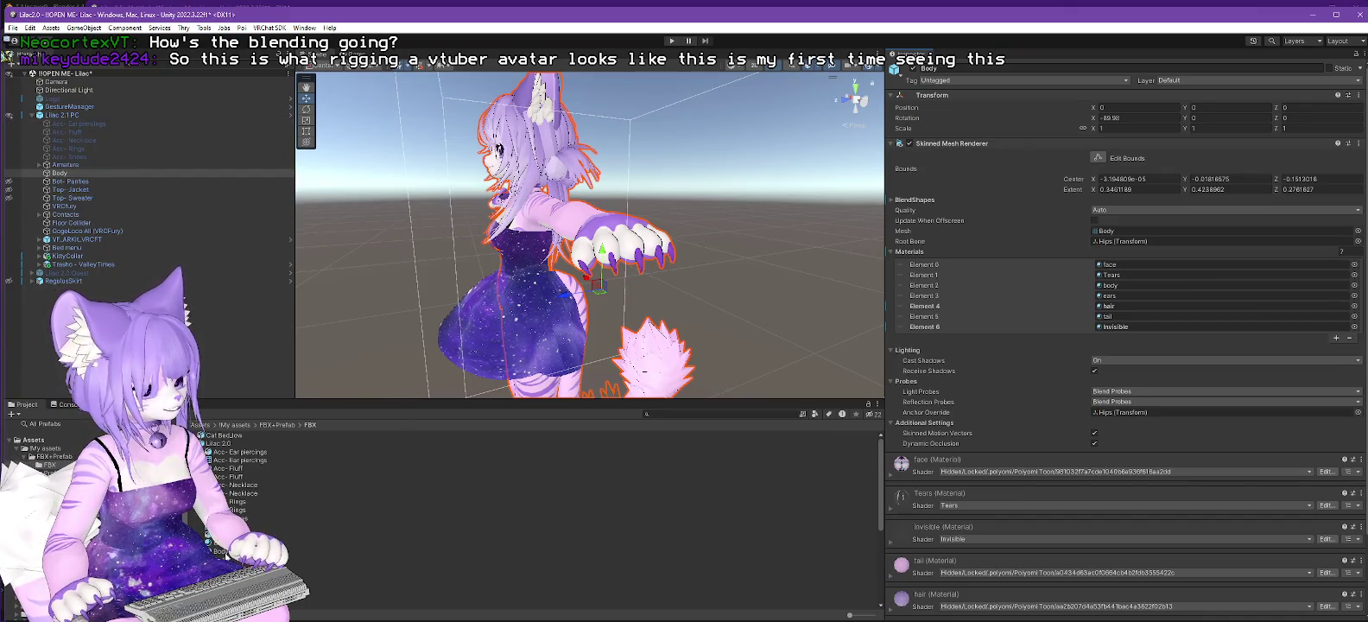
pyautogui.click(216, 542)
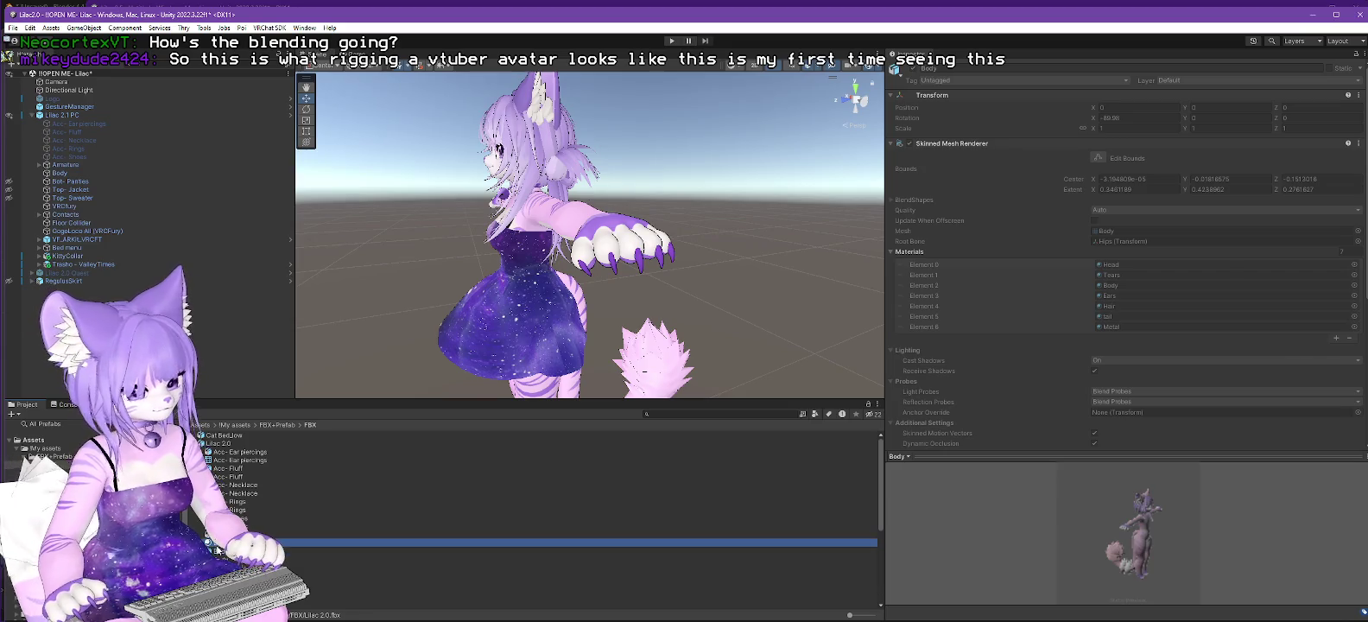
pyautogui.click(216, 550)
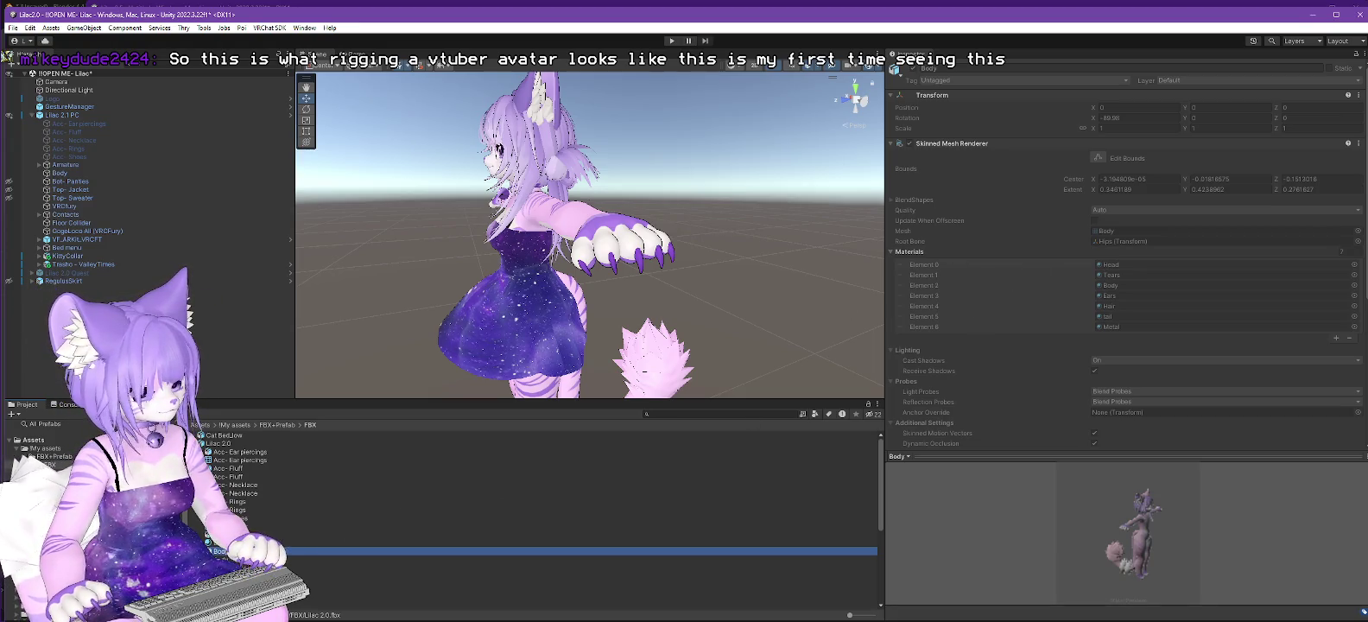
pyautogui.click(60, 174)
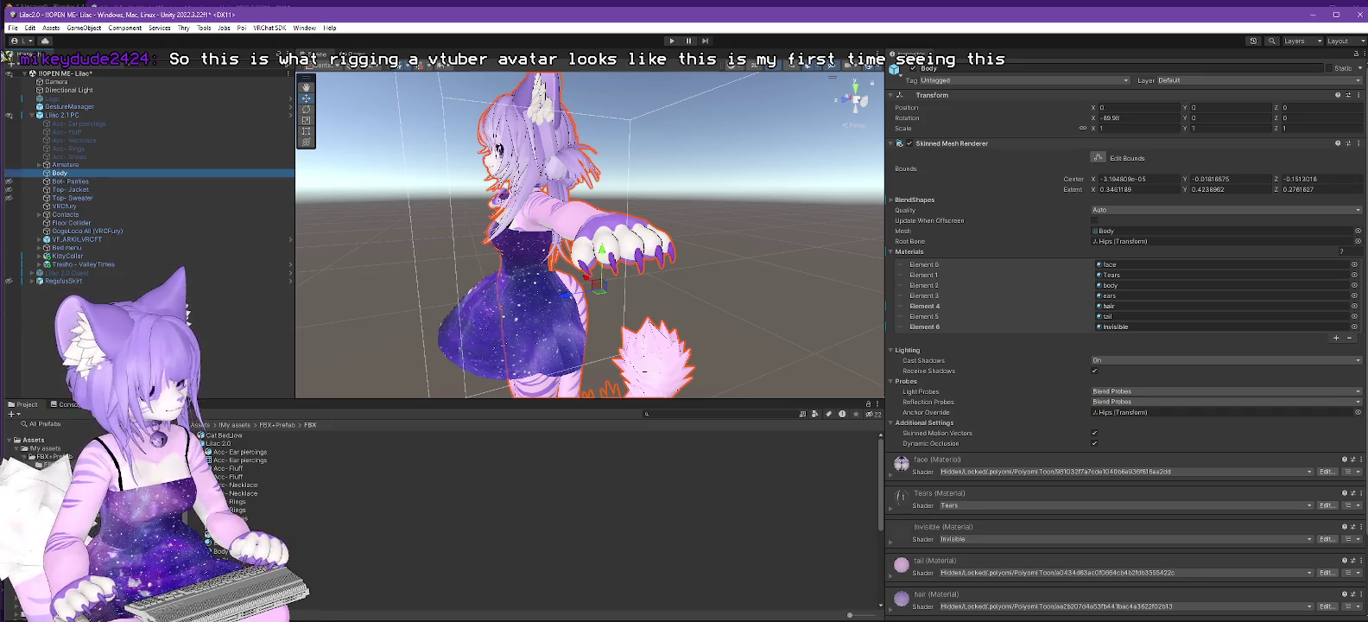
pyautogui.scroll(-3, 321, 508)
pyautogui.scroll(-2, 316, 505)
pyautogui.scroll(2, 315, 505)
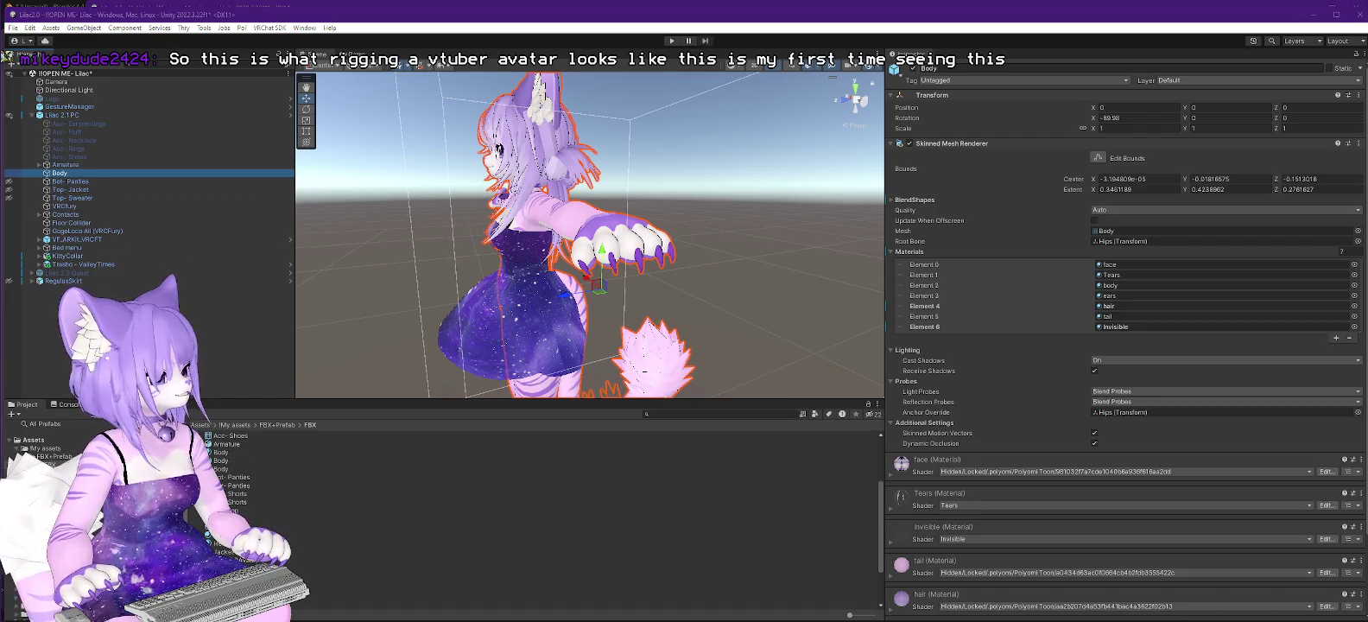
pyautogui.hotkey('alt', 'Tab')
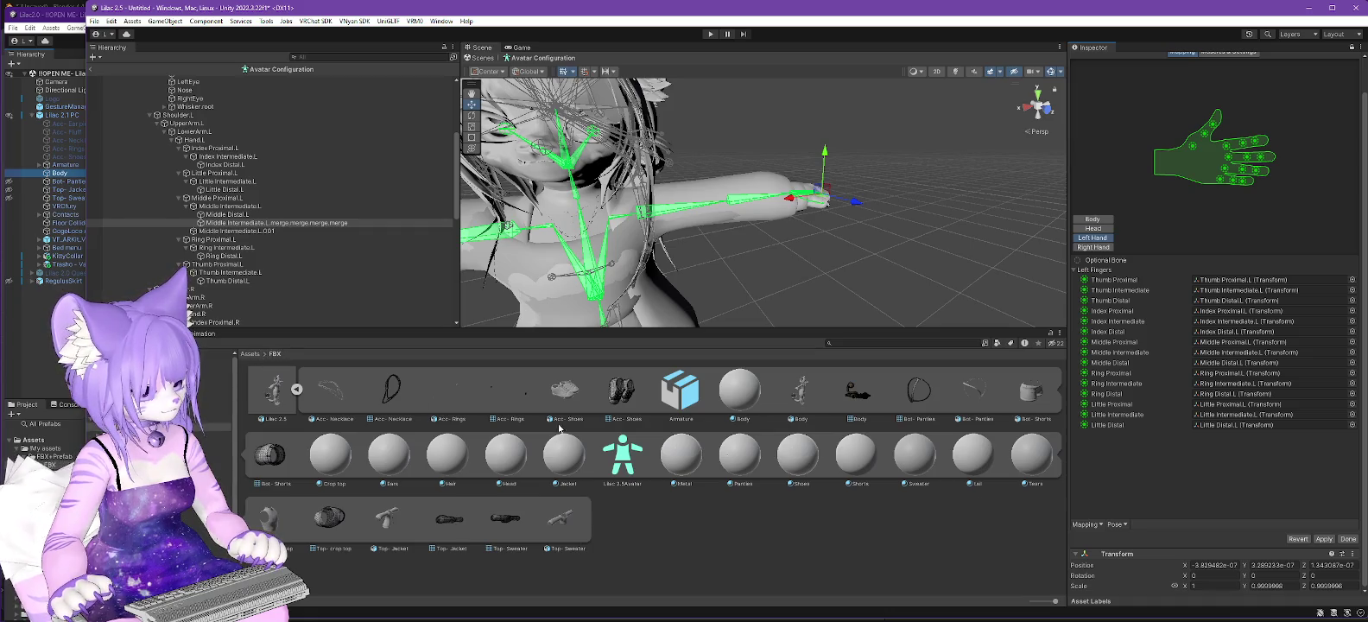
# Step: Switch the Lilac 2.5 FBX folder to list view and select its first Body asset
pyautogui.keyDown('ctrl'); pyautogui.scroll(-5, 639, 474); pyautogui.keyUp('ctrl')
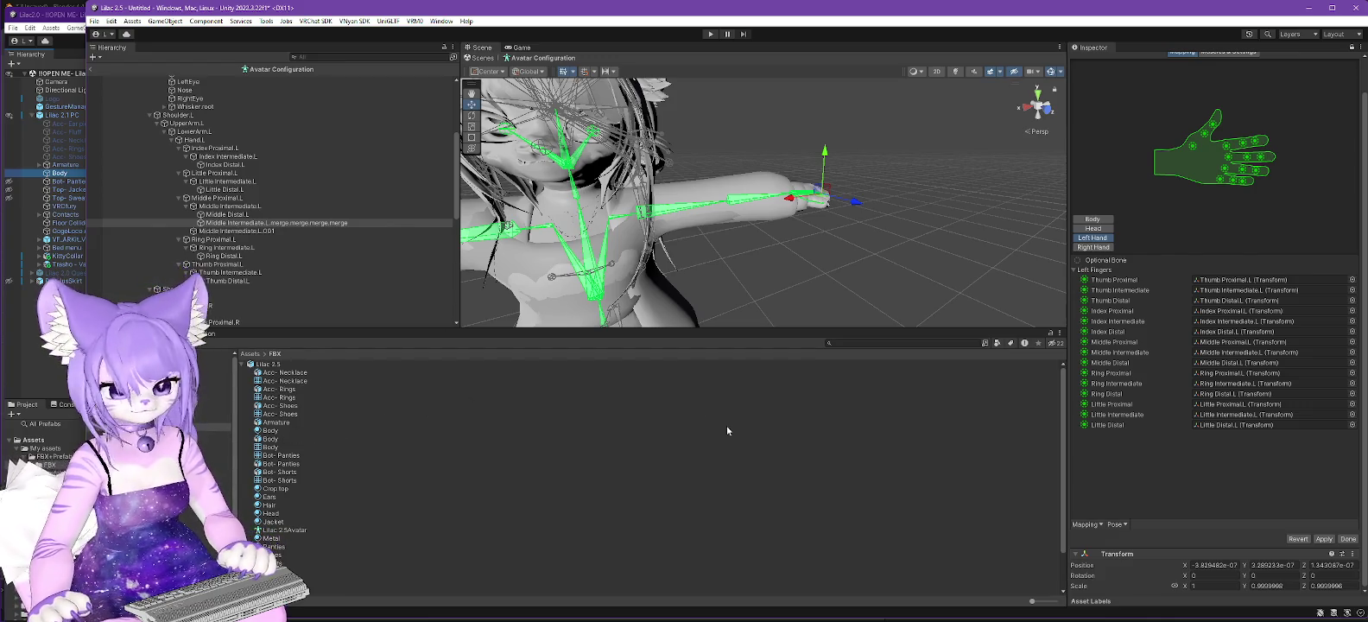
pyautogui.click(269, 430)
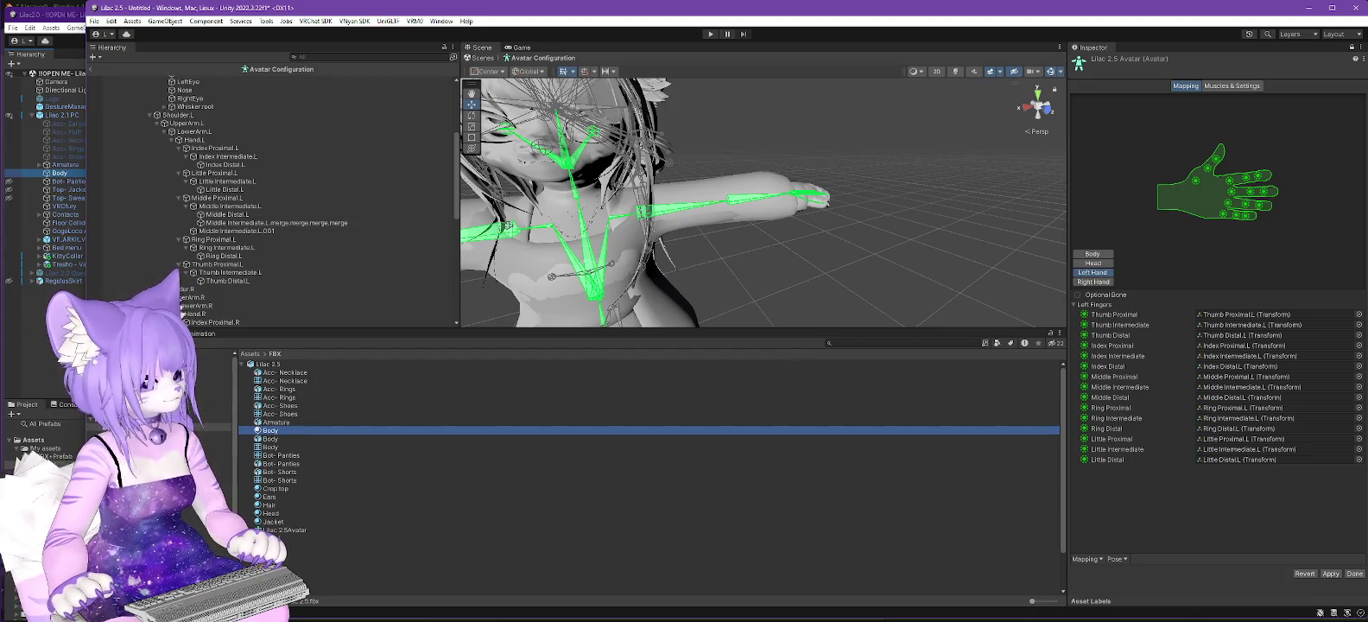
pyautogui.hotkey('alt', 'Tab')
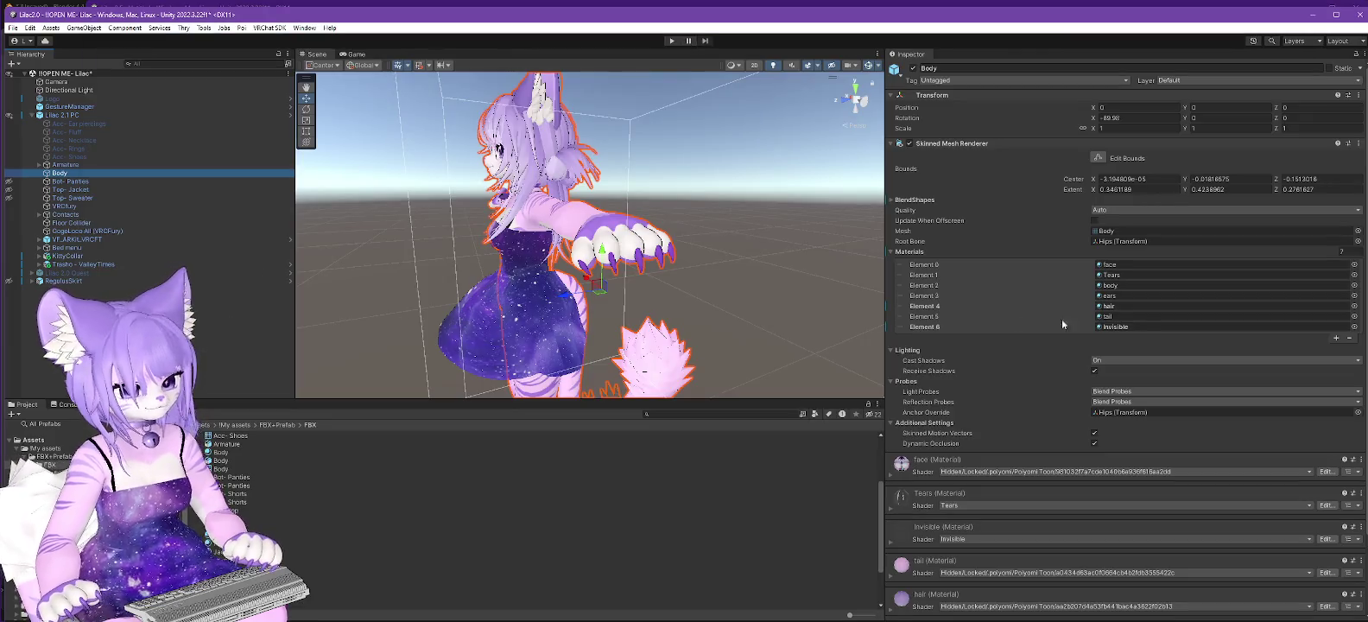
# Step: Open Lilac 2.0's humanoid bone mapping and review its Head, Left Hand and Right Hand tabs
pyautogui.scroll(3, 325, 438)
pyautogui.click(223, 444)
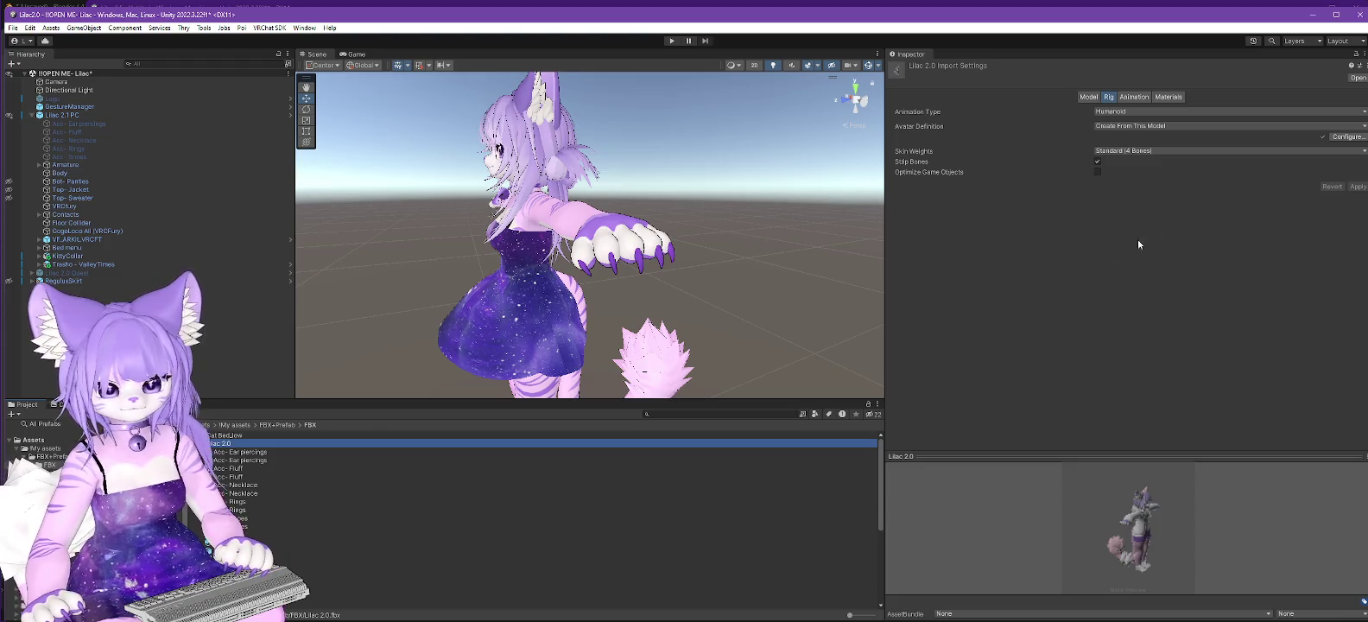
pyautogui.click(1359, 139)
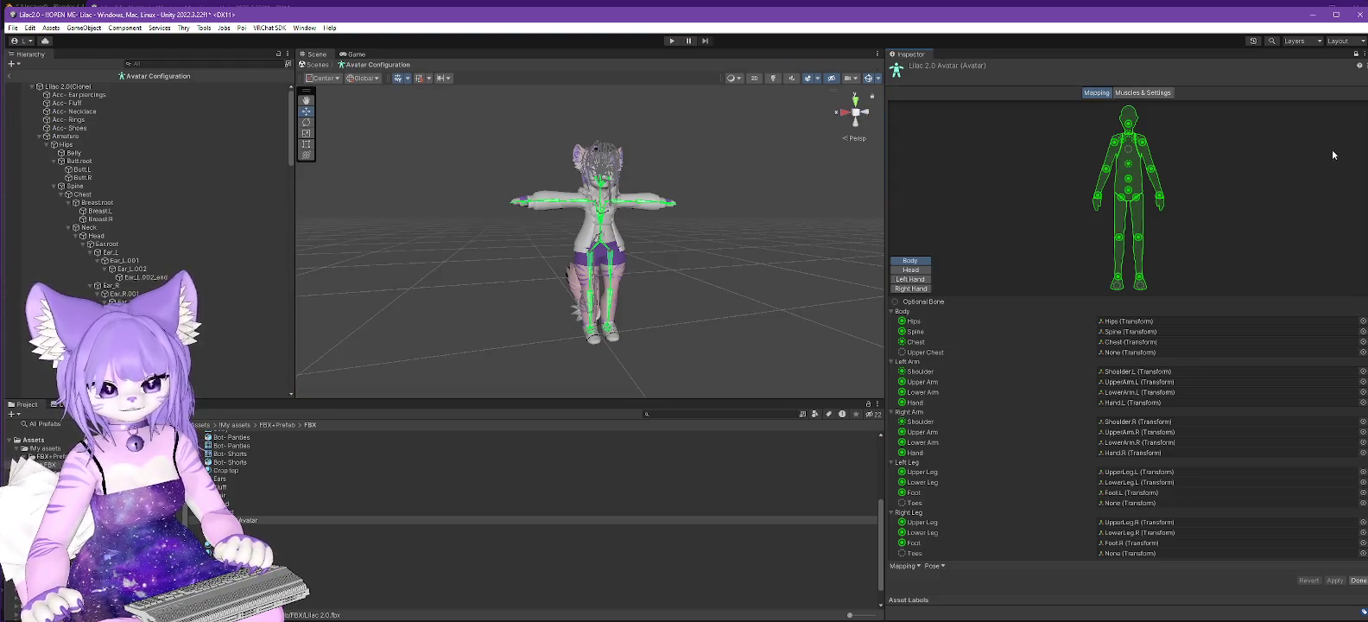
pyautogui.scroll(-5, 84, 264)
pyautogui.scroll(-5, 95, 266)
pyautogui.scroll(-5, 108, 268)
pyautogui.scroll(-5, 126, 272)
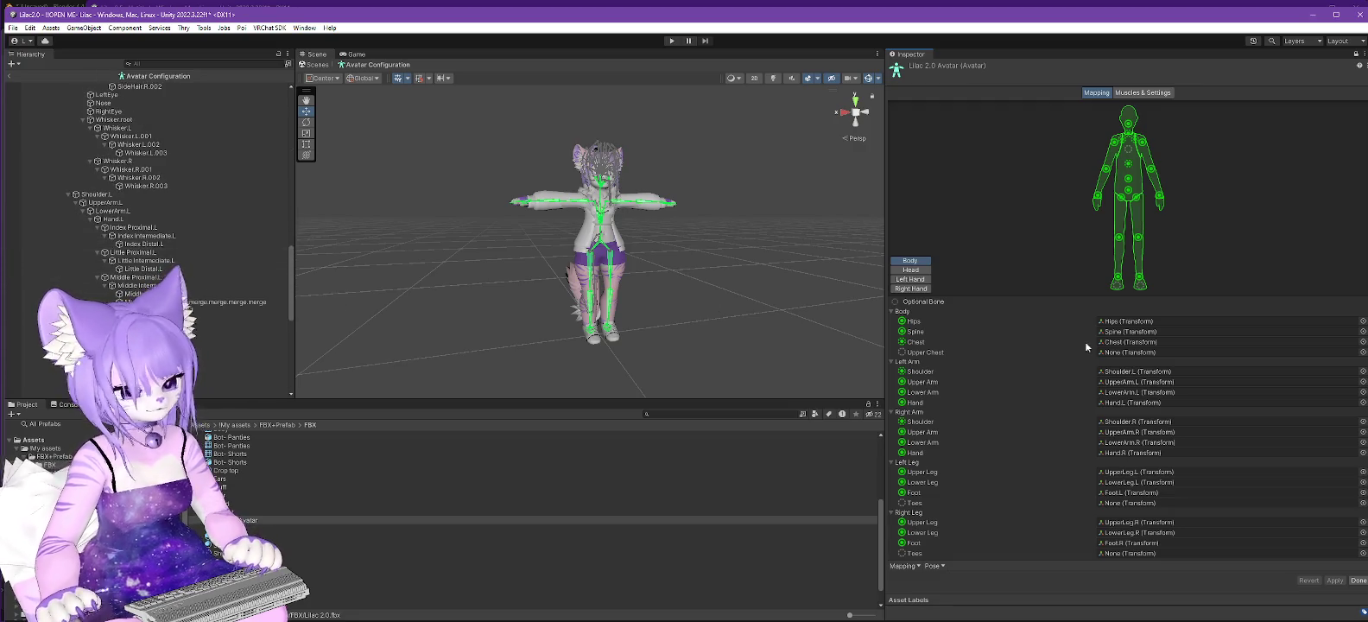
pyautogui.click(910, 270)
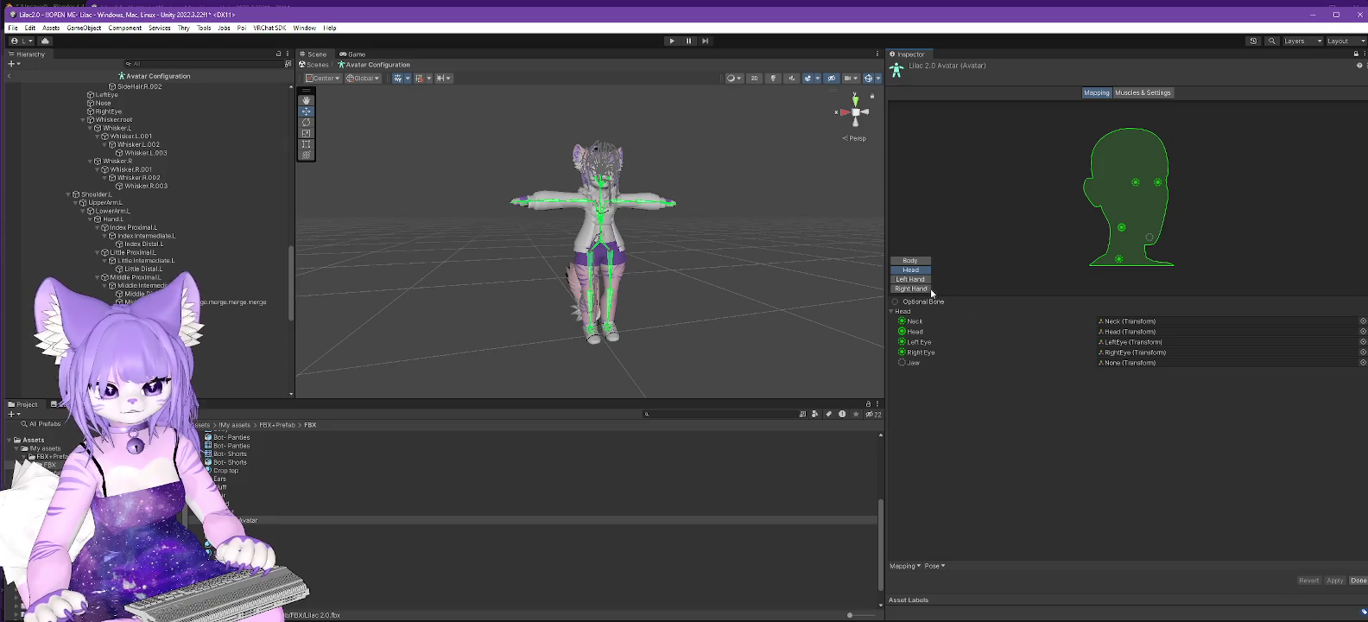
pyautogui.click(909, 280)
pyautogui.click(911, 288)
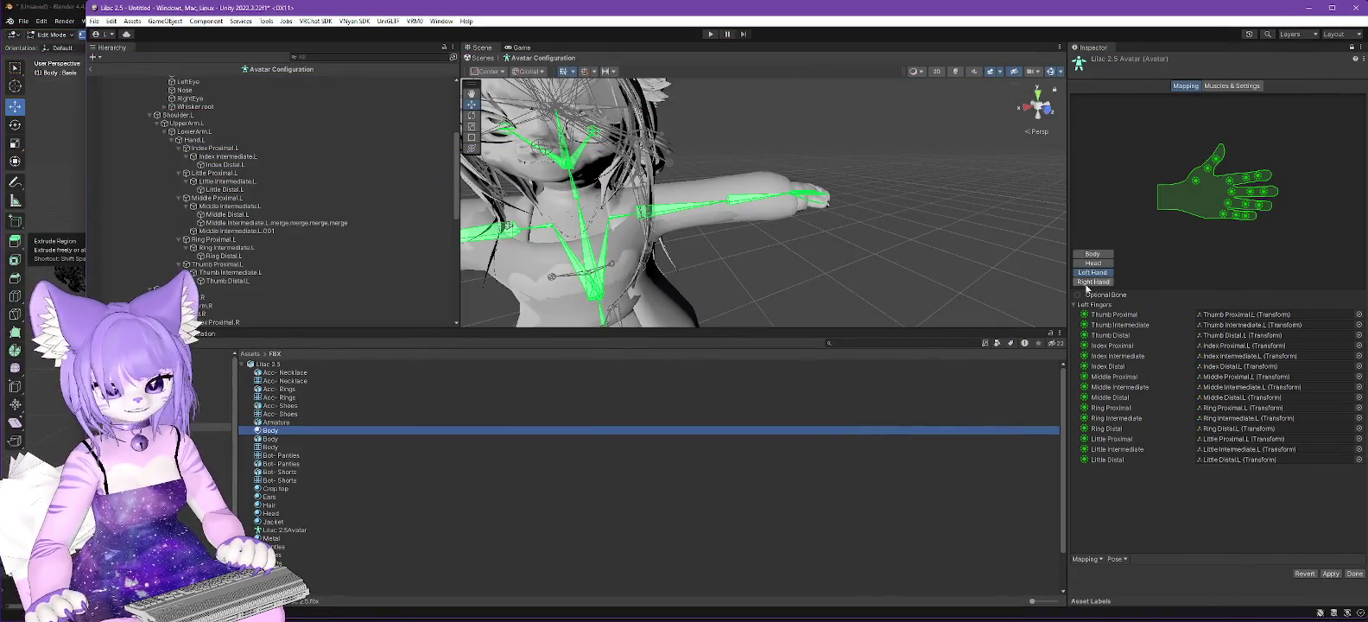
# Step: In Lilac 2.5's Right Hand mapping, assign Index Intermediate.R, Index Distal.R and Middle Intermediate.R
pyautogui.click(1092, 282)
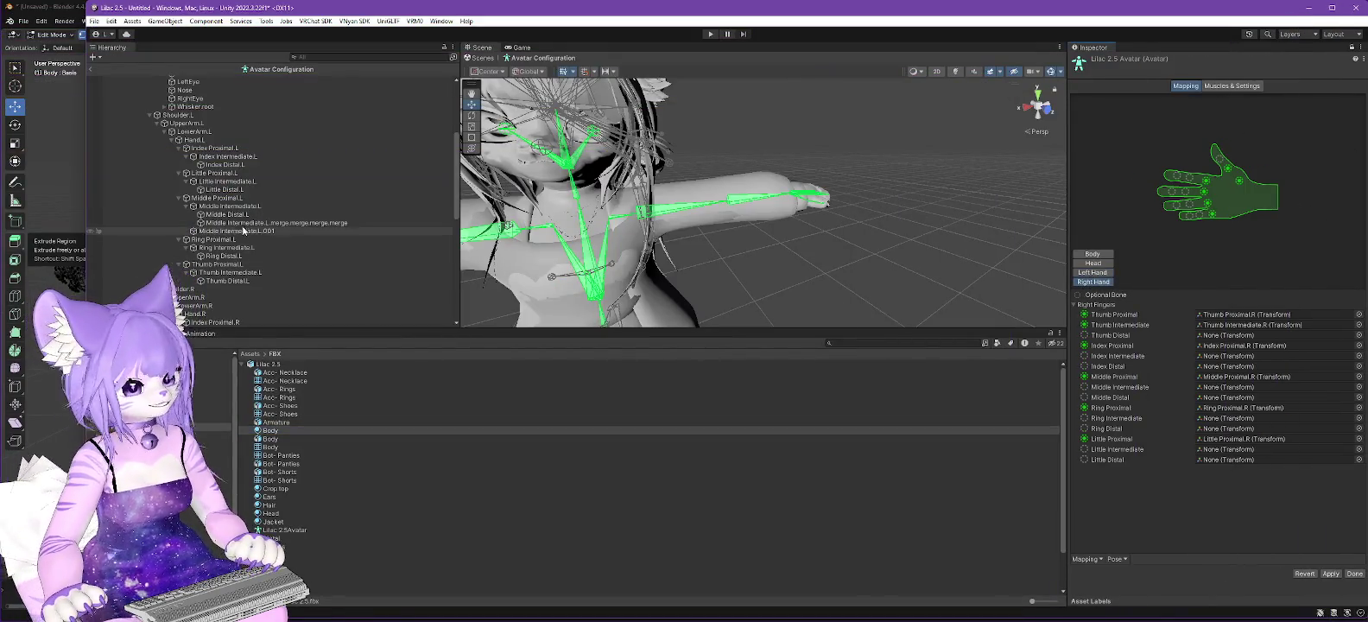
pyautogui.scroll(-3, 276, 176)
pyautogui.scroll(-3, 277, 176)
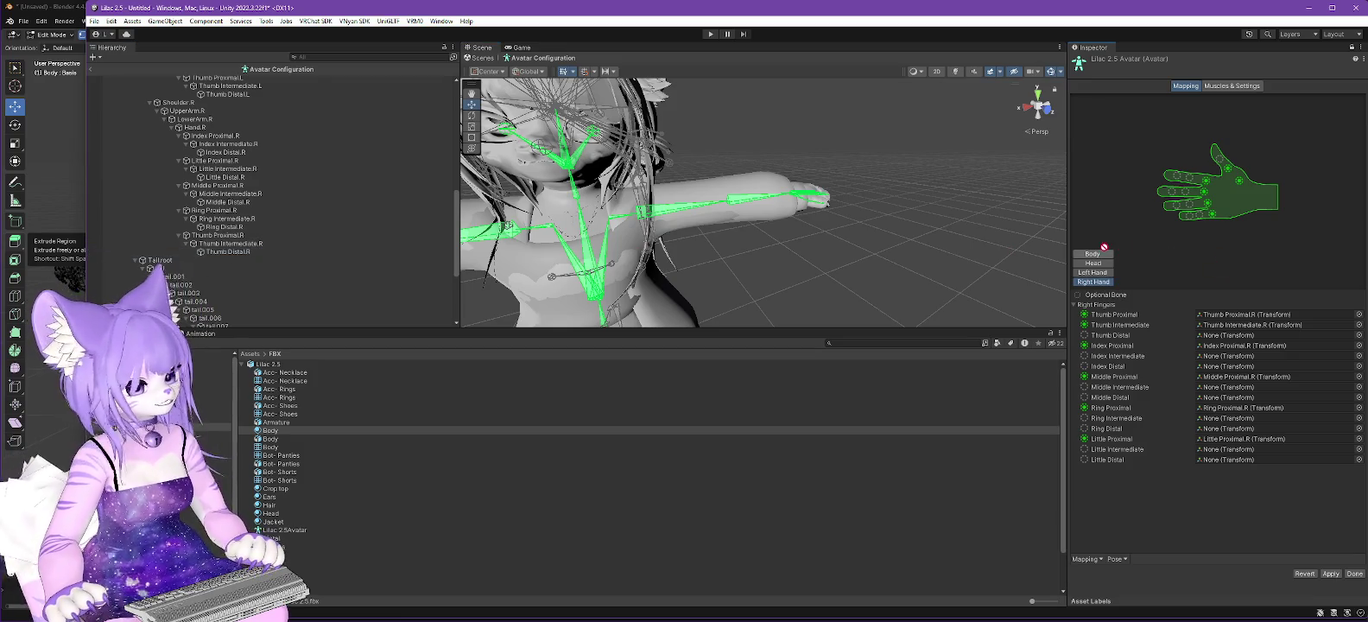
pyautogui.click(1238, 335)
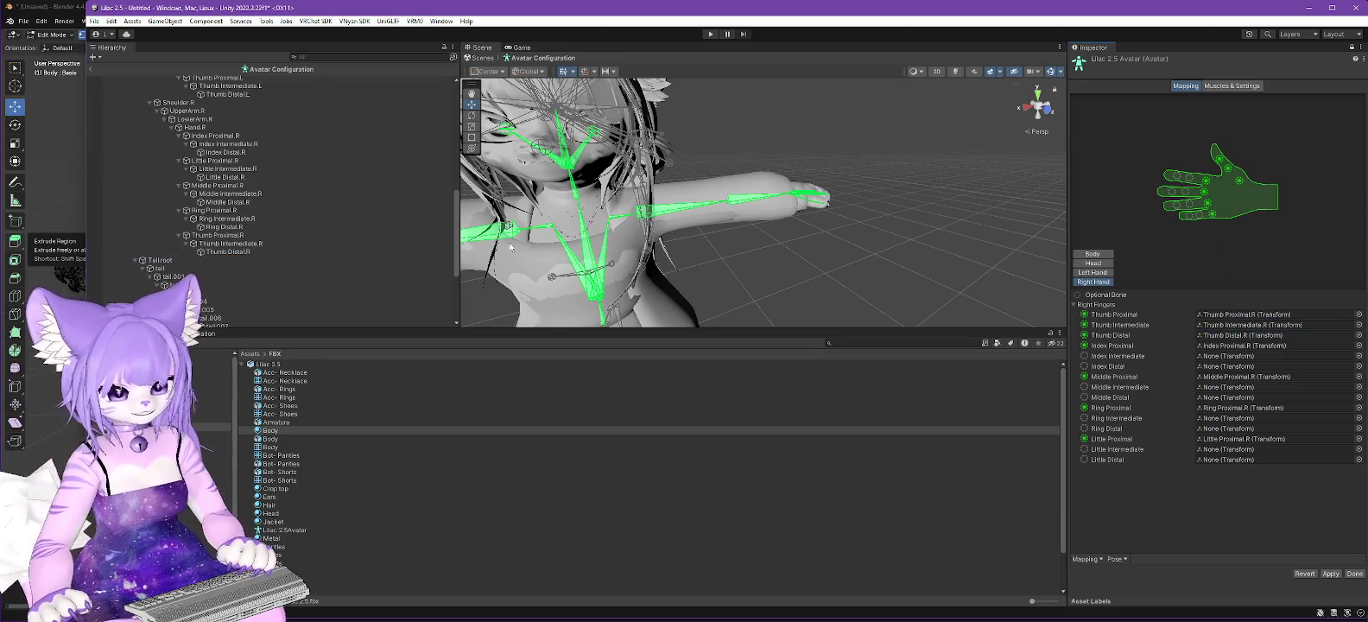
pyautogui.moveTo(227, 144)
pyautogui.mouseDown()
pyautogui.moveTo(1095, 242)
pyautogui.moveTo(1239, 356)
pyautogui.mouseUp()
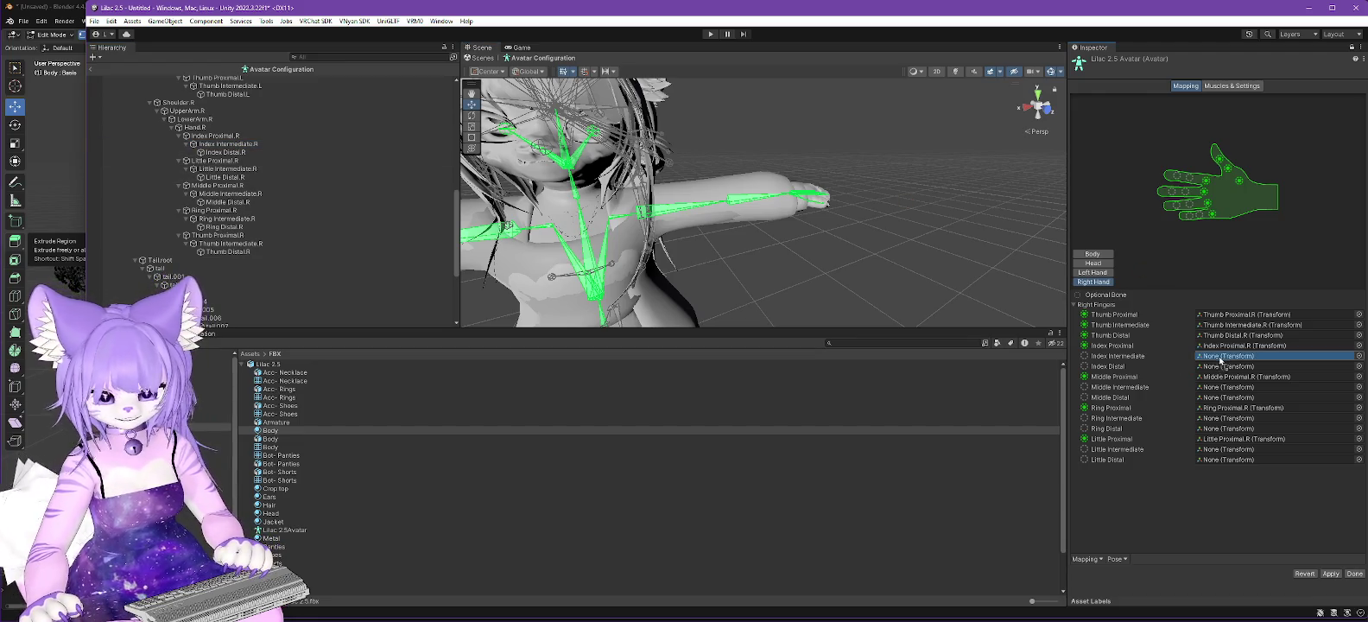
pyautogui.moveTo(209, 156); pyautogui.dragTo(1228, 368)
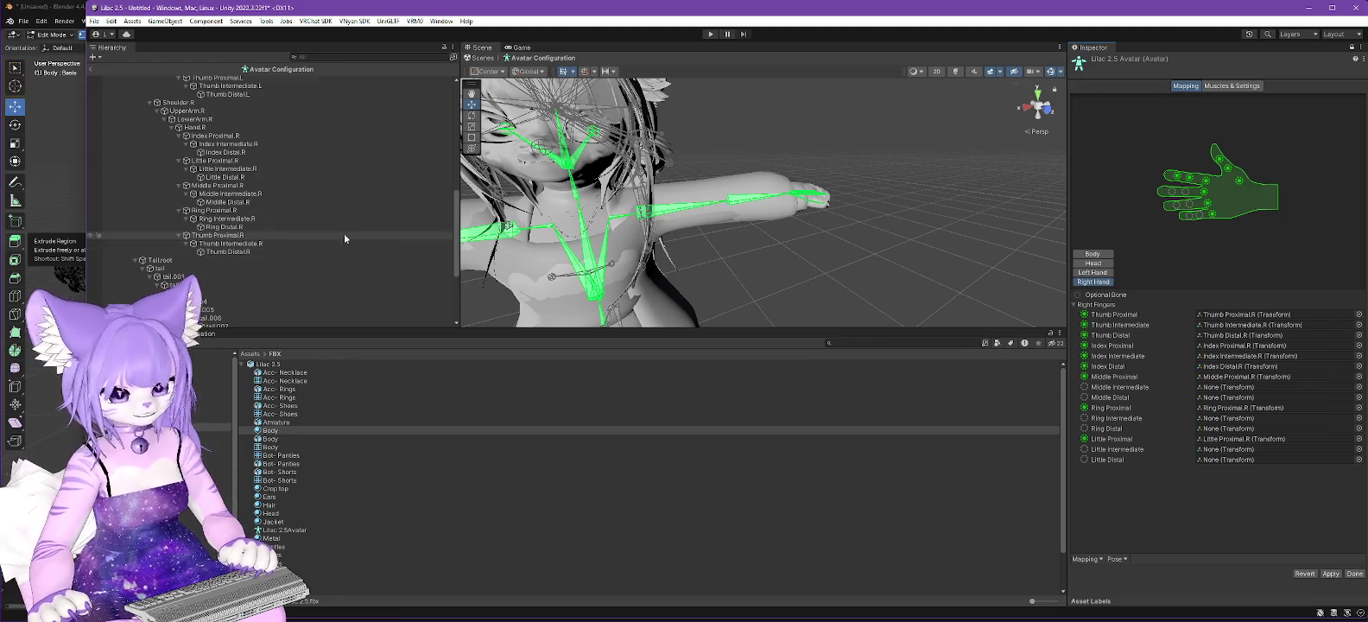
pyautogui.moveTo(229, 193); pyautogui.dragTo(1226, 387)
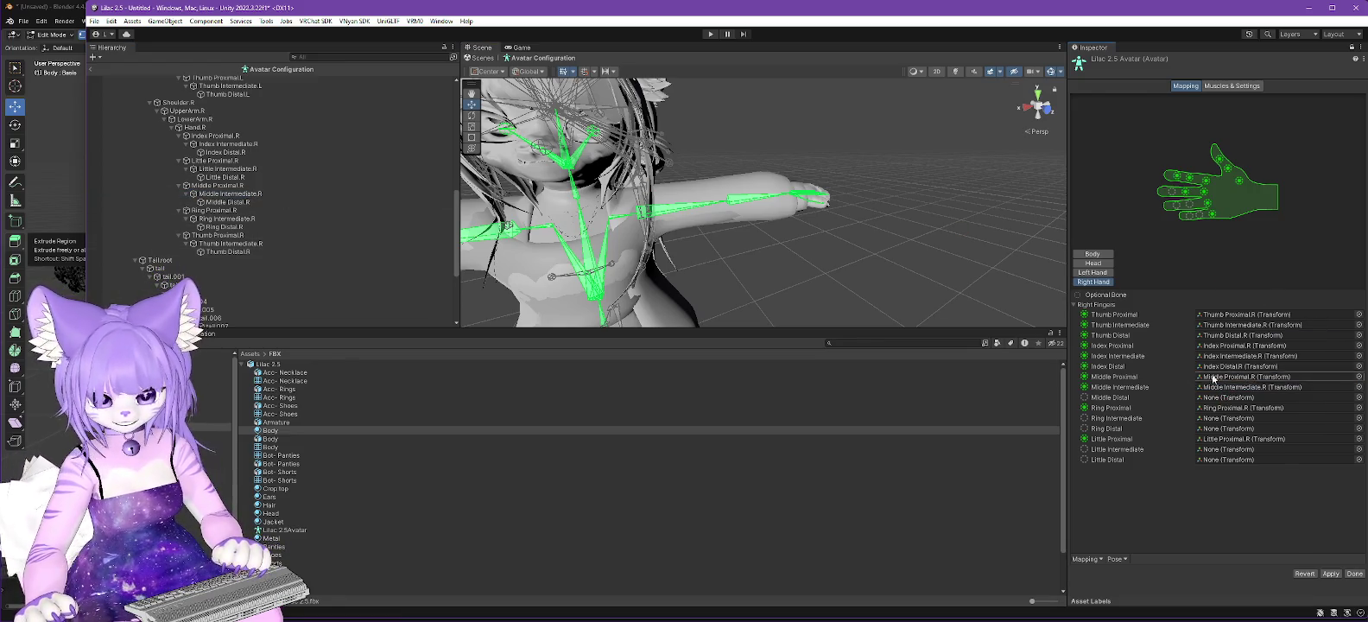
# Step: Assign Middle Distal.R plus the Ring and Little Intermediate/Distal.R bones to their right-hand slots
pyautogui.moveTo(229, 201); pyautogui.dragTo(1232, 403)
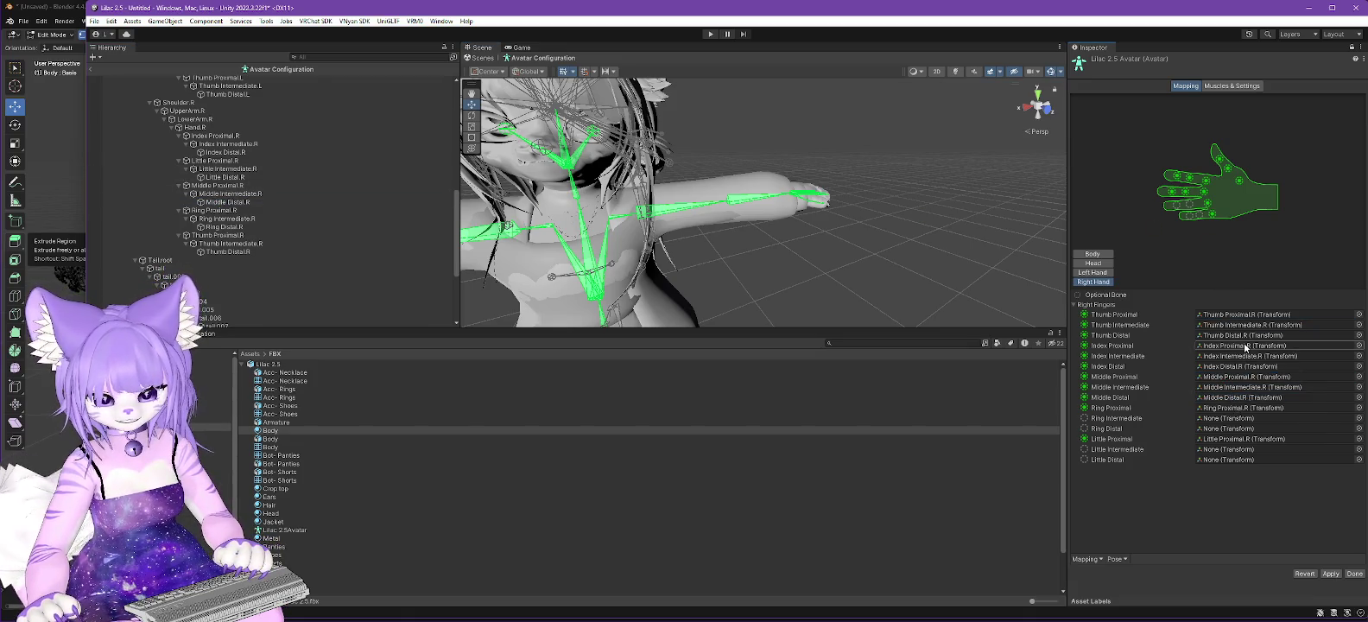
pyautogui.moveTo(227, 219); pyautogui.dragTo(1318, 418)
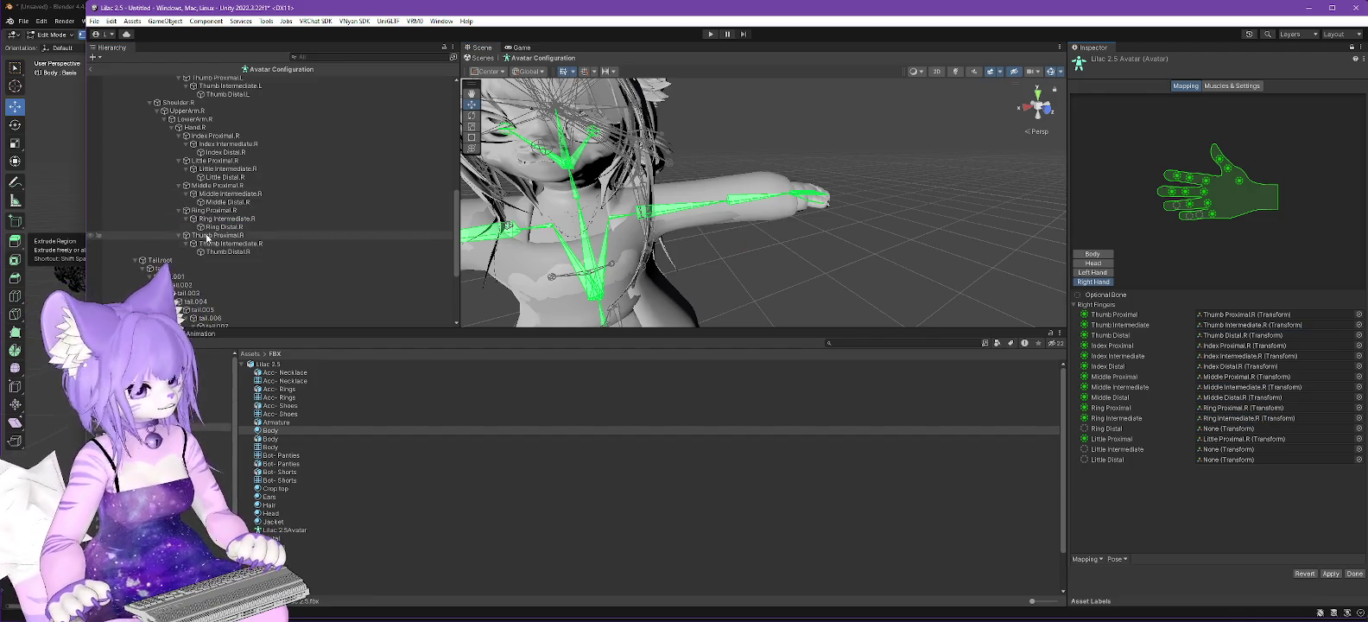
pyautogui.moveTo(223, 227); pyautogui.dragTo(1223, 432)
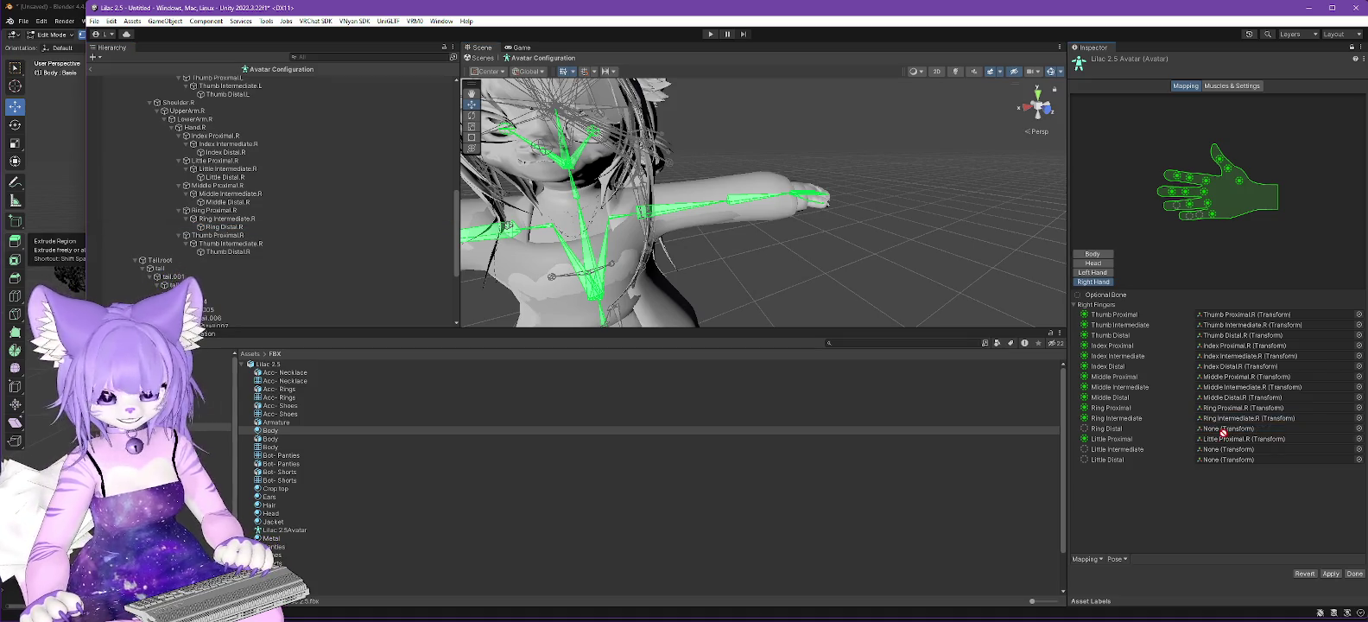
pyautogui.click(235, 170)
pyautogui.moveTo(239, 173); pyautogui.dragTo(1279, 449)
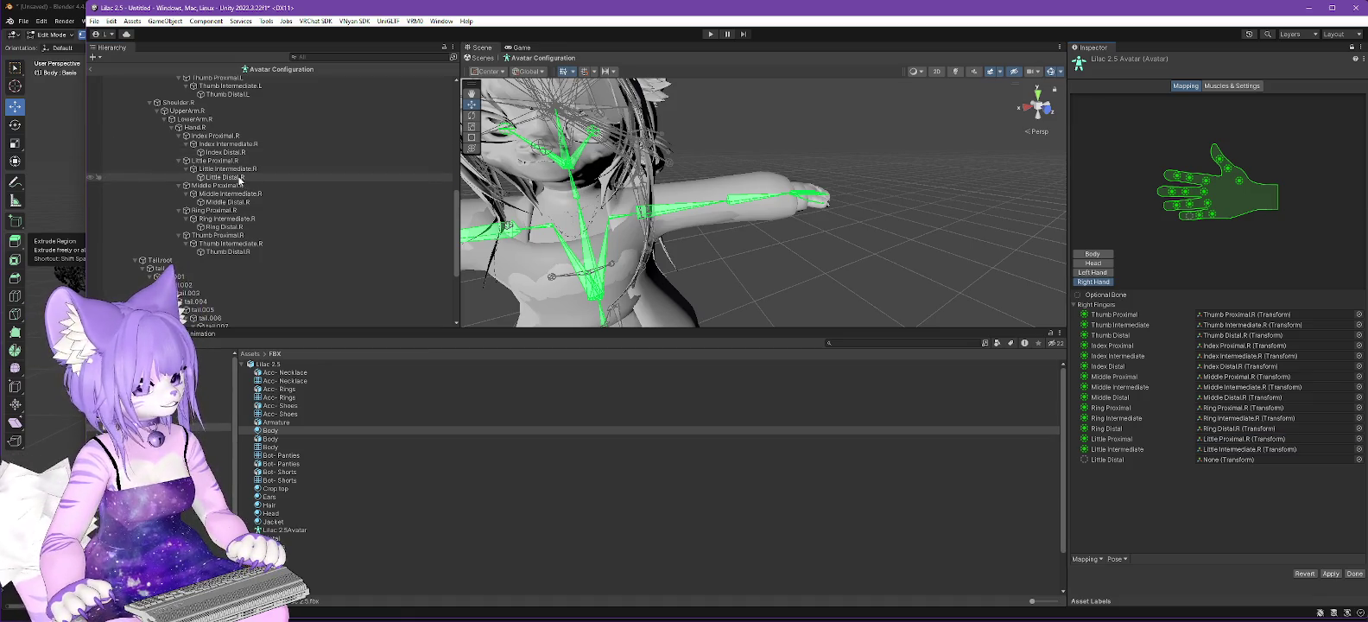
pyautogui.moveTo(225, 177); pyautogui.dragTo(1248, 458)
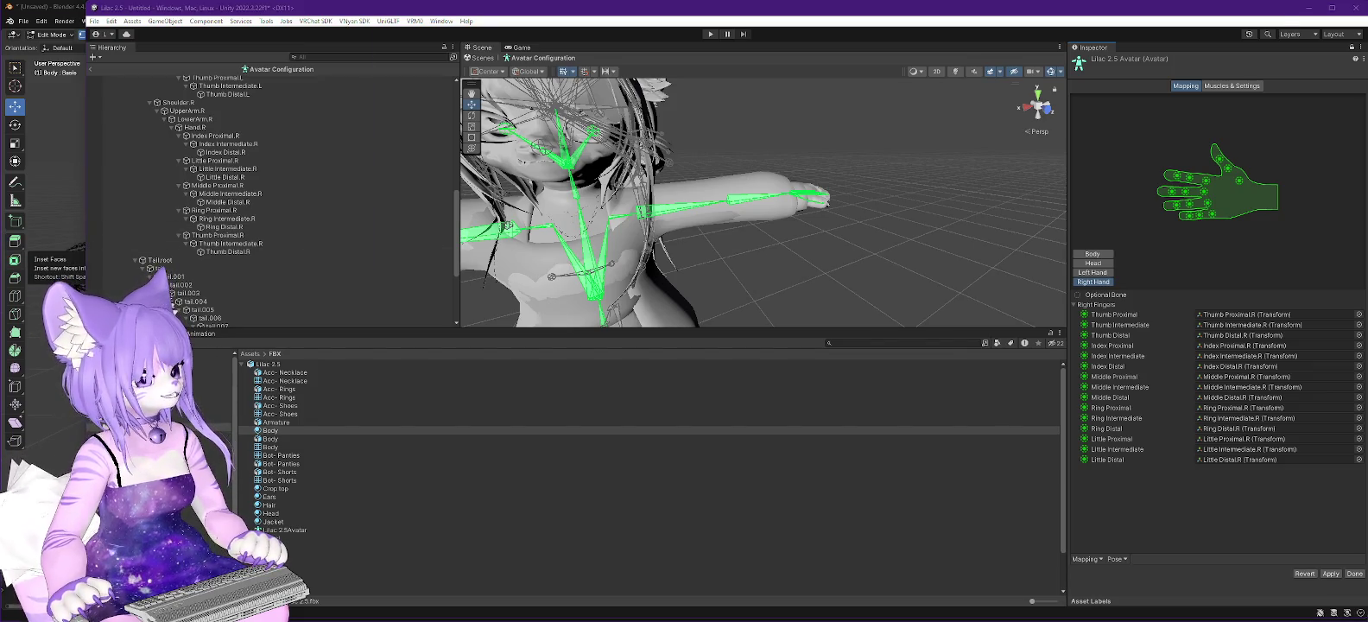
pyautogui.hotkey('alt', 'Tab')
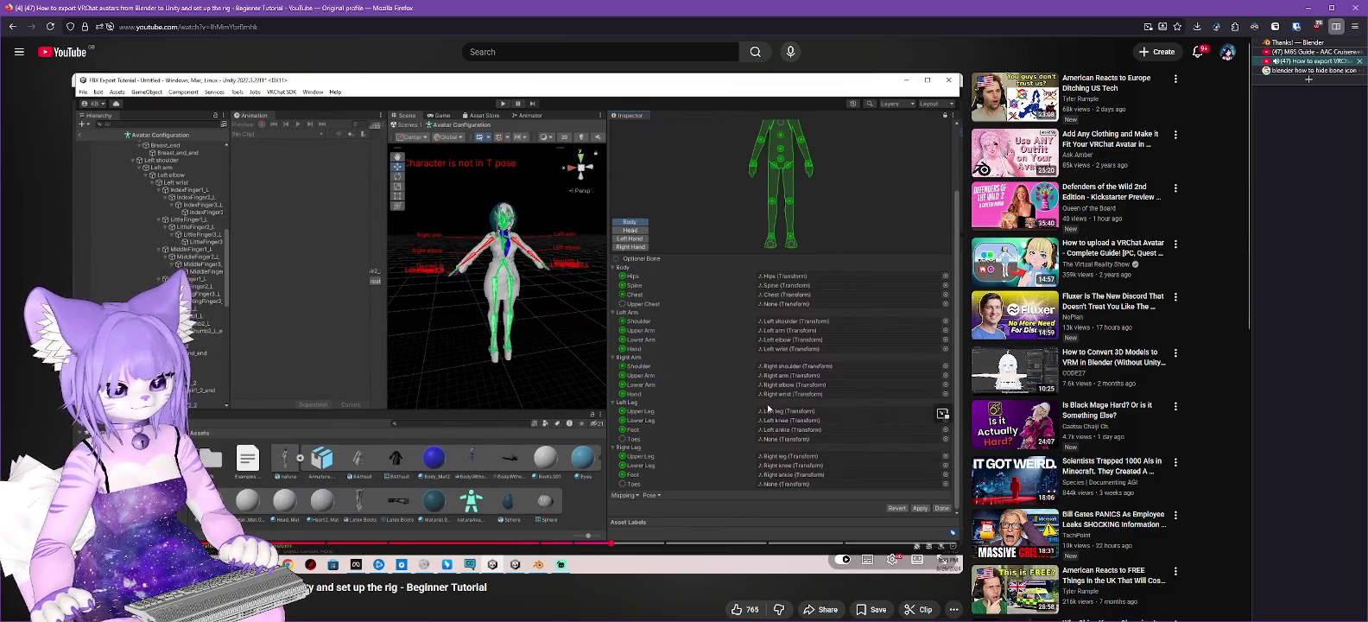
# Step: Skip the tutorial ahead to the T-pose section and minimize the browser
pyautogui.moveTo(643, 544); pyautogui.dragTo(698, 542)
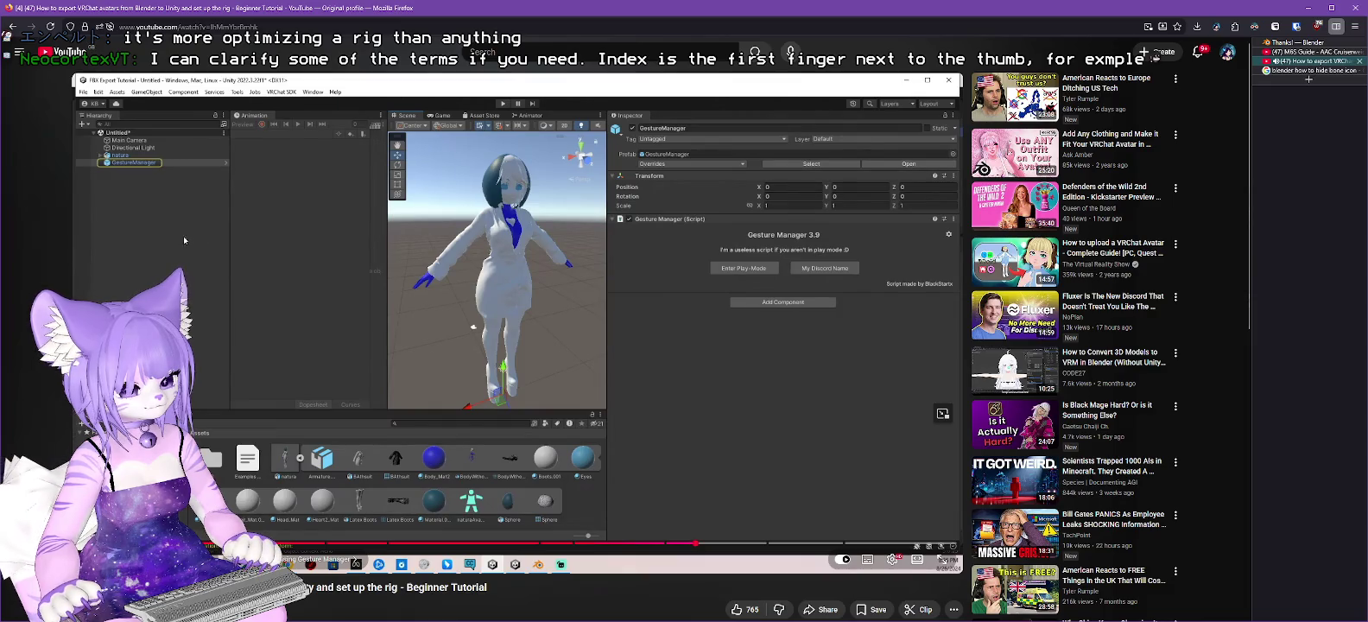
pyautogui.click(1309, 7)
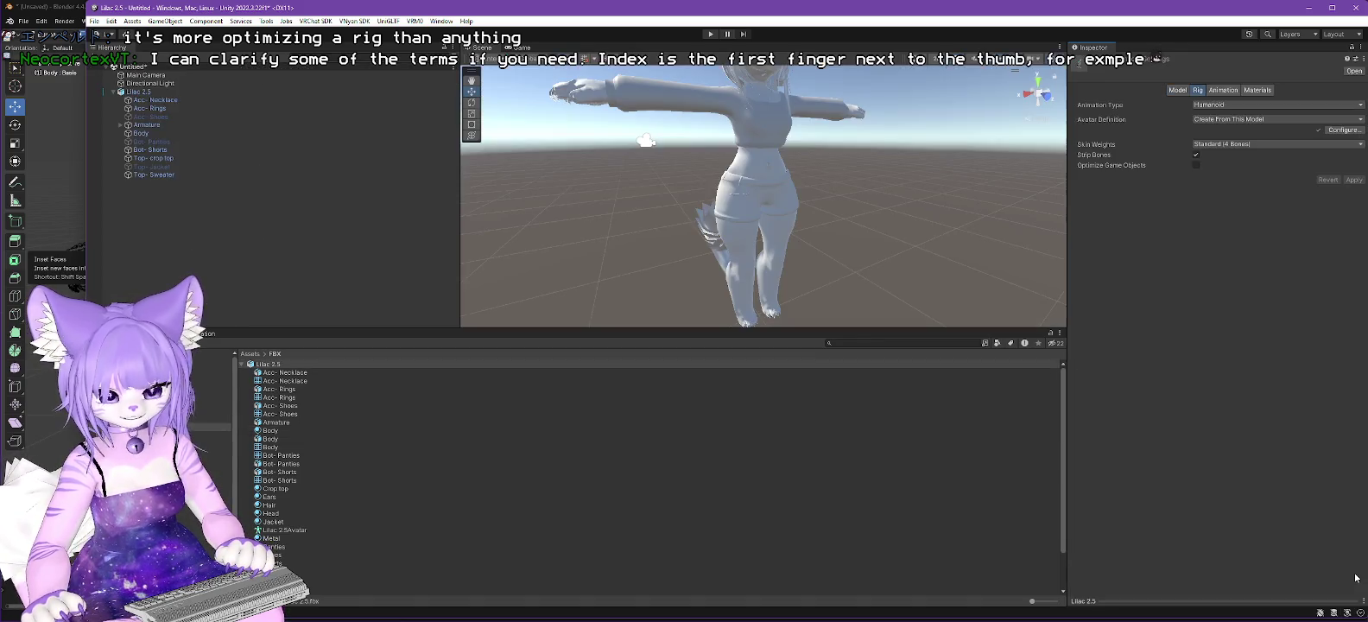
# Step: Finish the avatar configuration with Done and select Lilac 2.5 in the Hierarchy
pyautogui.click(1355, 573)
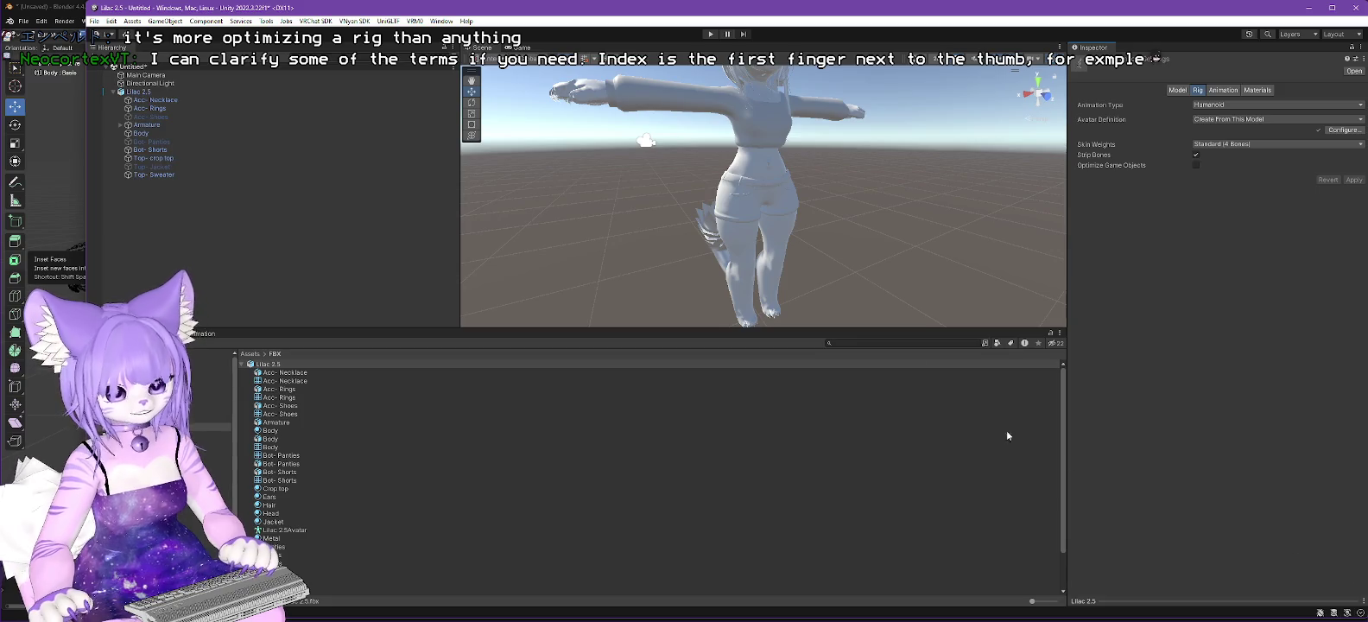
pyautogui.click(139, 92)
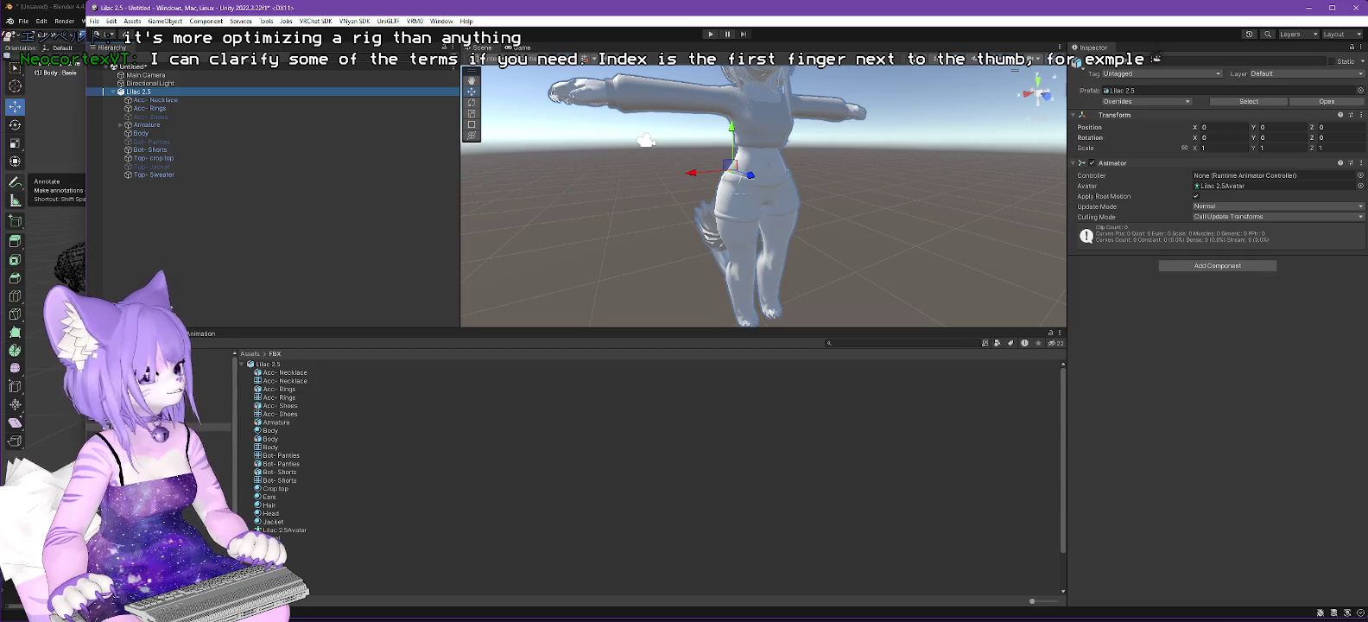
pyautogui.hotkey('alt', 'Tab')
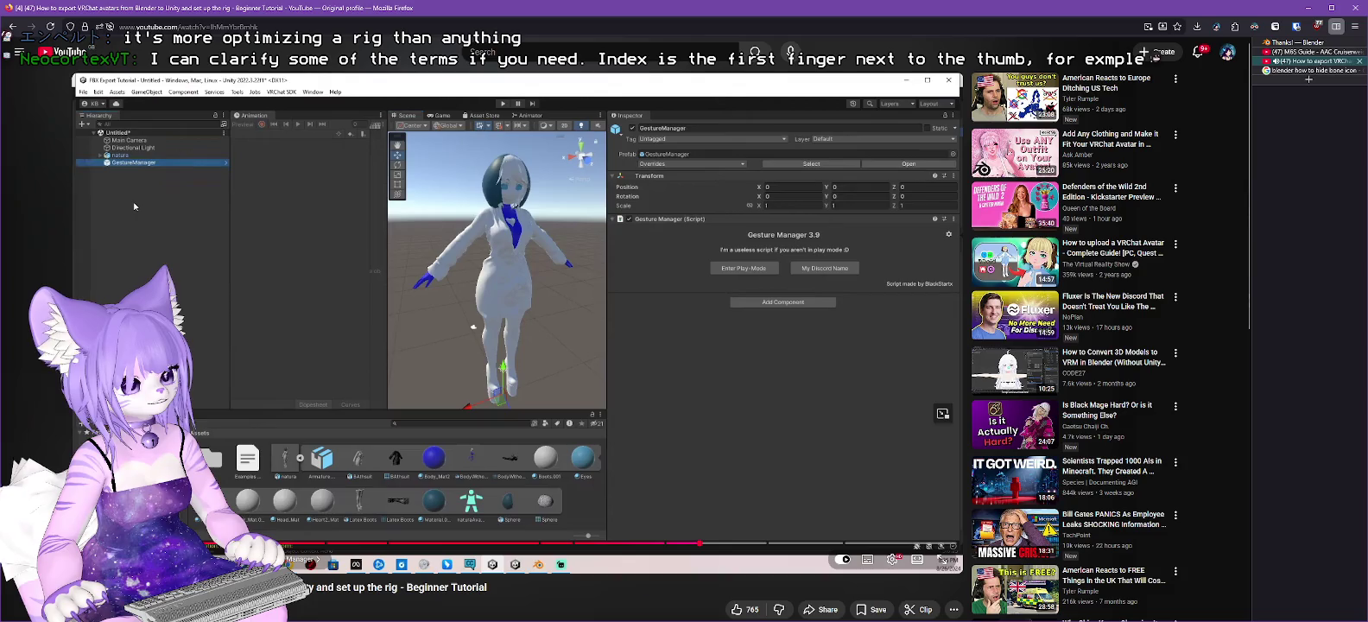
# Step: Skip the tutorial ahead to the VRC Avatar Descriptor step and return to Unity
pyautogui.click(748, 545)
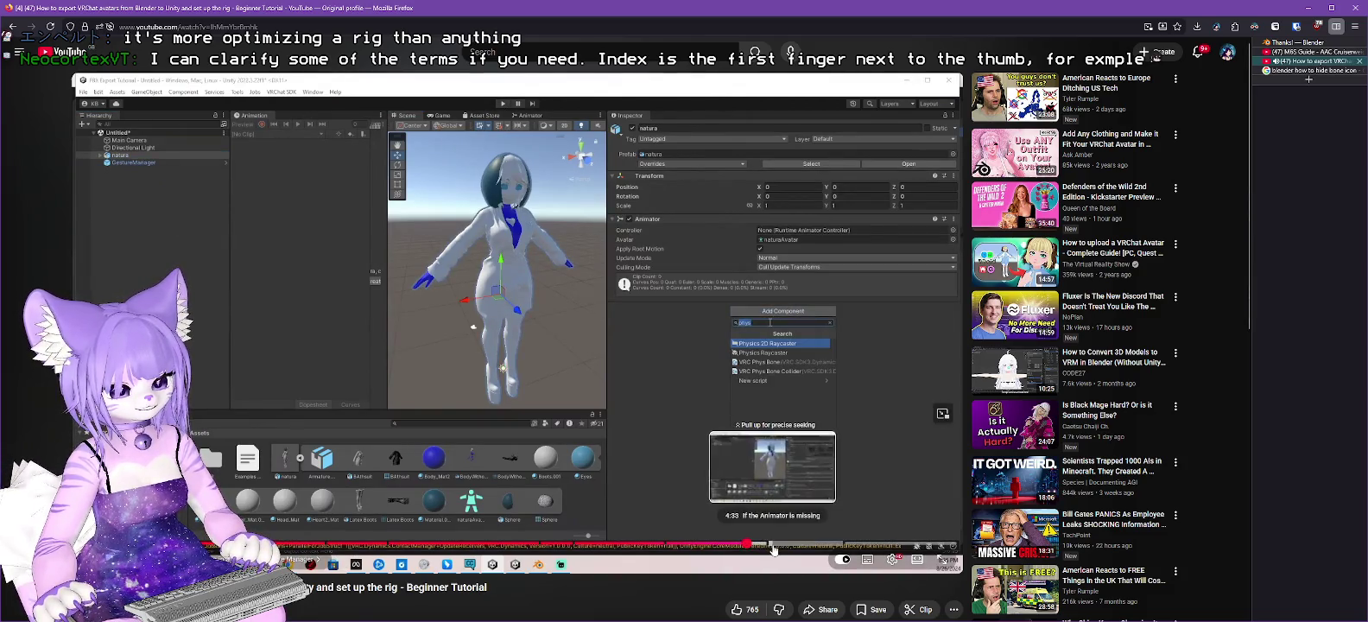
pyautogui.moveTo(770, 548); pyautogui.dragTo(771, 549)
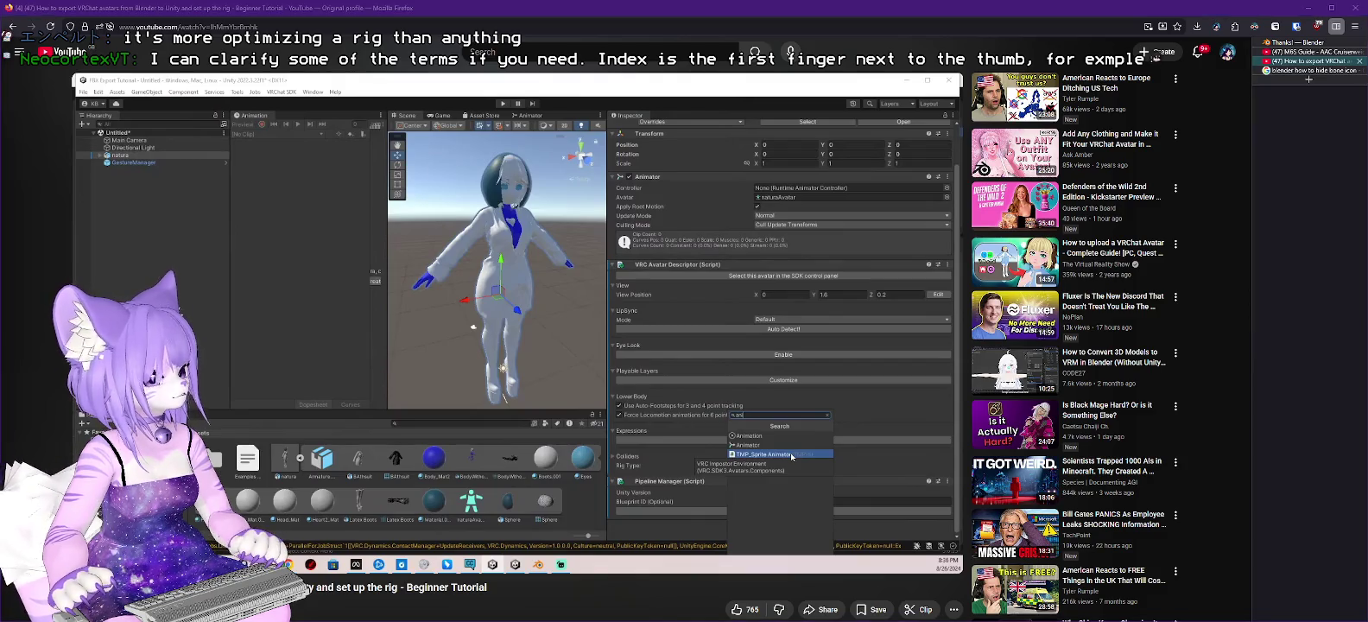
pyautogui.hotkey('alt', 'Tab')
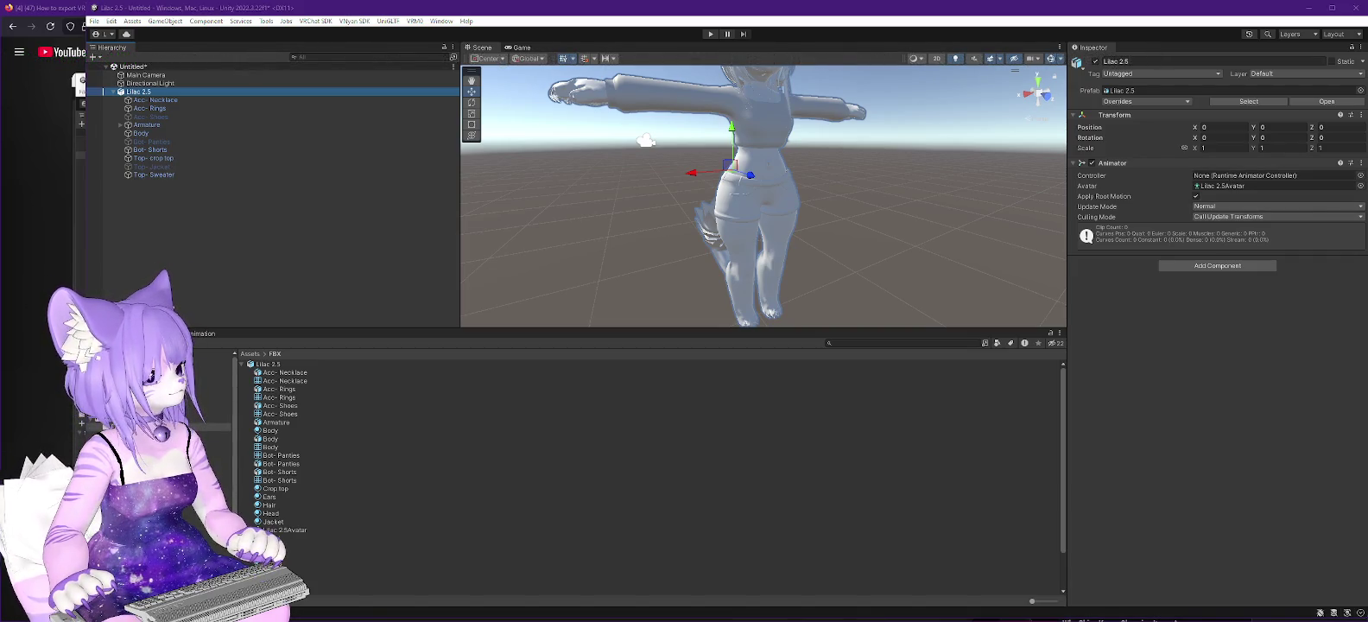
# Step: Check the tutorial, orbit the Scene view to the model's front-left, and open the VNyan SDK Avatar menu
pyautogui.hotkey('alt', 'Tab')
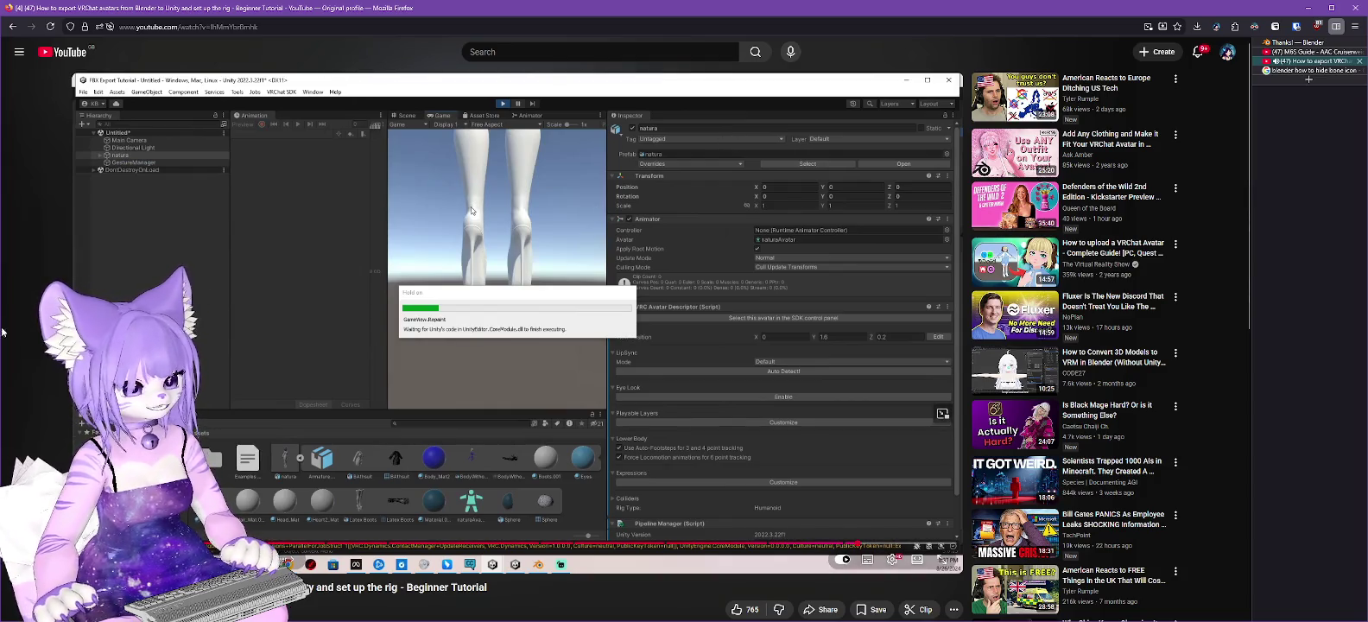
pyautogui.hotkey('alt', 'Tab')
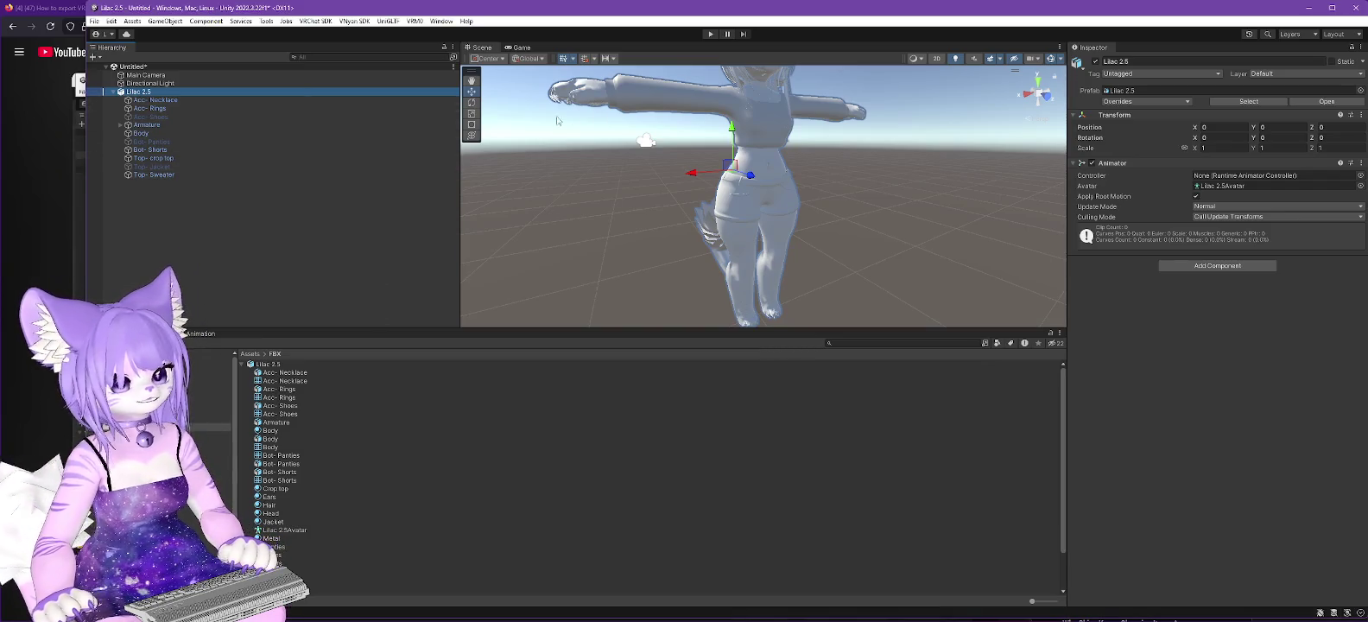
pyautogui.keyDown('alt'); pyautogui.moveTo(743, 183); pyautogui.dragTo(811, 177); pyautogui.keyUp('alt')
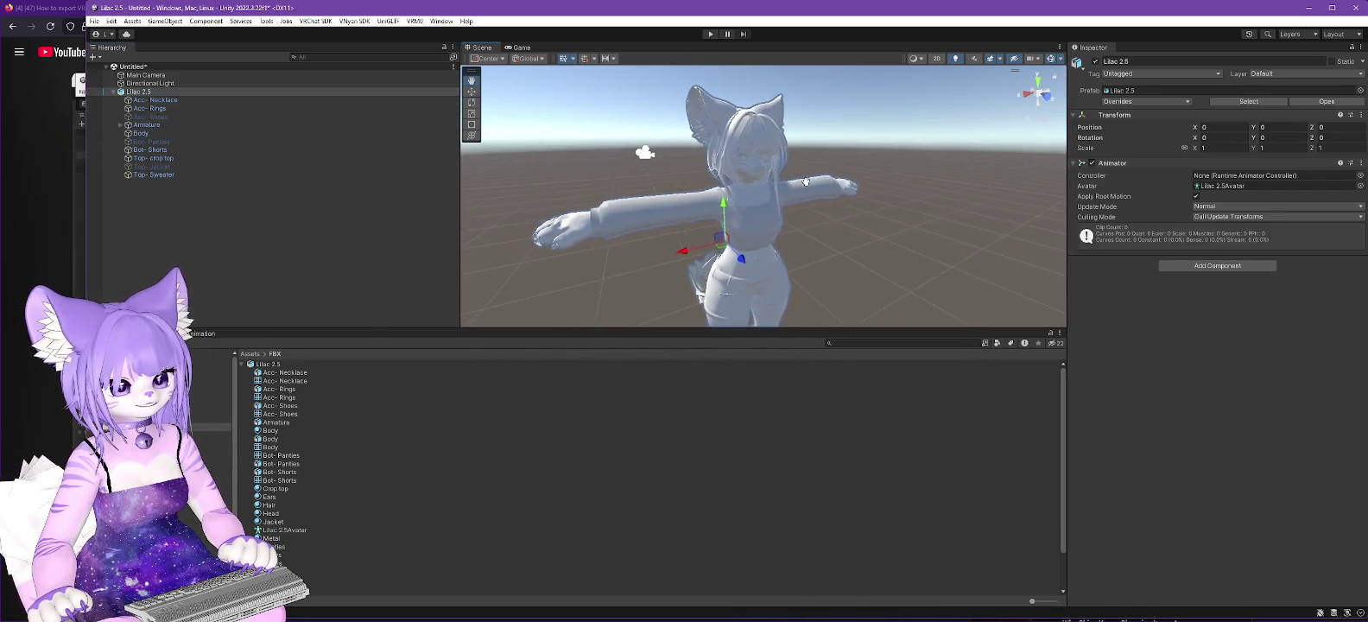
pyautogui.click(353, 22)
pyautogui.moveTo(365, 44)
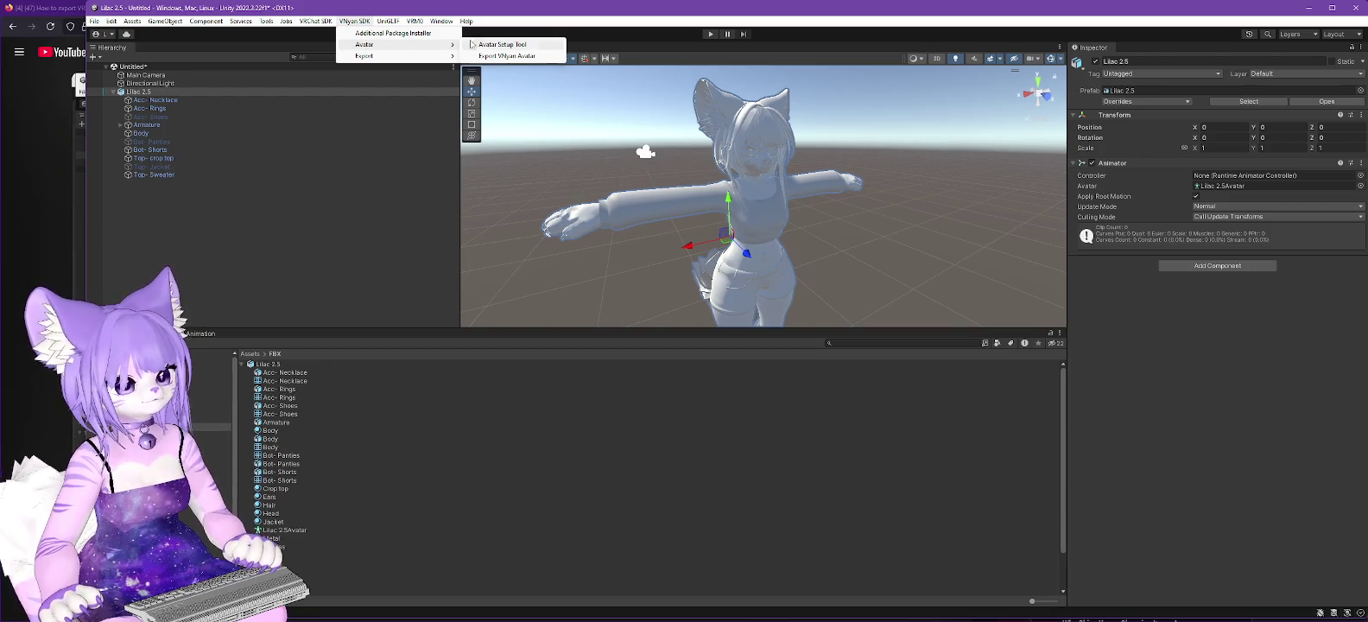
# Step: Choose Lilac 2.5 as the avatar object in the VNyan Avatar Setup Tool, then close it
pyautogui.click(502, 44)
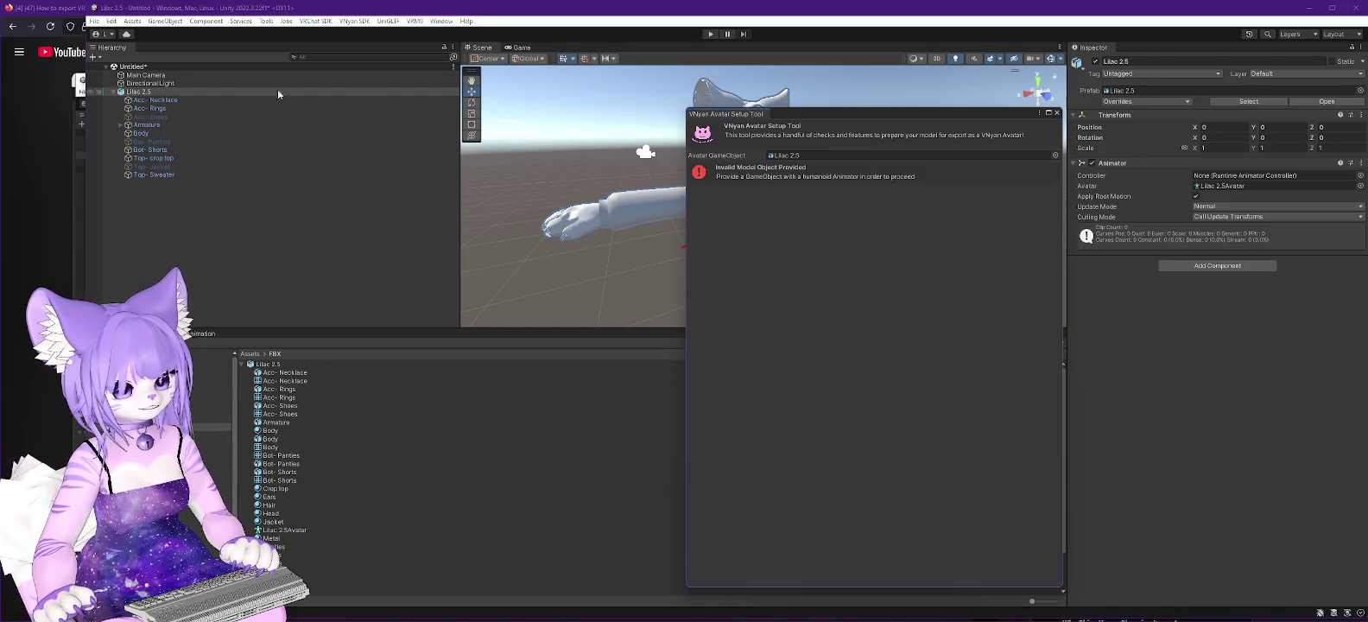
pyautogui.click(791, 157)
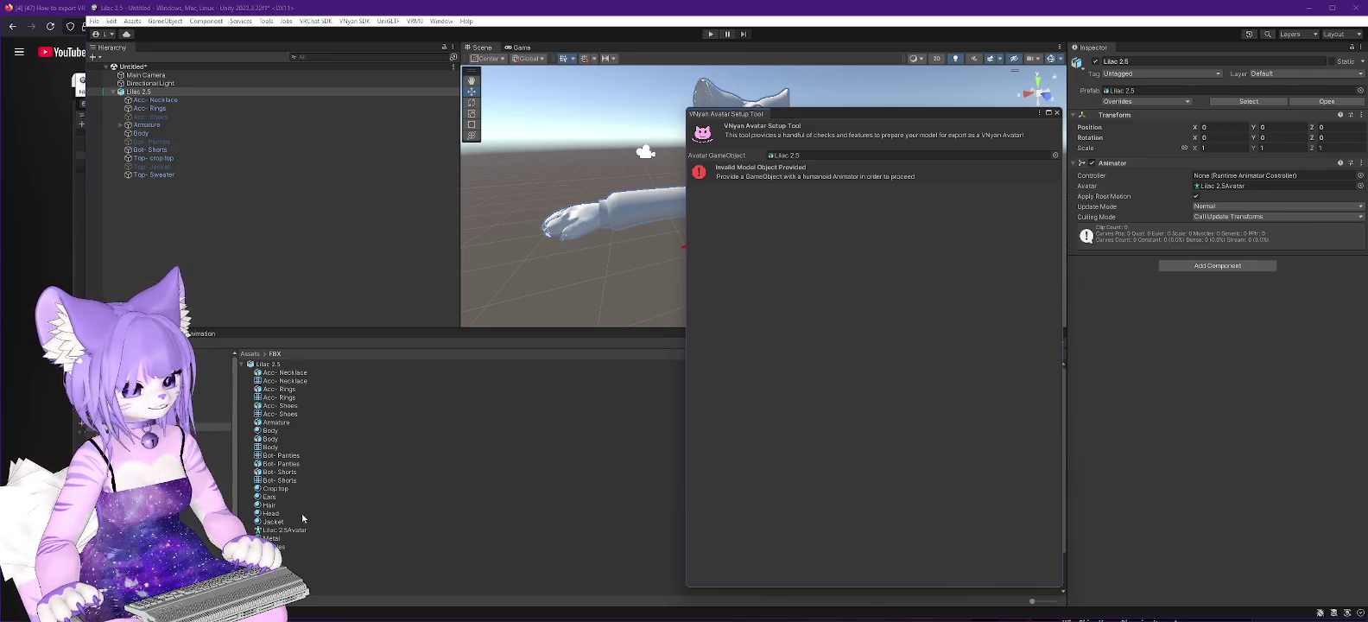
pyautogui.scroll(-2, 430, 471)
pyautogui.scroll(2, 430, 471)
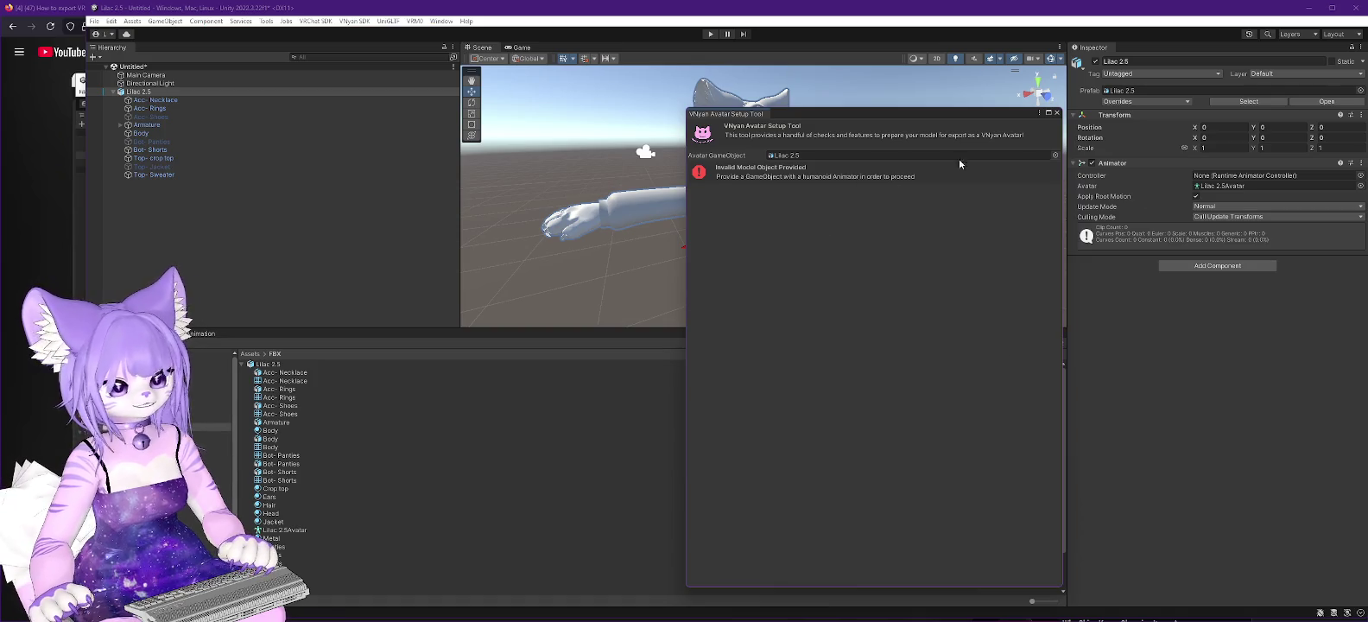
pyautogui.click(1055, 156)
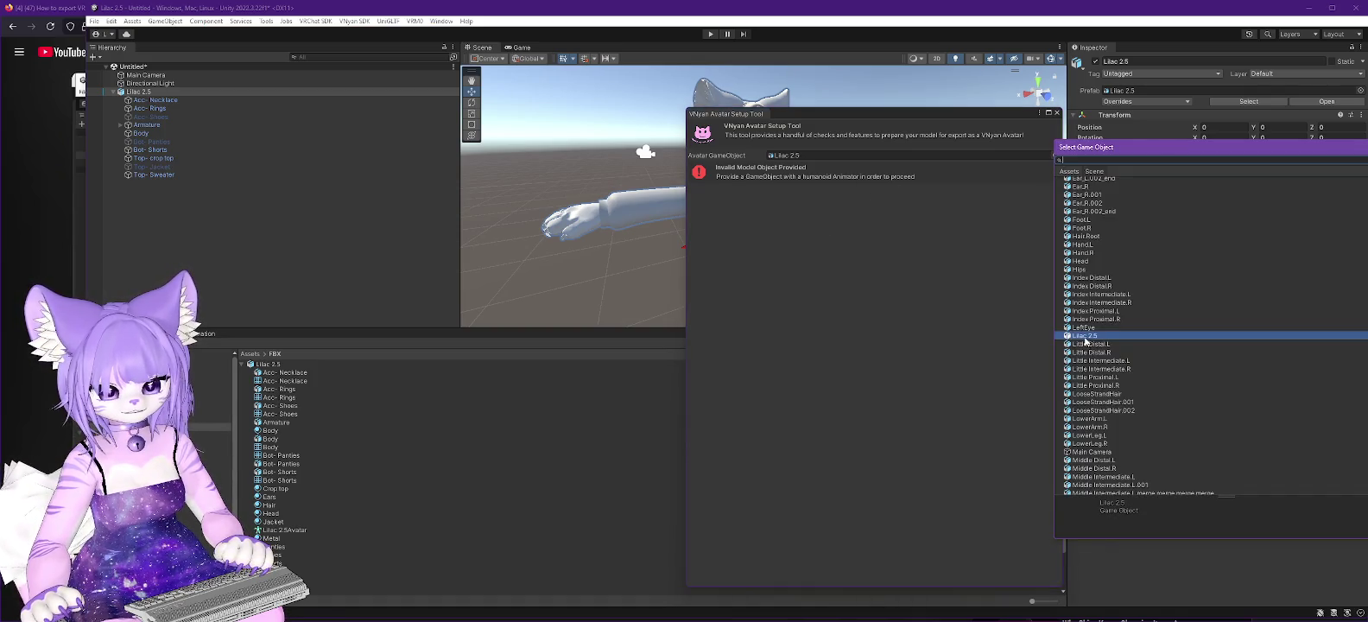
pyautogui.doubleClick(1086, 338)
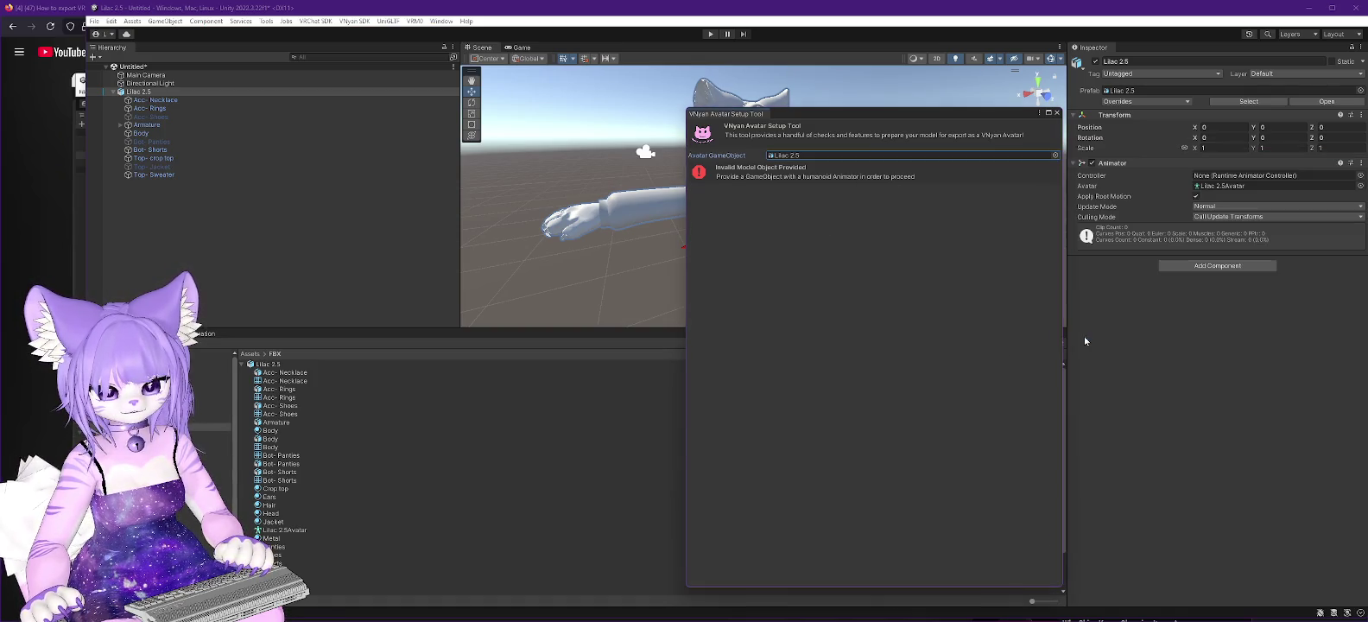
pyautogui.click(1056, 113)
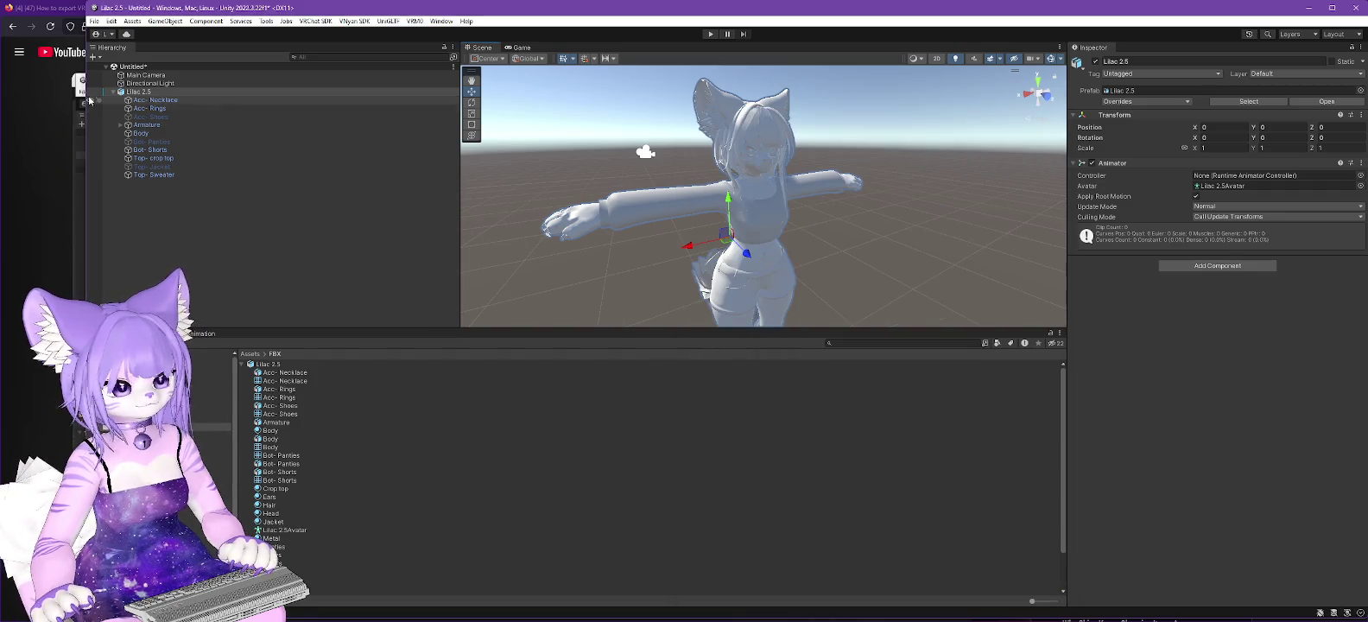
# Step: Delete Lilac 2.5 from the scene and drag a fresh copy in from its FBX asset
pyautogui.click(147, 85)
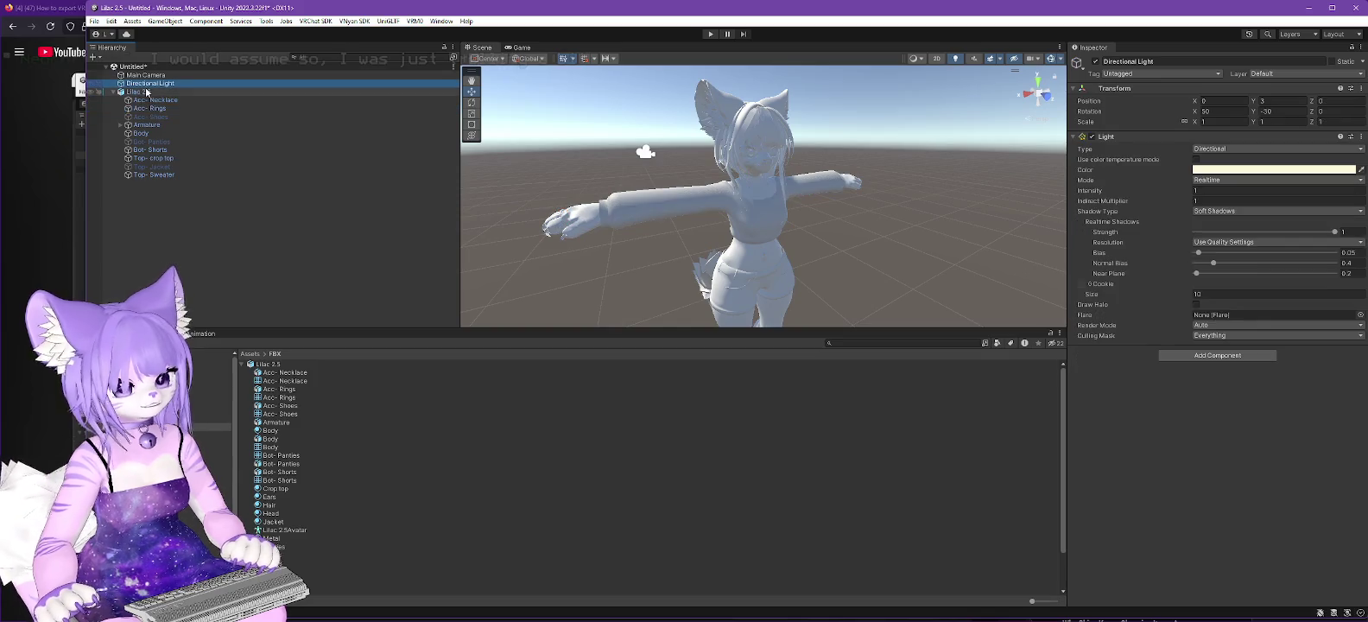
pyautogui.click(147, 91)
pyautogui.rightClick(147, 91)
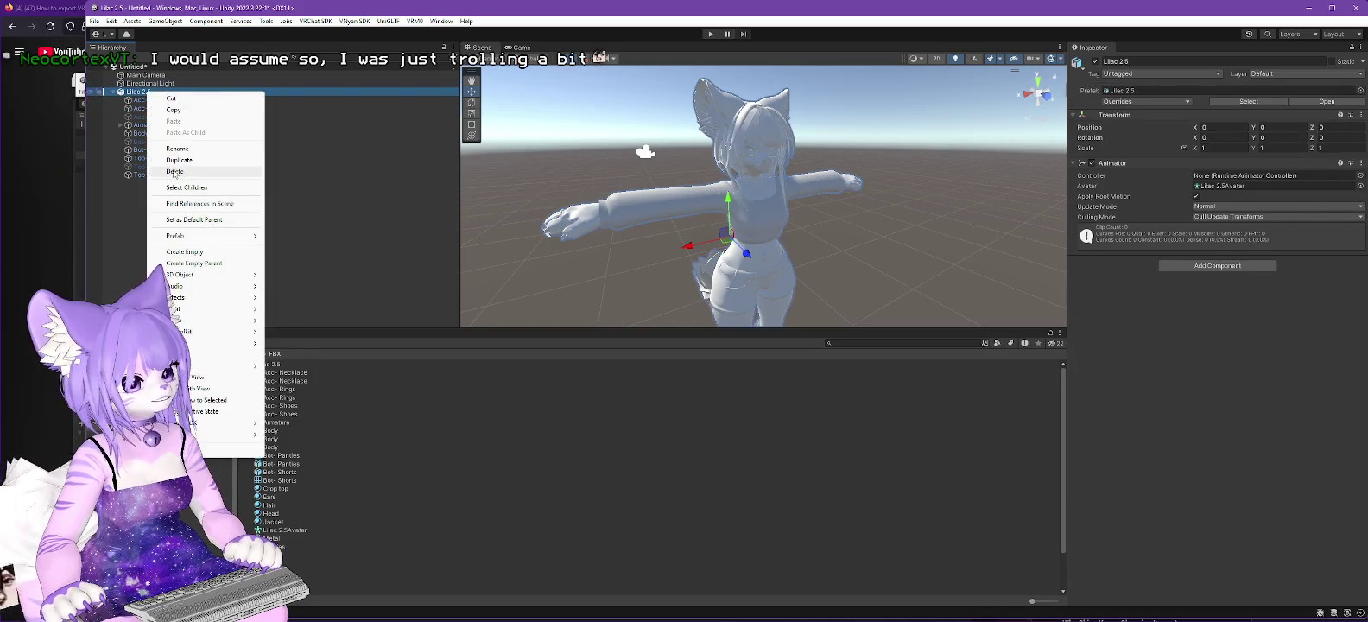
pyautogui.click(175, 171)
pyautogui.click(260, 366)
pyautogui.moveTo(260, 367); pyautogui.dragTo(136, 72)
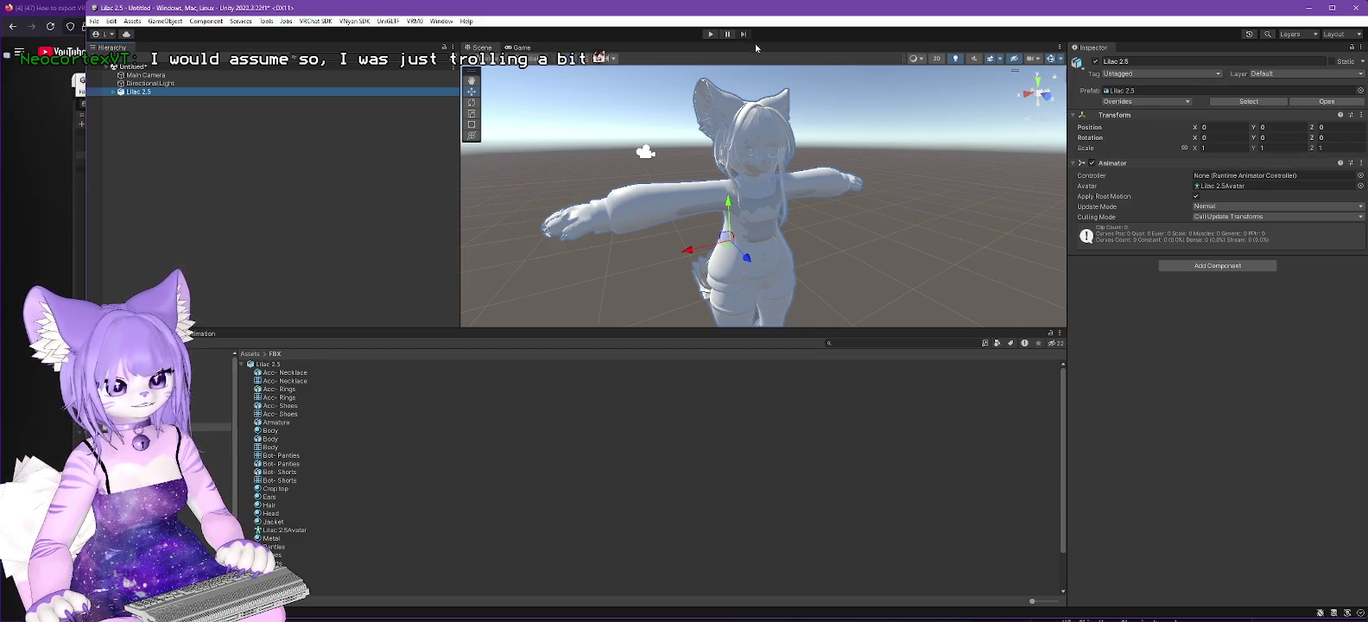
pyautogui.click(358, 21)
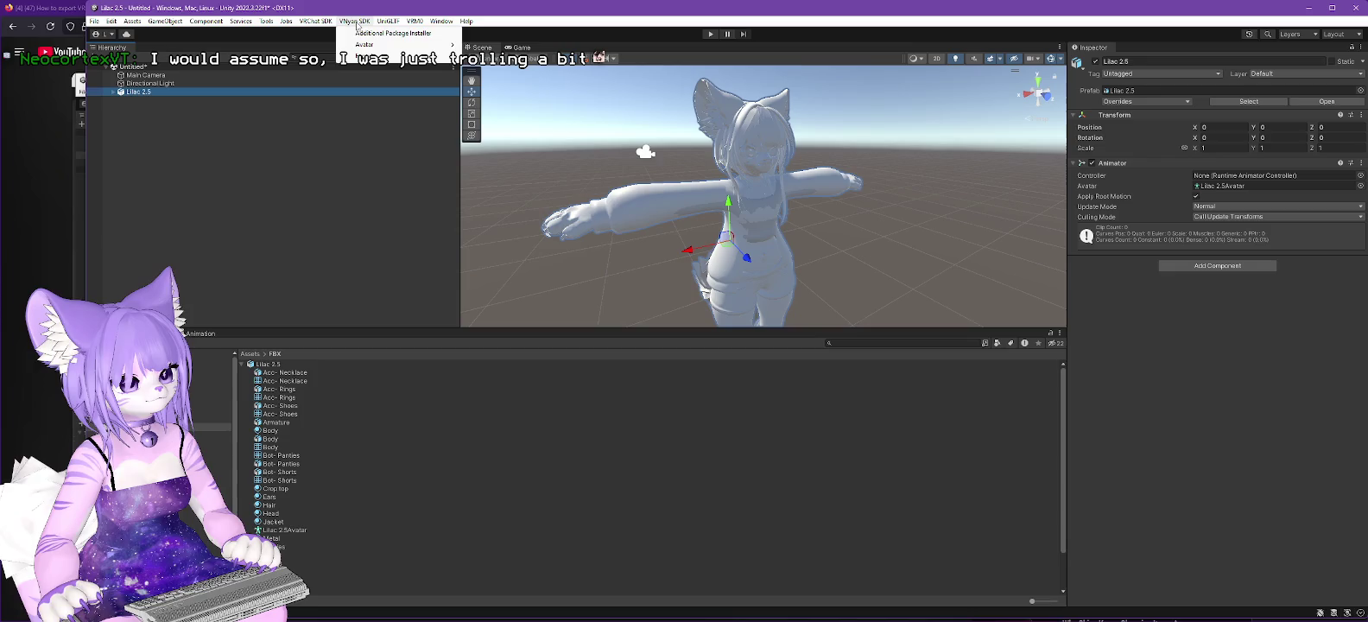
# Step: Load Lilac 2.5 into the Avatar Setup Tool, add VRM Meta and blend shape proxy, T-pose it, rescan
pyautogui.click(505, 45)
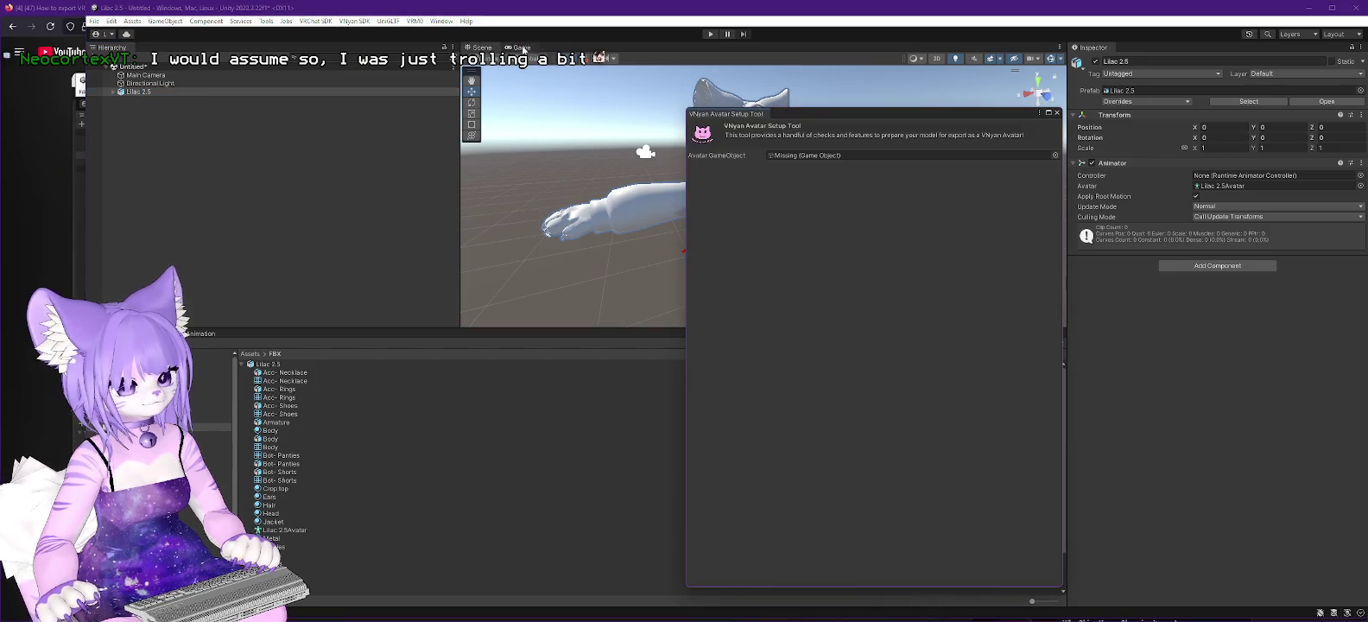
pyautogui.moveTo(138, 92); pyautogui.dragTo(873, 154)
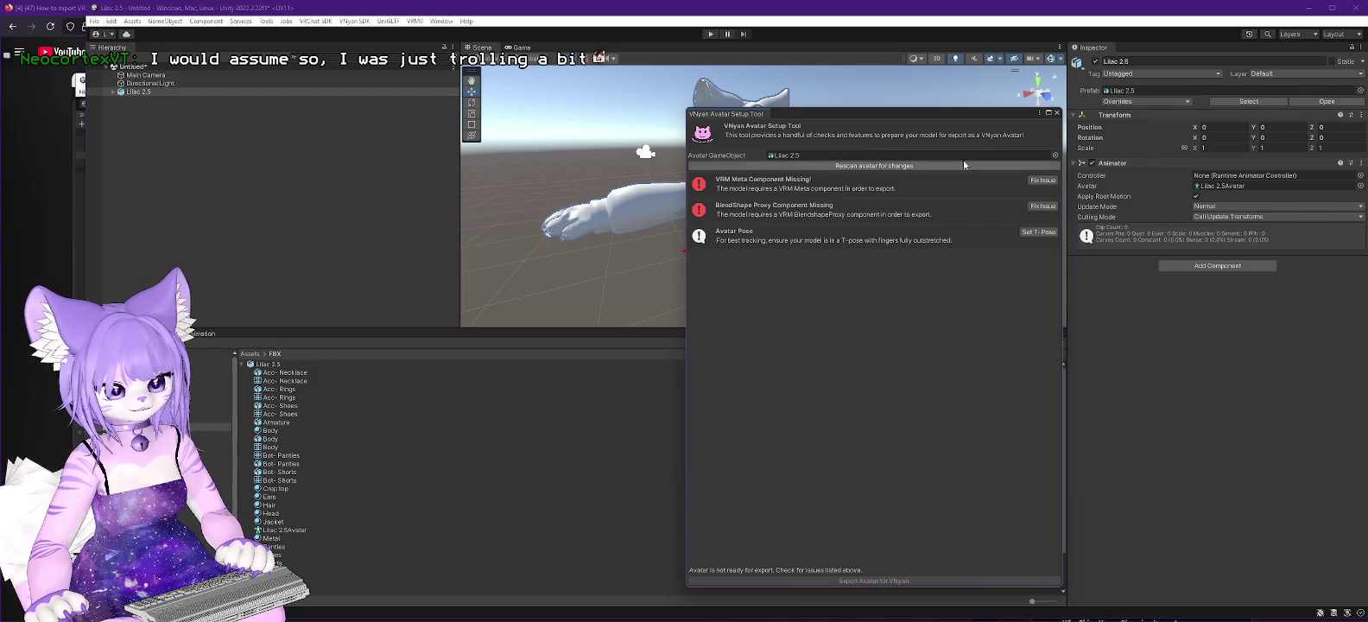
pyautogui.click(1045, 184)
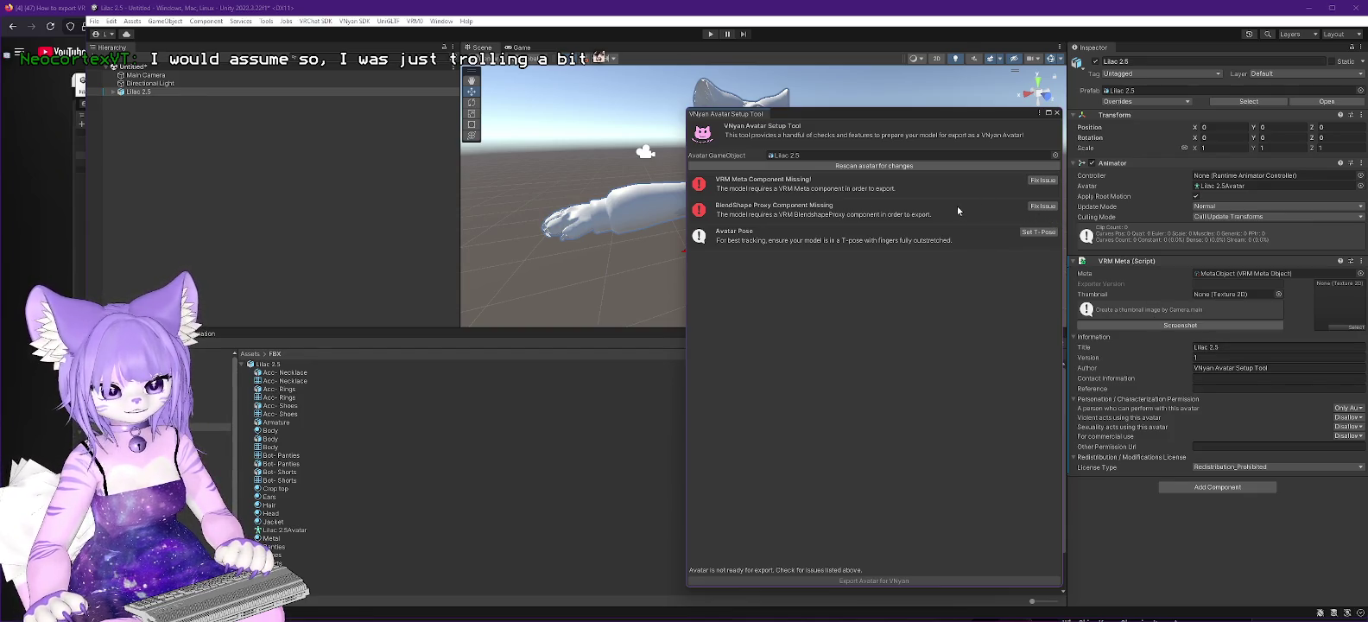
pyautogui.click(1042, 207)
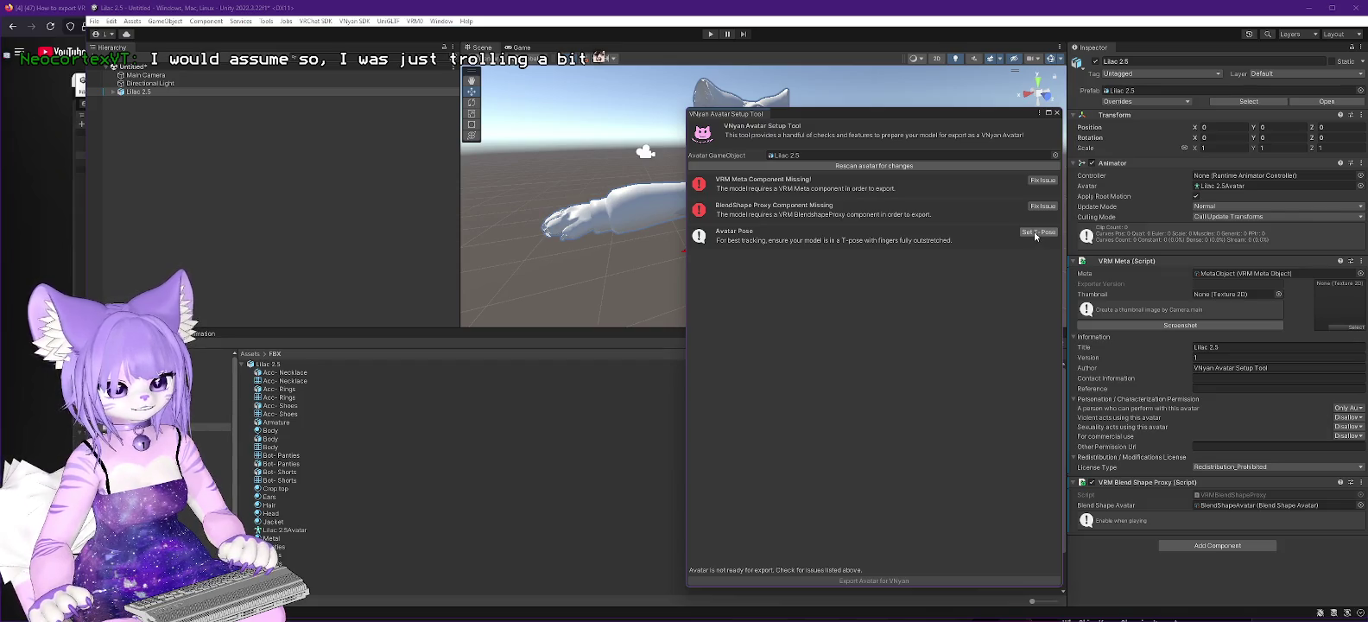
pyautogui.click(1035, 233)
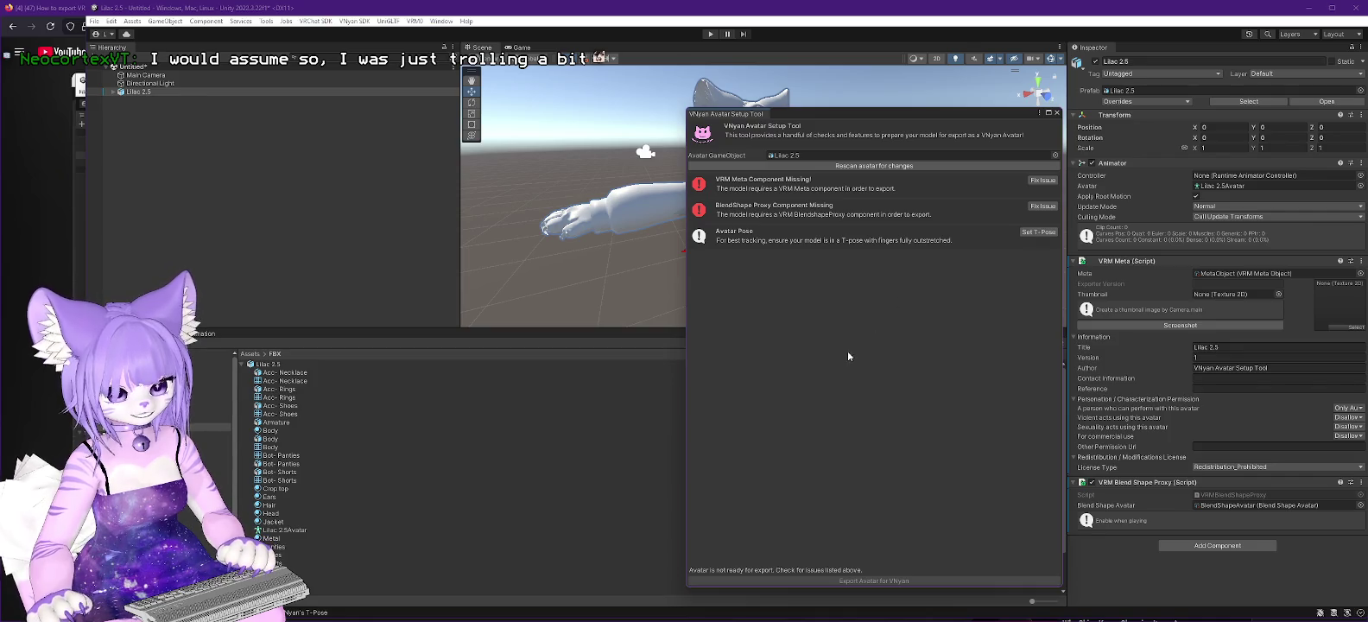
pyautogui.moveTo(920, 114); pyautogui.dragTo(851, 45)
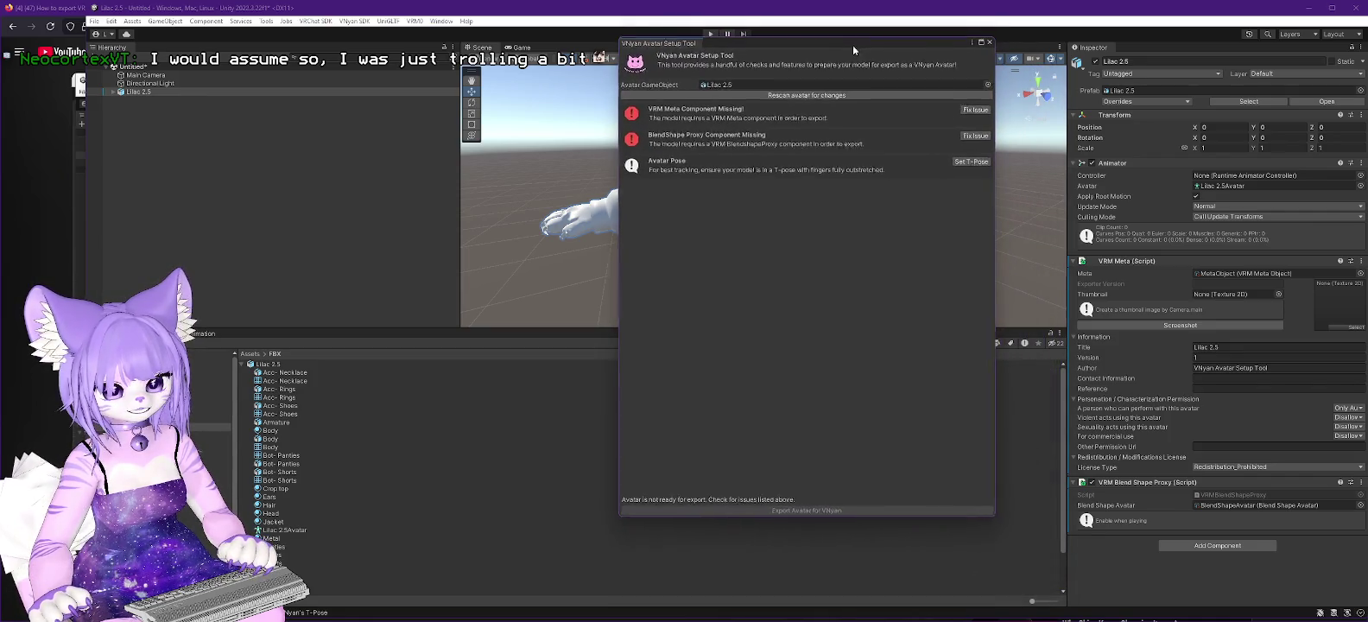
pyautogui.click(777, 98)
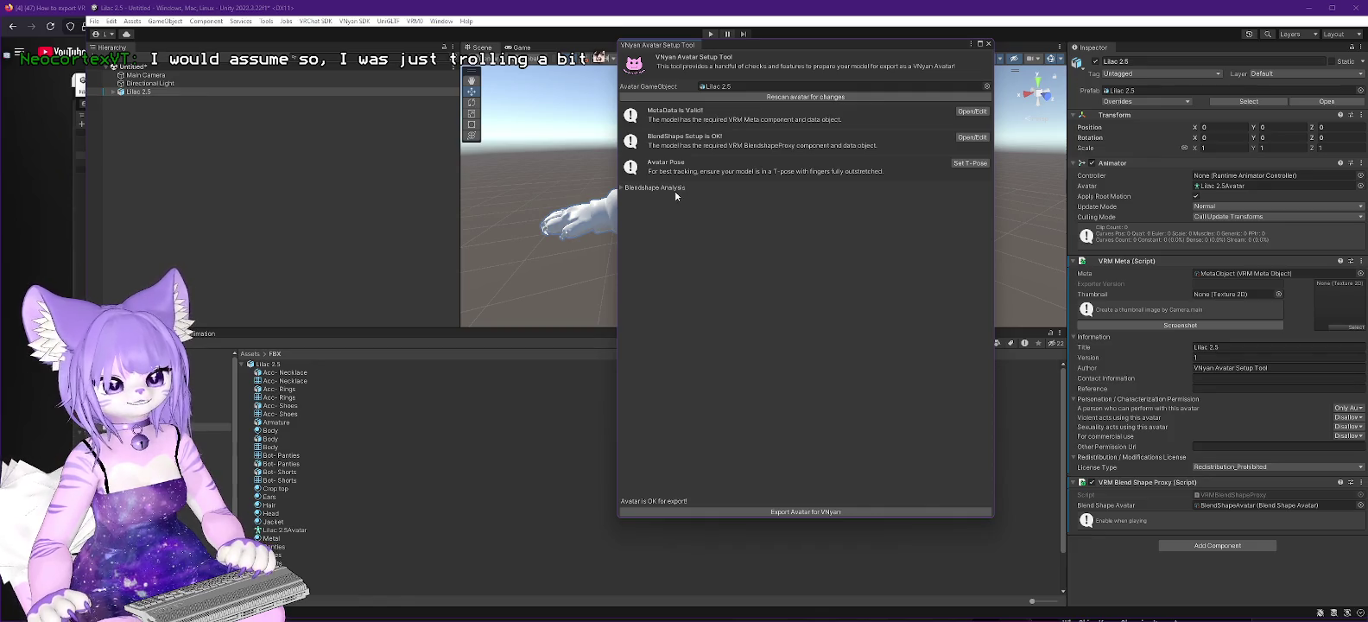
# Step: Expand Blendshape Analysis with its General Info, Basic, Lip-Sync and Face-Tracking foldouts
pyautogui.click(622, 188)
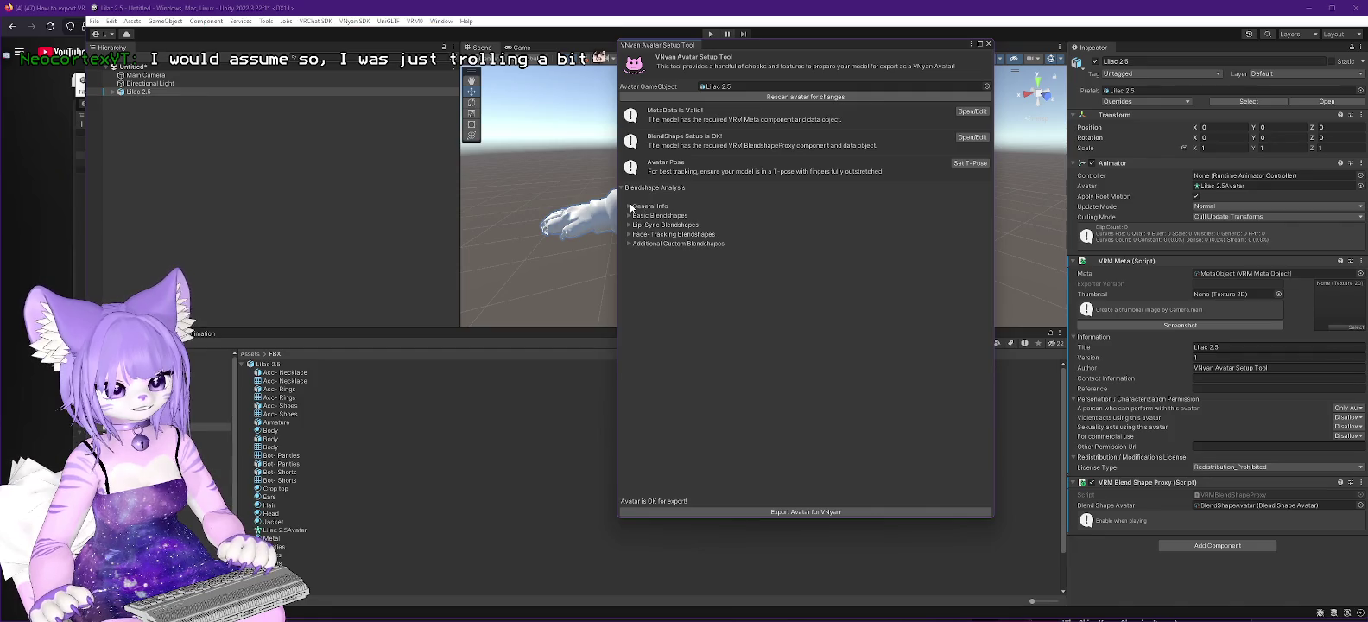
pyautogui.click(629, 207)
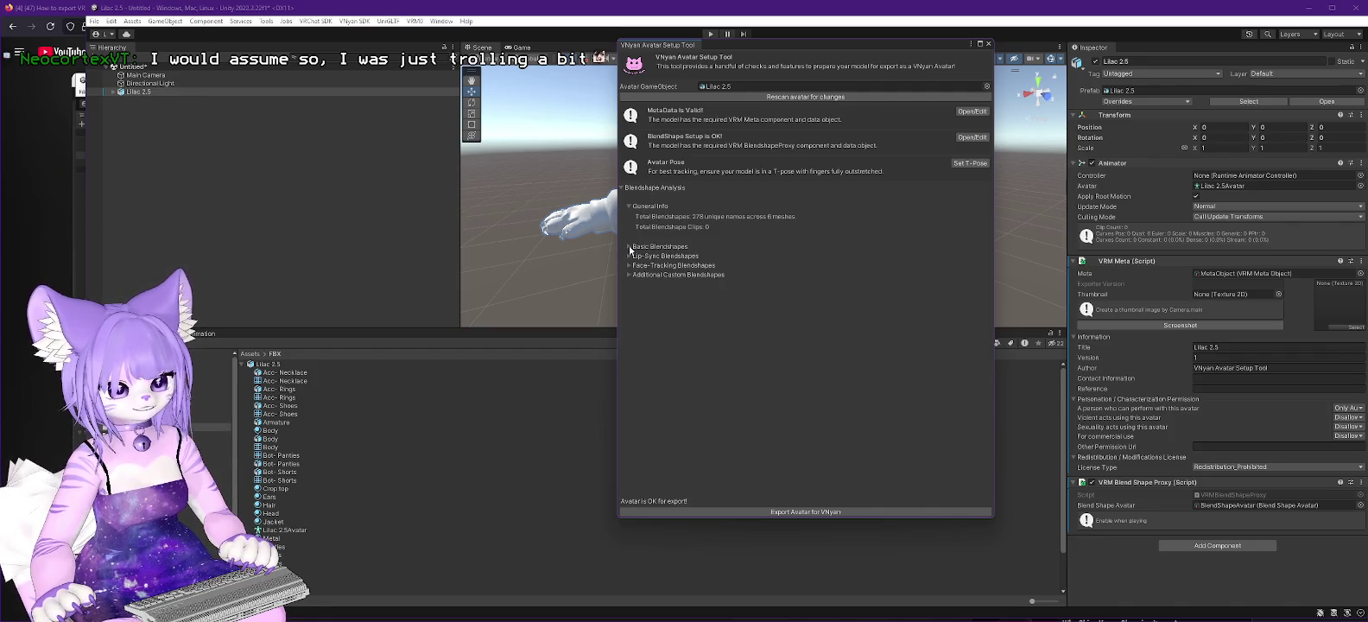
pyautogui.click(630, 248)
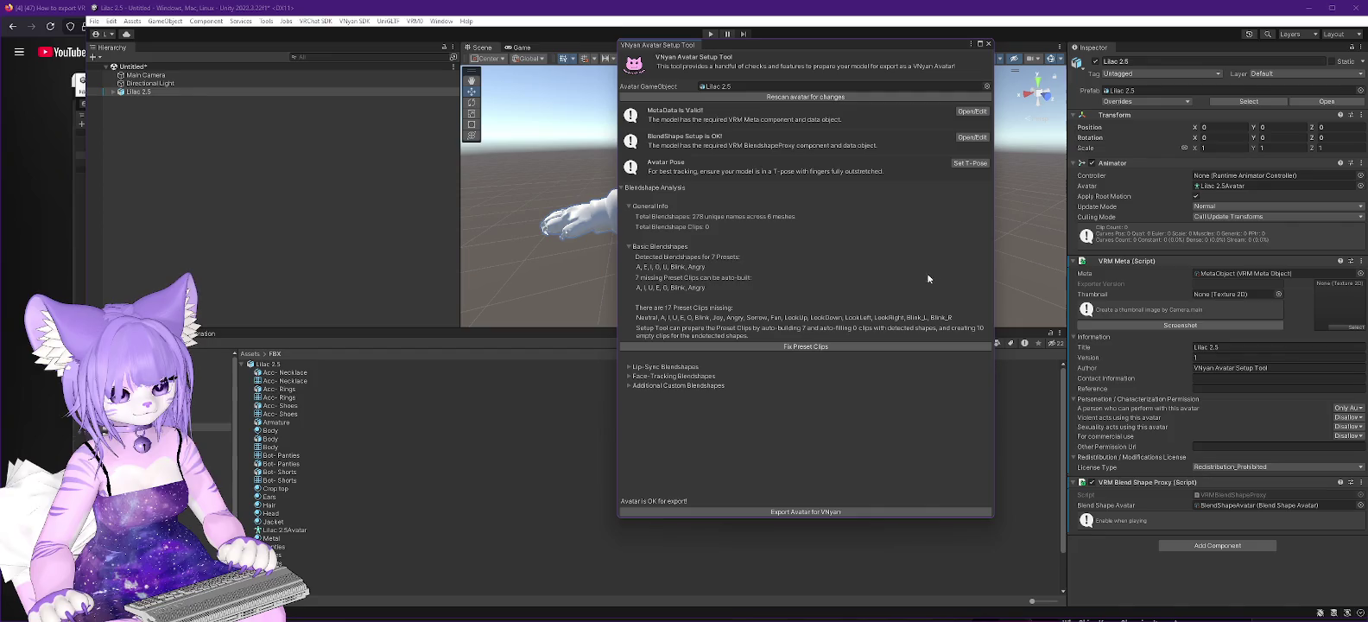
pyautogui.click(634, 368)
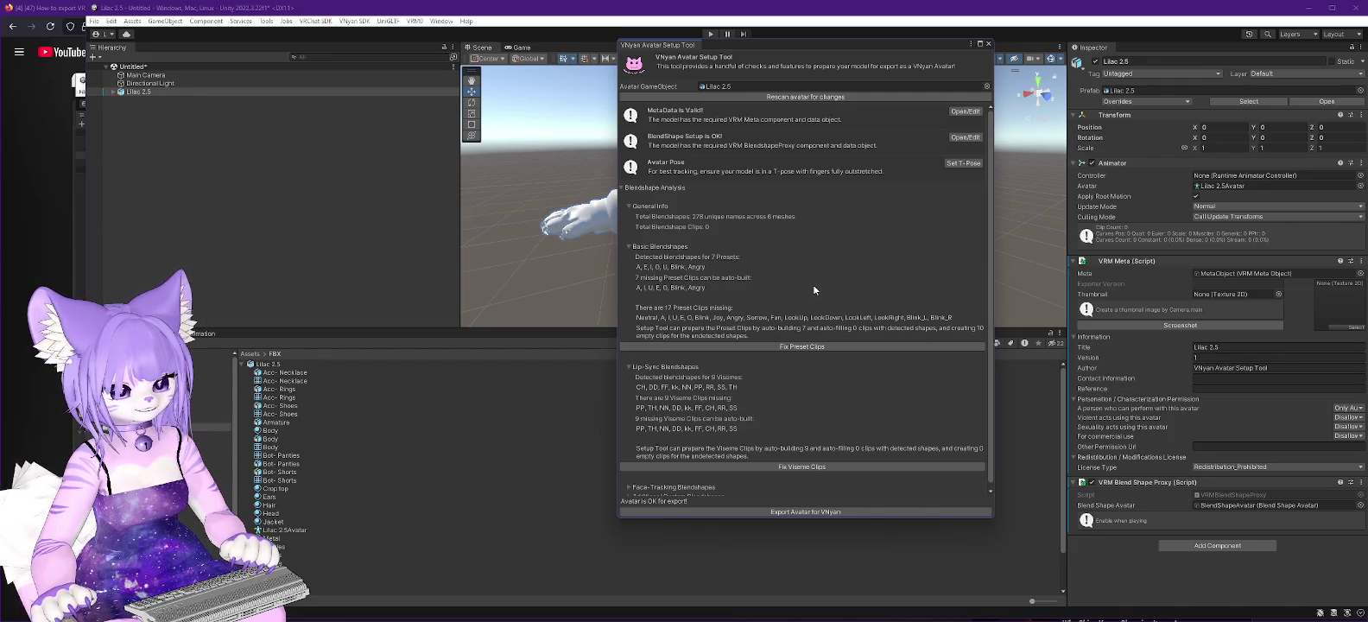
pyautogui.scroll(-1, 813, 288)
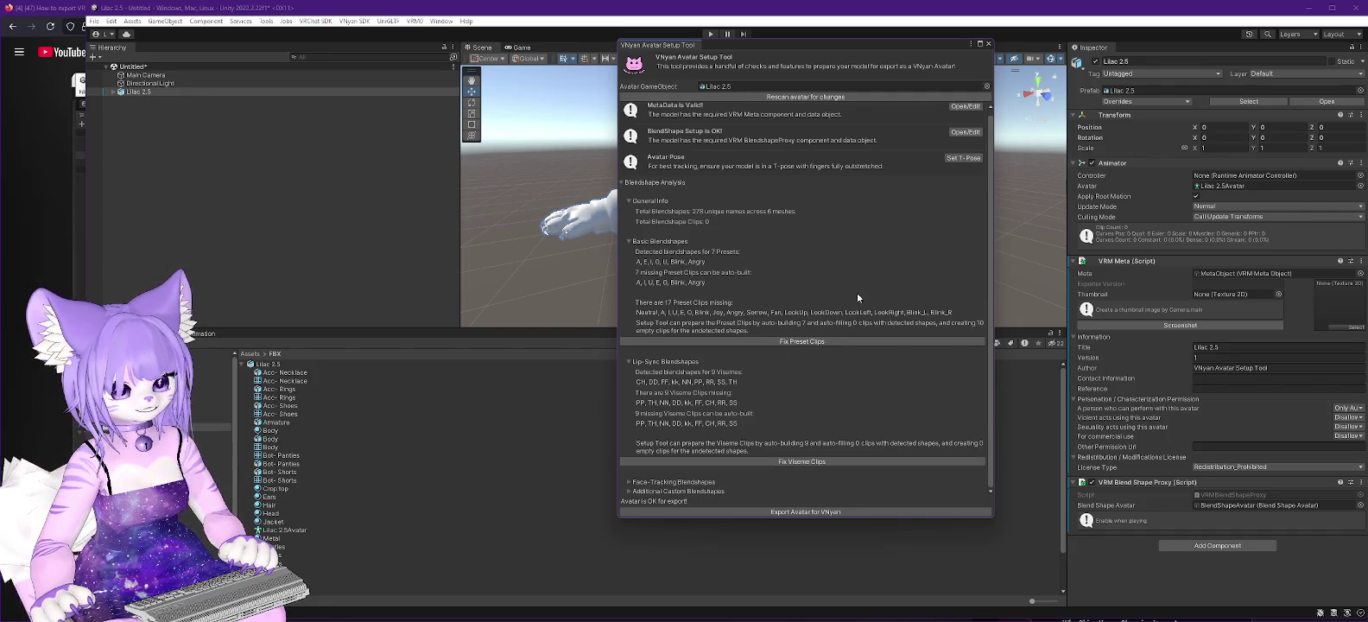
pyautogui.click(631, 482)
pyautogui.scroll(-4, 772, 385)
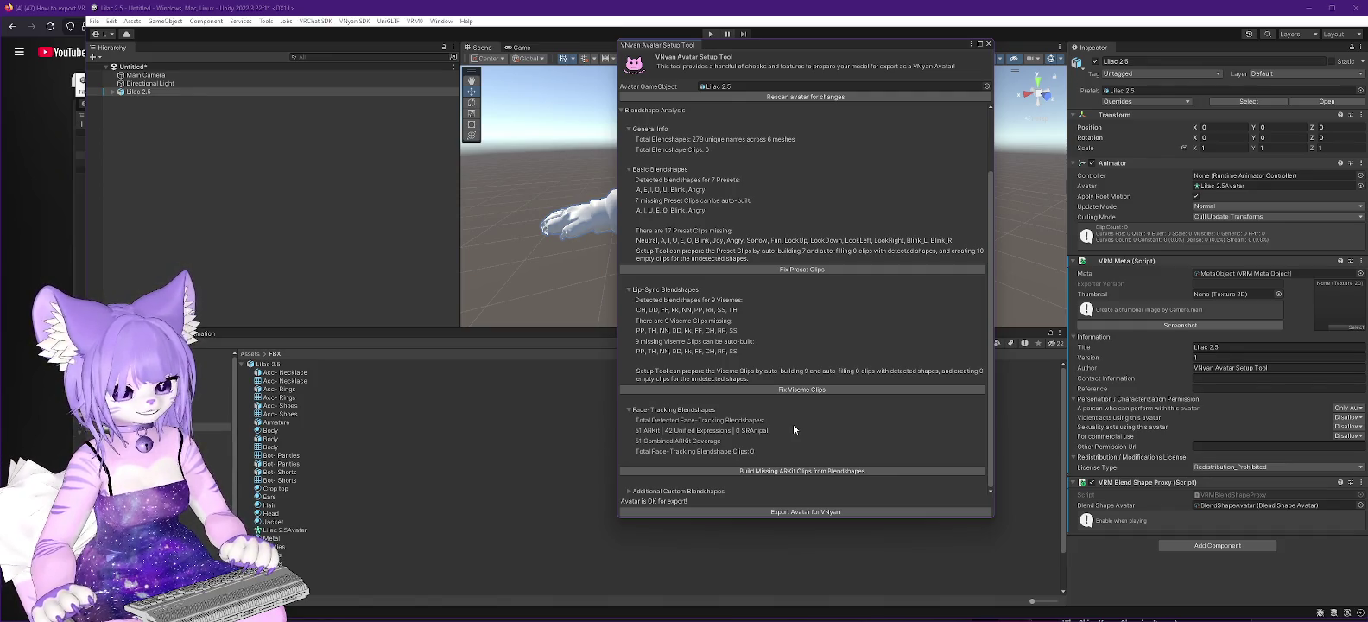
# Step: Expand Additional Custom Blendshapes, fix the viseme clips, and build missing ARKit clips from blendshapes
pyautogui.click(630, 495)
pyautogui.scroll(-1, 735, 402)
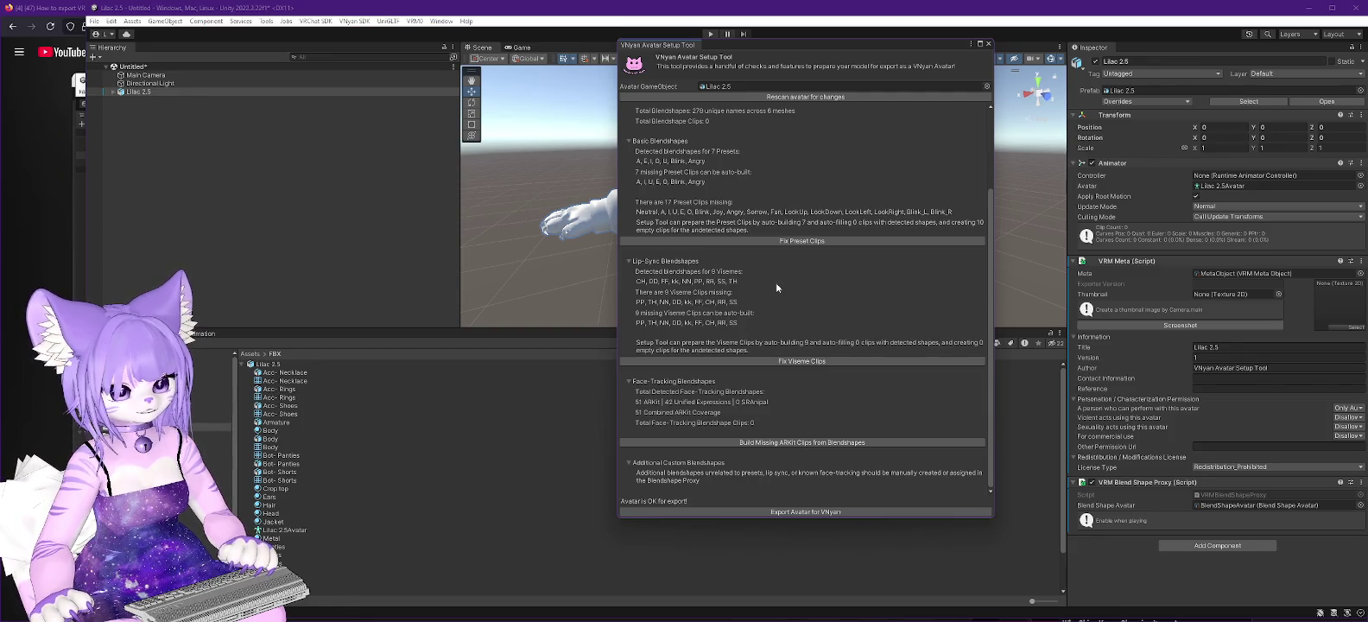
pyautogui.click(787, 363)
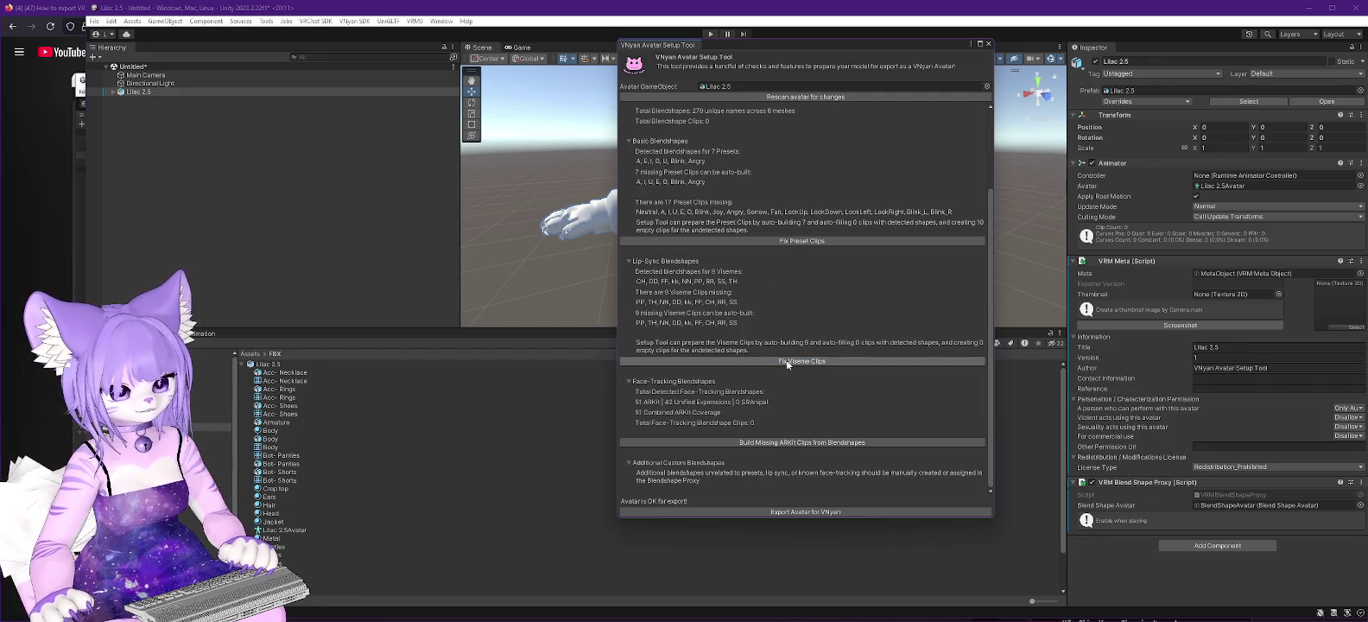
pyautogui.click(786, 444)
pyautogui.click(788, 442)
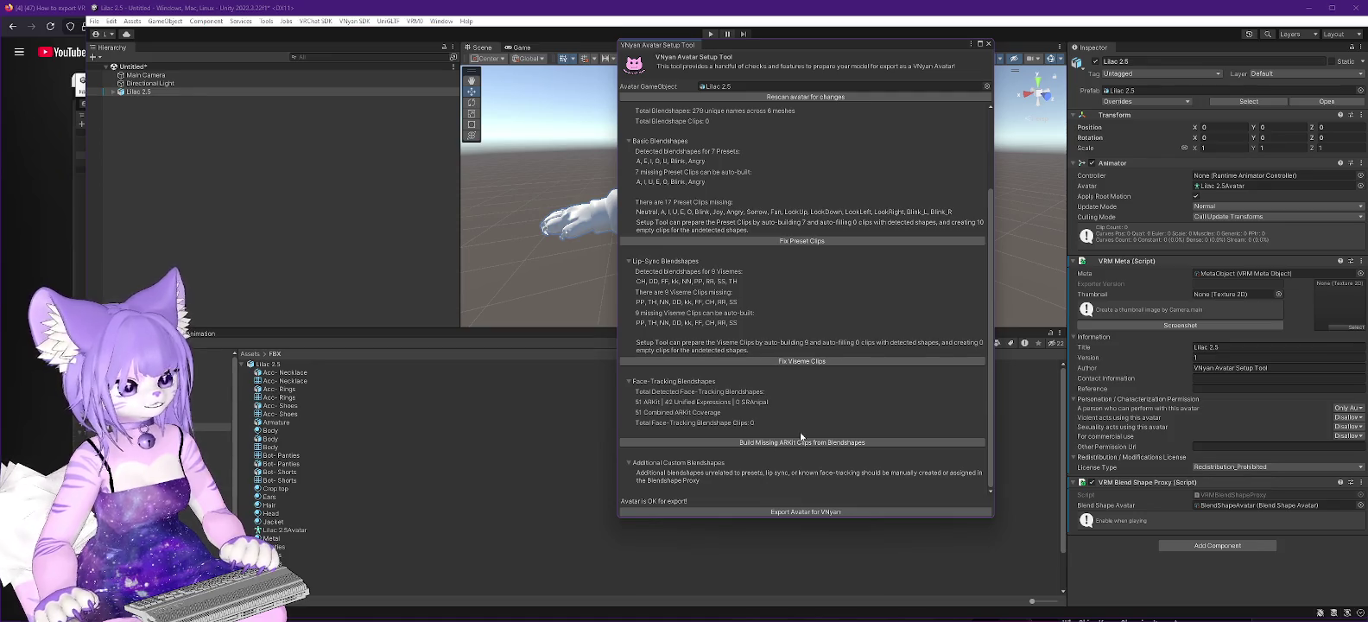
# Step: Export the avatar for VNyan as Lilac 2.5.vsfavatar in the VRC\Lilac folder
pyautogui.click(802, 513)
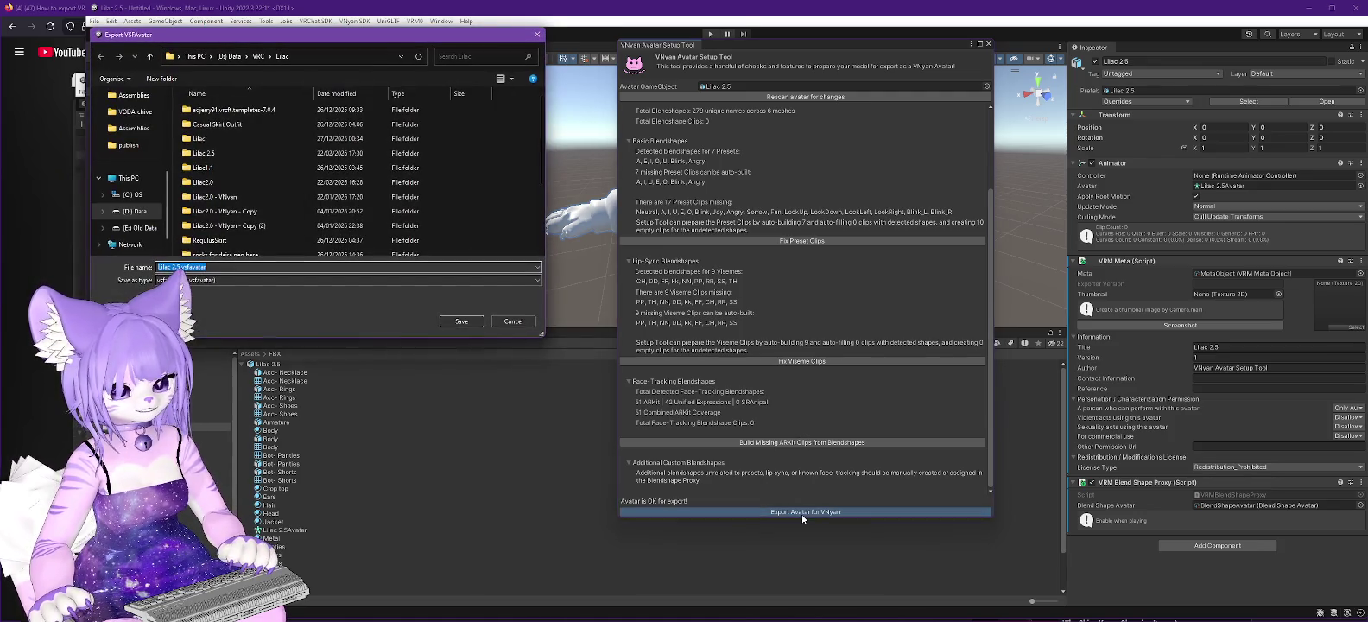
pyautogui.scroll(-1, 336, 212)
pyautogui.scroll(-2, 337, 211)
pyautogui.click(337, 292)
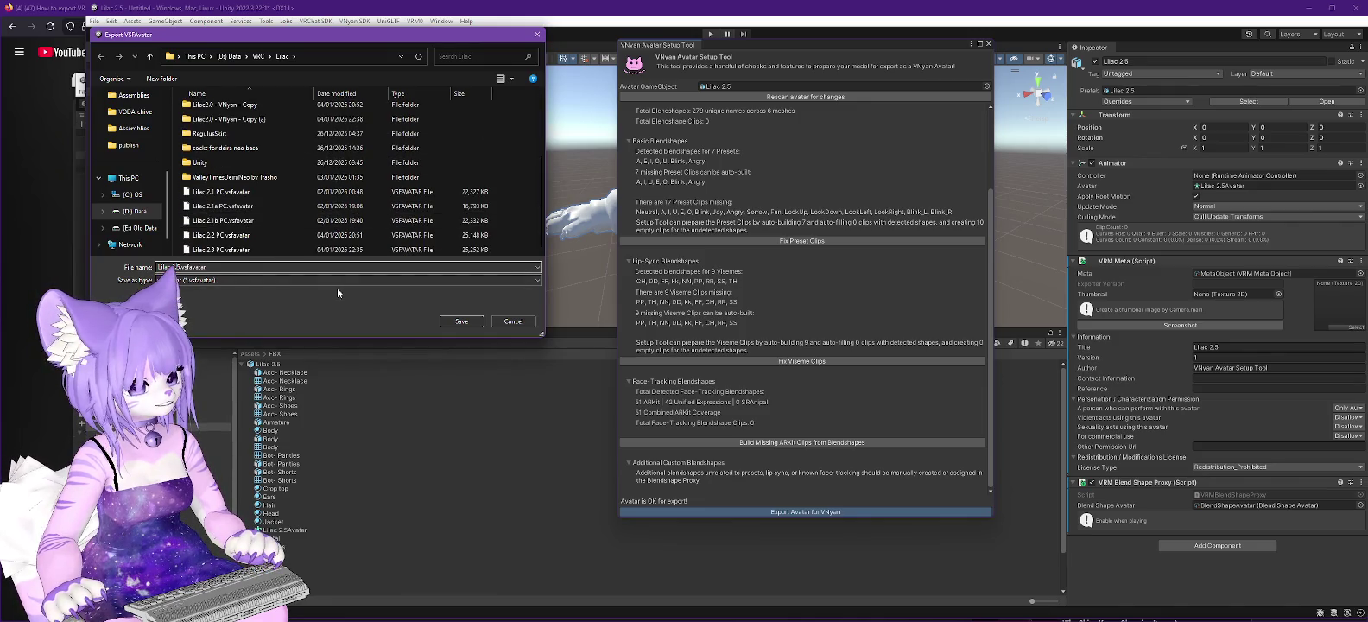
pyautogui.click(464, 321)
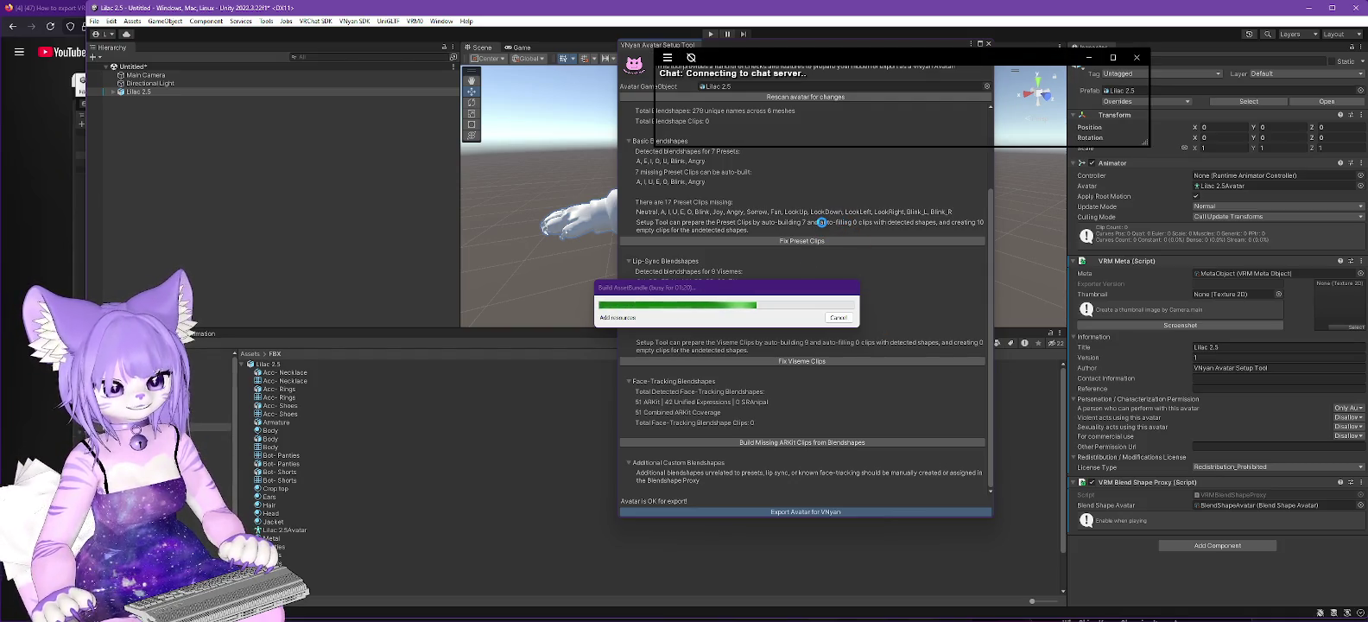
# Step: Remove the chat overlay's window border and dismiss the export-complete message
pyautogui.click(667, 58)
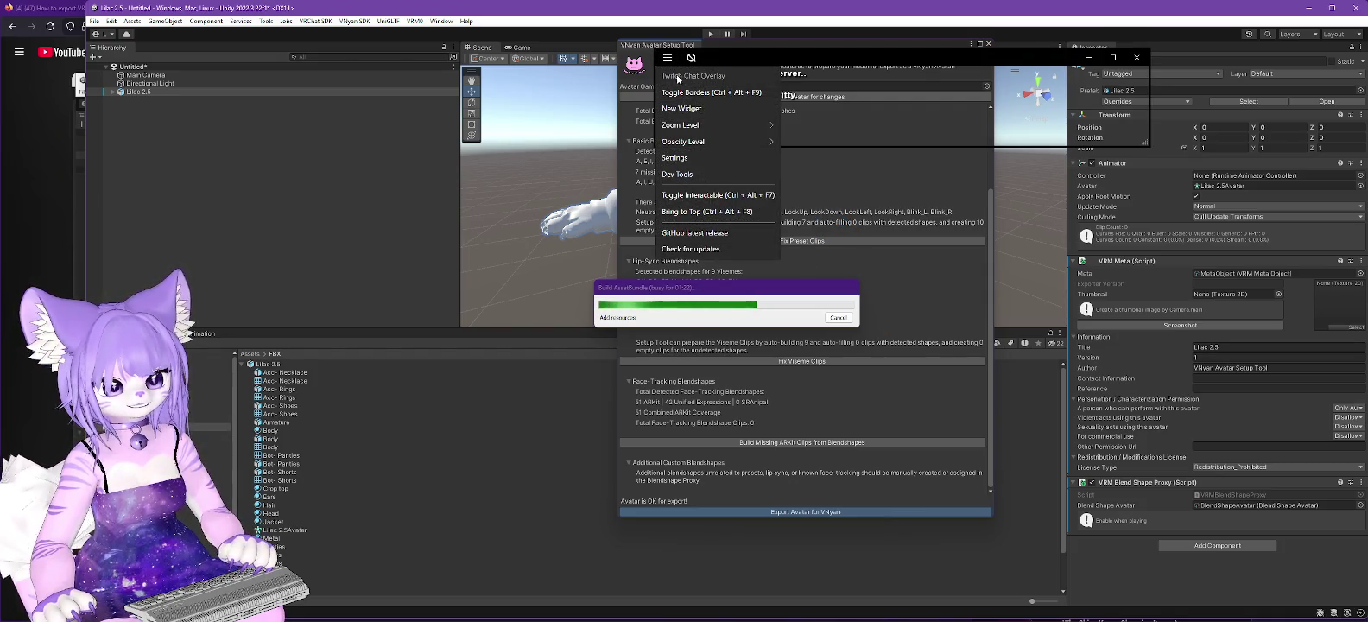
pyautogui.click(682, 91)
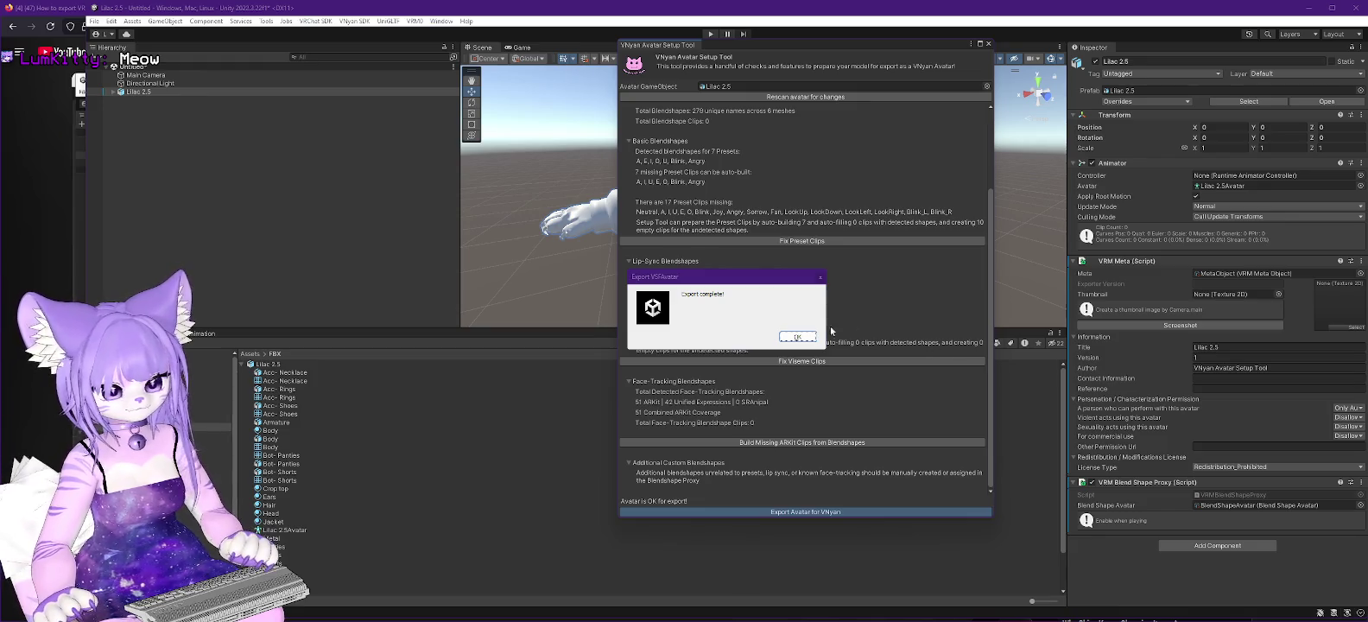
pyautogui.click(797, 336)
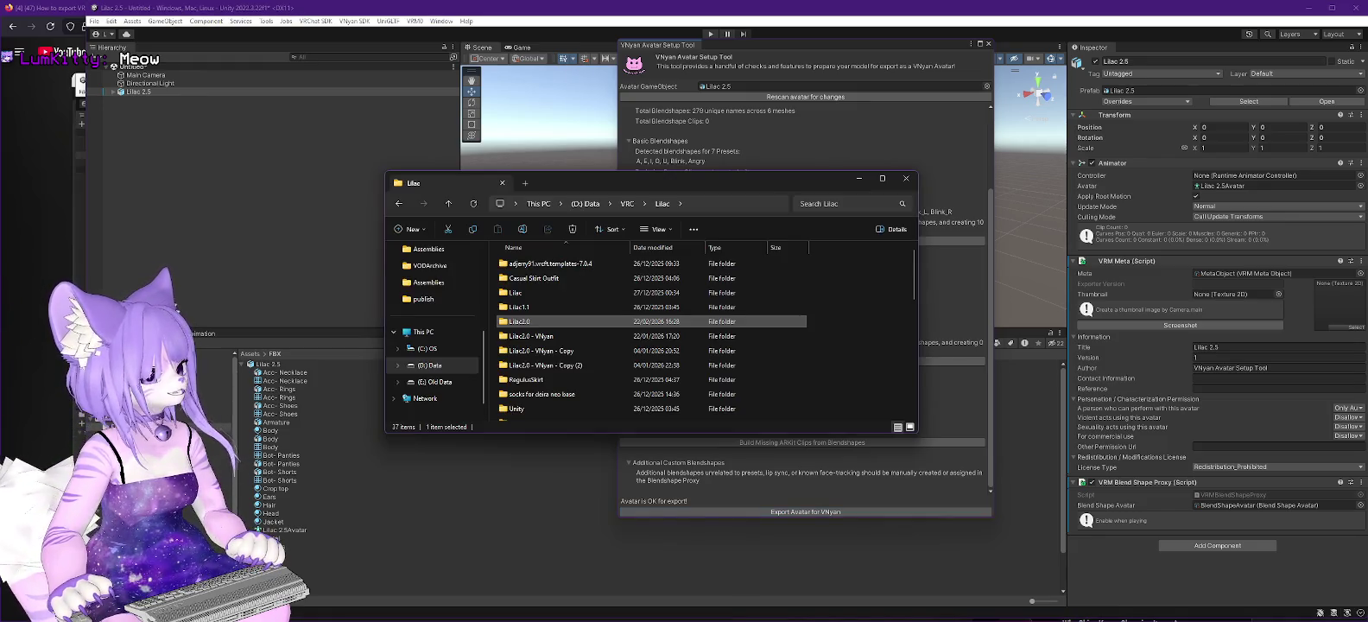
# Step: Browse D: Data > Twitch > Software > VNyan - PreRelease and launch the VNyan - Portable shortcut
pyautogui.click(429, 365)
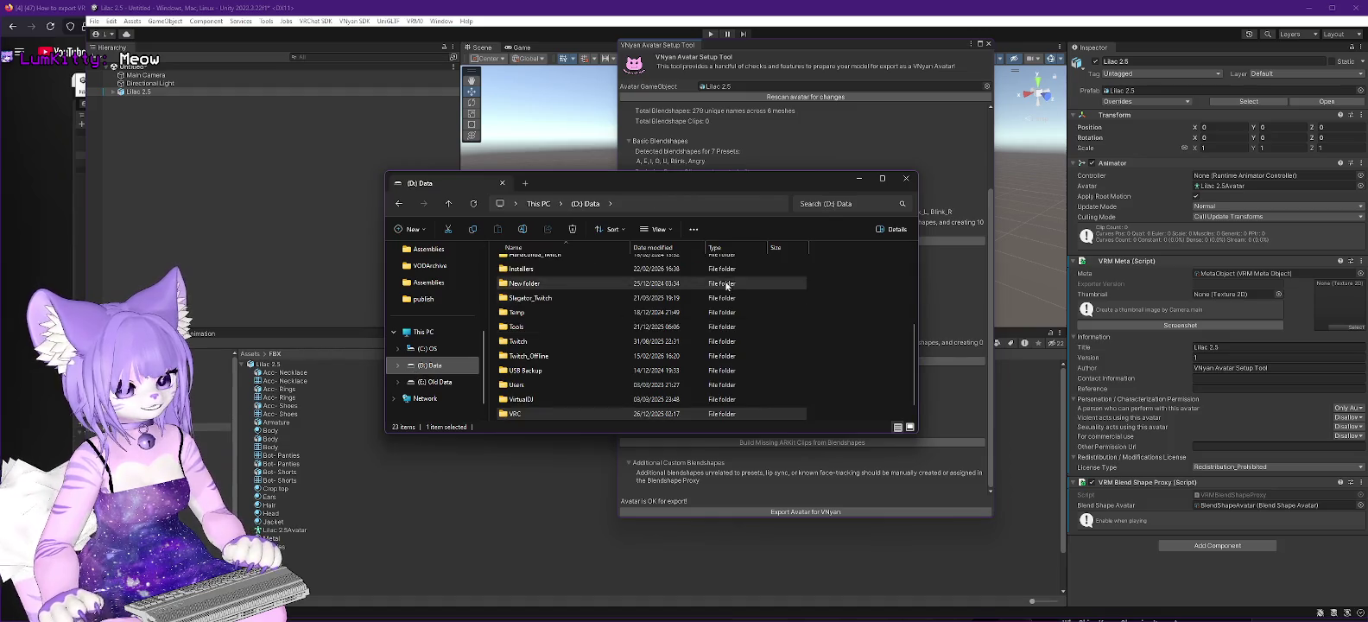
pyautogui.doubleClick(521, 342)
pyautogui.scroll(-4, 536, 350)
pyautogui.doubleClick(538, 387)
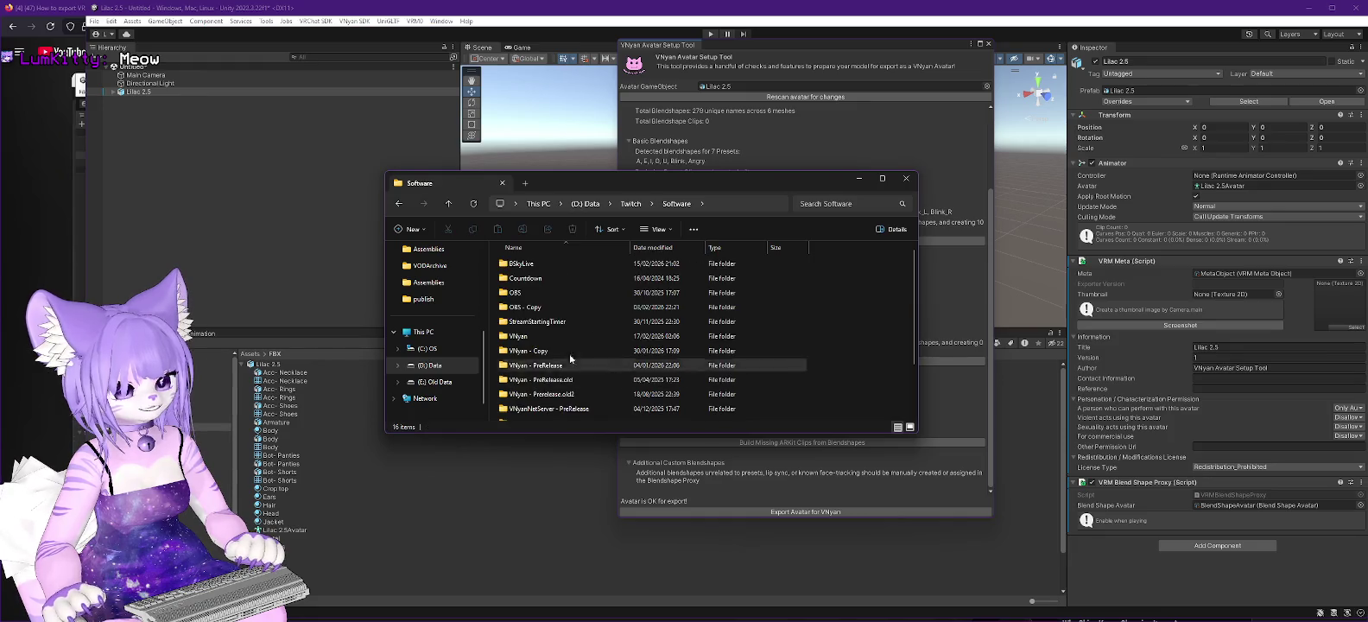
pyautogui.doubleClick(540, 366)
pyautogui.scroll(-5, 566, 323)
pyautogui.scroll(-1, 579, 307)
pyautogui.scroll(-1, 572, 283)
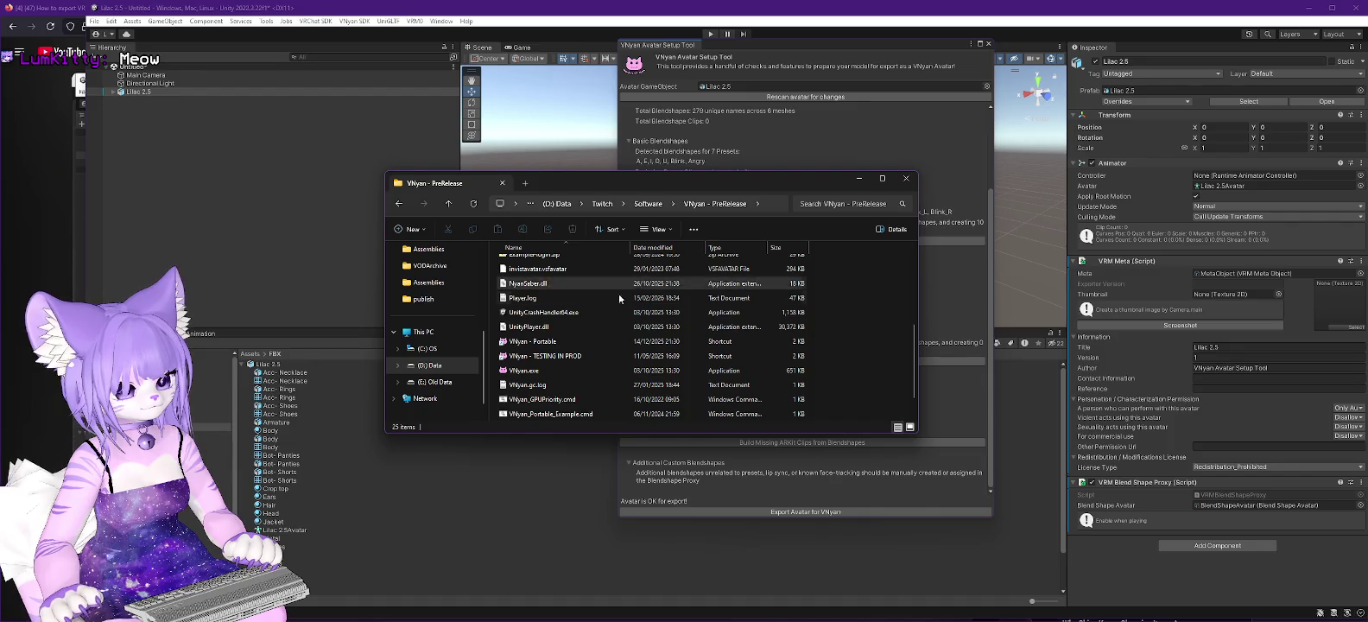
pyautogui.click(535, 344)
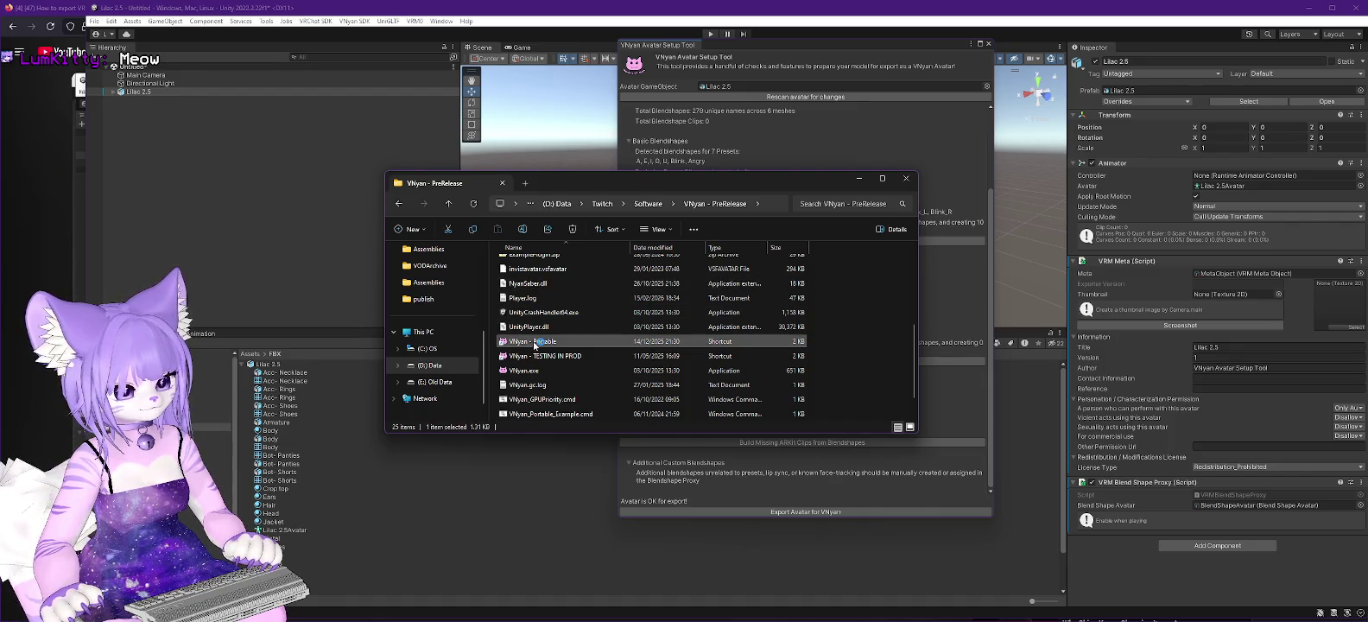
pyautogui.doubleClick(534, 343)
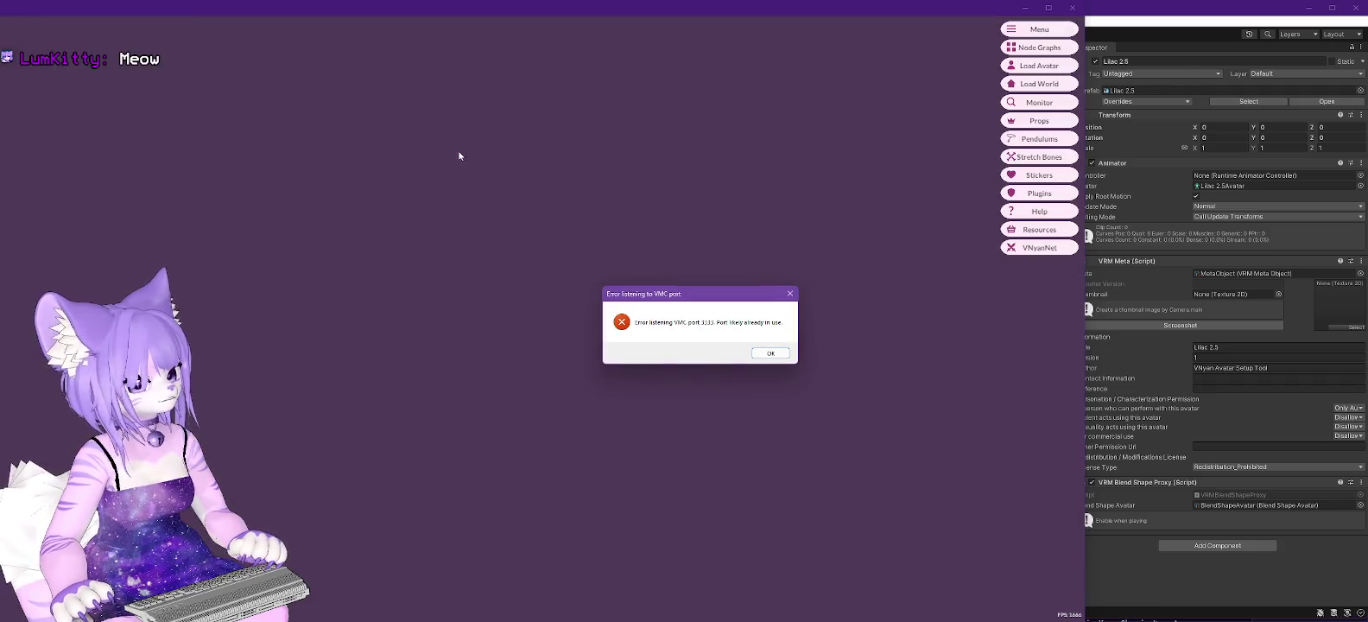
# Step: Dismiss the VMC port error and close the Project Babble Module window
pyautogui.click(784, 354)
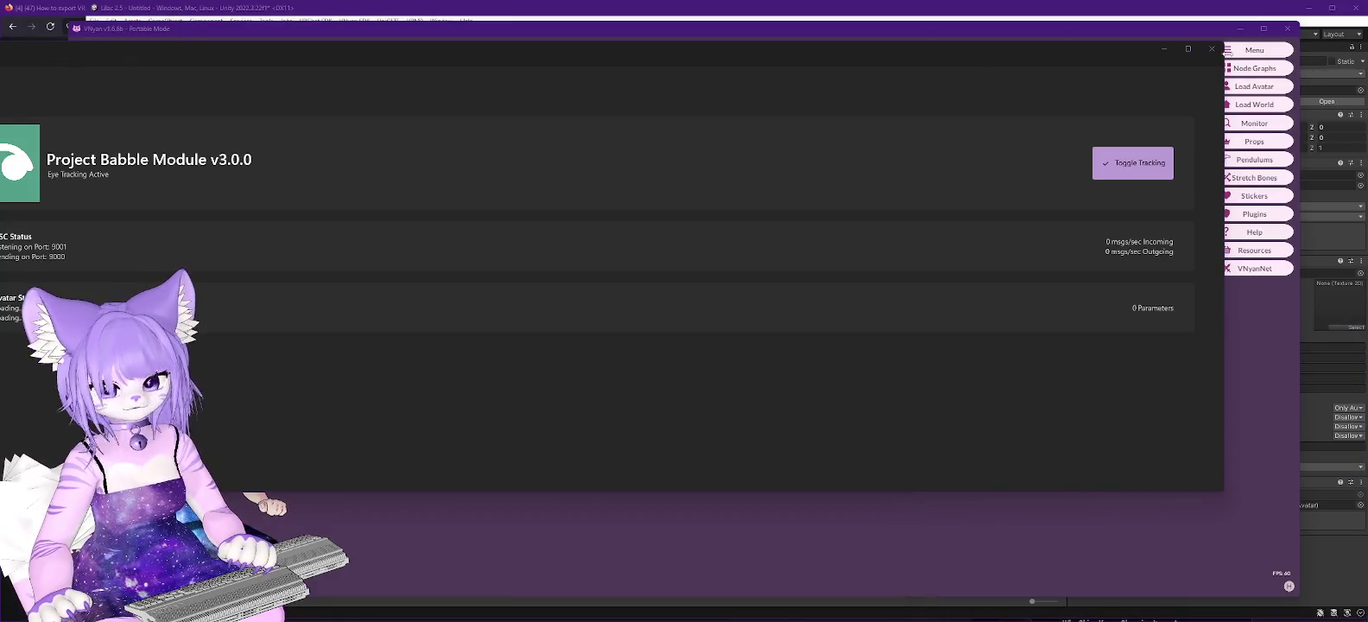
pyautogui.click(1212, 49)
# Step: Set VNyan's Phone/ARKit tracking source to VTube Studio, move the window beside Unity, and close settings
pyautogui.click(1268, 52)
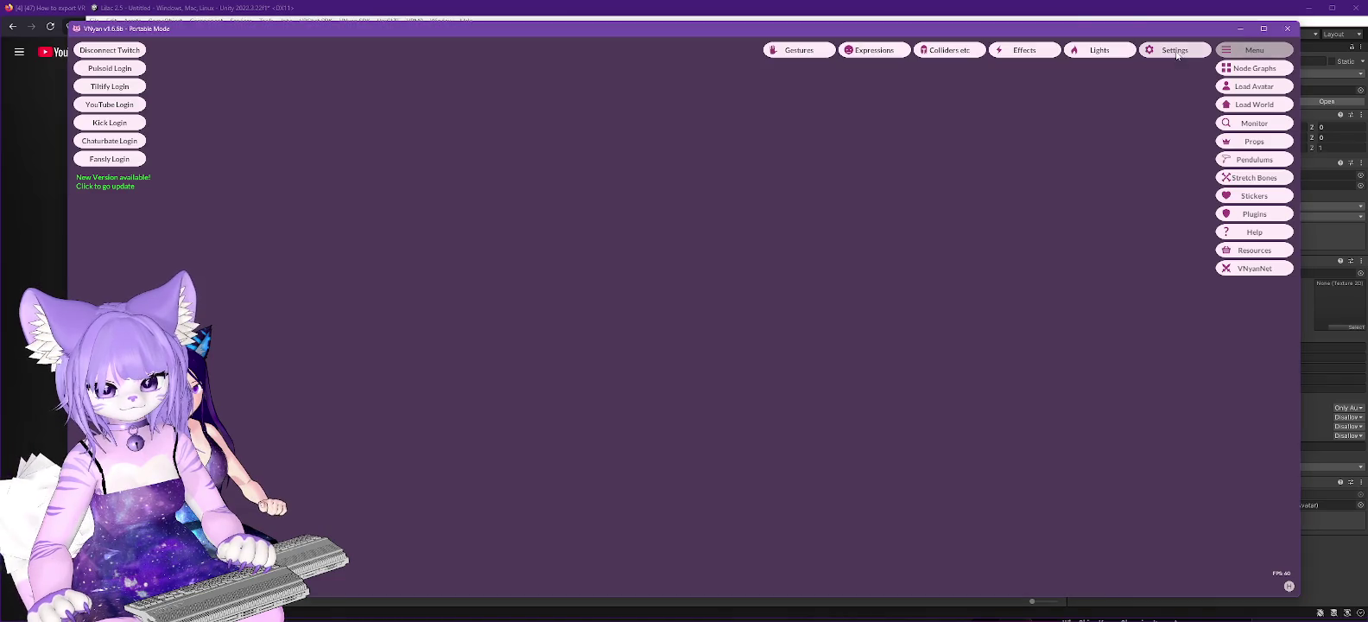
pyautogui.click(1177, 51)
pyautogui.click(553, 337)
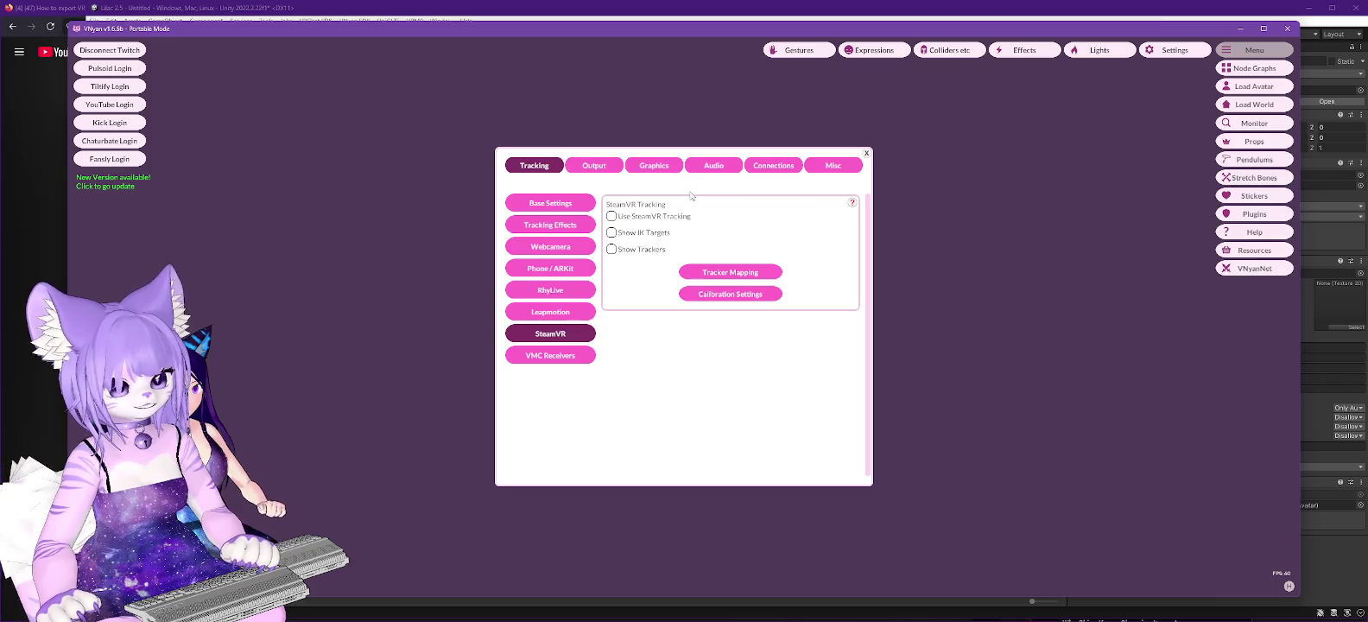
pyautogui.click(553, 250)
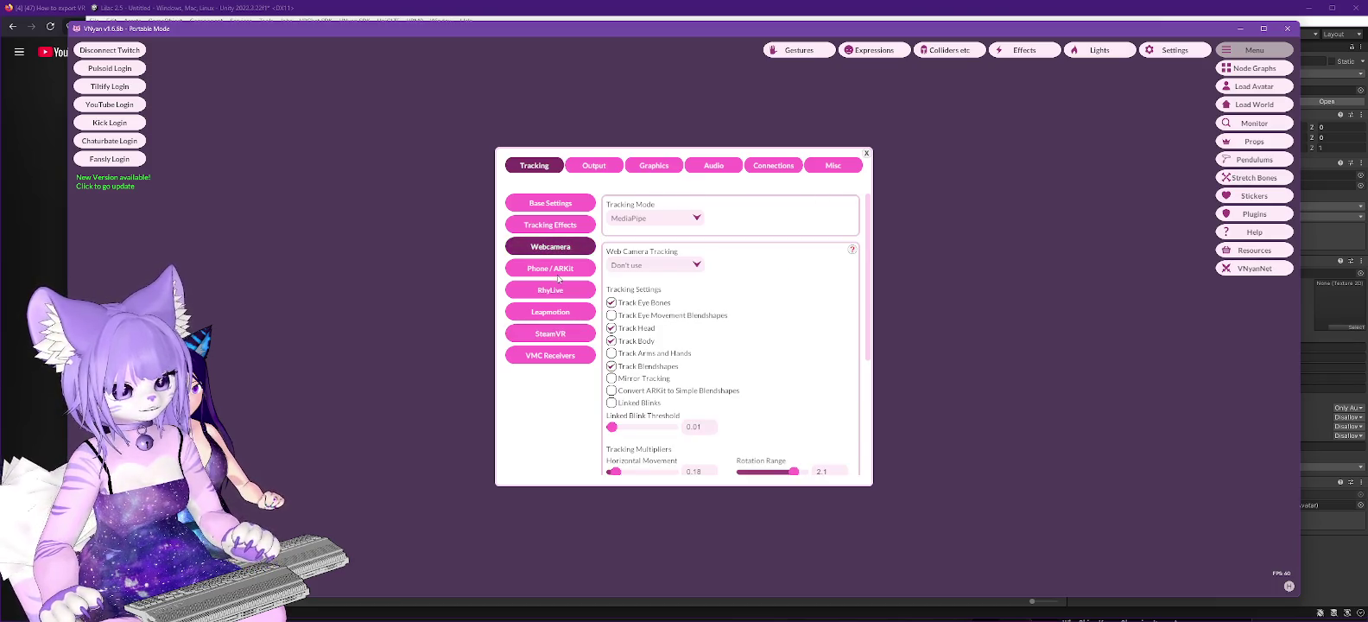
pyautogui.click(557, 273)
pyautogui.click(668, 219)
pyautogui.click(656, 253)
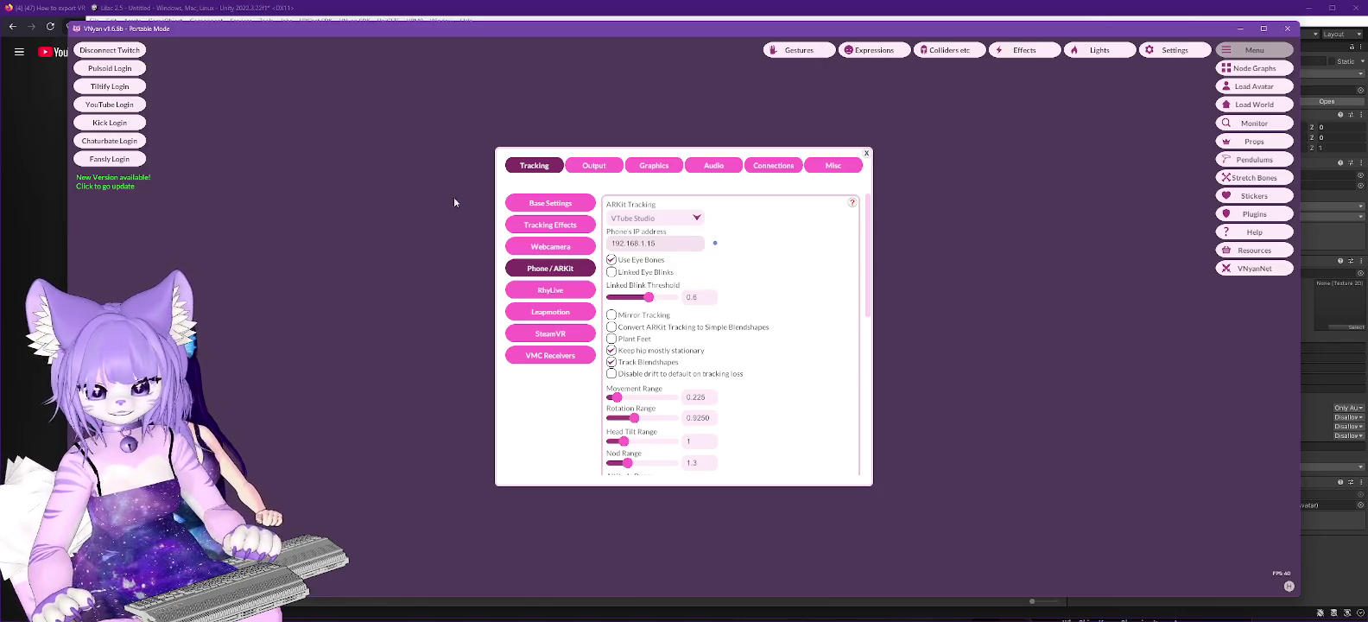
pyautogui.moveTo(447, 32); pyautogui.dragTo(711, 32)
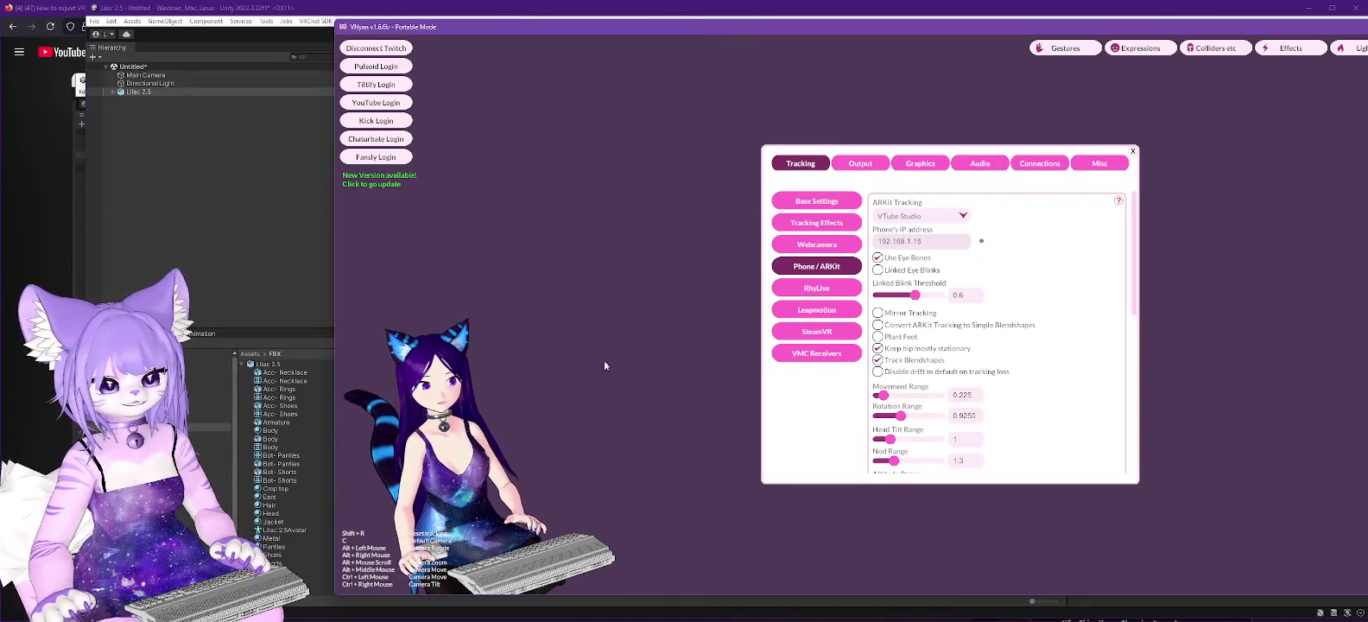
pyautogui.click(1133, 151)
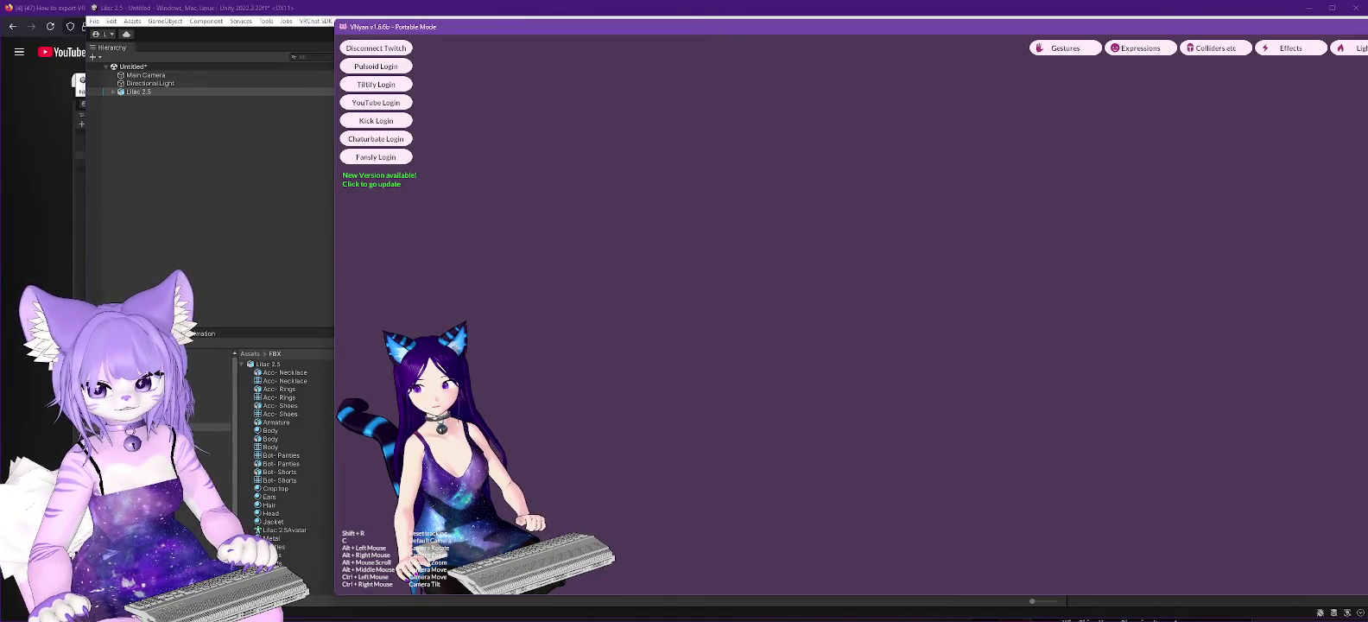
# Step: Load Lilac 2.5.vsfavatar as the VNyan avatar
pyautogui.scroll(-3, 501, 226)
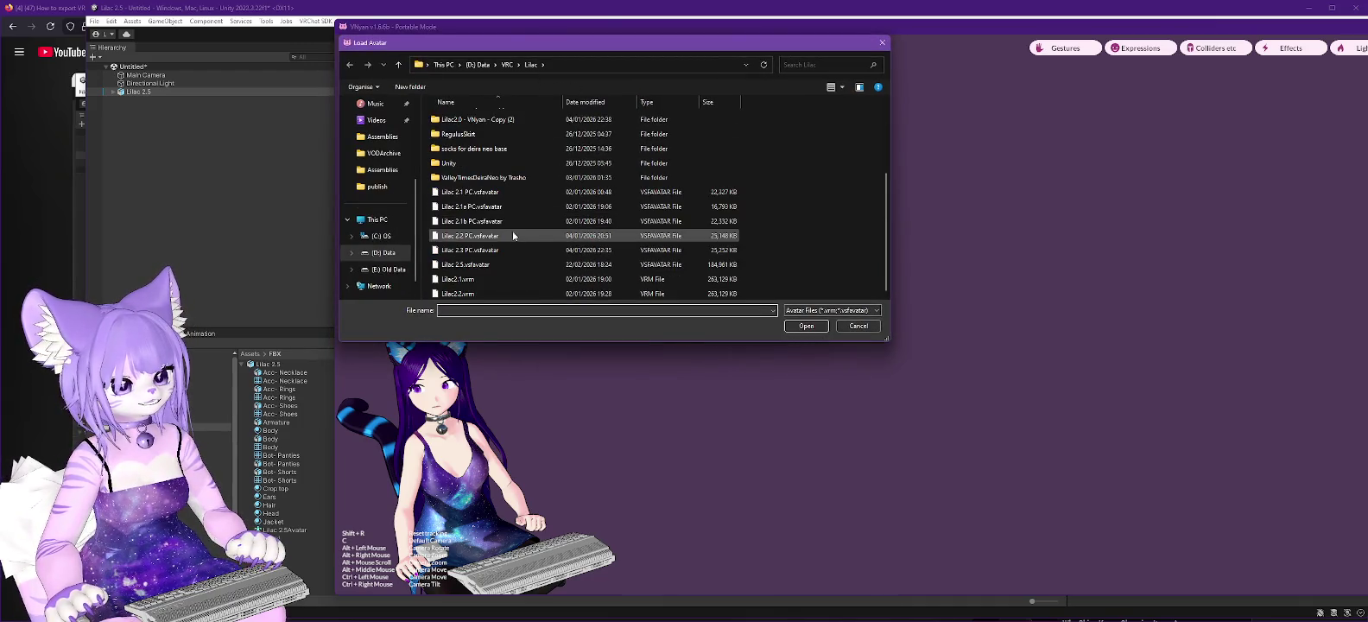
pyautogui.doubleClick(447, 266)
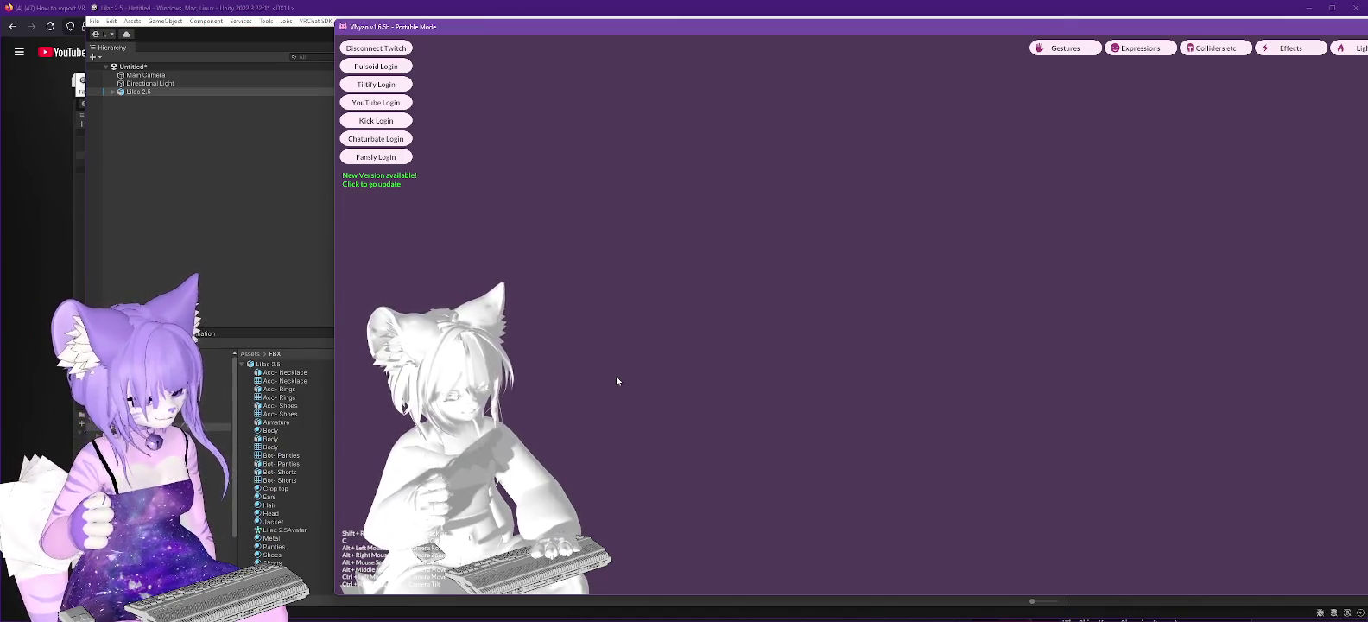
# Step: Pan and zoom in on the white avatar, reset the camera with C, then close VNyan
pyautogui.moveTo(617, 376)
pyautogui.keyDown('alt'); pyautogui.mouseDown(button='middle')
pyautogui.moveTo(595, 368)
pyautogui.moveTo(890, 401)
pyautogui.mouseUp(button='middle'); pyautogui.keyUp('alt')
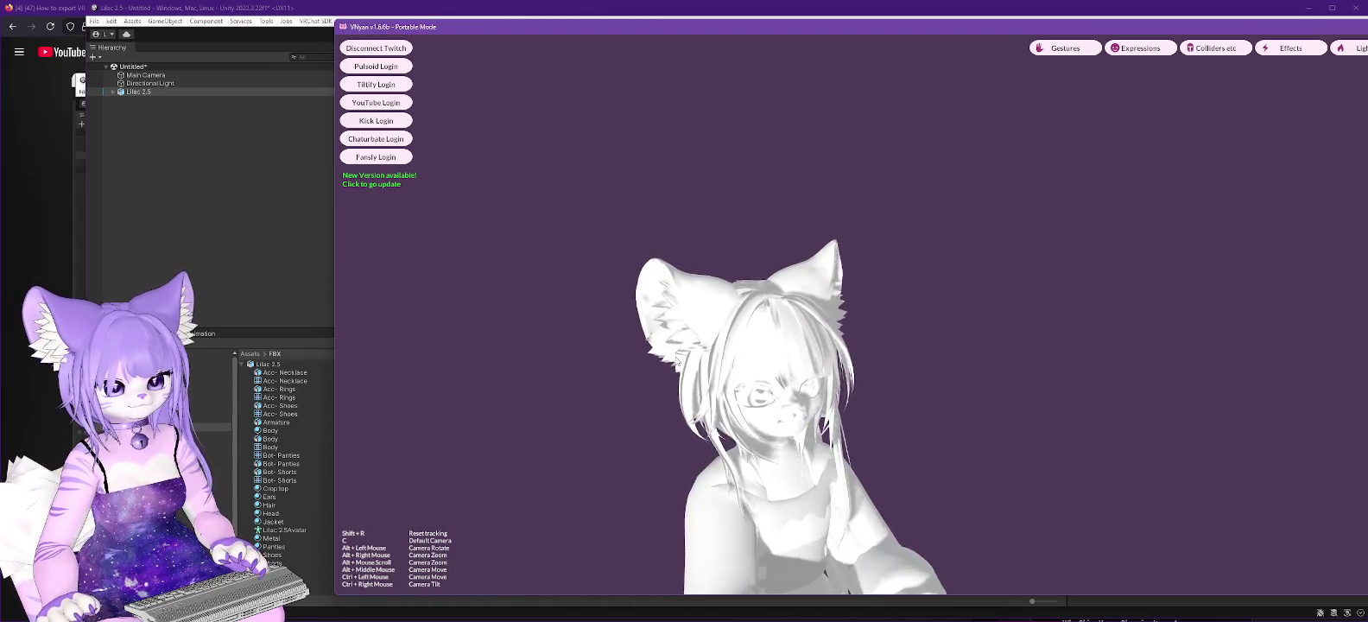
pyautogui.keyDown('alt'); pyautogui.scroll(3, 889, 401); pyautogui.keyUp('alt')
pyautogui.keyDown('alt'); pyautogui.scroll(2, 888, 374); pyautogui.keyUp('alt')
pyautogui.keyDown('alt'); pyautogui.scroll(2, 889, 362); pyautogui.keyUp('alt')
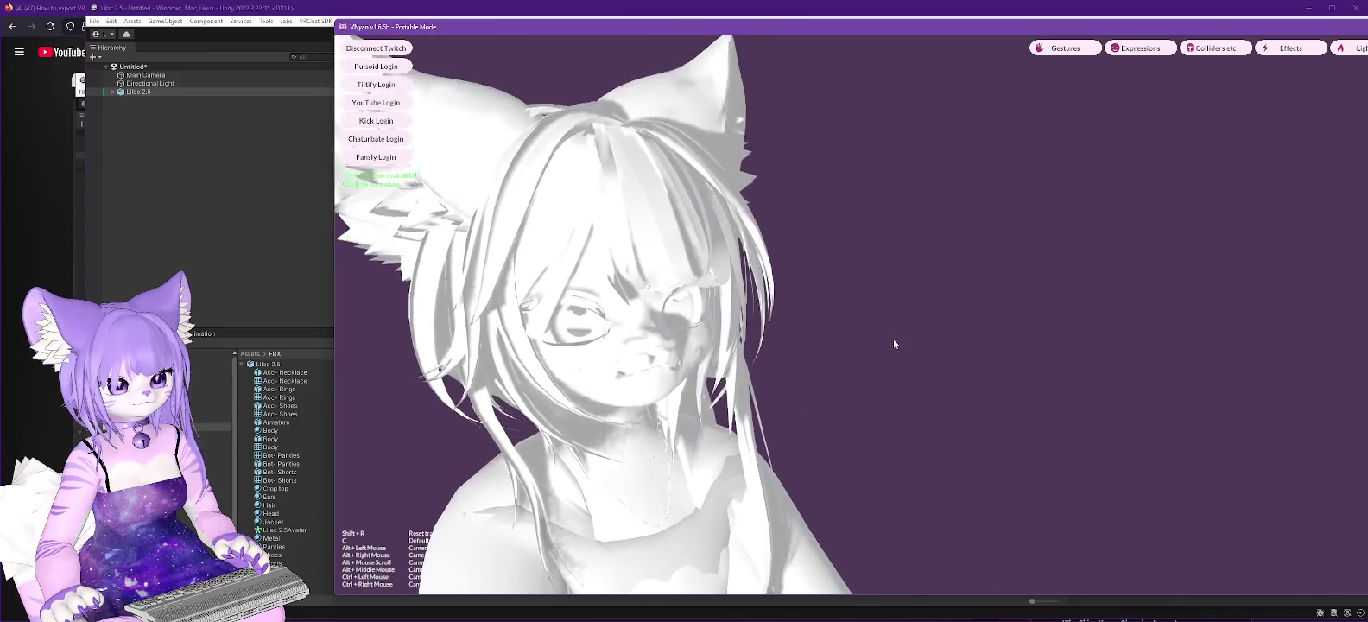
pyautogui.press('c')
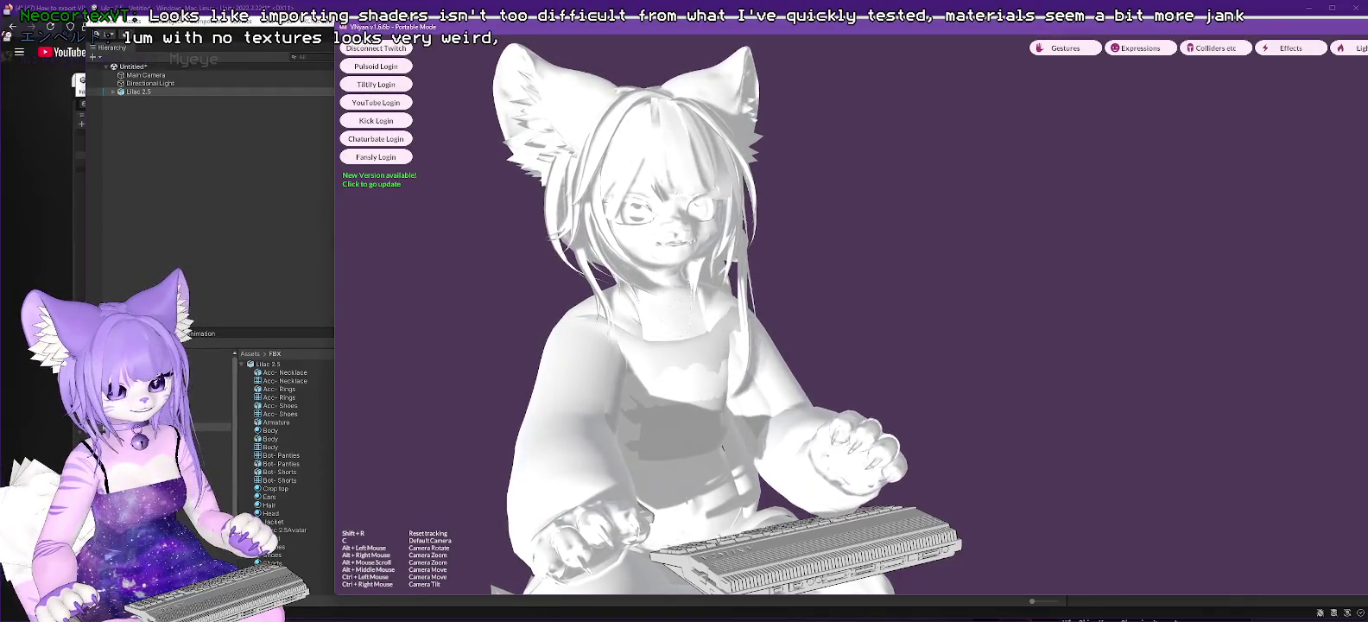
pyautogui.hotkey('alt', 'F4')
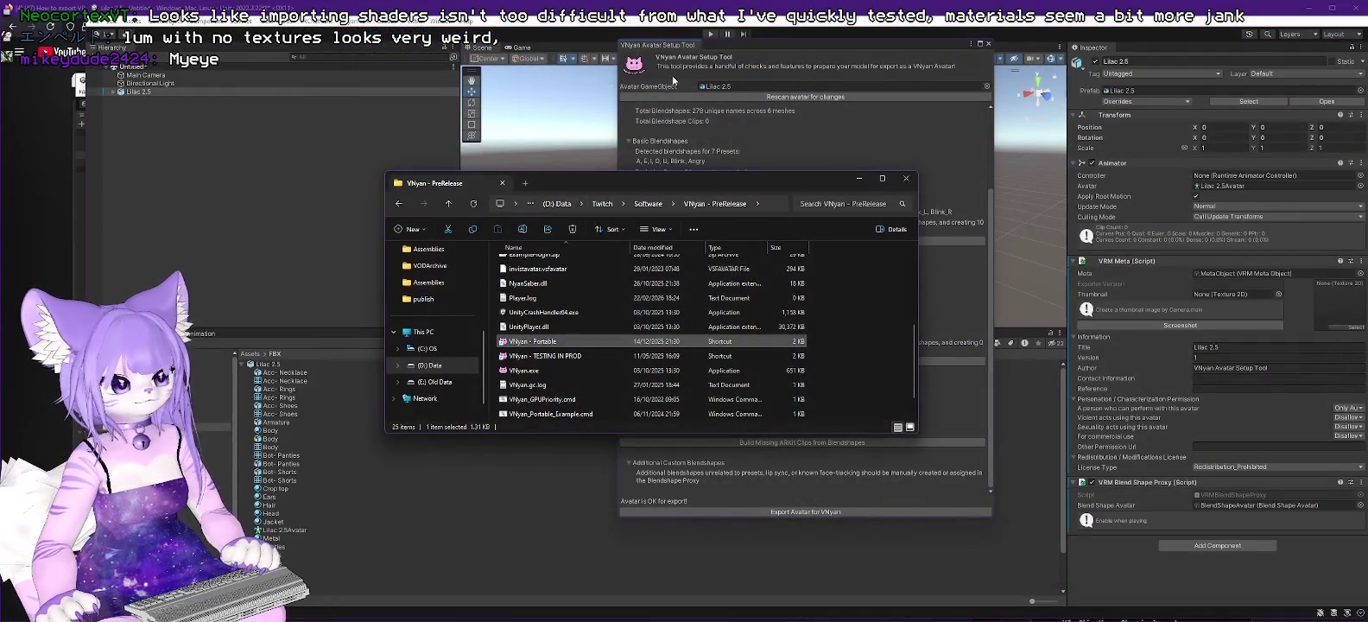
# Step: Close the Avatar Setup Tool and try moving Acc- Necklace, hitting a prefab restructure error
pyautogui.click(862, 183)
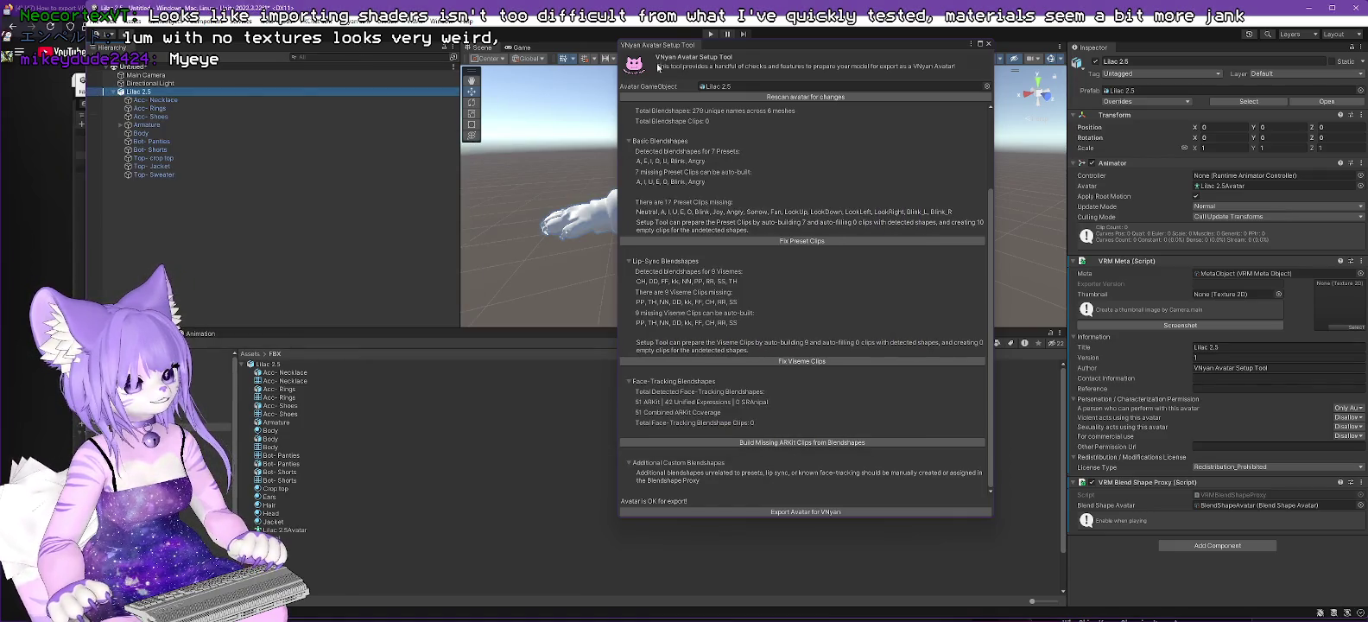
pyautogui.click(990, 44)
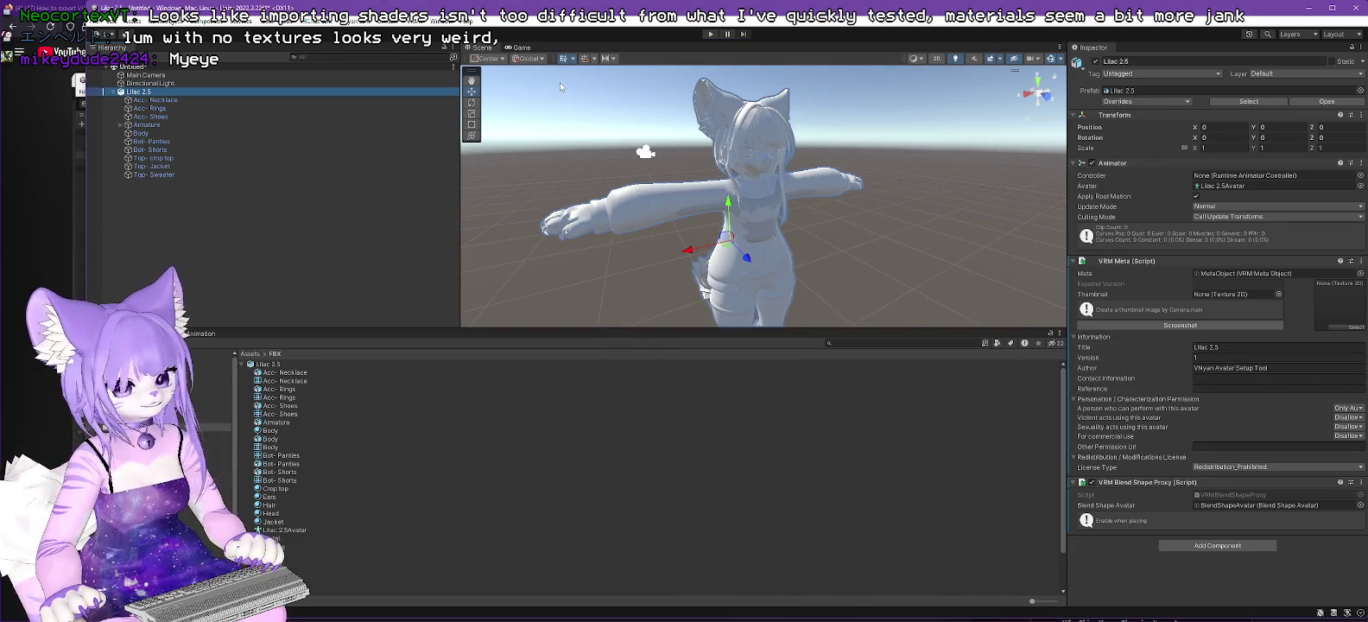
pyautogui.click(150, 101)
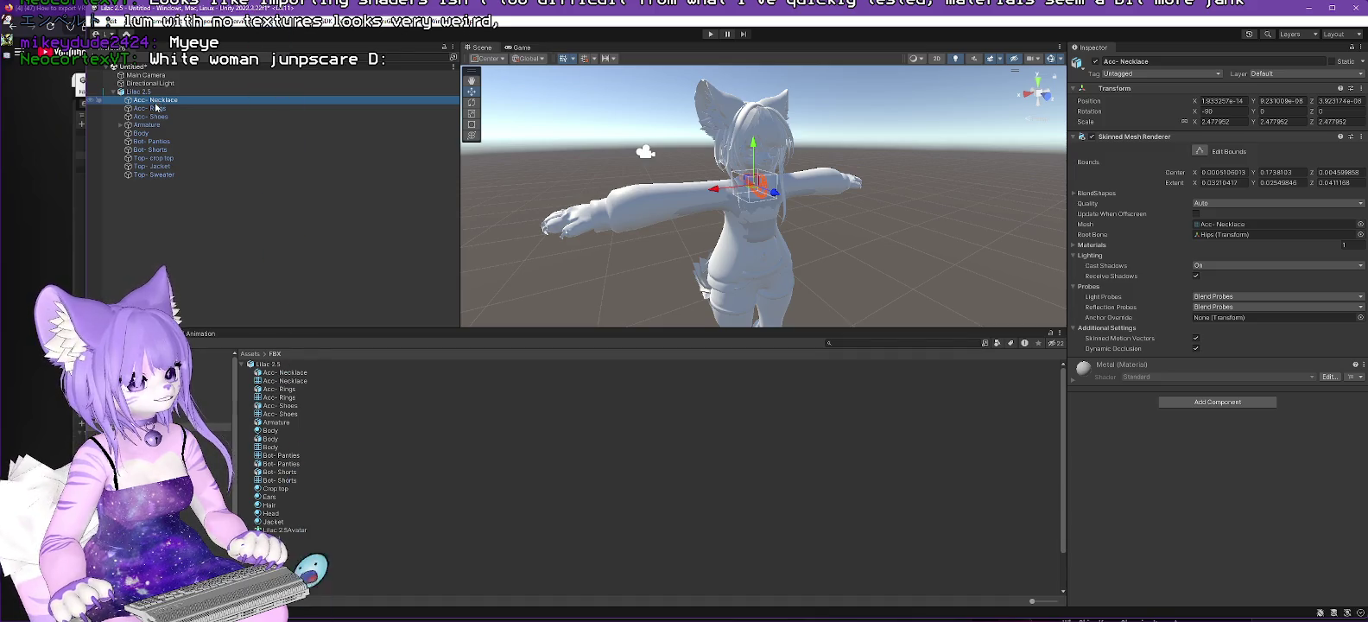
pyautogui.moveTo(154, 104); pyautogui.dragTo(156, 69)
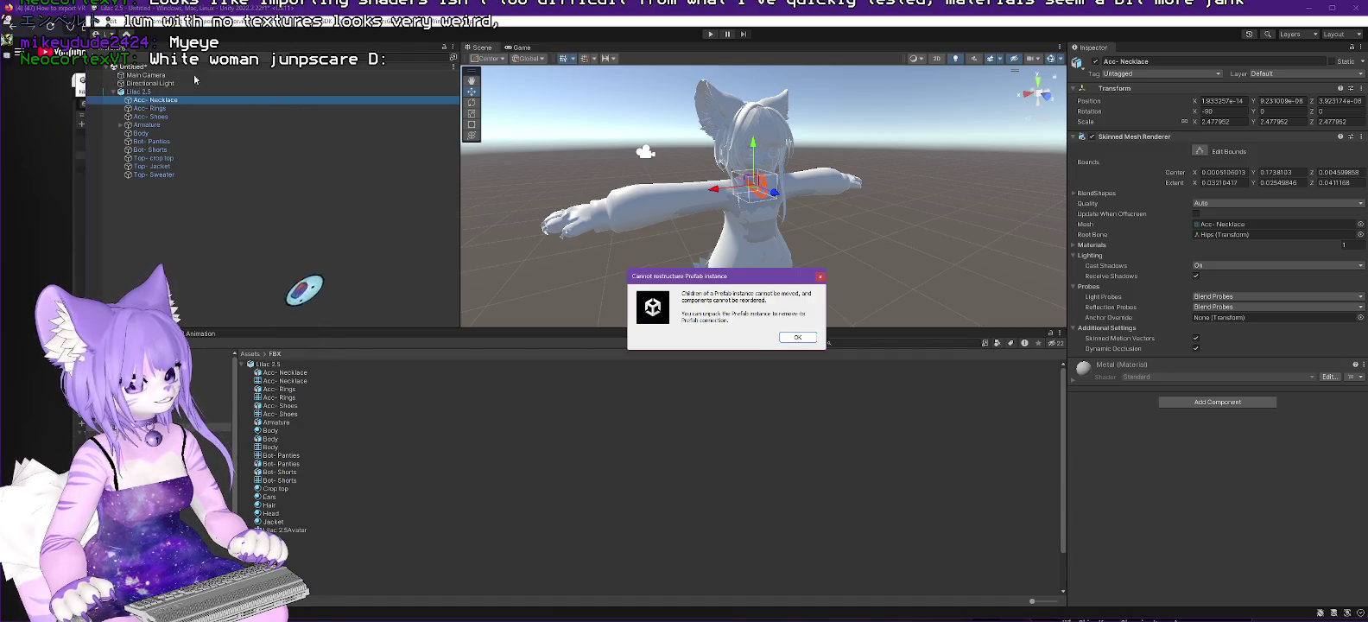
pyautogui.click(799, 340)
# Step: Unpack the Lilac 2.5 prefab completely, accepting the VRCFury warning
pyautogui.click(136, 91)
pyautogui.rightClick(135, 96)
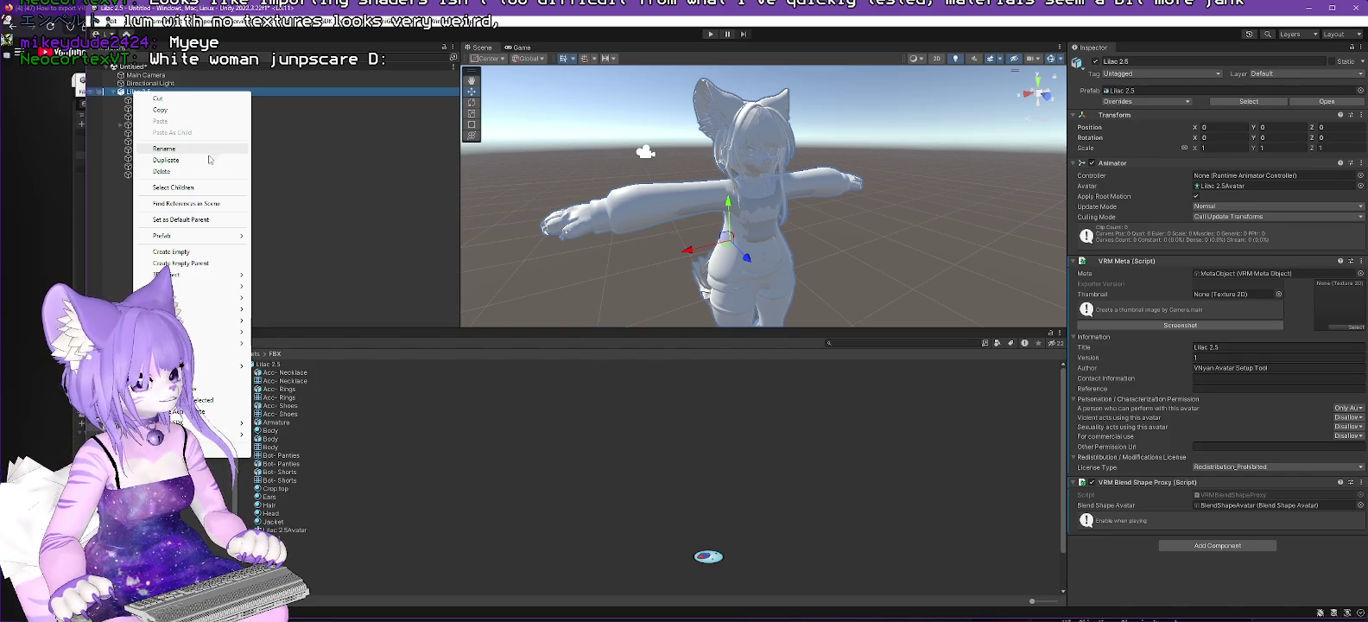
pyautogui.moveTo(187, 235)
pyautogui.click(300, 318)
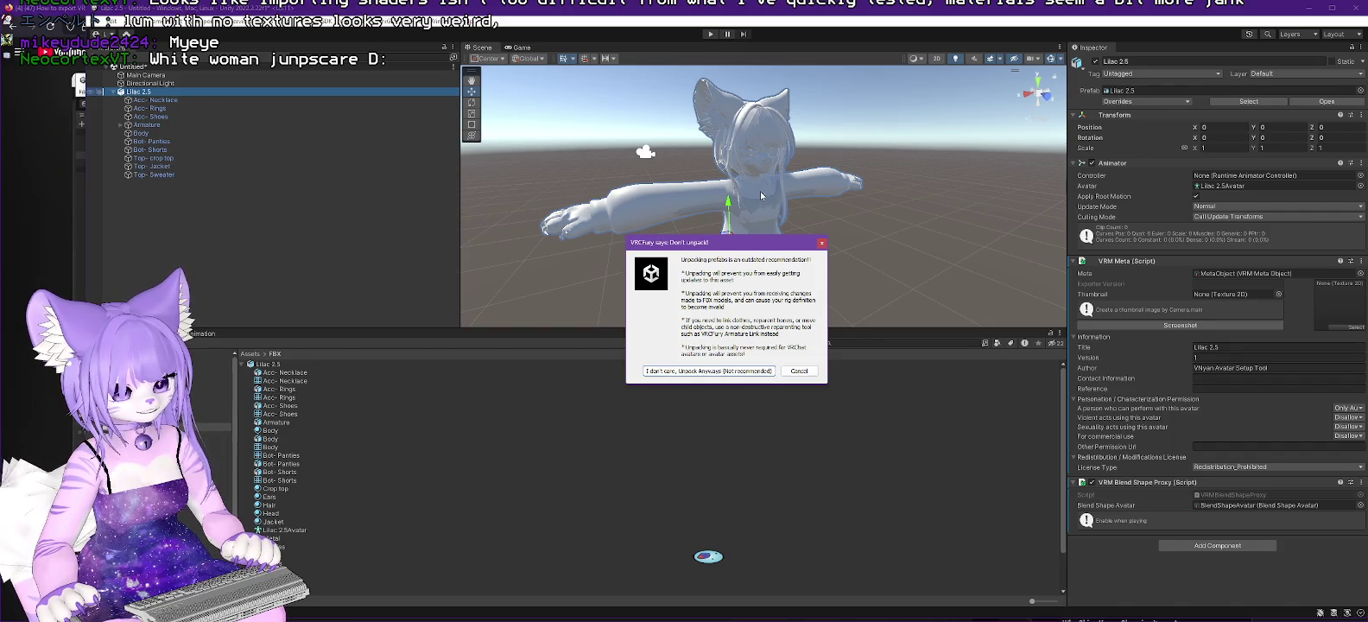
pyautogui.click(706, 372)
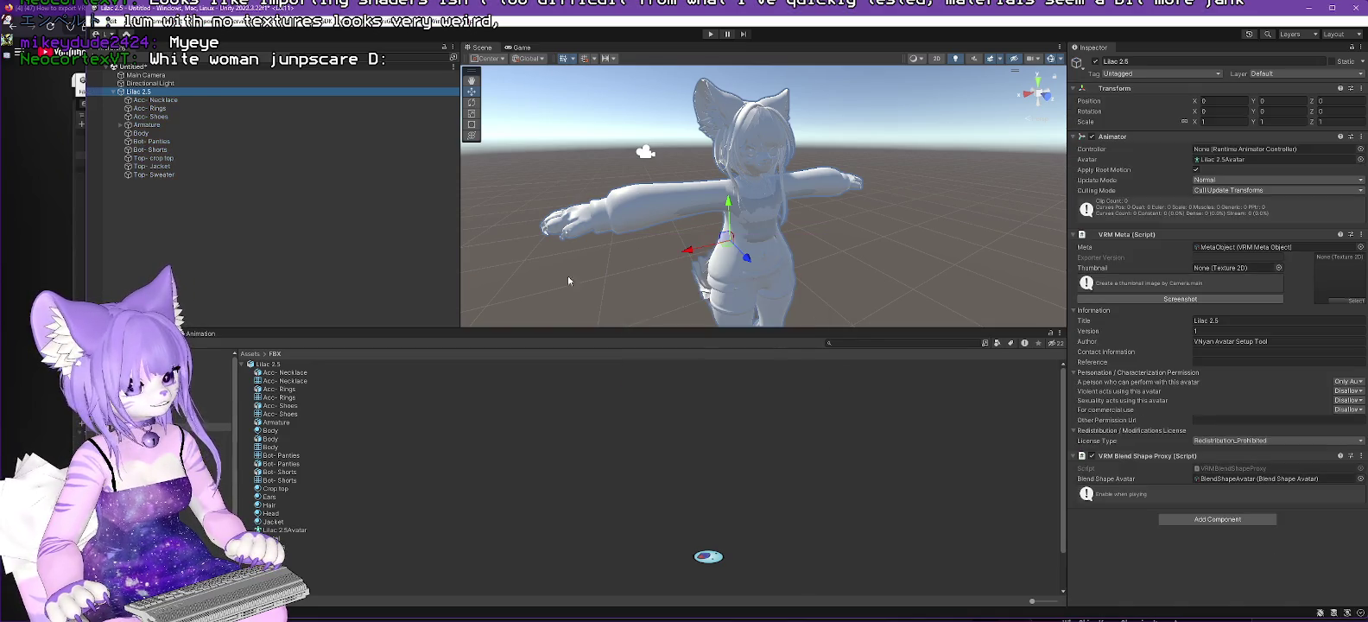
pyautogui.click(163, 102)
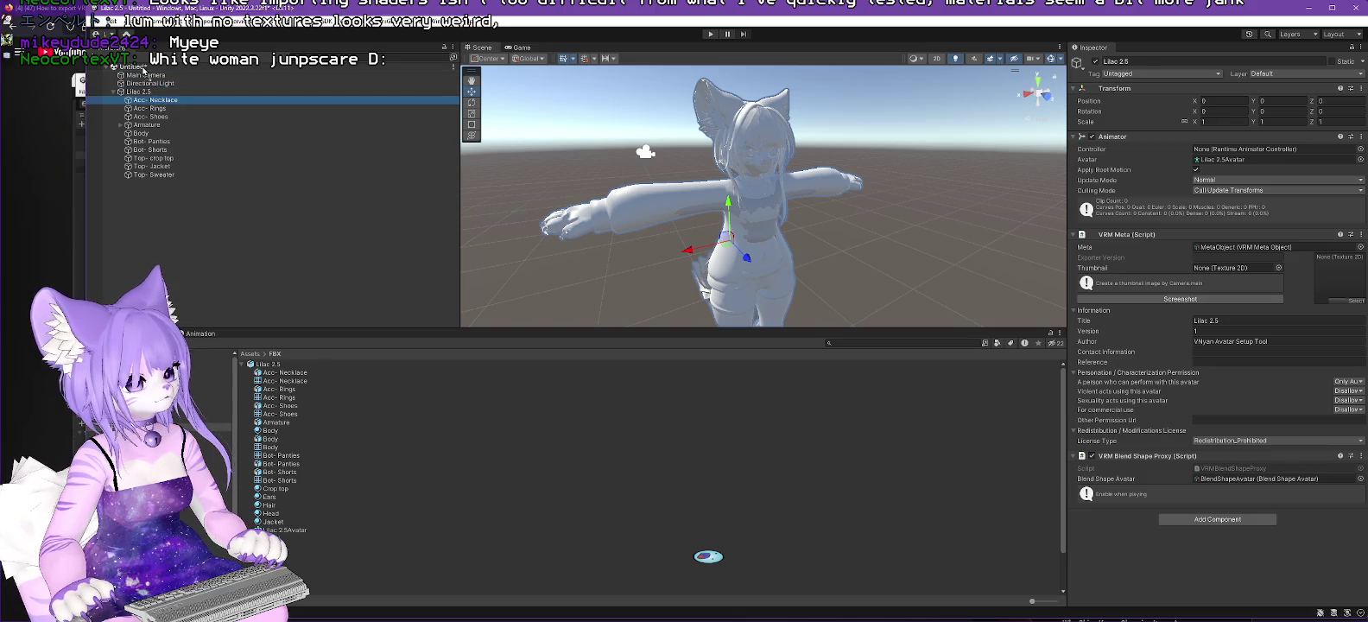
# Step: Reorder Acc- Necklace, Bot- Panties, Bot- Shorts and Top- crop top below Armature and Body
pyautogui.moveTo(152, 87); pyautogui.dragTo(138, 68)
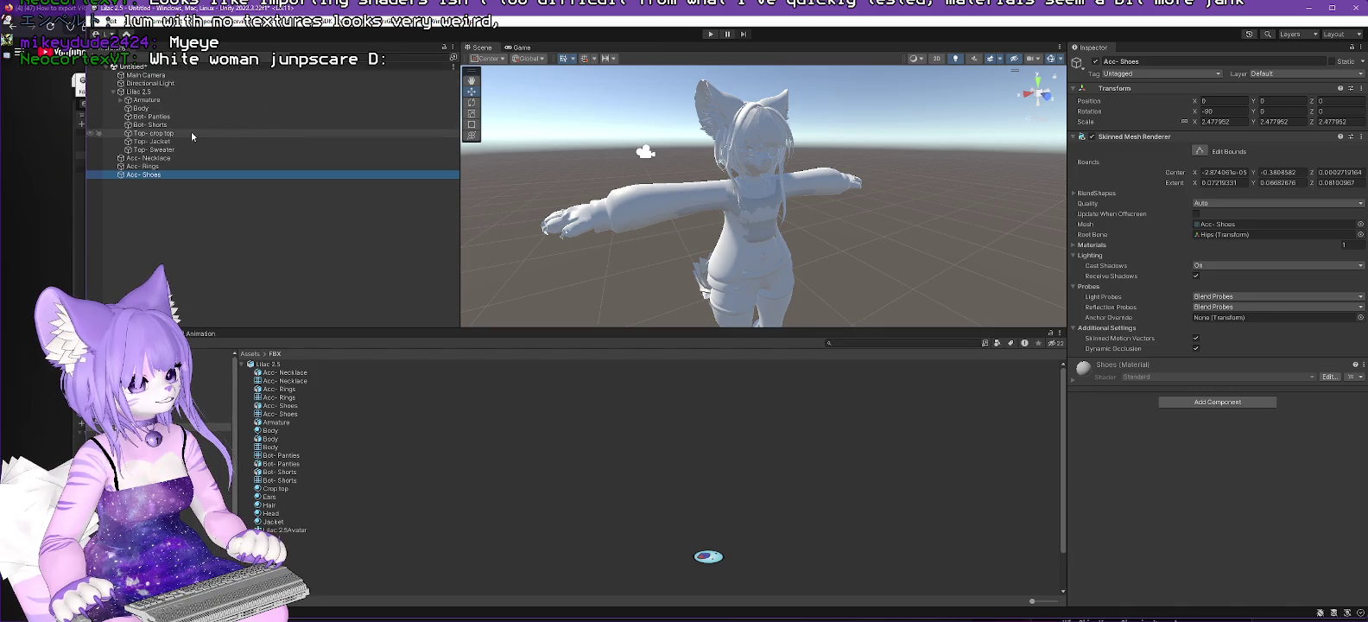
pyautogui.moveTo(151, 117); pyautogui.dragTo(136, 69)
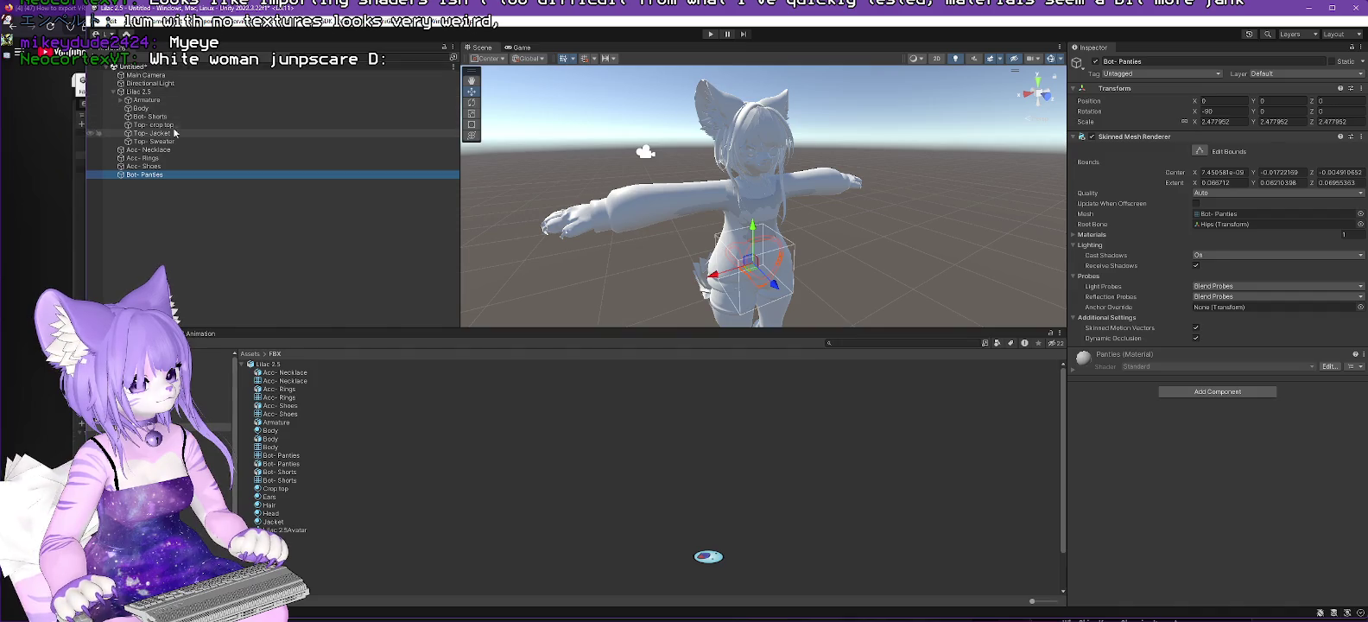
pyautogui.moveTo(151, 117); pyautogui.dragTo(136, 69)
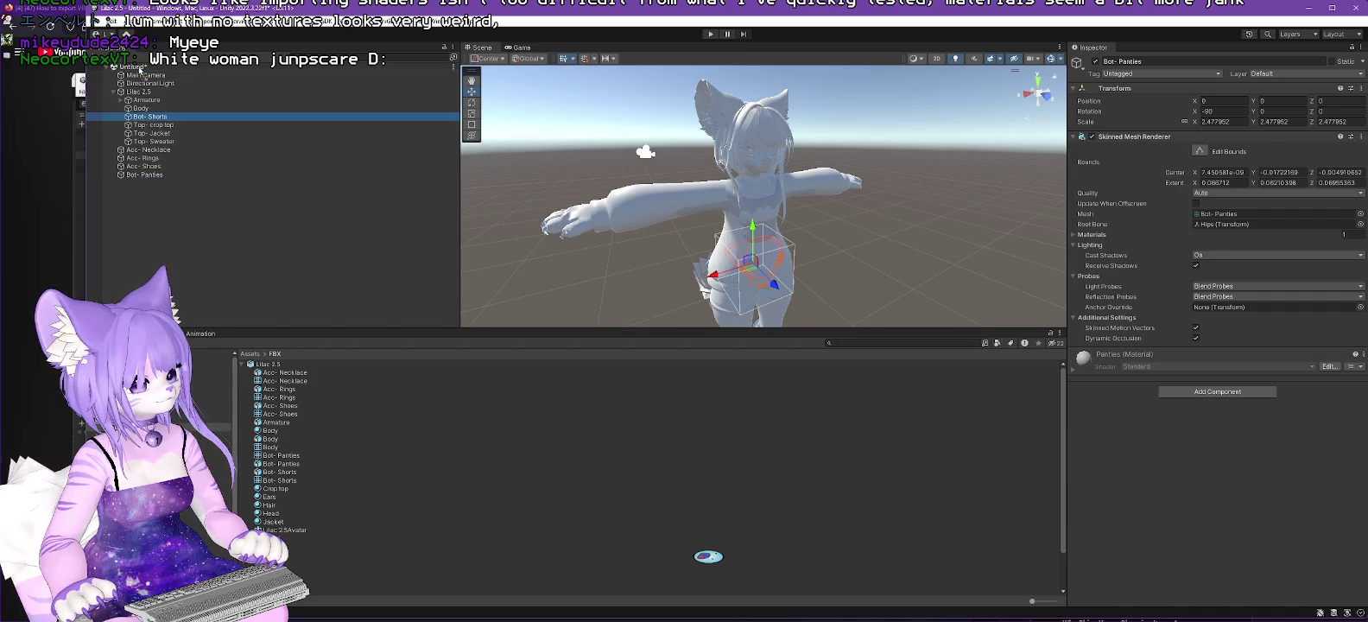
pyautogui.moveTo(155, 118); pyautogui.dragTo(137, 69)
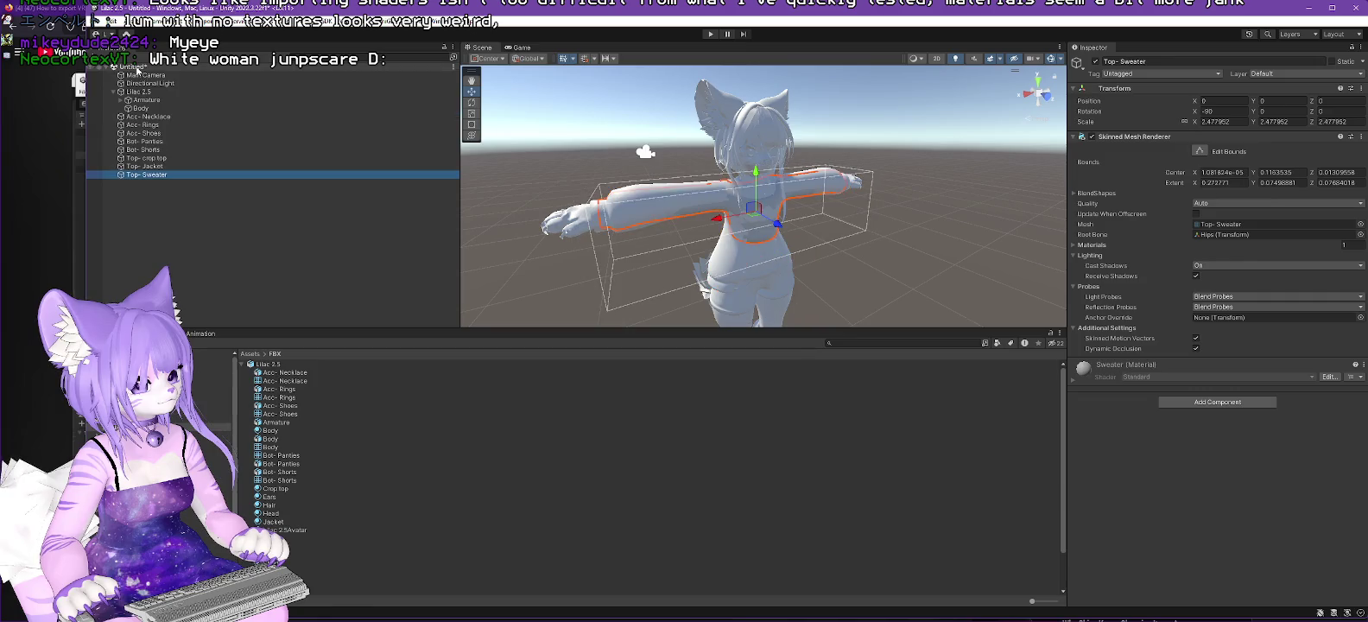
pyautogui.click(151, 116)
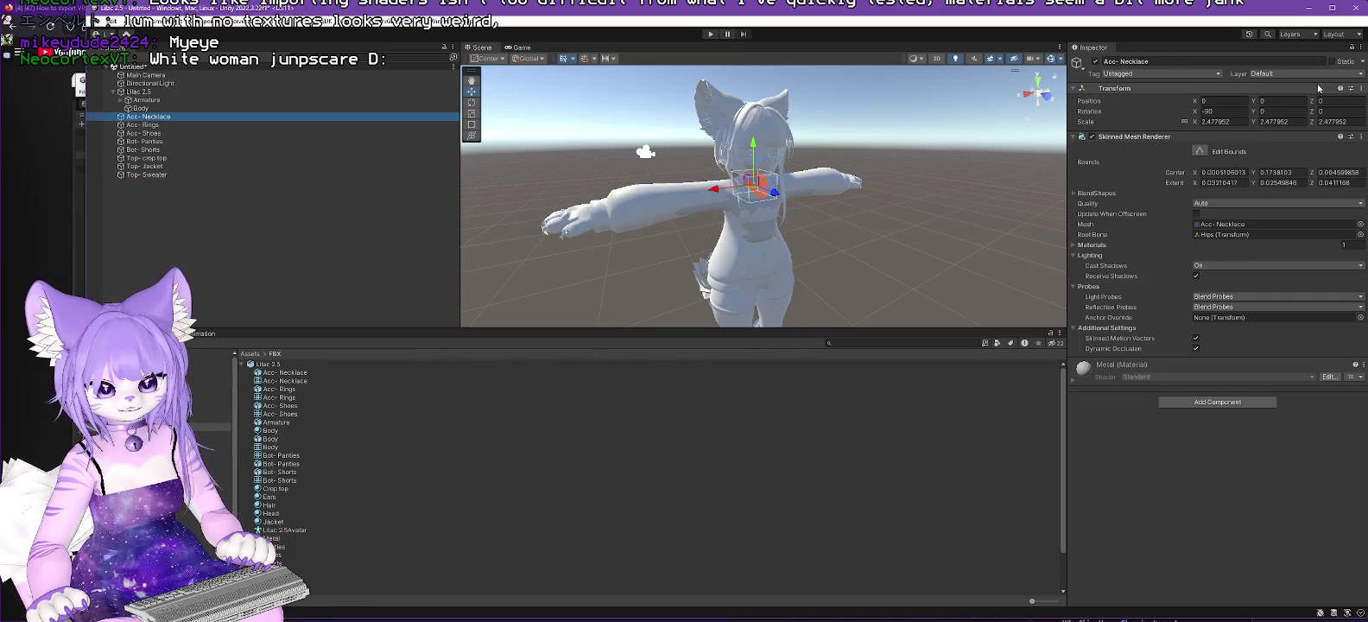
# Step: Disable Acc- Necklace, Acc- Rings and Bot- Shorts in the Inspector
pyautogui.click(1095, 63)
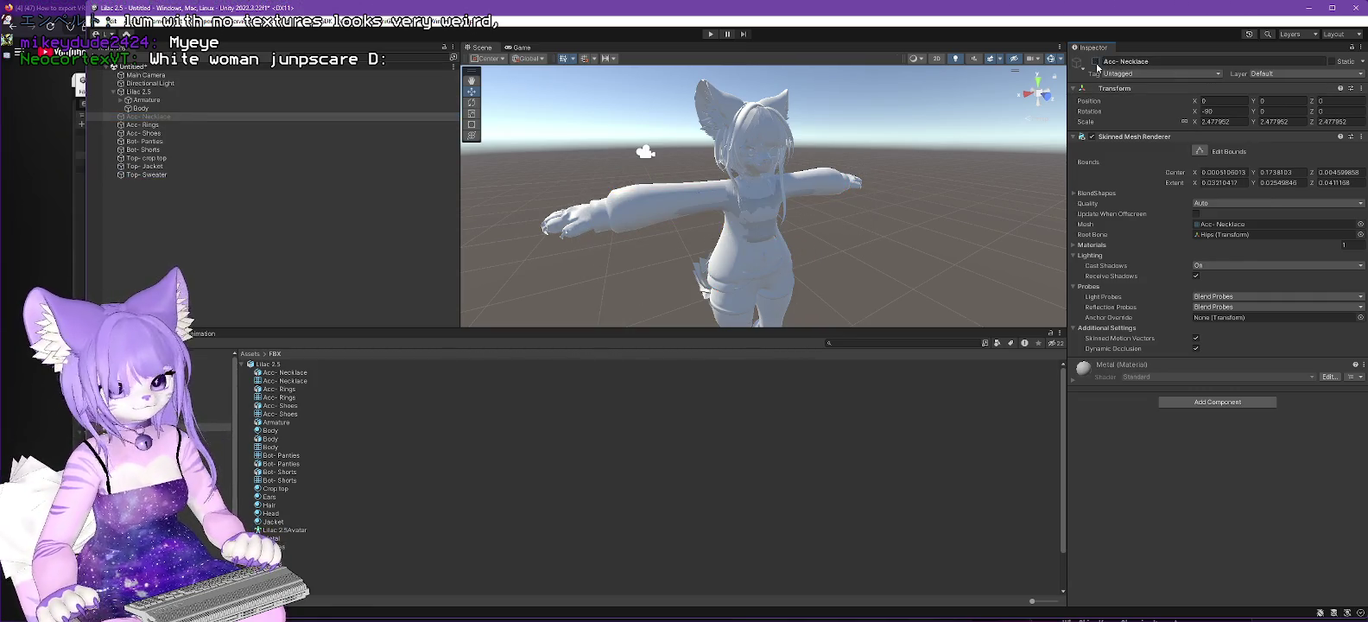
pyautogui.click(145, 126)
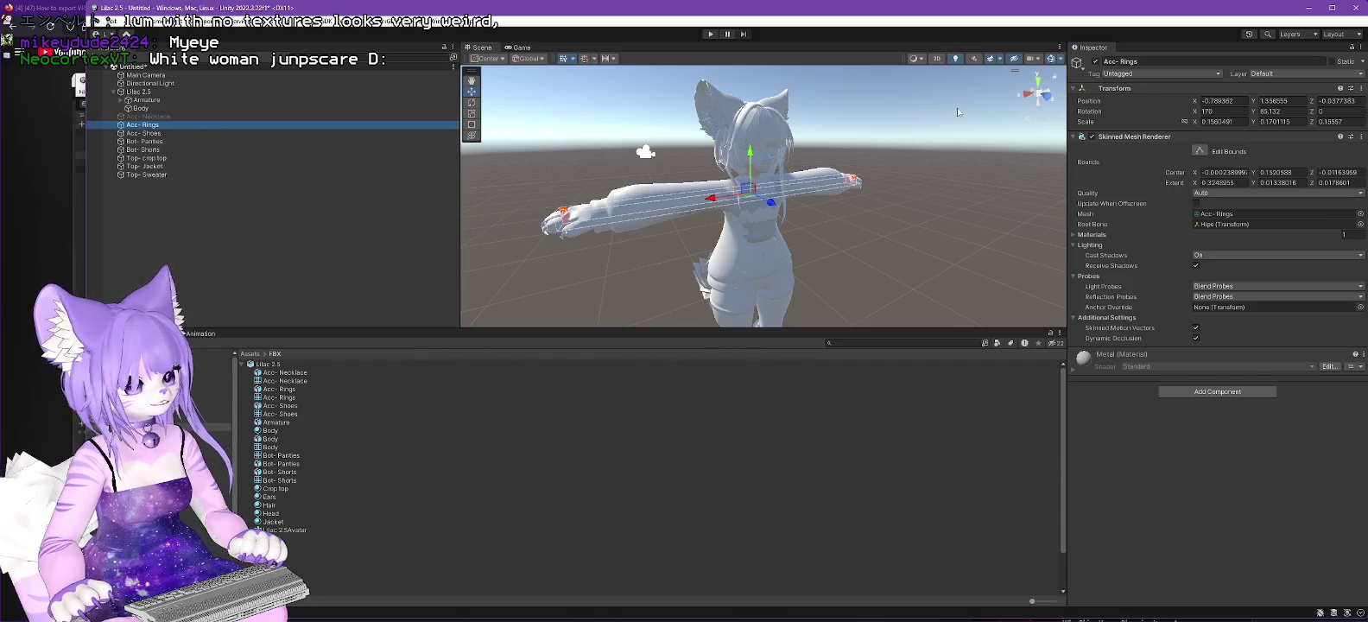
pyautogui.click(1096, 62)
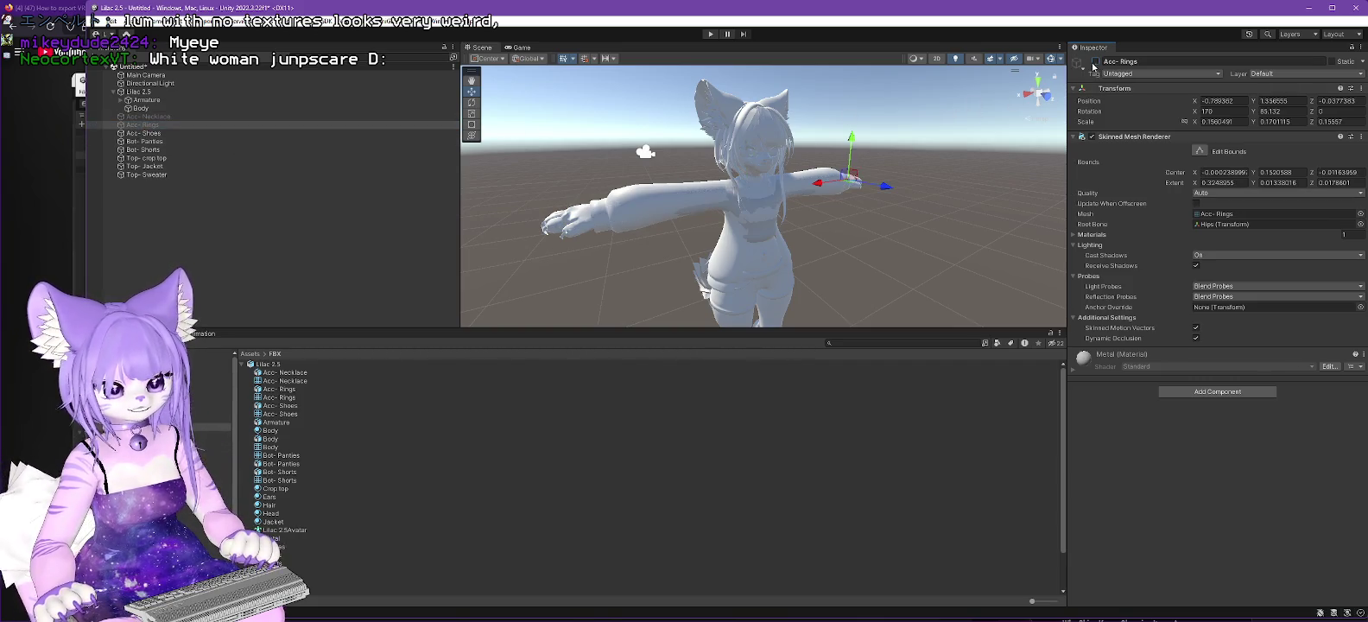
pyautogui.click(143, 133)
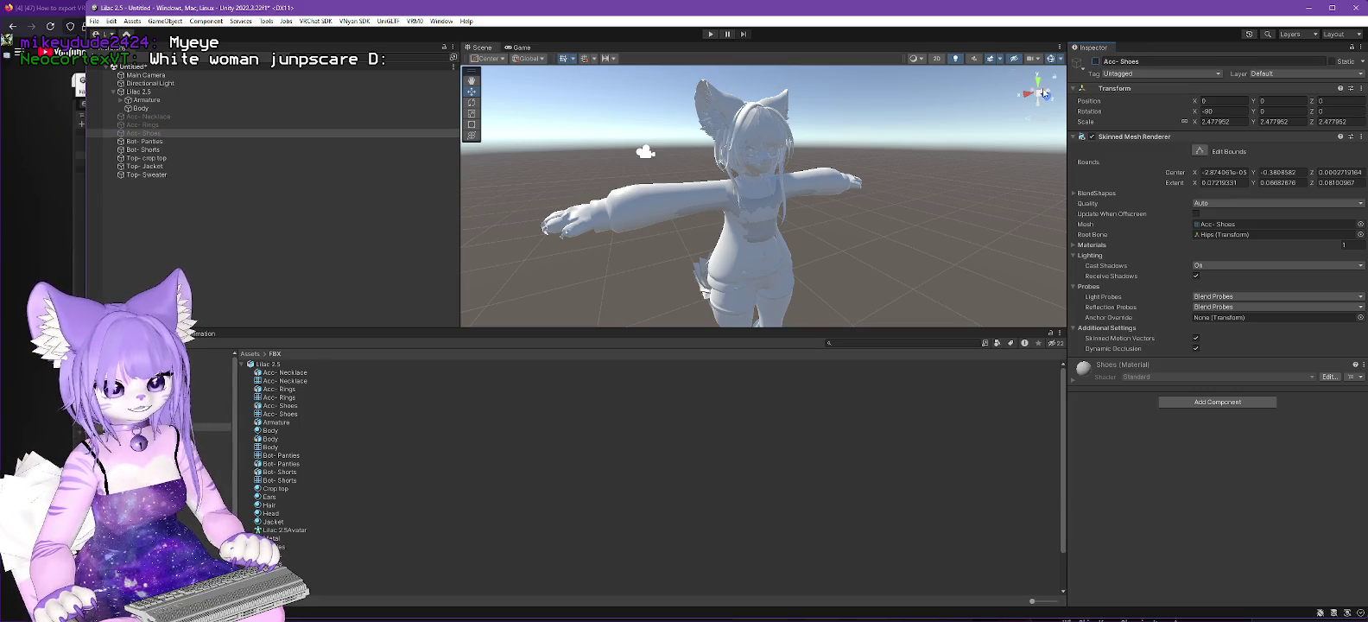
pyautogui.click(137, 142)
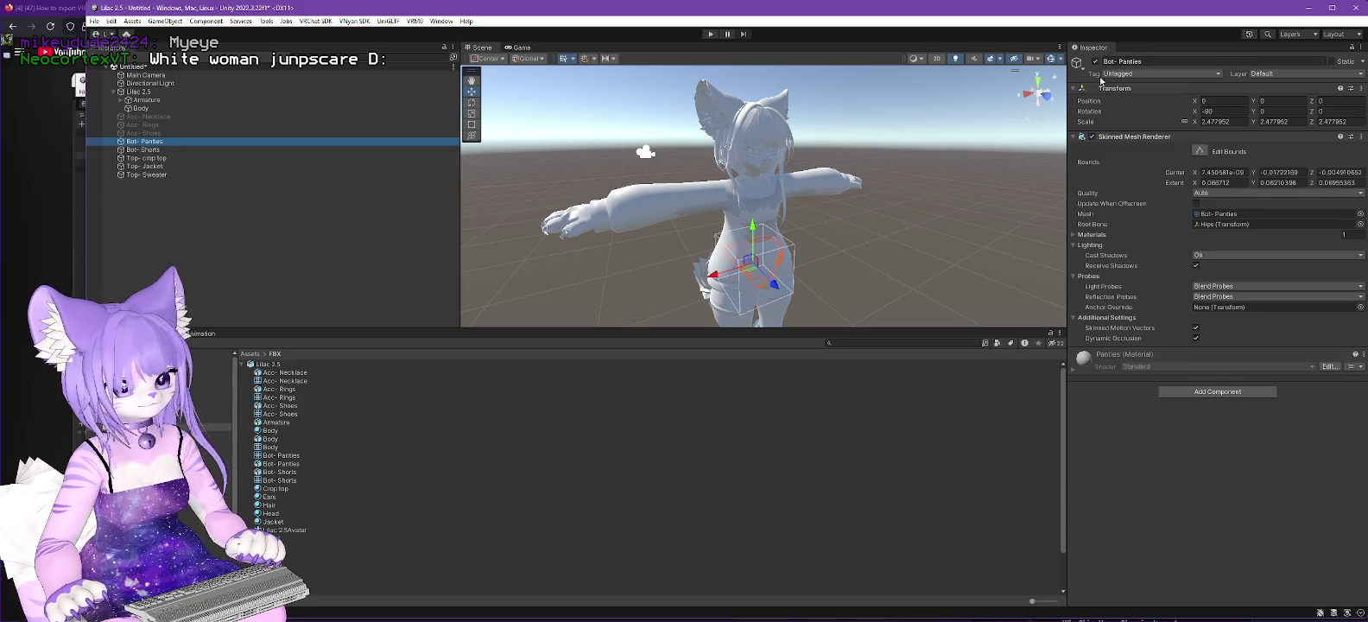
pyautogui.click(144, 150)
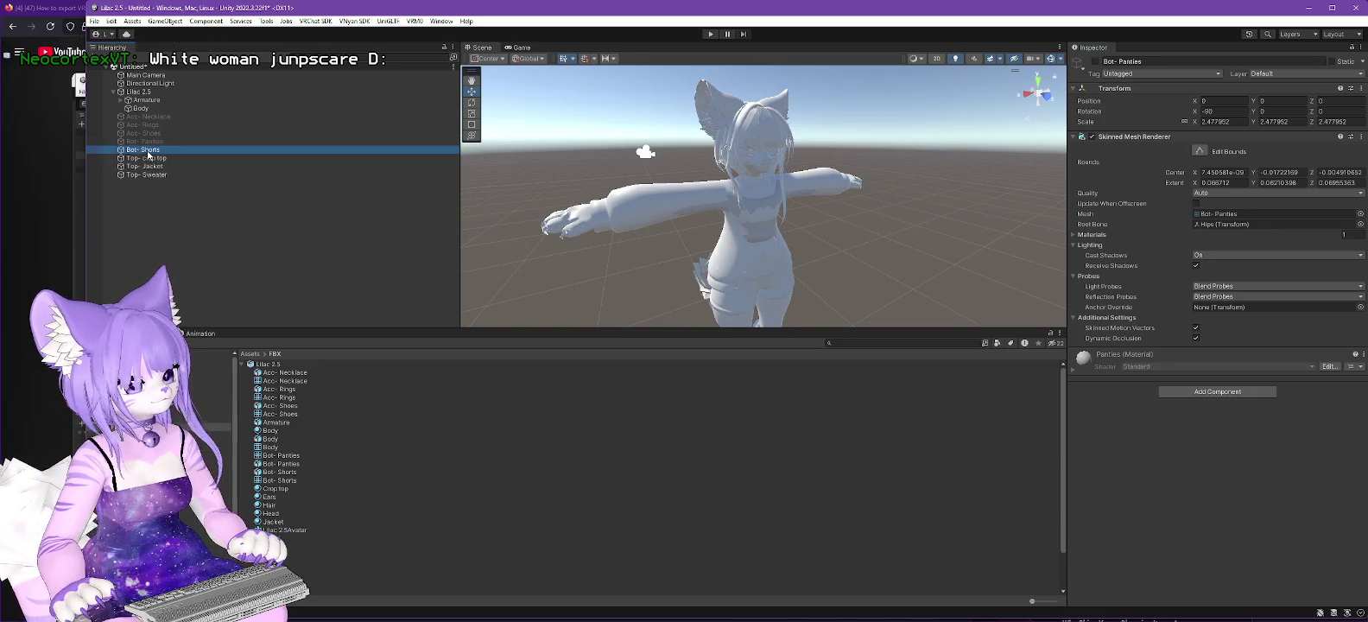
pyautogui.click(1096, 62)
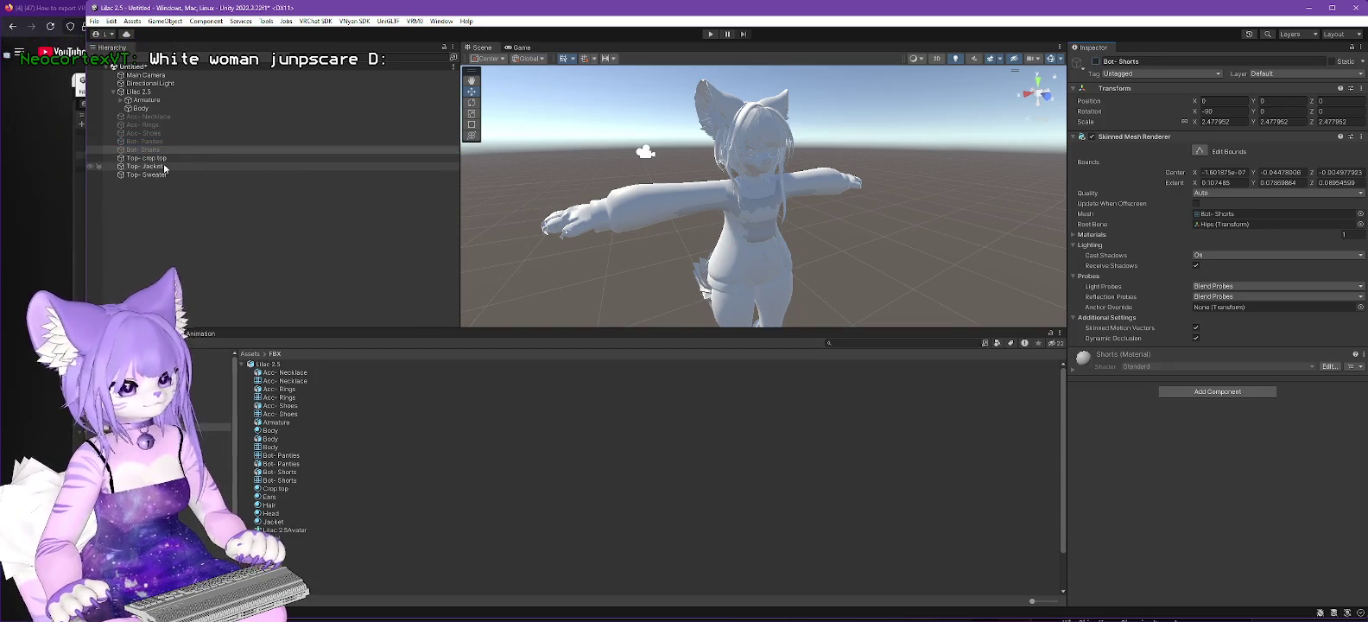
# Step: Disable Top- crop top, Top- Jacket and Top- Sweater
pyautogui.click(152, 159)
pyautogui.click(1096, 62)
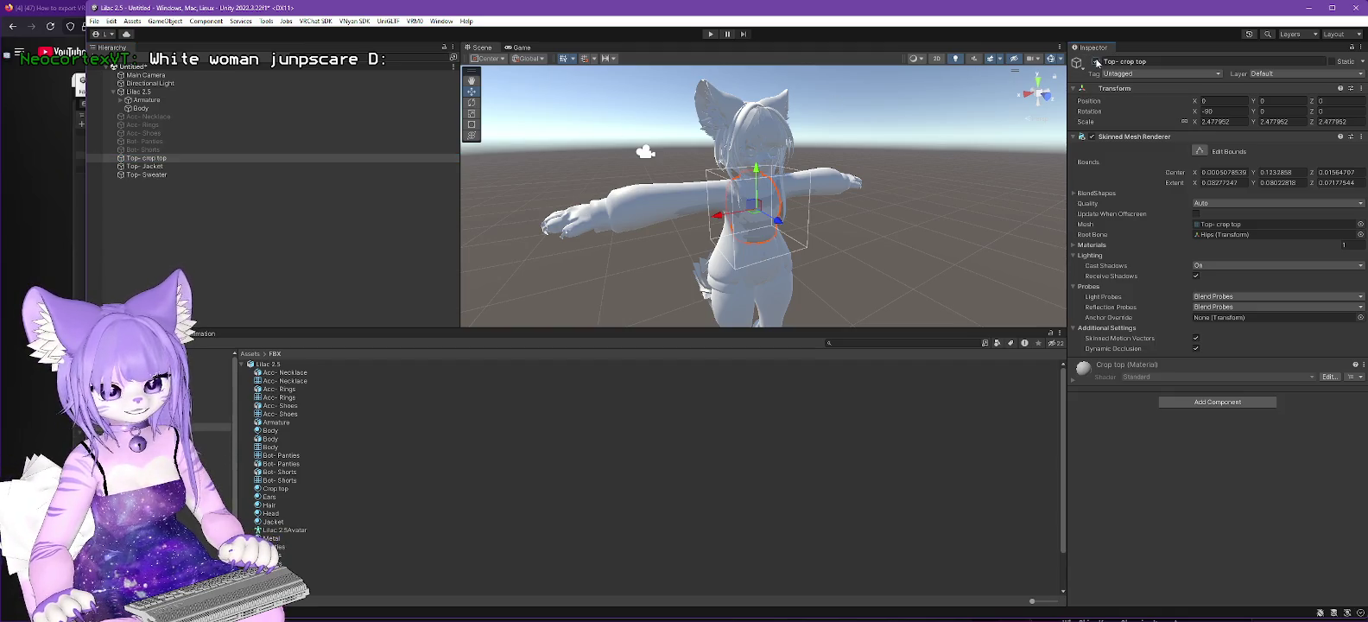
pyautogui.click(145, 166)
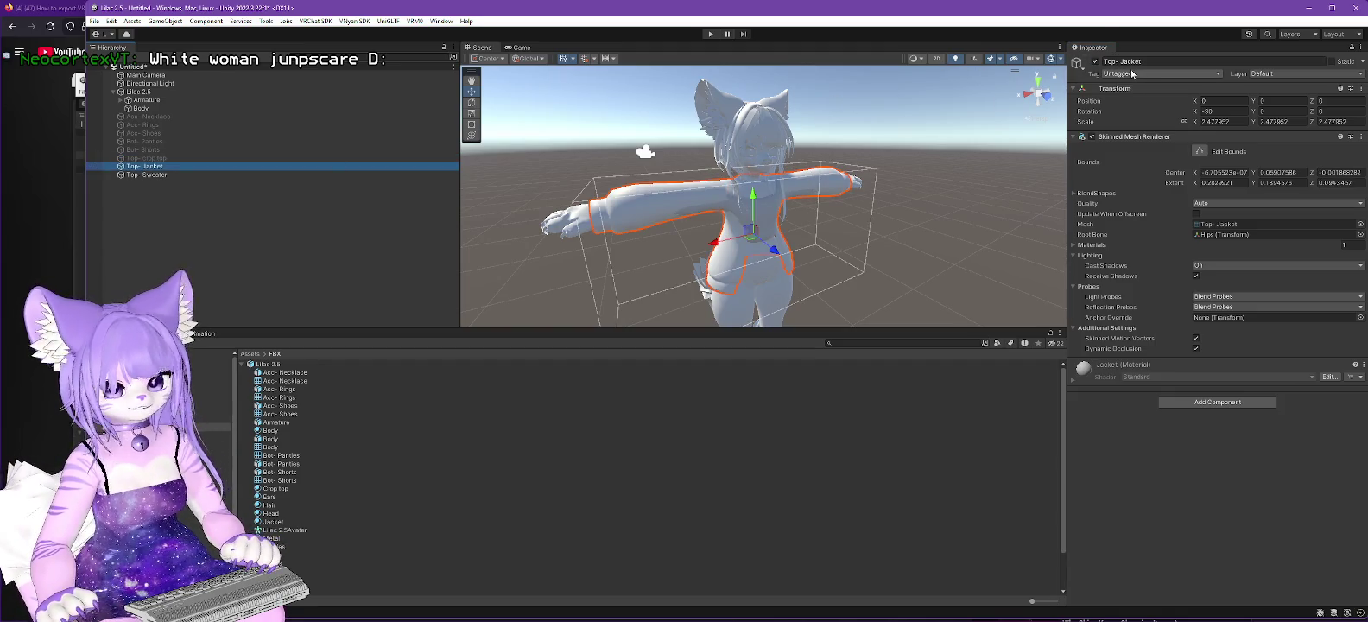
pyautogui.click(1095, 61)
pyautogui.click(147, 175)
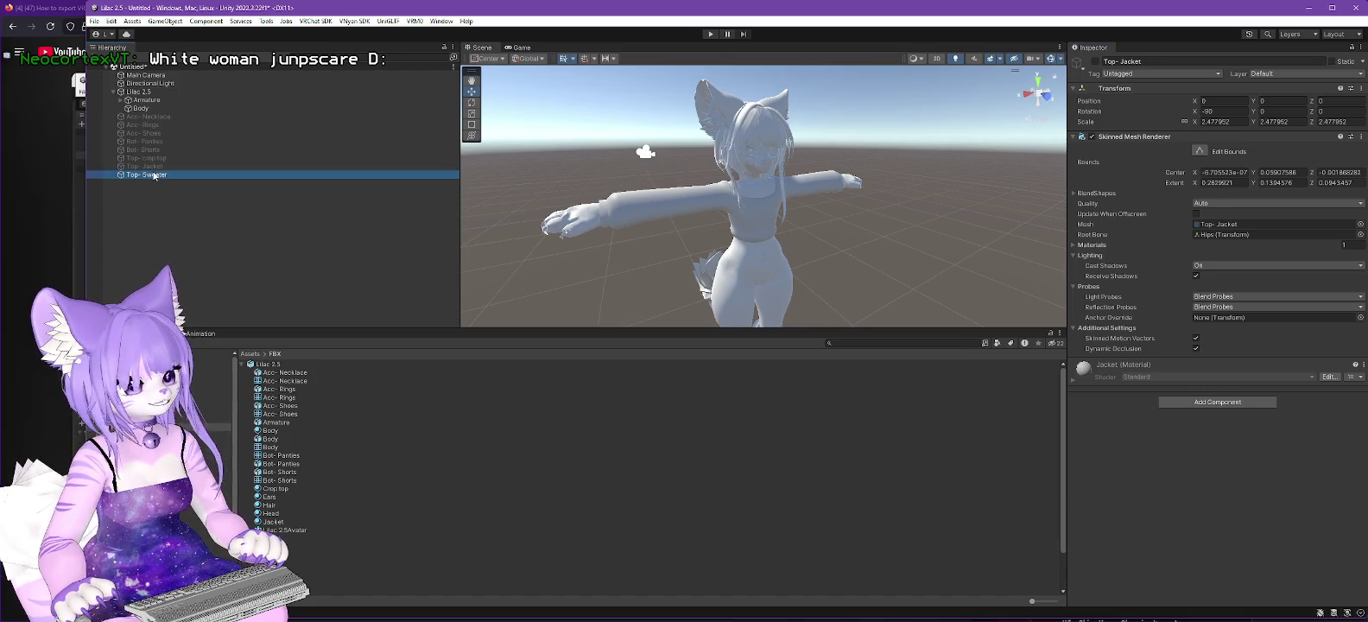
pyautogui.click(1095, 61)
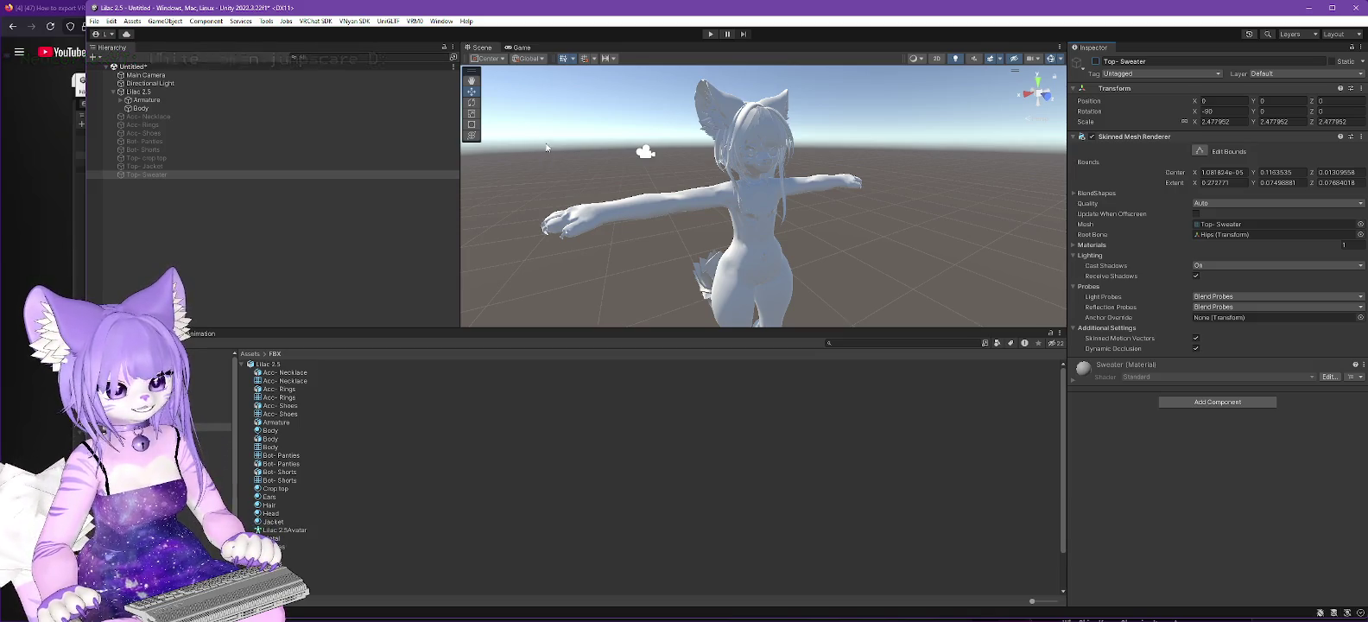
pyautogui.click(134, 21)
pyautogui.moveTo(163, 149)
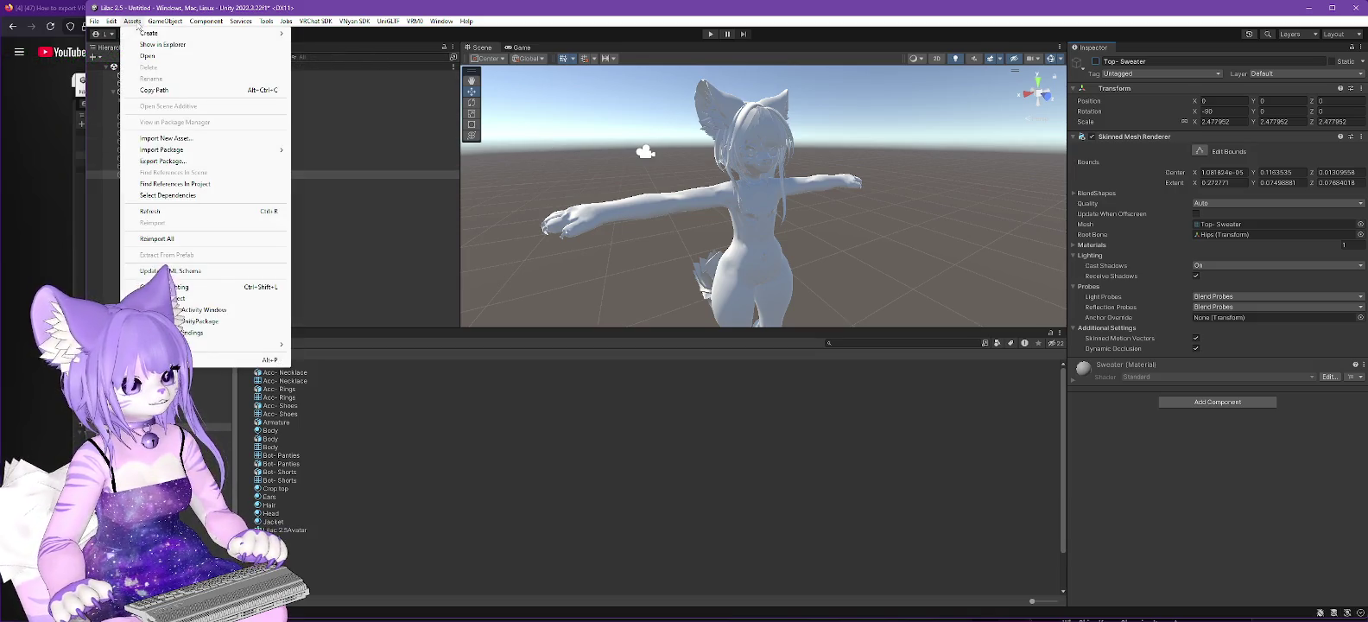
# Step: Import the full Trasho ValleyTimesDeiraNeo dress unitypackage from the Deira Neo folder
pyautogui.click(320, 151)
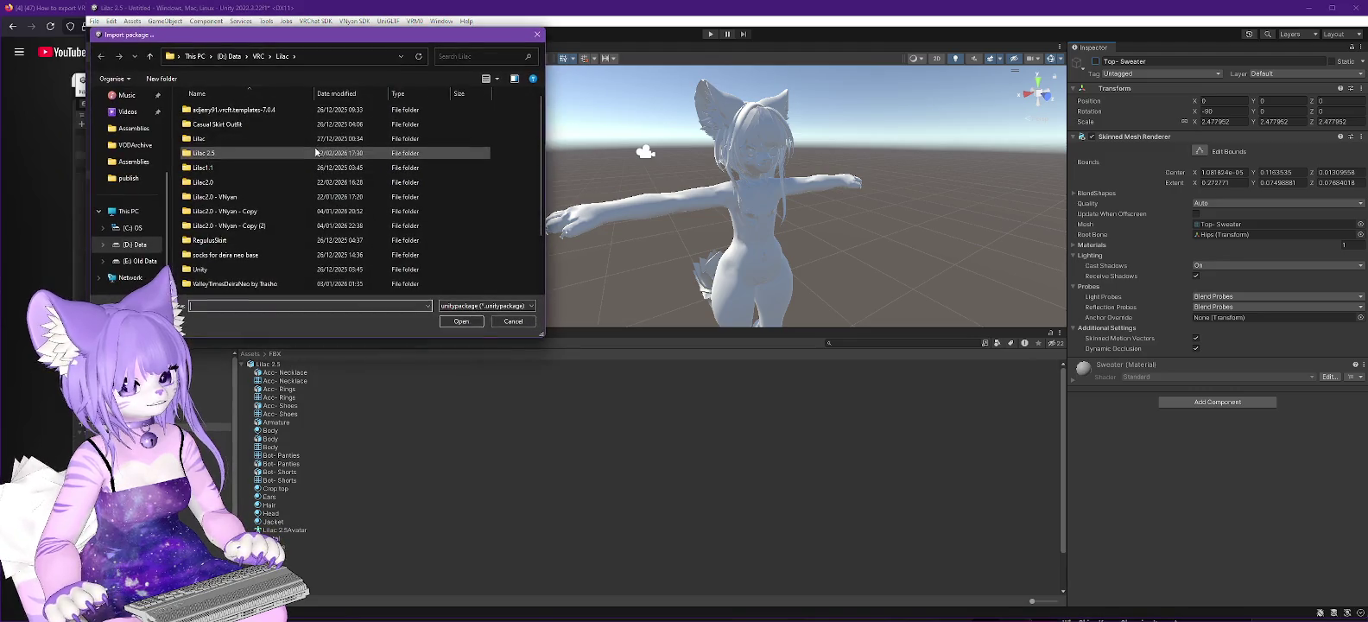
pyautogui.scroll(-1, 260, 194)
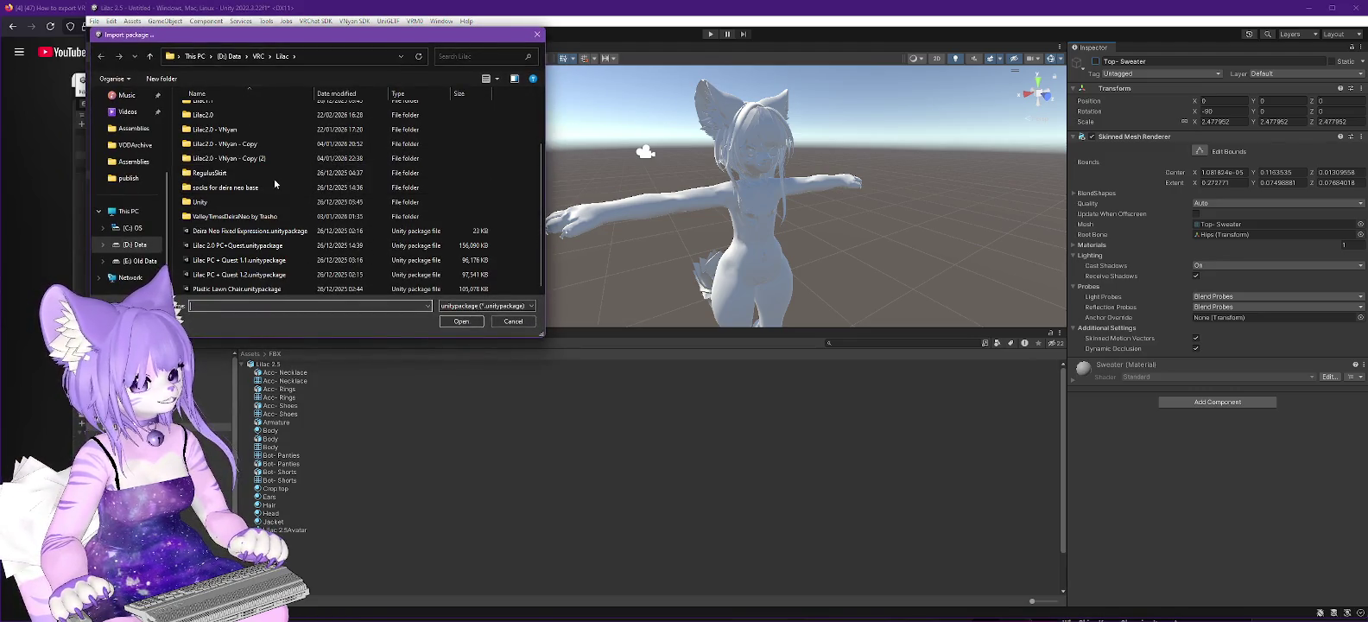
pyautogui.doubleClick(230, 218)
pyautogui.doubleClick(205, 110)
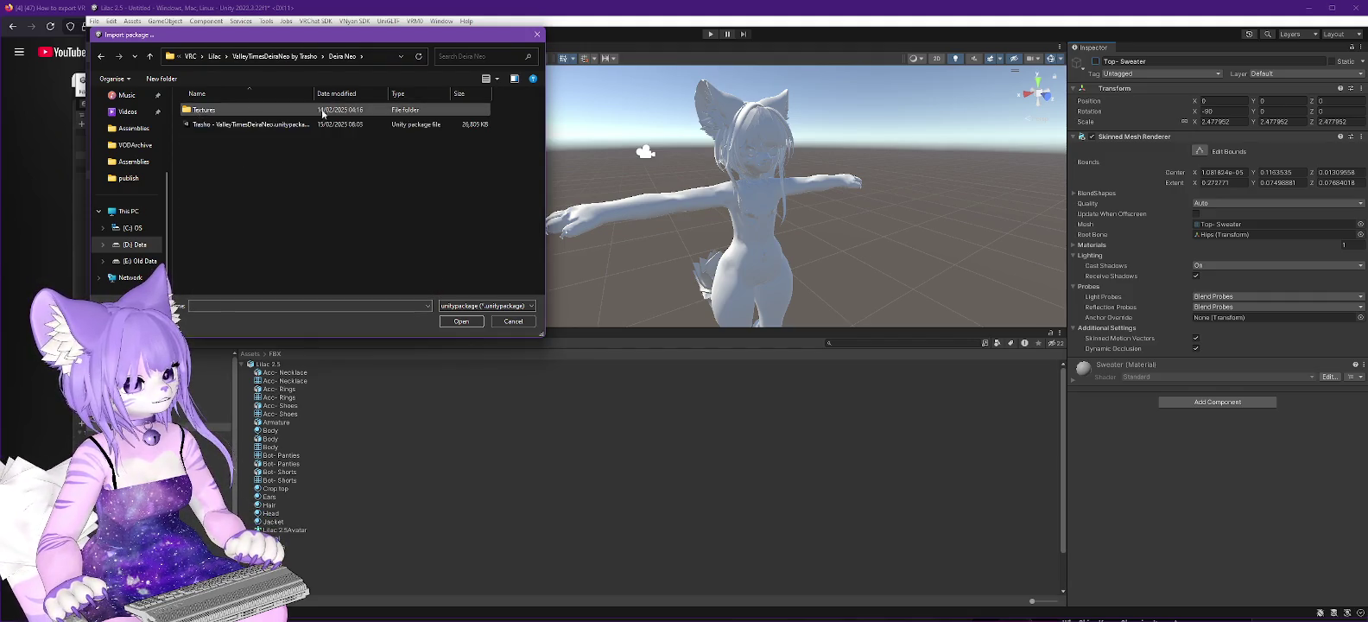
pyautogui.doubleClick(253, 126)
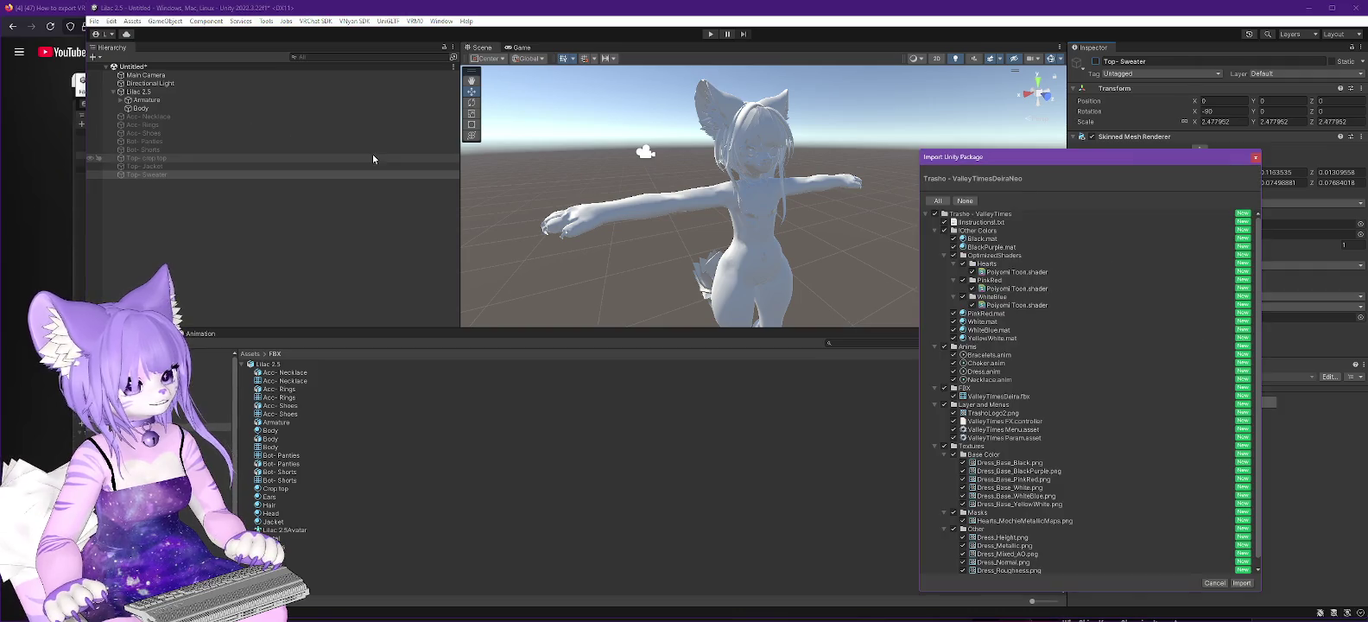
pyautogui.click(1242, 584)
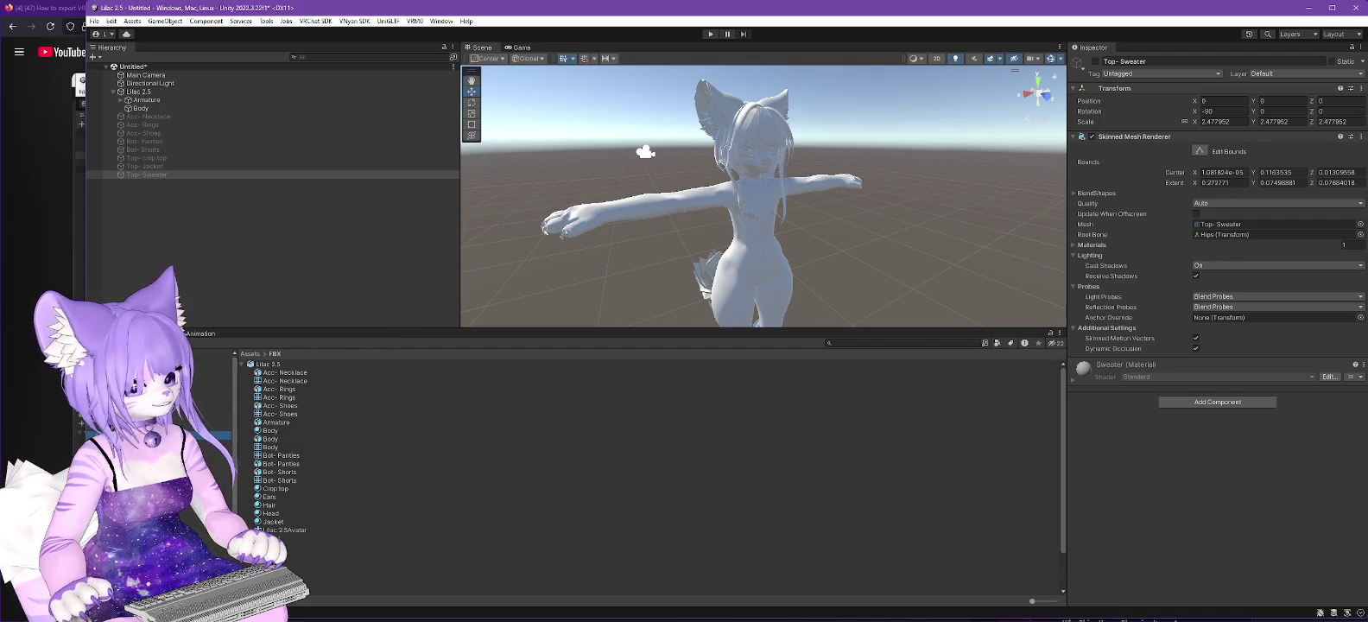
# Step: Browse Trasho - ValleyTimes > FBX in Unity's Project panel and expand the ValleyTimesDeira model
pyautogui.click(173, 436)
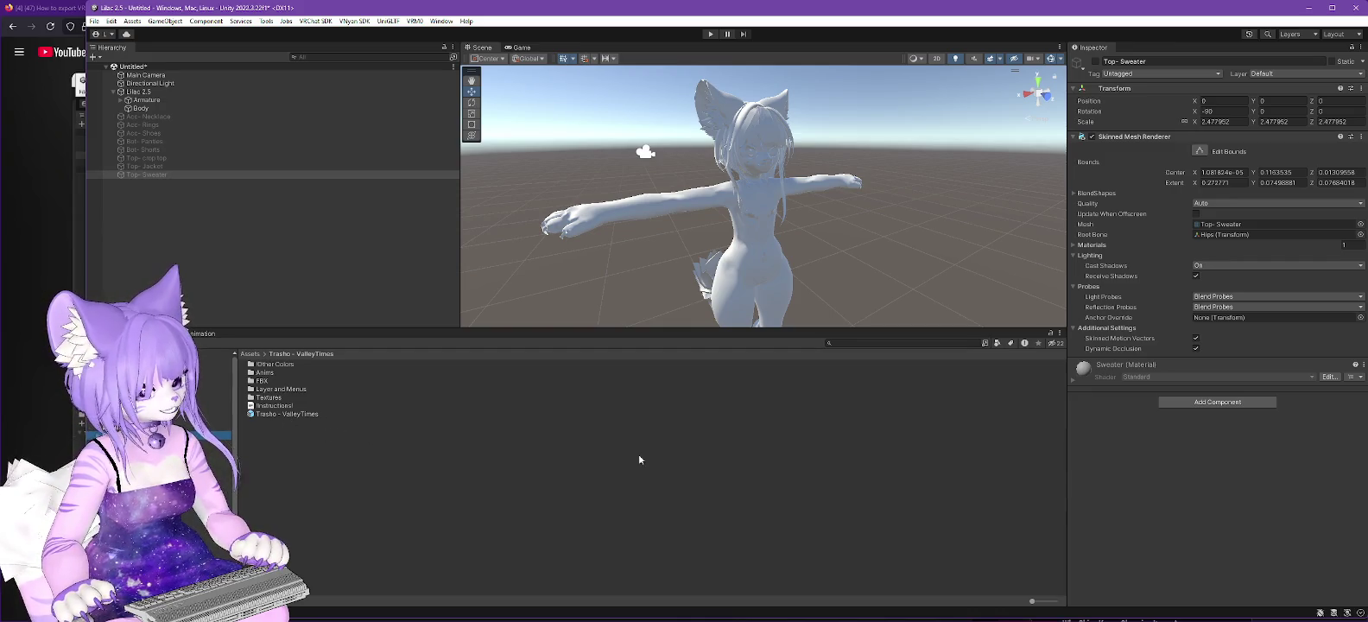
pyautogui.doubleClick(261, 380)
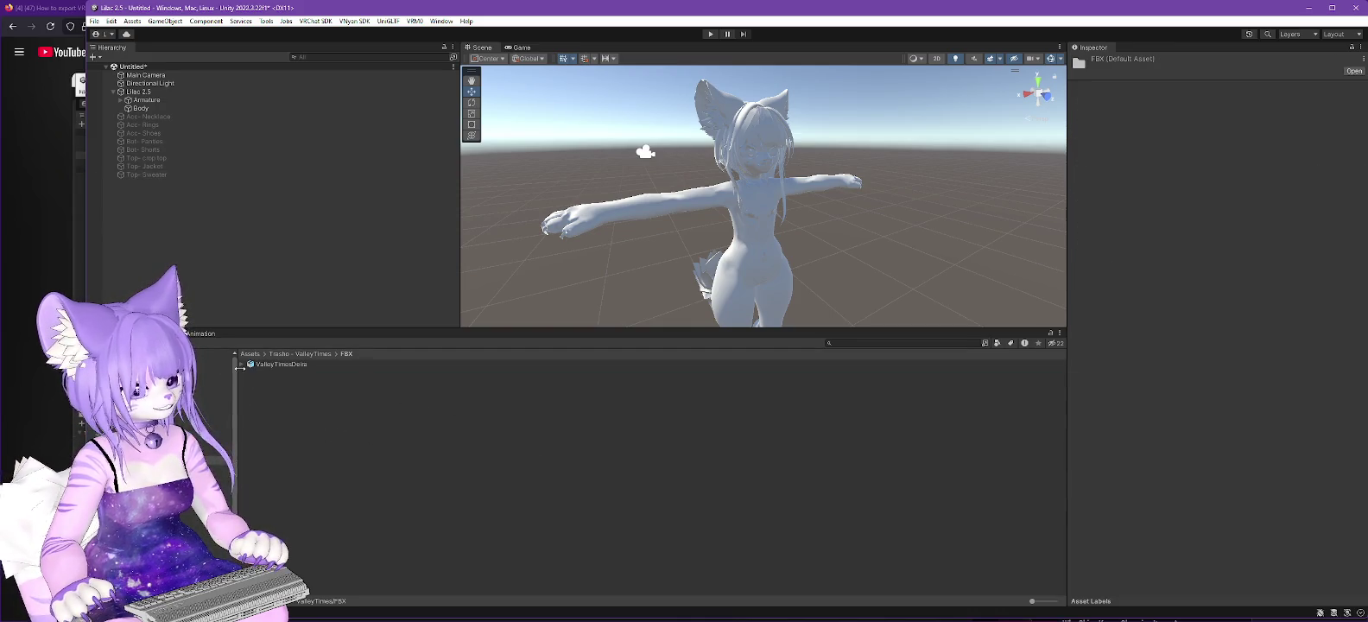
pyautogui.click(241, 364)
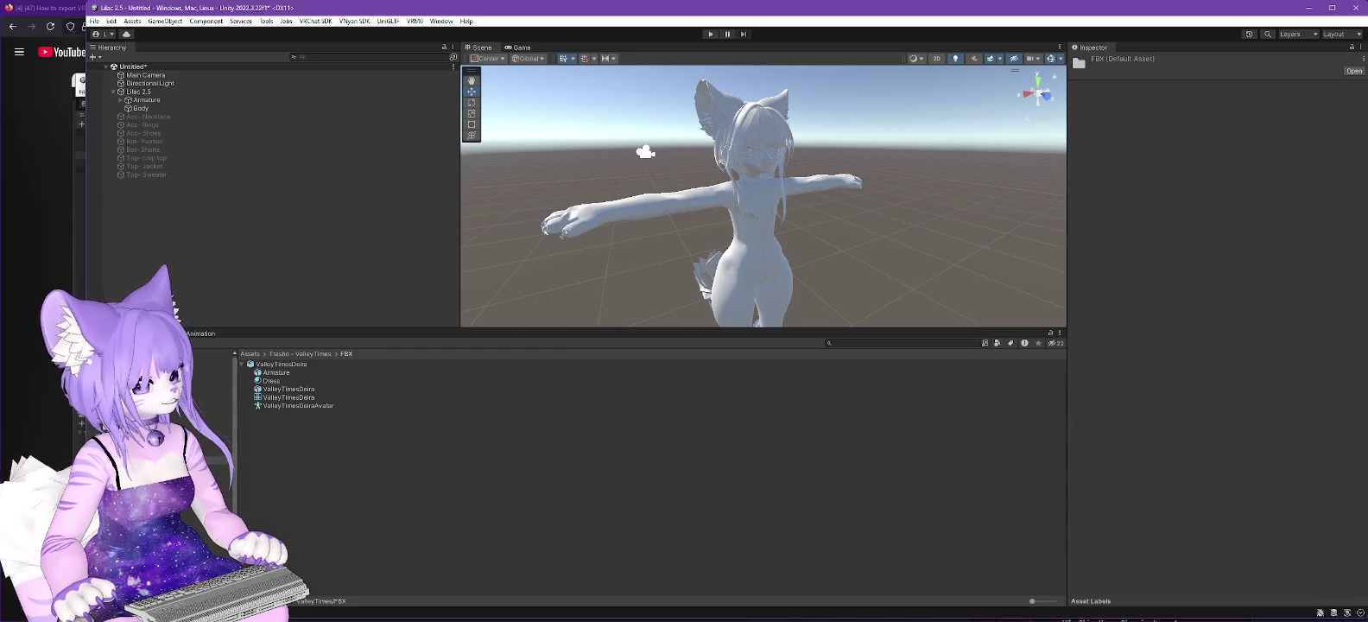
pyautogui.click(207, 430)
pyautogui.rightClick(257, 436)
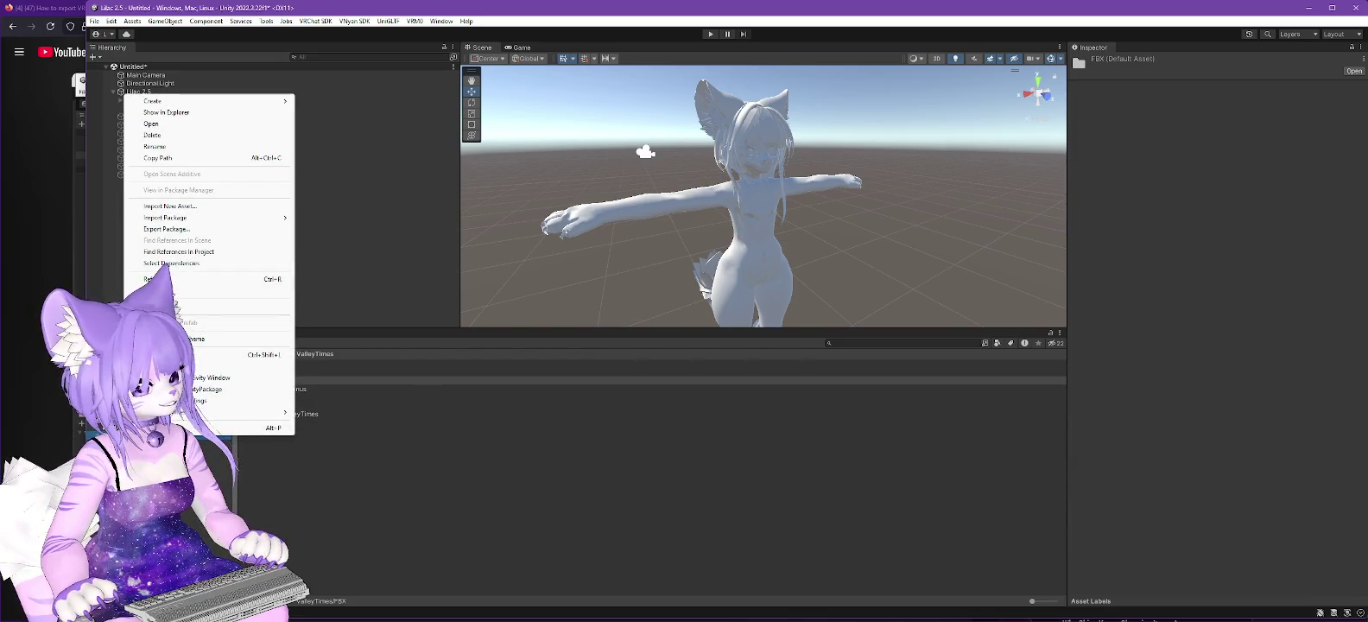
pyautogui.click(376, 490)
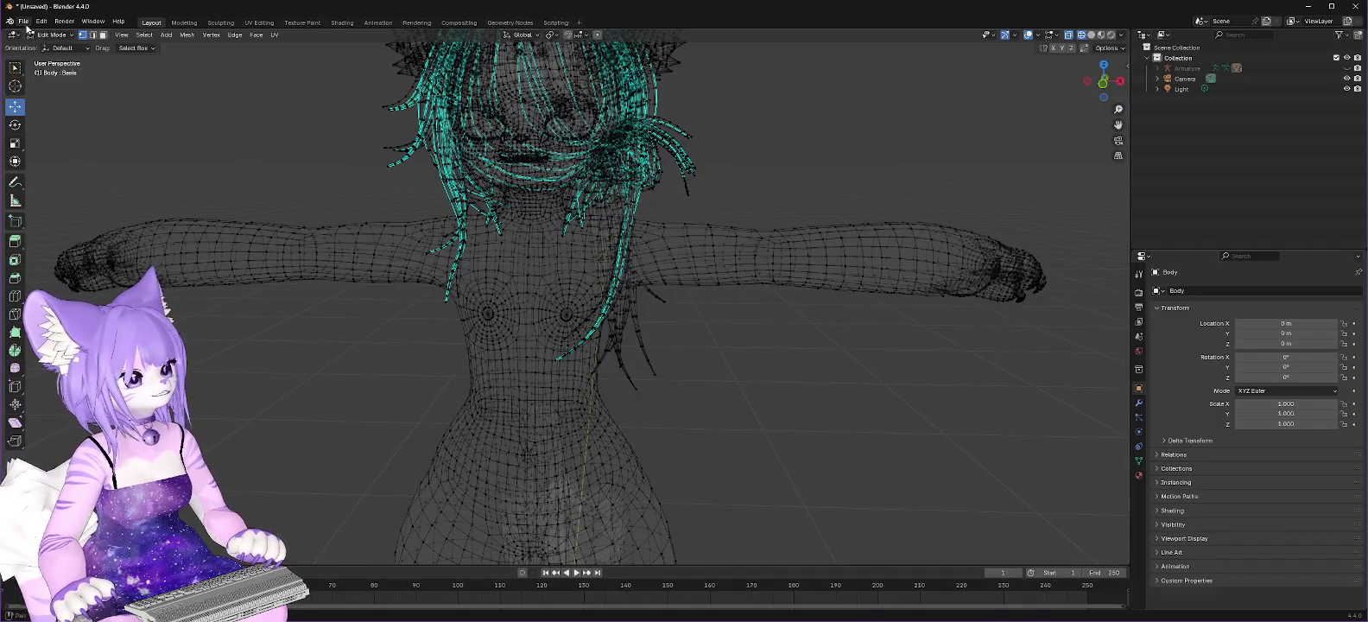
# Step: Save the Blender work as Lilac2.5.blend in D:\VRC\Lilac
pyautogui.click(23, 21)
pyautogui.click(38, 88)
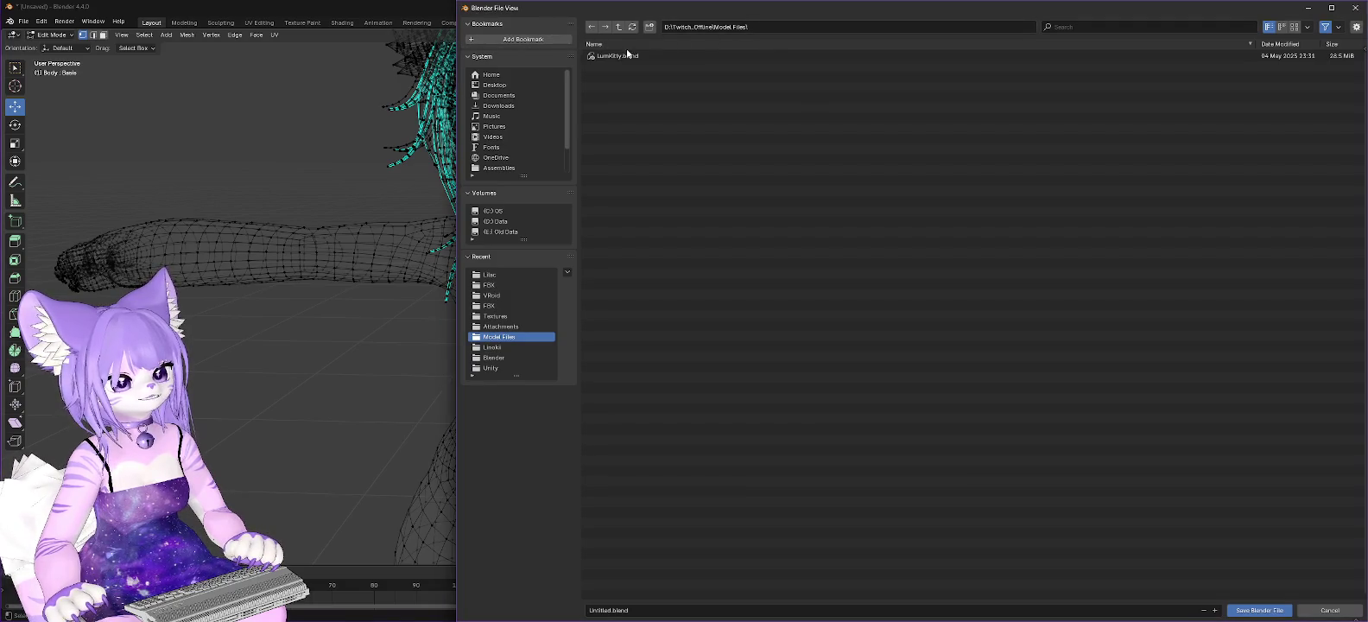
pyautogui.click(618, 27)
pyautogui.click(619, 27)
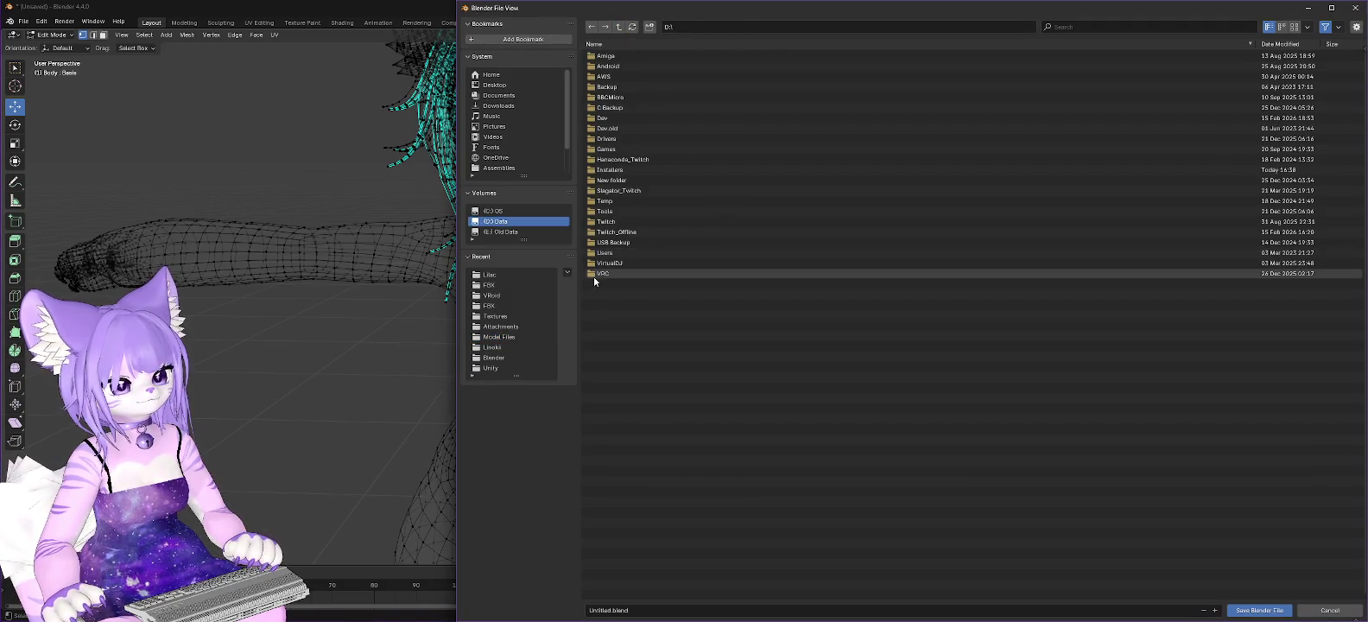
pyautogui.doubleClick(600, 276)
pyautogui.doubleClick(602, 55)
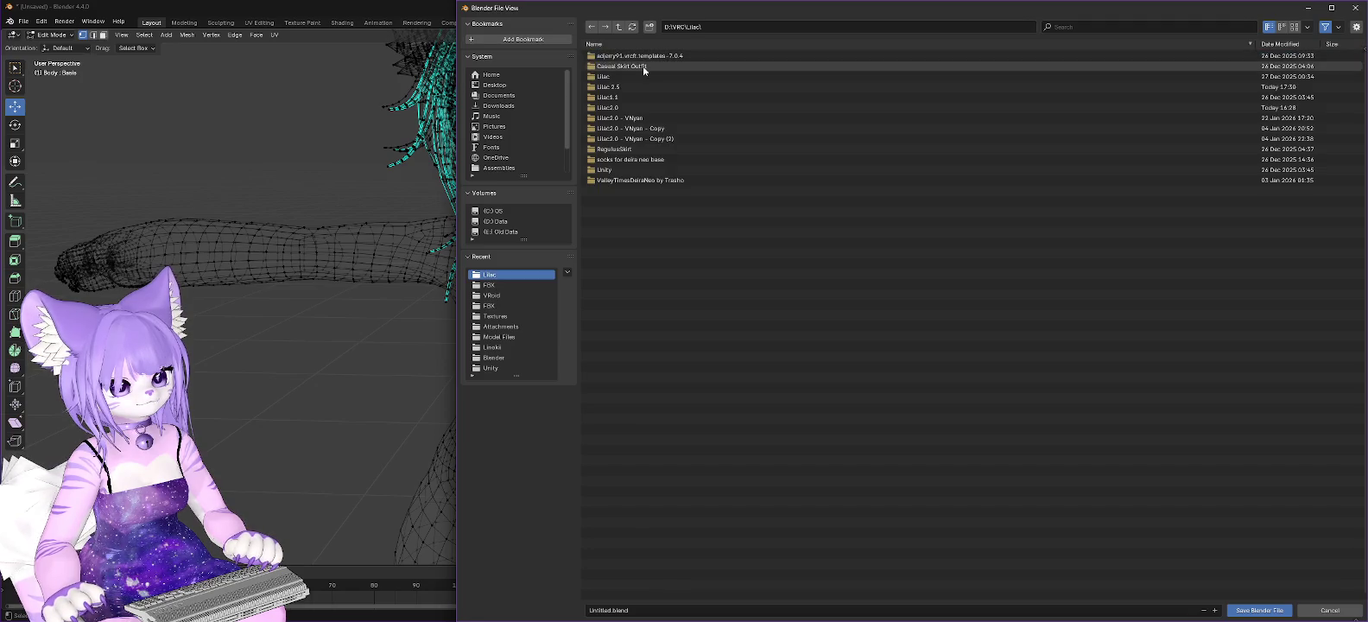
pyautogui.click(704, 609)
pyautogui.write('Lilac2.5')
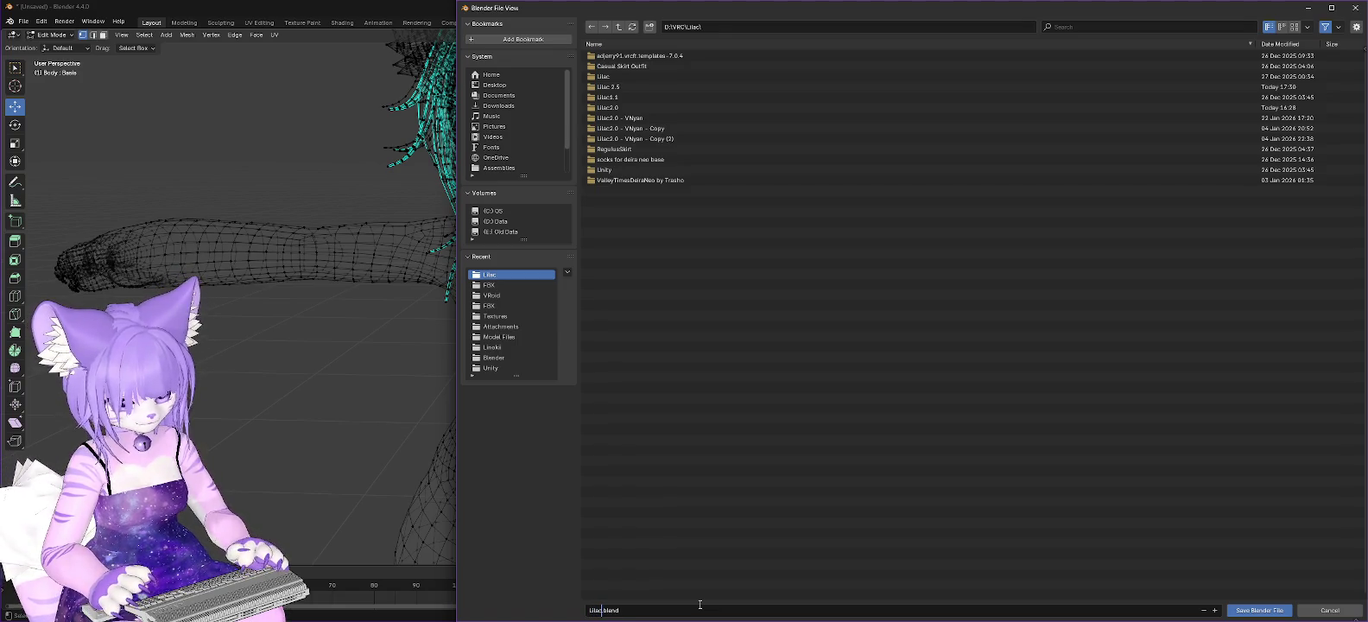
pyautogui.click(1259, 610)
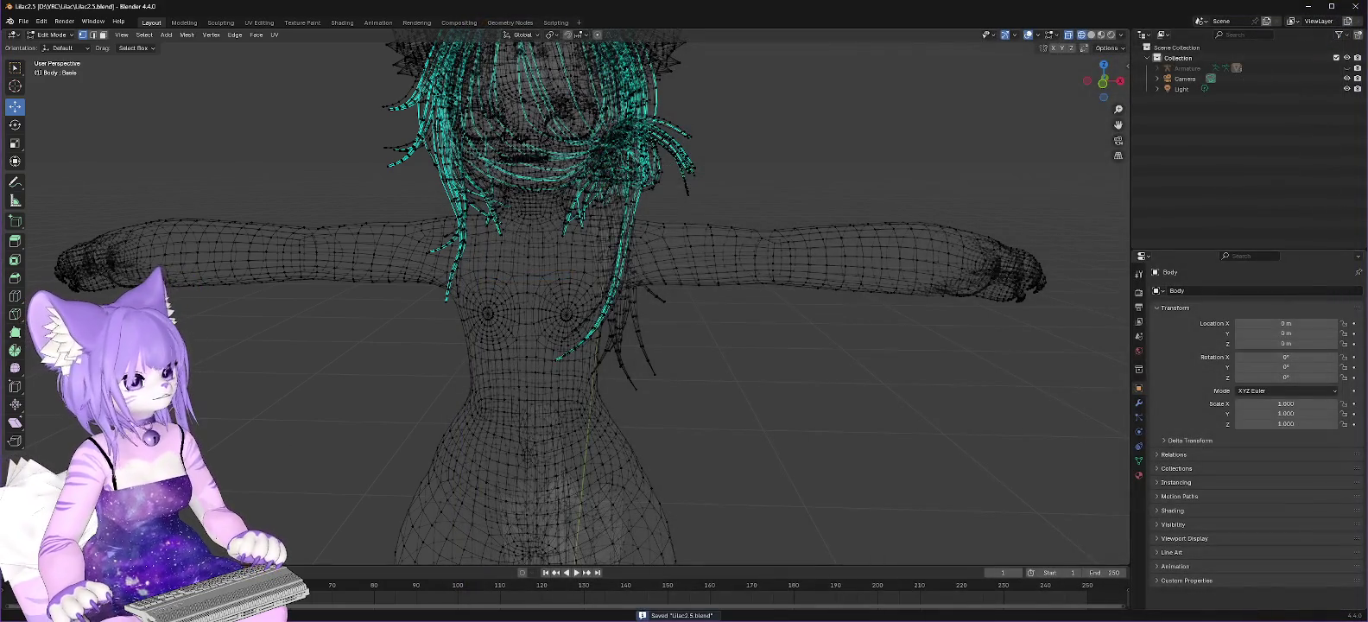
# Step: Start a new General scene and delete its default cube
pyautogui.click(23, 22)
pyautogui.moveTo(39, 33)
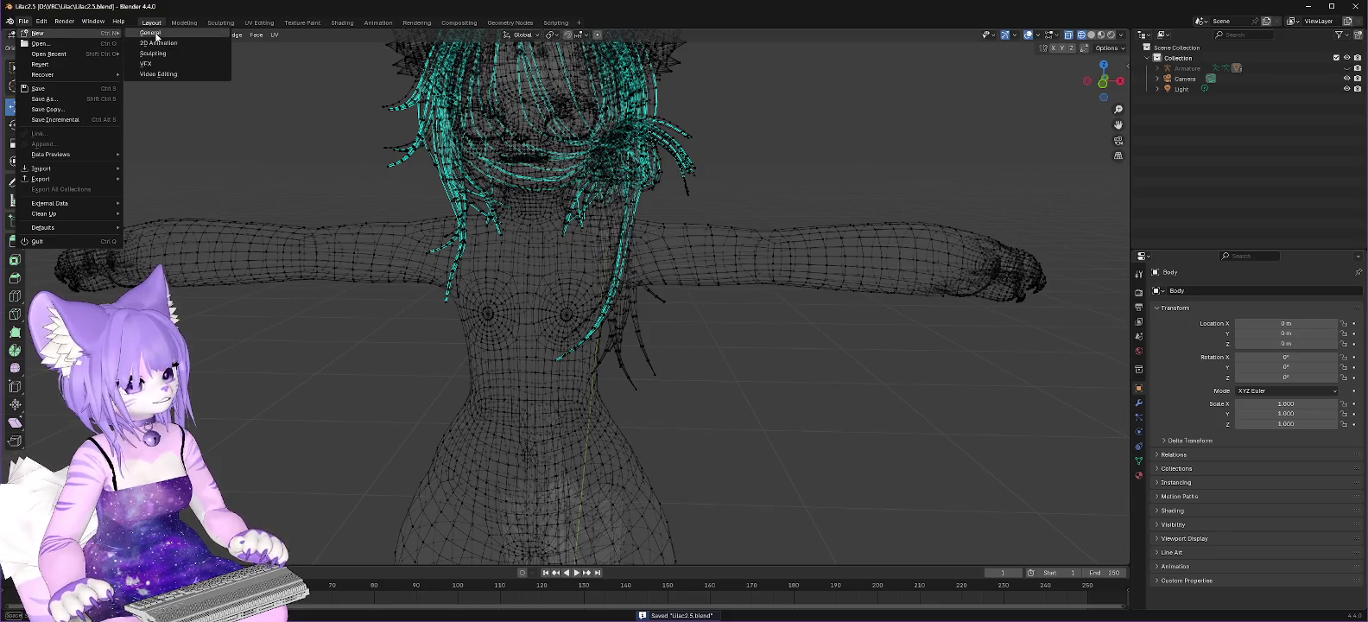
pyautogui.click(155, 35)
pyautogui.click(578, 275)
pyautogui.press('Delete')
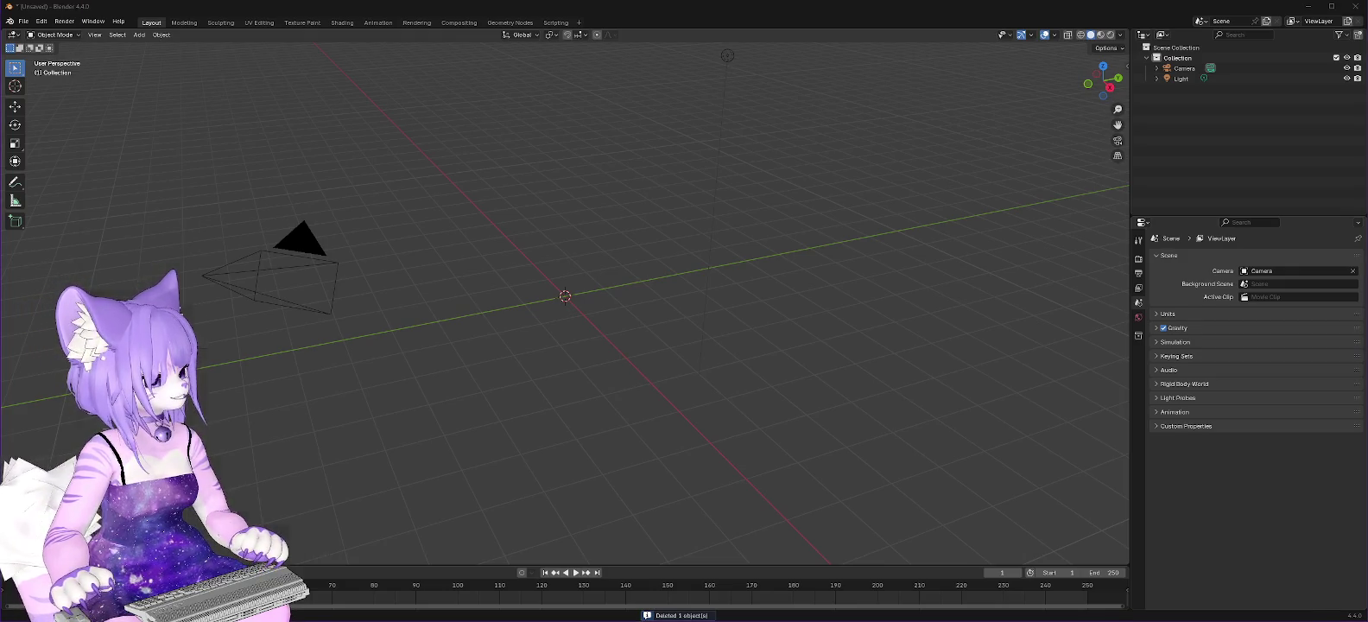
# Step: Reveal ValleyTimesDeira.fbx in File Explorer from Unity and copy its FBX folder path
pyautogui.hotkey('alt', 'Tab')
pyautogui.doubleClick(268, 381)
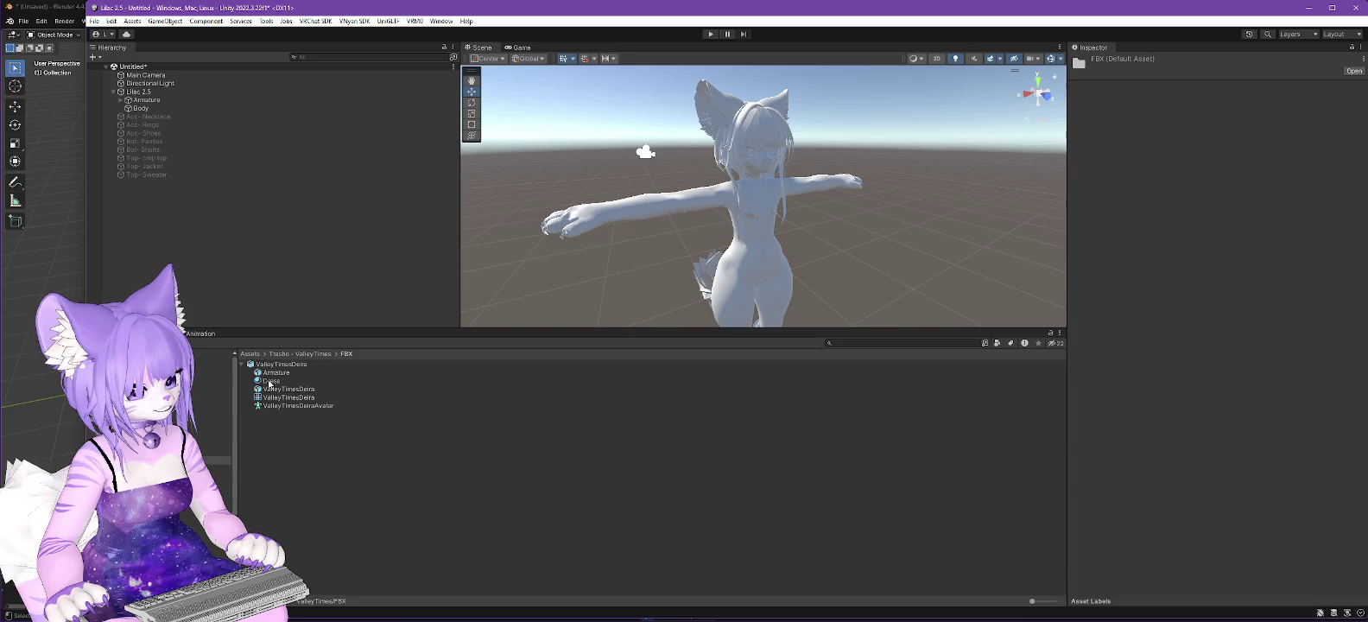
pyautogui.click(271, 365)
pyautogui.rightClick(270, 366)
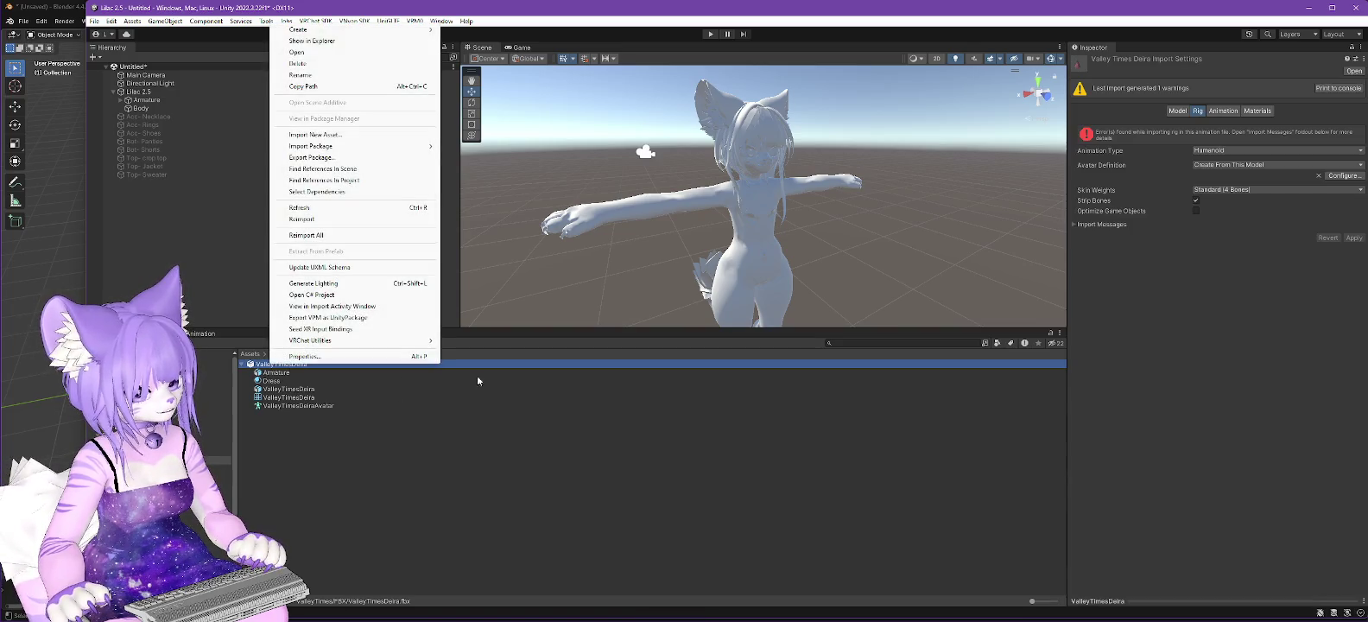
pyautogui.click(345, 43)
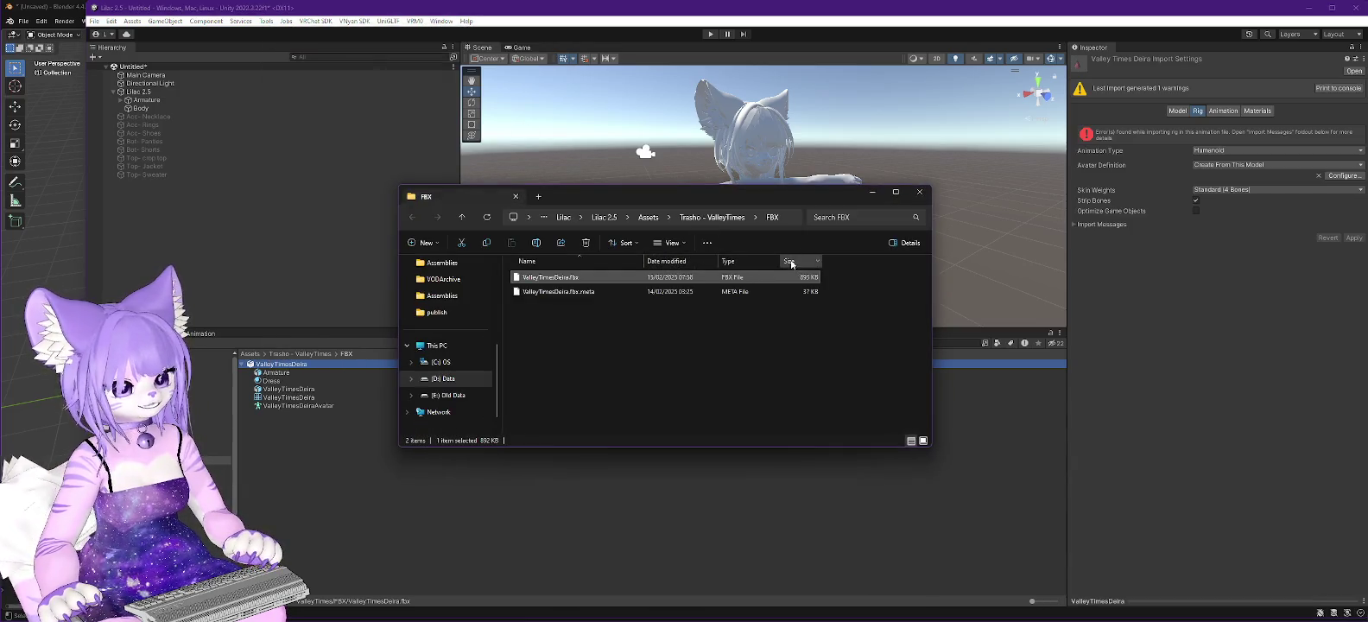
pyautogui.click(764, 217)
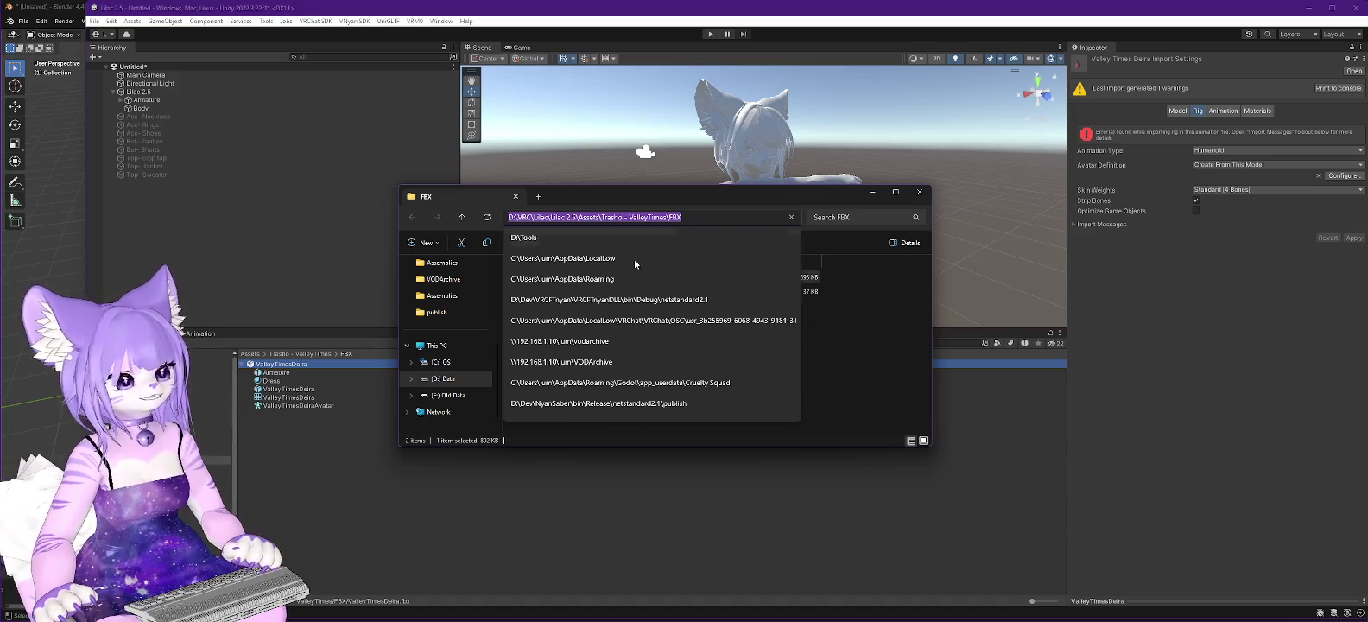
pyautogui.click(42, 12)
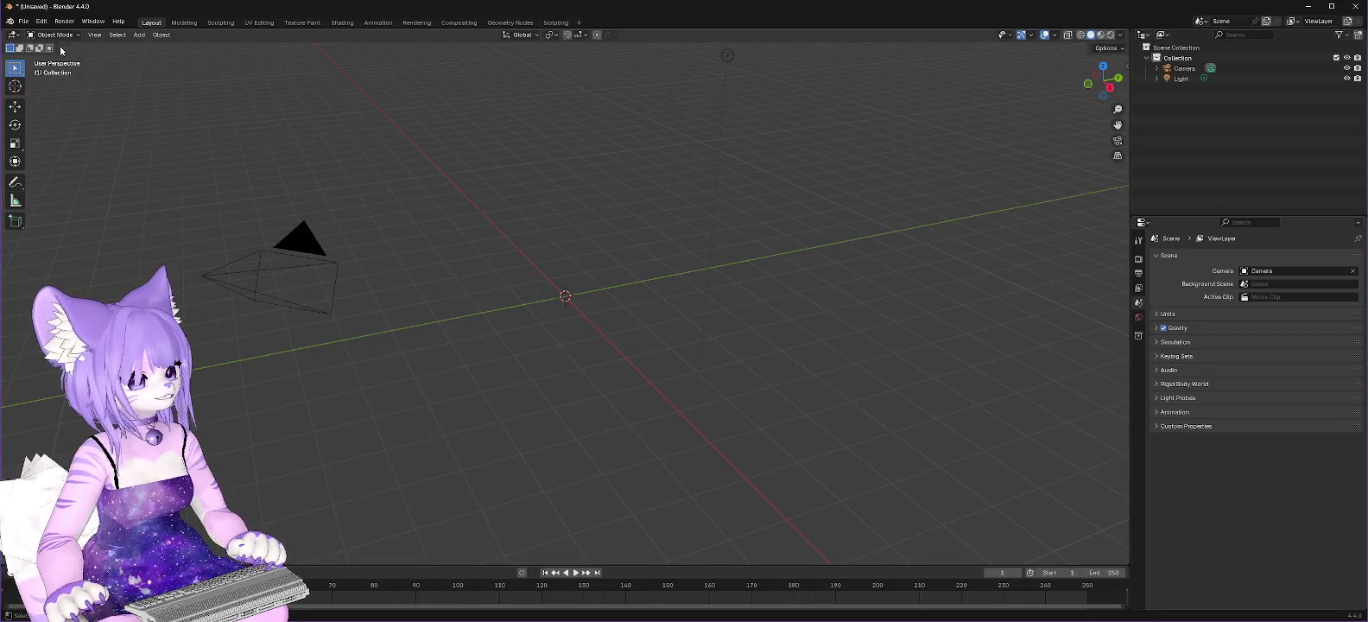
# Step: Import ValleyTimesDeira.fbx into the empty scene by pasting the FBX folder path in the importer
pyautogui.click(23, 22)
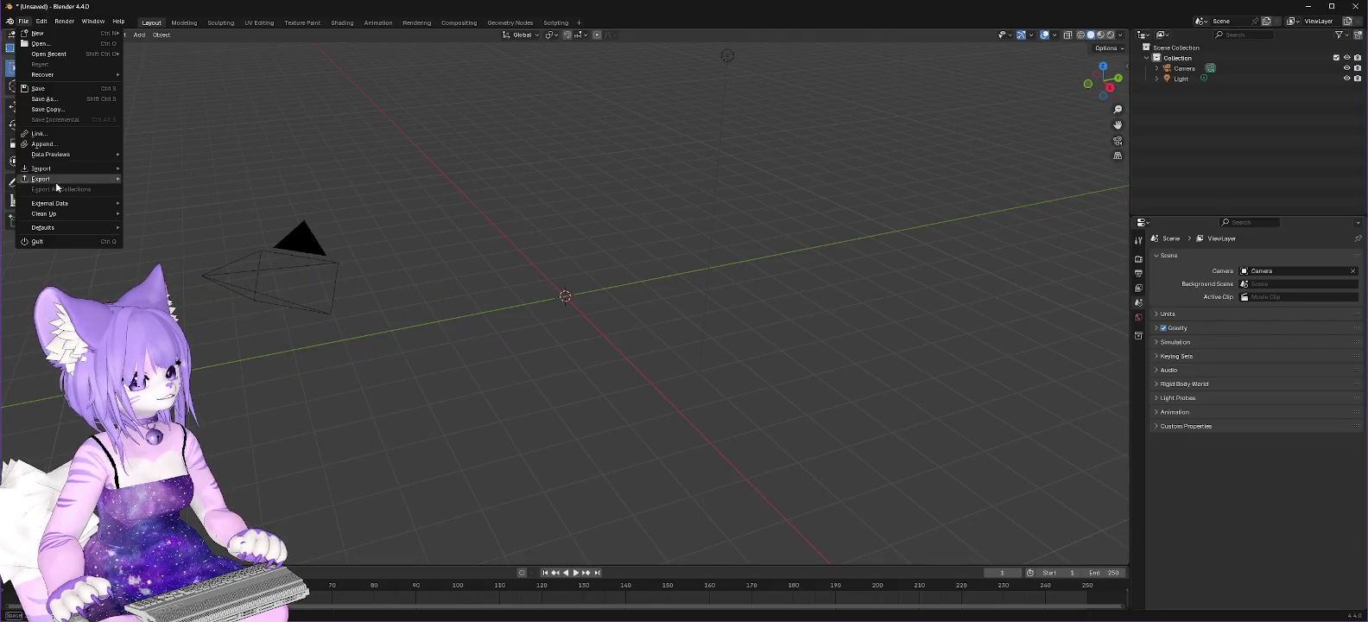
pyautogui.moveTo(43, 167)
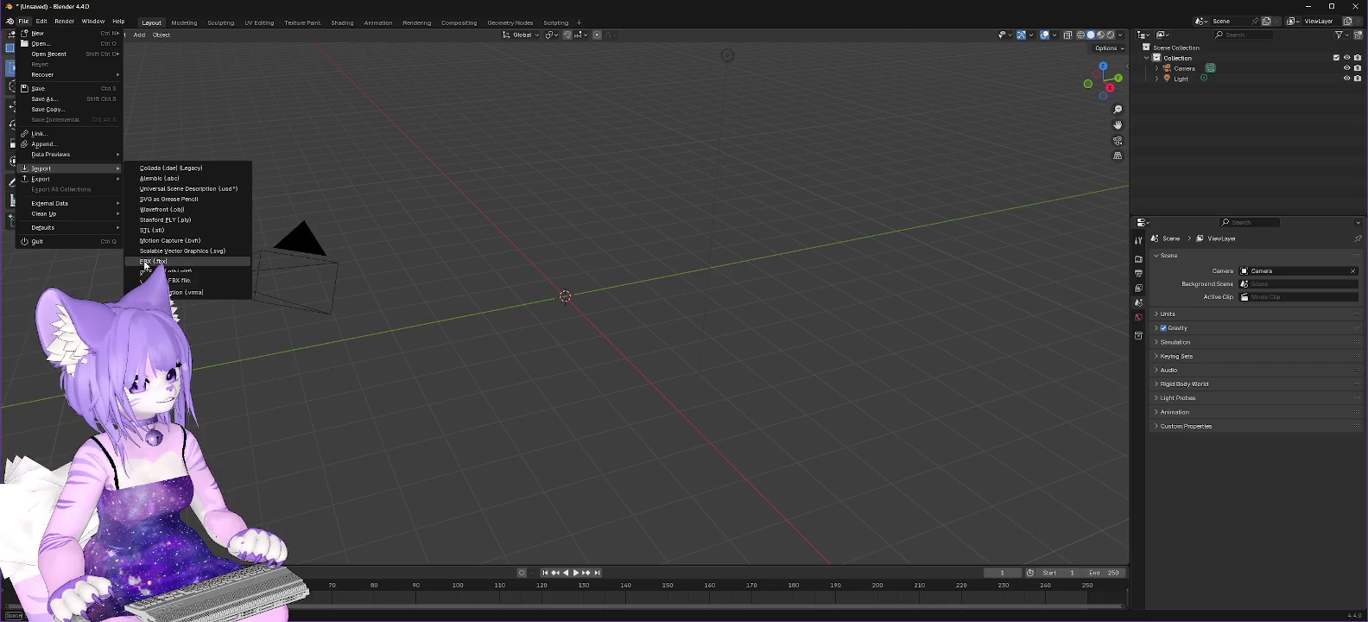
pyautogui.click(146, 261)
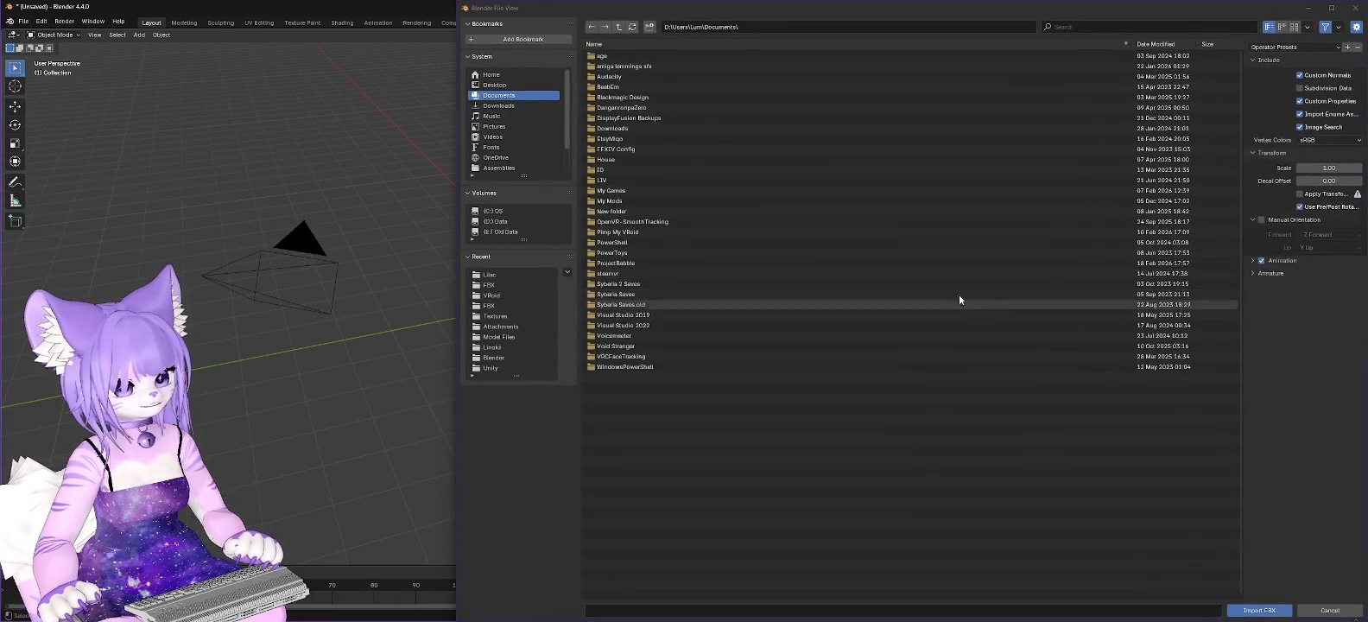
pyautogui.click(775, 26)
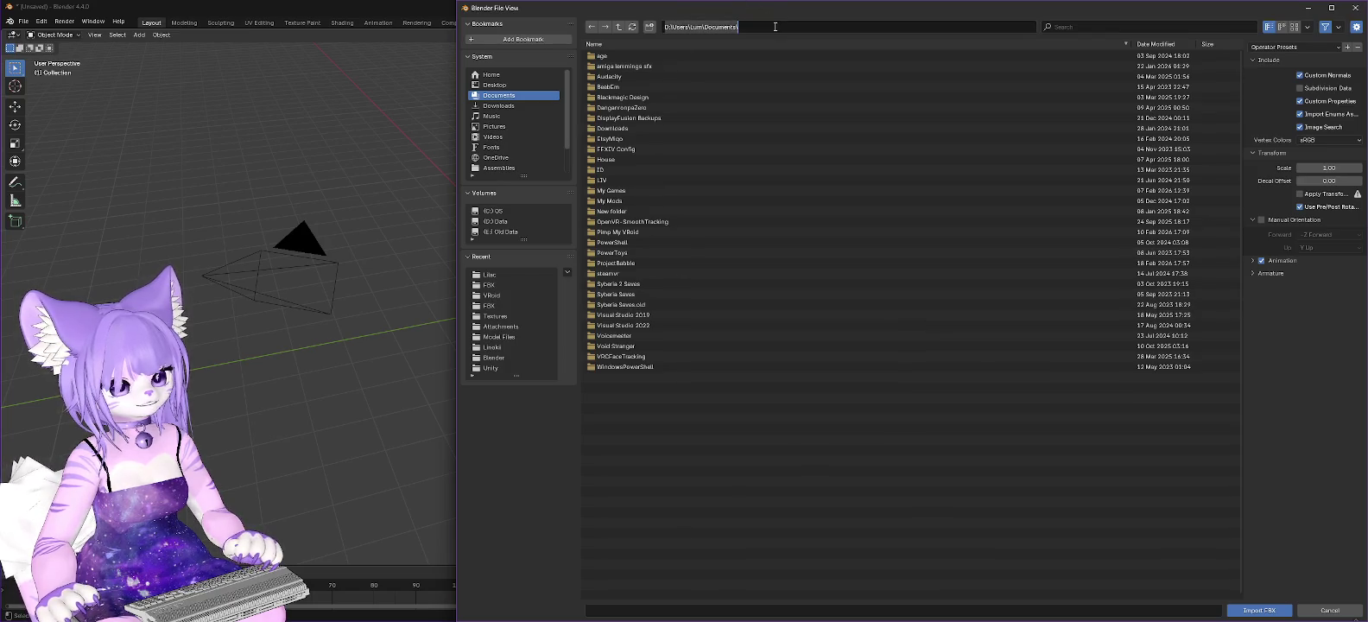
pyautogui.write('D:\\VRC\\Lilac\\Lilac 2.5\\Assets\\Trasho - ValleyTimes\\FBX')
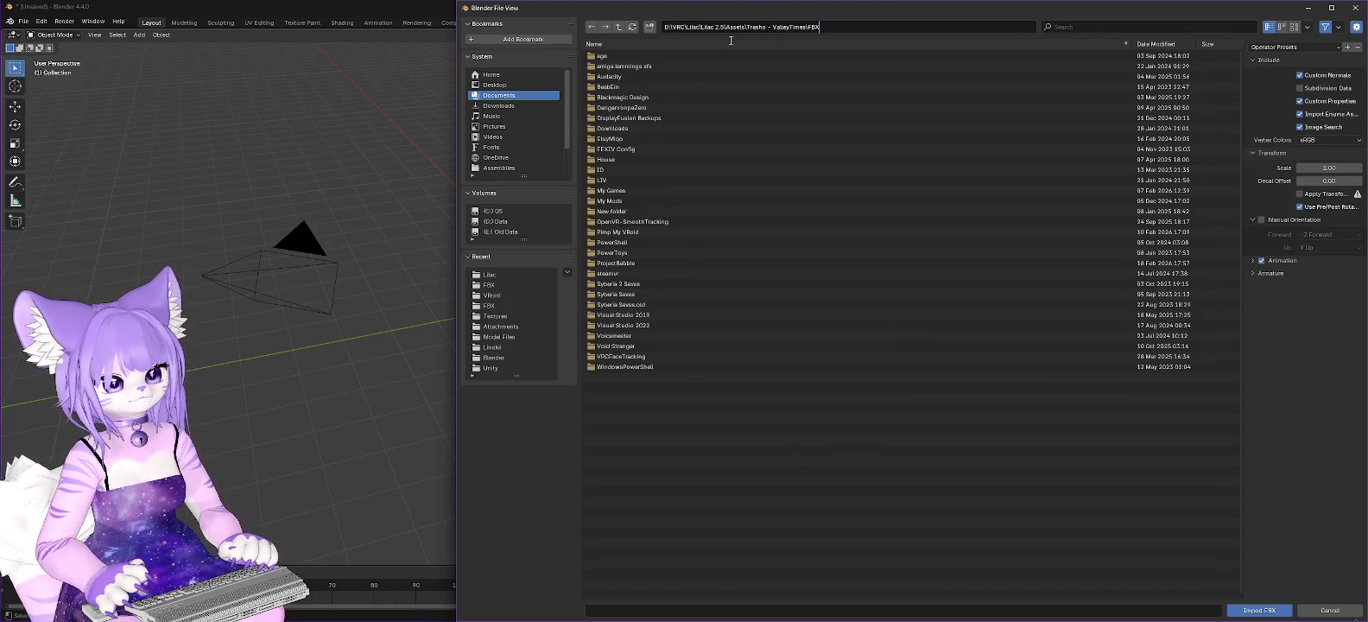
pyautogui.press('Return')
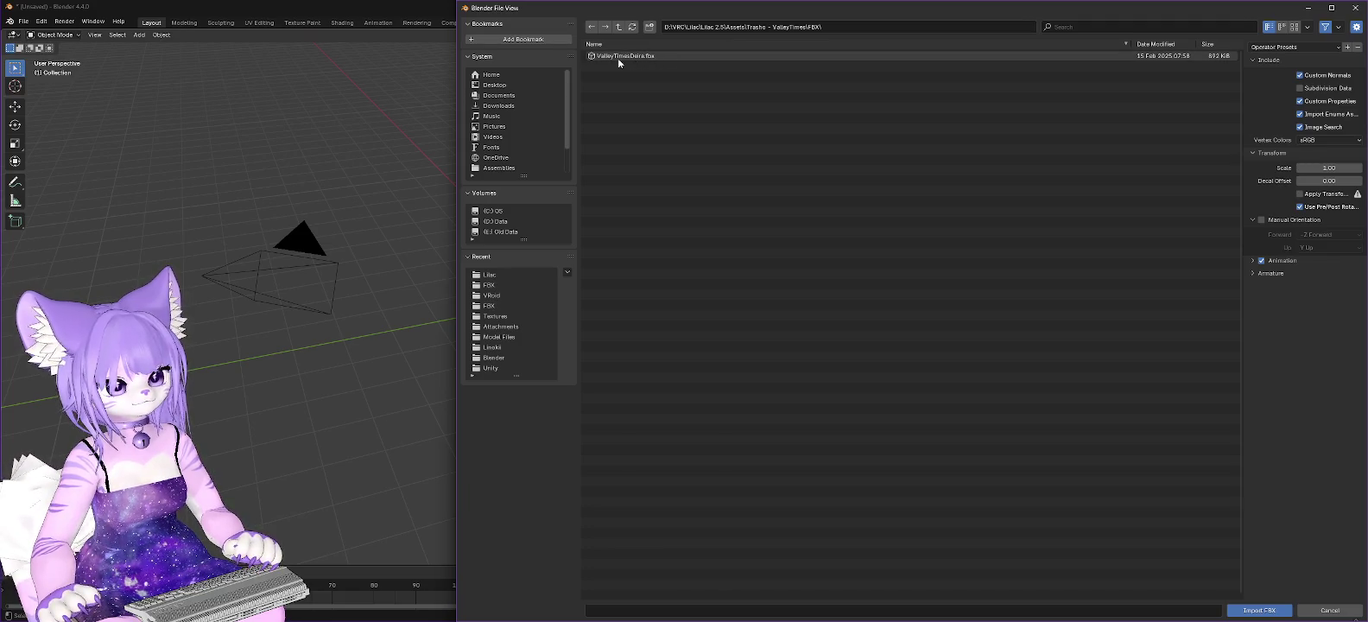
pyautogui.doubleClick(617, 58)
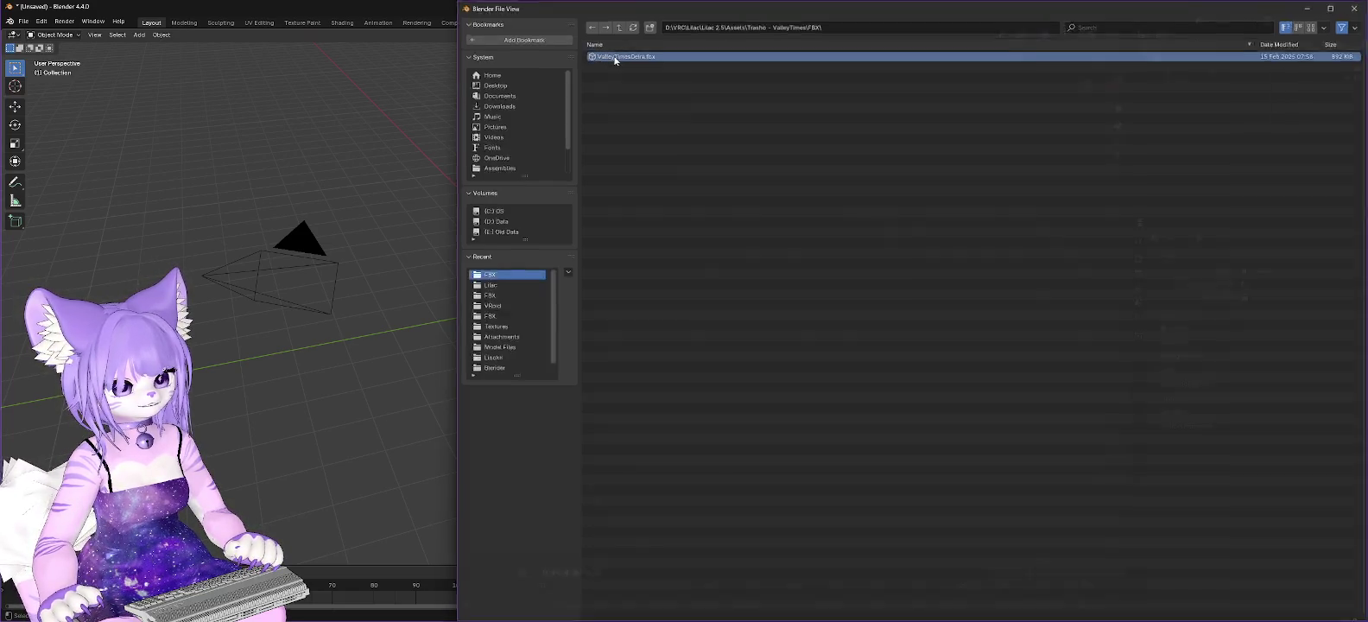
pyautogui.scroll(6, 653, 277)
pyautogui.scroll(6, 649, 225)
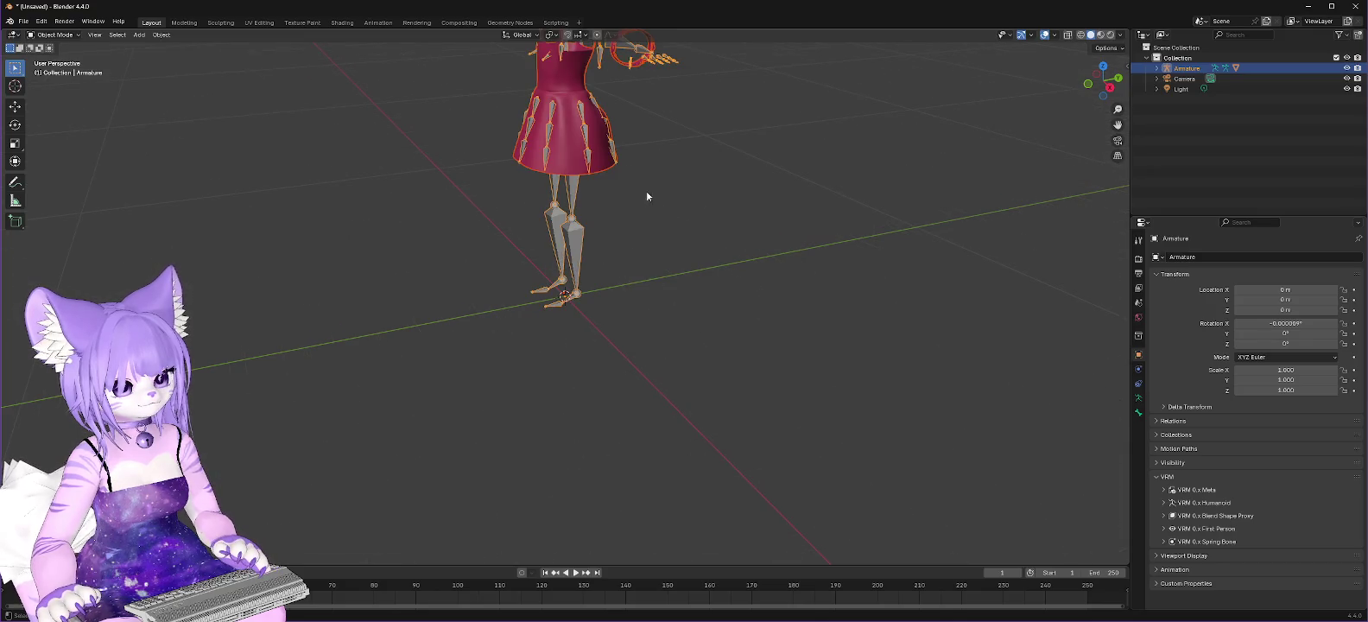
# Step: Frame the imported dress, select the ValleyTimesDeira mesh and switch it to Edit Mode
pyautogui.press('KP_1')
pyautogui.moveTo(660, 100); pyautogui.dragTo(626, 263, button='middle')
pyautogui.scroll(1, 625, 241)
pyautogui.scroll(3, 624, 242)
pyautogui.moveTo(657, 156); pyautogui.dragTo(632, 342, button='middle')
pyautogui.scroll(3, 630, 342)
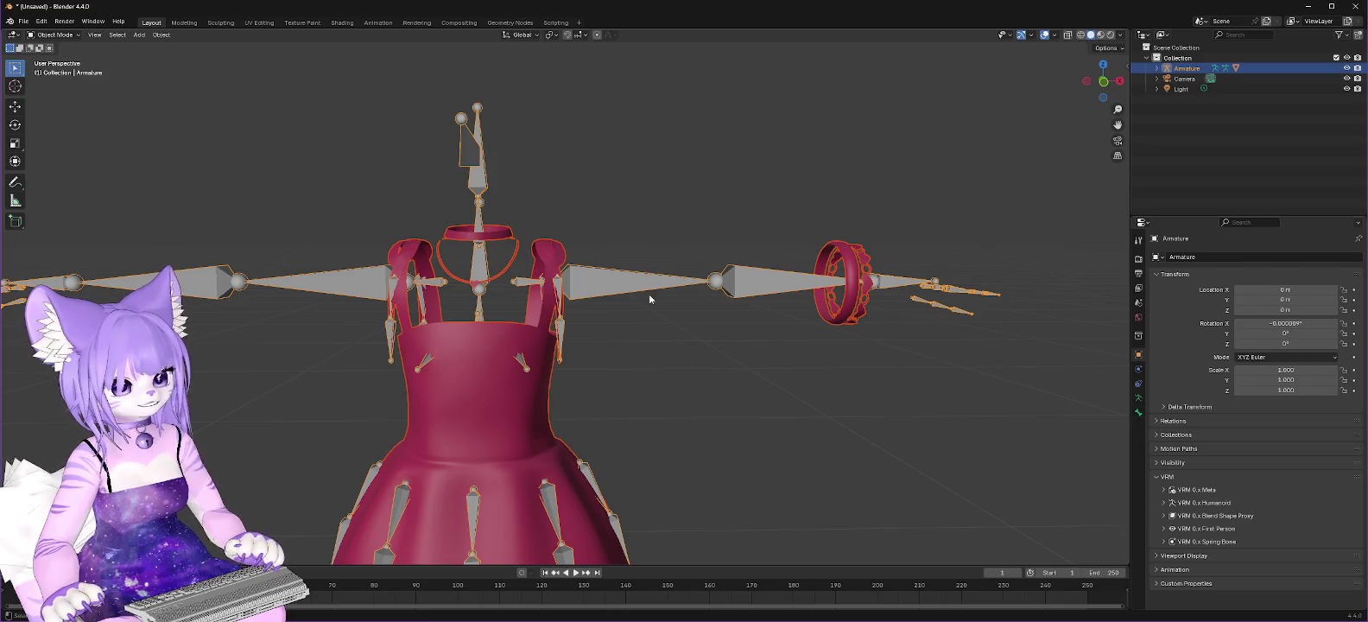
pyautogui.click(658, 406)
pyautogui.moveTo(667, 393)
pyautogui.mouseDown(button='middle')
pyautogui.moveTo(697, 379)
pyautogui.moveTo(720, 393)
pyautogui.moveTo(656, 387)
pyautogui.mouseUp(button='middle')
pyautogui.click(853, 276)
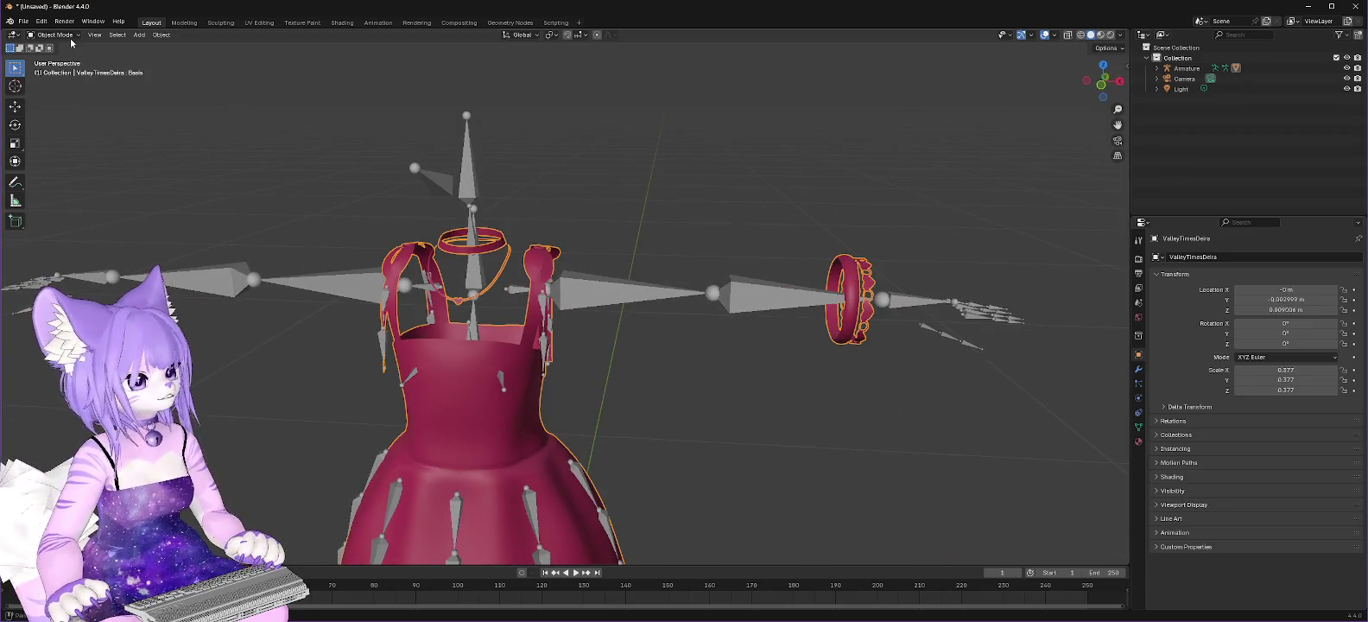
pyautogui.click(70, 39)
pyautogui.click(52, 60)
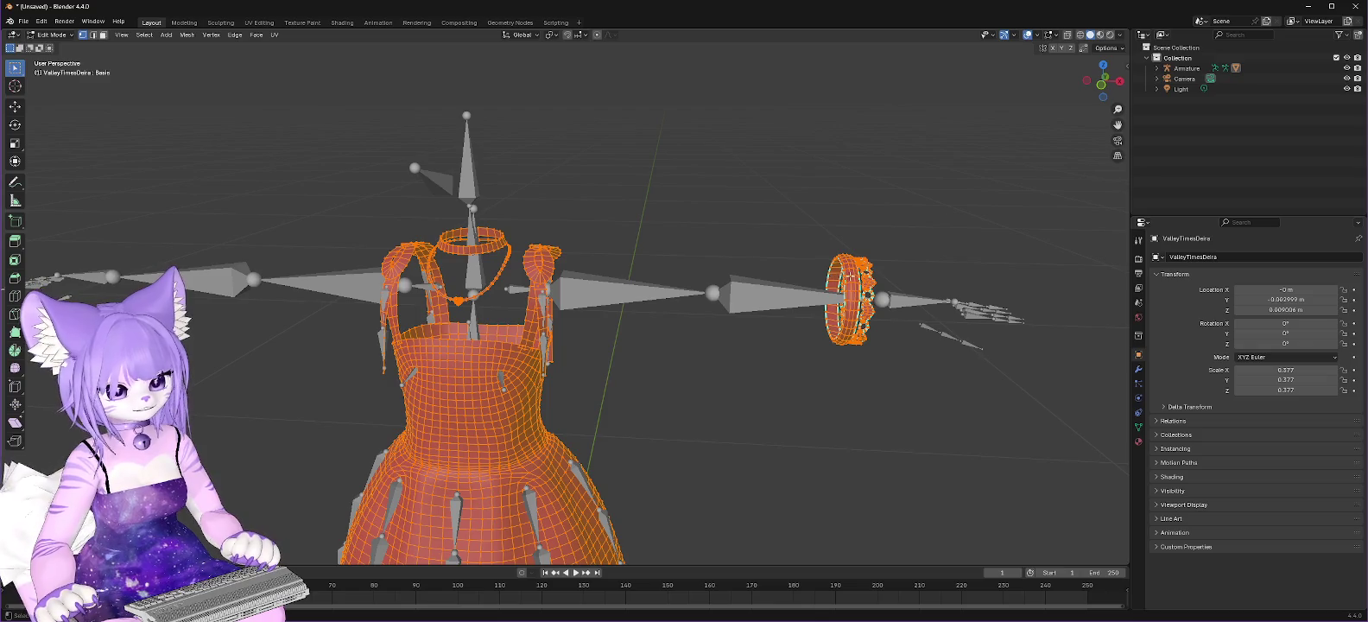
# Step: Box-select the wrist ring at the end of the right arm and delete its vertices
pyautogui.hotkey('alt', 'a')
pyautogui.press('l')
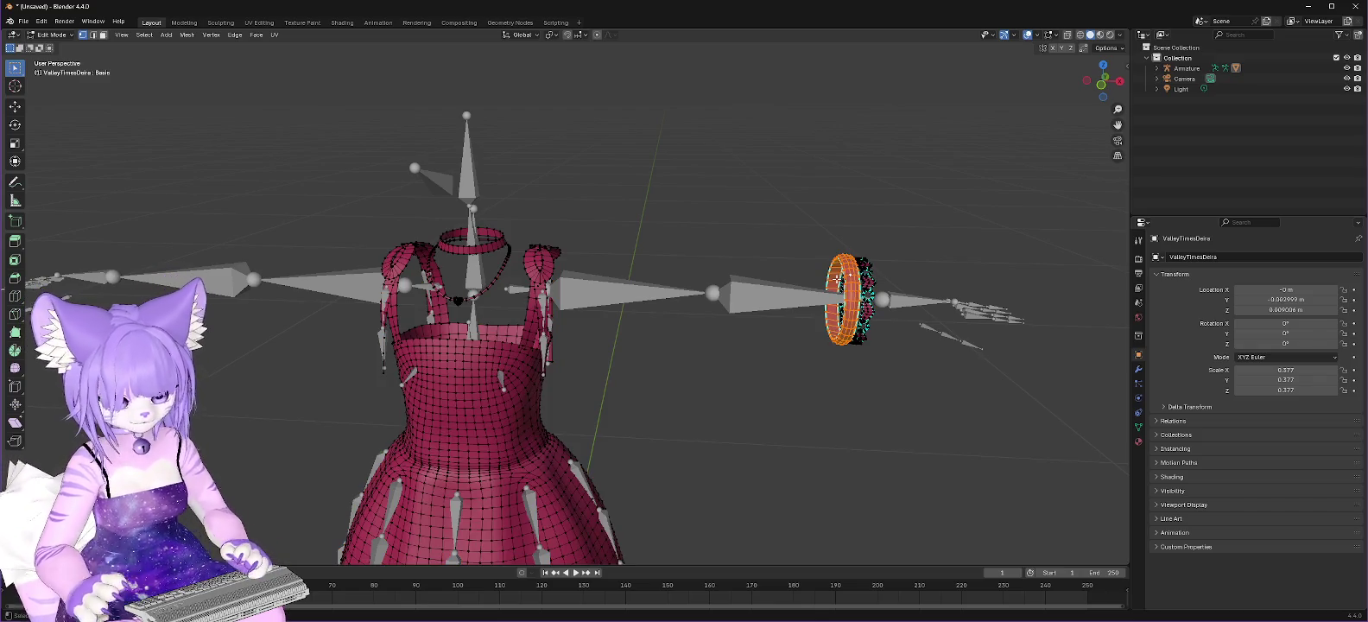
pyautogui.press('x')
pyautogui.rightClick(827, 275)
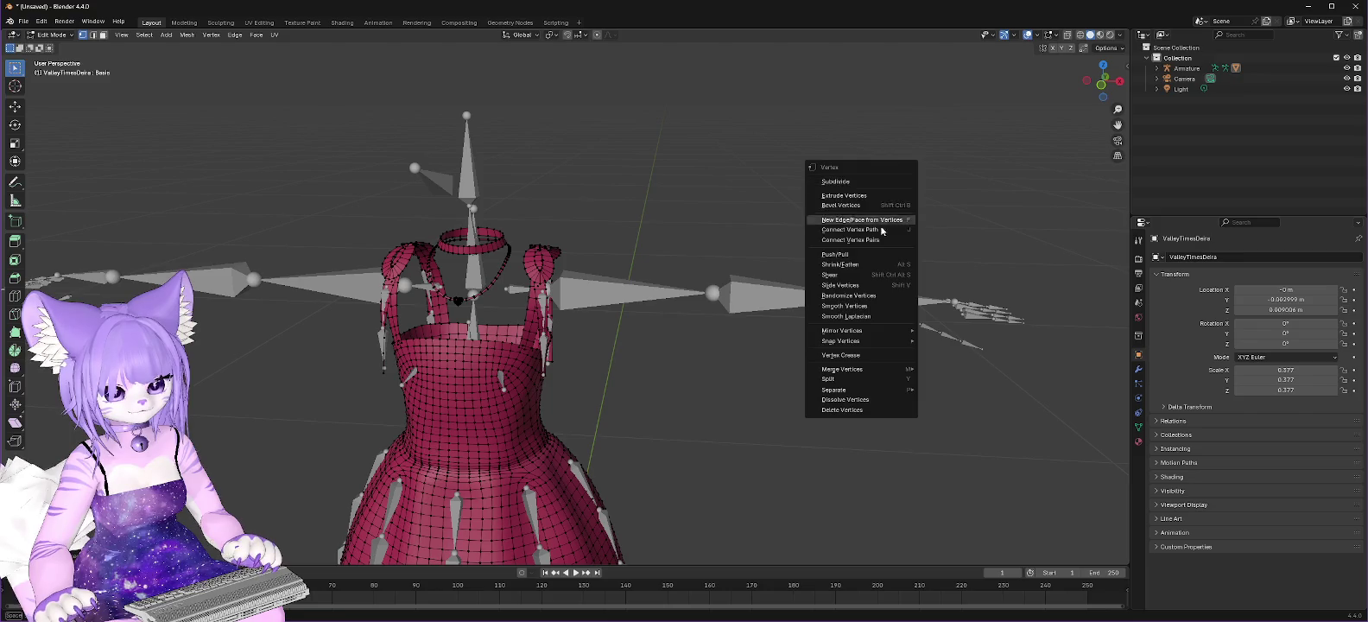
pyautogui.click(935, 194)
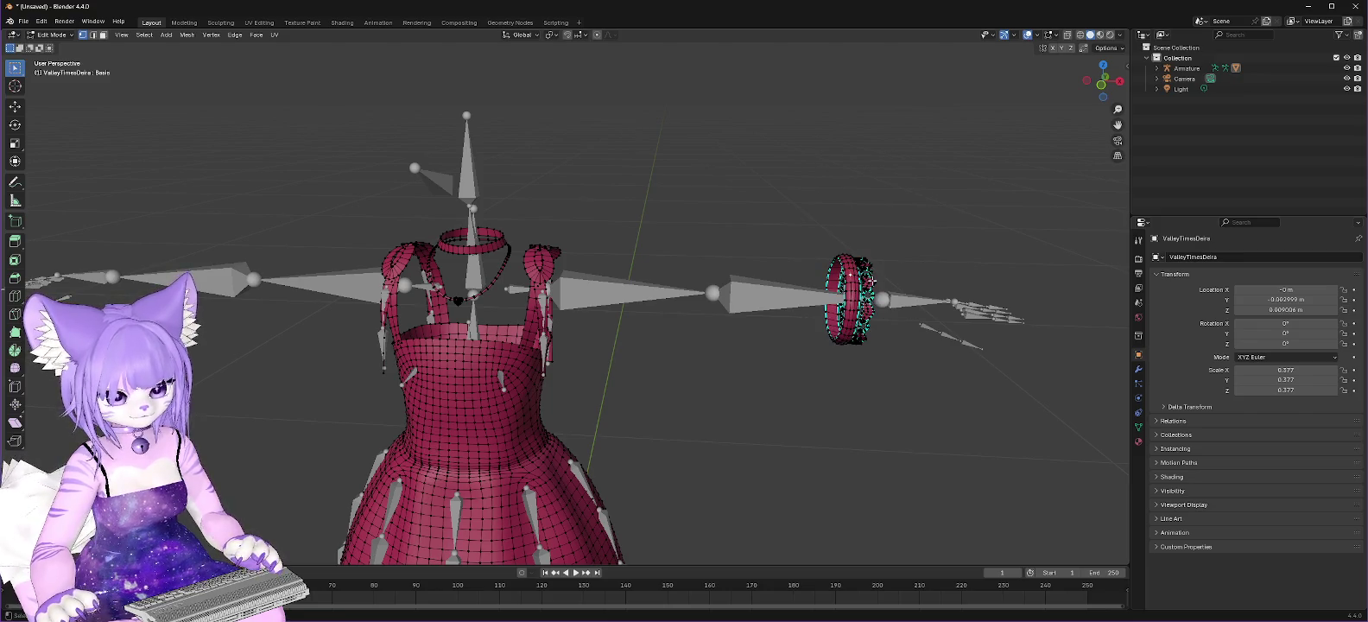
pyautogui.moveTo(783, 216); pyautogui.dragTo(906, 413)
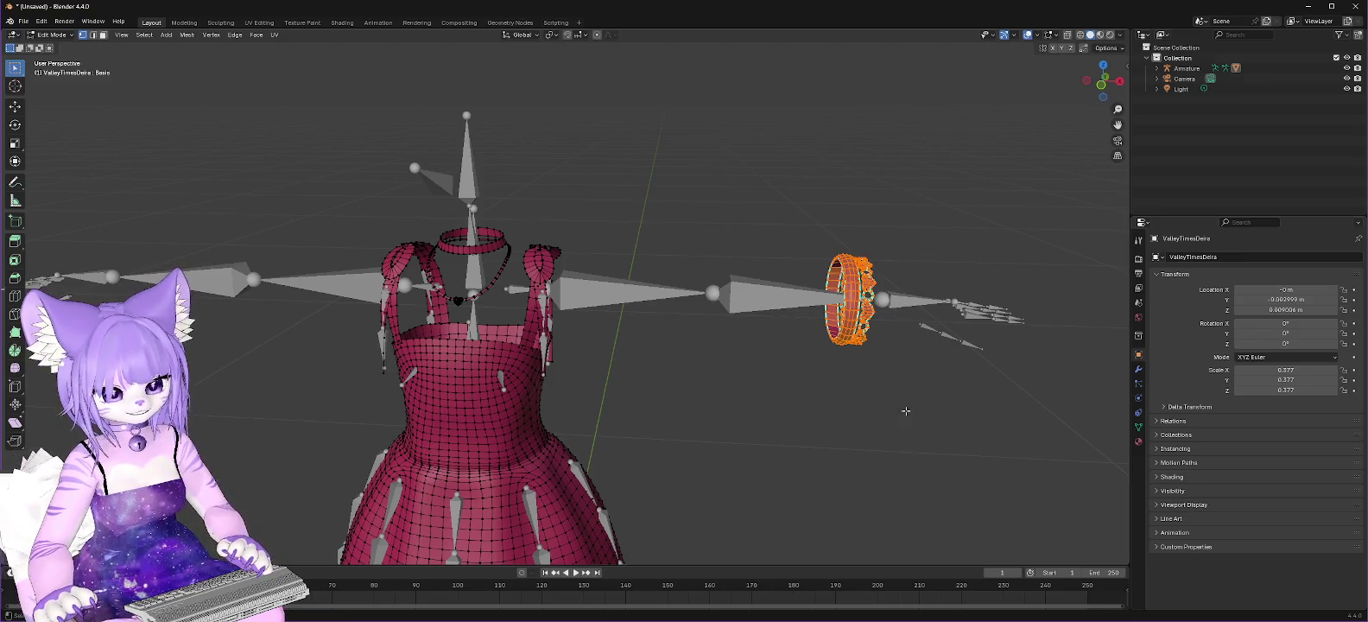
pyautogui.rightClick(867, 304)
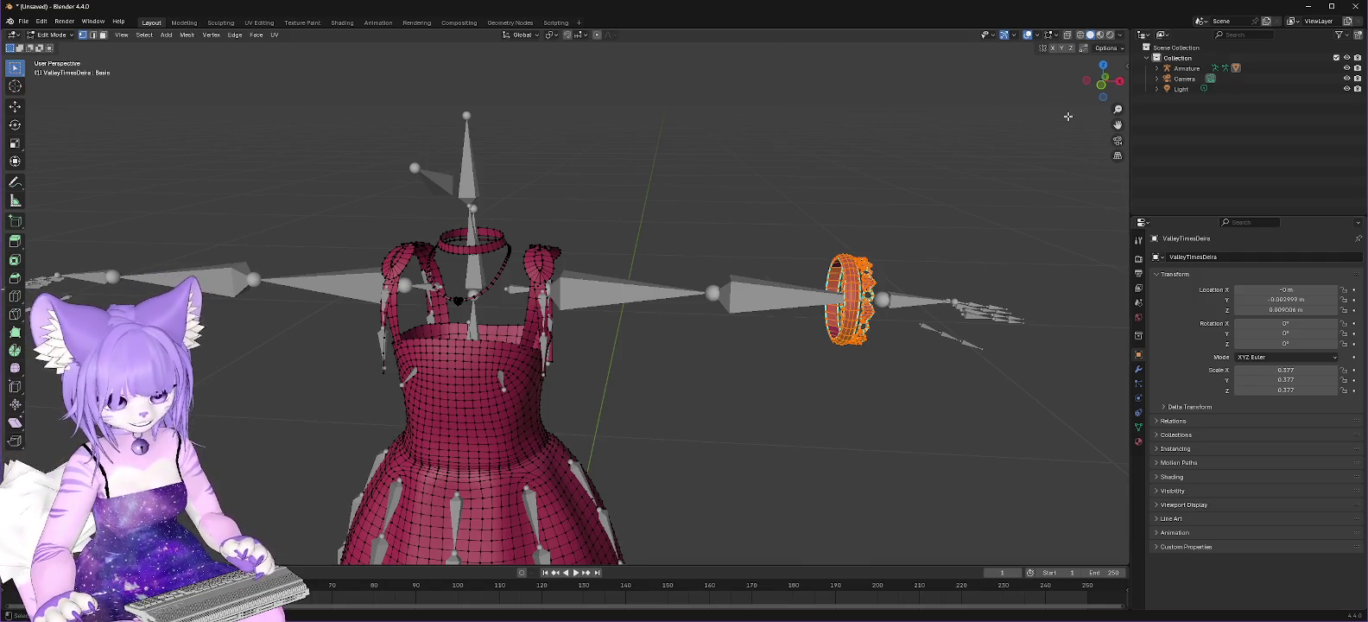
pyautogui.rightClick(853, 281)
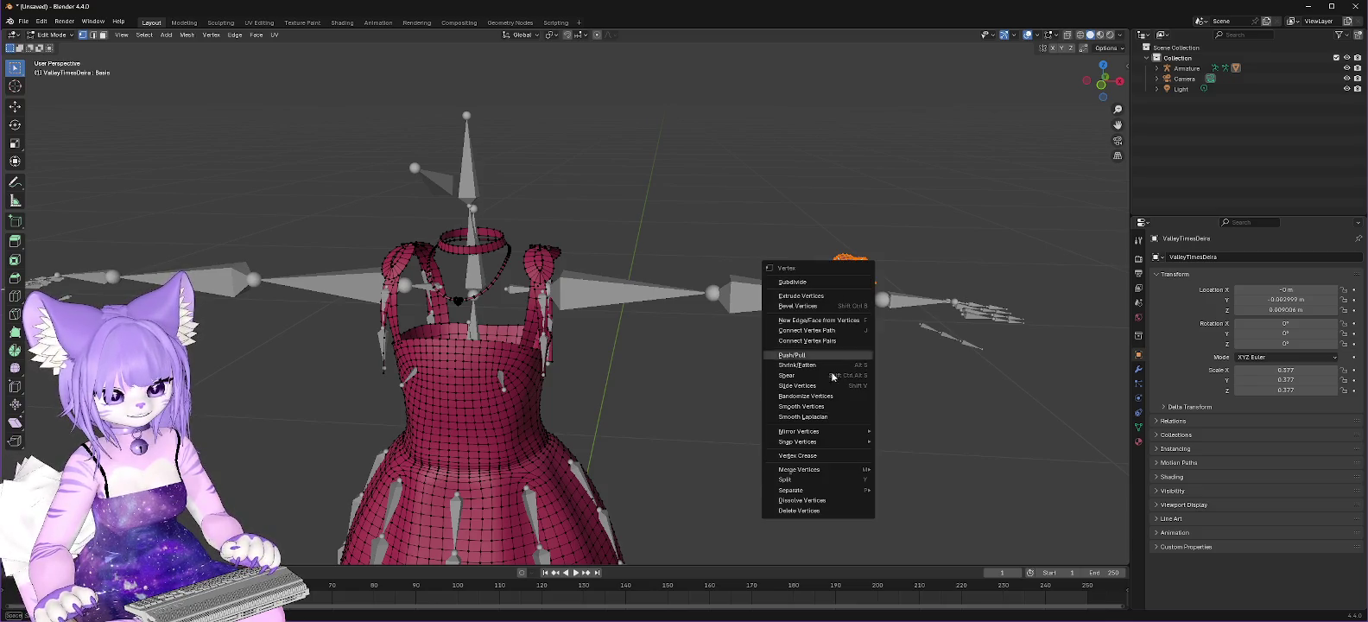
pyautogui.click(789, 511)
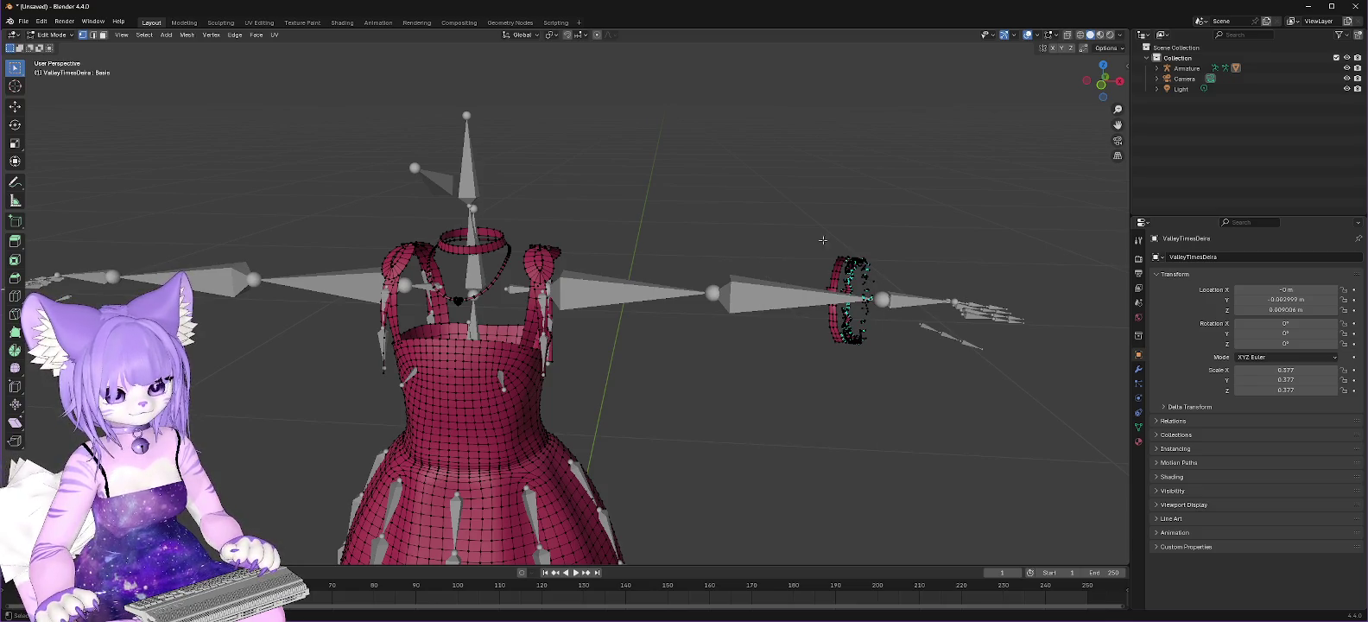
pyautogui.press('a')
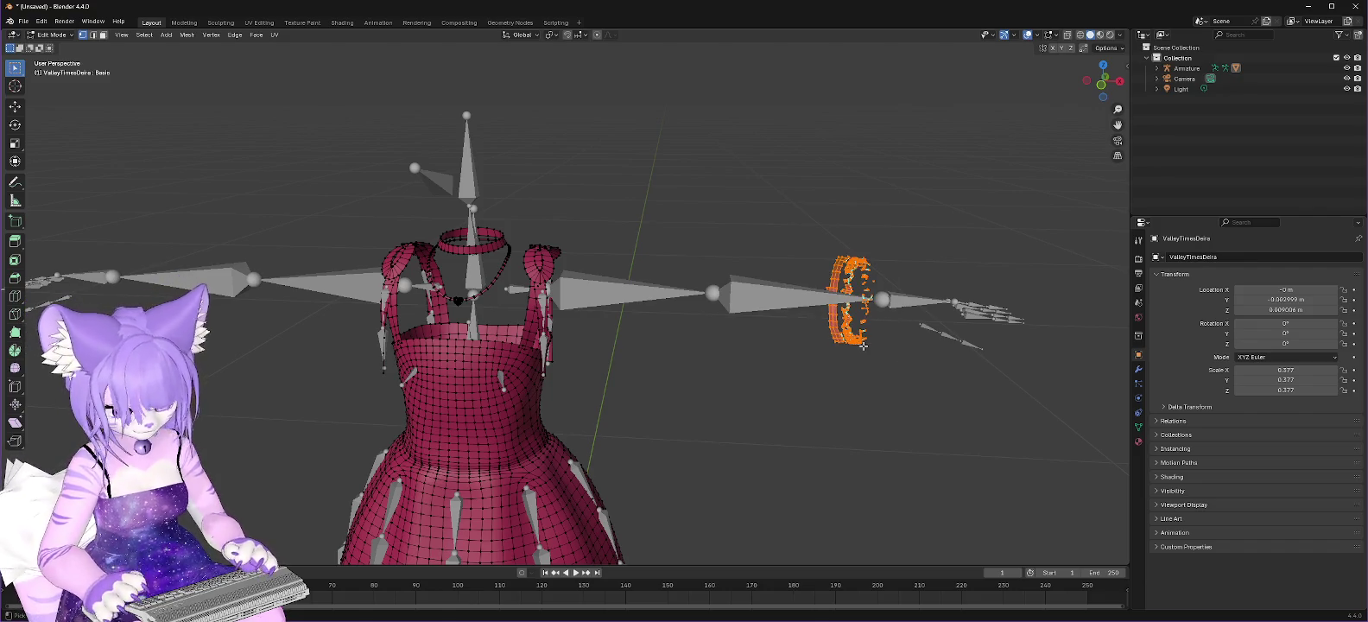
pyautogui.rightClick(814, 311)
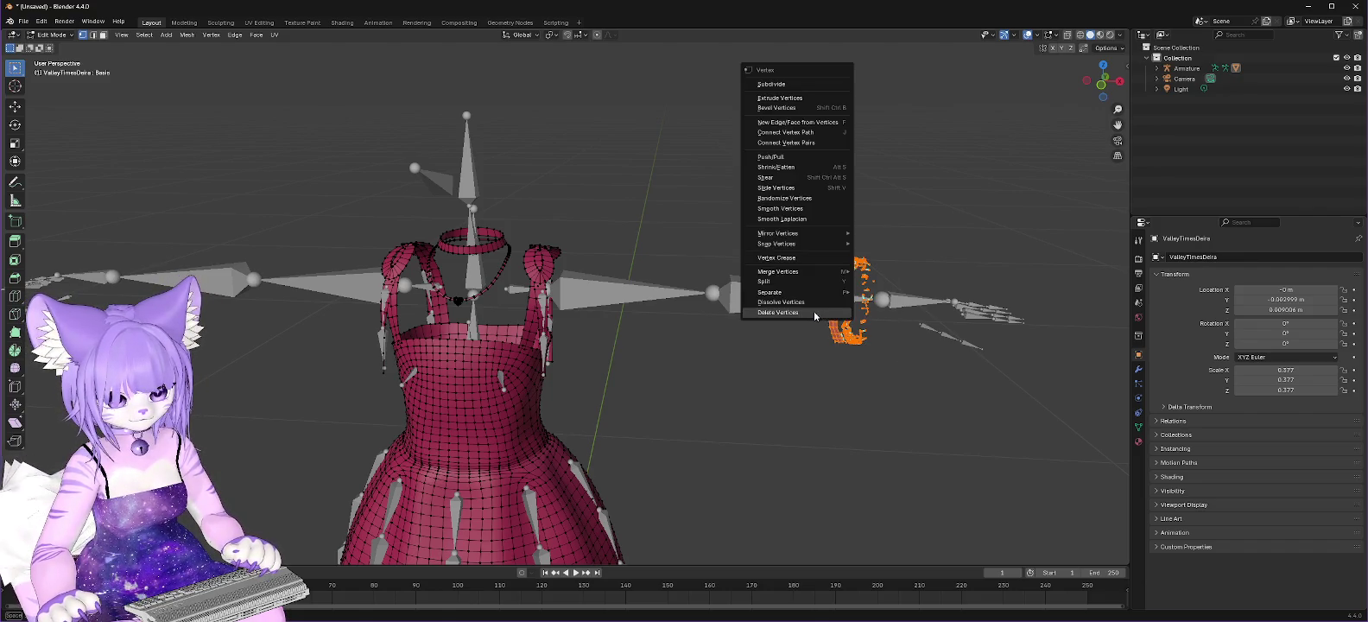
pyautogui.click(813, 311)
pyautogui.moveTo(614, 229); pyautogui.dragTo(650, 240, button='middle')
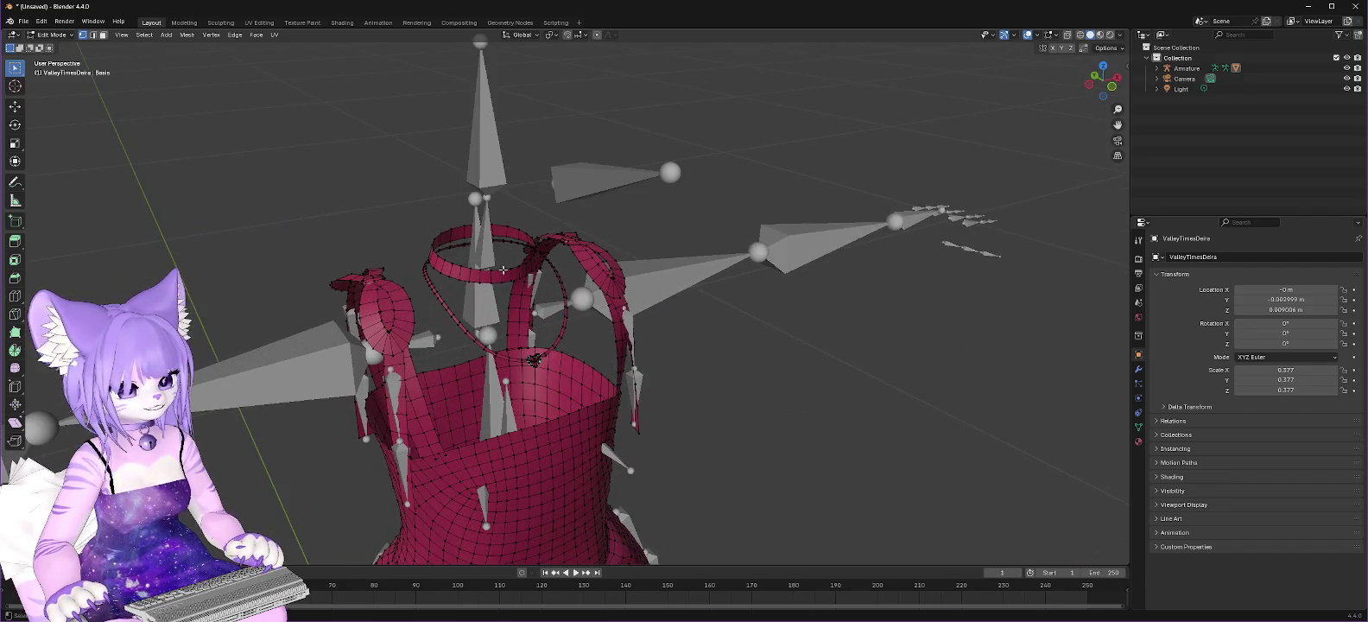
# Step: Delete the ring above the dress top and the hanging necklace loop
pyautogui.press('l')
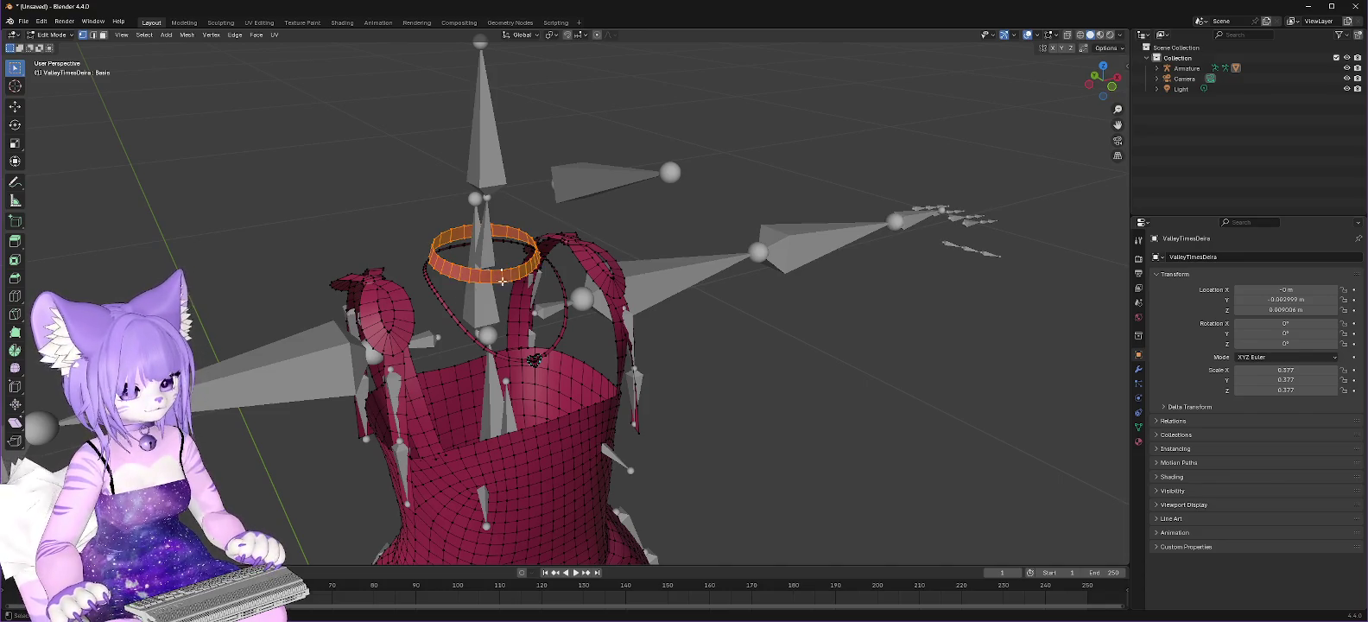
pyautogui.rightClick(501, 272)
pyautogui.click(478, 271)
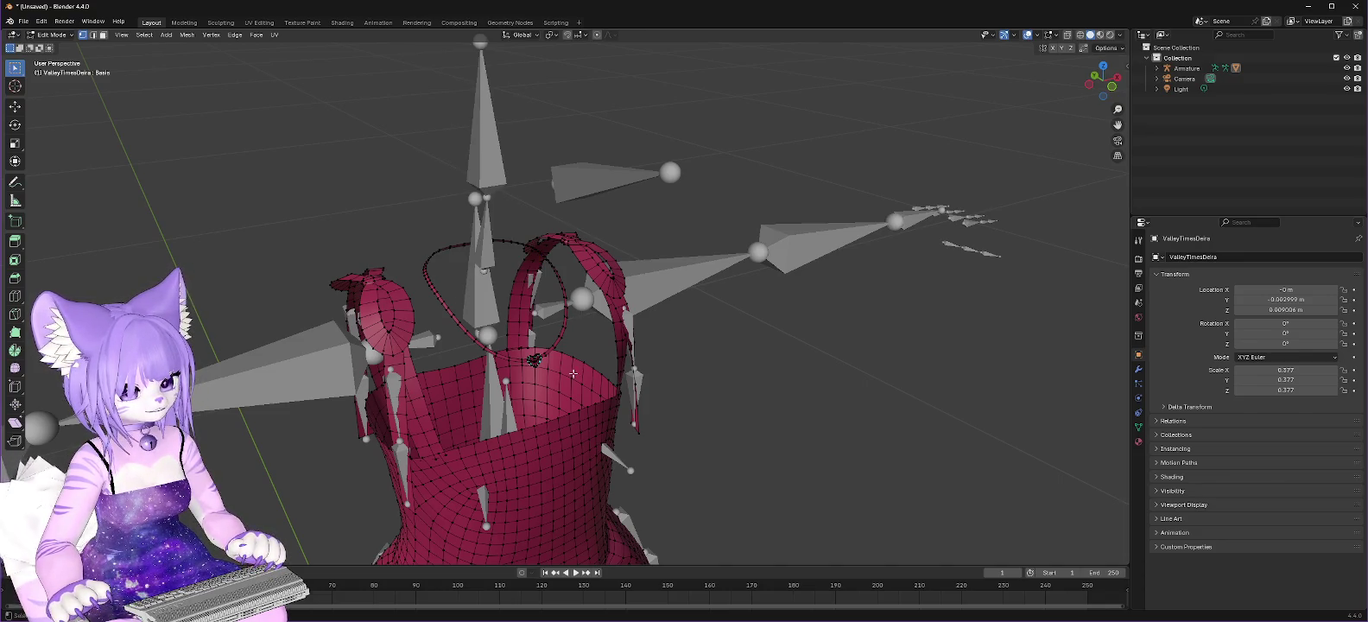
pyautogui.press('l')
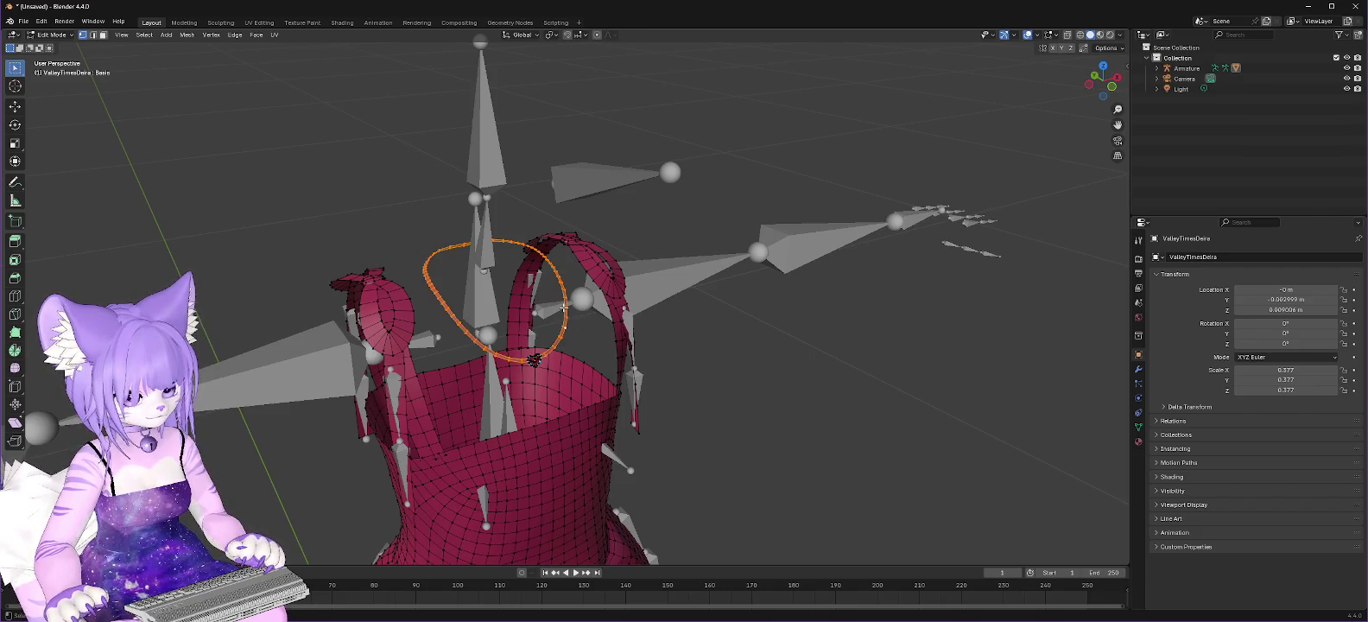
pyautogui.rightClick(565, 306)
pyautogui.click(534, 308)
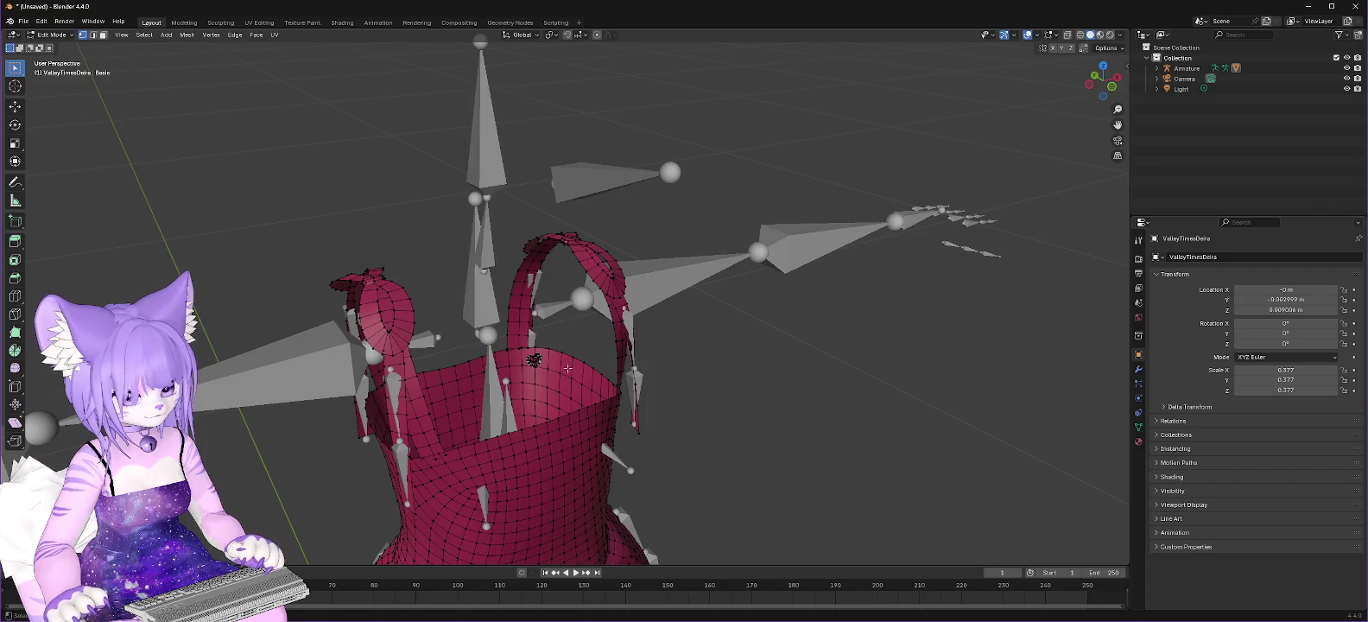
# Step: Delete the small dark piece and the top and outer strips of the right shoulder loop
pyautogui.press('l')
pyautogui.rightClick(534, 360)
pyautogui.click(524, 359)
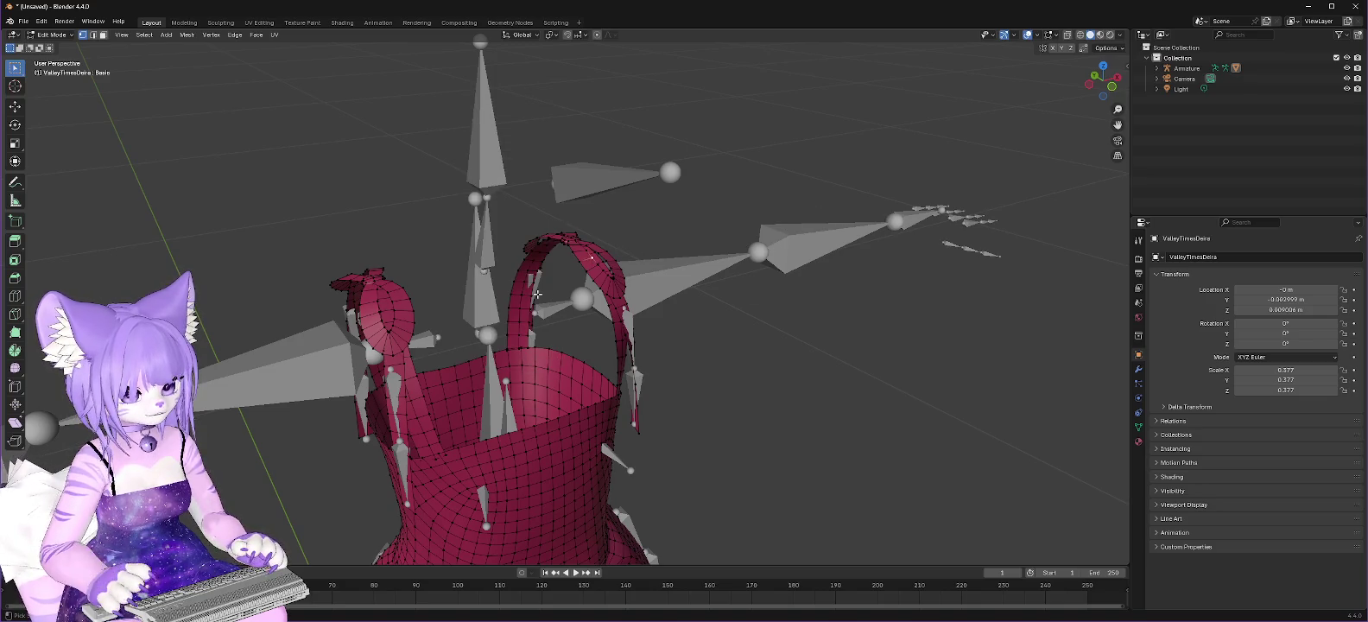
pyautogui.press('l')
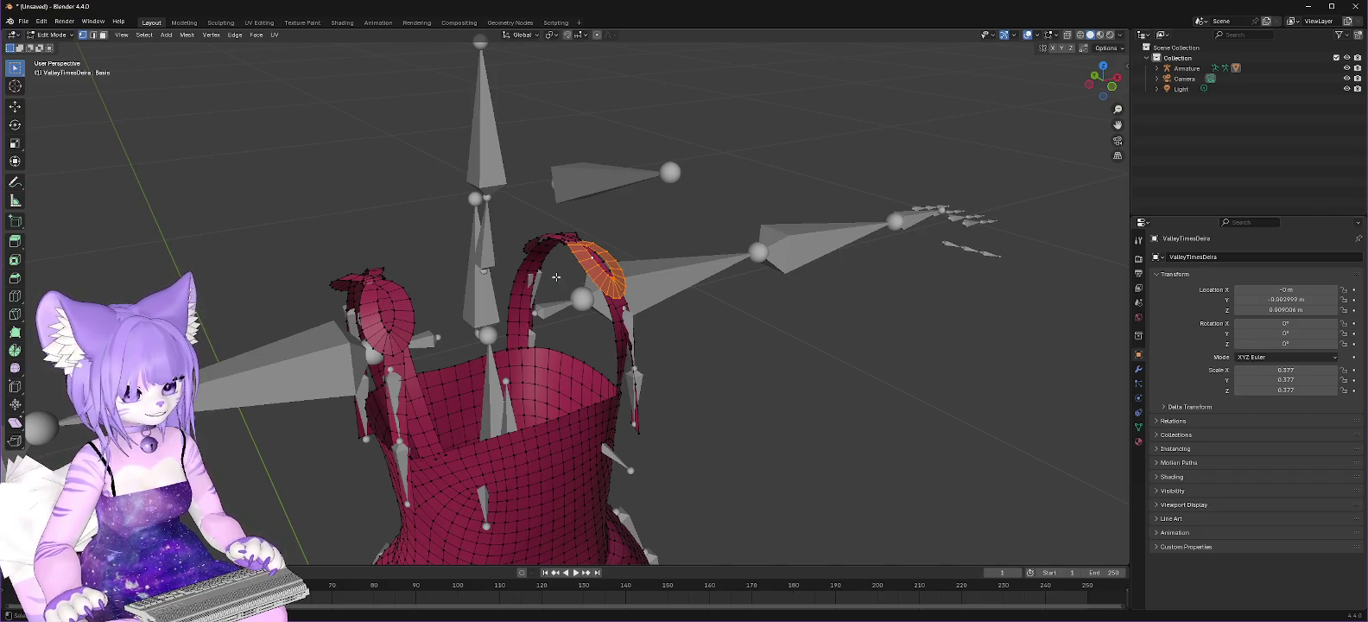
pyautogui.rightClick(579, 261)
pyautogui.click(563, 270)
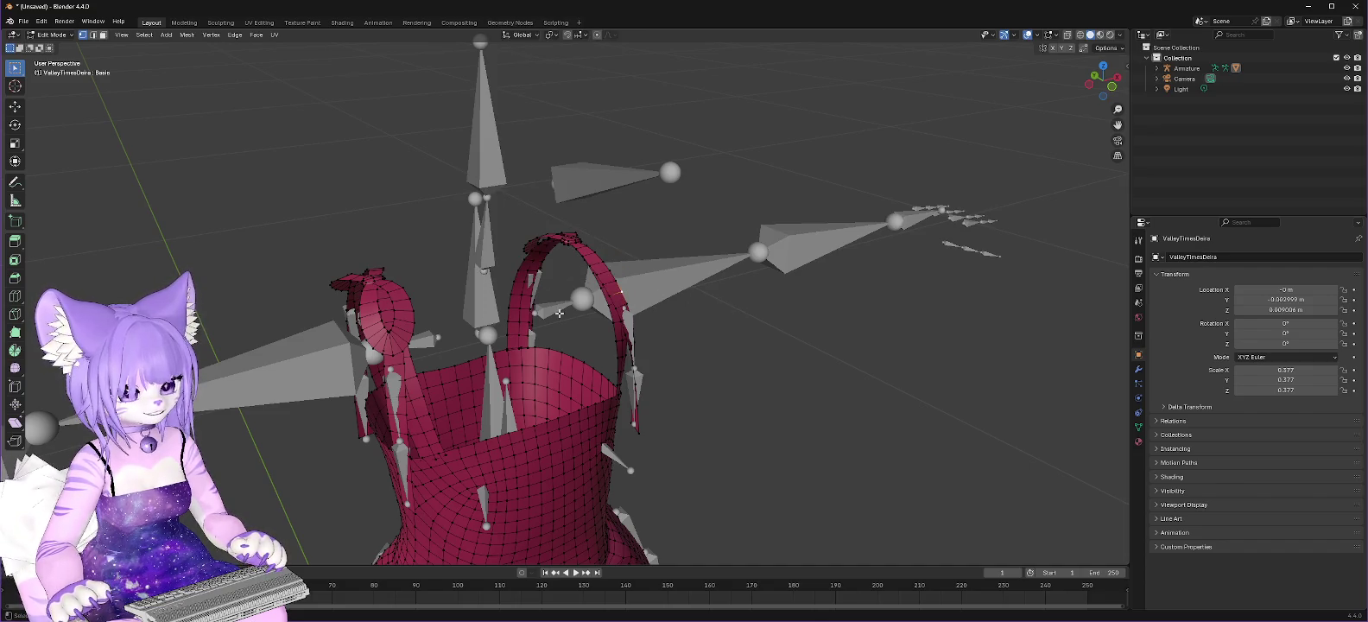
pyautogui.press('l')
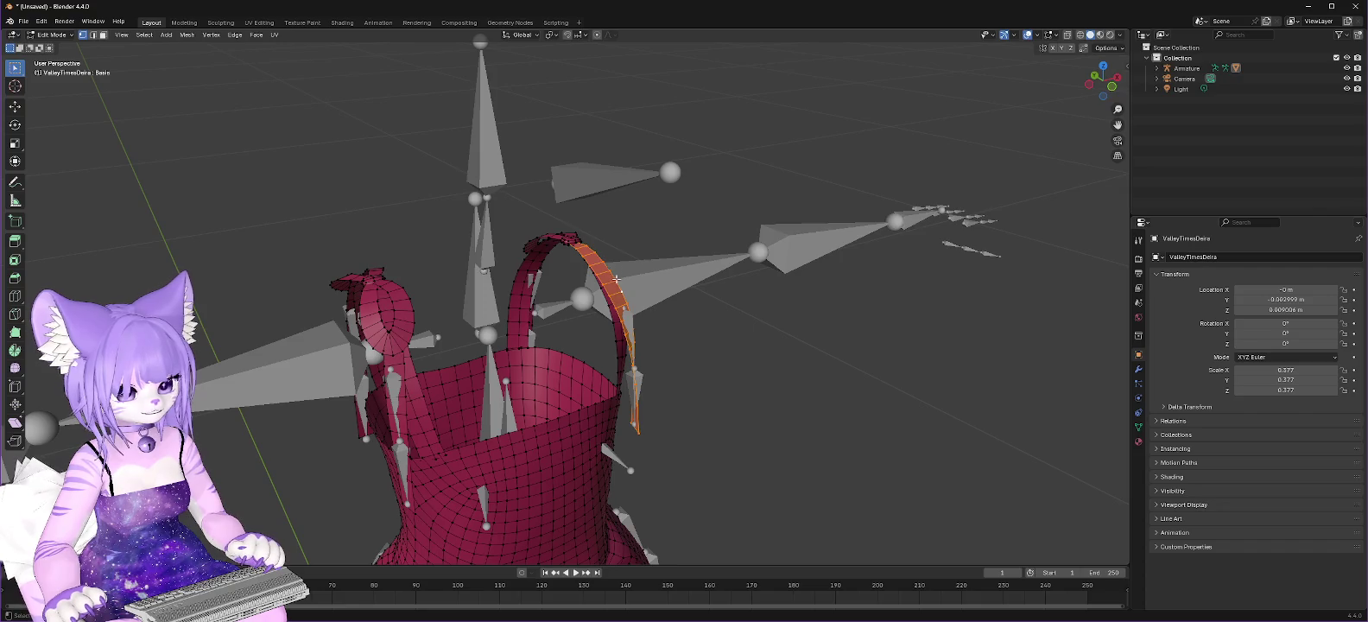
pyautogui.rightClick(617, 280)
pyautogui.click(595, 281)
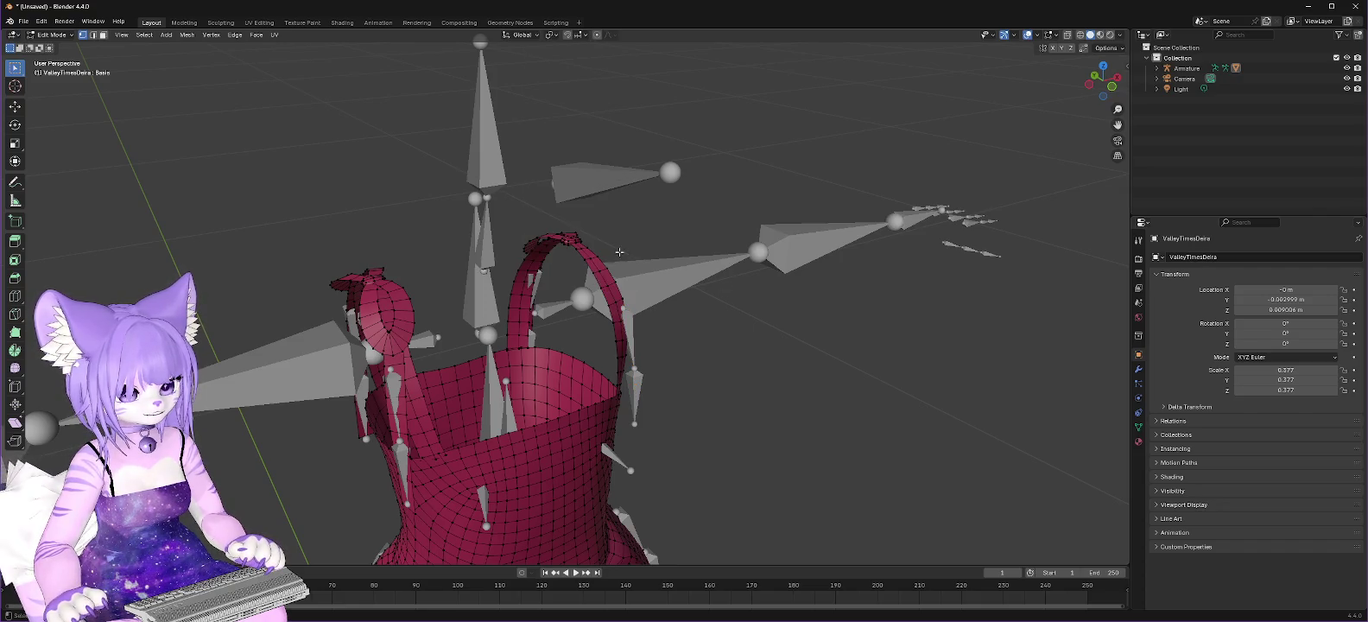
# Step: Remove a stray face and the top strip of faces along the shoulder loop
pyautogui.scroll(2, 670, 282)
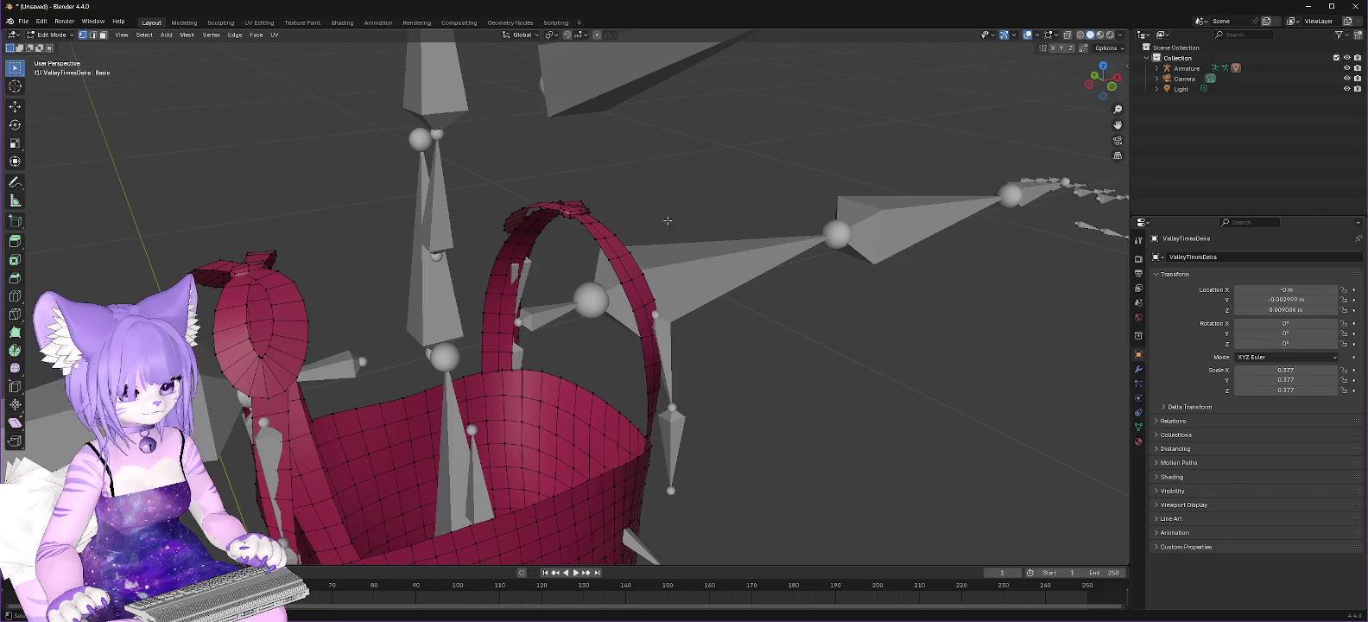
pyautogui.moveTo(670, 221); pyautogui.dragTo(615, 271, button='middle')
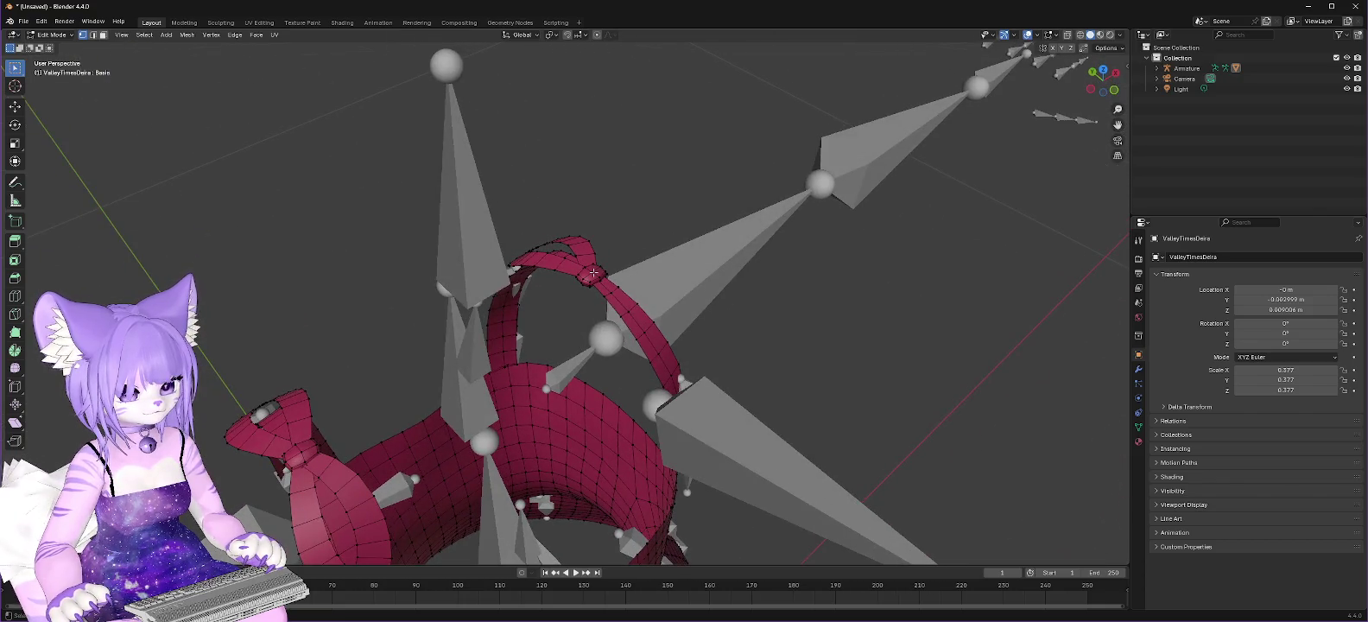
pyautogui.click(592, 274)
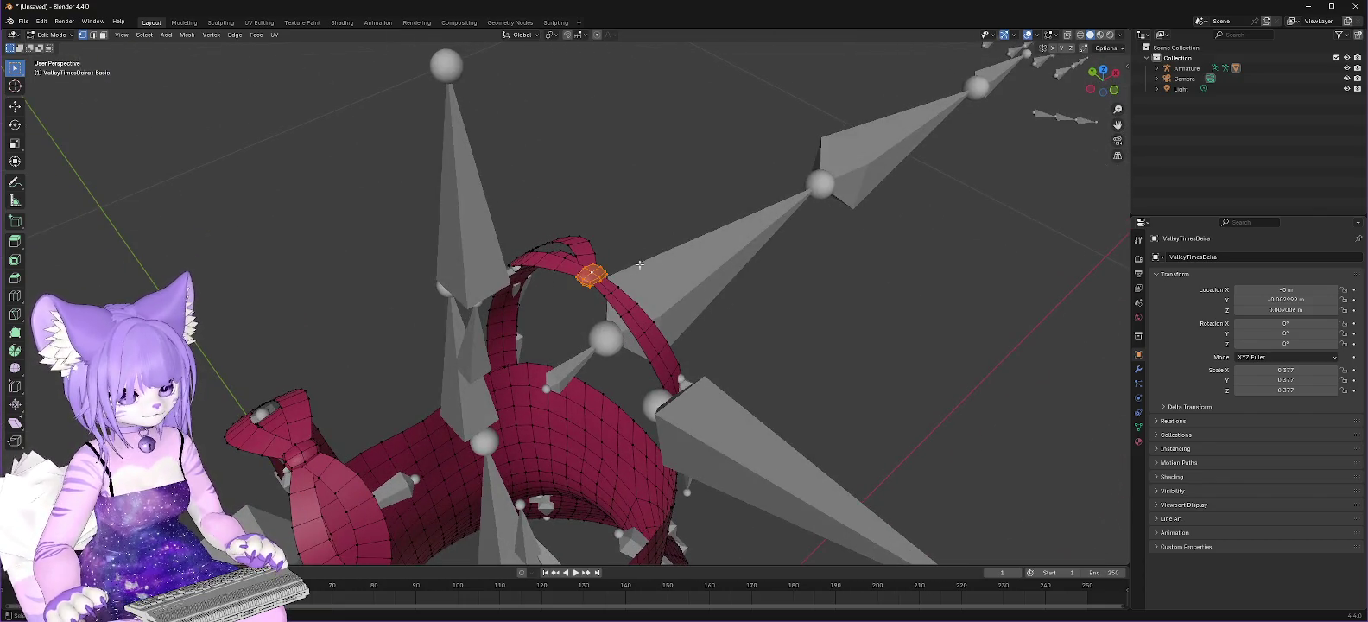
pyautogui.rightClick(595, 274)
pyautogui.click(624, 259)
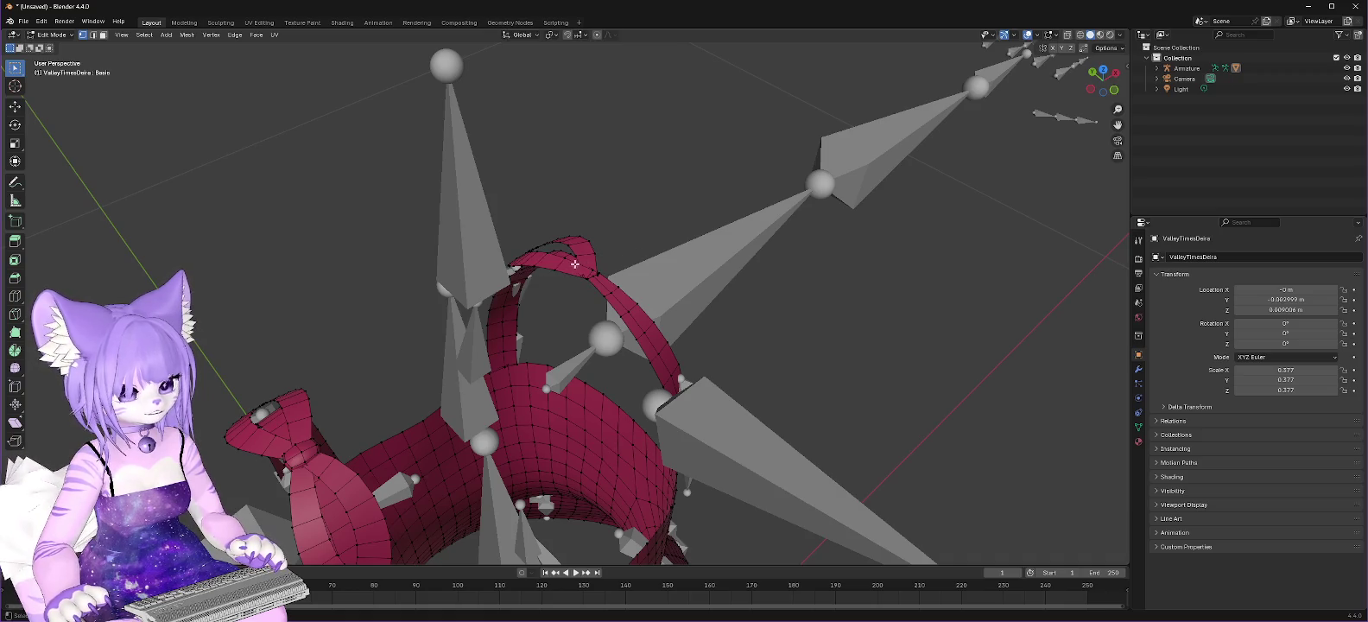
pyautogui.keyDown('ctrl'); pyautogui.click(499, 306); pyautogui.keyUp('ctrl')
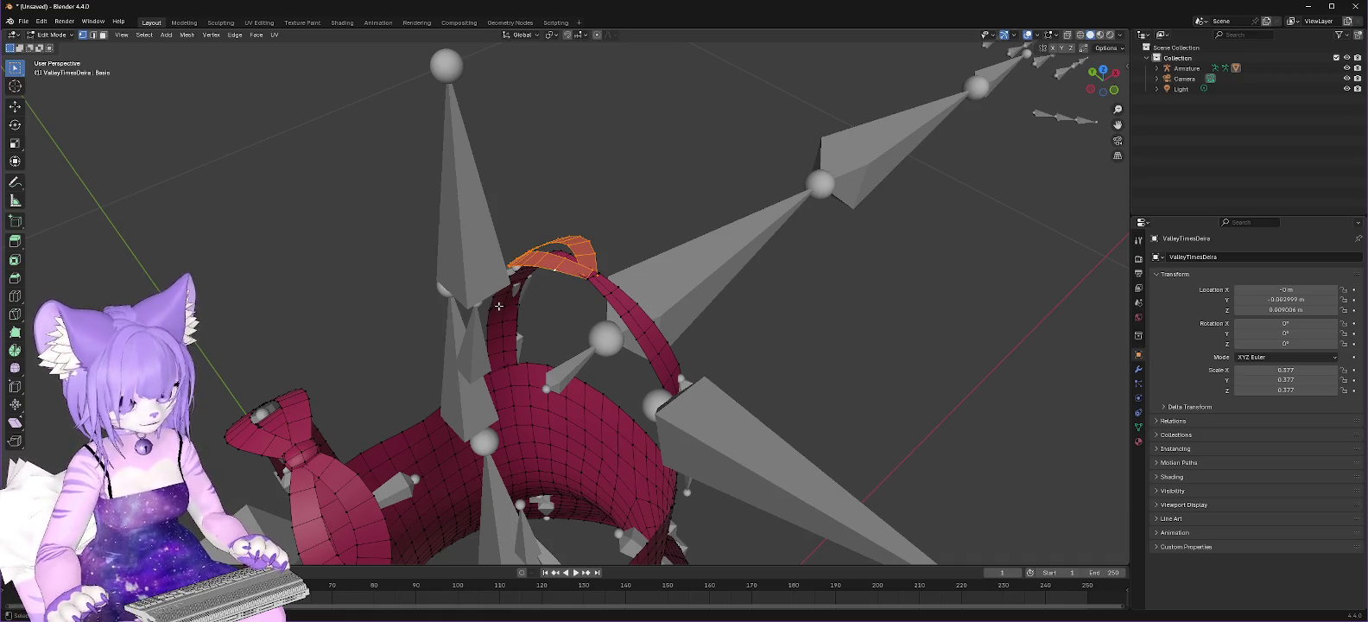
pyautogui.hotkey('ctrl', 'v')
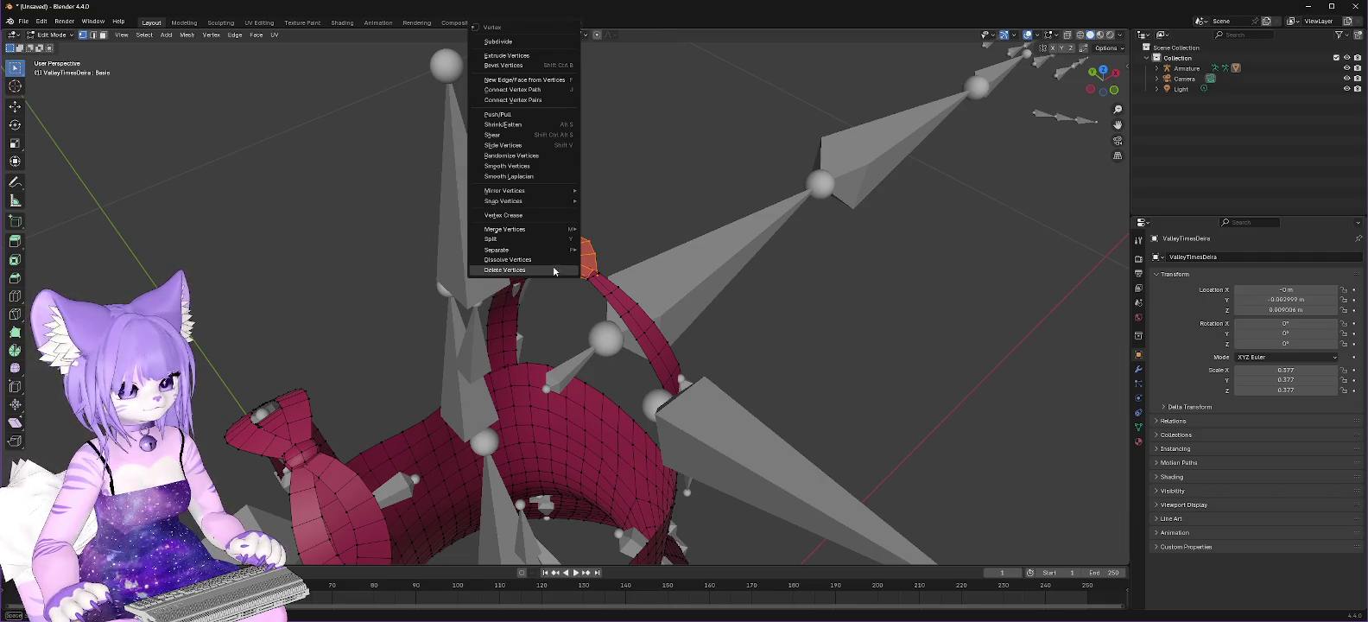
pyautogui.click(553, 270)
pyautogui.moveTo(553, 271)
pyautogui.mouseDown(button='middle')
pyautogui.moveTo(546, 319)
pyautogui.moveTo(642, 290)
pyautogui.mouseUp(button='middle')
pyautogui.scroll(3, 547, 319)
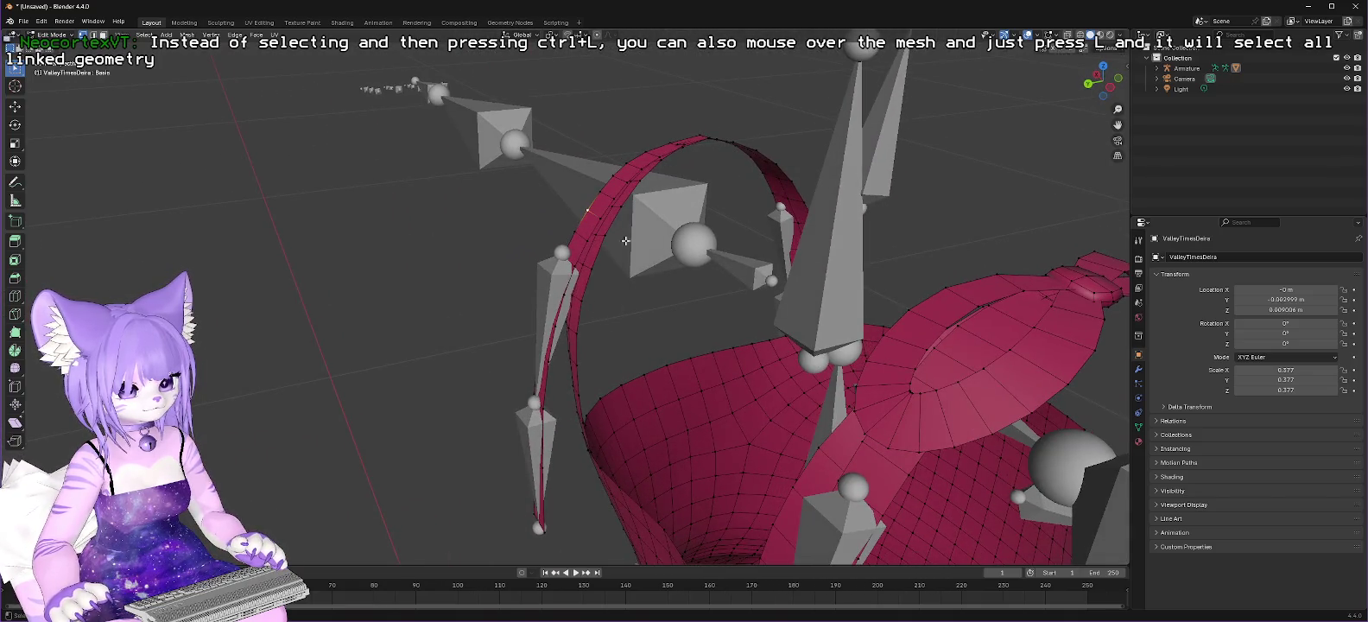
# Step: Delete a linked strip on the strap loop and a ring-shaped piece
pyautogui.press('l')
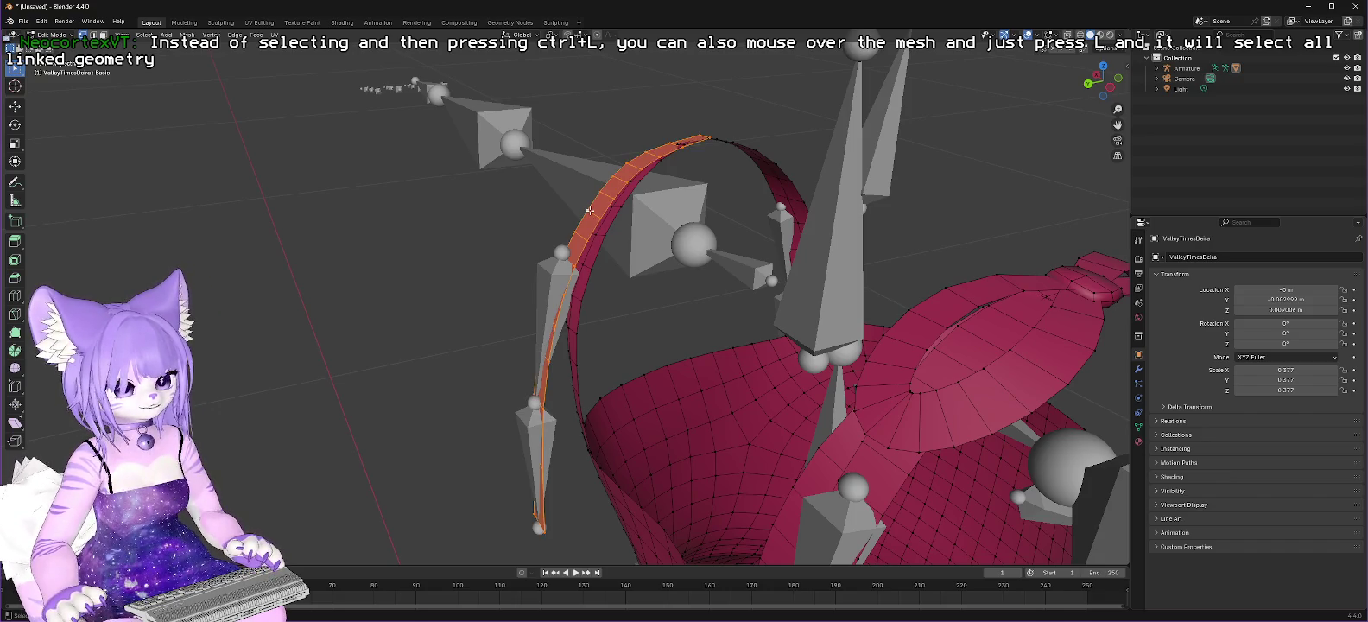
pyautogui.rightClick(587, 209)
pyautogui.click(548, 268)
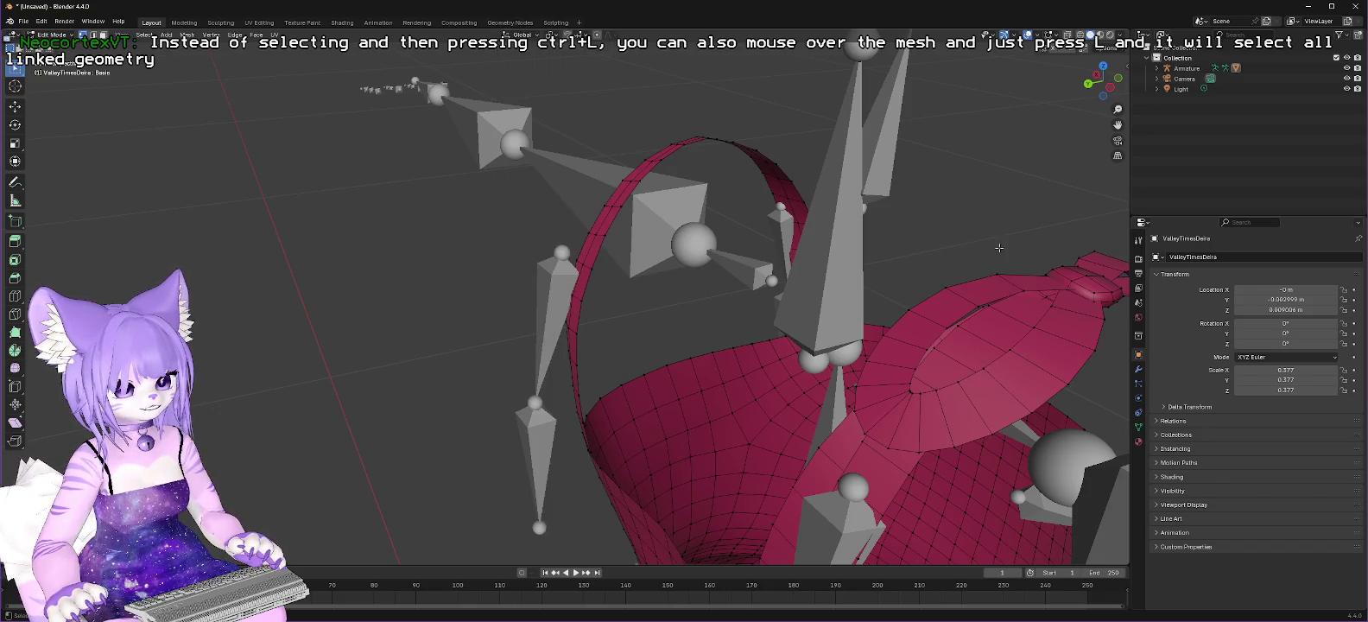
pyautogui.moveTo(984, 251)
pyautogui.mouseDown(button='middle')
pyautogui.moveTo(819, 269)
pyautogui.moveTo(668, 215)
pyautogui.moveTo(697, 214)
pyautogui.mouseUp(button='middle')
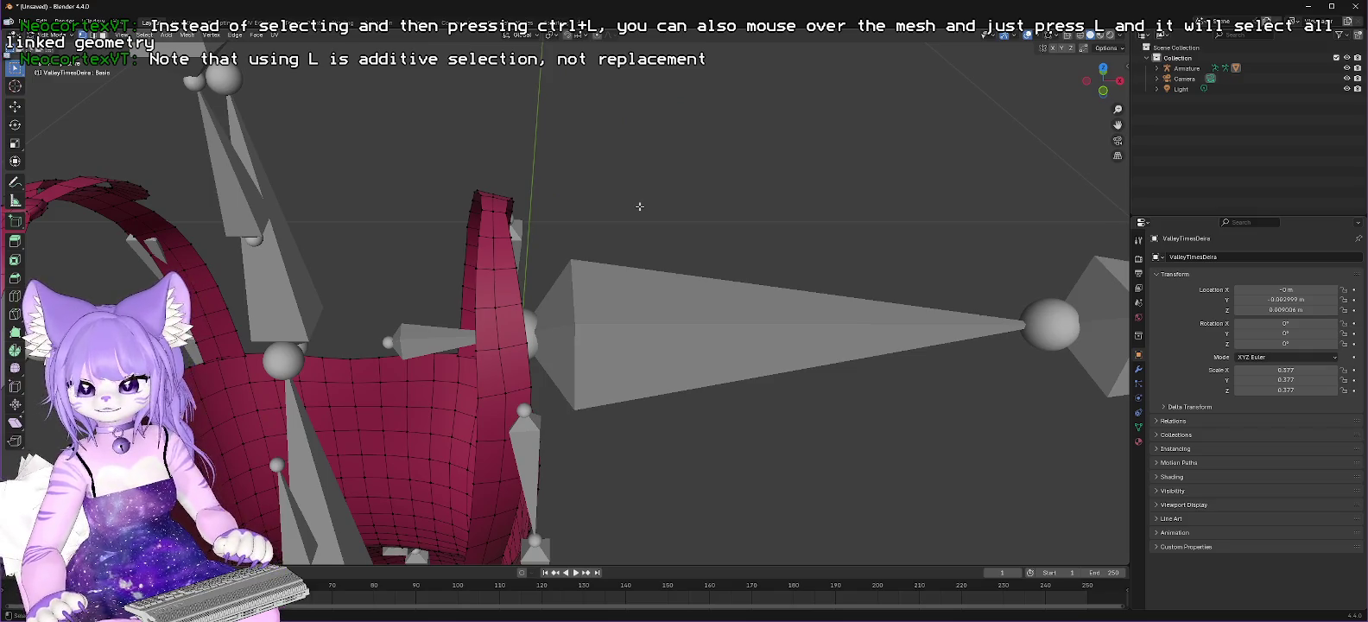
pyautogui.moveTo(375, 192)
pyautogui.mouseDown(button='middle')
pyautogui.moveTo(626, 207)
pyautogui.moveTo(793, 109)
pyautogui.mouseUp(button='middle')
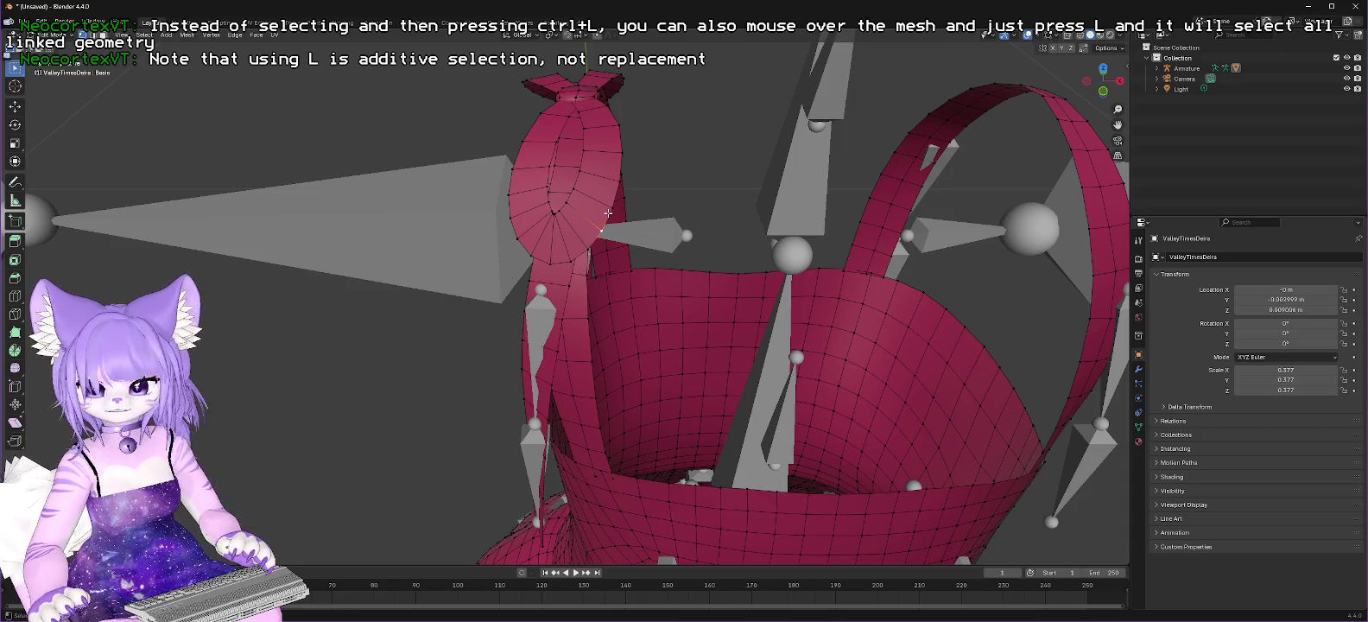
pyautogui.press('l')
pyautogui.rightClick(599, 177)
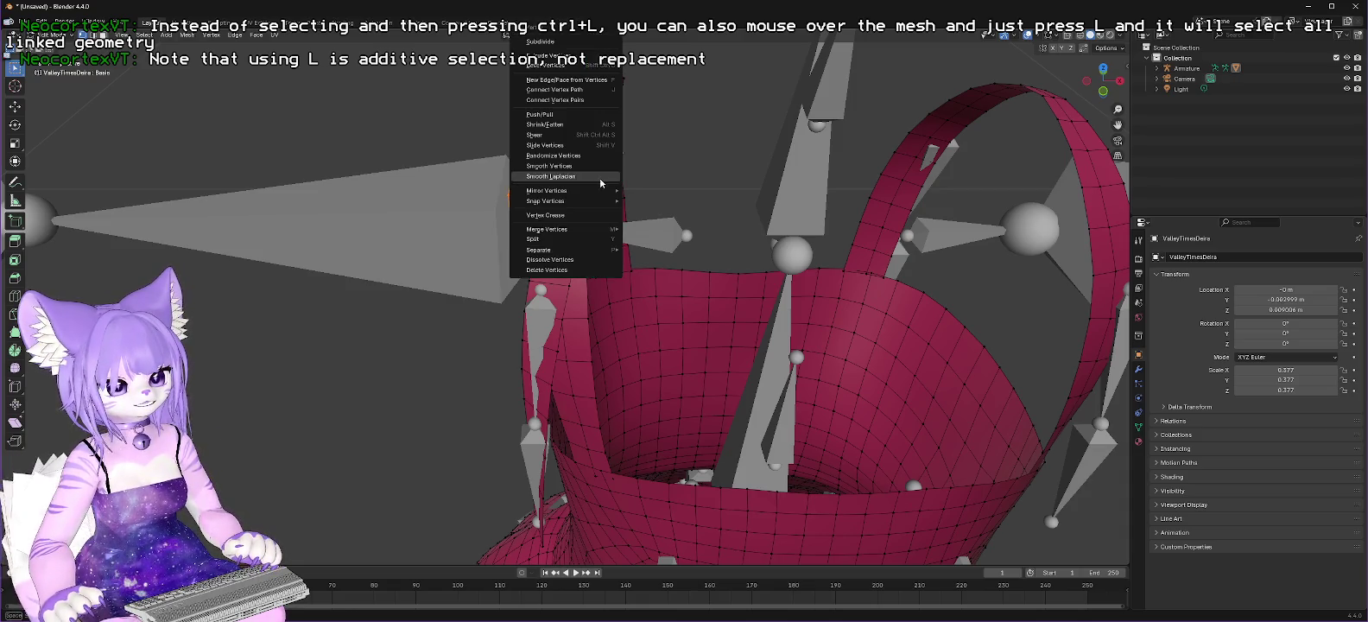
pyautogui.click(599, 272)
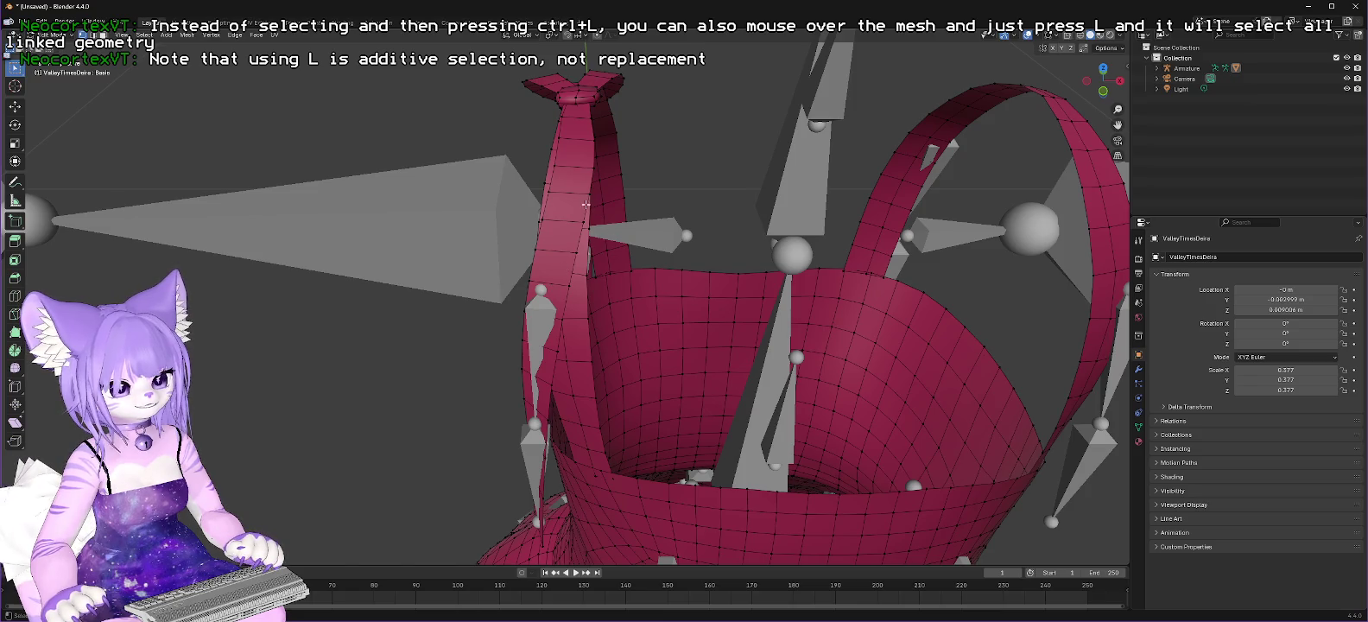
# Step: Delete the vertical strap piece and the small ring at the strap top
pyautogui.press('l')
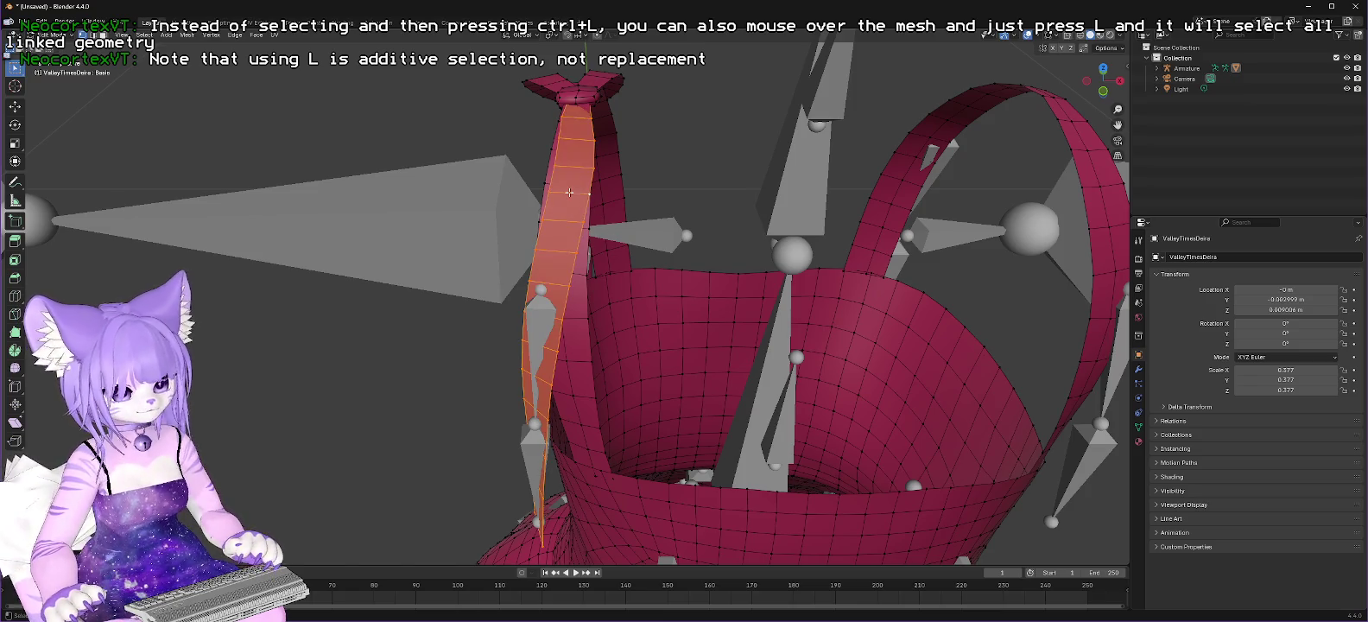
pyautogui.rightClick(572, 193)
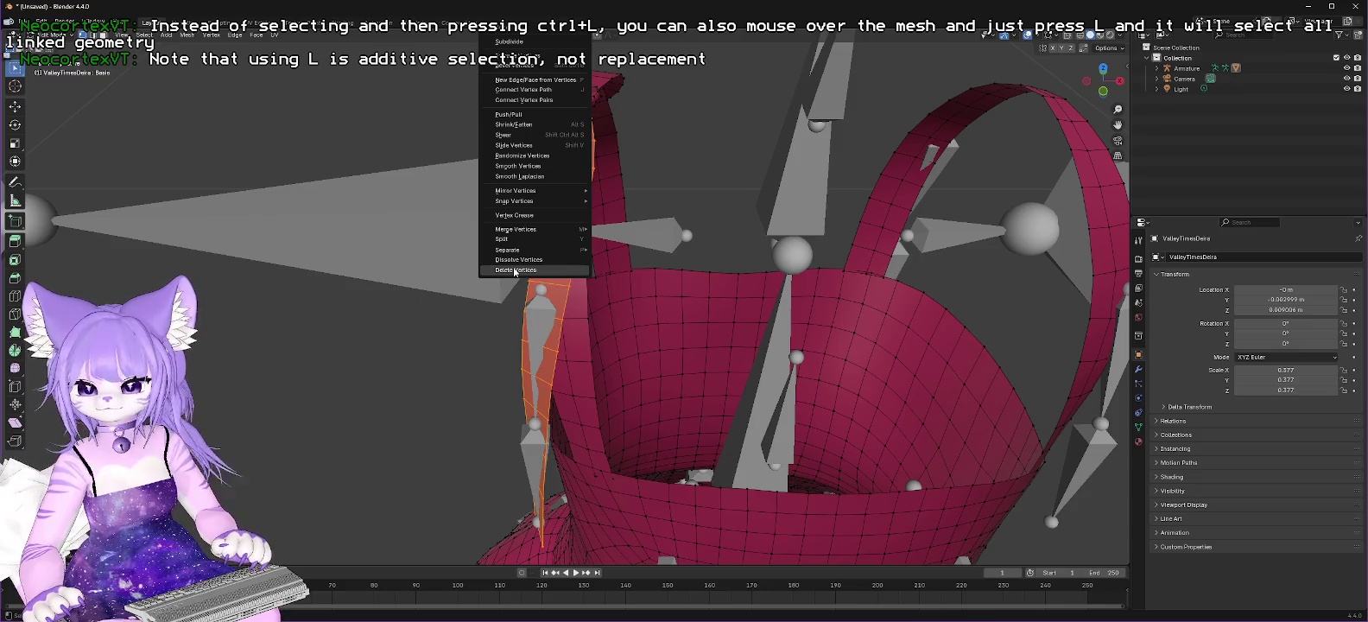
pyautogui.click(514, 270)
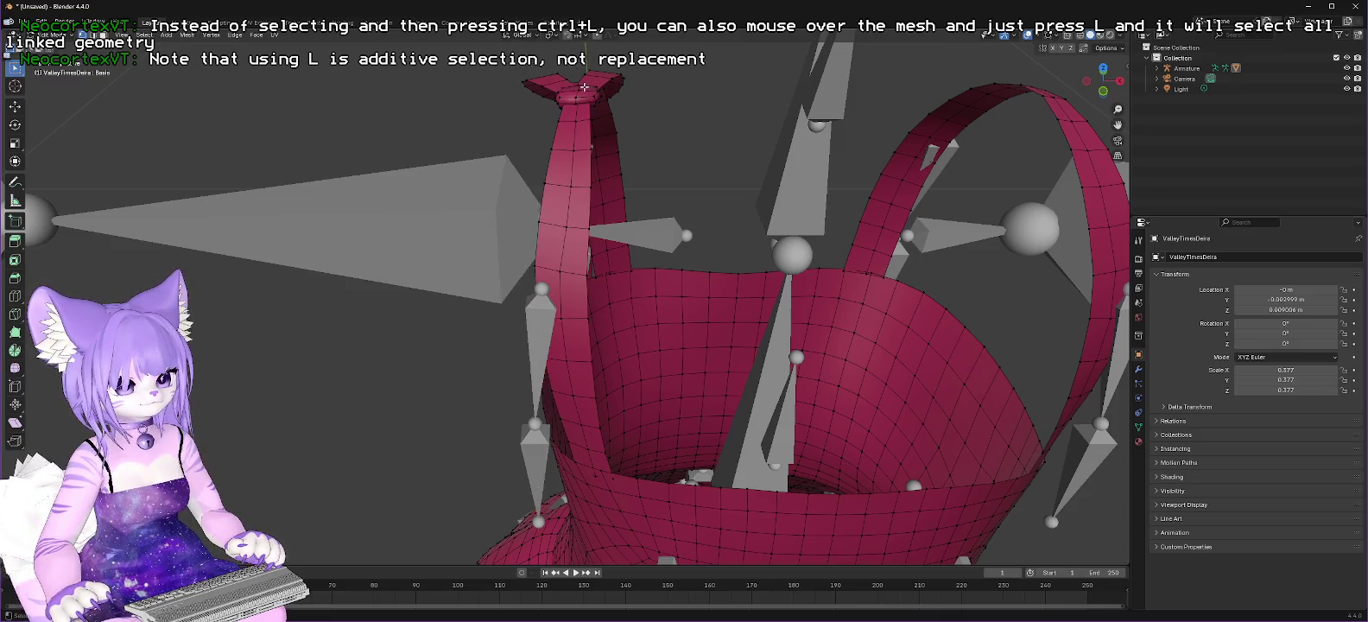
pyautogui.press('l')
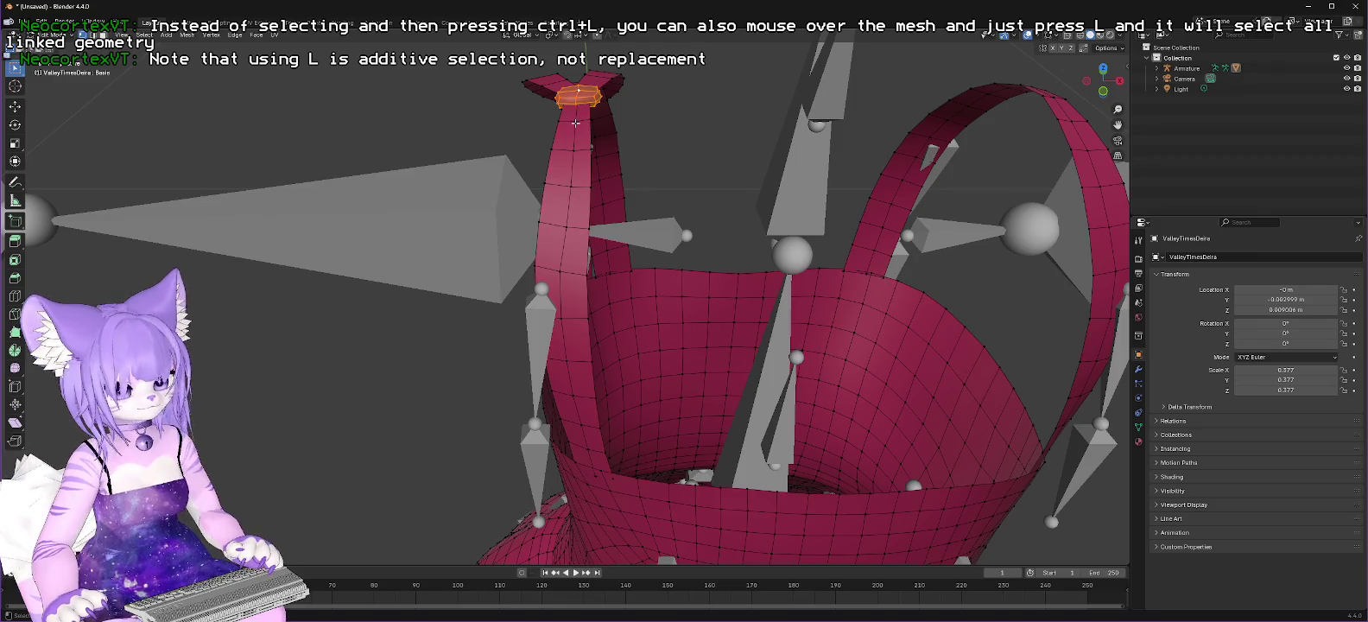
pyautogui.rightClick(573, 92)
pyautogui.click(519, 266)
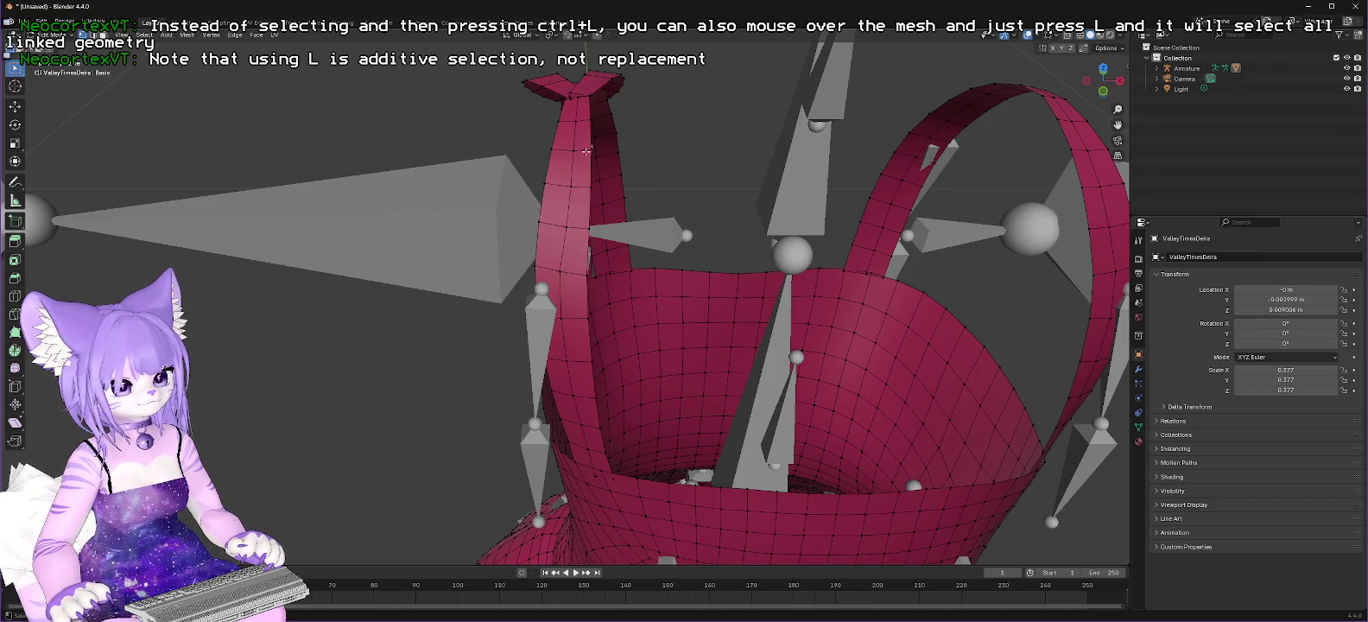
pyautogui.moveTo(669, 101); pyautogui.dragTo(705, 150, button='middle')
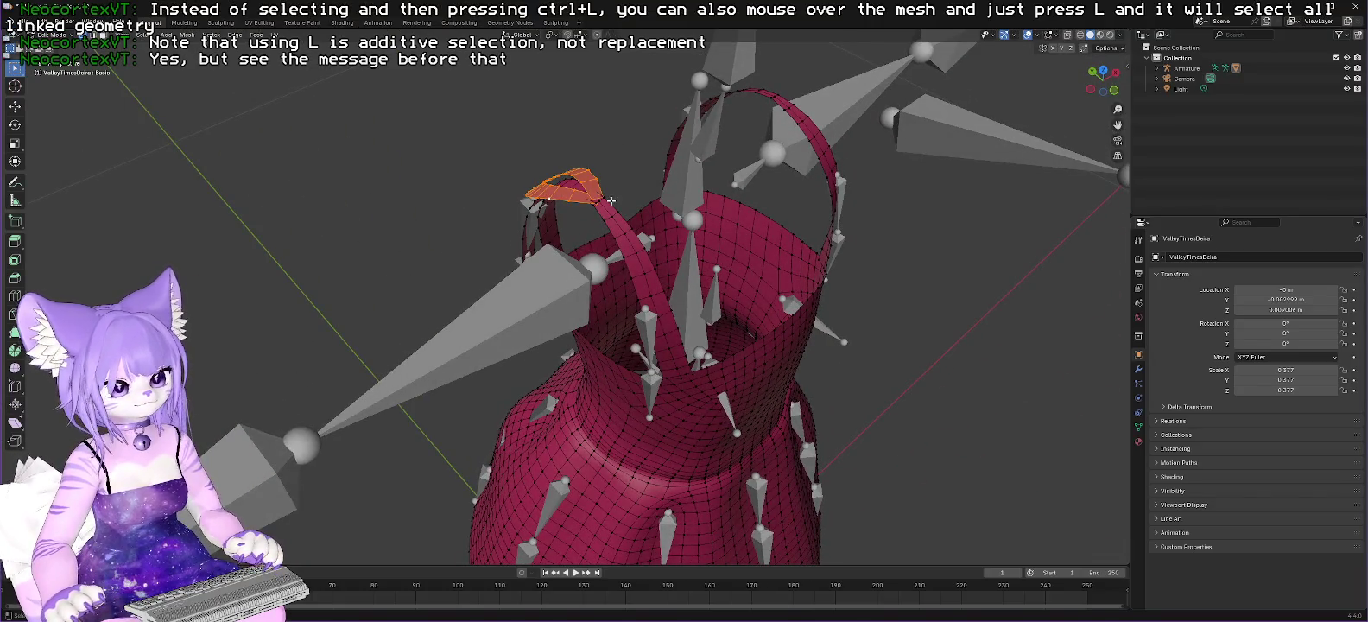
# Step: Delete the remaining piece and the linked loop at the left strap top
pyautogui.rightClick(549, 193)
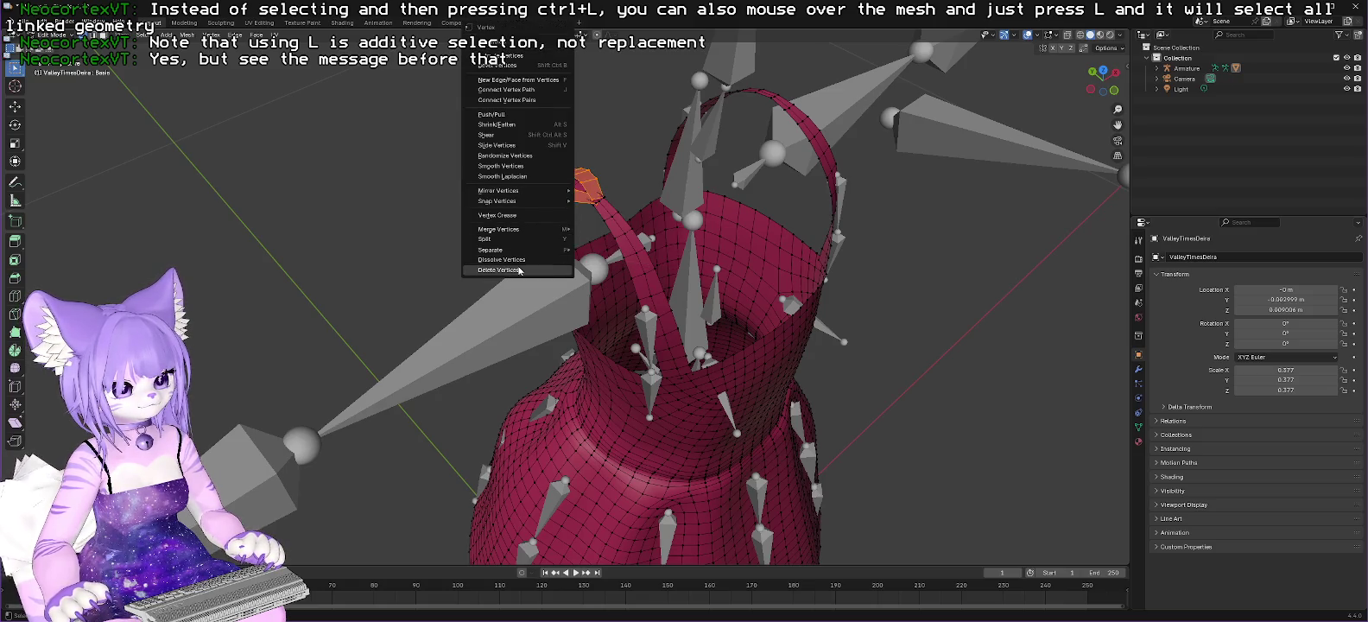
pyautogui.click(519, 261)
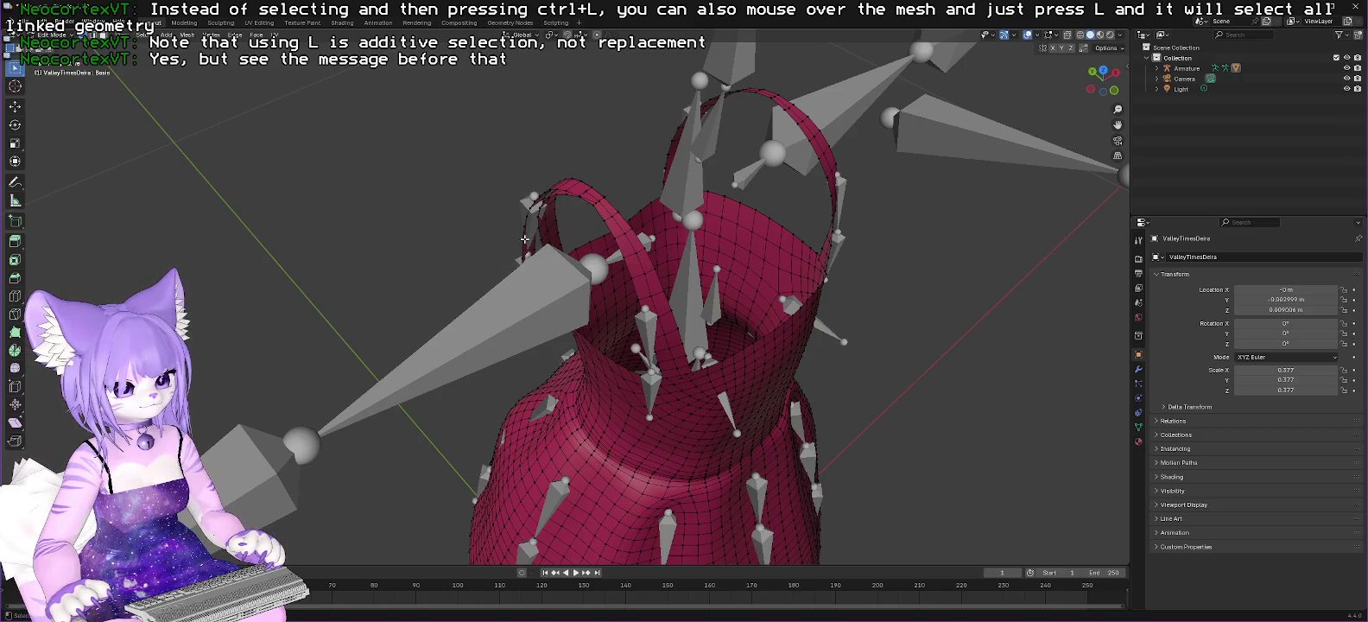
pyautogui.press('l')
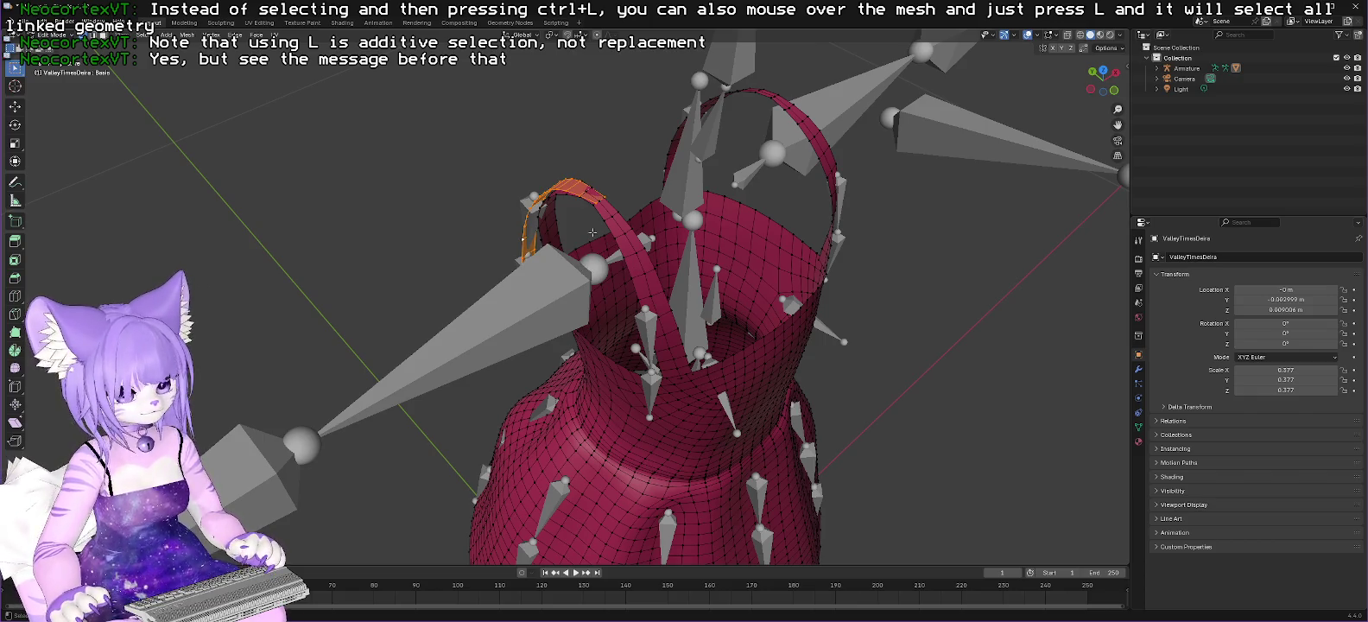
pyautogui.rightClick(570, 182)
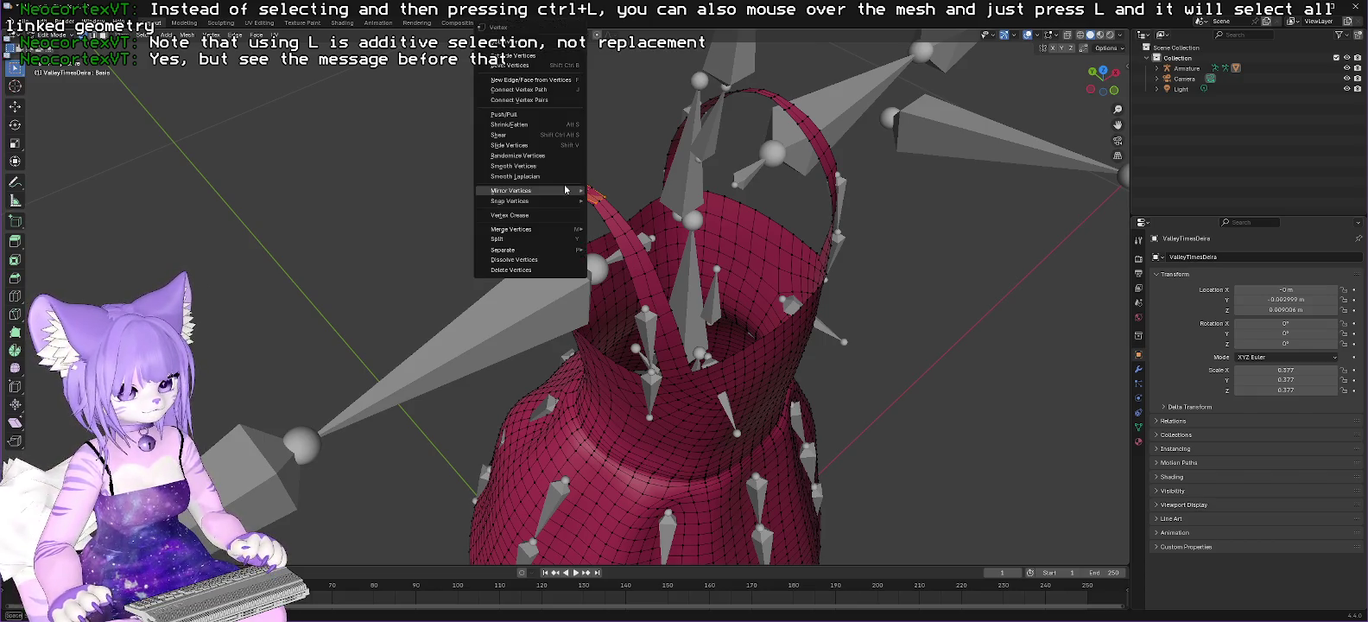
pyautogui.click(512, 270)
pyautogui.moveTo(633, 179)
pyautogui.mouseDown(button='middle')
pyautogui.moveTo(832, 136)
pyautogui.moveTo(596, 34)
pyautogui.mouseUp(button='middle')
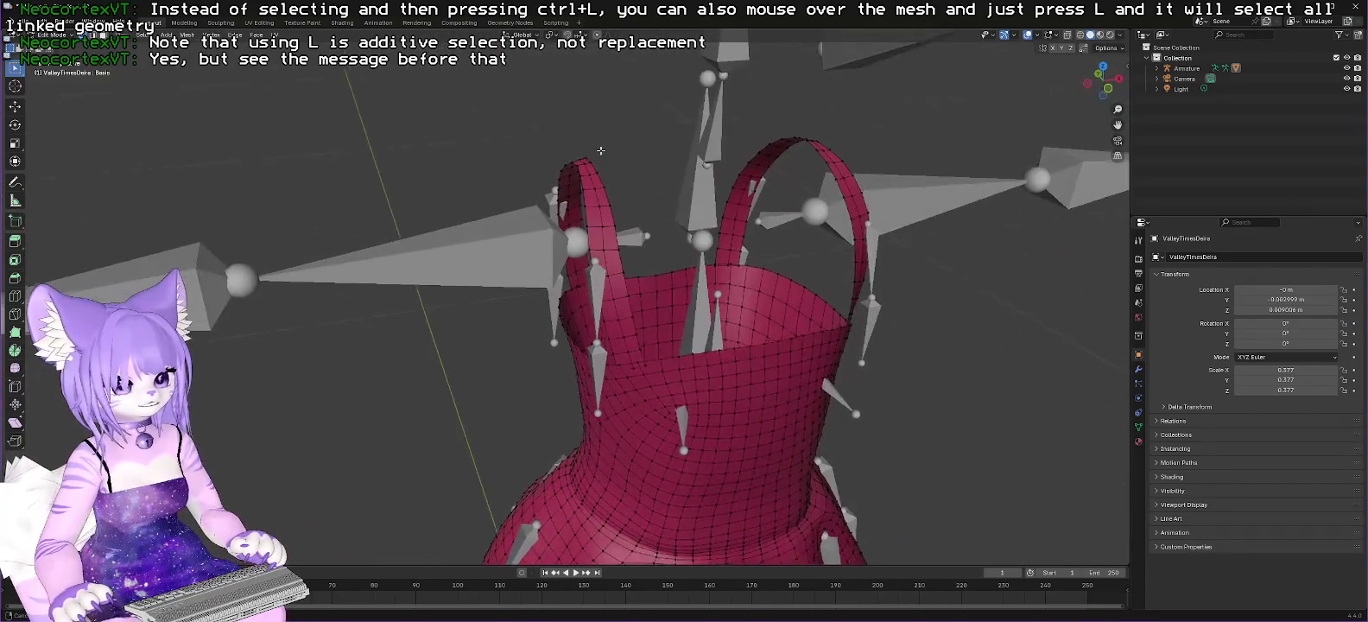
# Step: Expand Armature, ValleyTimesDeira and mesh.003 in the Outliner to show Key and Dress
pyautogui.click(1158, 67)
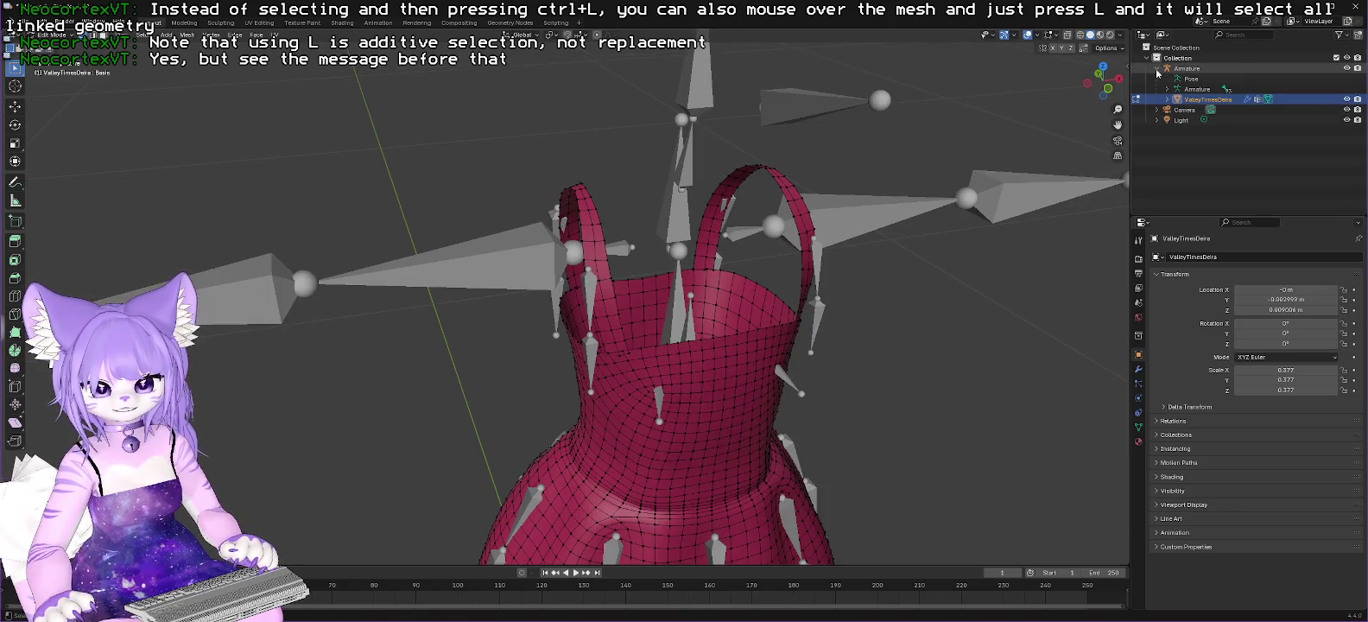
pyautogui.click(1167, 100)
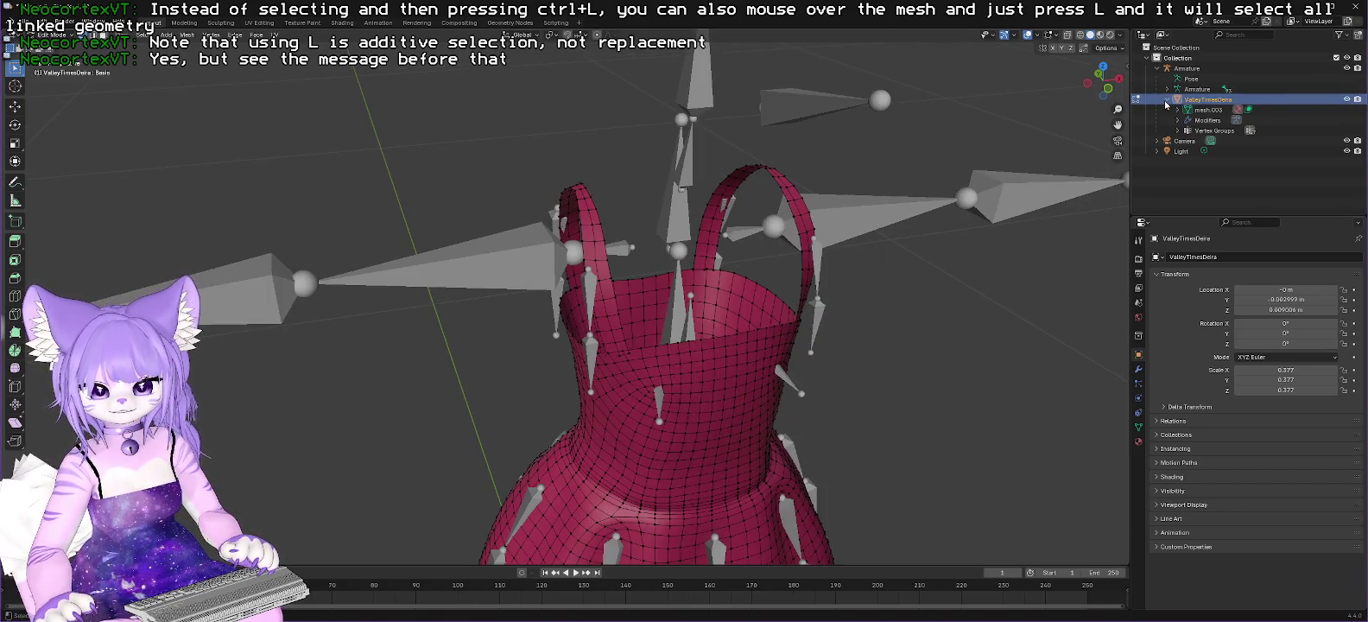
pyautogui.click(1177, 110)
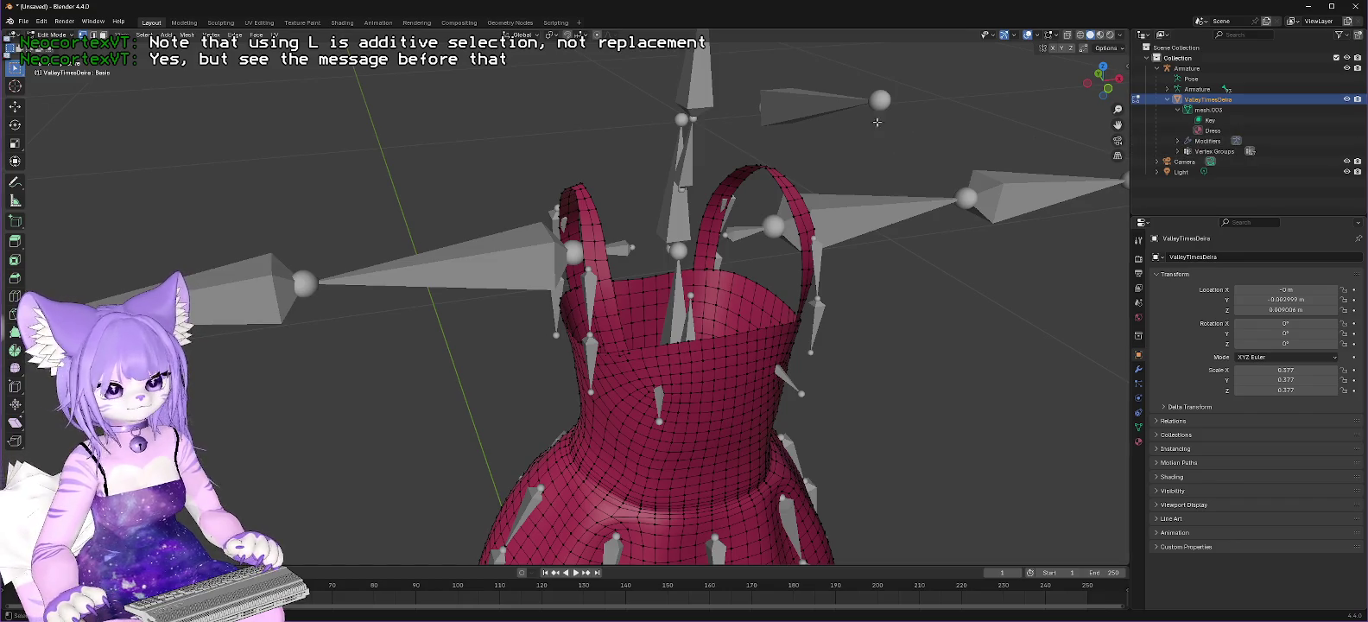
# Step: Orbit, pan and zoom around the dress to confirm all accessories are gone
pyautogui.moveTo(828, 122)
pyautogui.mouseDown(button='middle')
pyautogui.moveTo(936, 186)
pyautogui.moveTo(833, 149)
pyautogui.mouseUp(button='middle')
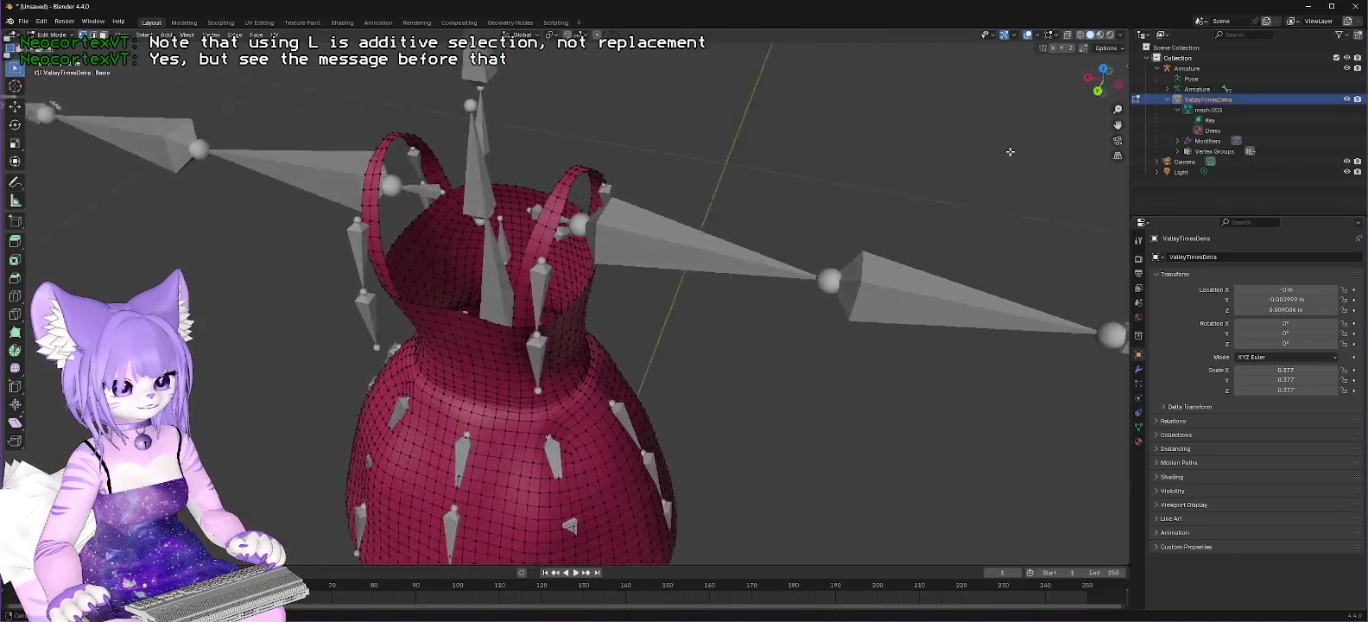
pyautogui.moveTo(935, 369); pyautogui.dragTo(864, 363, button='middle')
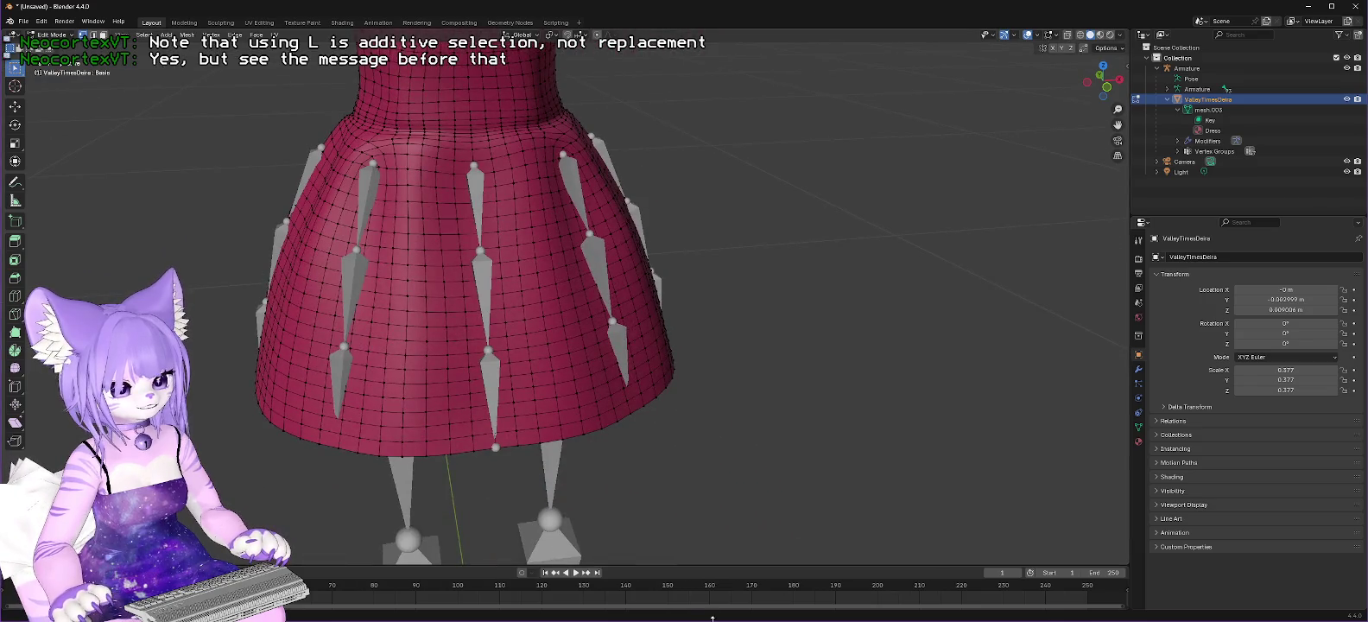
pyautogui.scroll(-5, 865, 363)
pyautogui.keyDown('shift'); pyautogui.moveTo(717, 315); pyautogui.dragTo(767, 369, button='middle'); pyautogui.keyUp('shift')
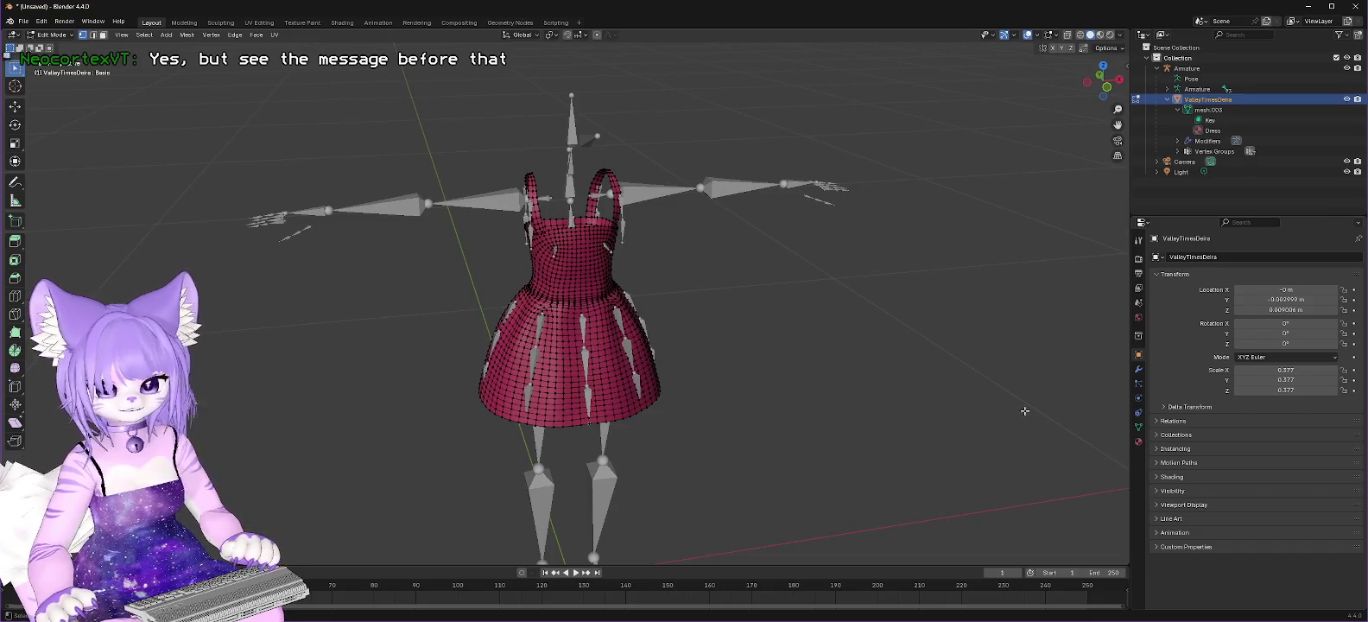
pyautogui.moveTo(747, 313)
pyautogui.mouseDown(button='middle')
pyautogui.moveTo(916, 314)
pyautogui.moveTo(840, 330)
pyautogui.moveTo(779, 308)
pyautogui.moveTo(763, 369)
pyautogui.moveTo(761, 329)
pyautogui.moveTo(788, 348)
pyautogui.moveTo(788, 363)
pyautogui.moveTo(751, 303)
pyautogui.mouseUp(button='middle')
pyautogui.scroll(4, 741, 296)
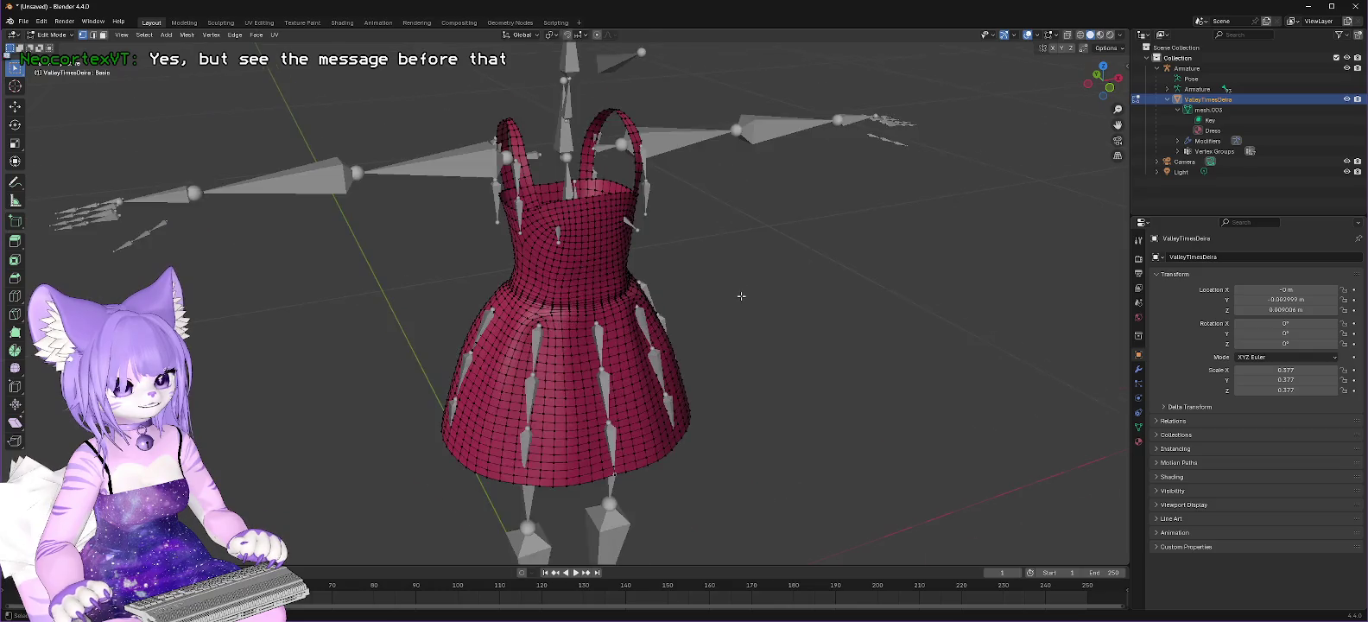
pyautogui.scroll(2, 741, 296)
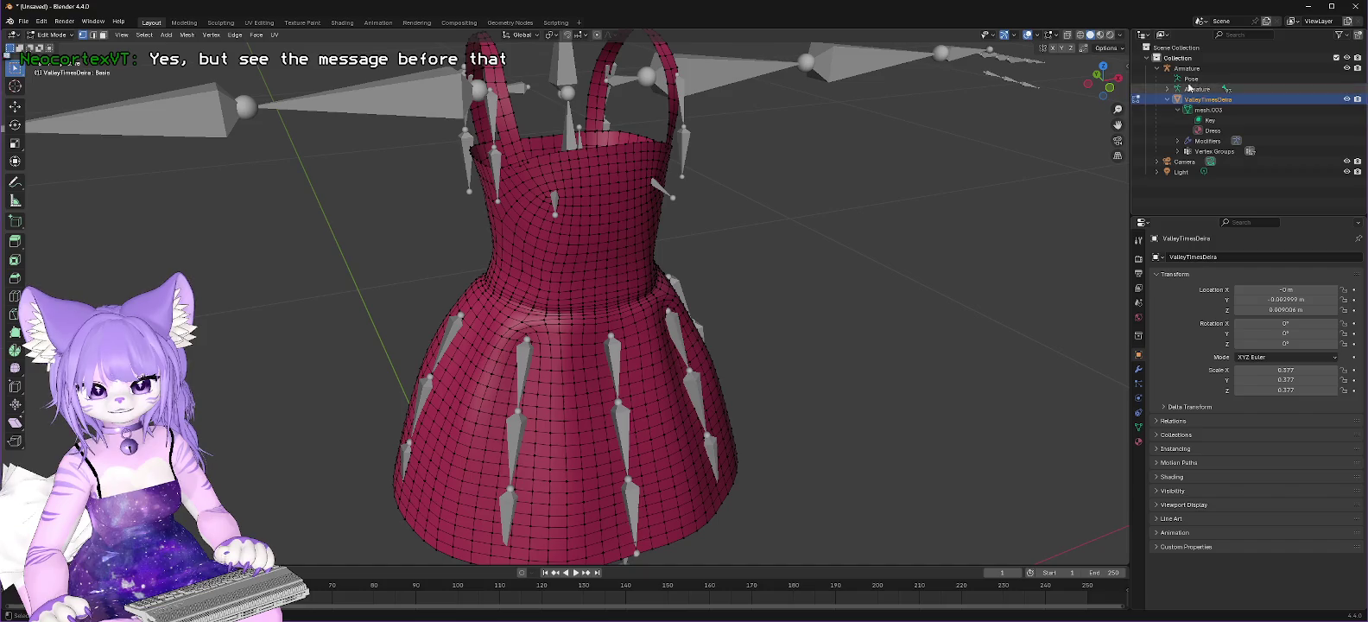
# Step: Expand Armature > Hips > Spine > Chest > Ribbon.Root to list its four ribbon bones
pyautogui.click(1168, 89)
pyautogui.click(1180, 99)
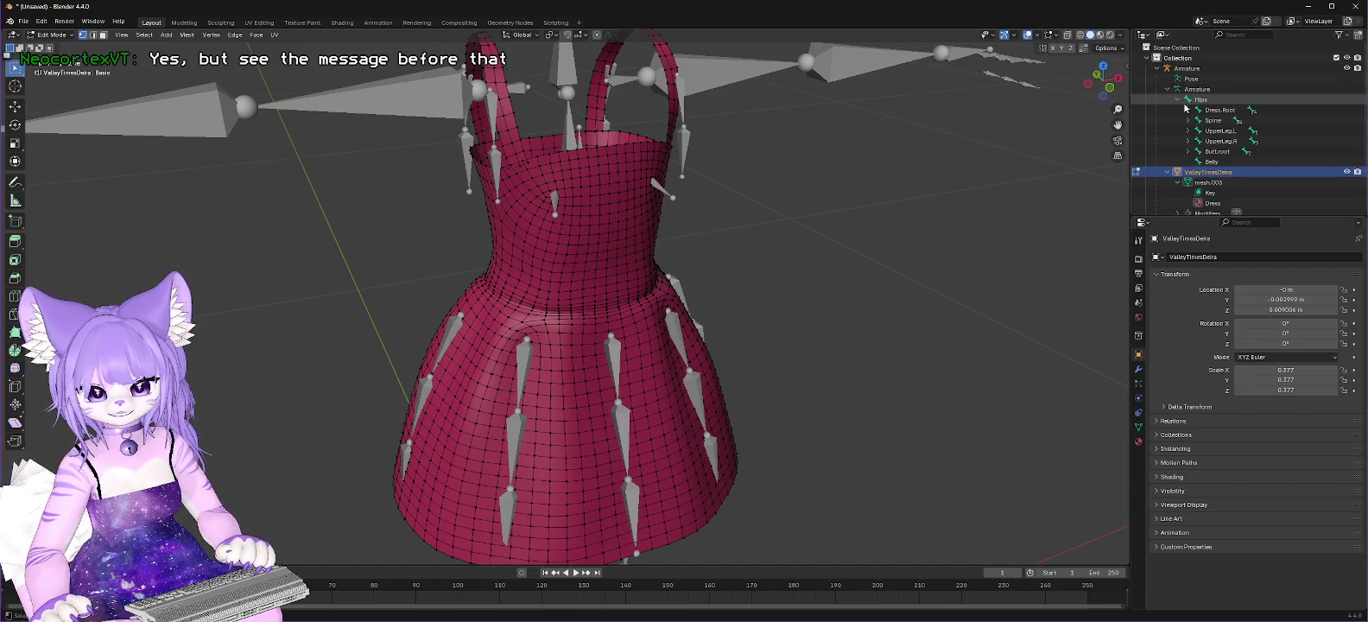
pyautogui.click(1189, 121)
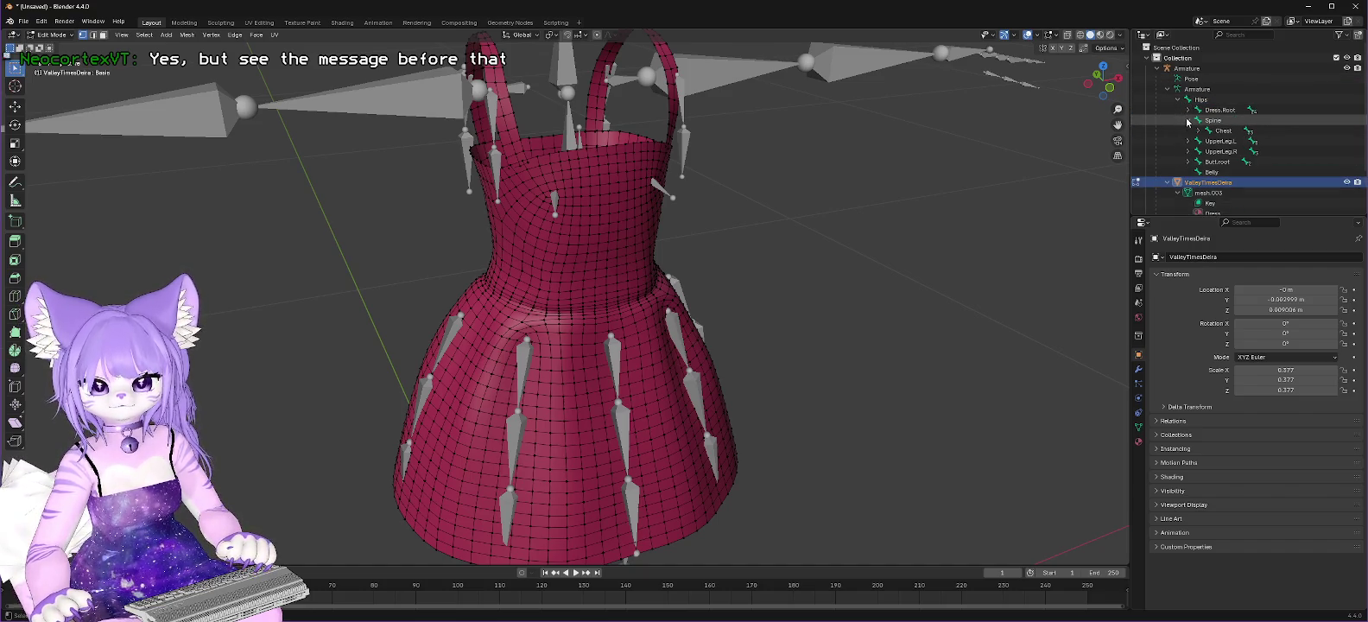
pyautogui.click(1199, 130)
pyautogui.click(1240, 142)
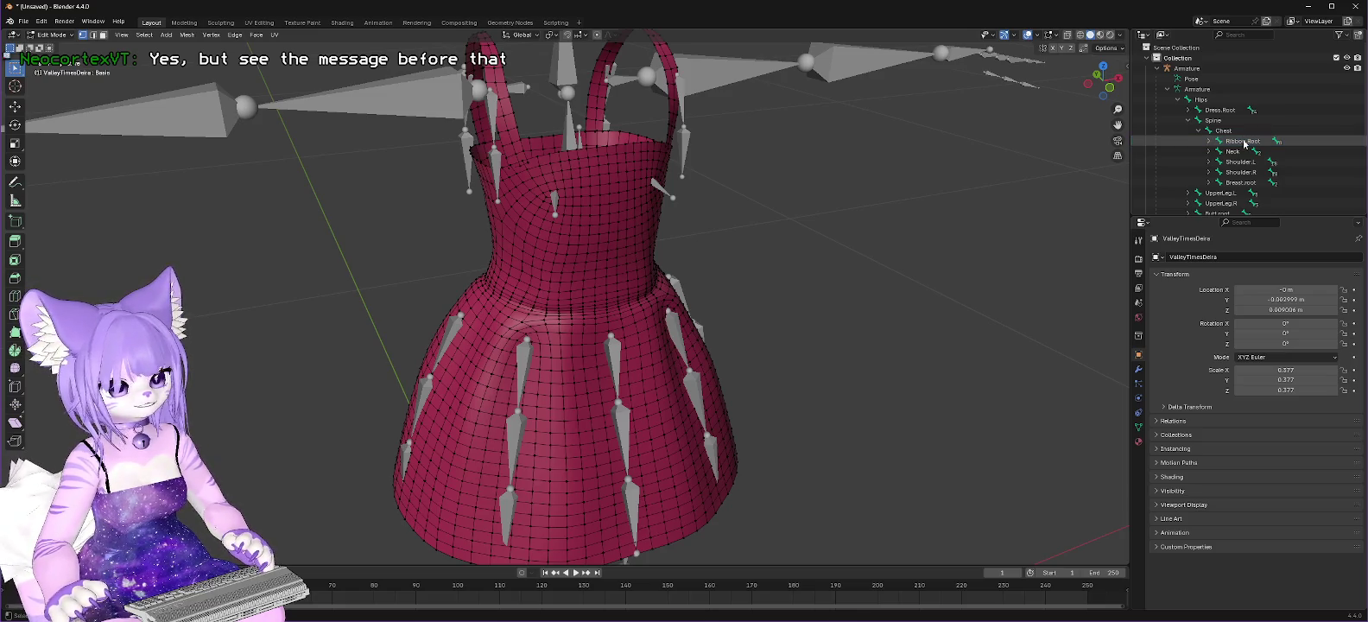
pyautogui.rightClick(1247, 142)
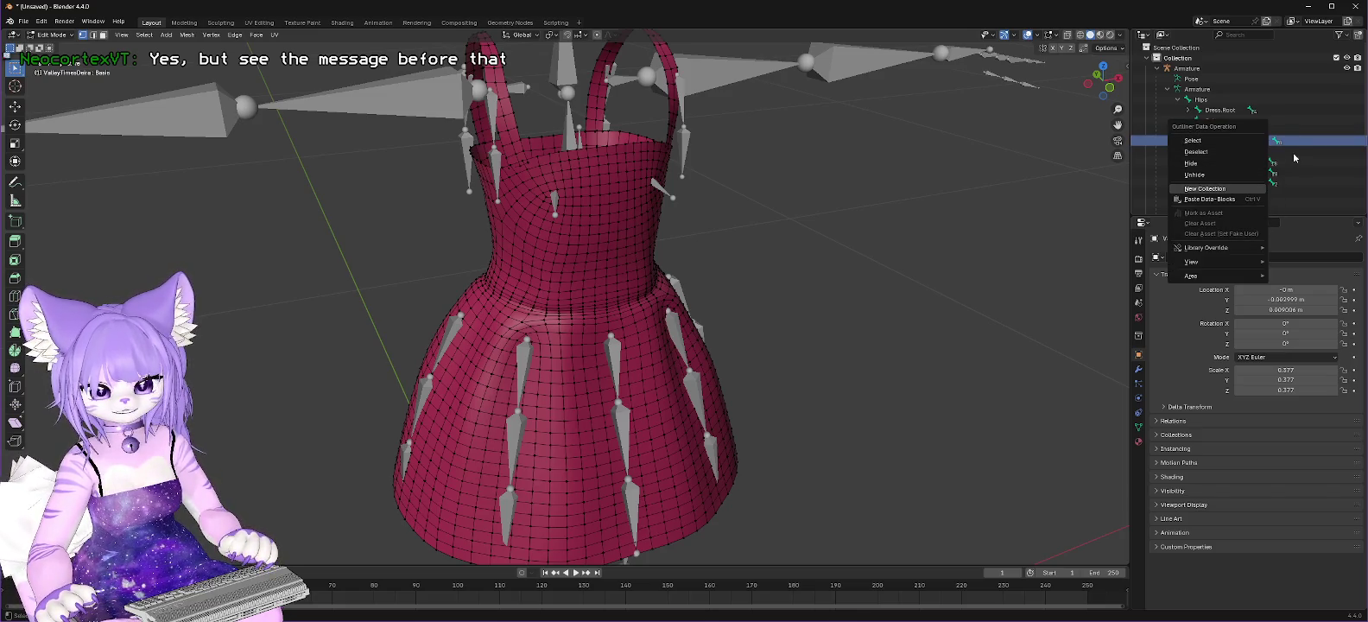
pyautogui.rightClick(1249, 139)
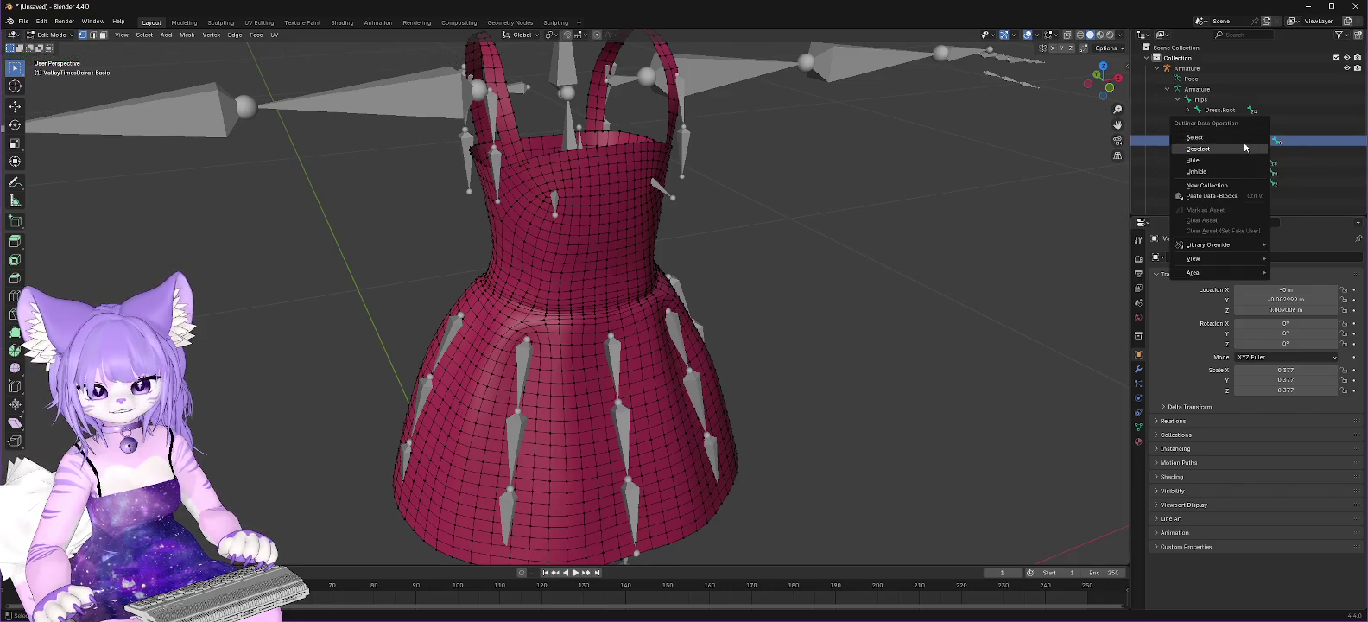
pyautogui.click(1236, 138)
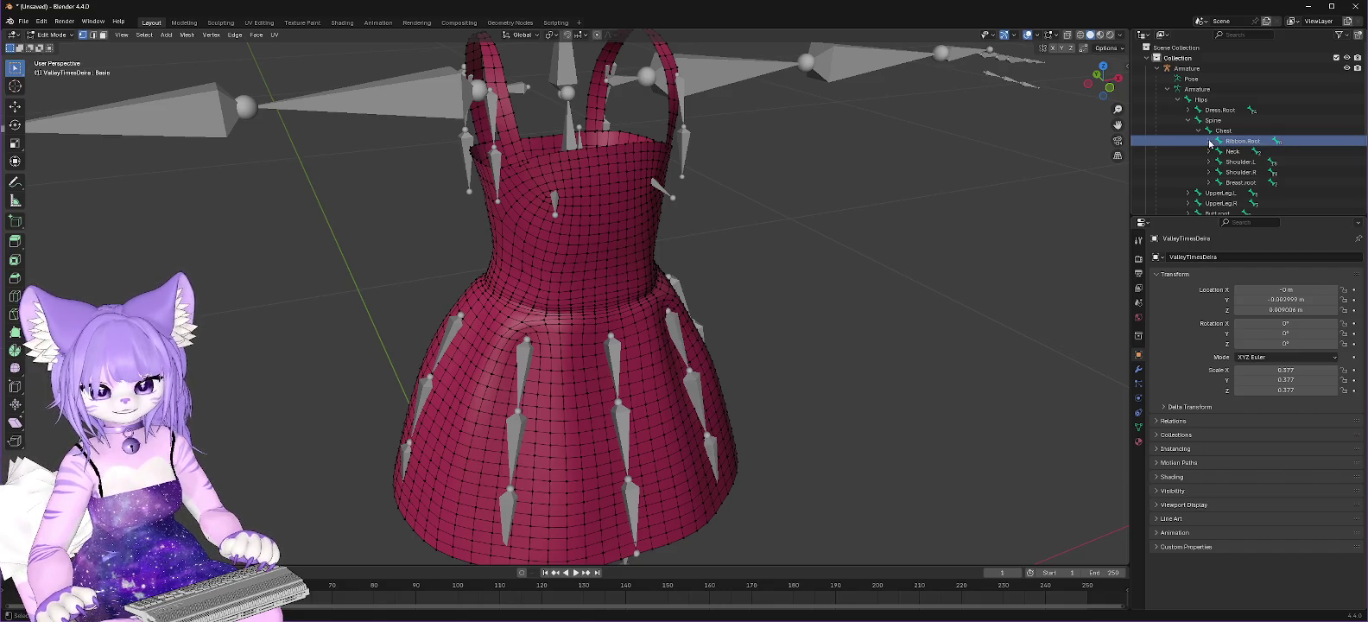
pyautogui.click(1209, 141)
# Step: Return the dress to Object Mode and select the armature via the Ribbon.Root entry
pyautogui.click(1244, 151)
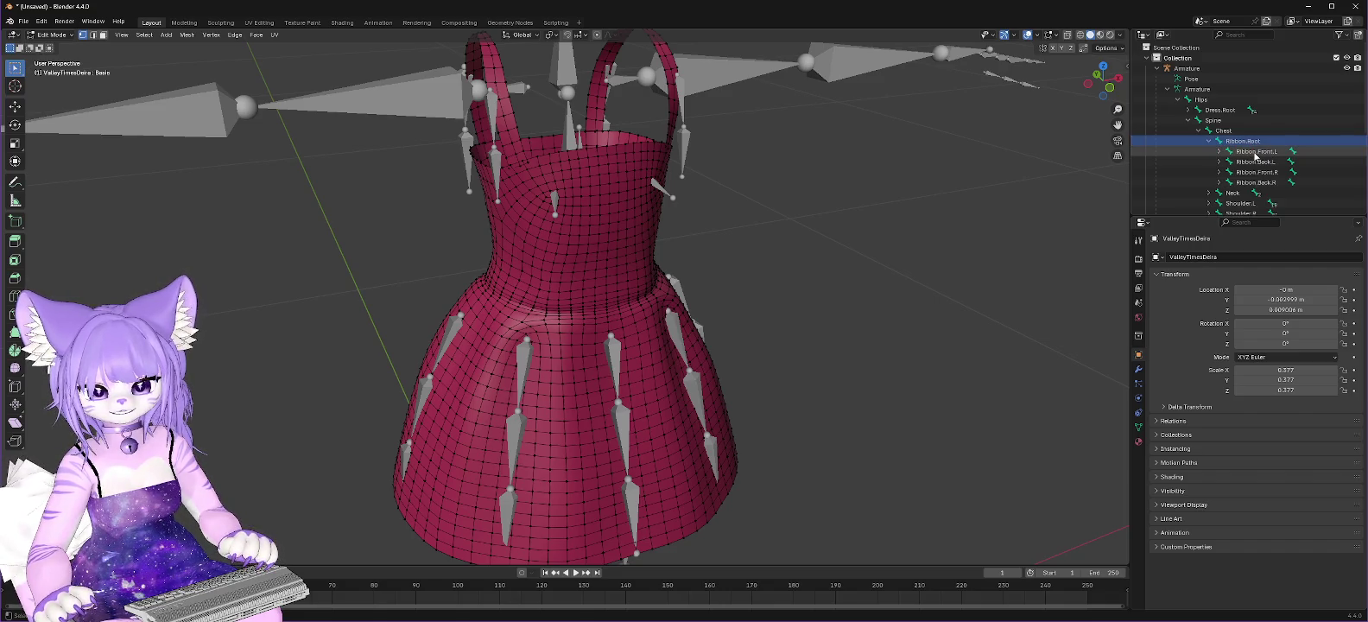
pyautogui.rightClick(1251, 152)
pyautogui.click(1244, 140)
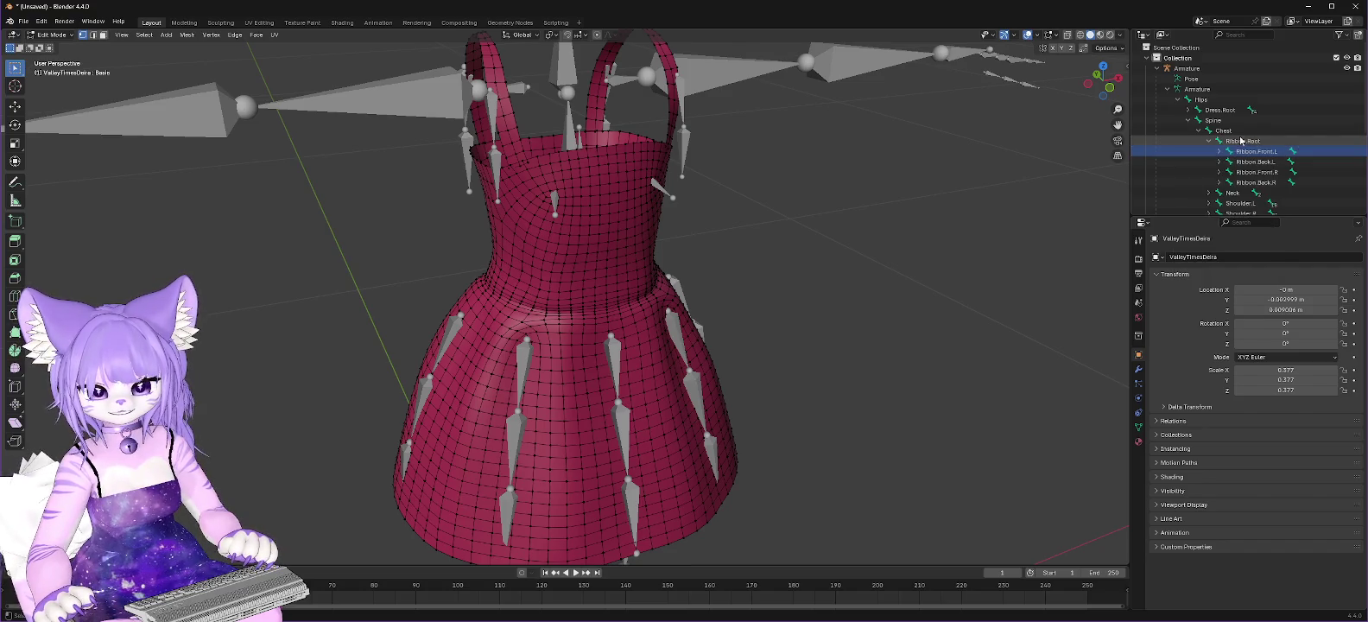
pyautogui.click(51, 34)
pyautogui.click(53, 43)
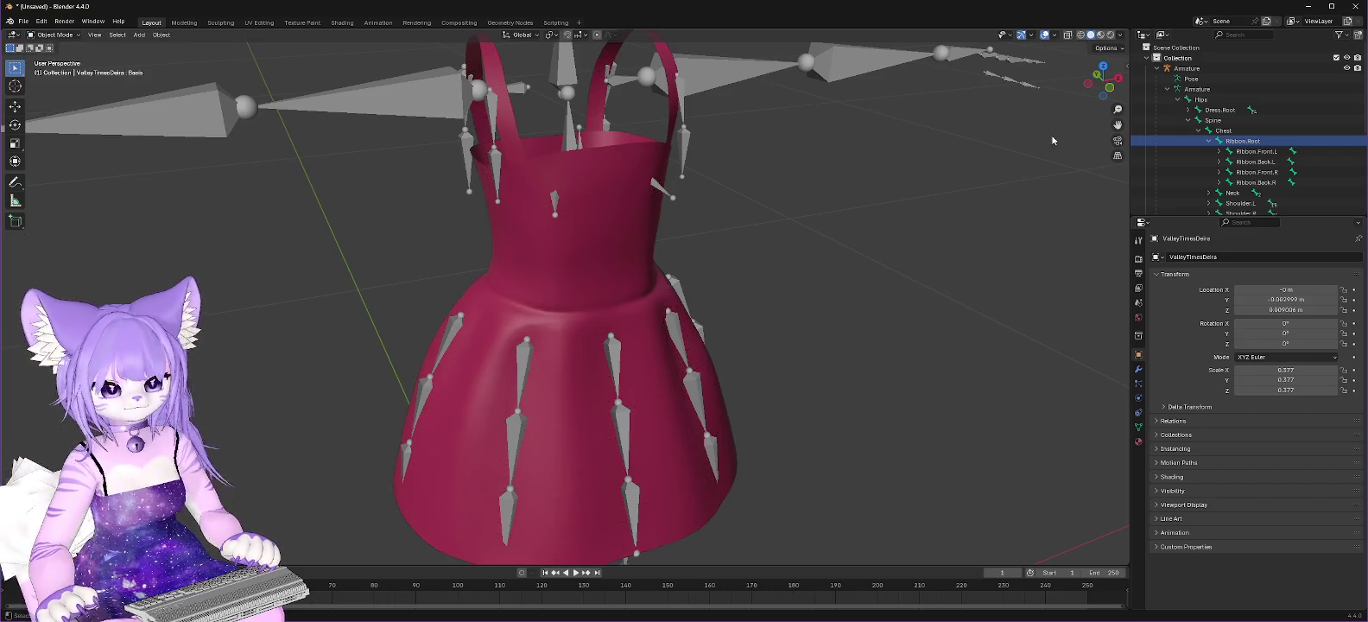
pyautogui.rightClick(1248, 142)
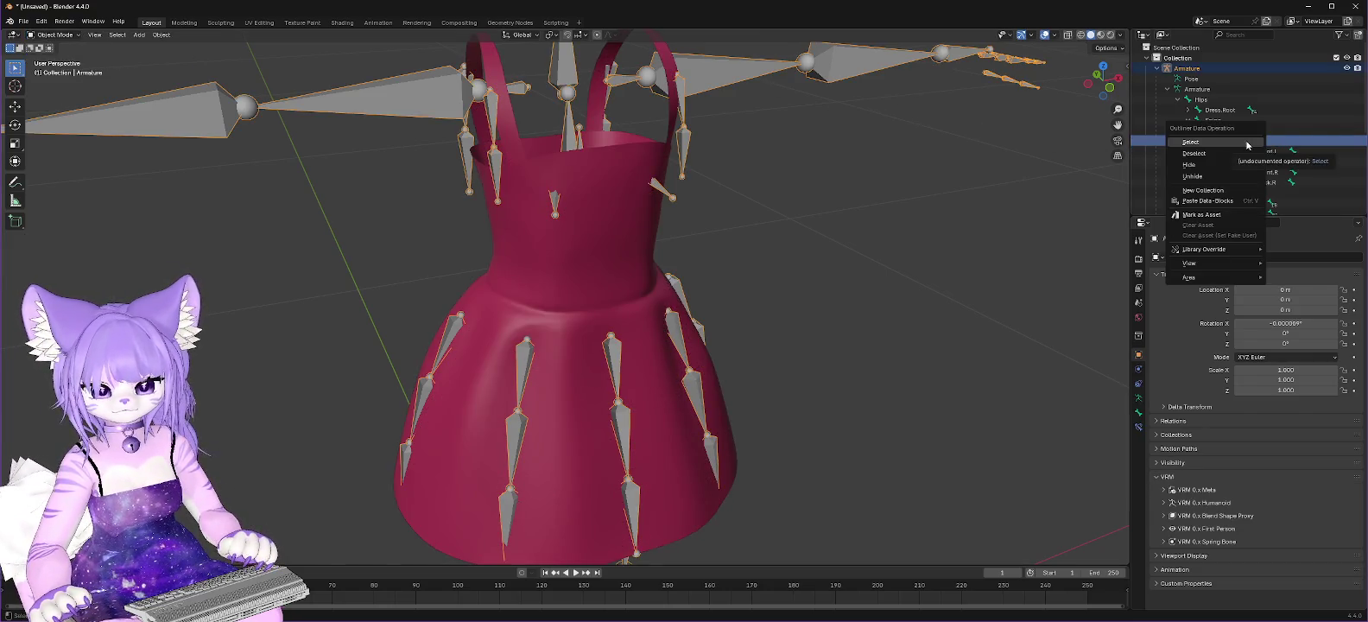
pyautogui.click(1245, 143)
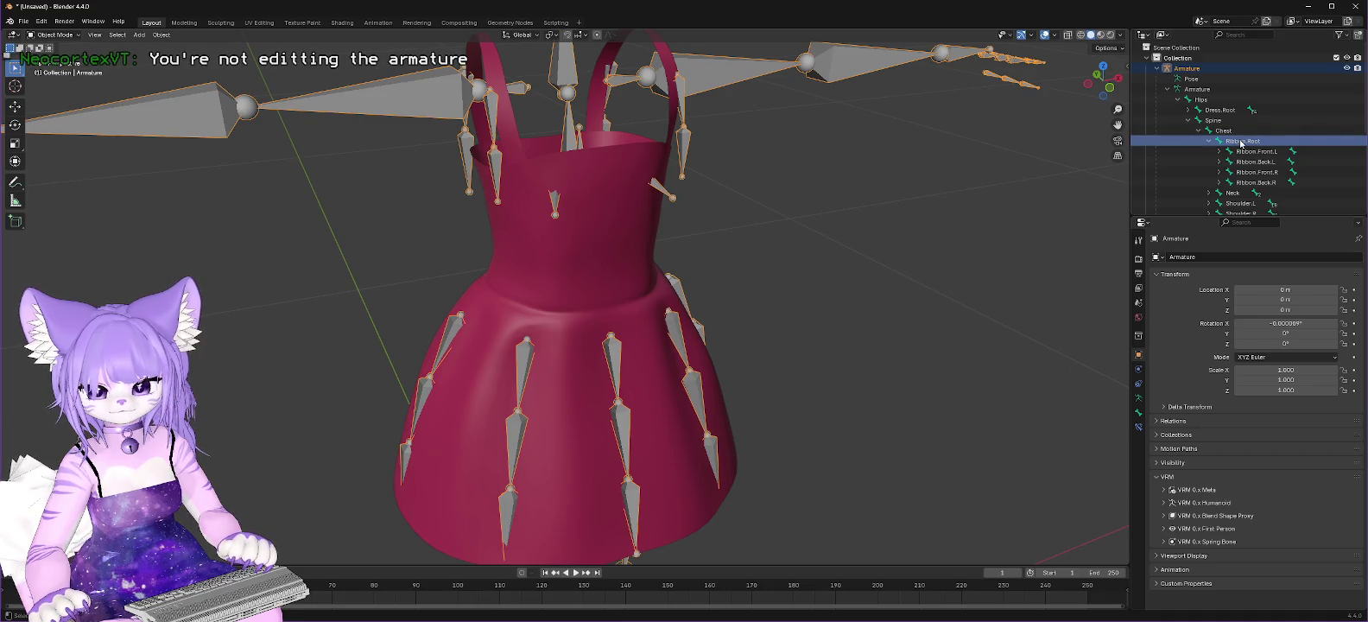
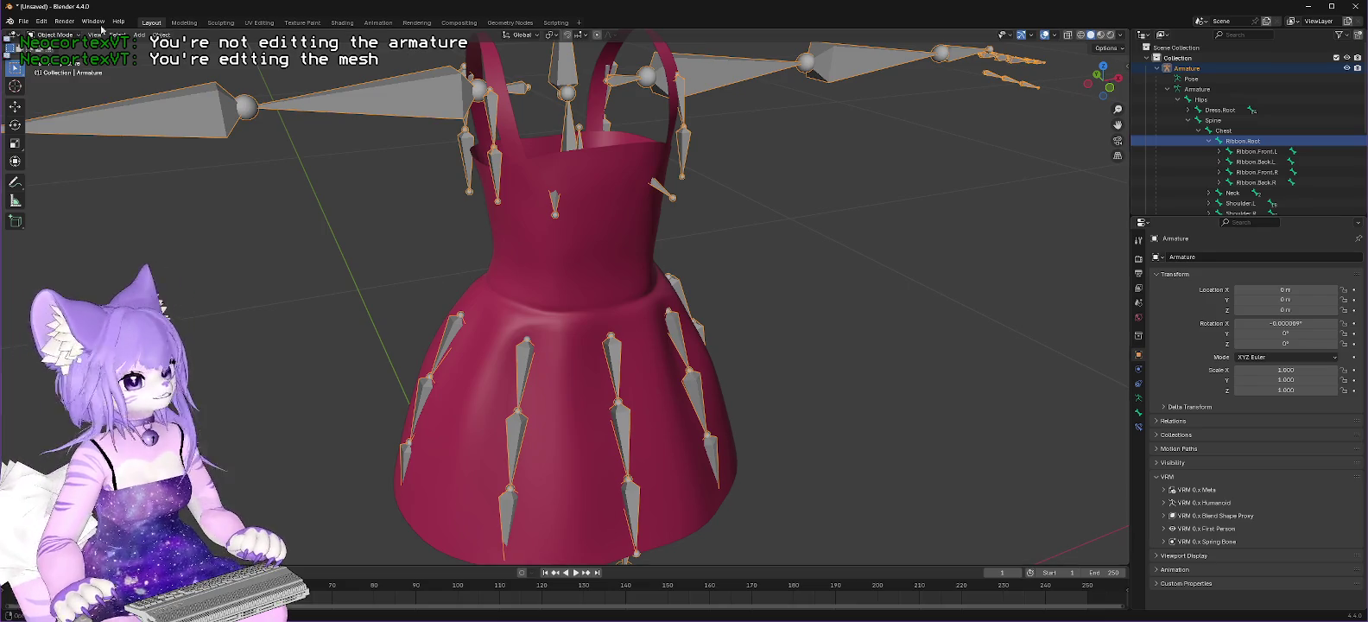
# Step: Switch the dress armature into Edit Mode and select the Ribbon.Front.L.001 bone
pyautogui.click(54, 34)
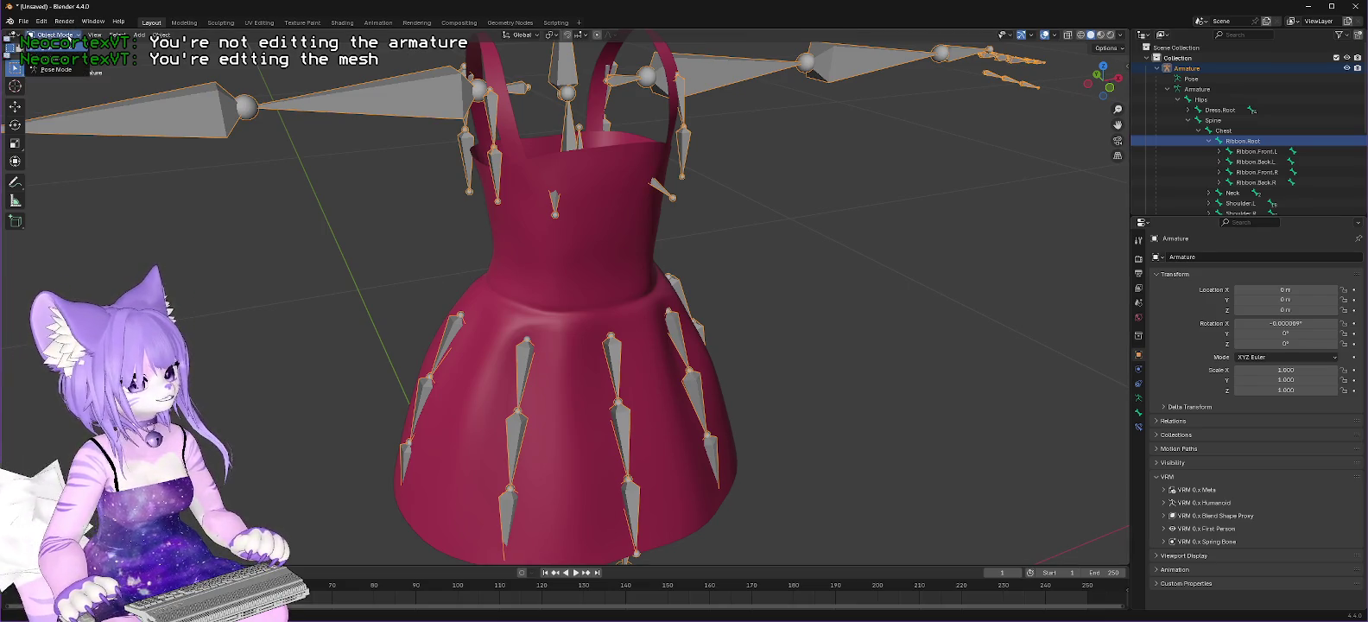
pyautogui.click(54, 54)
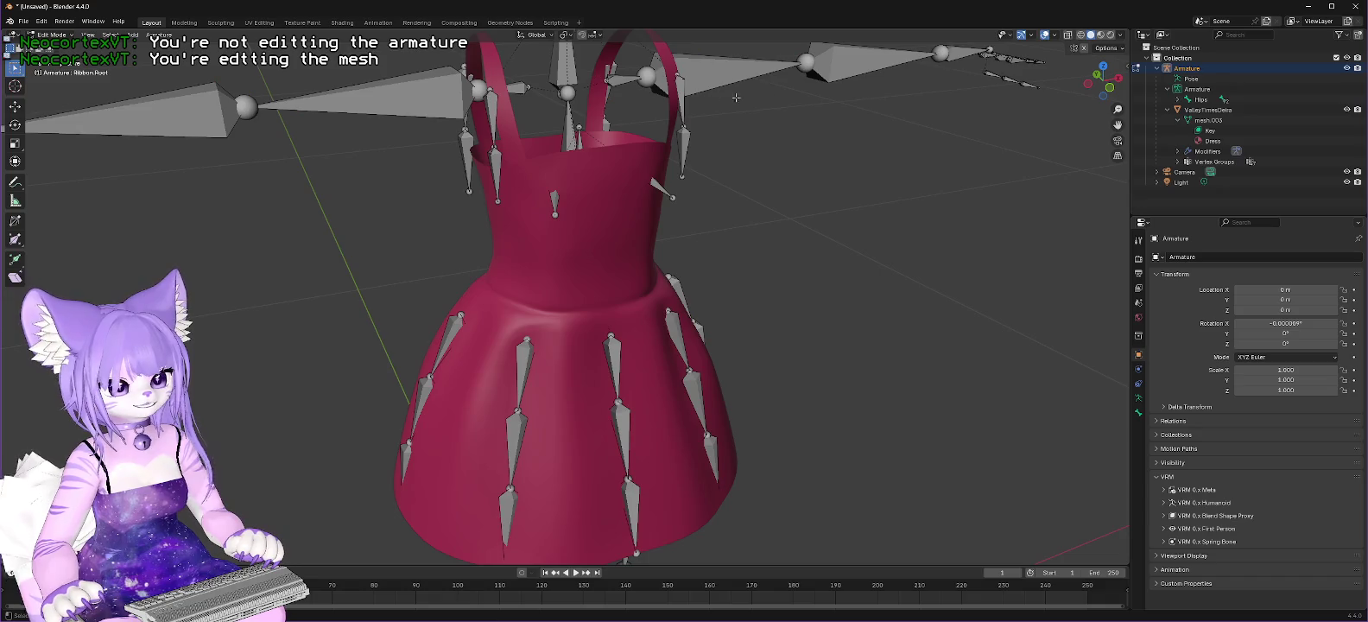
pyautogui.click(687, 143)
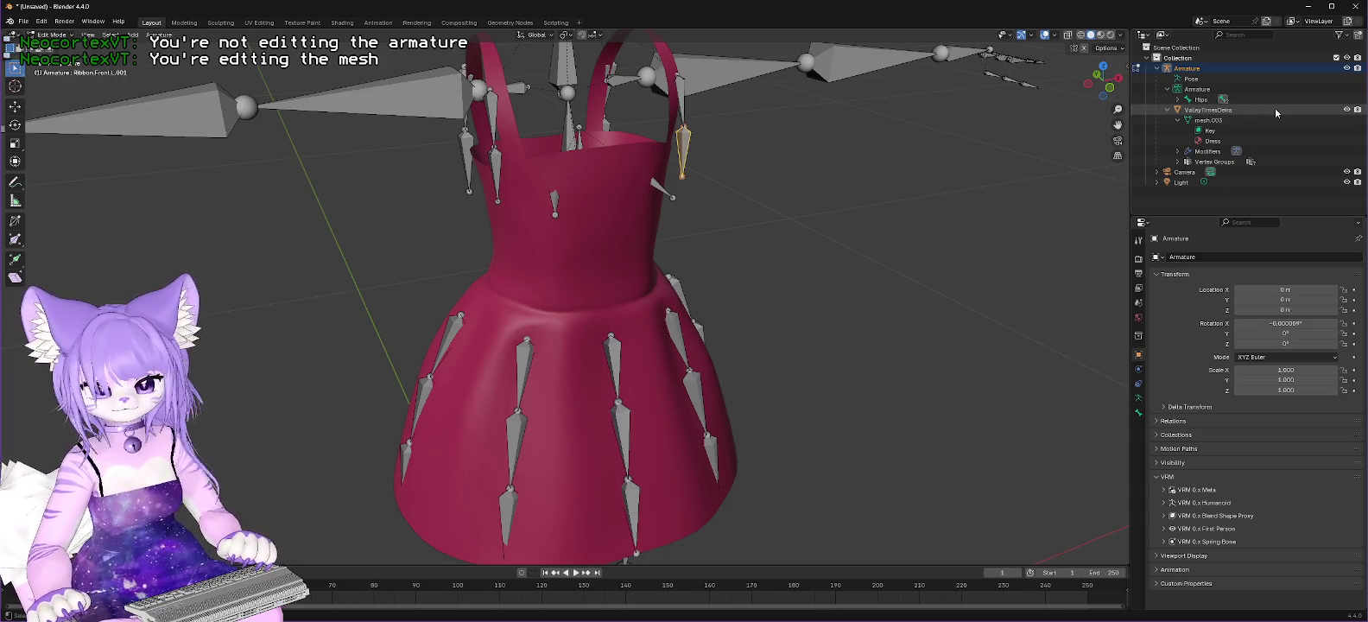
# Step: Expand Hips > Spine > Chest in the Outliner and select the Ribbon.Root bone
pyautogui.click(1177, 99)
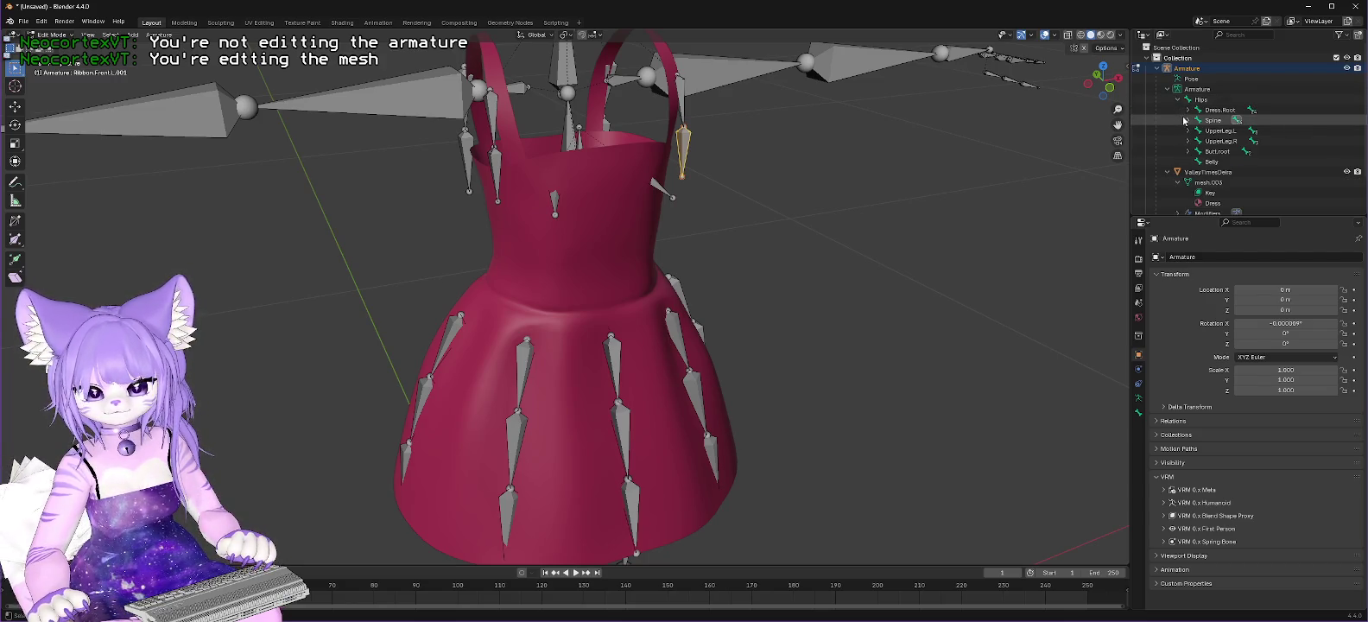
pyautogui.click(1188, 120)
pyautogui.click(1199, 130)
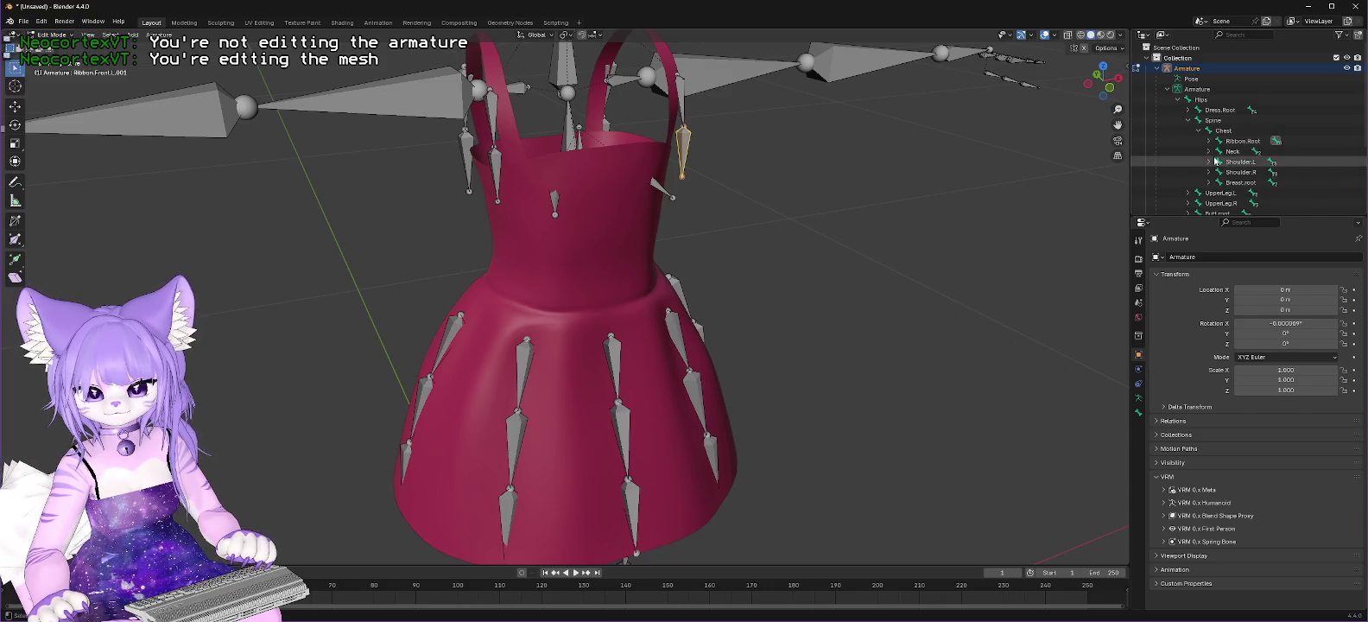
pyautogui.click(1235, 143)
pyautogui.rightClick(1235, 145)
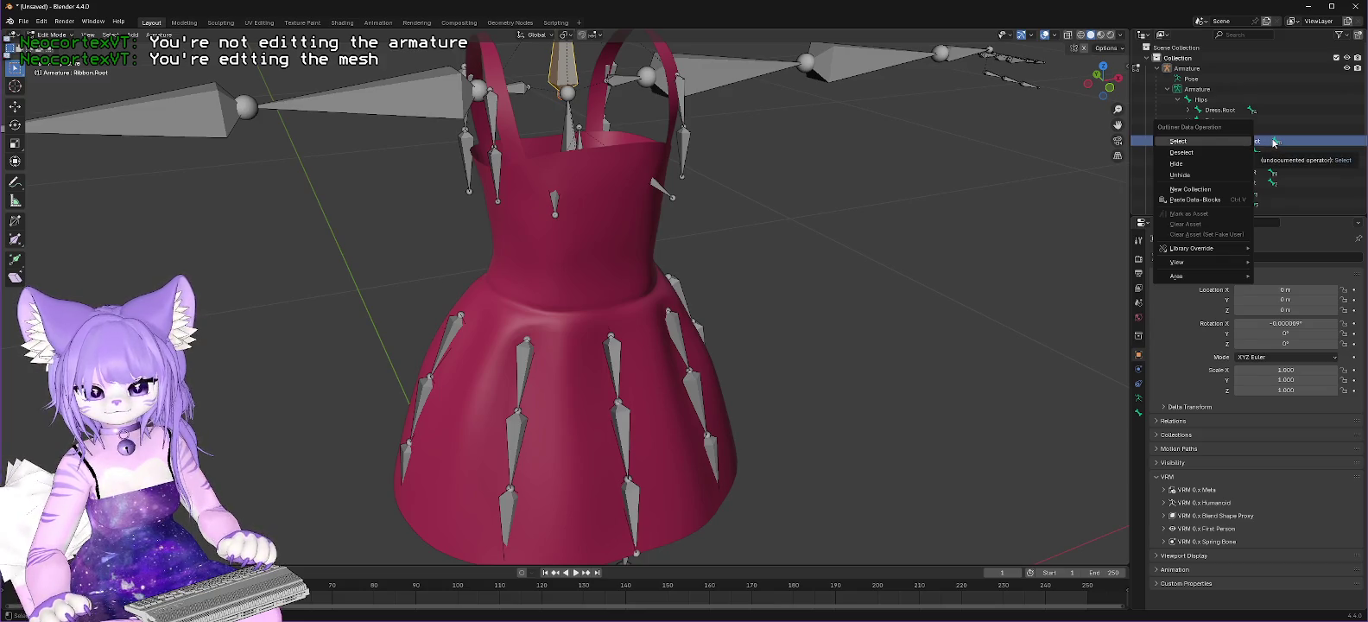
pyautogui.click(1268, 143)
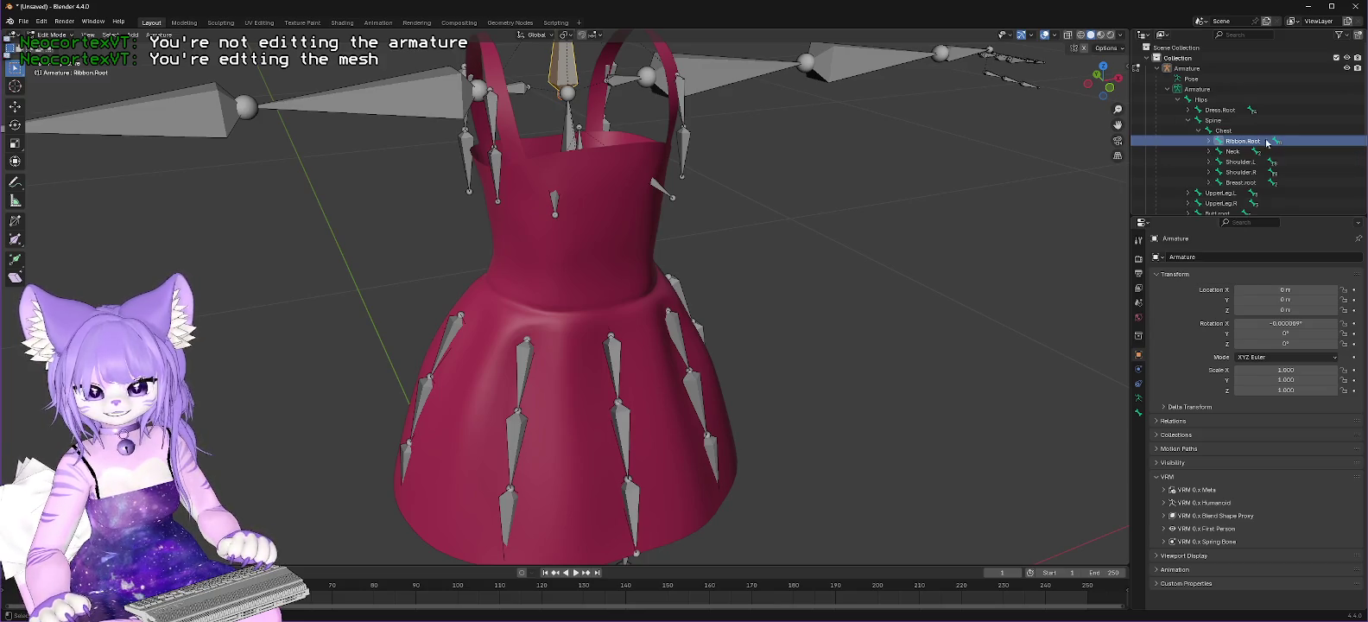
# Step: Try deleting Ribbon.Root from the viewport menu, then select Ribbon.Front.L.001 and Ribbon.Front.R.001
pyautogui.rightClick(583, 80)
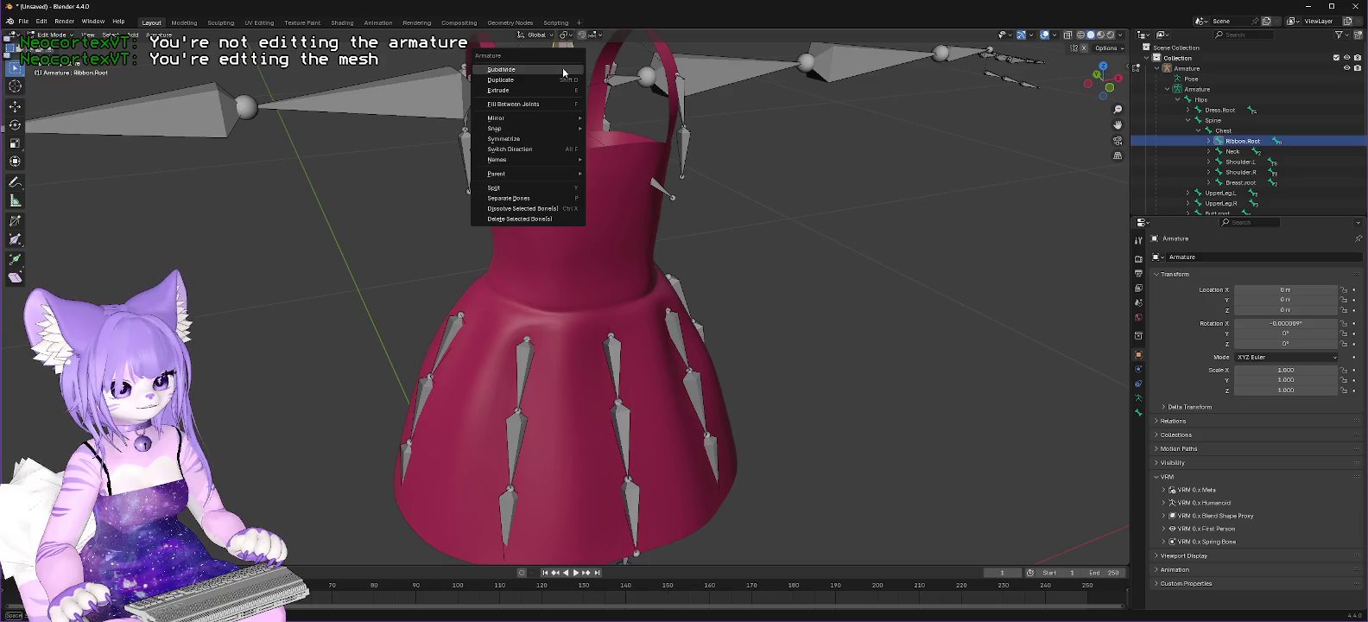
pyautogui.click(523, 219)
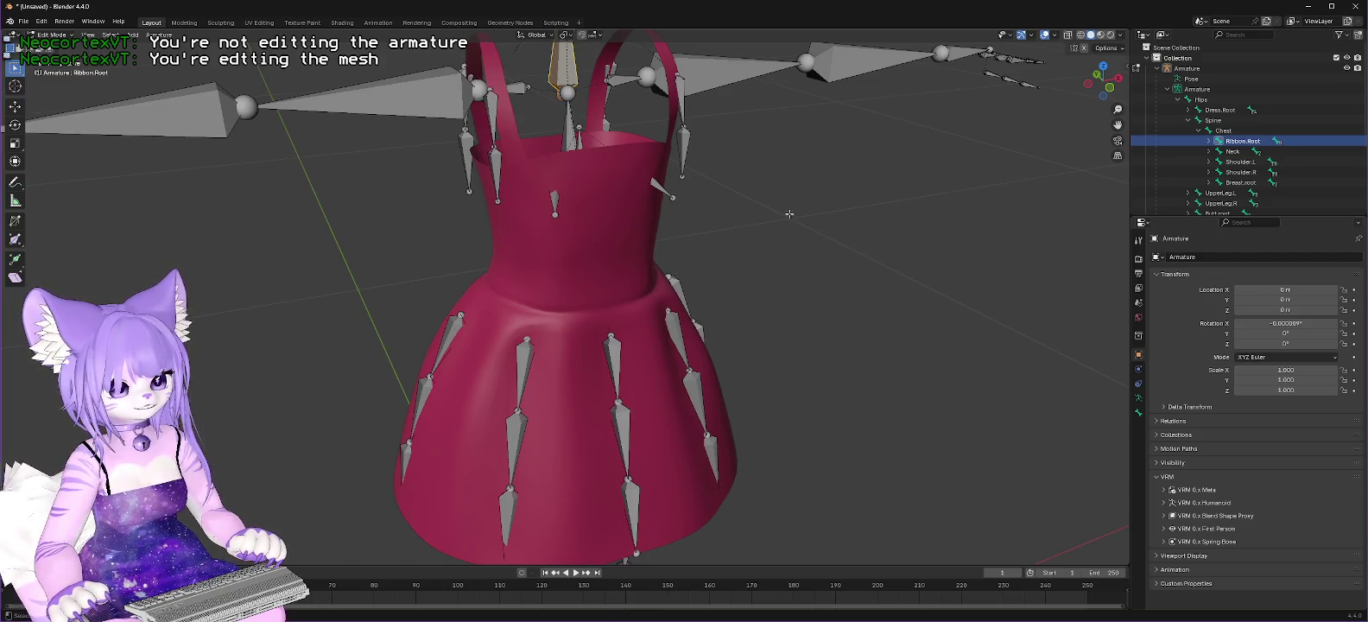
pyautogui.click(633, 125)
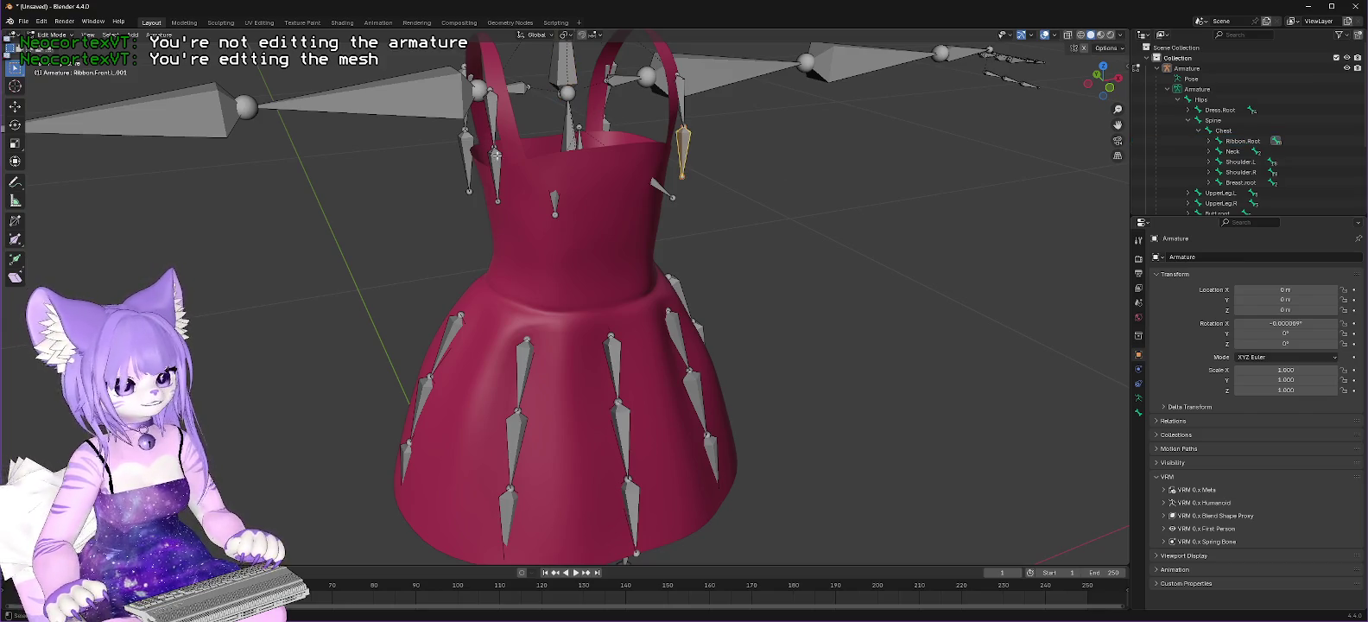
pyautogui.click(494, 160)
# Step: Delete Ribbon.Root with Ribbon.Front.L, Back.L, Back.R and Front.R bones
pyautogui.moveTo(494, 159)
pyautogui.mouseDown(button='middle')
pyautogui.moveTo(820, 184)
pyautogui.moveTo(598, 112)
pyautogui.mouseUp(button='middle')
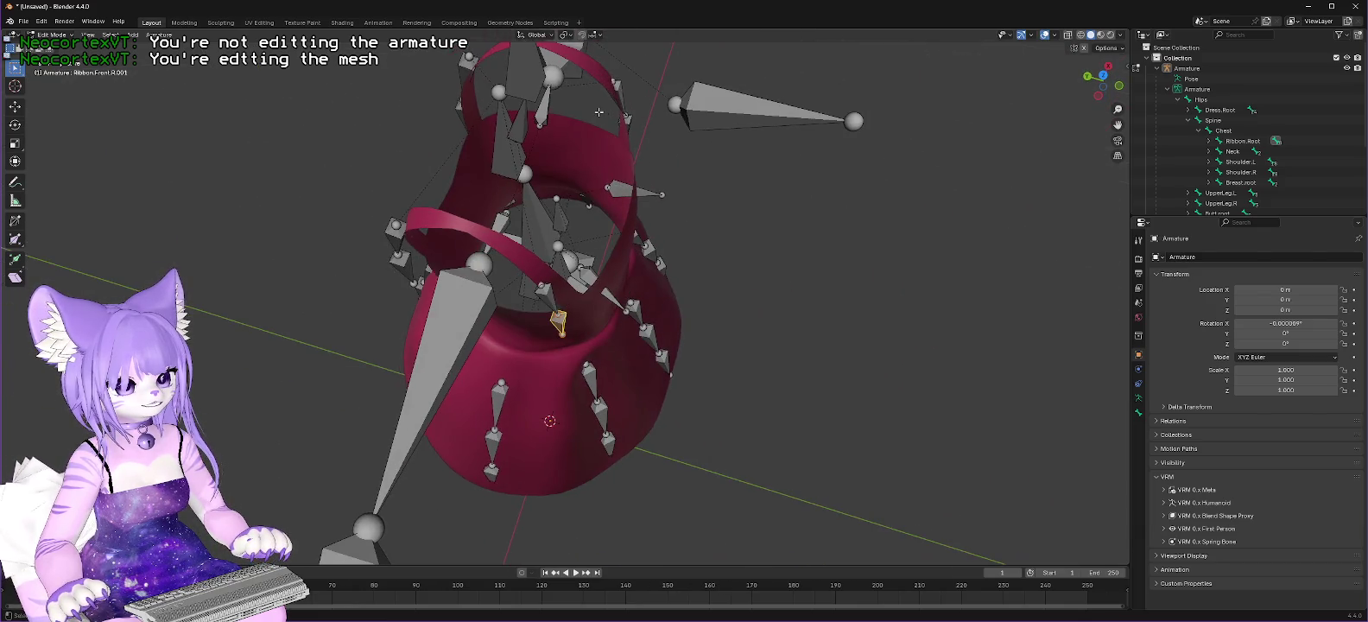
pyautogui.click(497, 90)
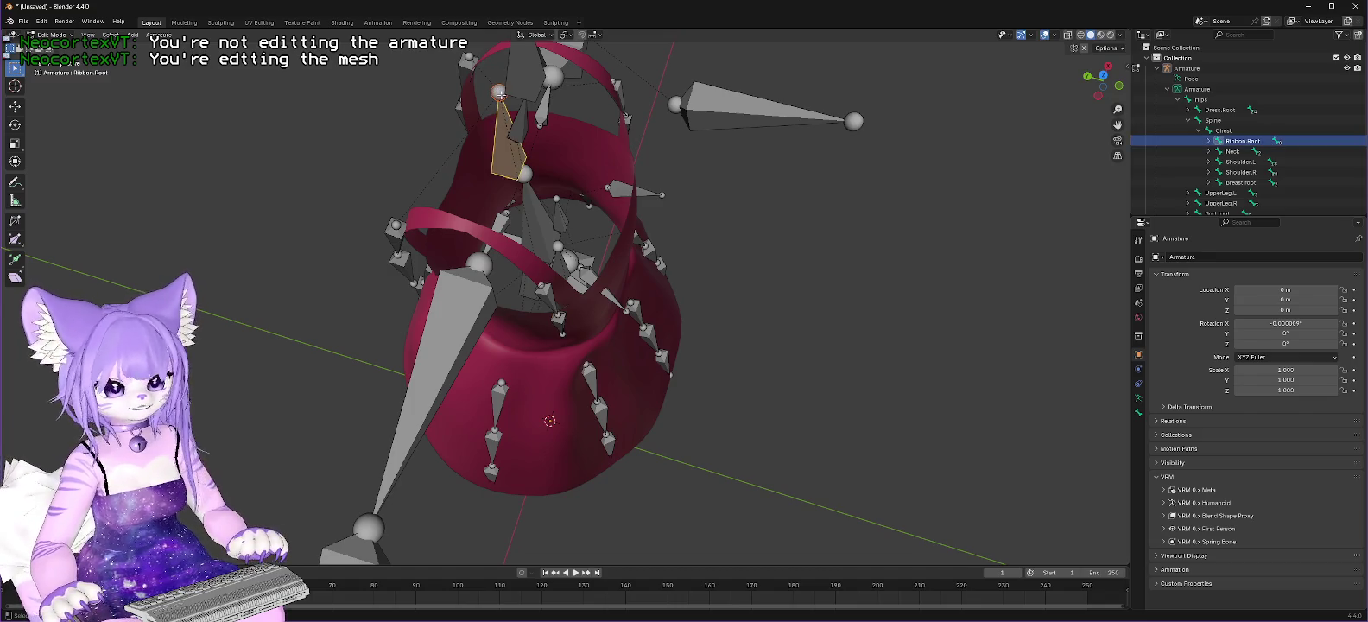
pyautogui.click(1210, 144)
pyautogui.click(1209, 142)
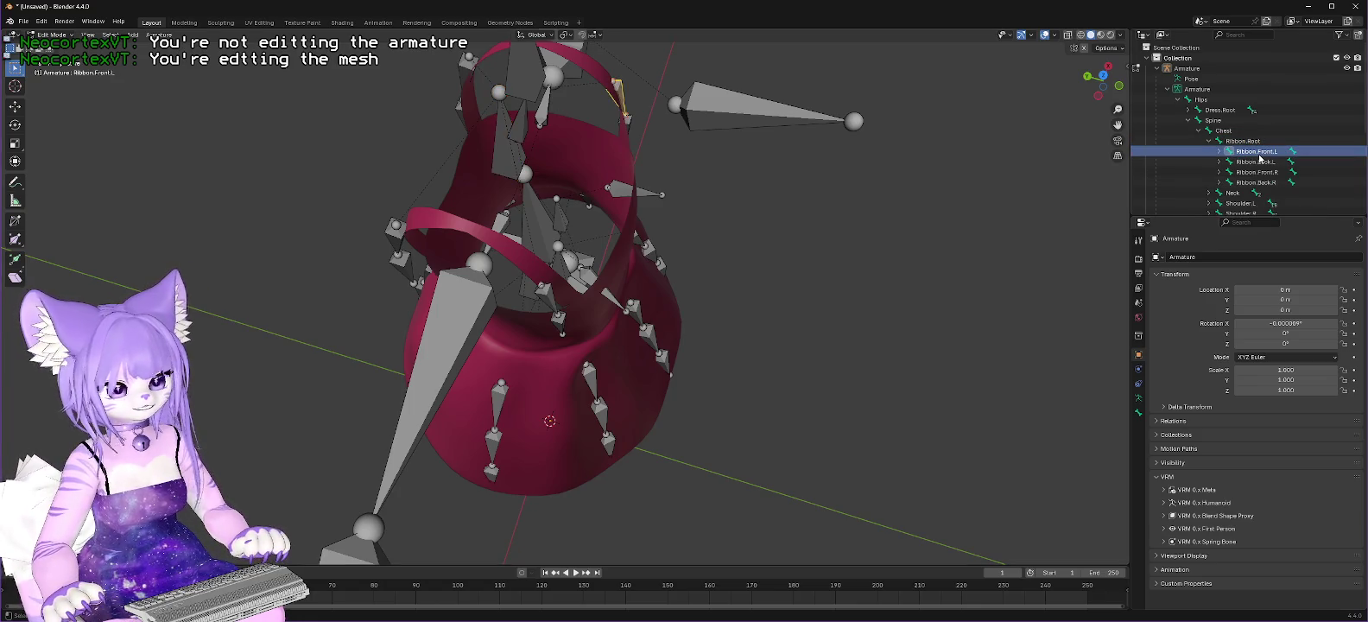
pyautogui.keyDown('ctrl'); pyautogui.click(1253, 151); pyautogui.keyUp('ctrl')
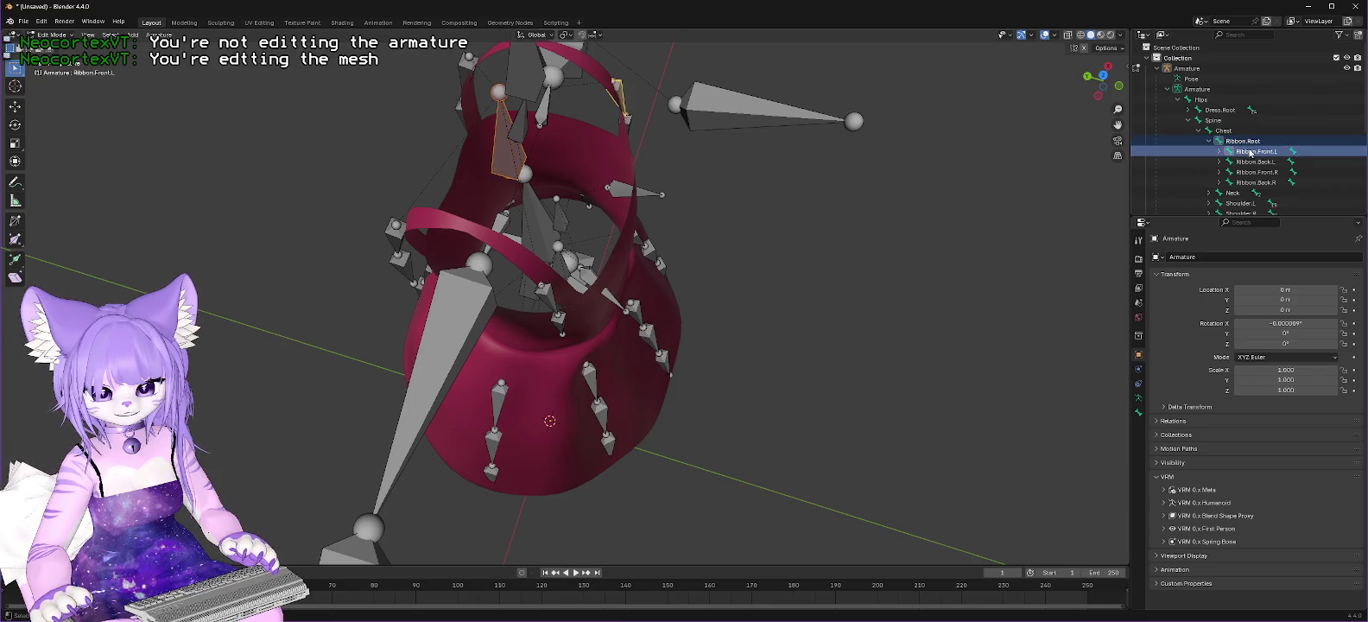
pyautogui.keyDown('ctrl'); pyautogui.click(1254, 162); pyautogui.keyUp('ctrl')
pyautogui.keyDown('ctrl'); pyautogui.click(1256, 182); pyautogui.keyUp('ctrl')
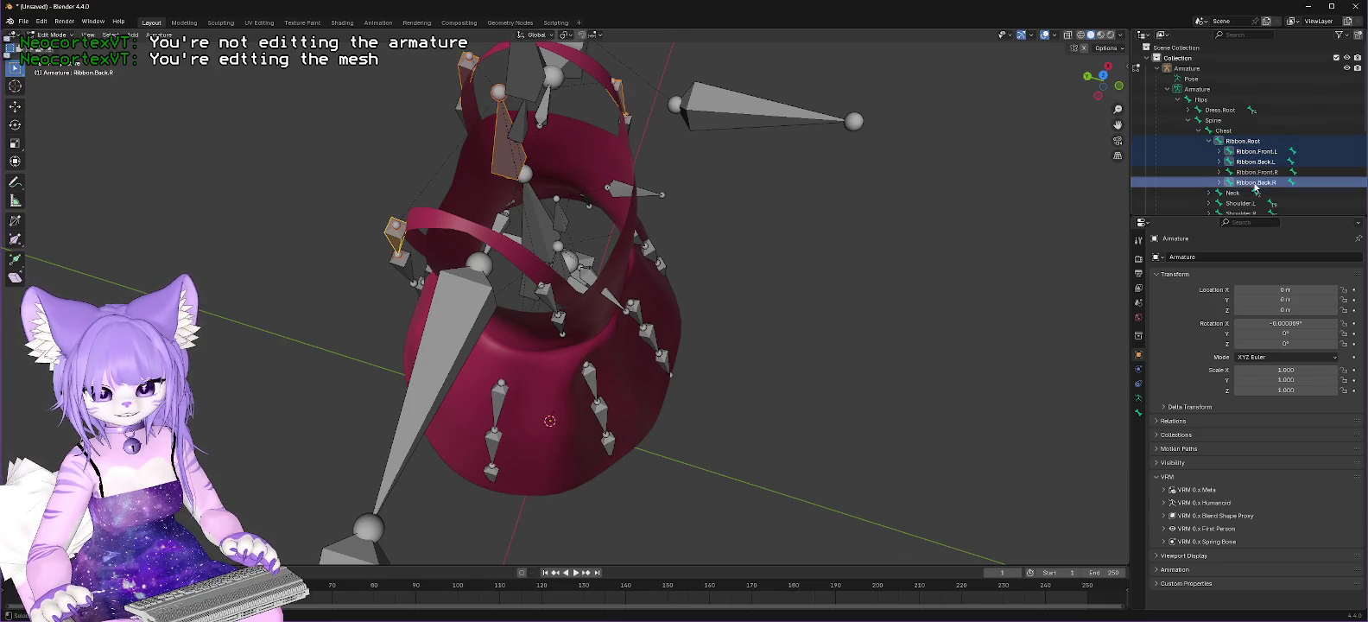
pyautogui.keyDown('ctrl'); pyautogui.click(1257, 171); pyautogui.keyUp('ctrl')
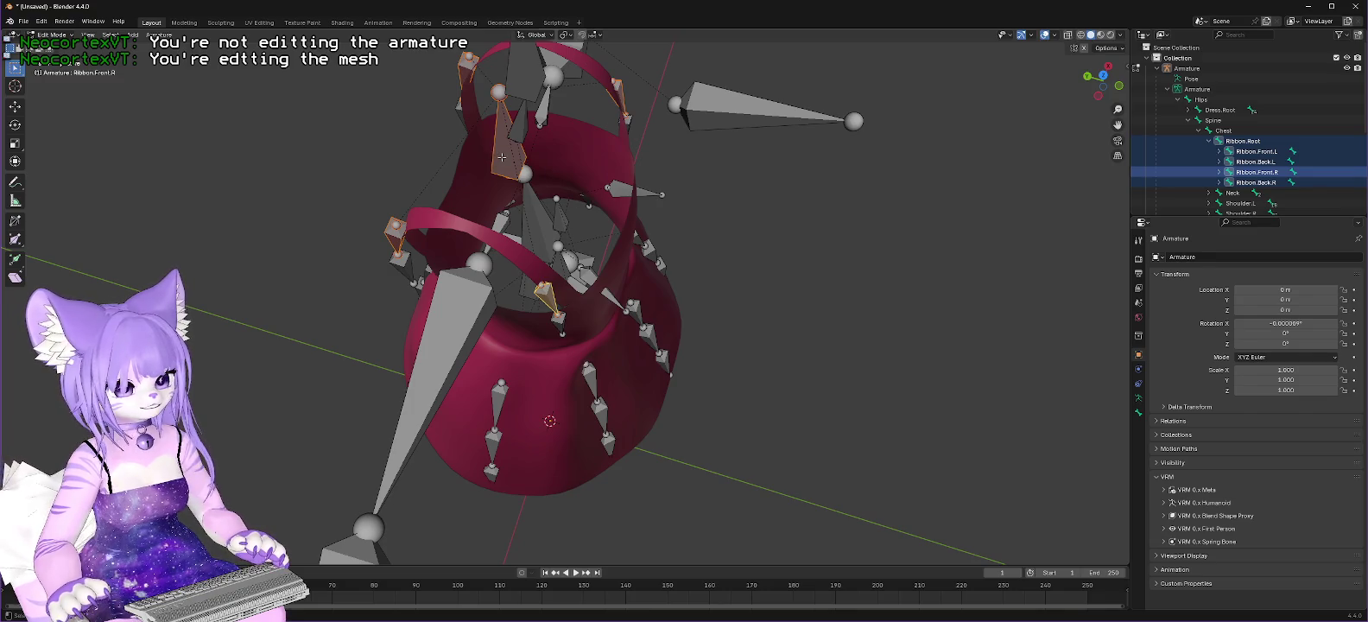
pyautogui.press('space')
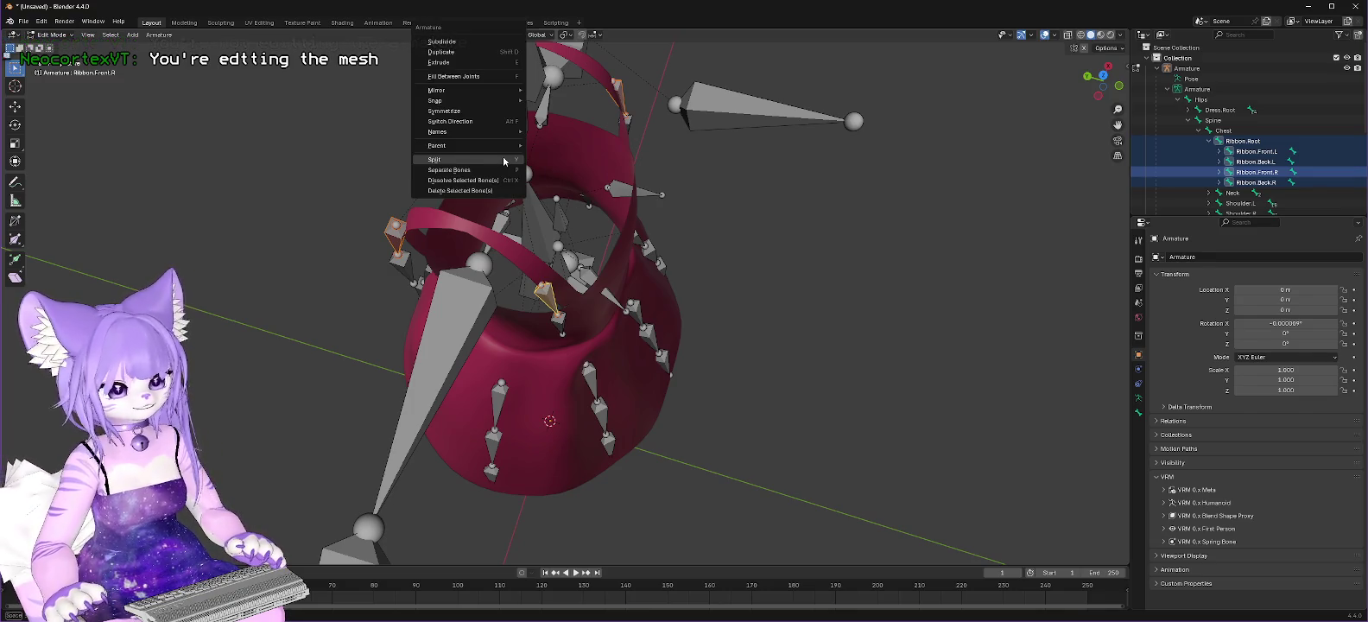
pyautogui.click(475, 191)
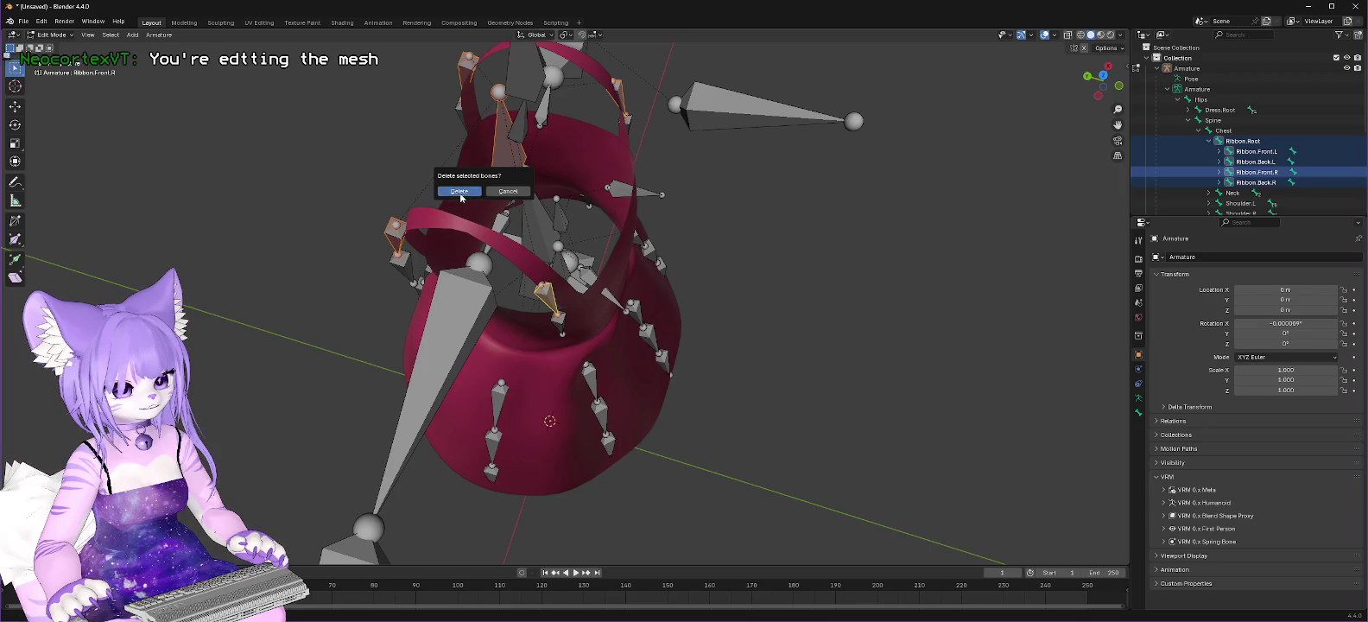
pyautogui.click(461, 196)
# Step: Delete the leftover .001 ribbon bones, then orbit to a front view of the dress
pyautogui.moveTo(1252, 144); pyautogui.dragTo(1245, 179)
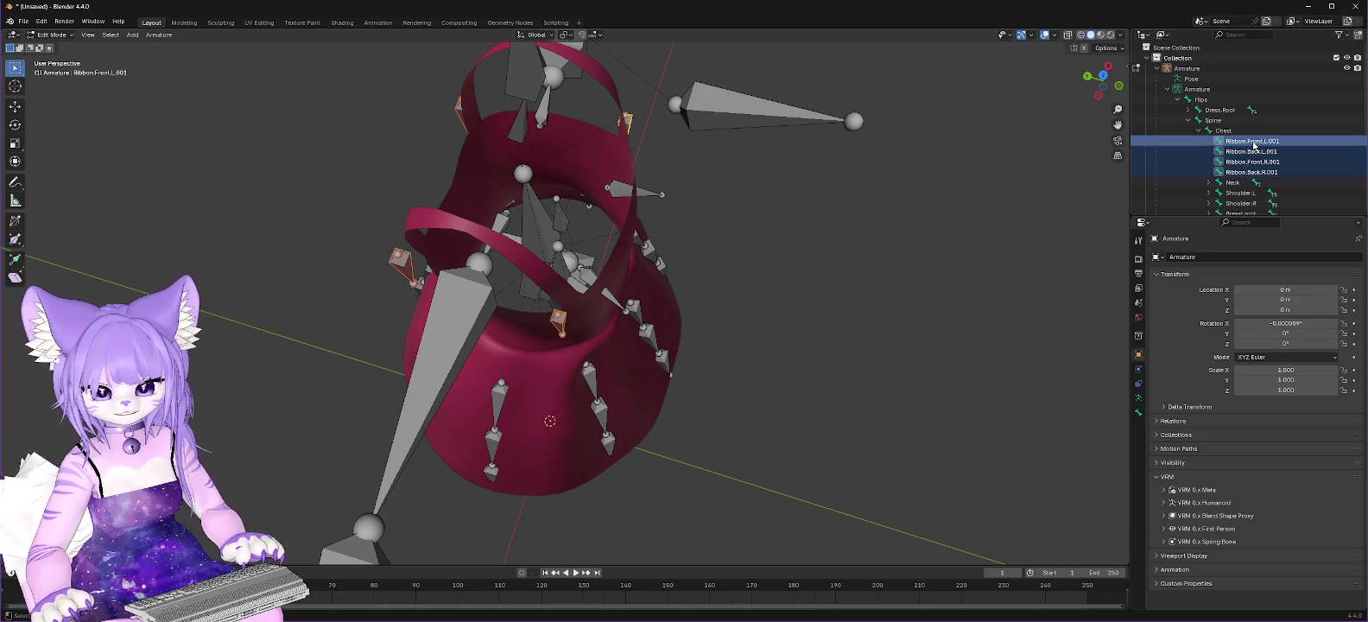
pyautogui.rightClick(1254, 142)
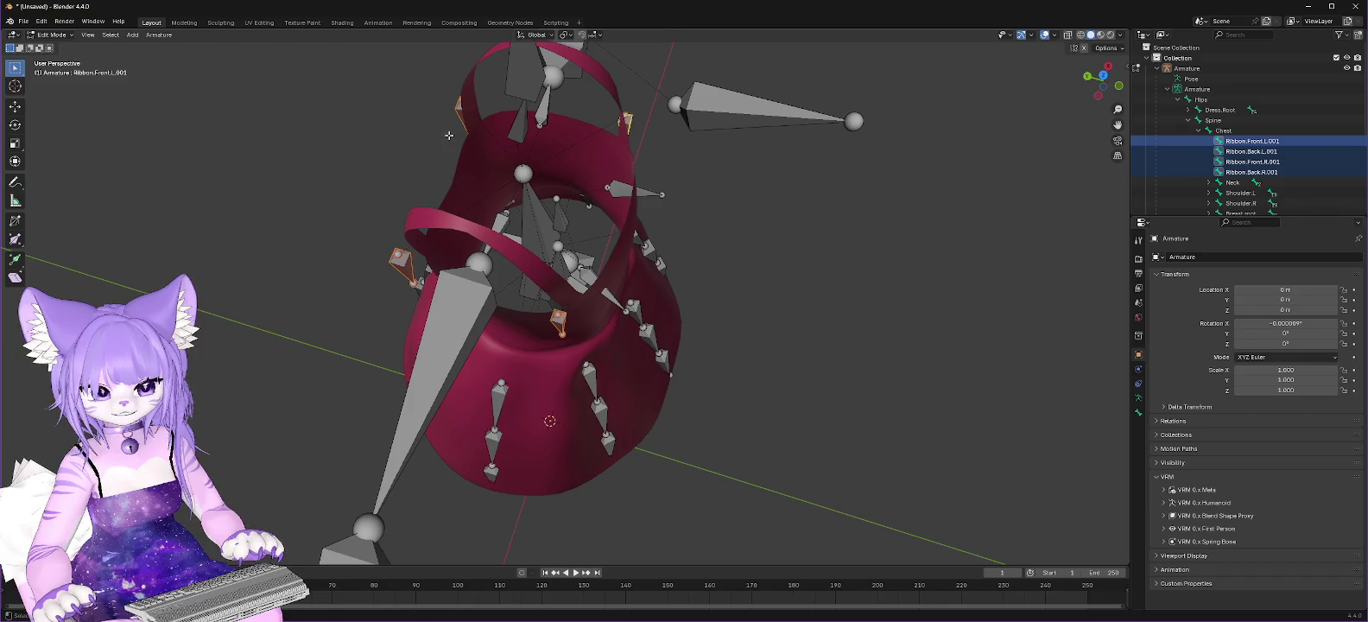
pyautogui.rightClick(400, 265)
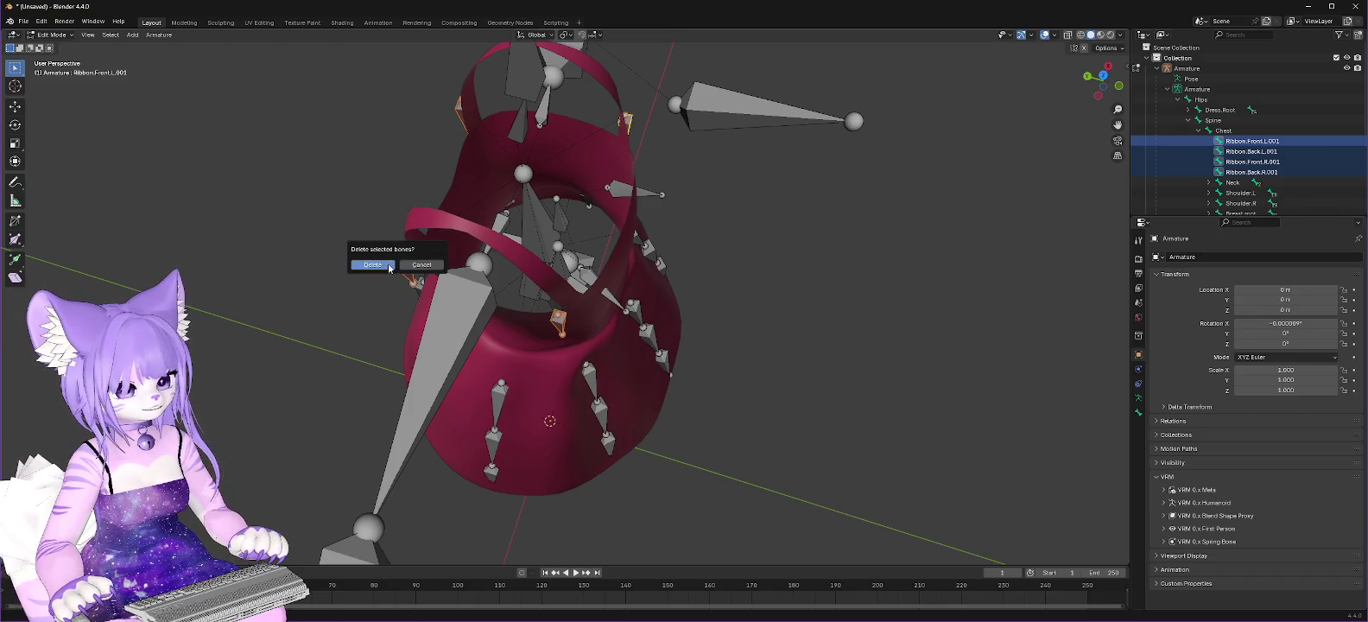
pyautogui.moveTo(837, 296)
pyautogui.mouseDown(button='middle')
pyautogui.moveTo(800, 257)
pyautogui.moveTo(890, 212)
pyautogui.mouseUp(button='middle')
pyautogui.rightClick(402, 190)
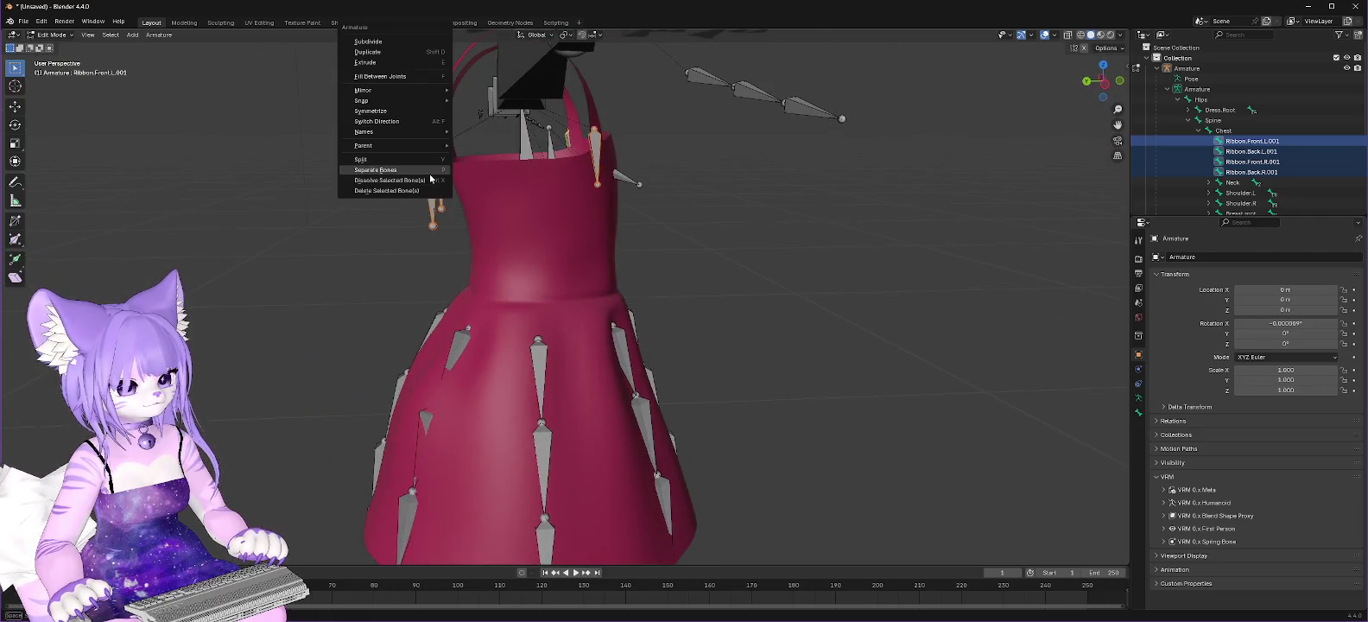
pyautogui.click(405, 192)
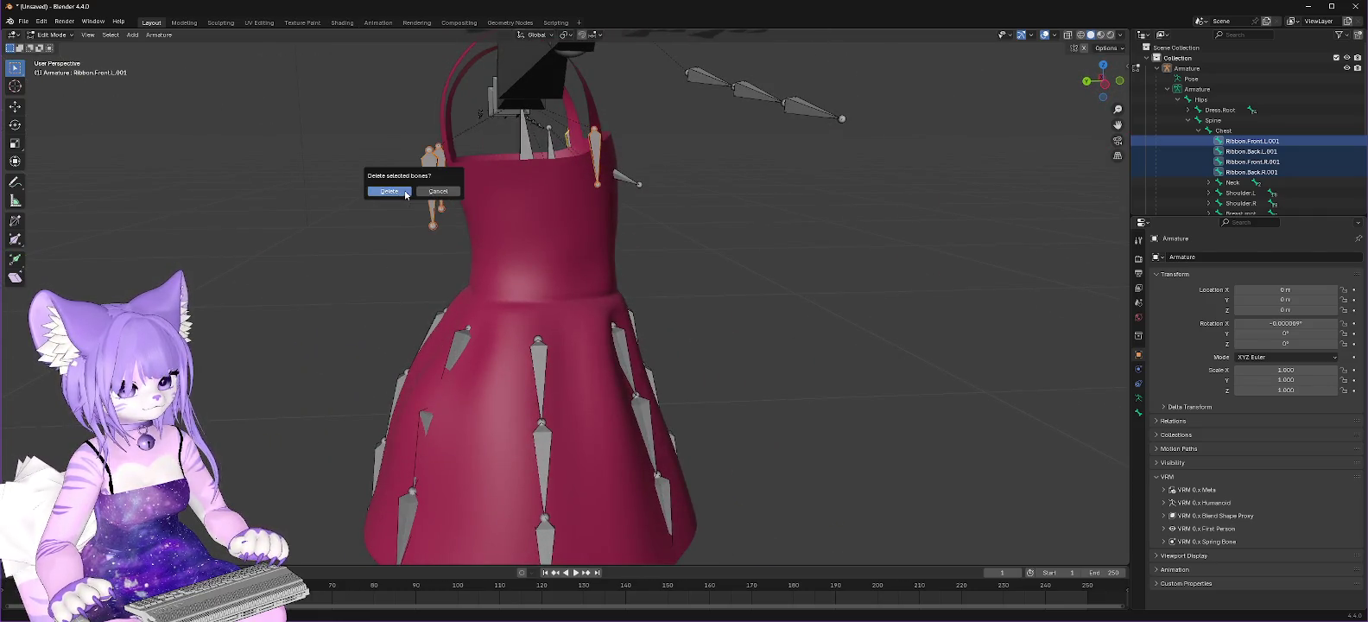
pyautogui.click(377, 193)
pyautogui.moveTo(788, 223)
pyautogui.mouseDown(button='middle')
pyautogui.moveTo(846, 235)
pyautogui.moveTo(774, 256)
pyautogui.moveTo(882, 201)
pyautogui.moveTo(885, 61)
pyautogui.moveTo(975, 132)
pyautogui.mouseUp(button='middle')
pyautogui.scroll(-5, 995, 166)
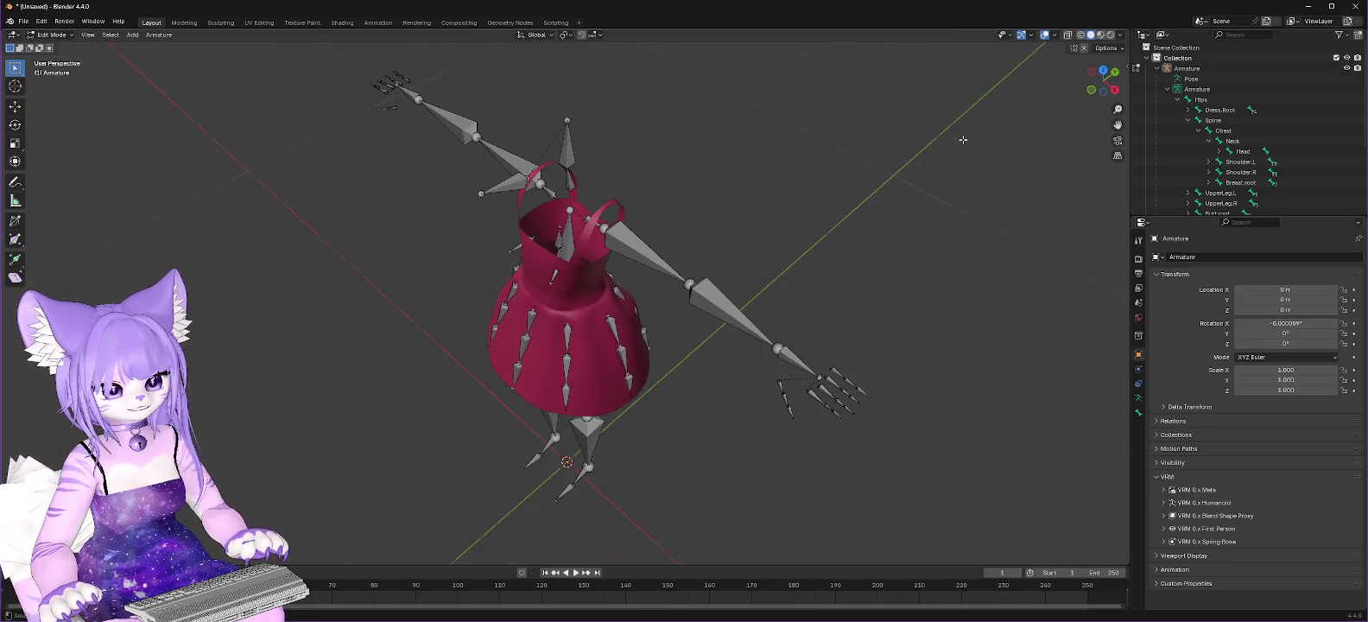
pyautogui.moveTo(670, 135)
pyautogui.mouseDown(button='middle')
pyautogui.moveTo(684, 177)
pyautogui.moveTo(713, 173)
pyautogui.mouseUp(button='middle')
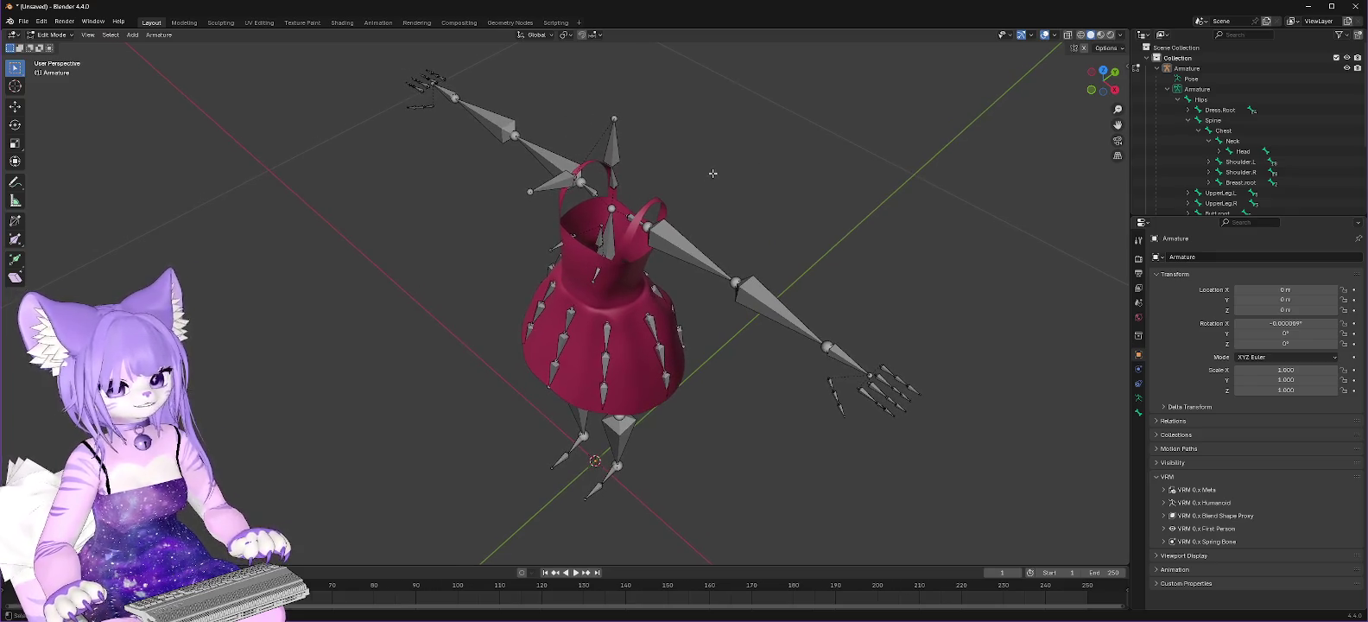
pyautogui.click(566, 179)
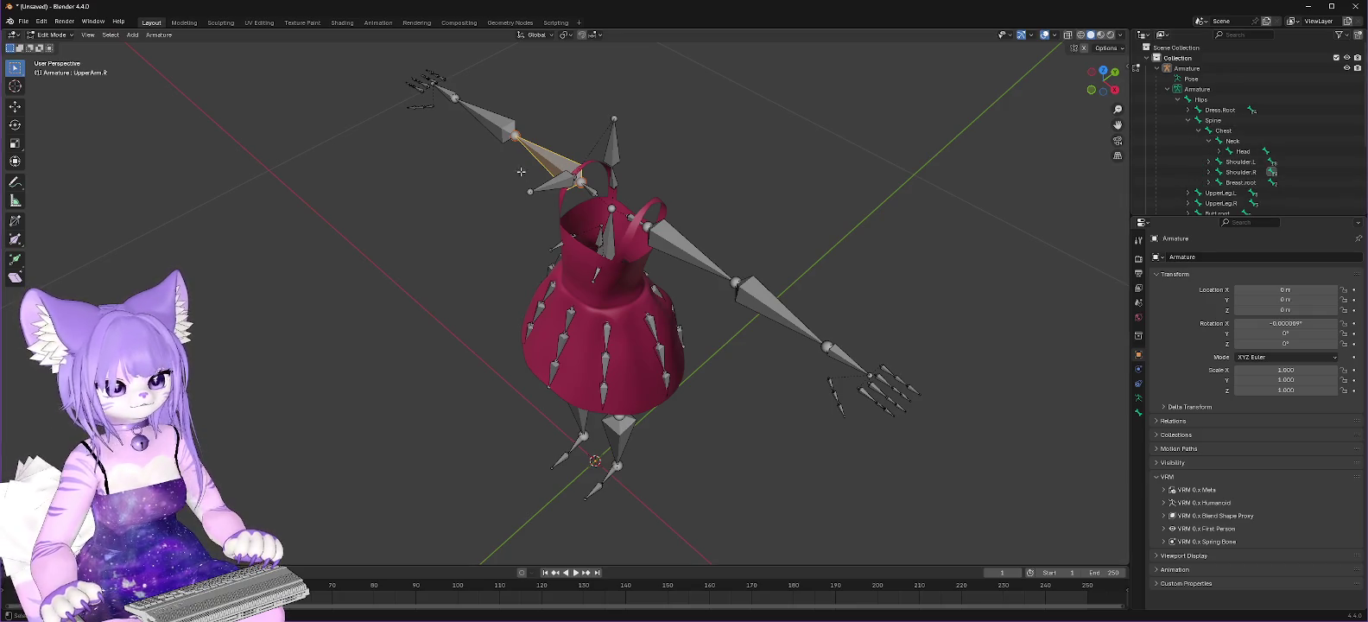
pyautogui.click(551, 187)
pyautogui.scroll(-2, 1283, 136)
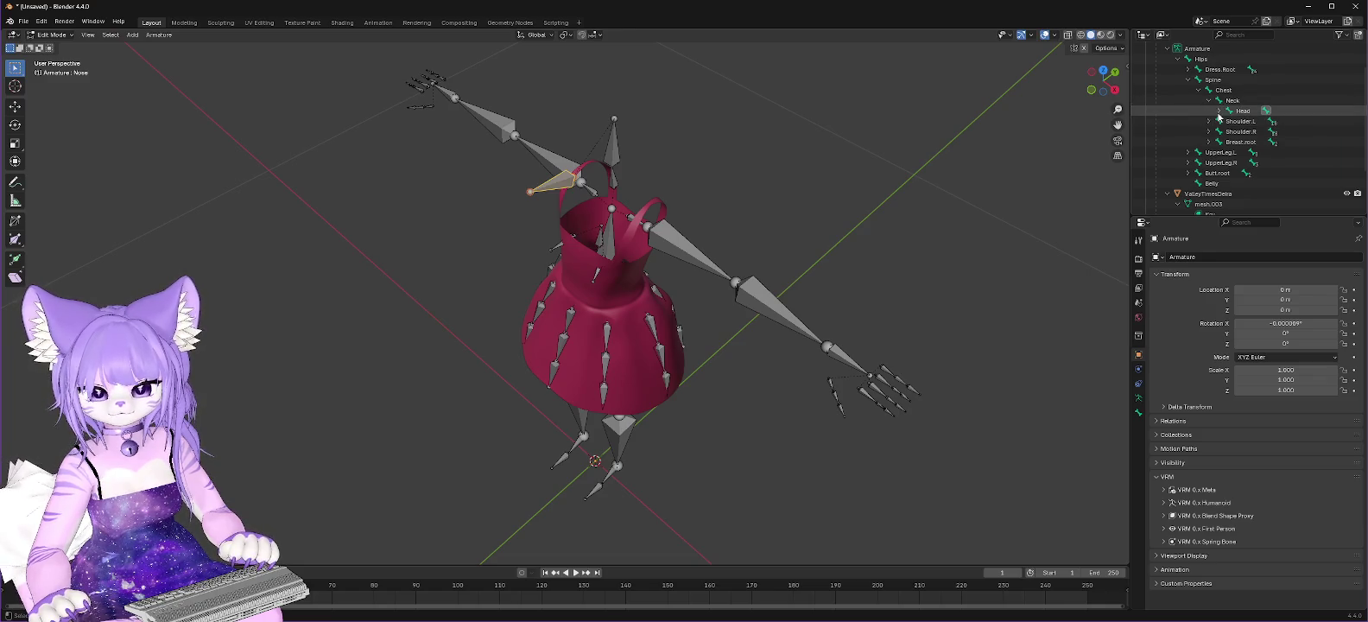
pyautogui.click(1219, 110)
pyautogui.moveTo(803, 205)
pyautogui.mouseDown(button='middle')
pyautogui.moveTo(791, 200)
pyautogui.moveTo(868, 217)
pyautogui.moveTo(569, 212)
pyautogui.moveTo(901, 195)
pyautogui.moveTo(977, 153)
pyautogui.moveTo(787, 220)
pyautogui.moveTo(698, 230)
pyautogui.mouseUp(button='middle')
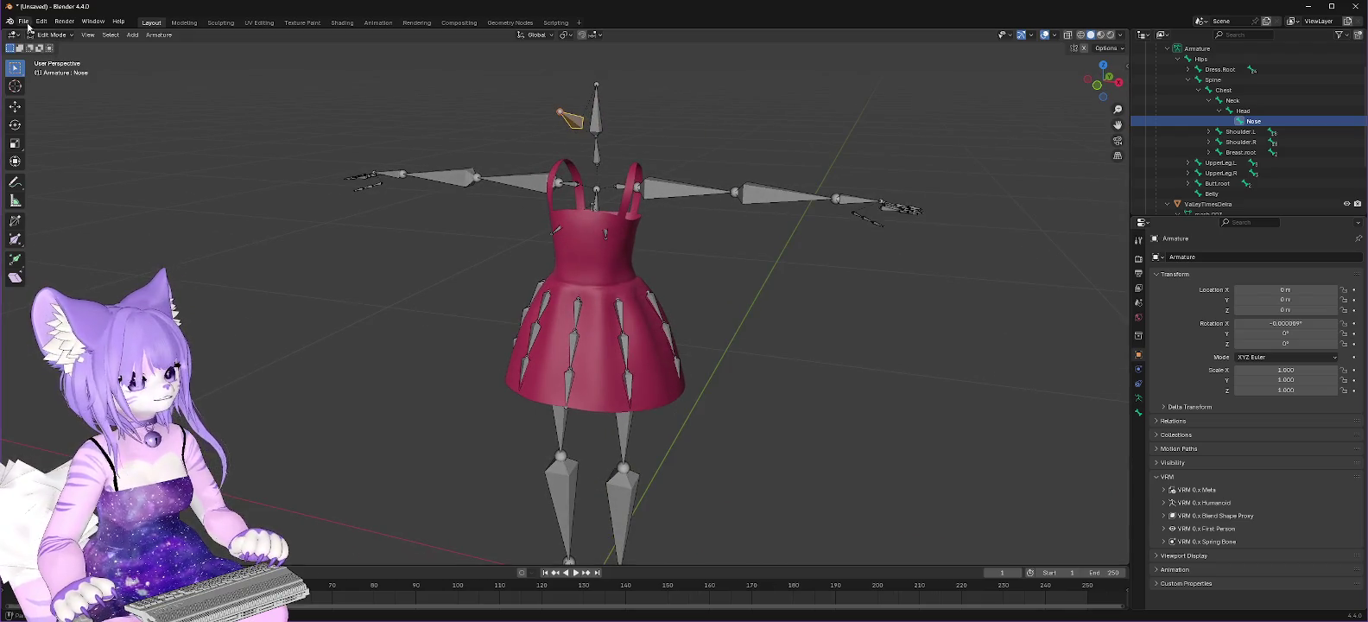
# Step: Save the project under the new name ValleyTimes.blend in the Lilac folder
pyautogui.click(23, 21)
pyautogui.click(38, 88)
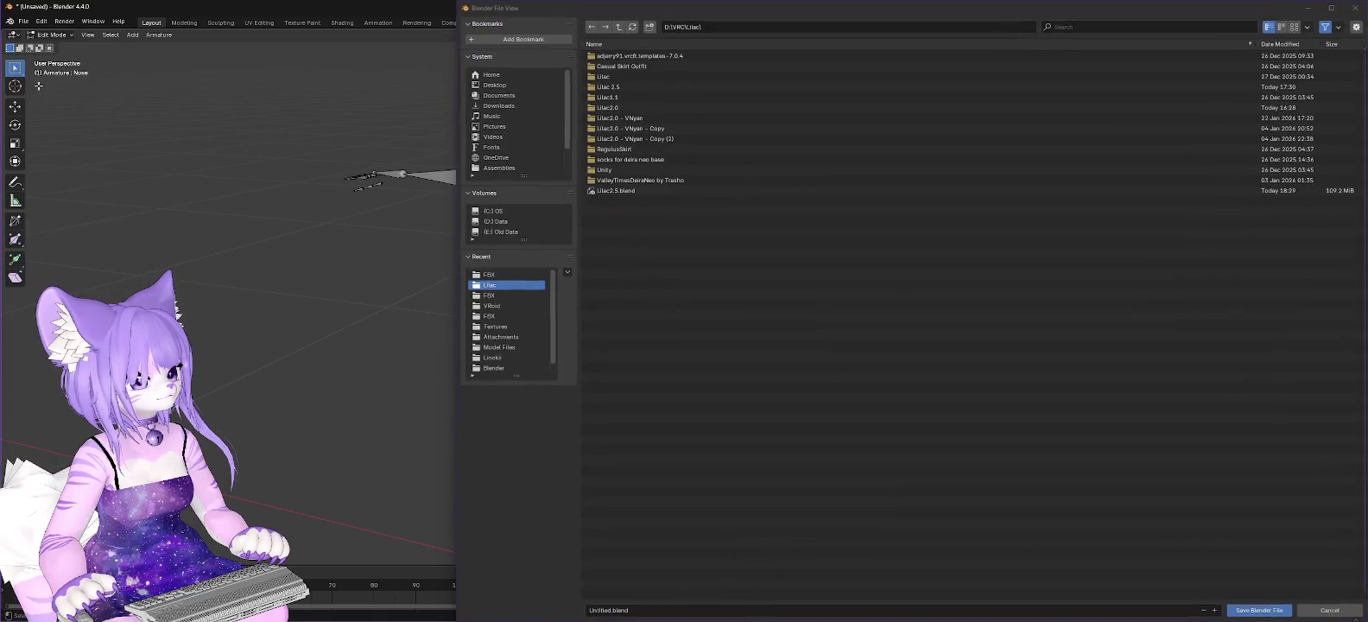
pyautogui.click(637, 610)
pyautogui.write('Vall')
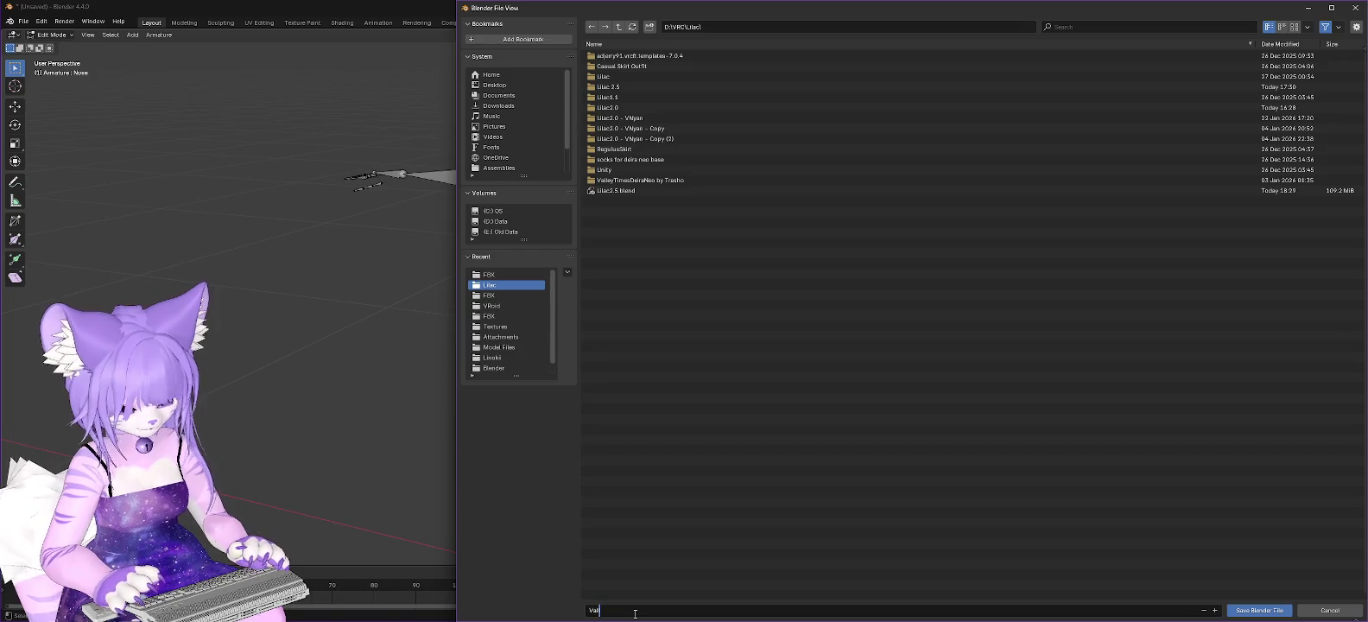
pyautogui.write('eyTimes.blend')
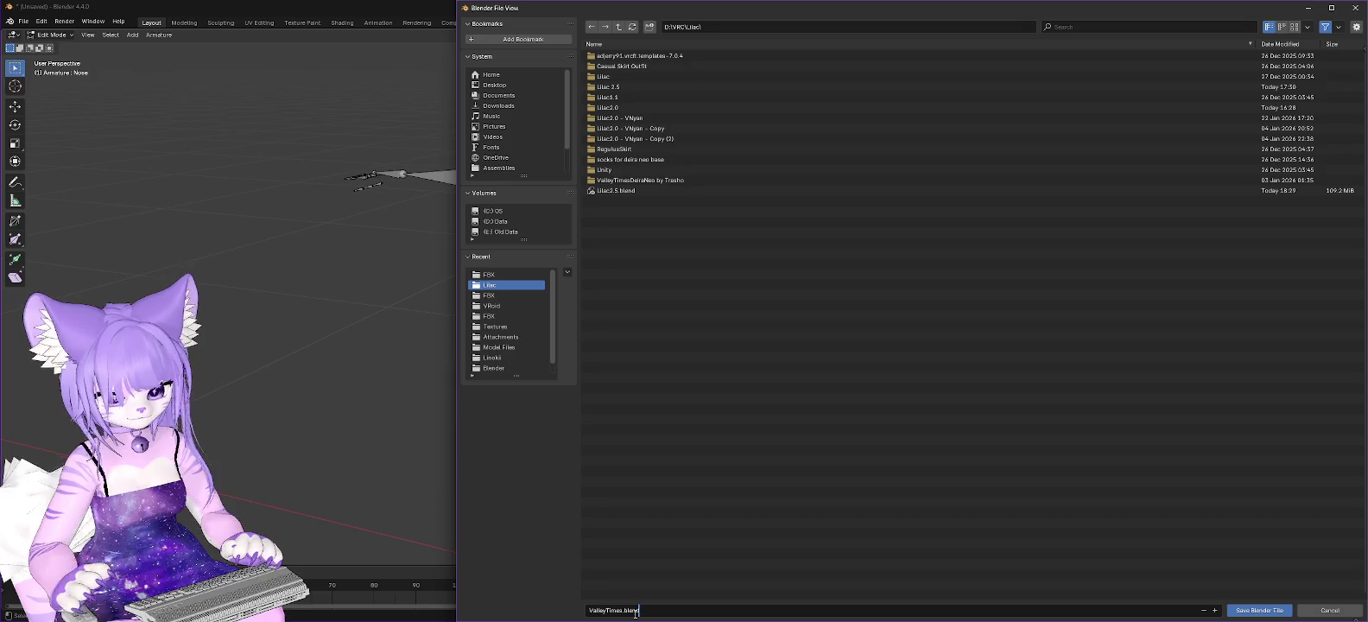
pyautogui.click(1255, 615)
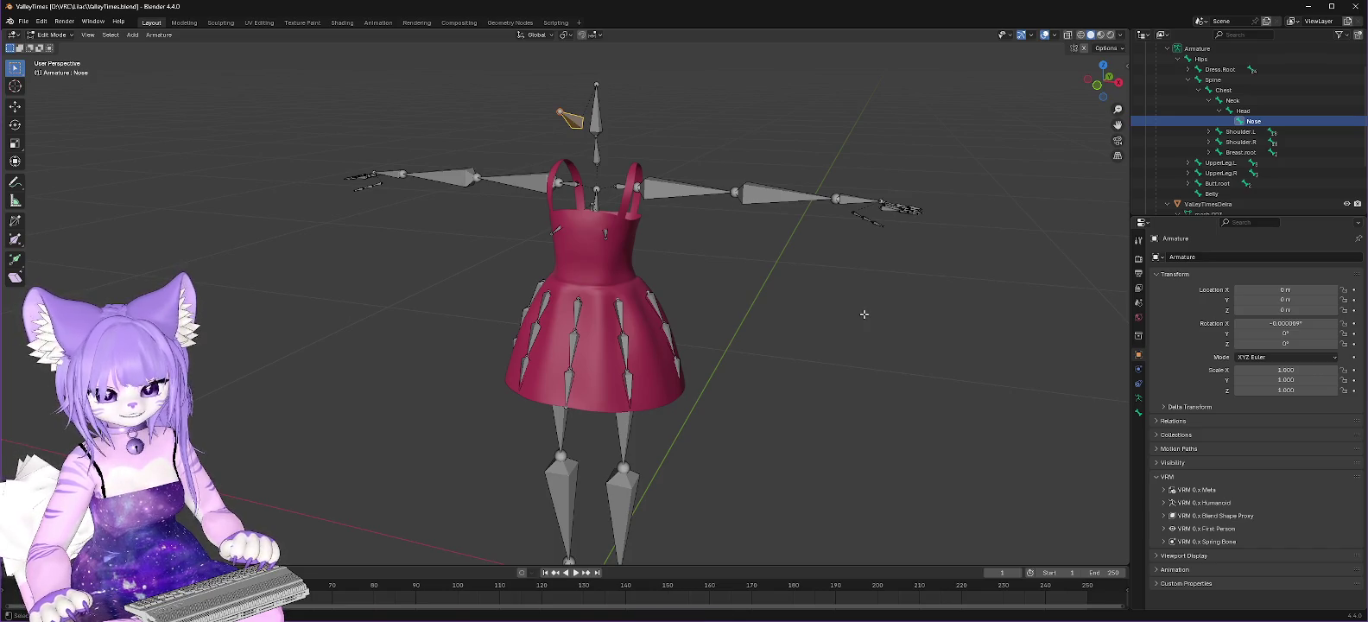
# Step: Open the recent file Lilac2.5.blend and zoom out to the avatar's full body
pyautogui.scroll(-2, 864, 314)
pyautogui.scroll(-1, 855, 316)
pyautogui.scroll(1, 848, 323)
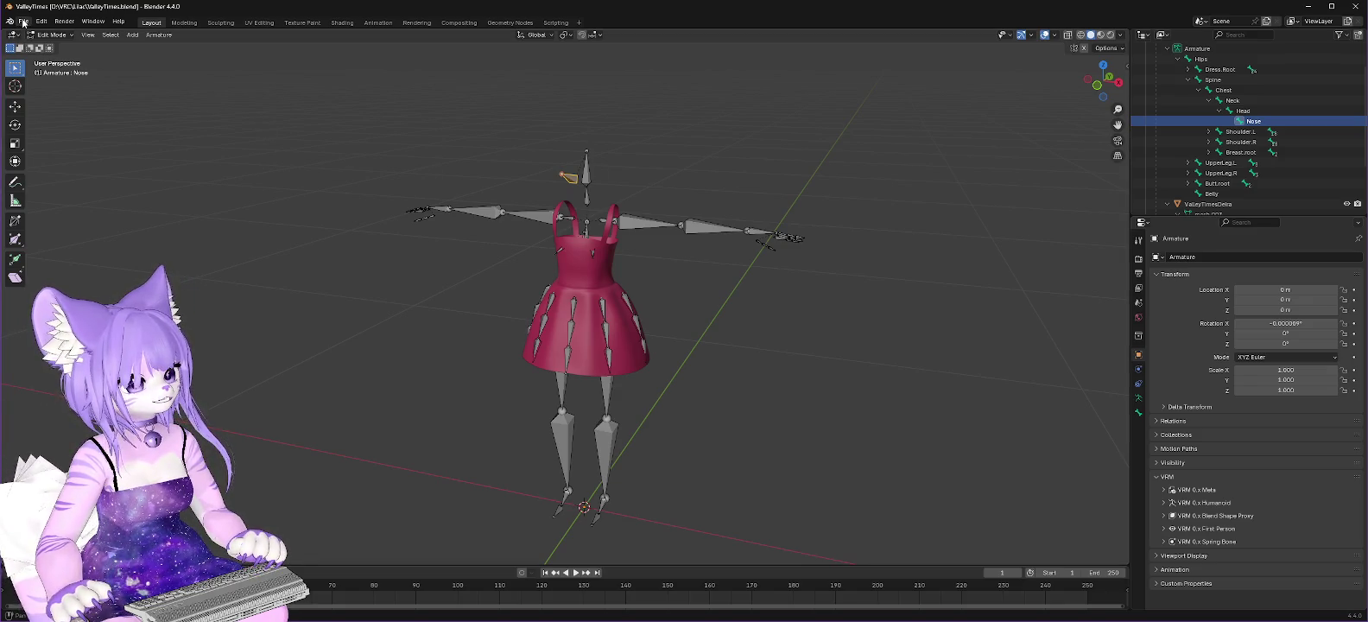
pyautogui.click(24, 23)
pyautogui.moveTo(50, 54)
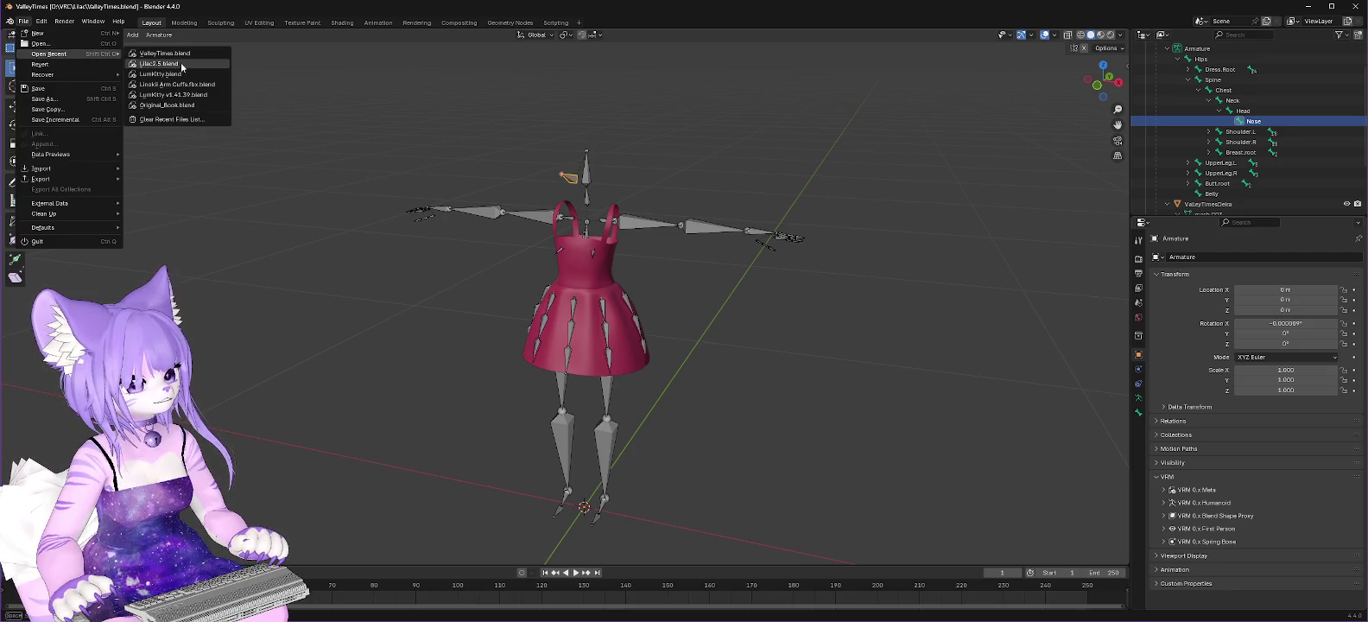
pyautogui.click(170, 65)
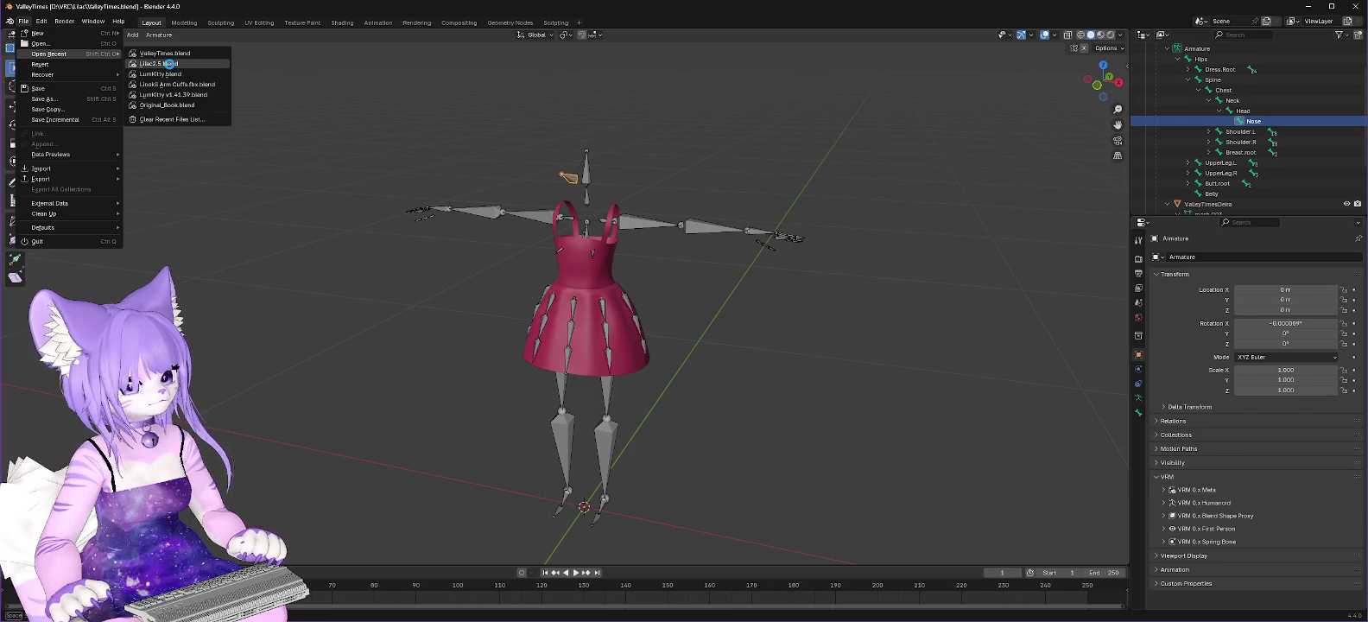
pyautogui.scroll(-4, 825, 380)
pyautogui.scroll(-2, 820, 378)
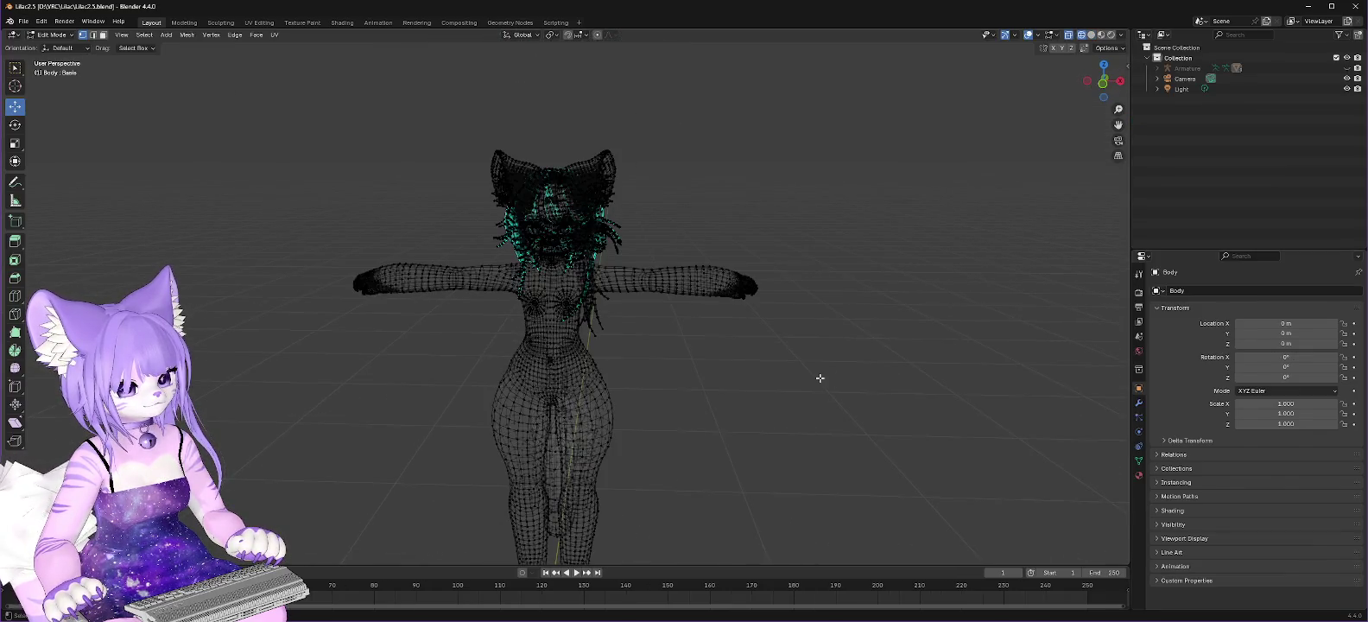
# Step: Import the dress FBX by pasting the ValleyTimes FBX folder path into the browser
pyautogui.scroll(-1, 789, 378)
pyautogui.click(23, 21)
pyautogui.moveTo(41, 168)
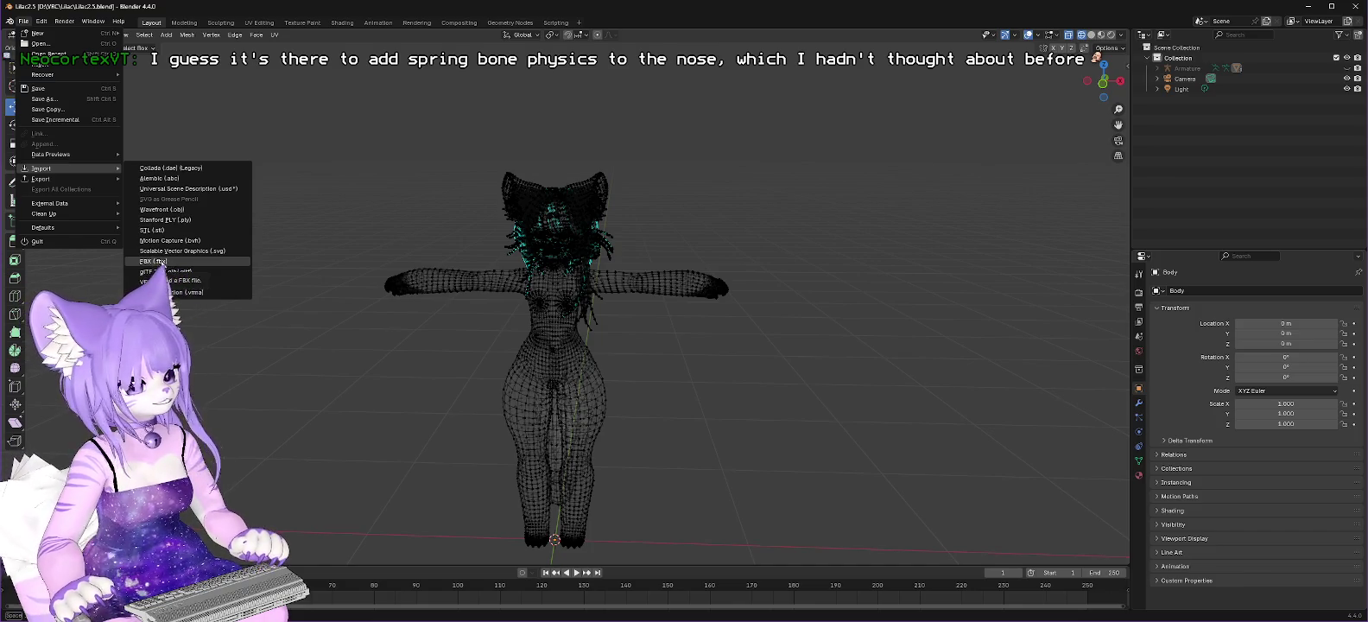
pyautogui.click(155, 261)
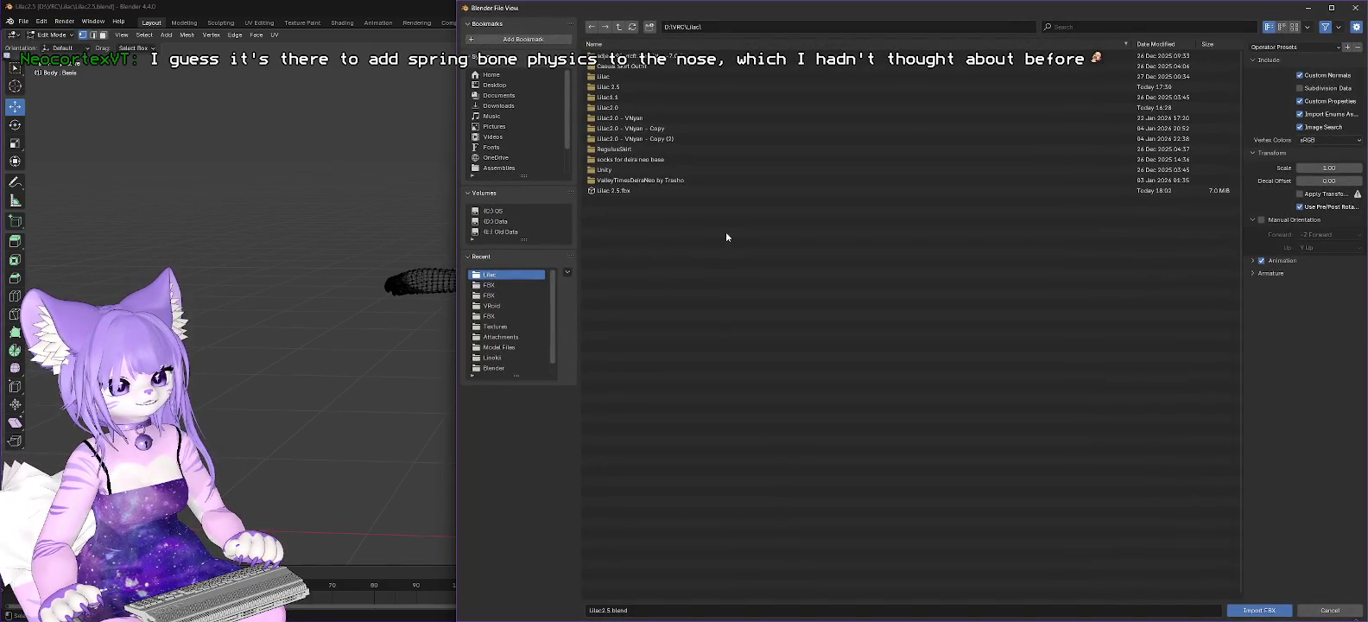
pyautogui.click(644, 180)
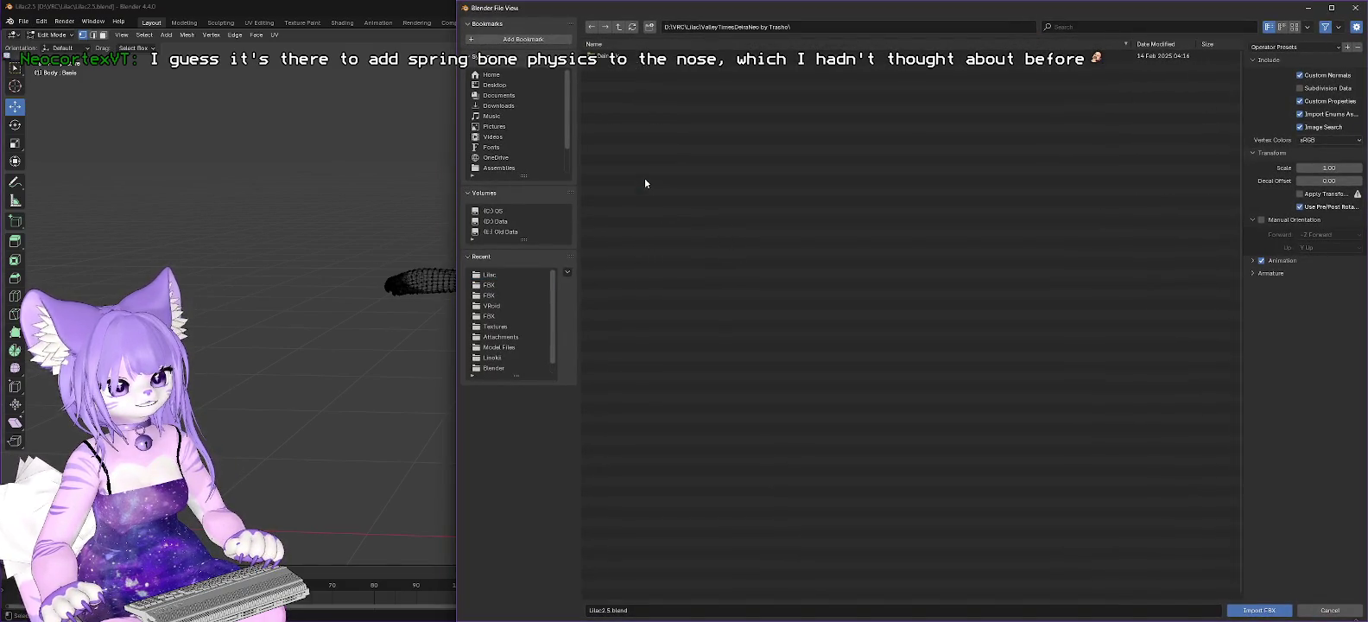
pyautogui.click(620, 28)
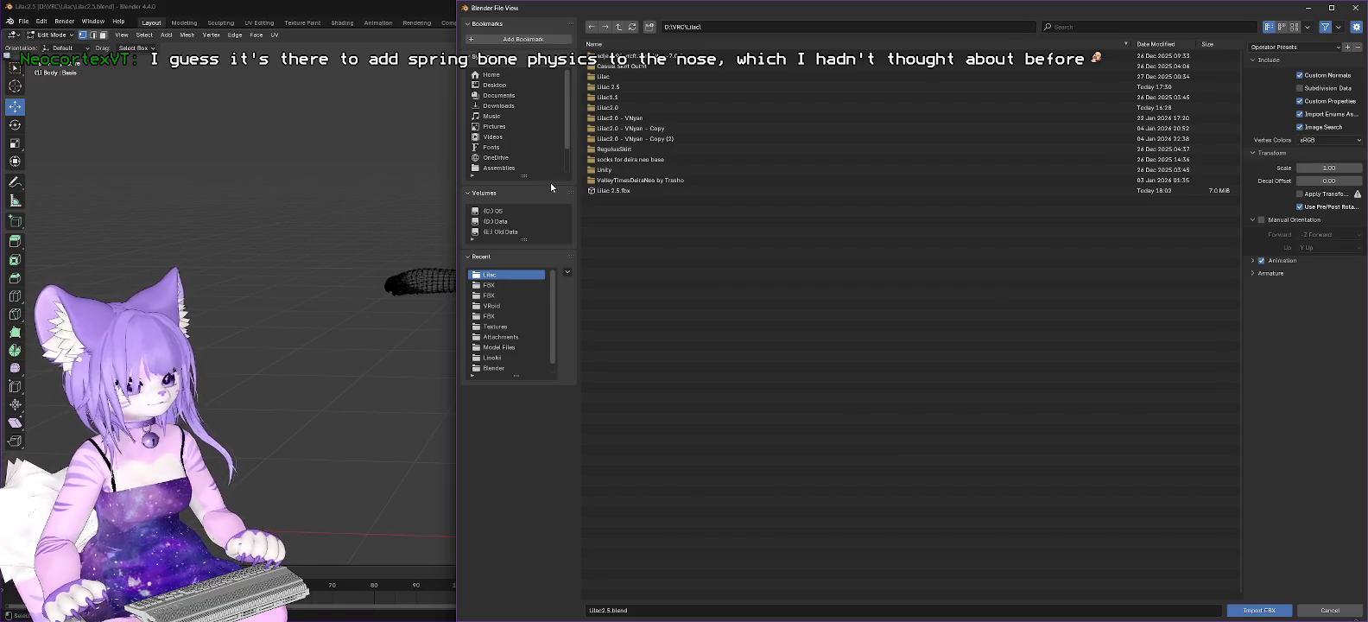
pyautogui.click(730, 28)
pyautogui.write('D:\\VRC\\Lilac\\Lilac 2.5\\Assets\\Trasho - ValleyTimes\\FBX')
pyautogui.press('Return')
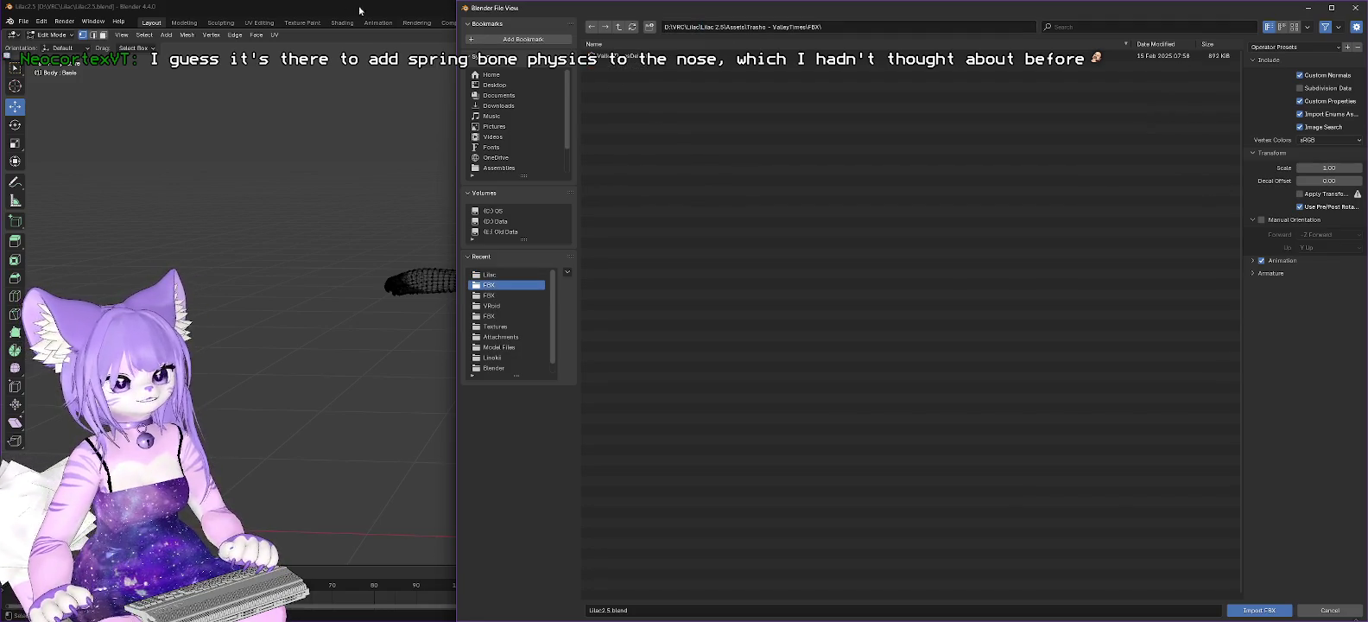
pyautogui.doubleClick(638, 55)
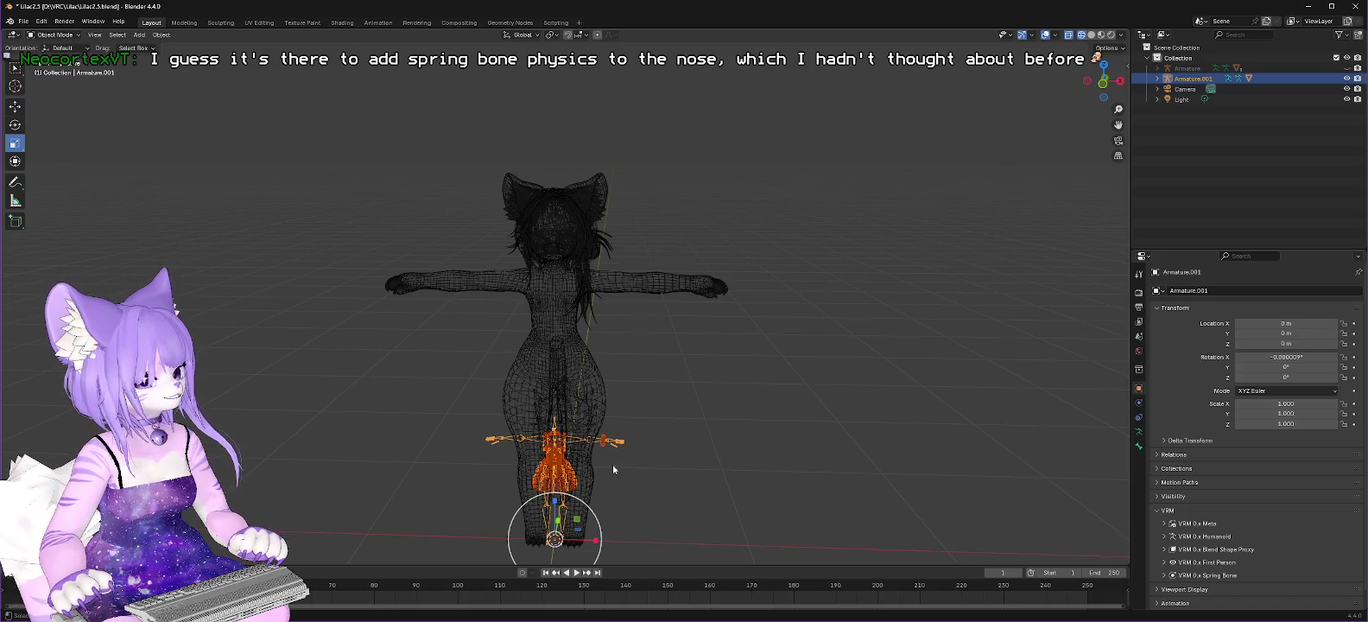
# Step: Scale Armature.001 up to 2.480 and orbit to inspect it around the body
pyautogui.press('s')
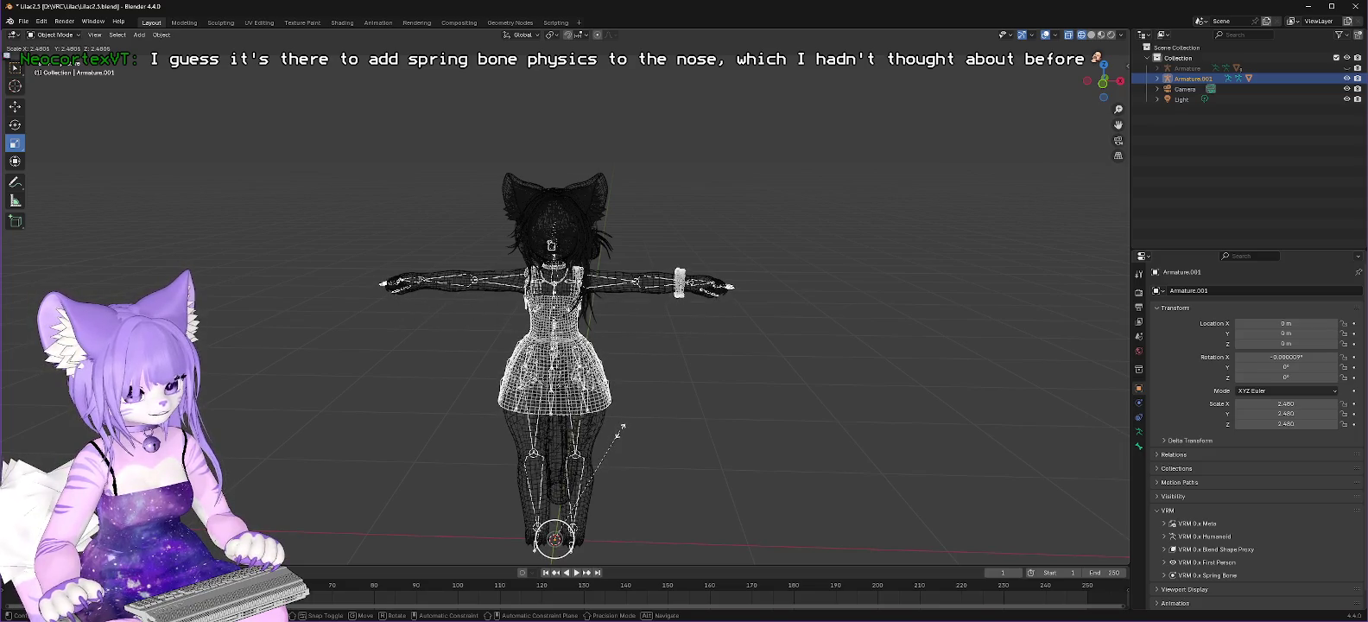
pyautogui.click(621, 427)
pyautogui.scroll(3, 645, 383)
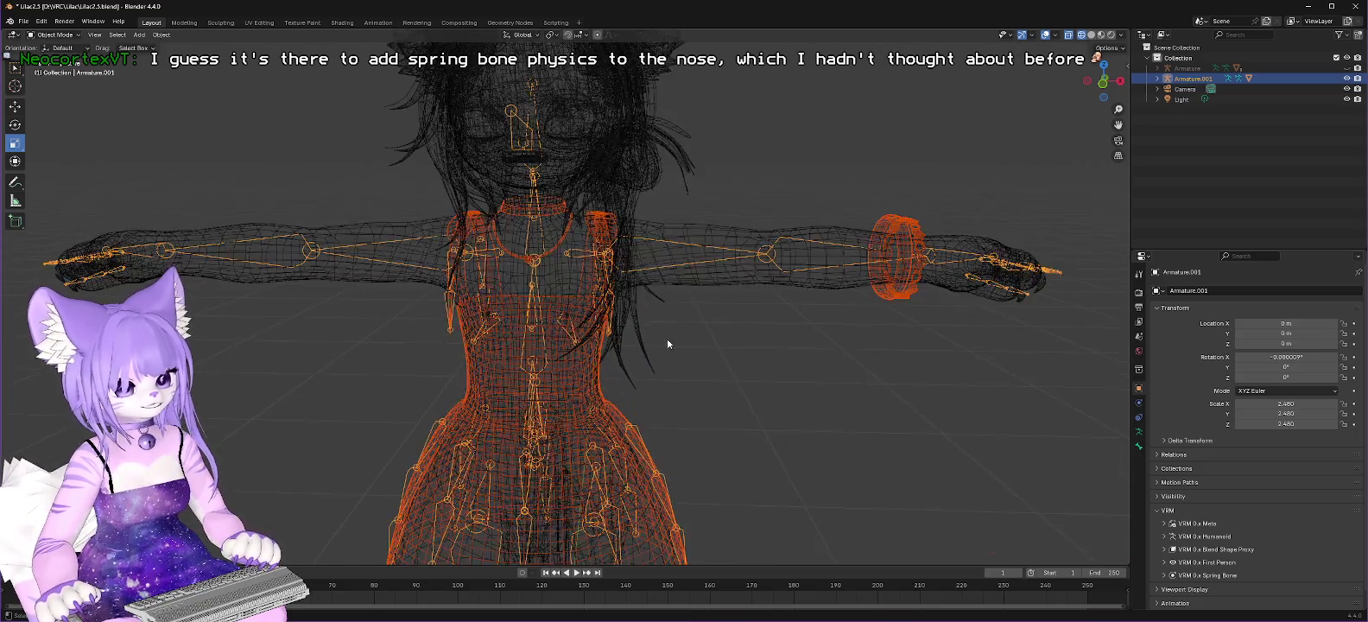
pyautogui.scroll(2, 729, 341)
pyautogui.moveTo(731, 371)
pyautogui.mouseDown(button='middle')
pyautogui.moveTo(794, 358)
pyautogui.moveTo(629, 382)
pyautogui.moveTo(644, 384)
pyautogui.moveTo(575, 426)
pyautogui.moveTo(931, 329)
pyautogui.moveTo(794, 389)
pyautogui.moveTo(735, 384)
pyautogui.moveTo(834, 363)
pyautogui.moveTo(760, 390)
pyautogui.mouseUp(button='middle')
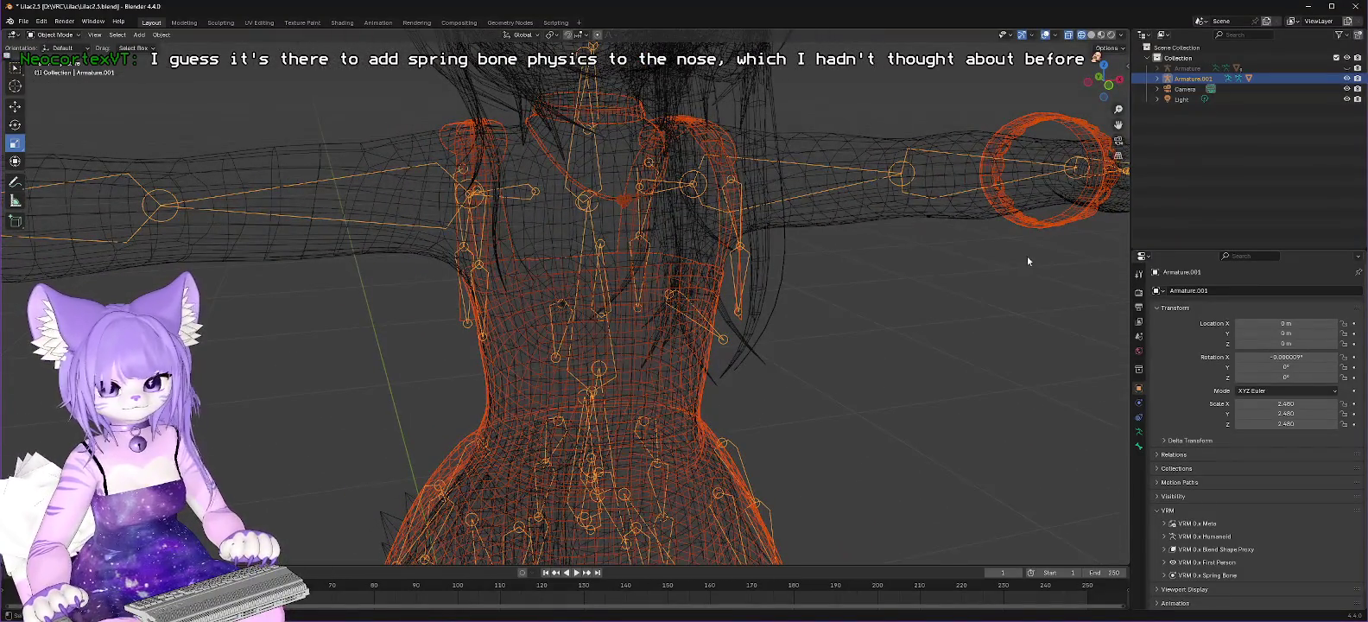
# Step: Show the original Armature again and clear Armature.001's scale back to 1.000
pyautogui.scroll(-1, 835, 323)
pyautogui.scroll(-4, 834, 325)
pyautogui.scroll(-2, 847, 330)
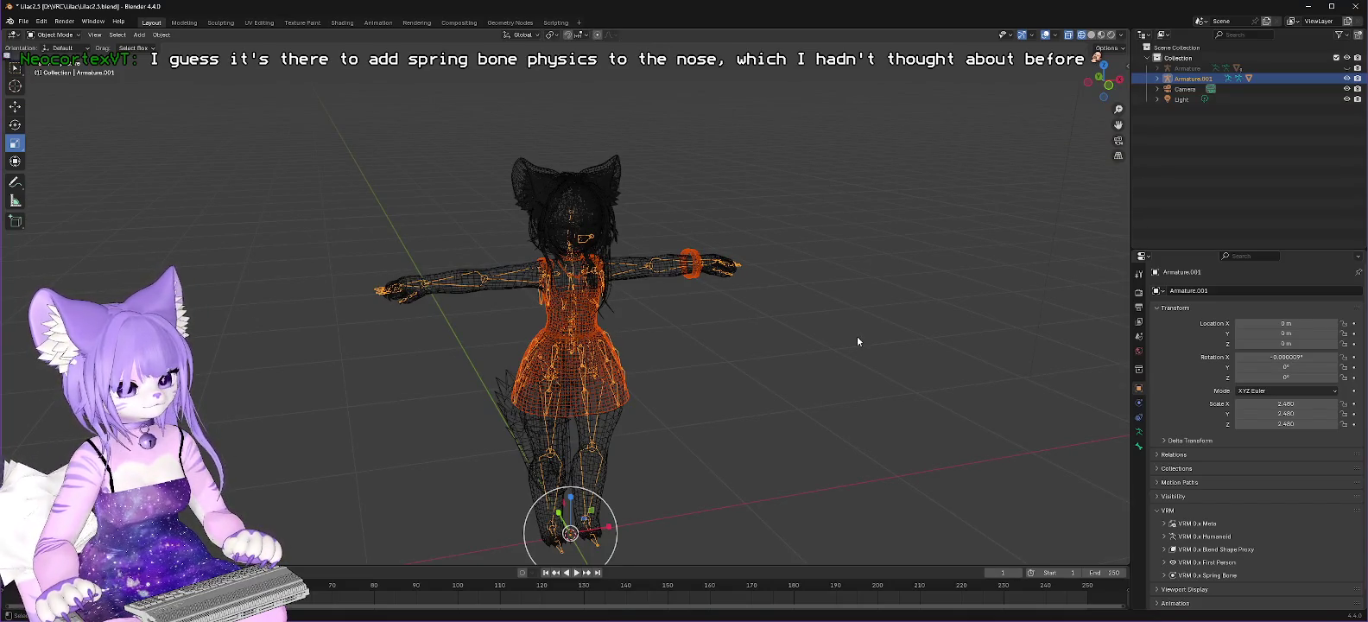
pyautogui.scroll(1, 858, 342)
pyautogui.scroll(1, 858, 341)
pyautogui.scroll(1, 857, 342)
pyautogui.scroll(1, 857, 343)
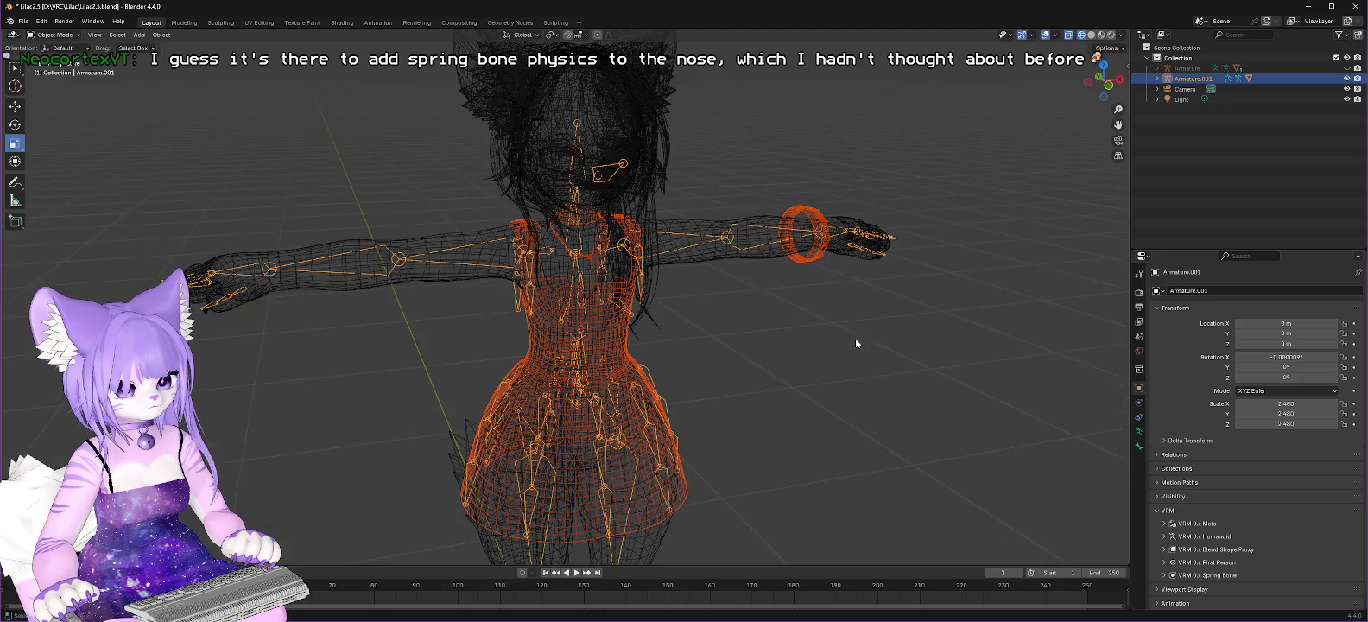
pyautogui.scroll(1, 857, 343)
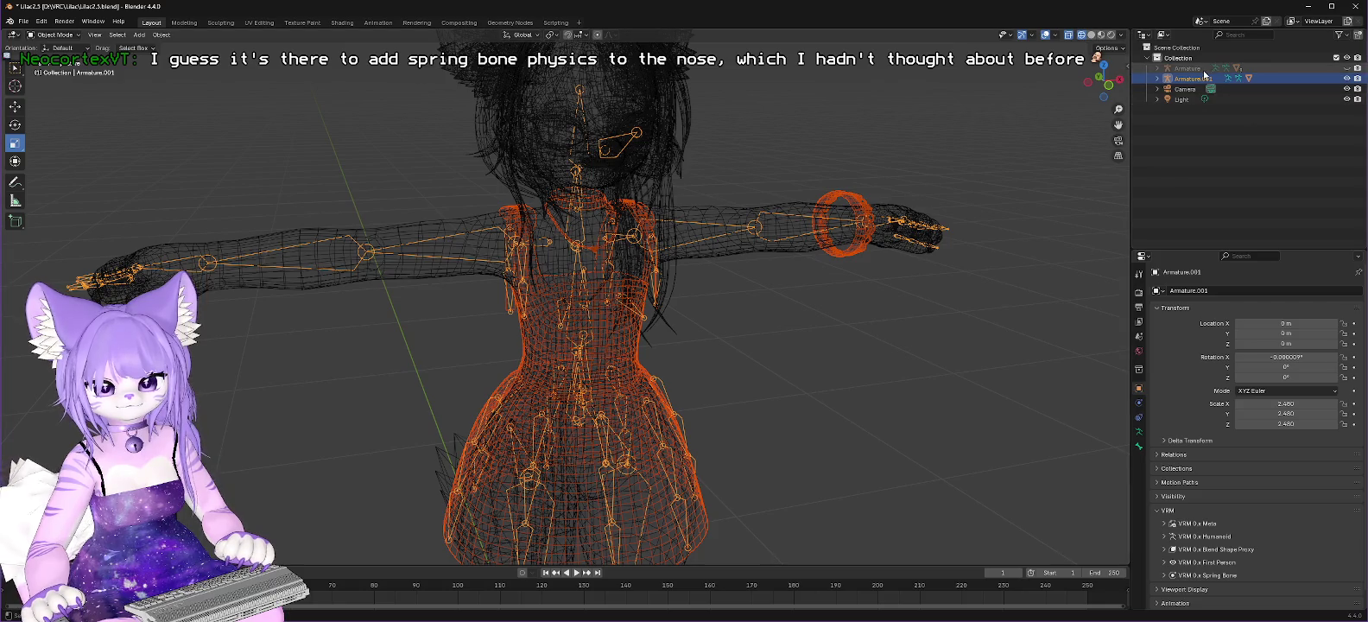
pyautogui.click(1346, 67)
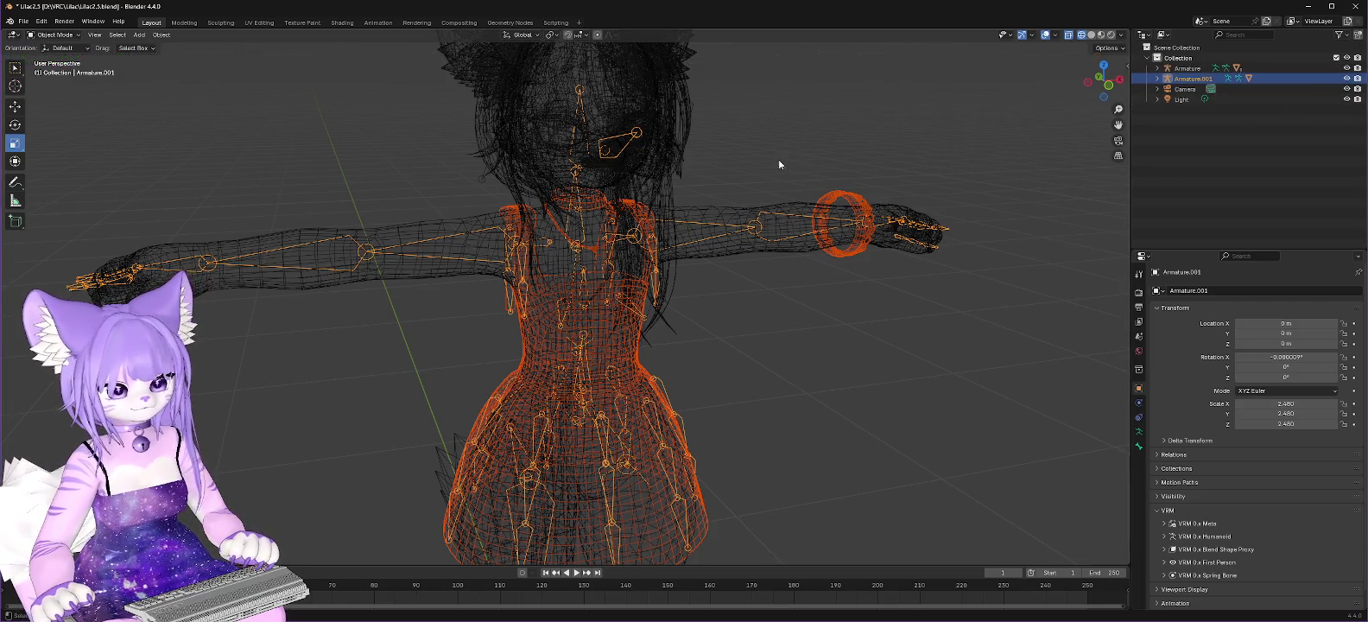
pyautogui.hotkey('alt', 's')
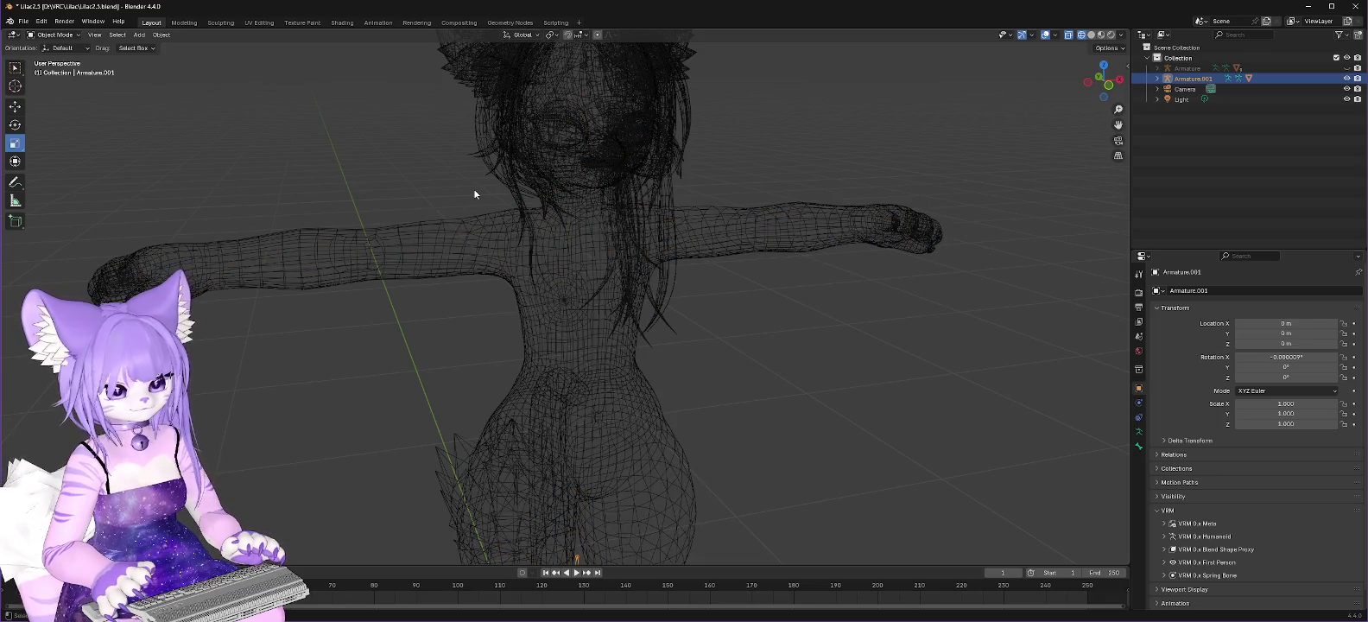
# Step: Unhide the original Armature and compare it with Armature.001 by selecting each
pyautogui.click(1346, 68)
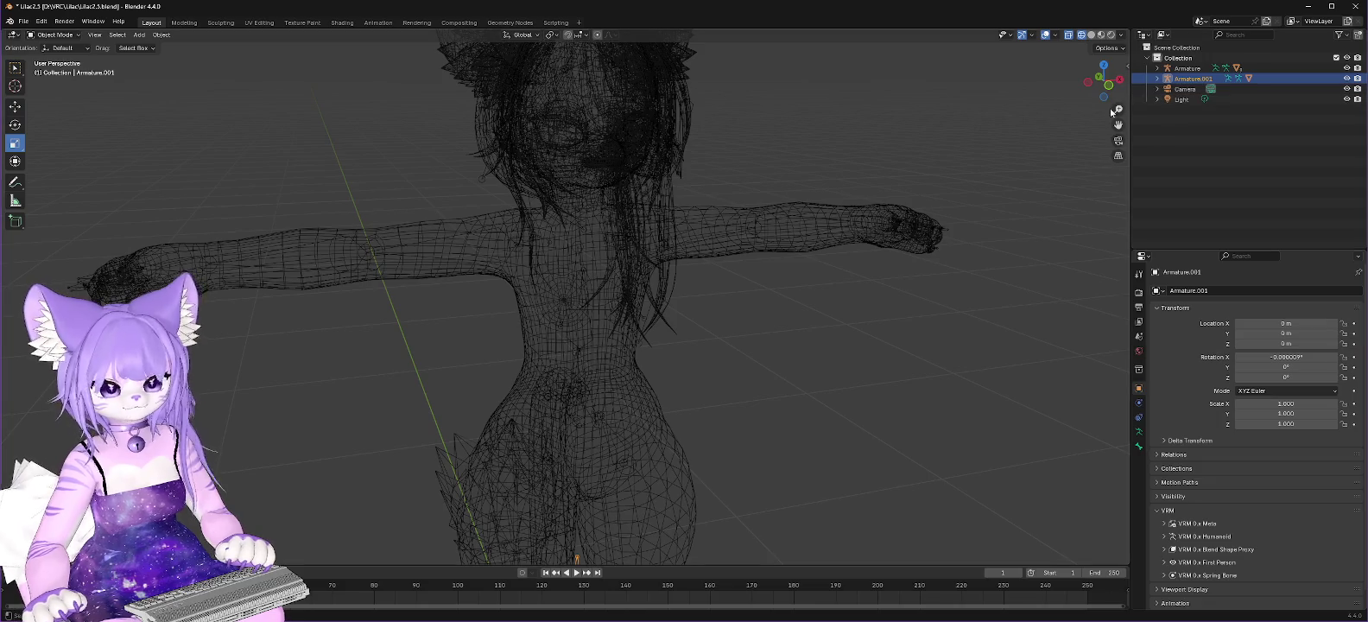
pyautogui.moveTo(812, 479)
pyautogui.mouseDown(button='middle')
pyautogui.moveTo(768, 291)
pyautogui.moveTo(777, 466)
pyautogui.mouseUp(button='middle')
pyautogui.click(1187, 68)
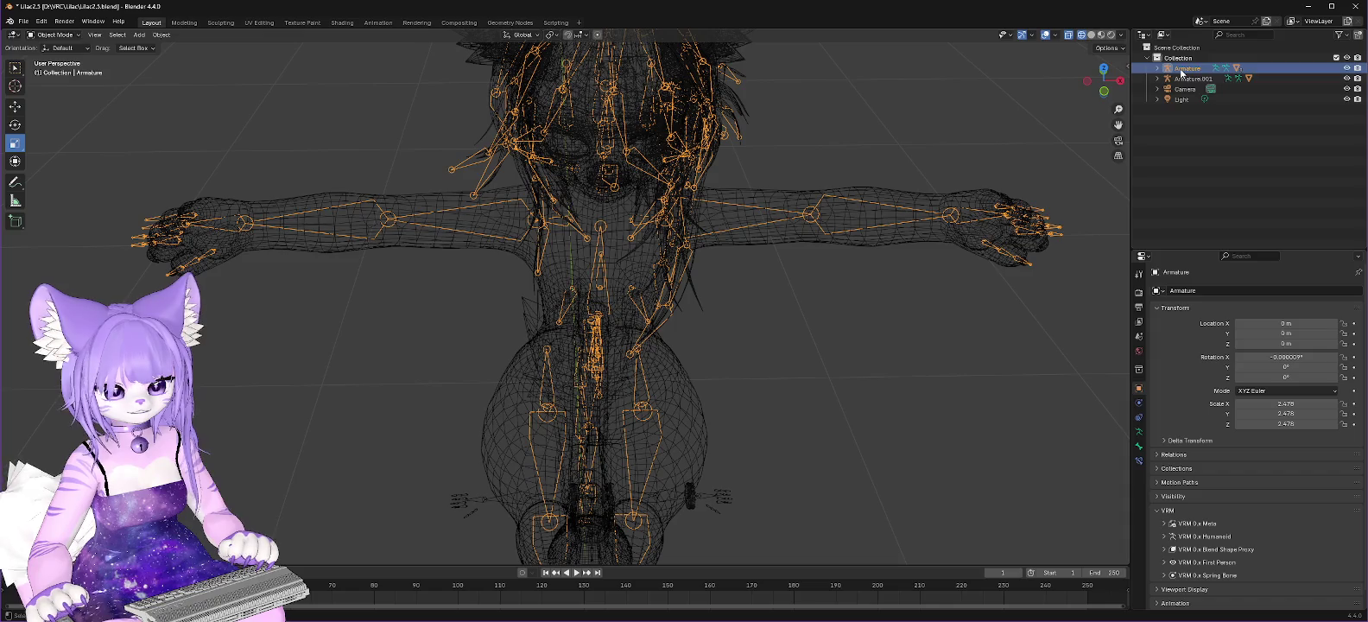
pyautogui.keyDown('shift'); pyautogui.click(1187, 80); pyautogui.keyUp('shift')
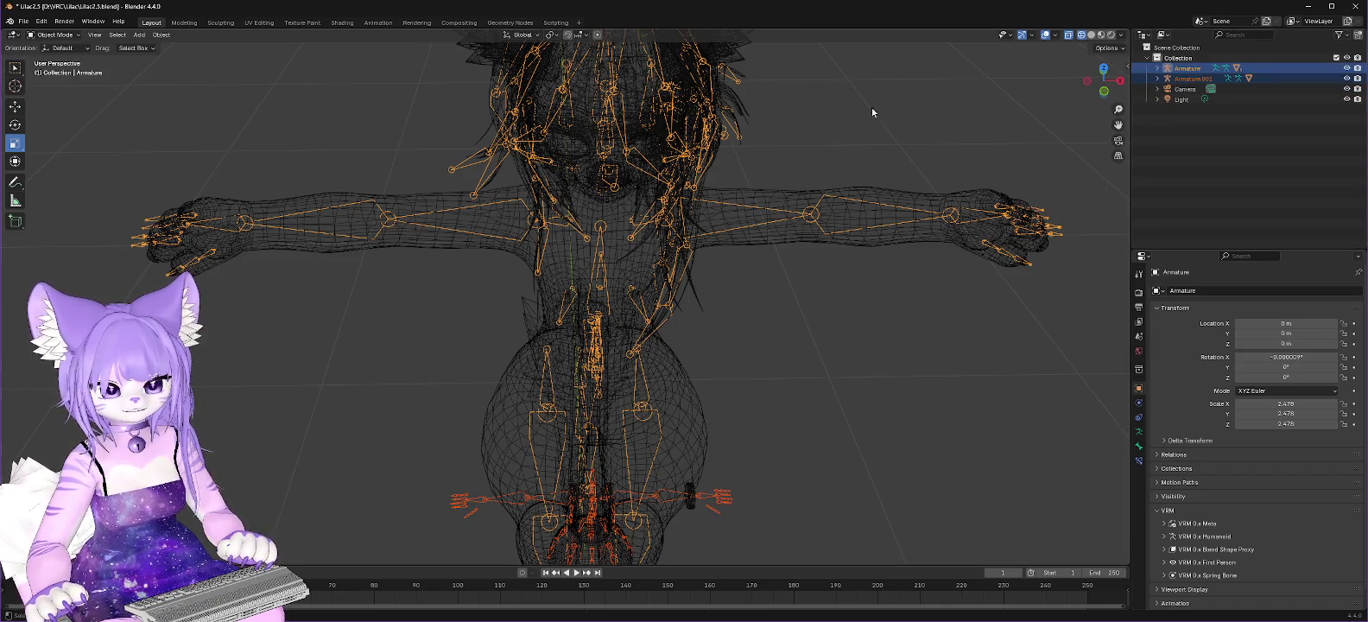
pyautogui.click(1195, 79)
pyautogui.moveTo(884, 394)
pyautogui.mouseDown(button='middle')
pyautogui.moveTo(853, 436)
pyautogui.moveTo(831, 307)
pyautogui.mouseUp(button='middle')
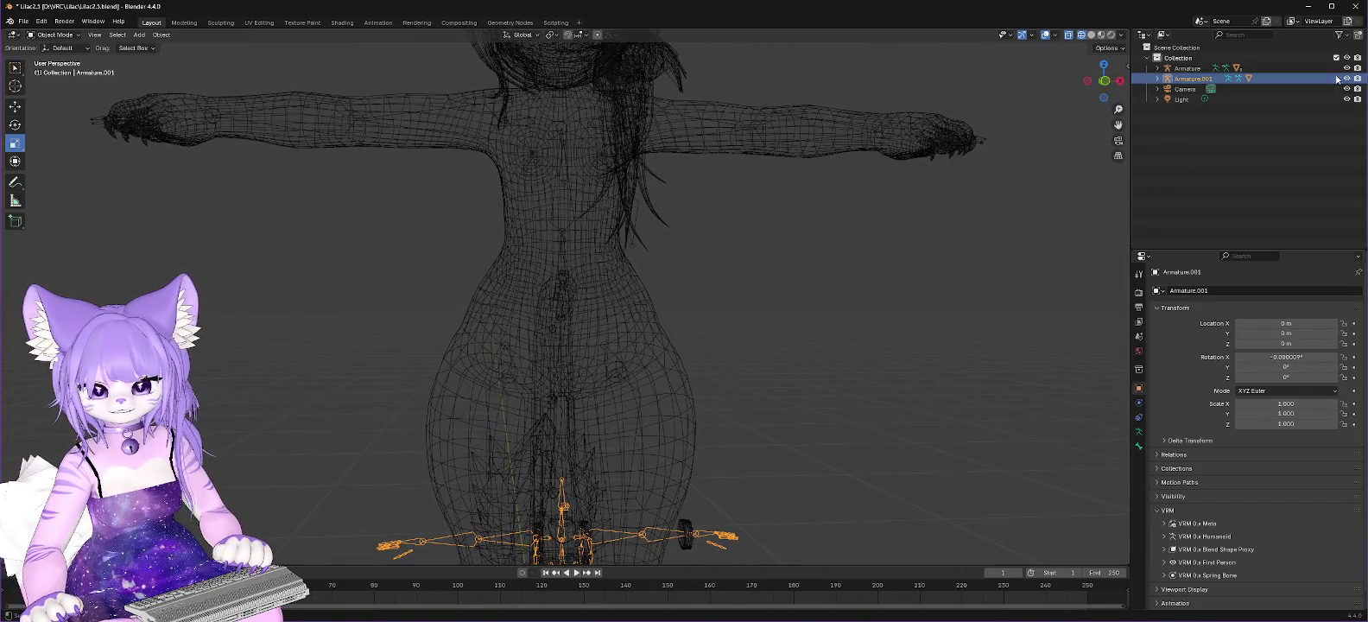
pyautogui.click(1196, 69)
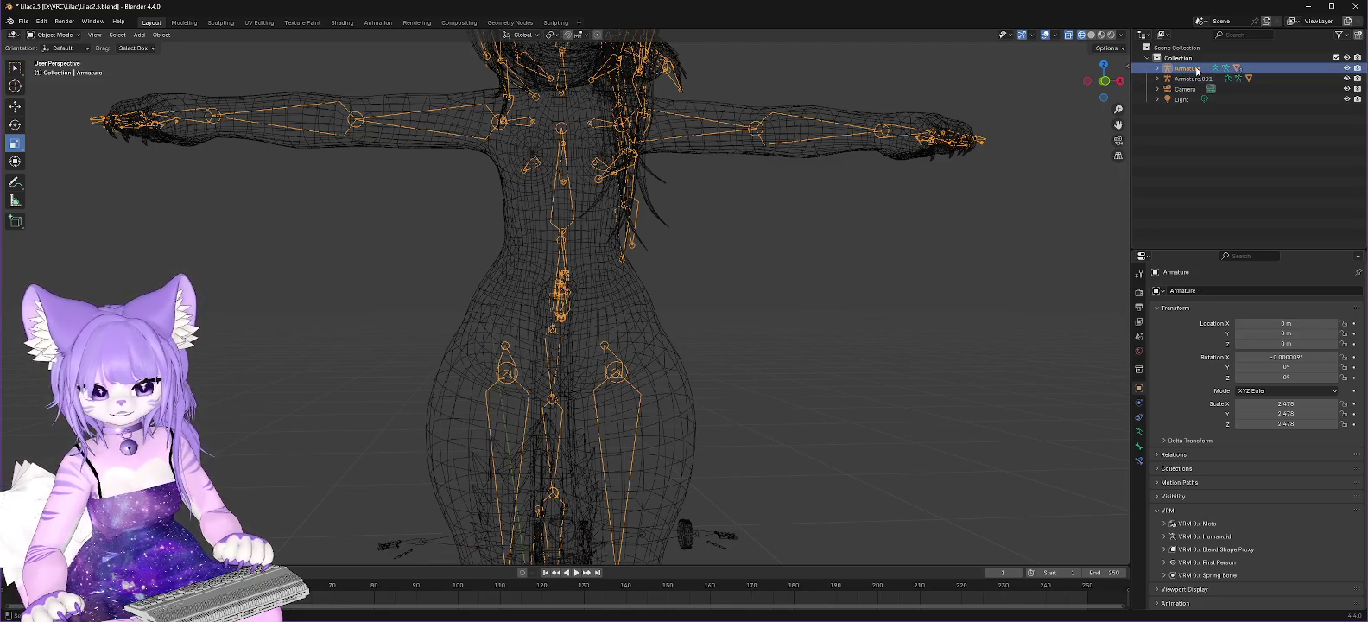
pyautogui.rightClick(1196, 71)
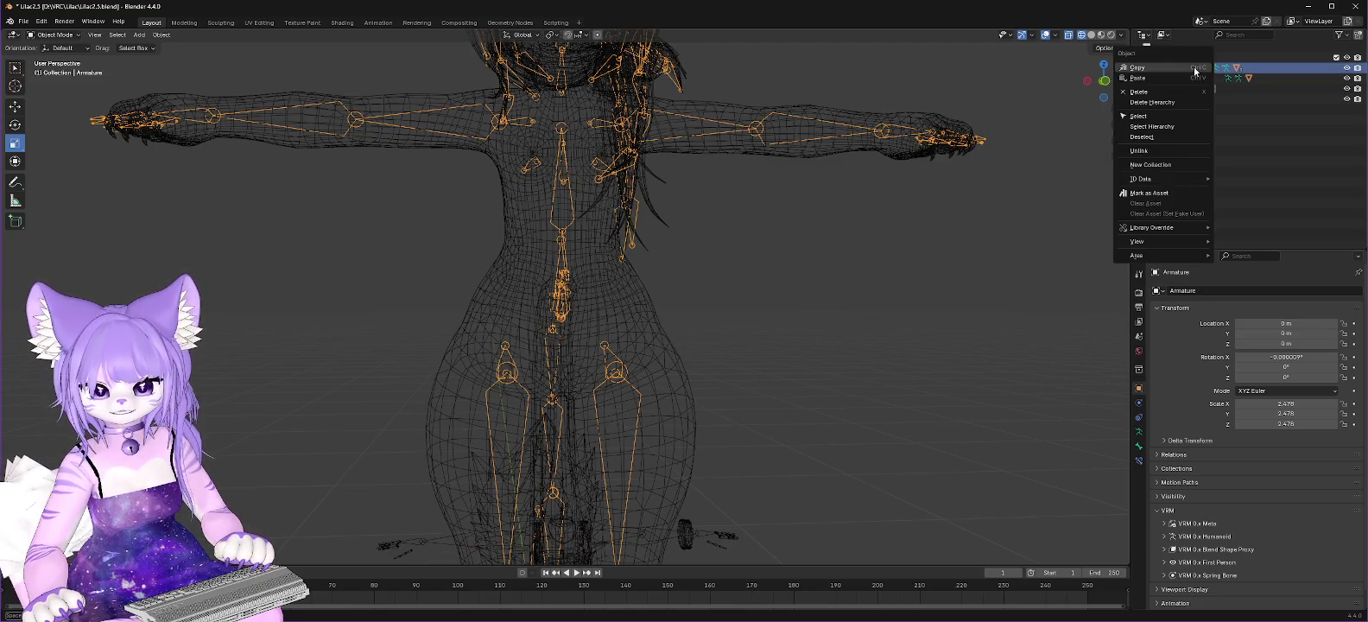
pyautogui.click(1196, 71)
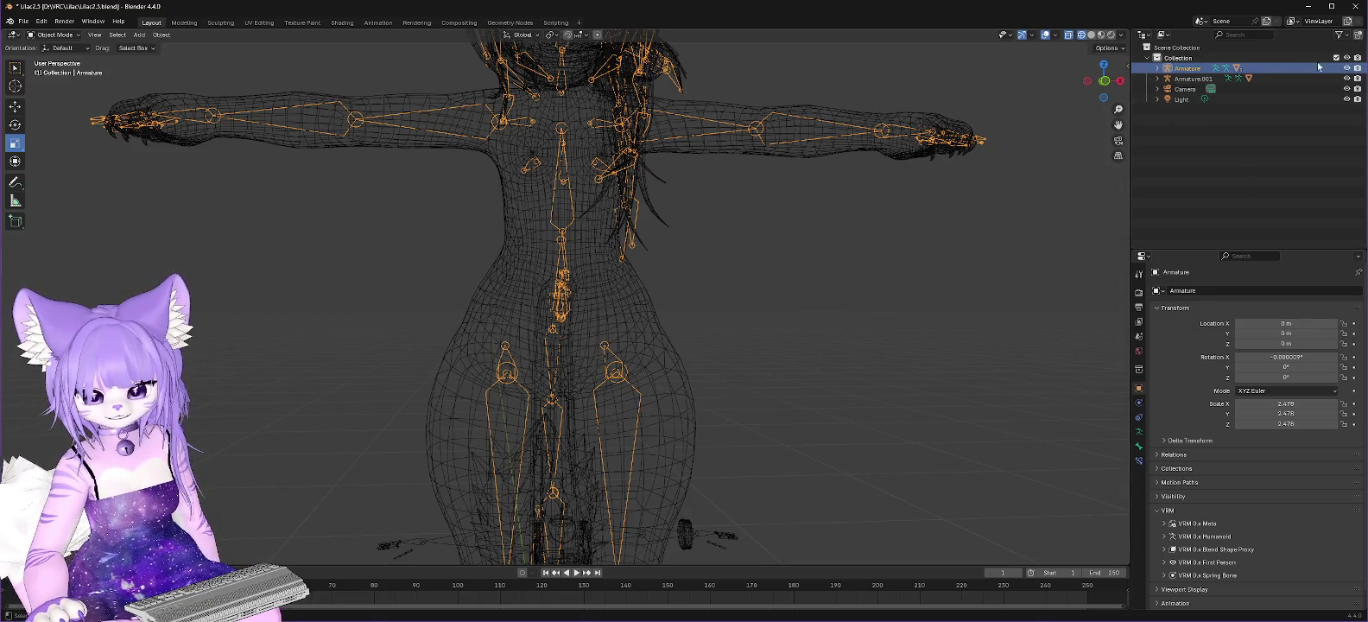
# Step: Select Armature.001 and start scaling it up to about 2.45 to fit the body
pyautogui.click(1207, 79)
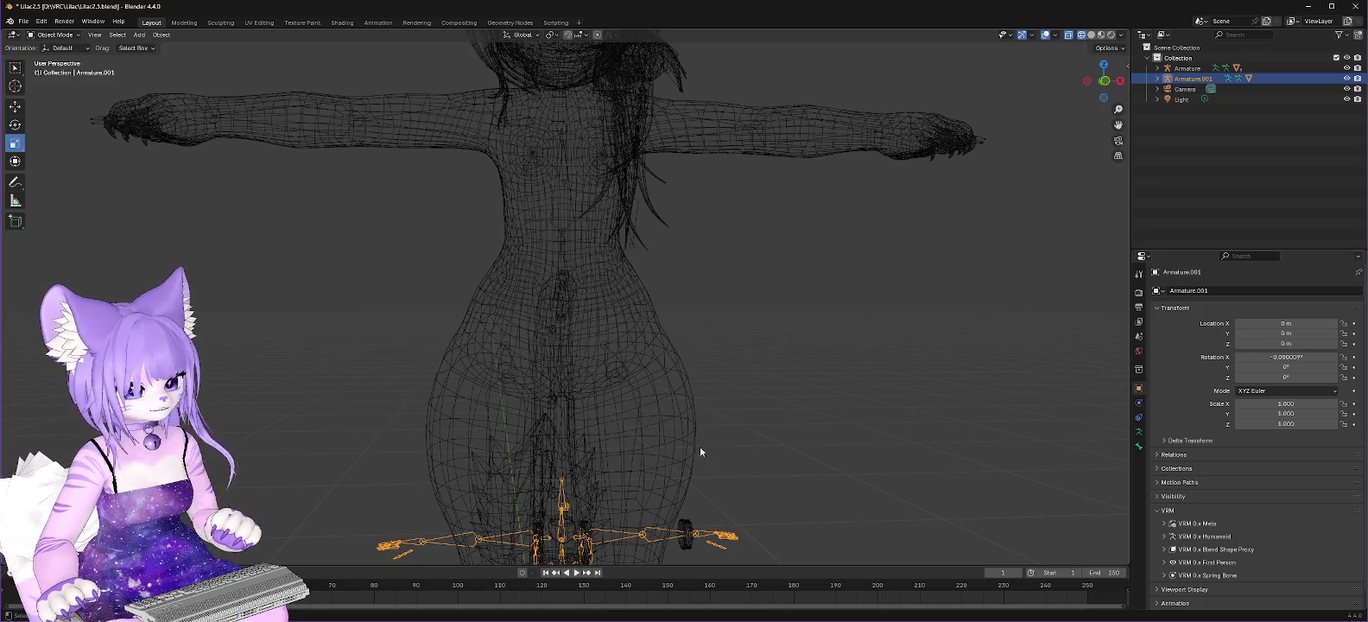
pyautogui.moveTo(859, 403); pyautogui.dragTo(867, 428, button='middle')
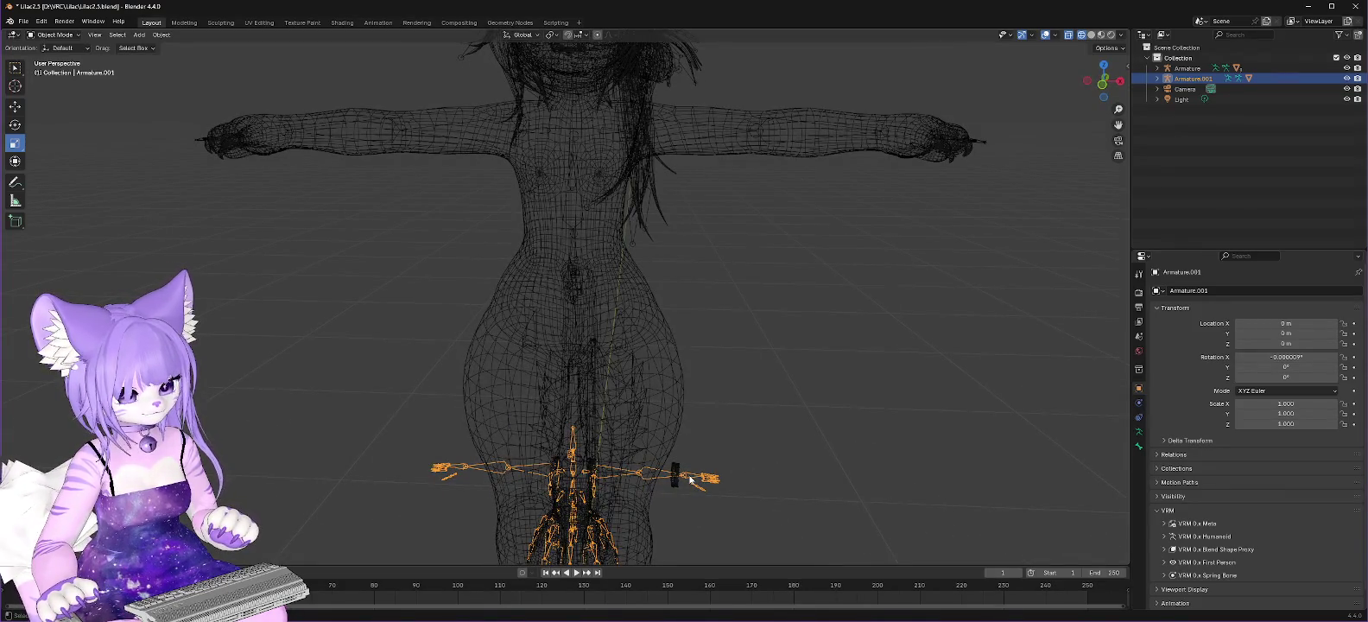
pyautogui.moveTo(827, 414); pyautogui.dragTo(833, 411, button='middle')
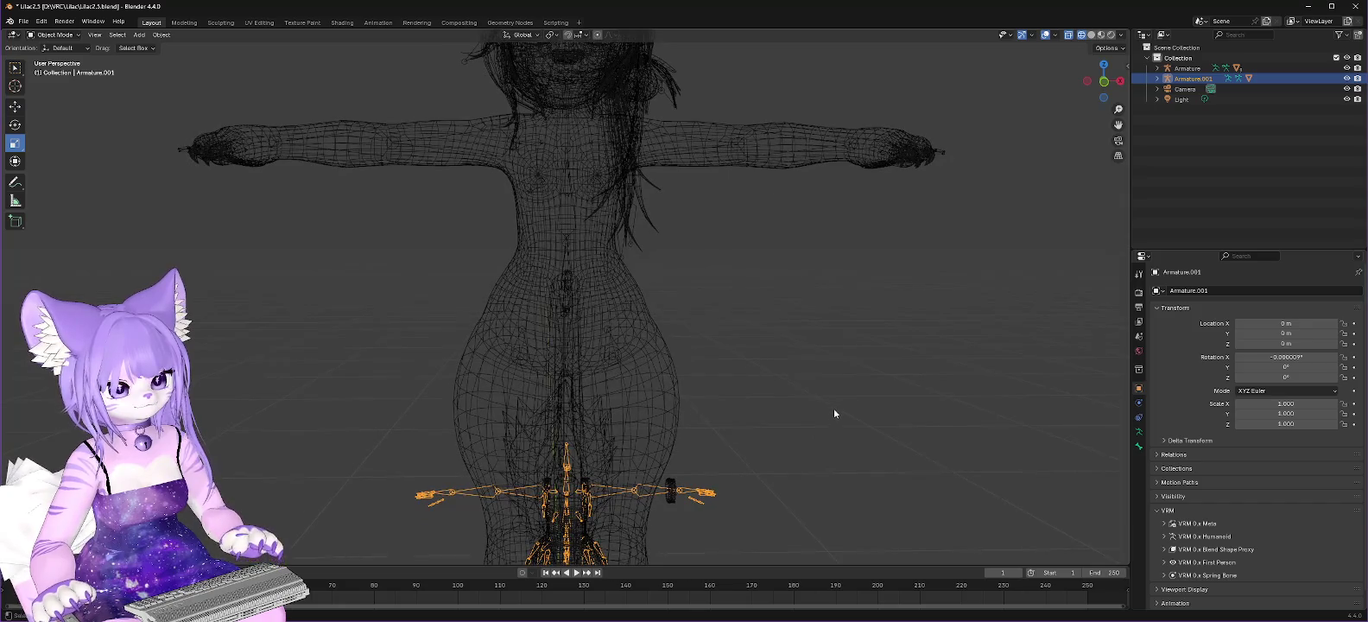
pyautogui.scroll(-1, 832, 411)
pyautogui.scroll(-2, 833, 411)
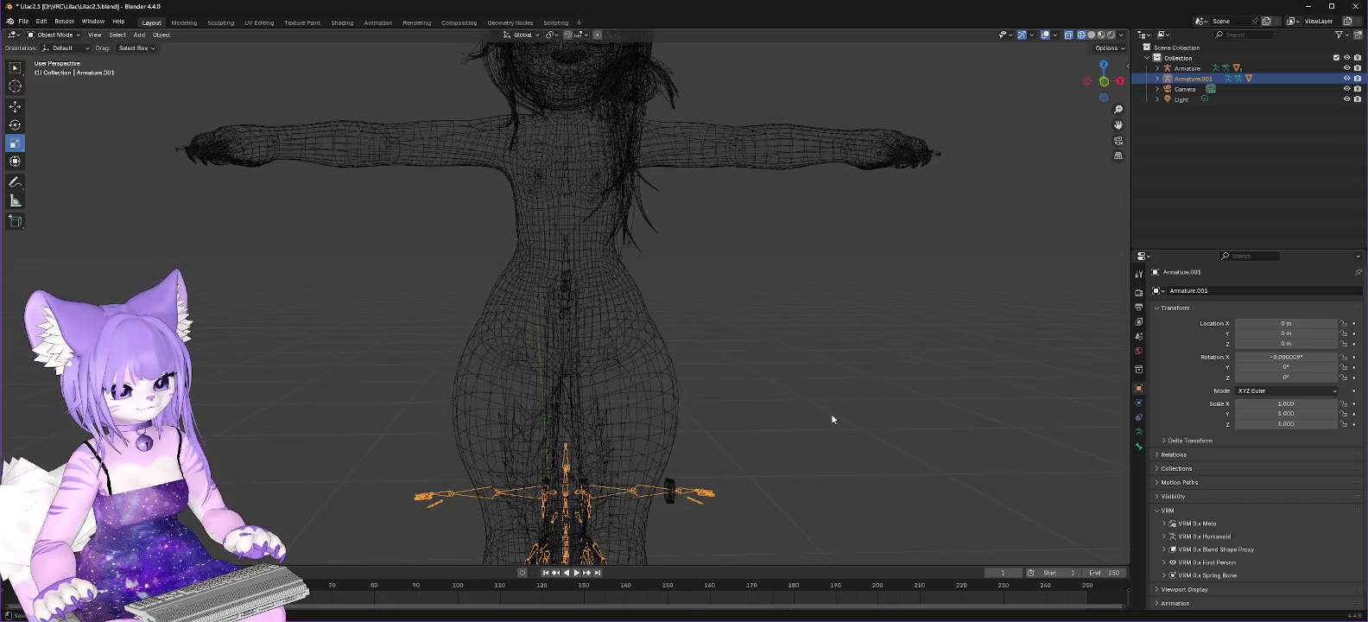
pyautogui.scroll(-1, 832, 413)
pyautogui.scroll(1, 833, 413)
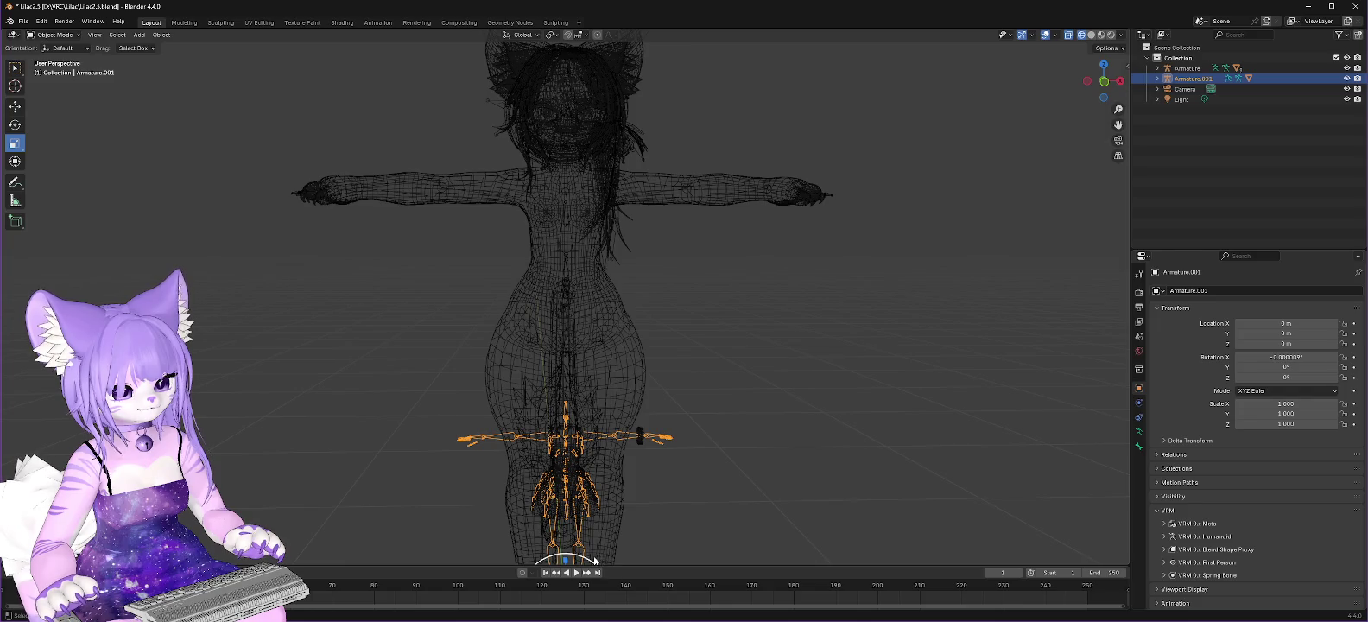
pyautogui.press('s')
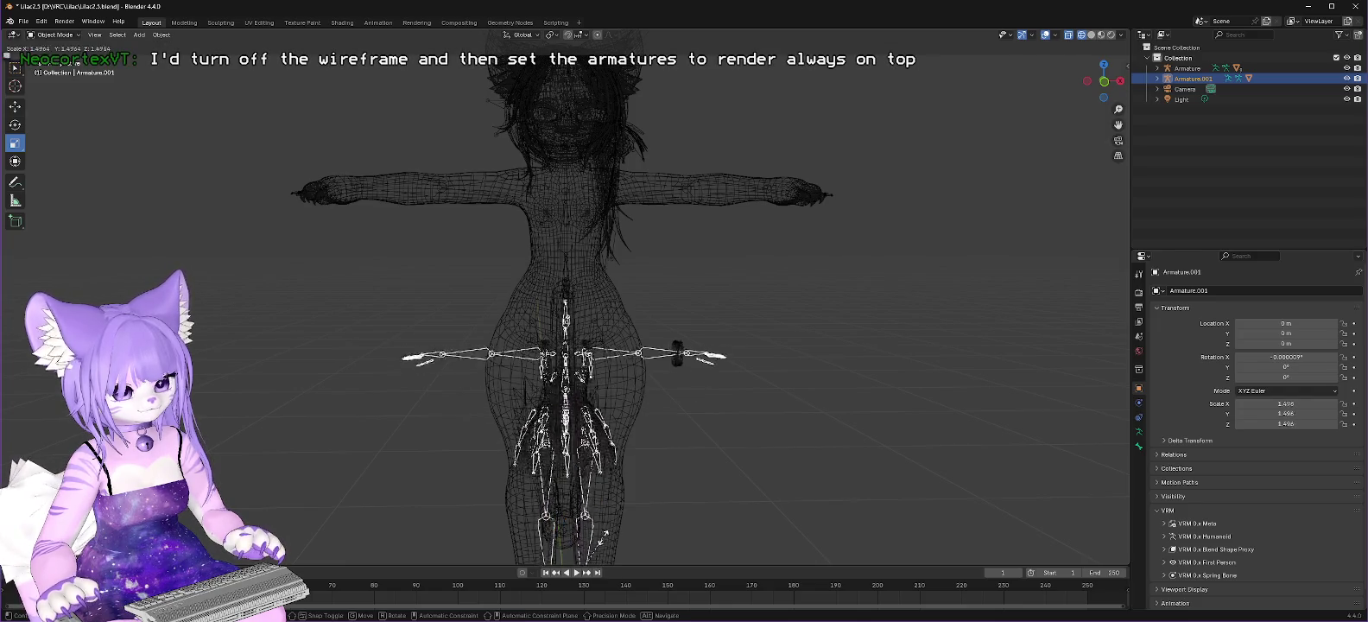
# Step: Confirm Armature.001's scale at 2.479 and toggle X-Ray, leaving it on
pyautogui.click(637, 508)
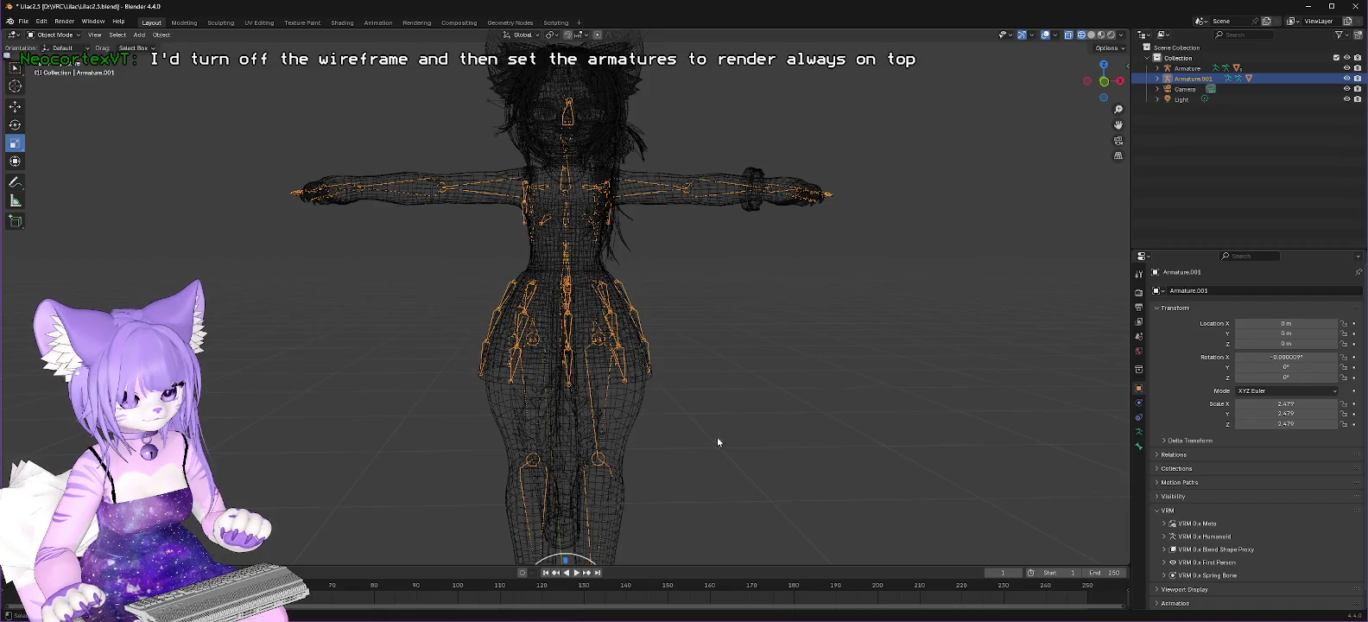
pyautogui.scroll(4, 991, 229)
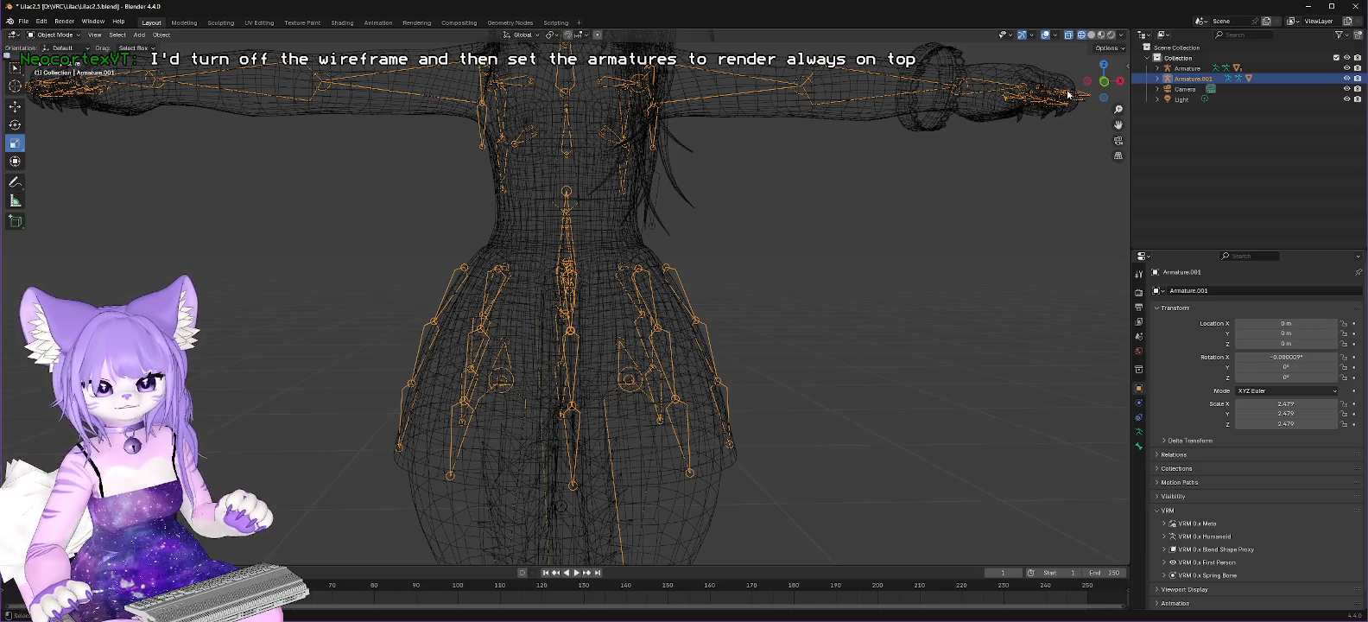
pyautogui.click(1070, 35)
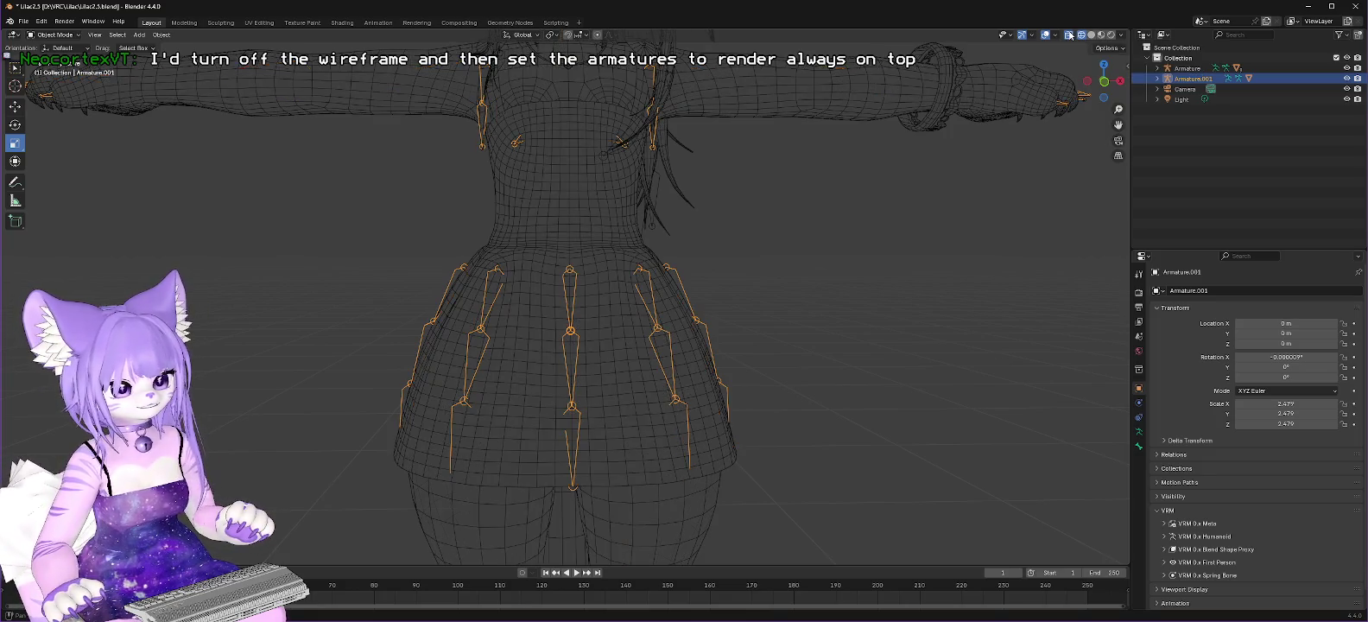
pyautogui.click(1069, 35)
pyautogui.click(1069, 35)
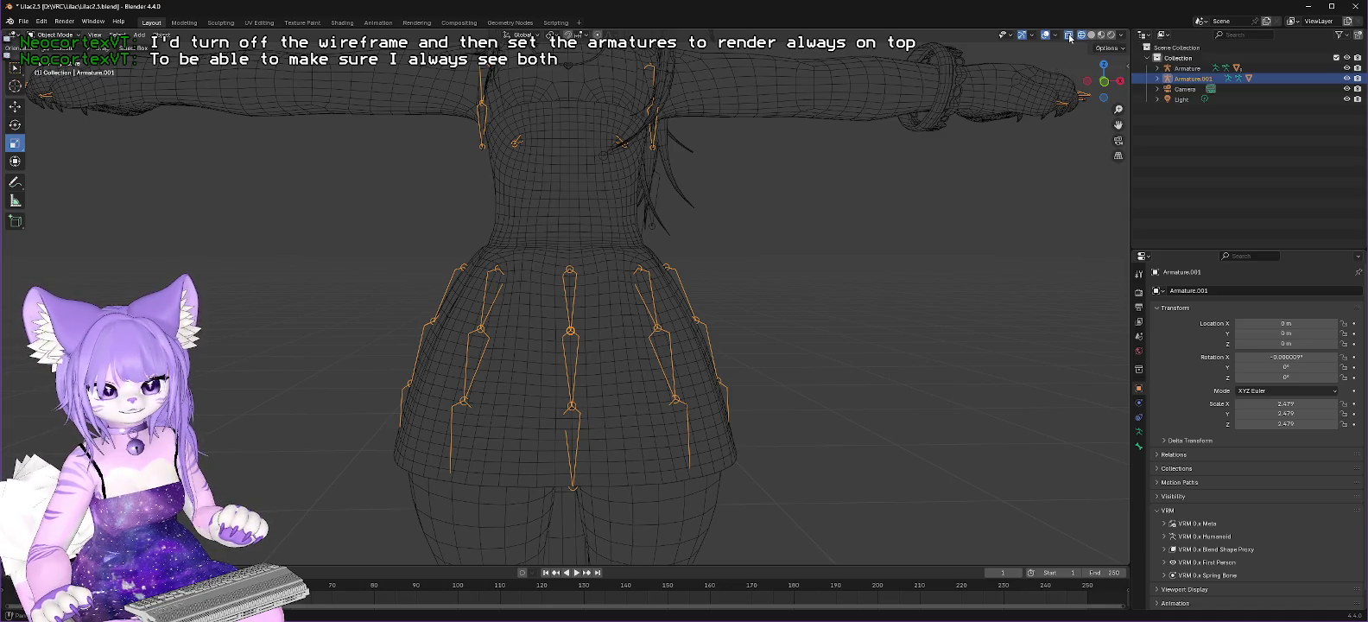
pyautogui.click(1070, 34)
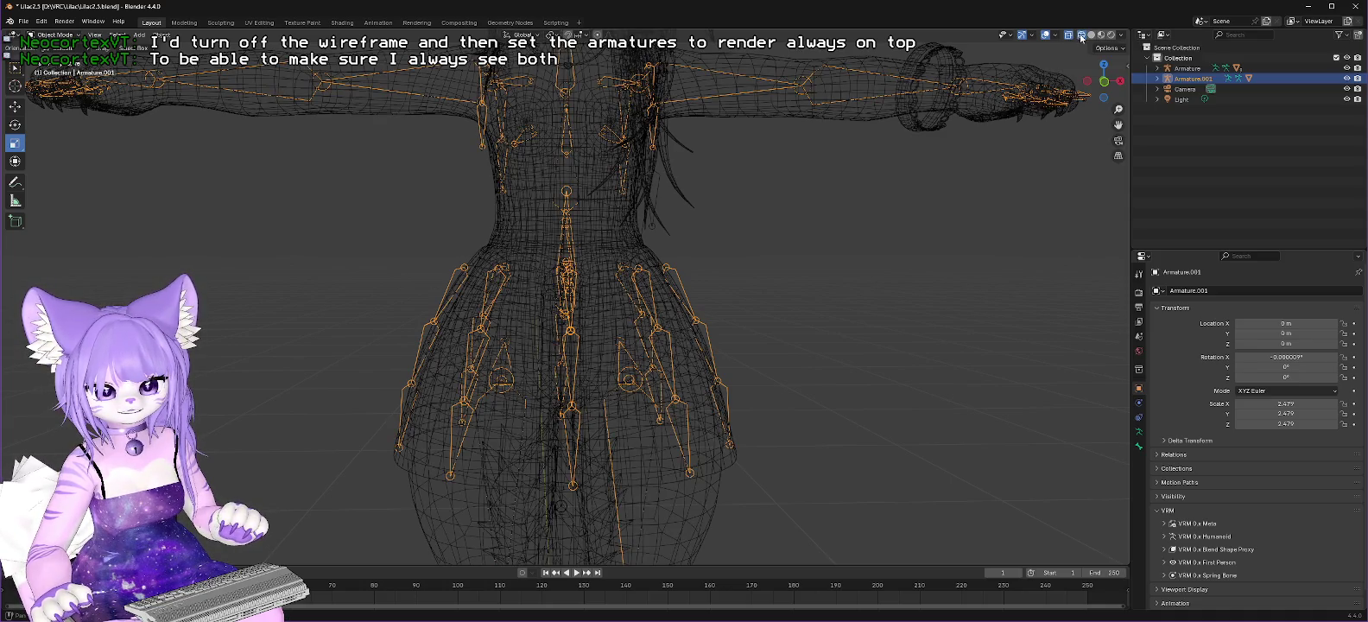
# Step: Try Solid and Material Preview shading, return to wireframe, and check the Shading and Overlays popovers
pyautogui.click(1091, 34)
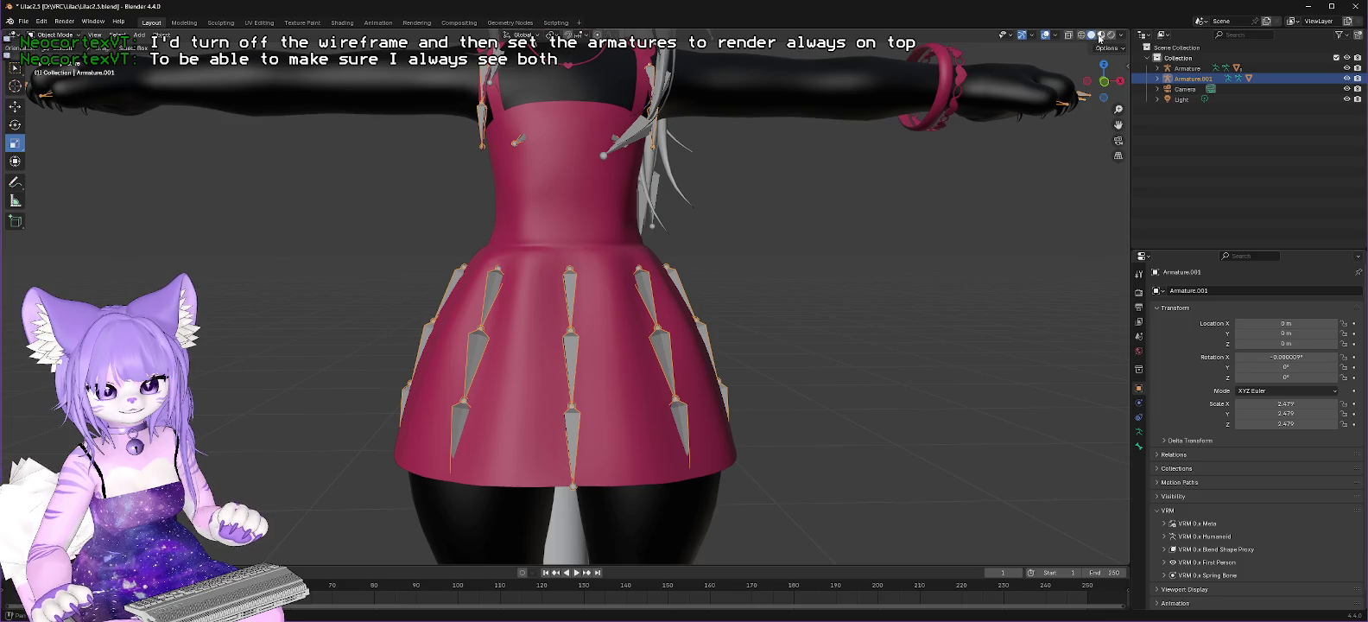
pyautogui.click(1100, 36)
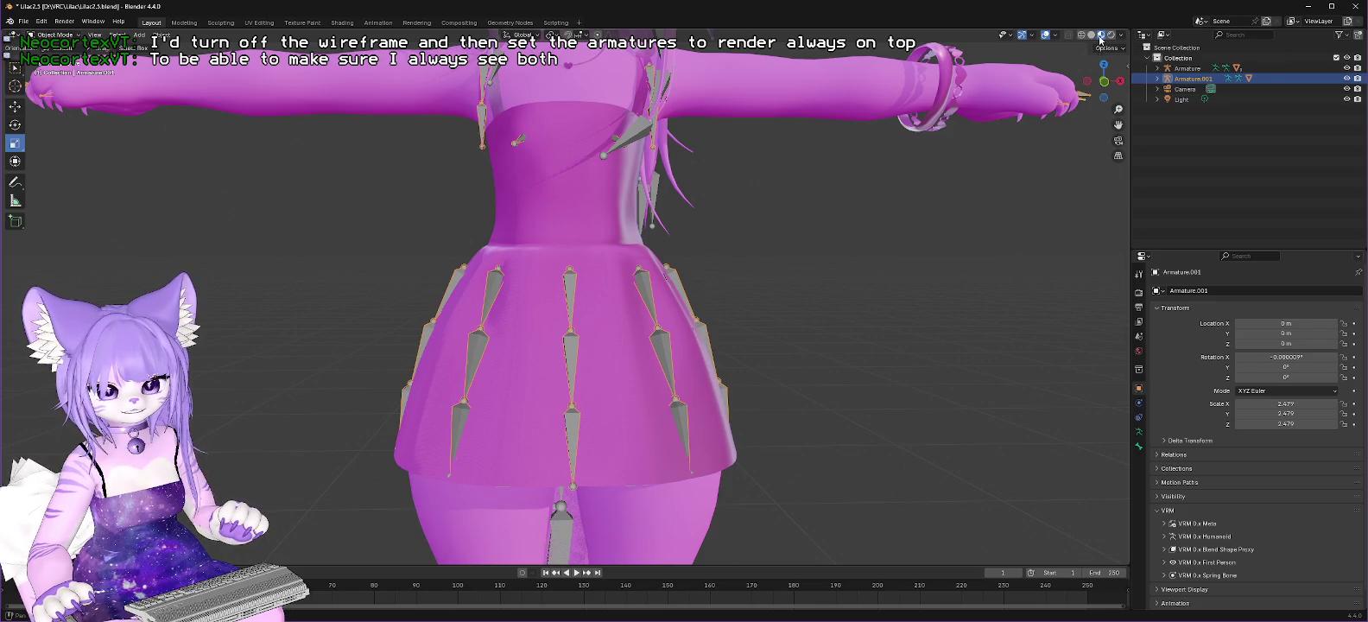
pyautogui.click(1091, 36)
pyautogui.click(1082, 35)
pyautogui.click(1121, 35)
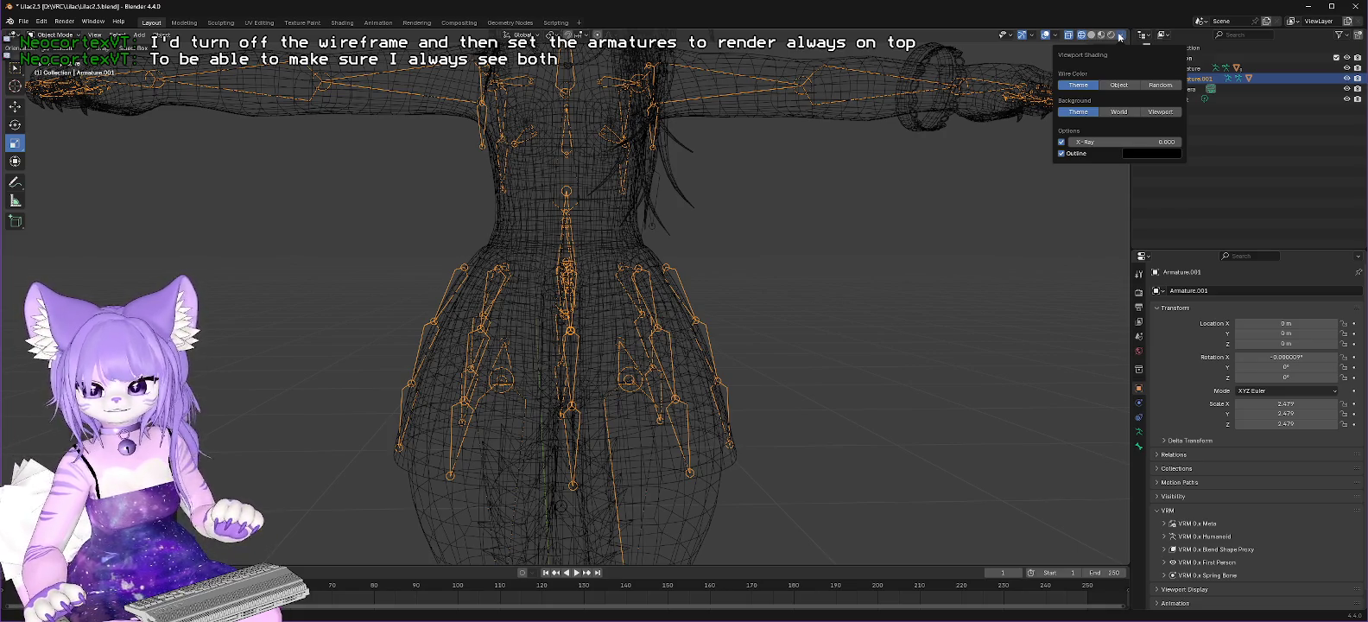
pyautogui.click(1054, 35)
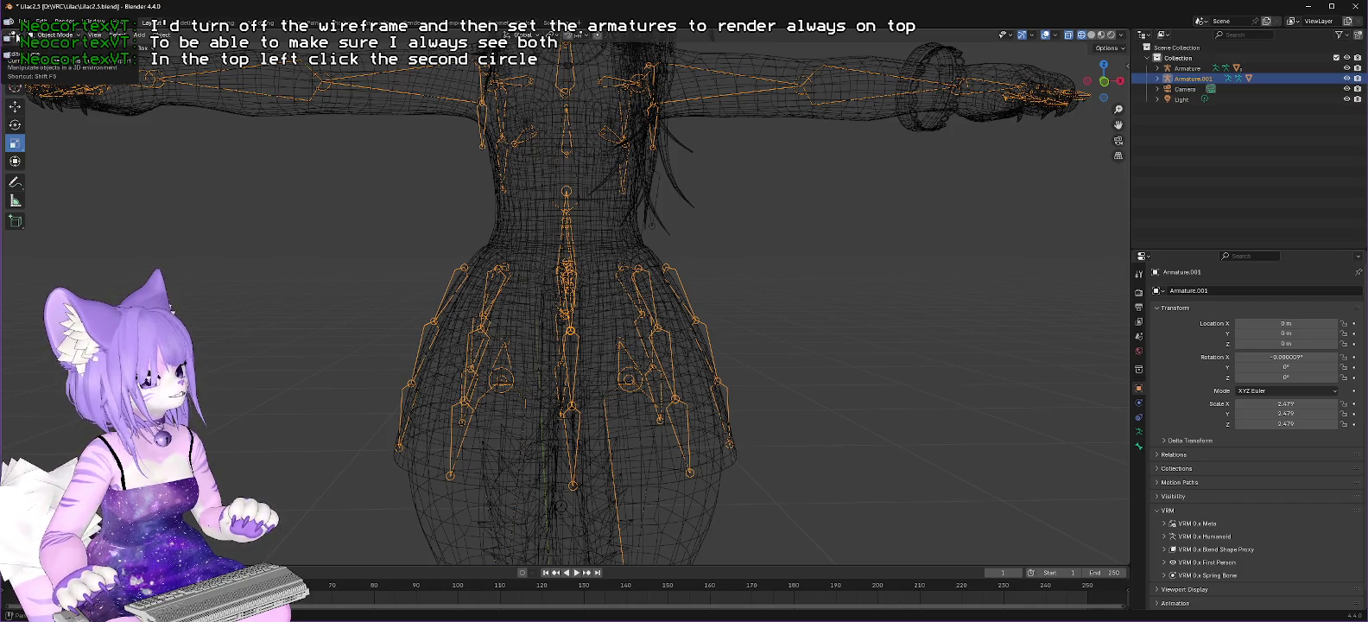
# Step: Switch the viewport to Solid shading and clear Armature.001's scale back to 1.000
pyautogui.click(15, 37)
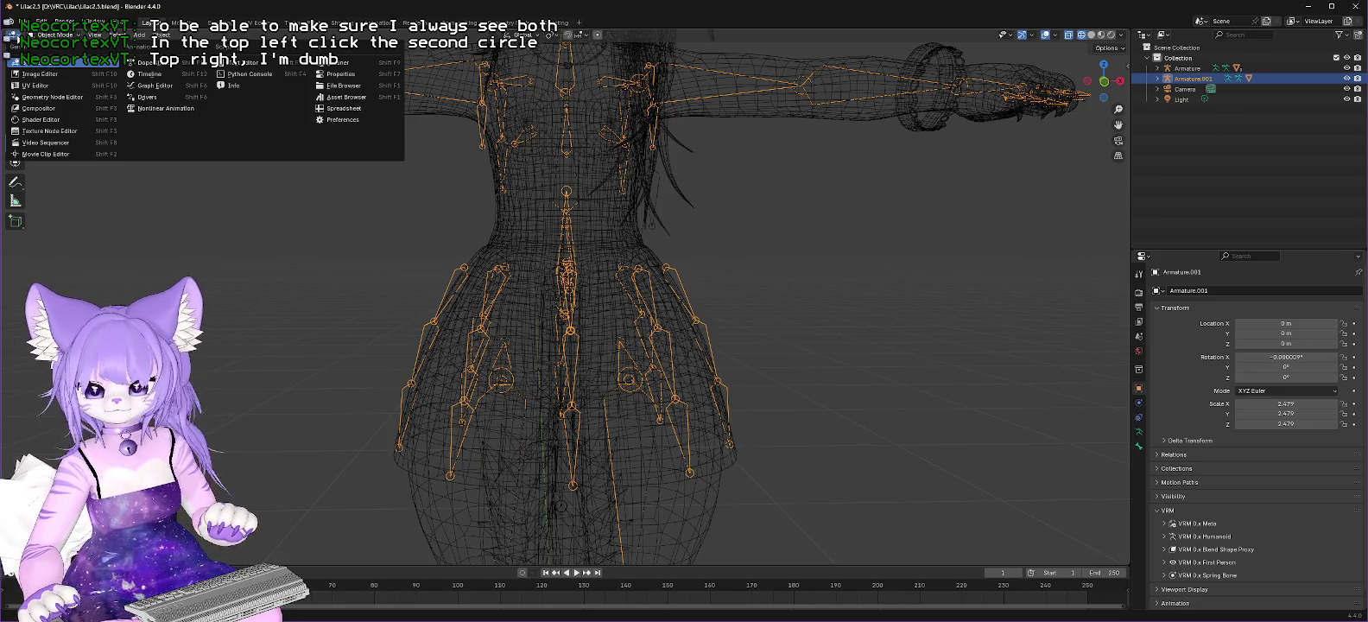
pyautogui.click(1091, 35)
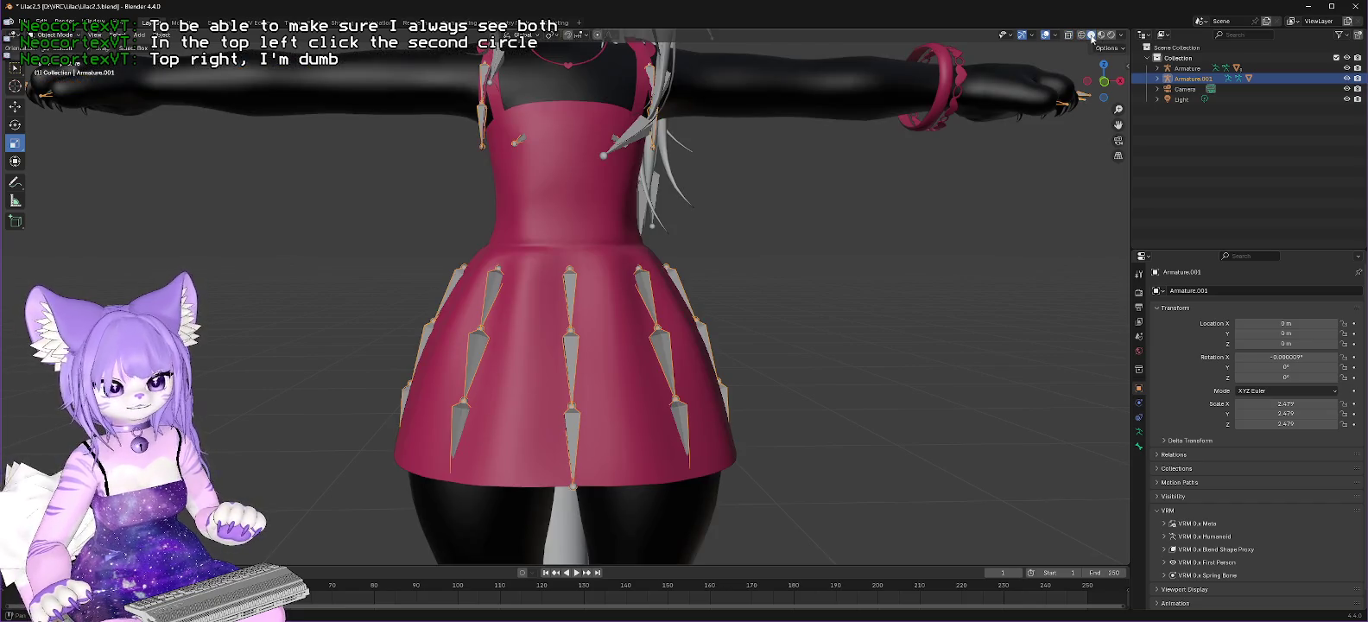
pyautogui.click(1113, 49)
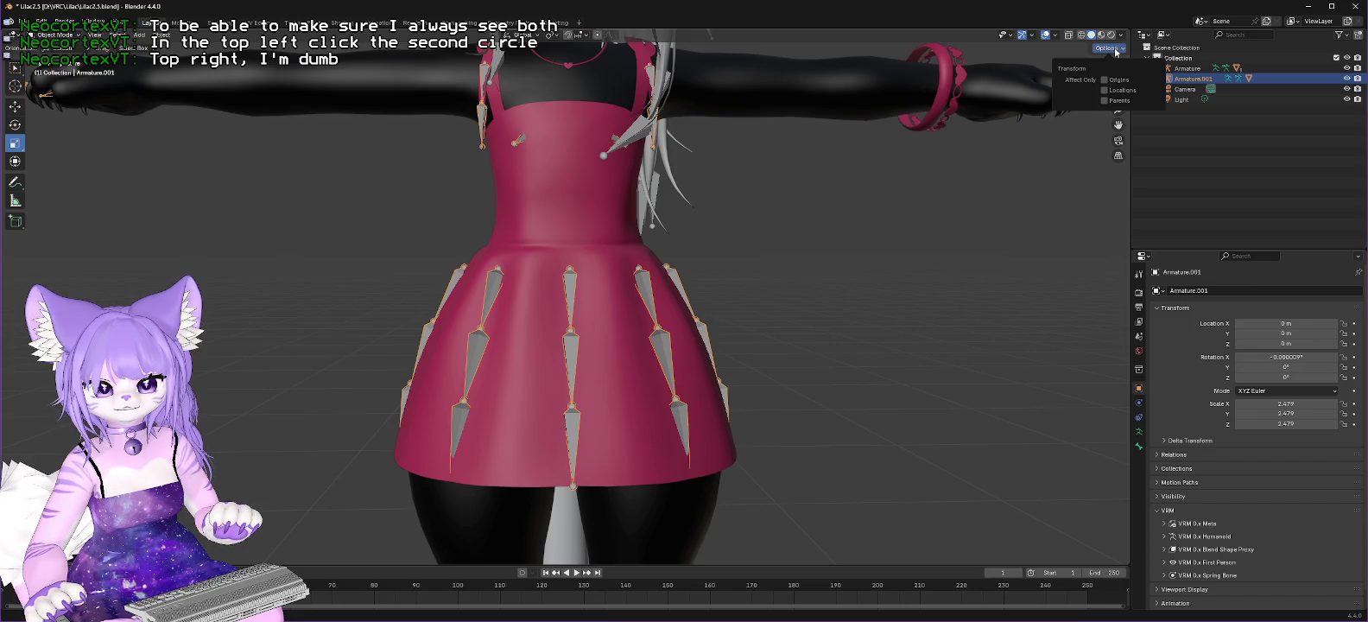
pyautogui.click(1115, 51)
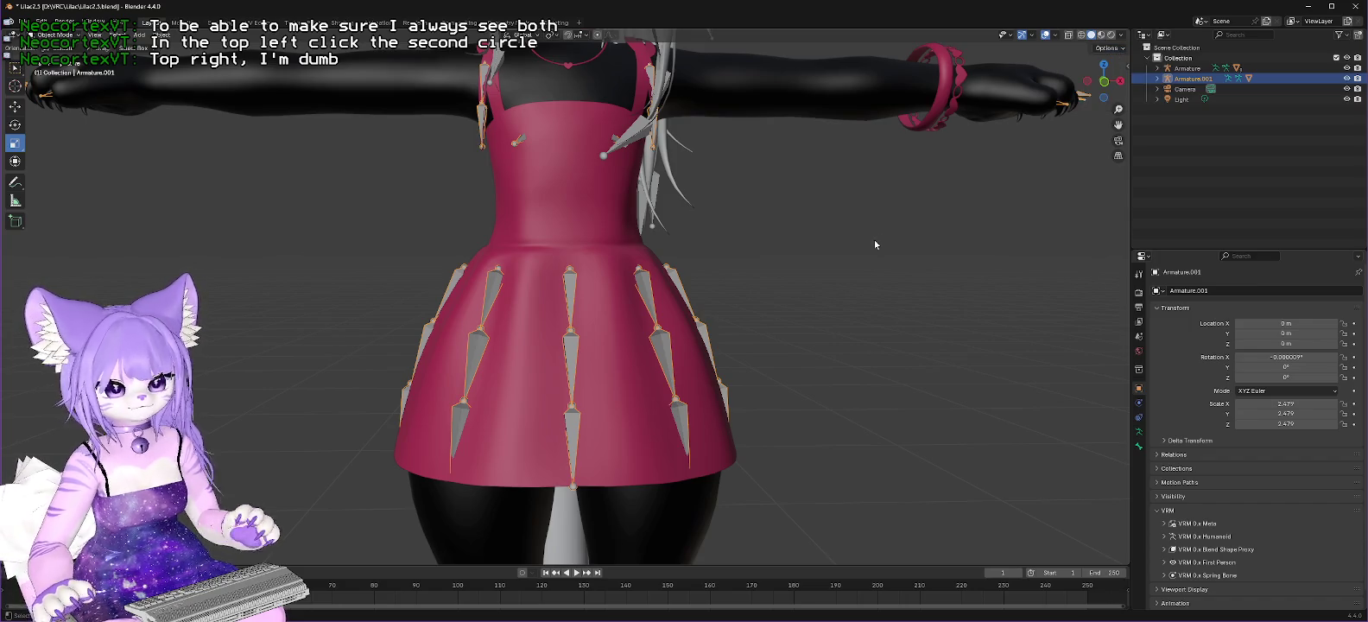
pyautogui.hotkey('alt', 's')
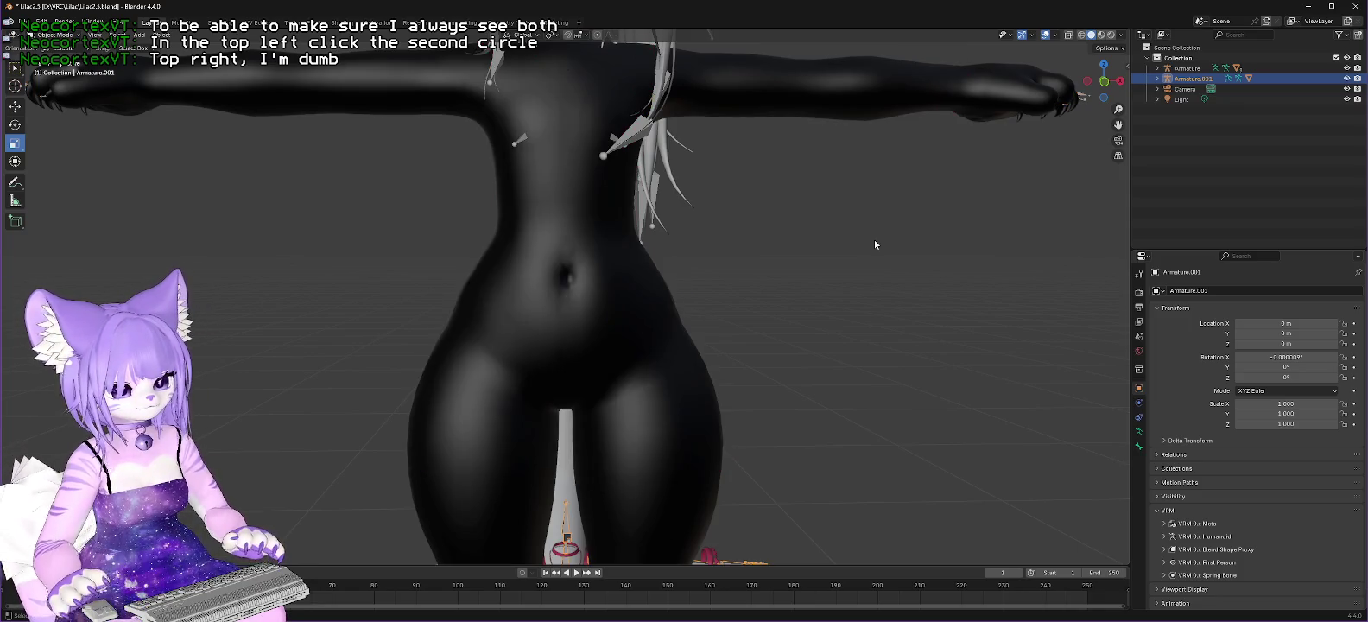
pyautogui.scroll(-4, 874, 242)
pyautogui.scroll(1, 802, 353)
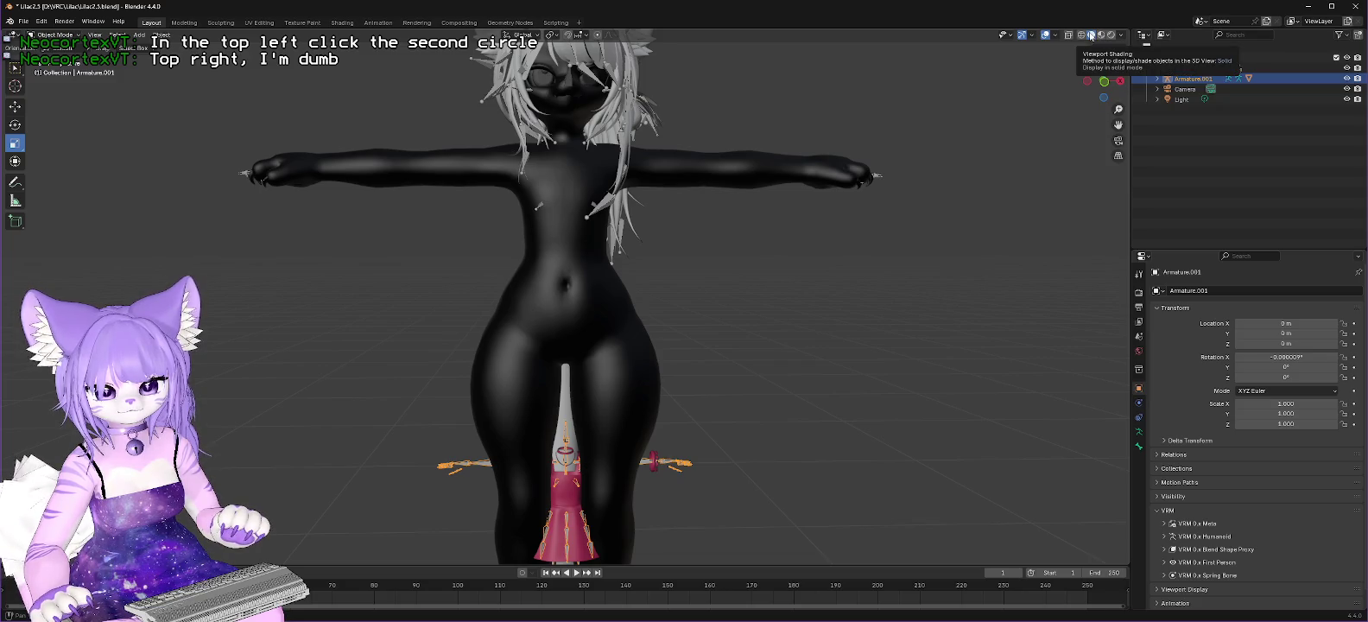
# Step: Cycle the viewport lighting through Flat and MatCap, ending on Studio
pyautogui.click(1122, 36)
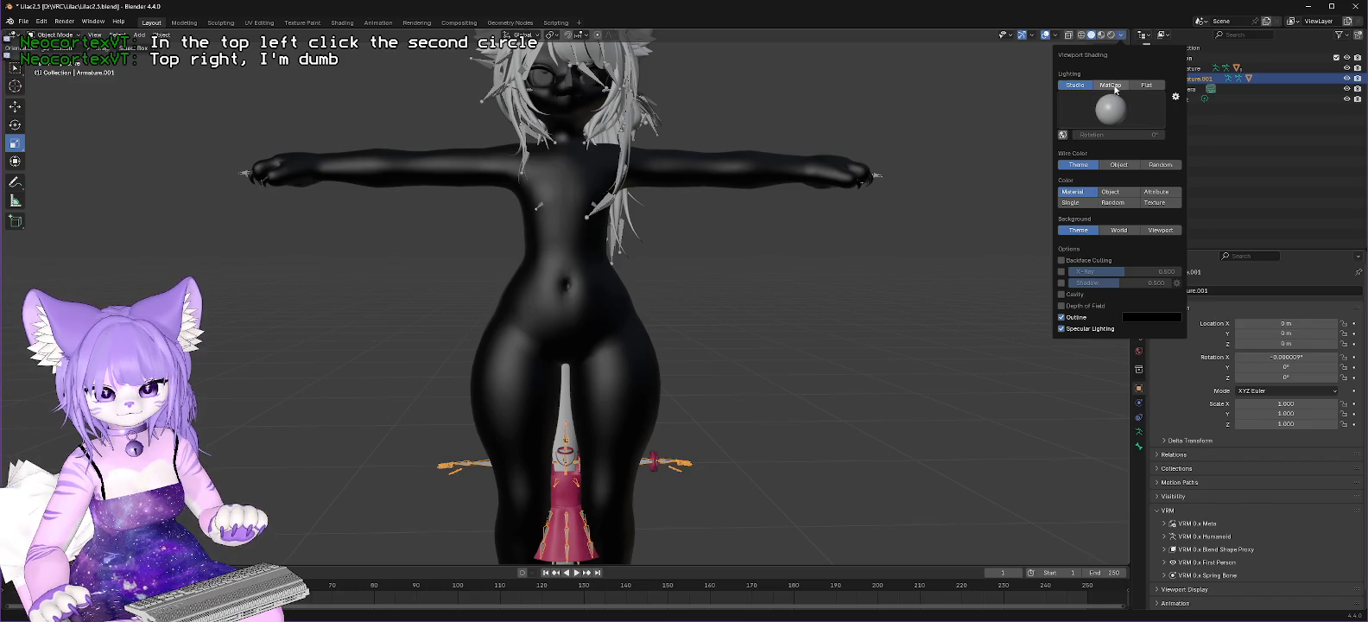
pyautogui.click(1146, 85)
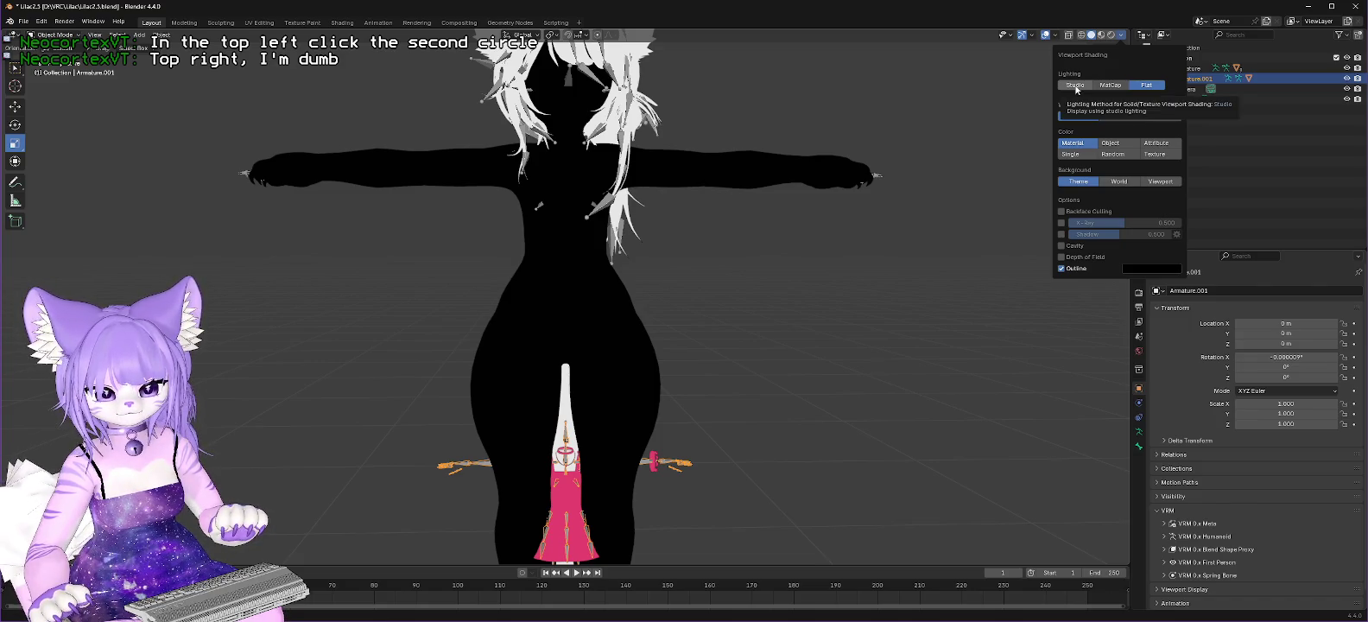
pyautogui.click(1062, 269)
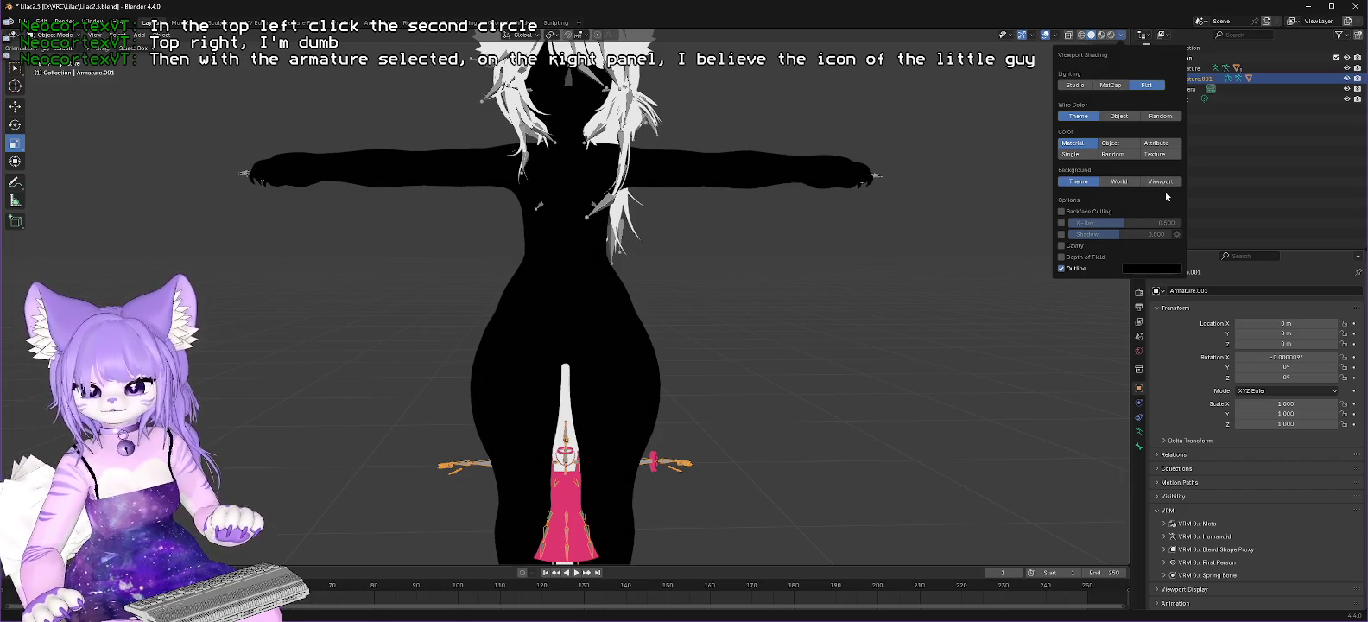
pyautogui.click(1083, 88)
pyautogui.click(1095, 86)
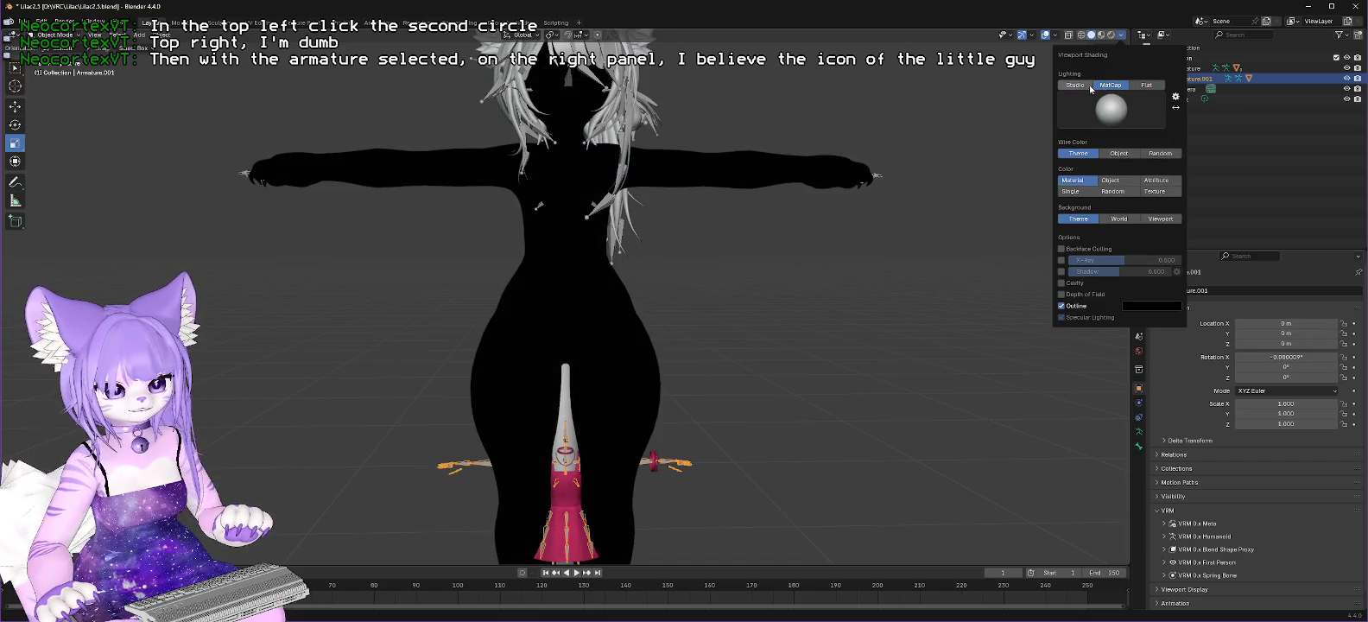
pyautogui.click(1071, 85)
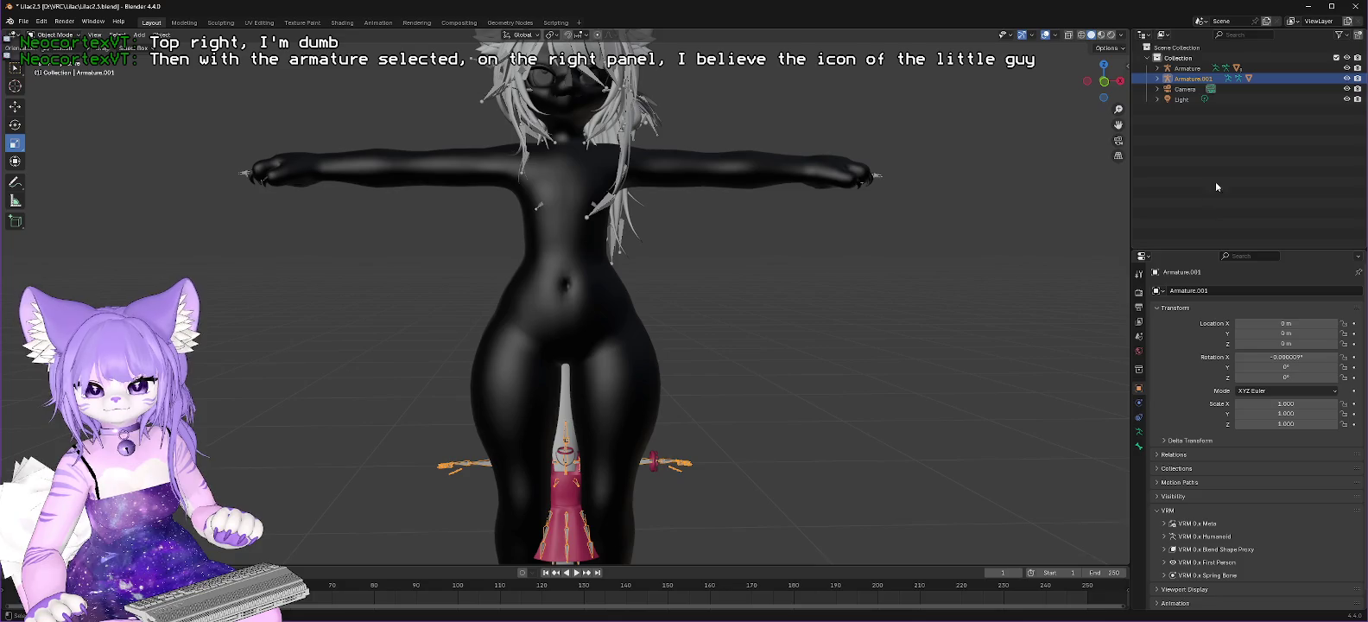
pyautogui.click(1217, 69)
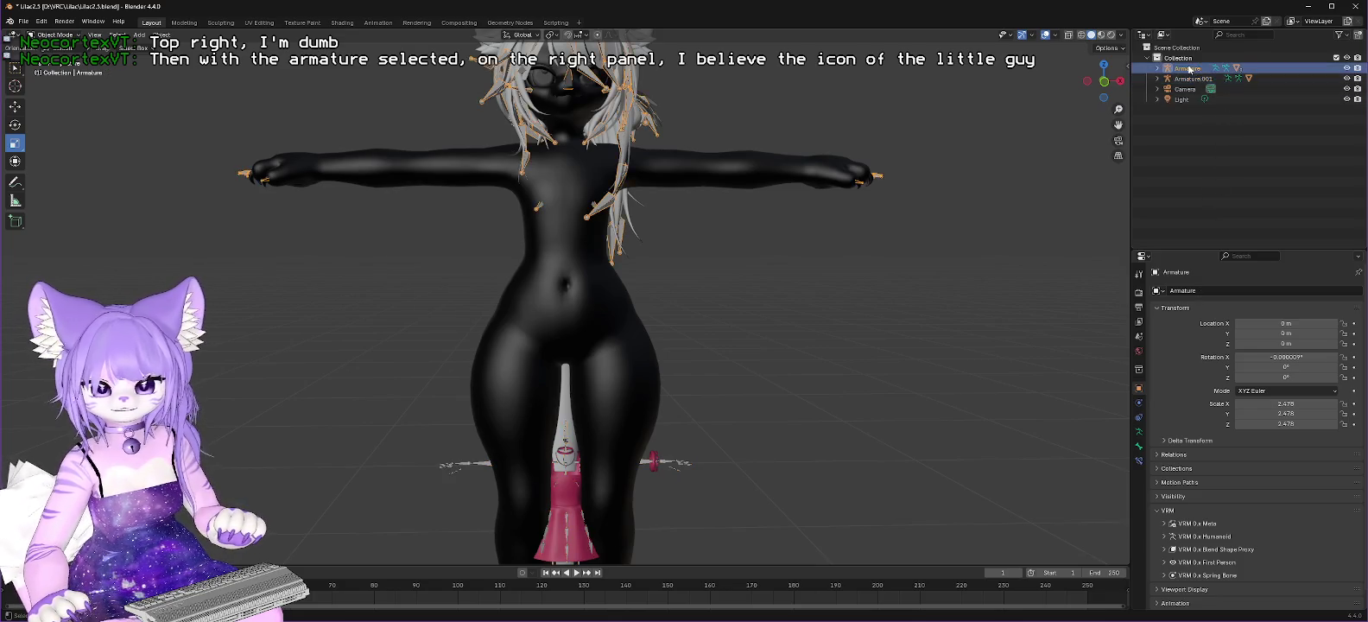
# Step: Enable In Front in the avatar Armature's Viewport Display so its bones show over the body
pyautogui.click(1228, 69)
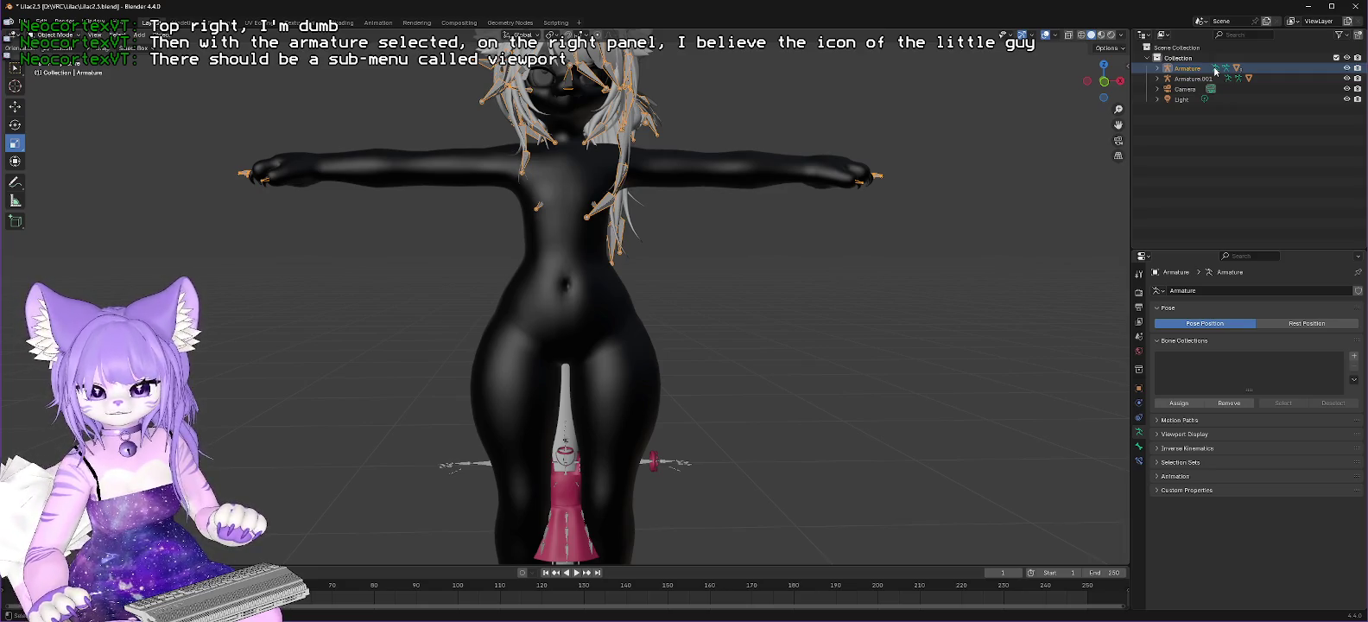
pyautogui.rightClick(1193, 74)
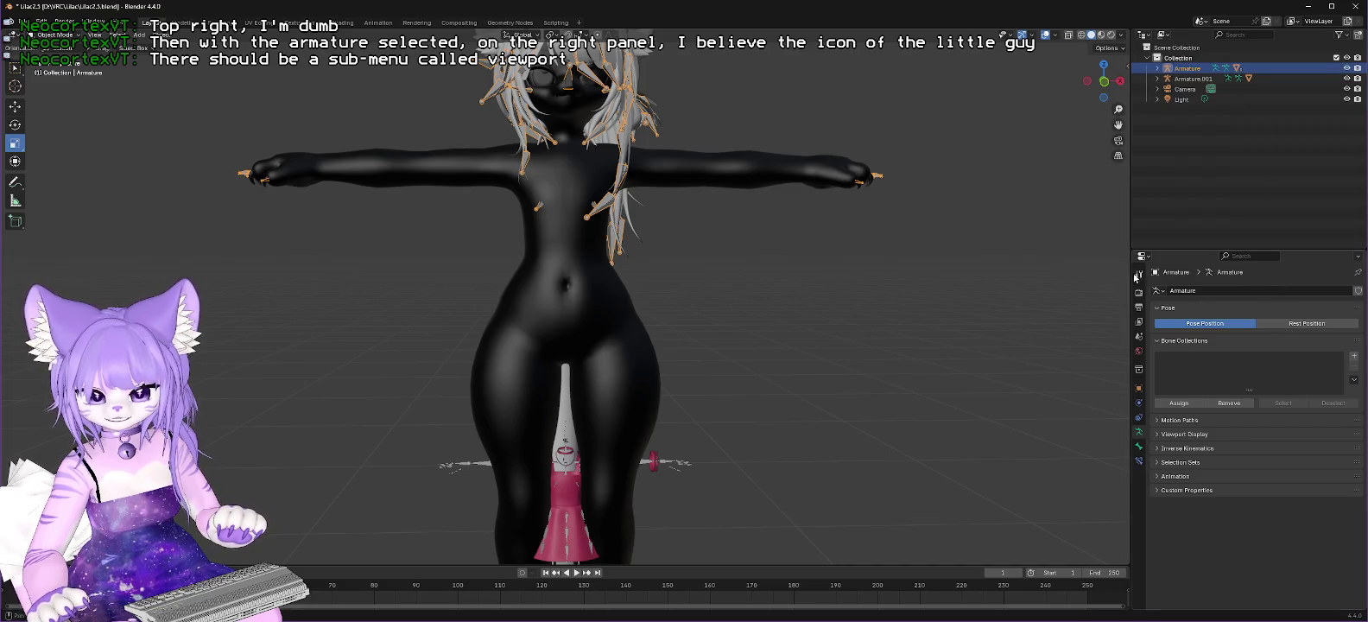
pyautogui.click(1156, 434)
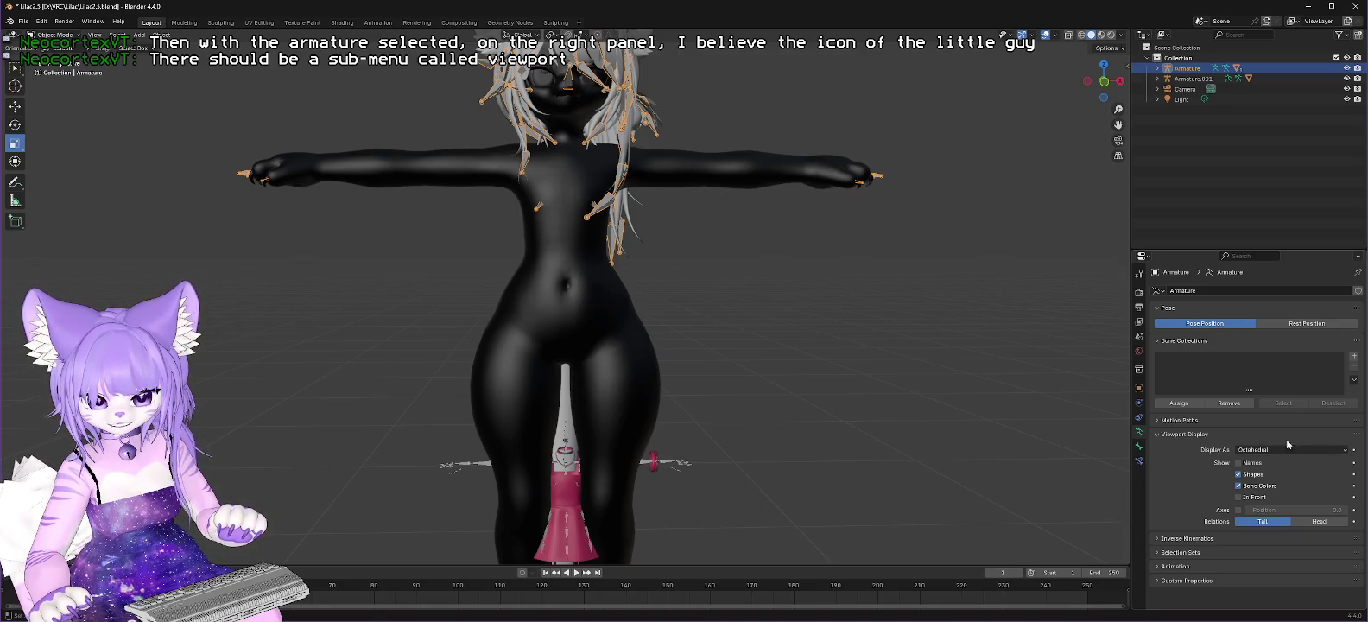
pyautogui.click(1239, 498)
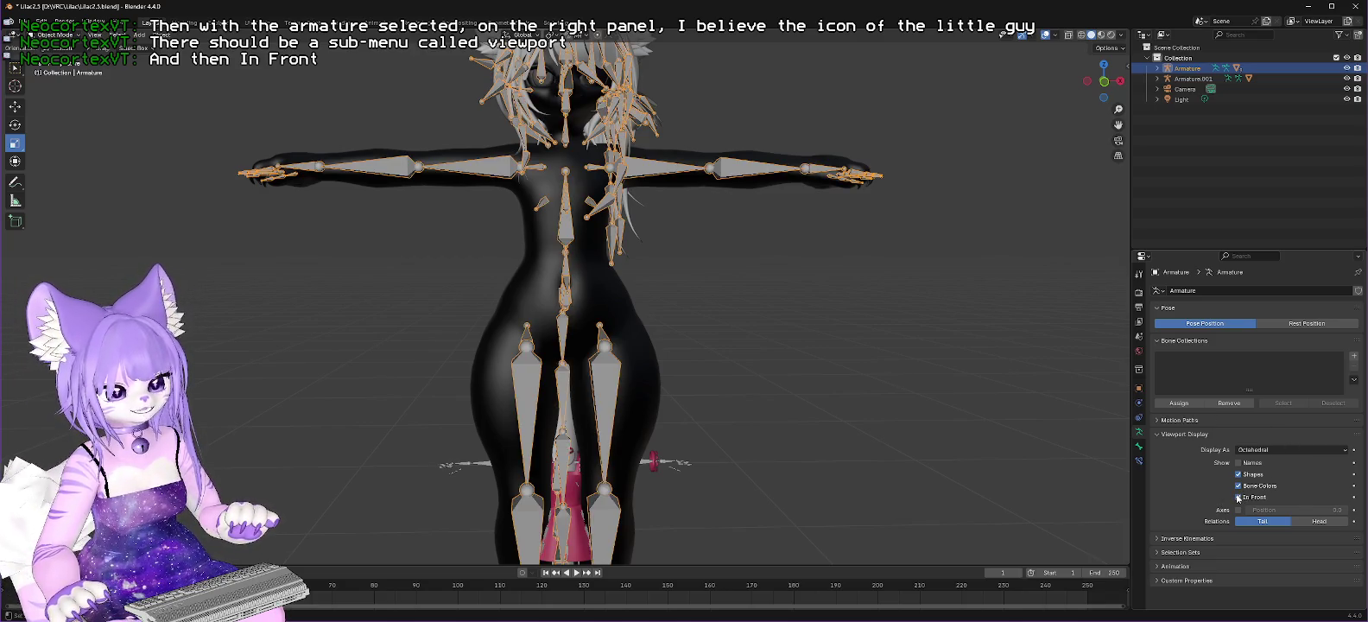
pyautogui.click(1193, 79)
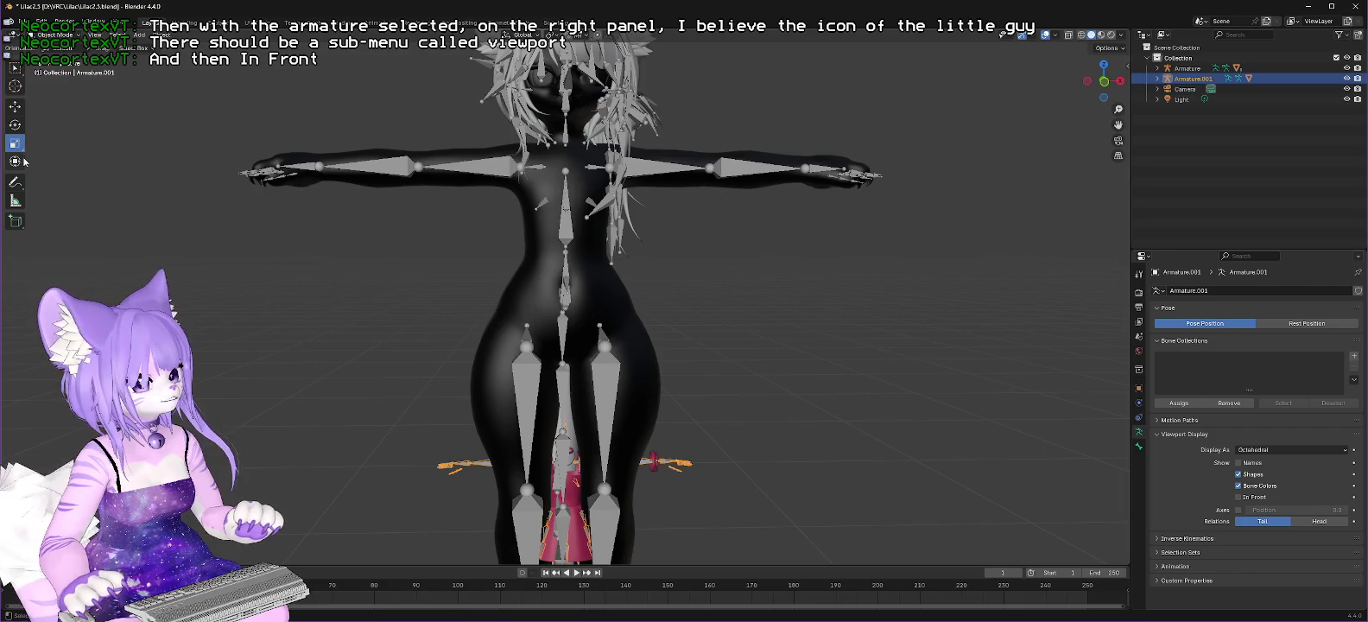
# Step: Enlarge Armature.001 with the Scale gizmo to fit the torso, then refine it in wireframe view
pyautogui.scroll(-1, 735, 405)
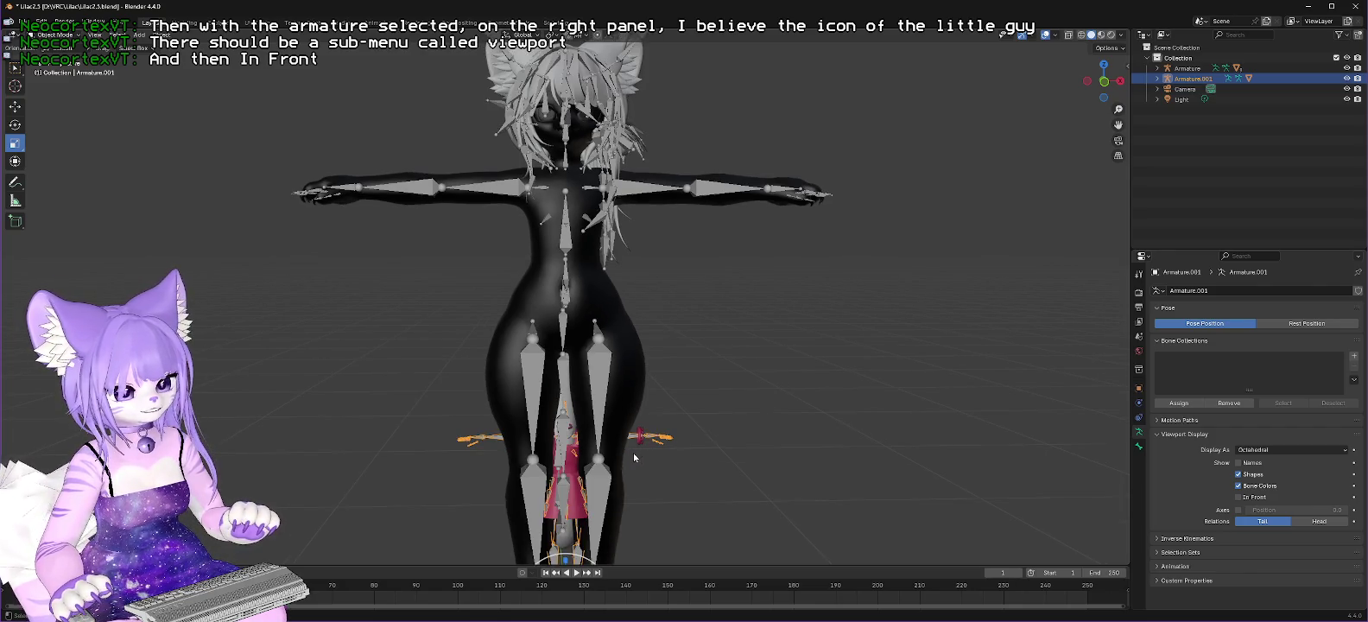
pyautogui.moveTo(574, 559); pyautogui.dragTo(599, 488)
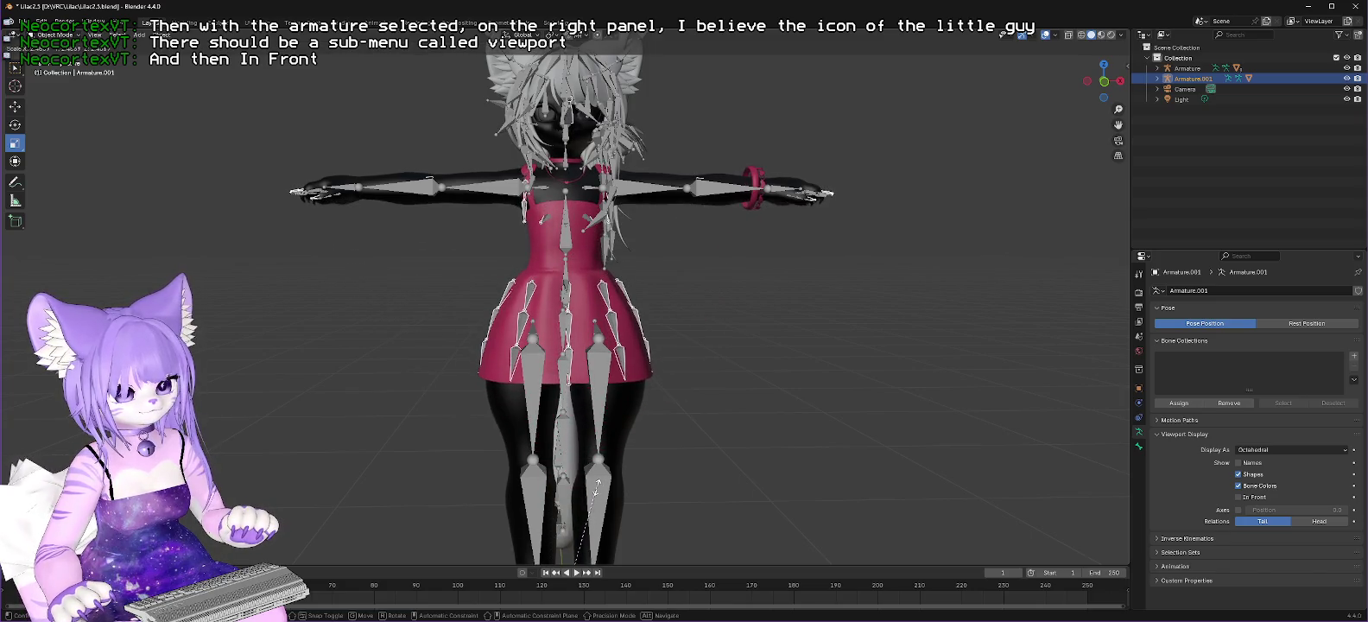
pyautogui.moveTo(598, 488); pyautogui.dragTo(600, 485)
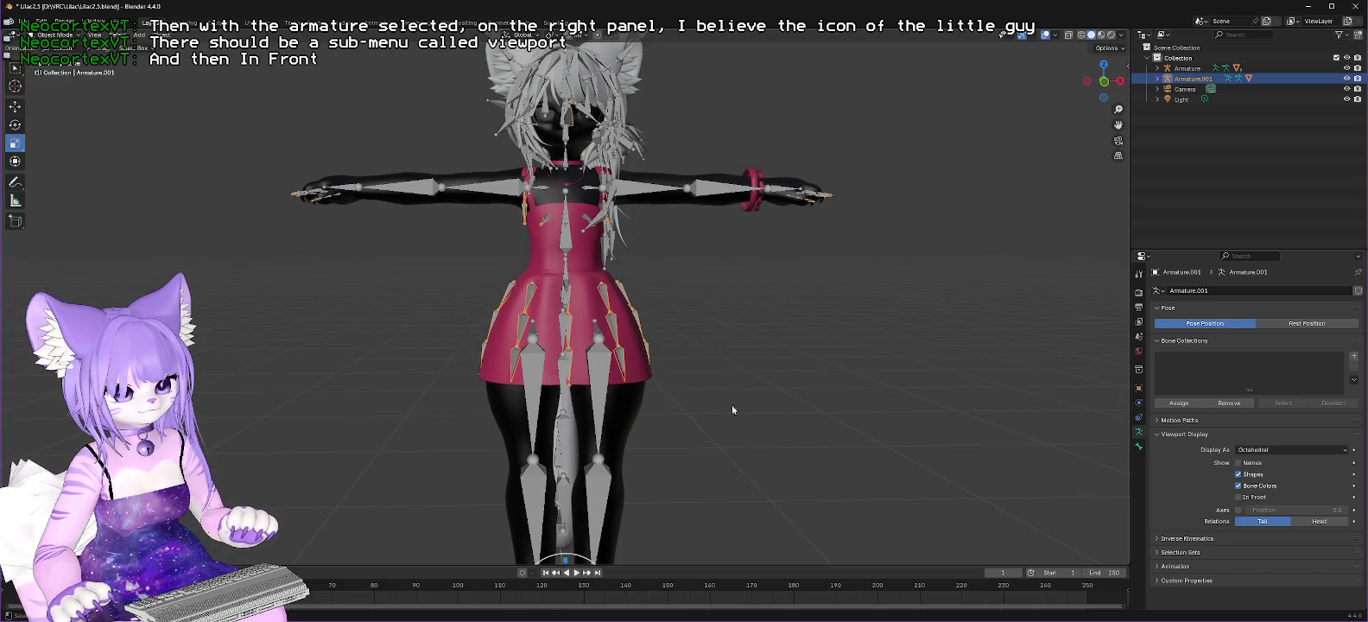
pyautogui.click(1082, 35)
pyautogui.moveTo(557, 553); pyautogui.dragTo(558, 554)
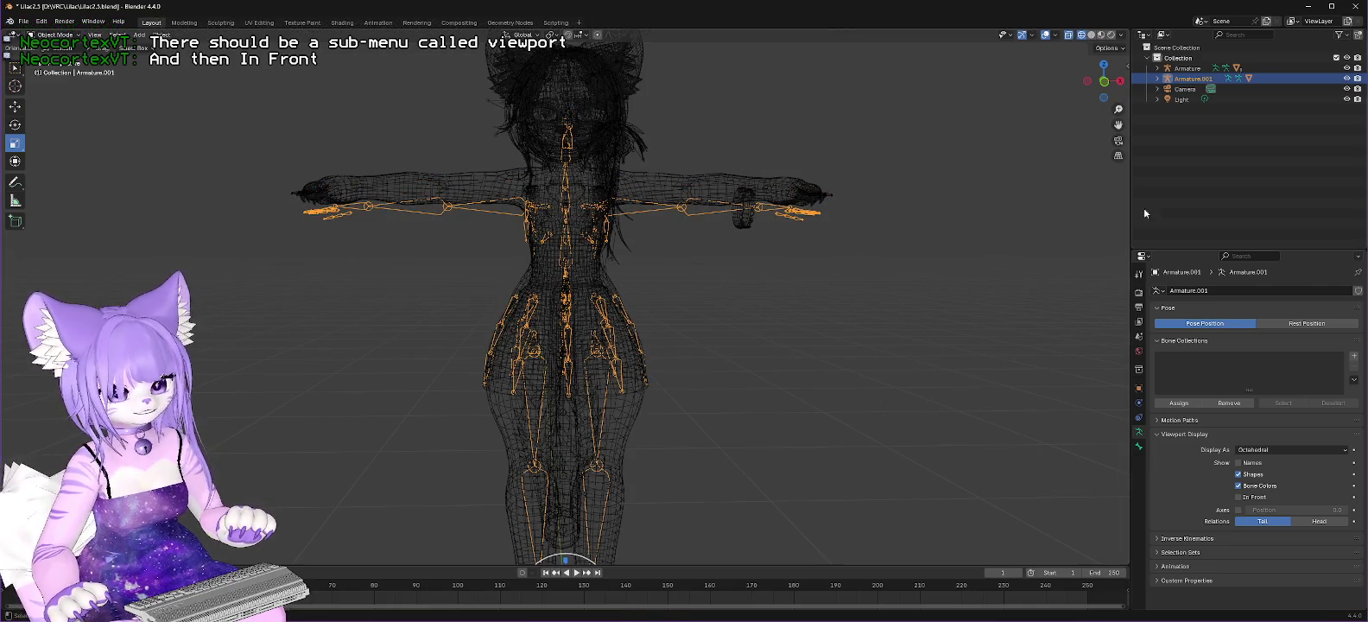
pyautogui.click(1091, 35)
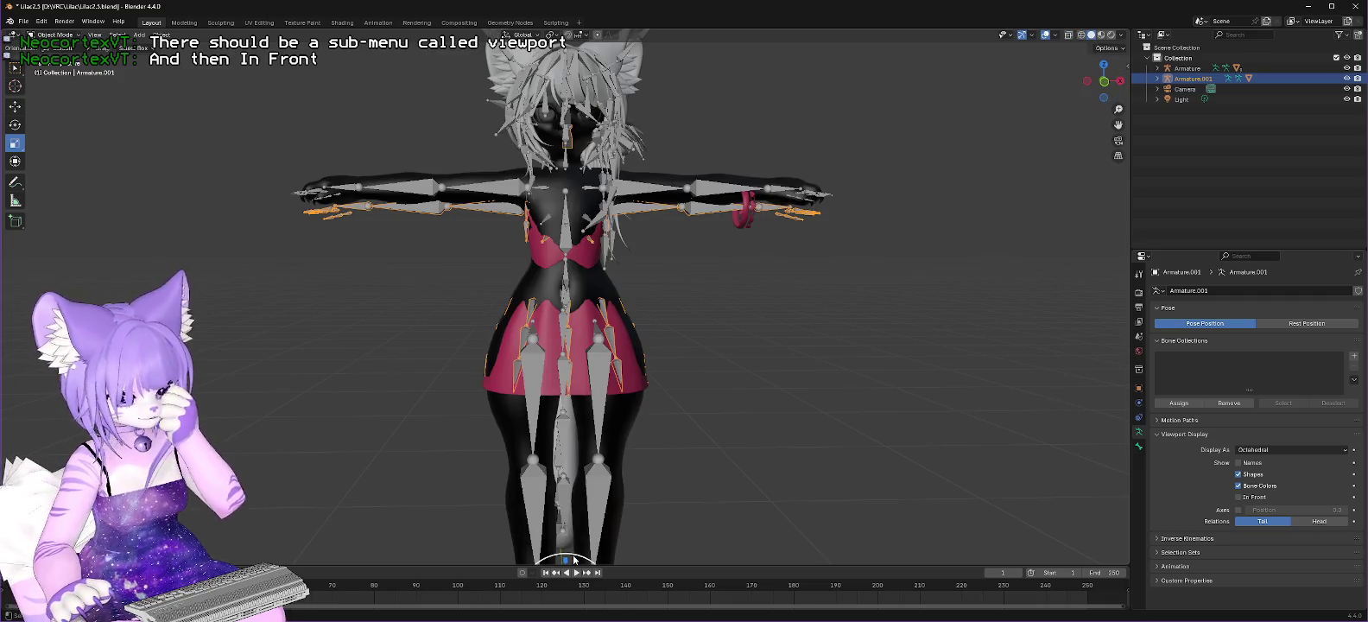
# Step: Nudge the armature's scale again and switch the viewport to rendered shading
pyautogui.moveTo(577, 560); pyautogui.dragTo(580, 553)
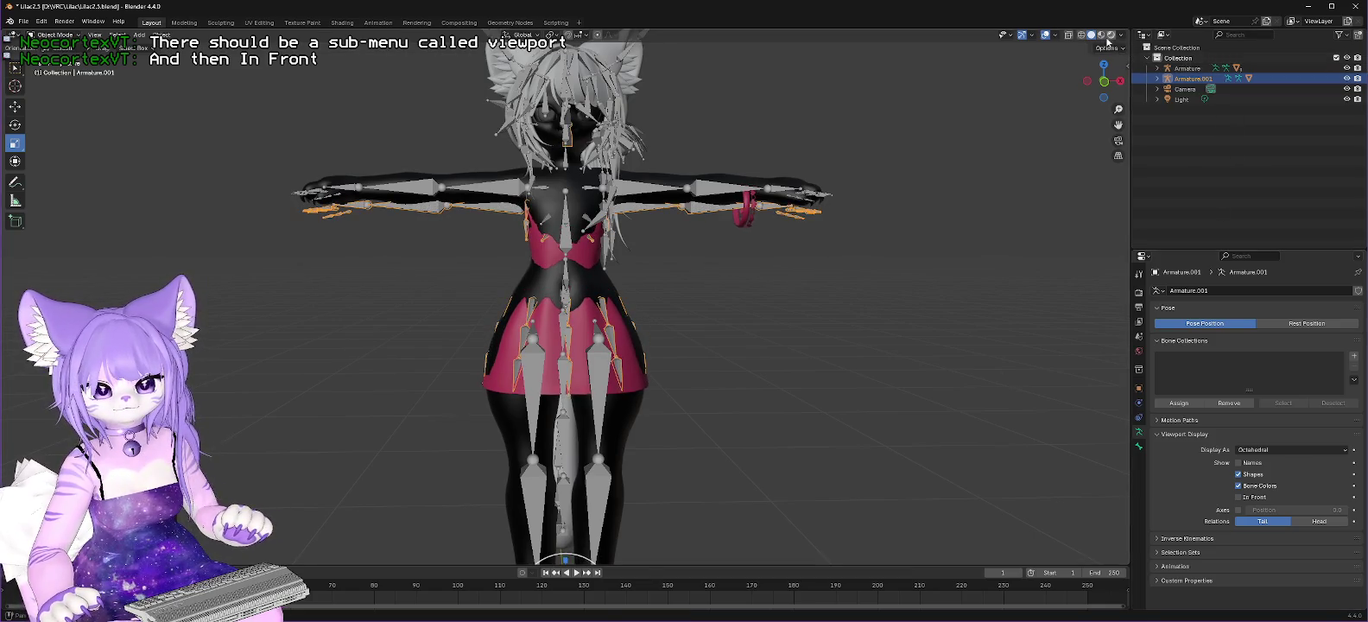
pyautogui.click(1100, 36)
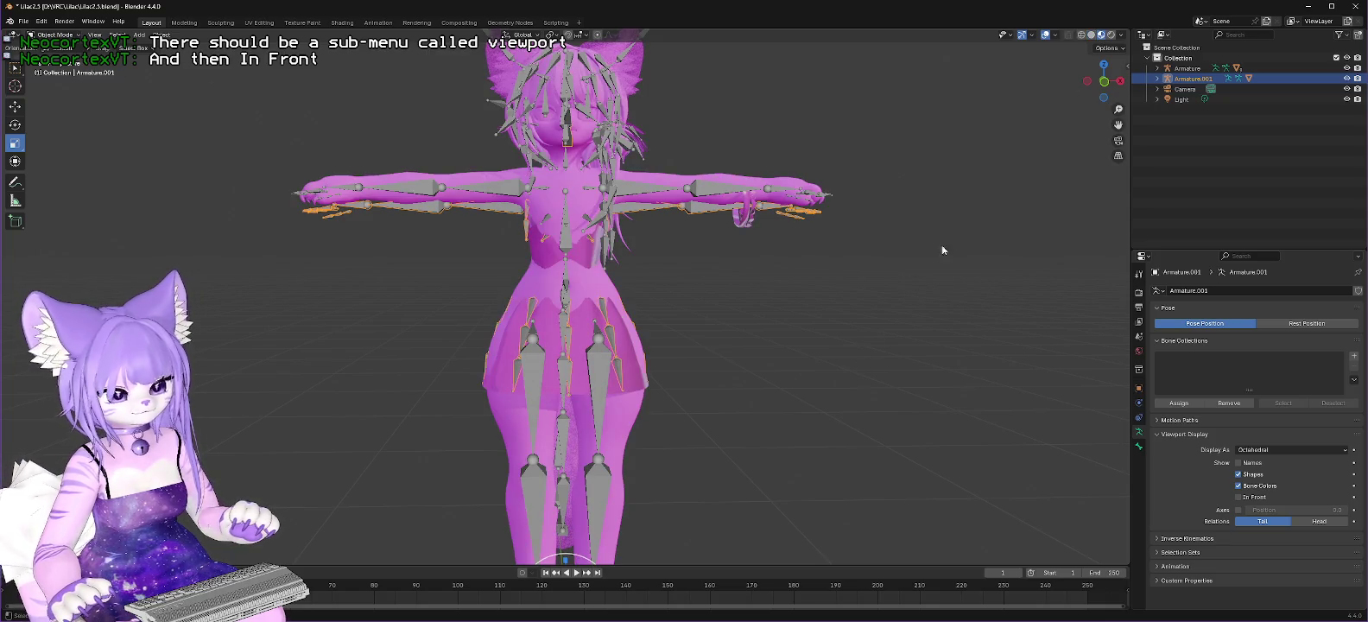
pyautogui.click(1112, 36)
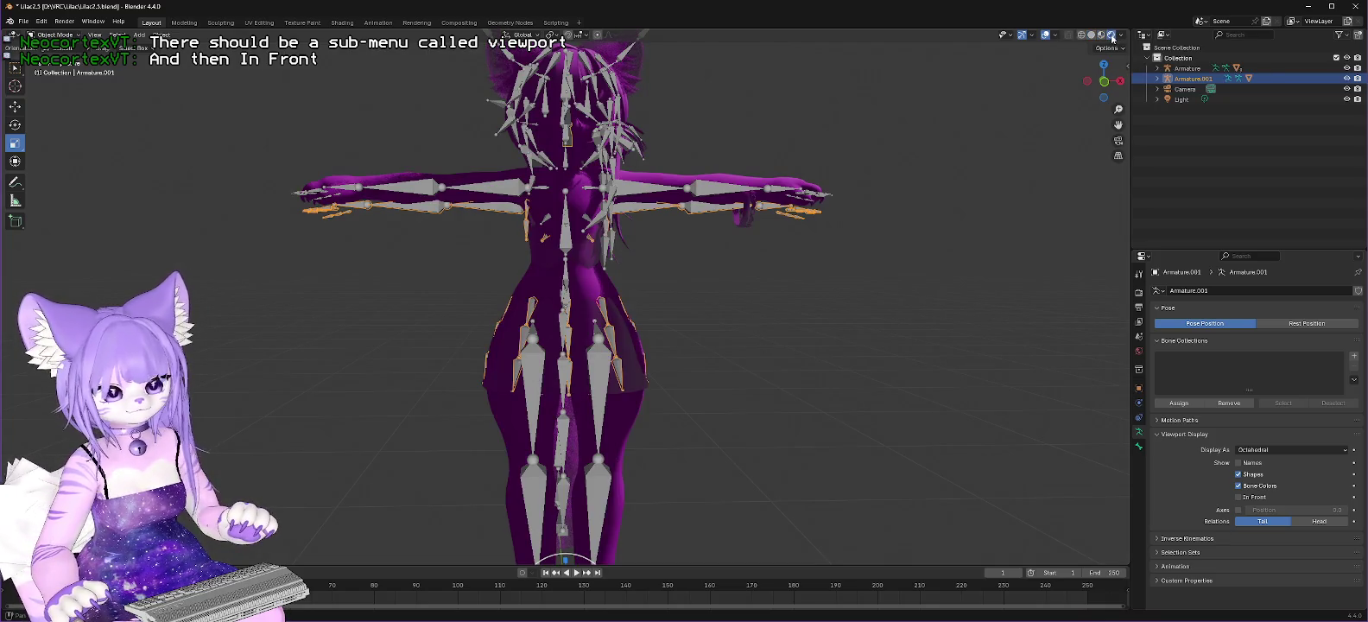
# Step: Start scaling the armature with S, cancel it, and zoom the view
pyautogui.press('s')
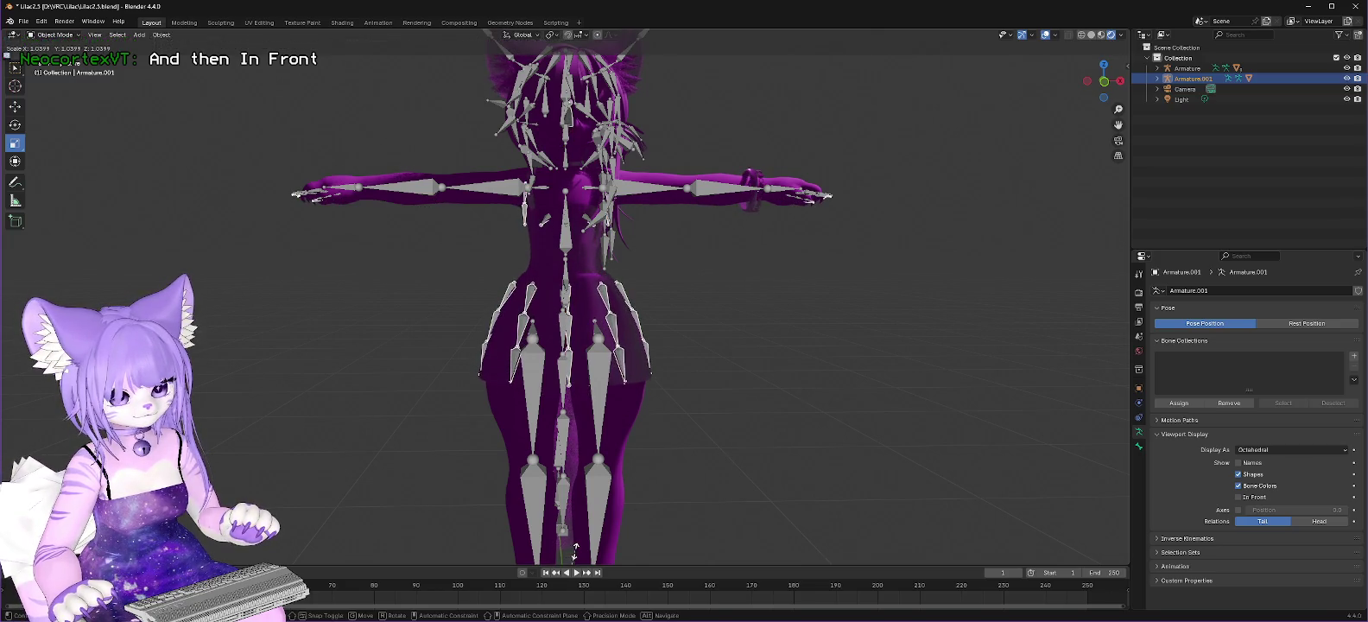
pyautogui.press('Escape')
pyautogui.scroll(3, 997, 184)
pyautogui.scroll(-5, 968, 242)
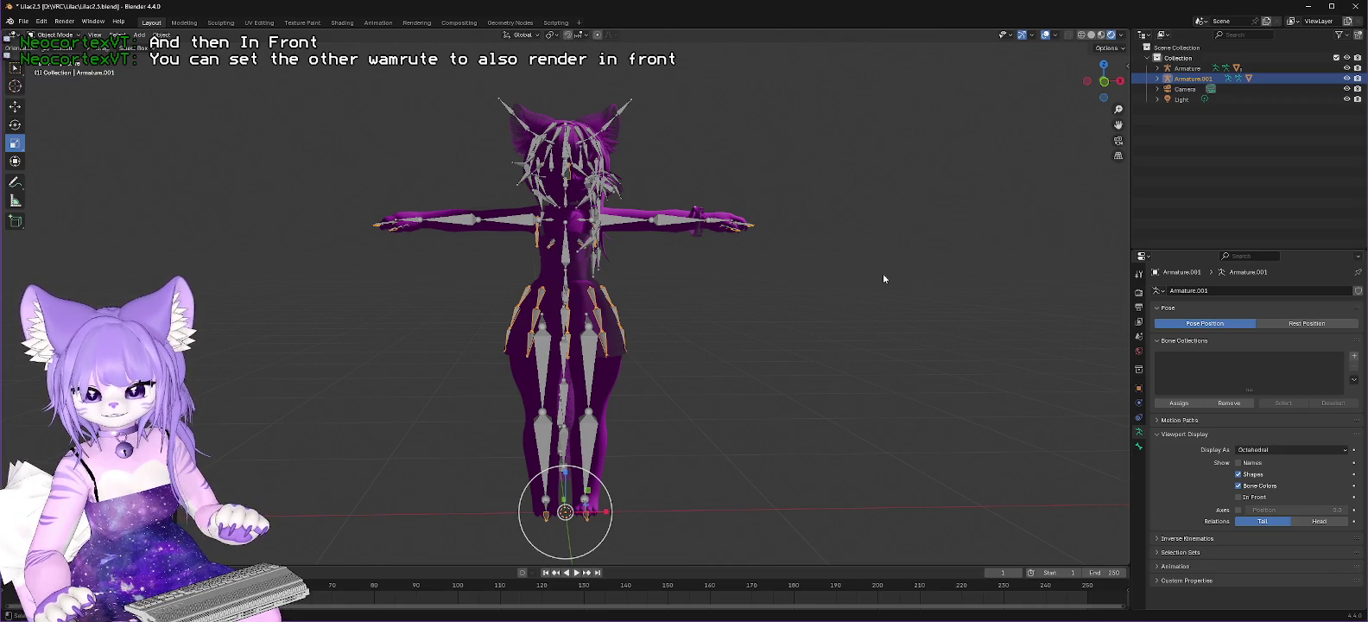
# Step: Turn on In Front for the armature, try a rotation, then undo both changes
pyautogui.click(1239, 497)
pyautogui.scroll(1, 761, 277)
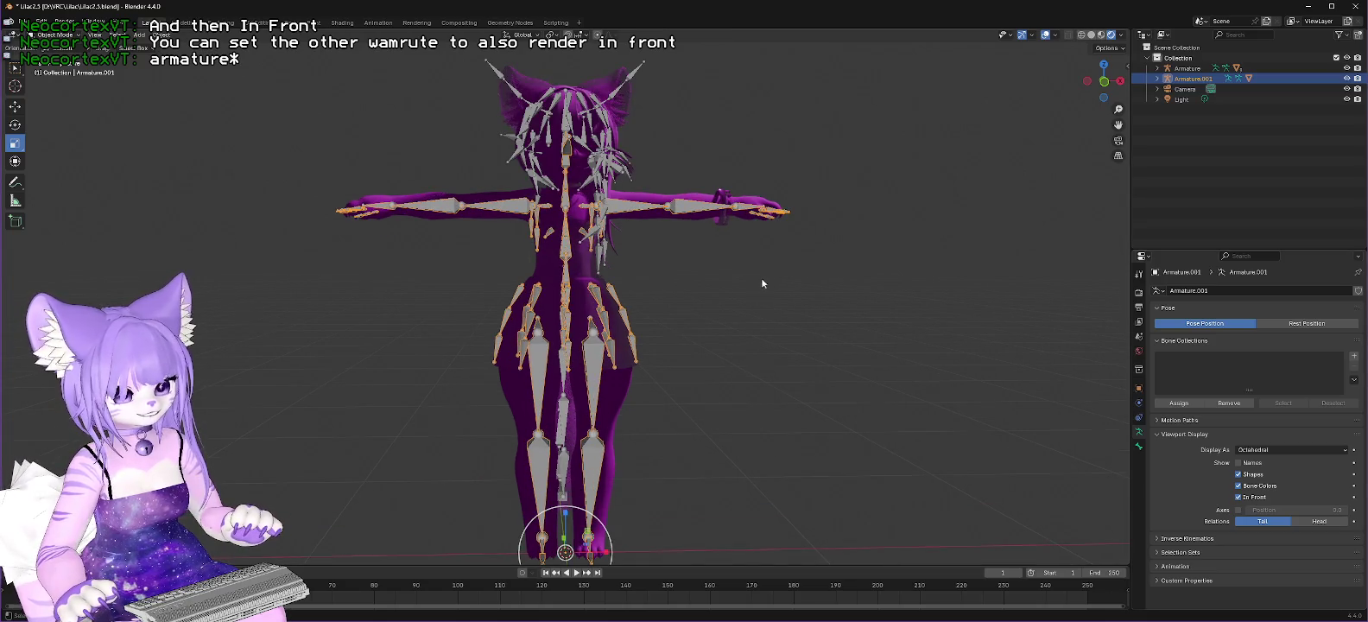
pyautogui.press('r')
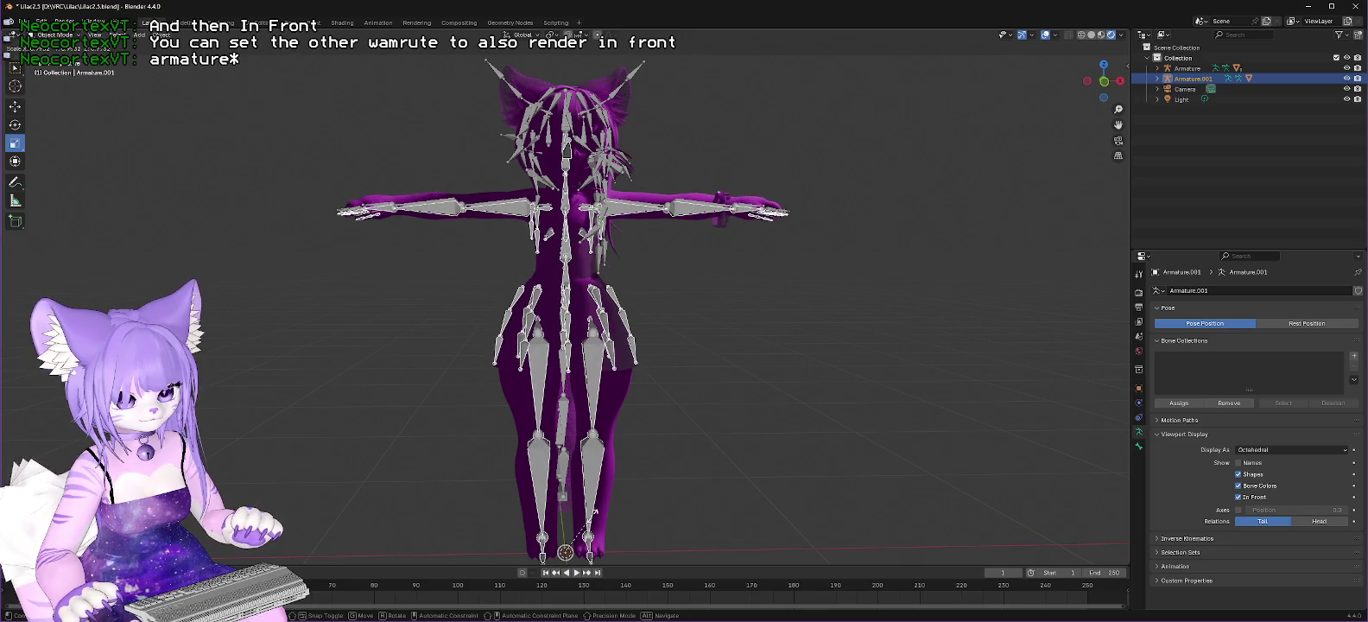
pyautogui.click(594, 513)
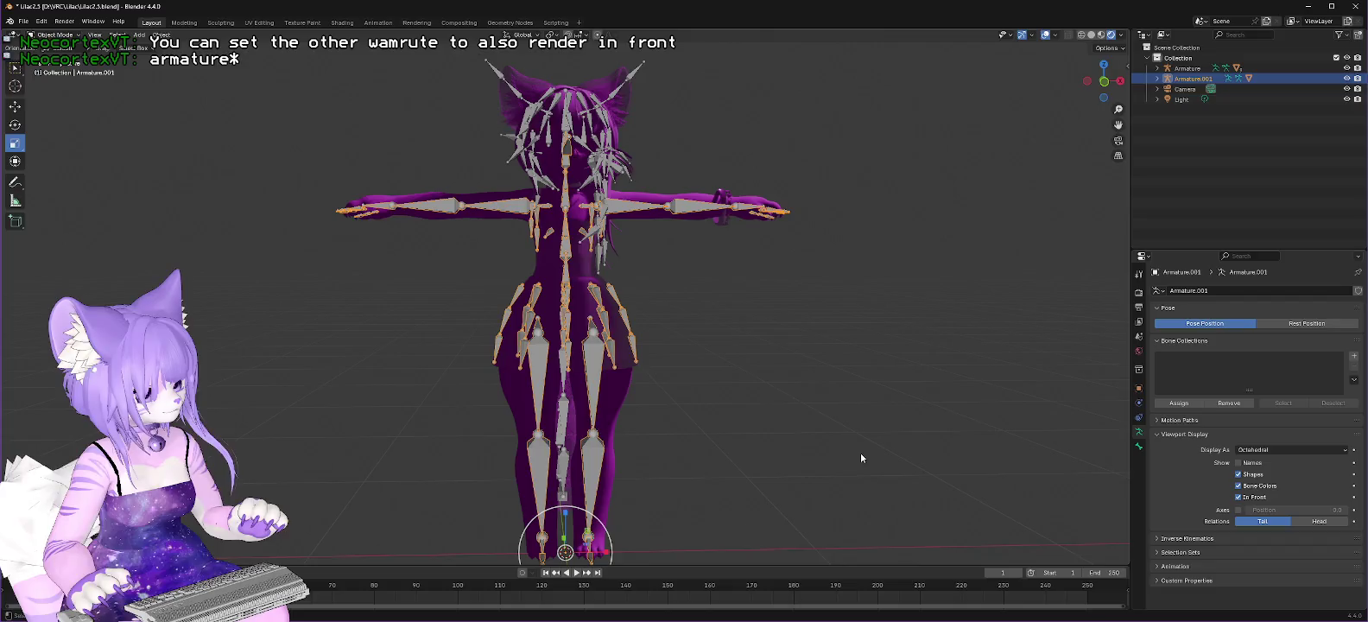
pyautogui.hotkey('ctrl', 'z')
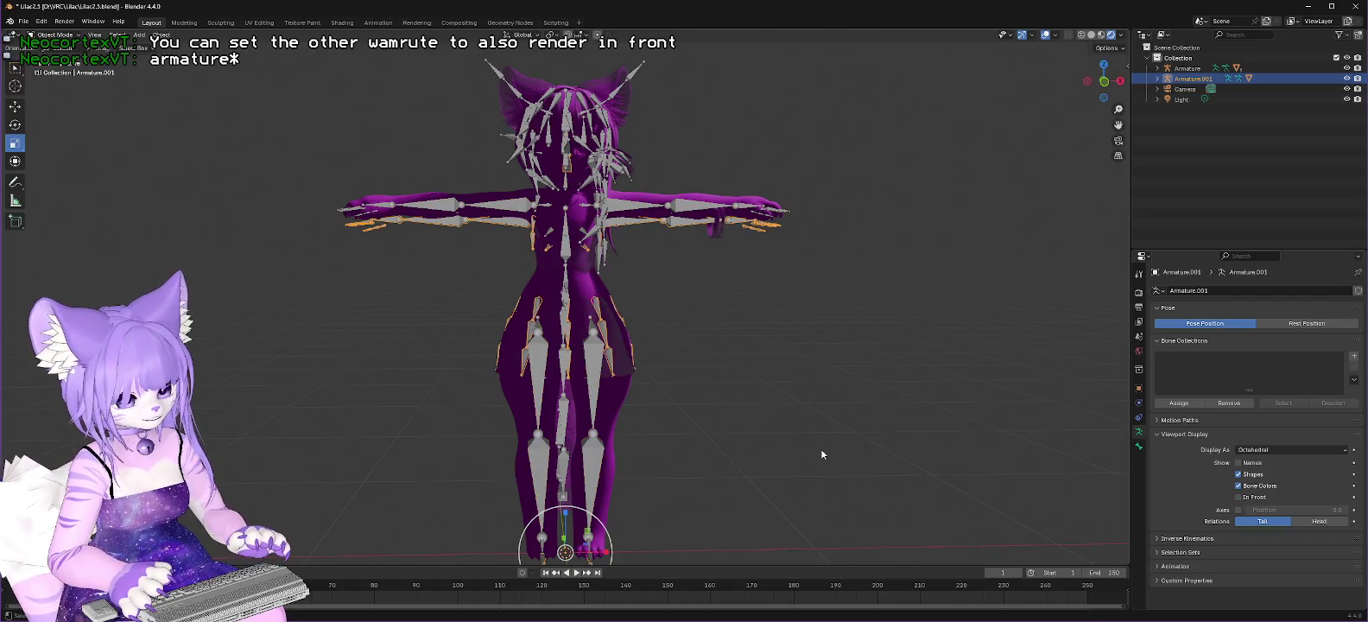
pyautogui.hotkey('ctrl', 'z')
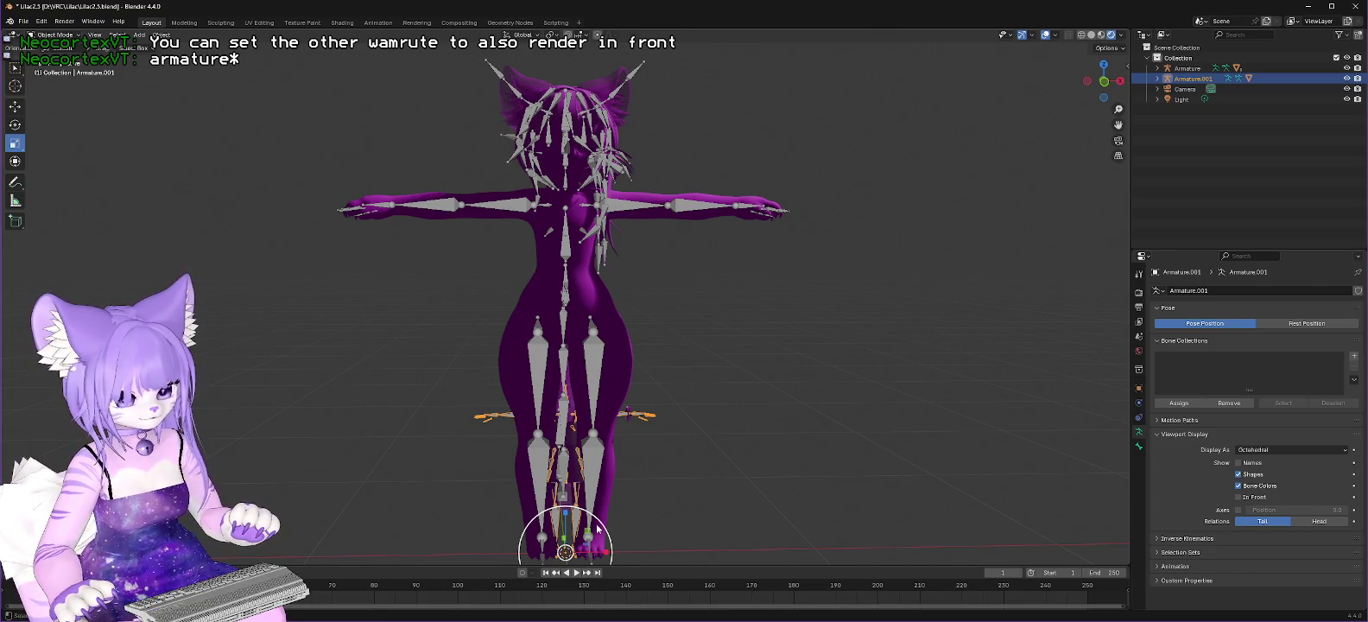
# Step: Scale Armature.001 back up so its bones surround the avatar's body
pyautogui.moveTo(602, 524); pyautogui.dragTo(671, 497)
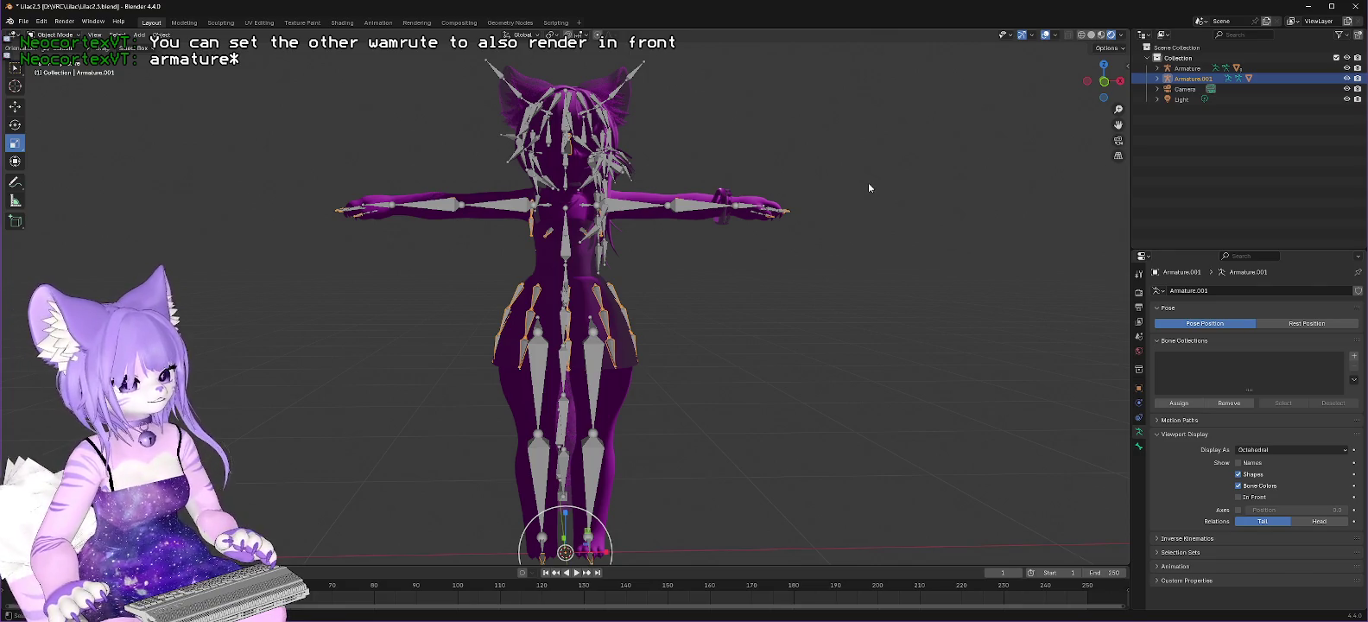
pyautogui.scroll(2, 868, 183)
pyautogui.scroll(-1, 869, 183)
pyautogui.scroll(4, 871, 198)
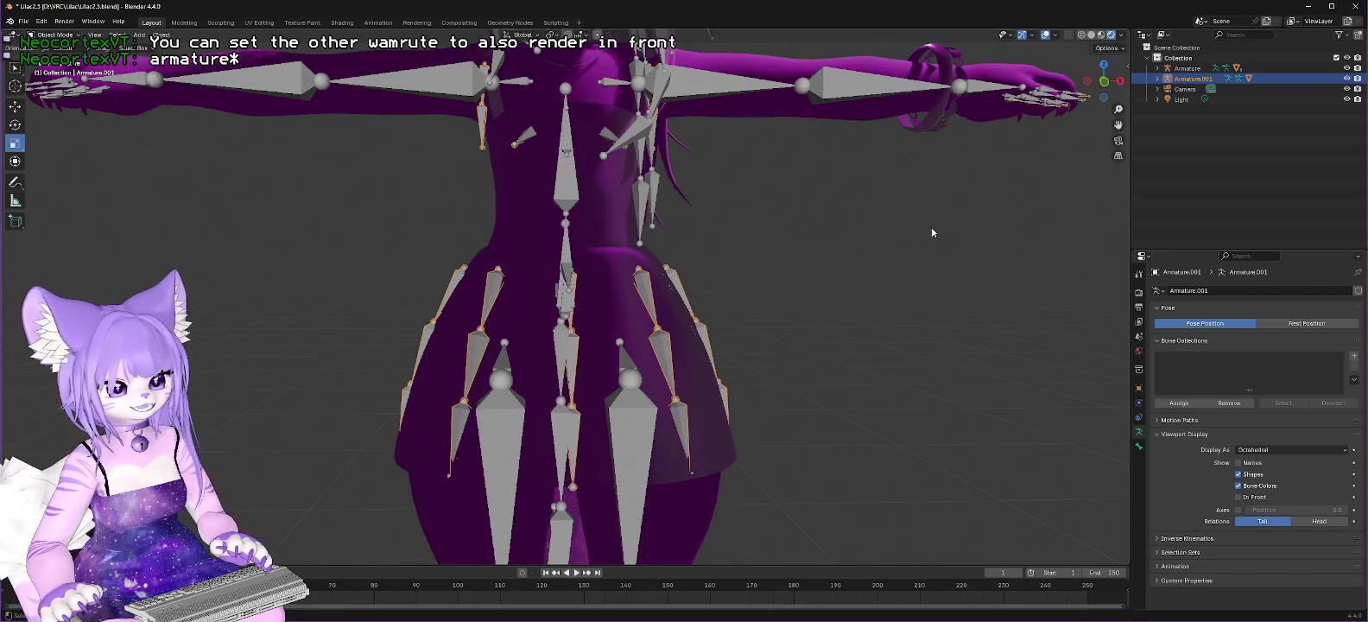
# Step: Inspect the enlarged bones from numpad side and front views, then orbit toward the arm
pyautogui.press('KP_3')
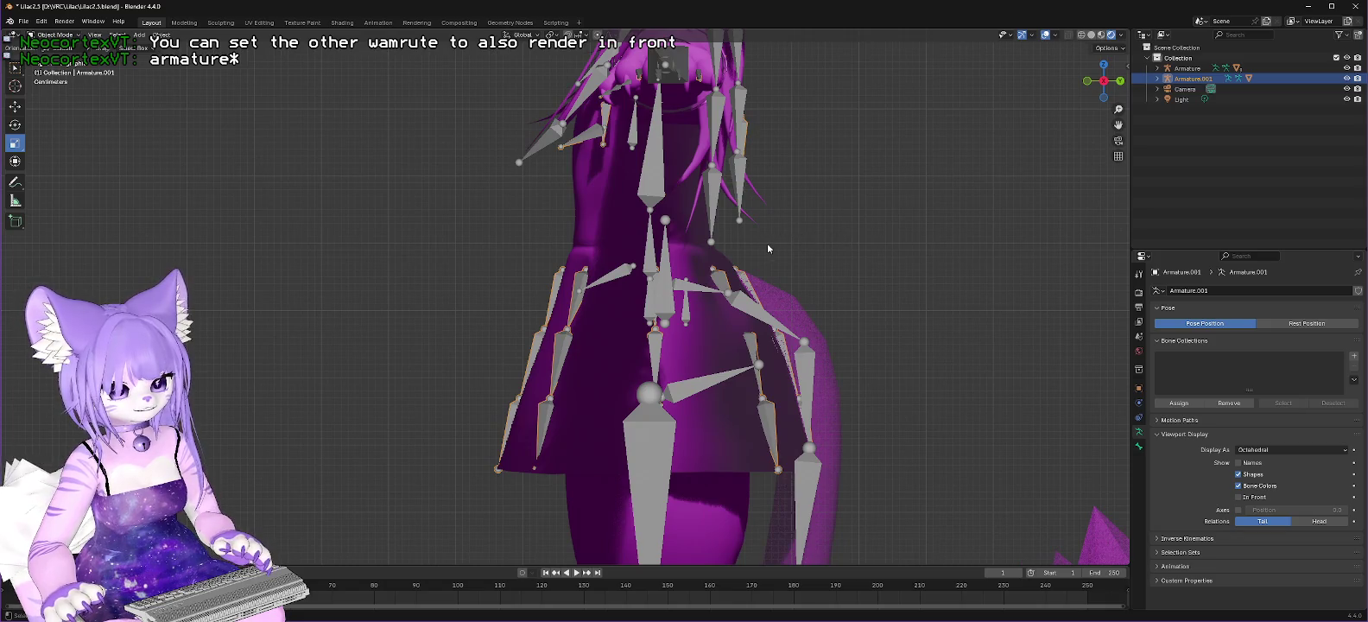
pyautogui.press('KP_1')
pyautogui.scroll(-2, 800, 245)
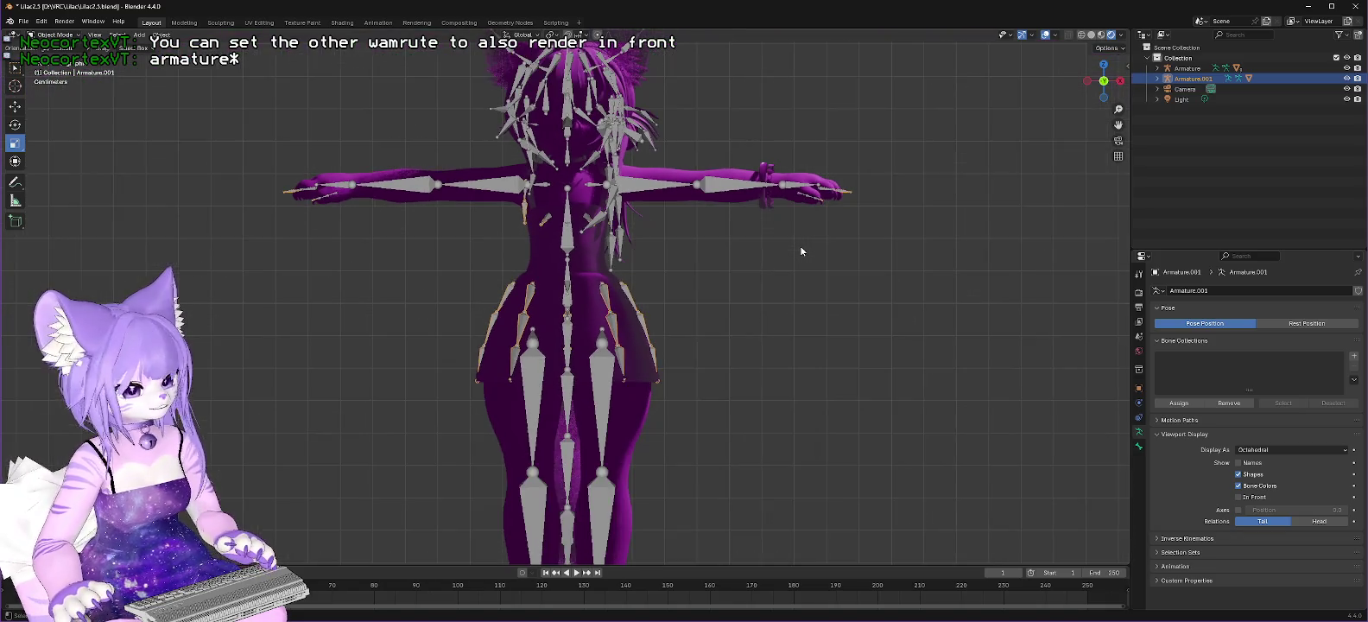
pyautogui.scroll(-2, 800, 246)
pyautogui.scroll(2, 799, 251)
pyautogui.scroll(1, 800, 253)
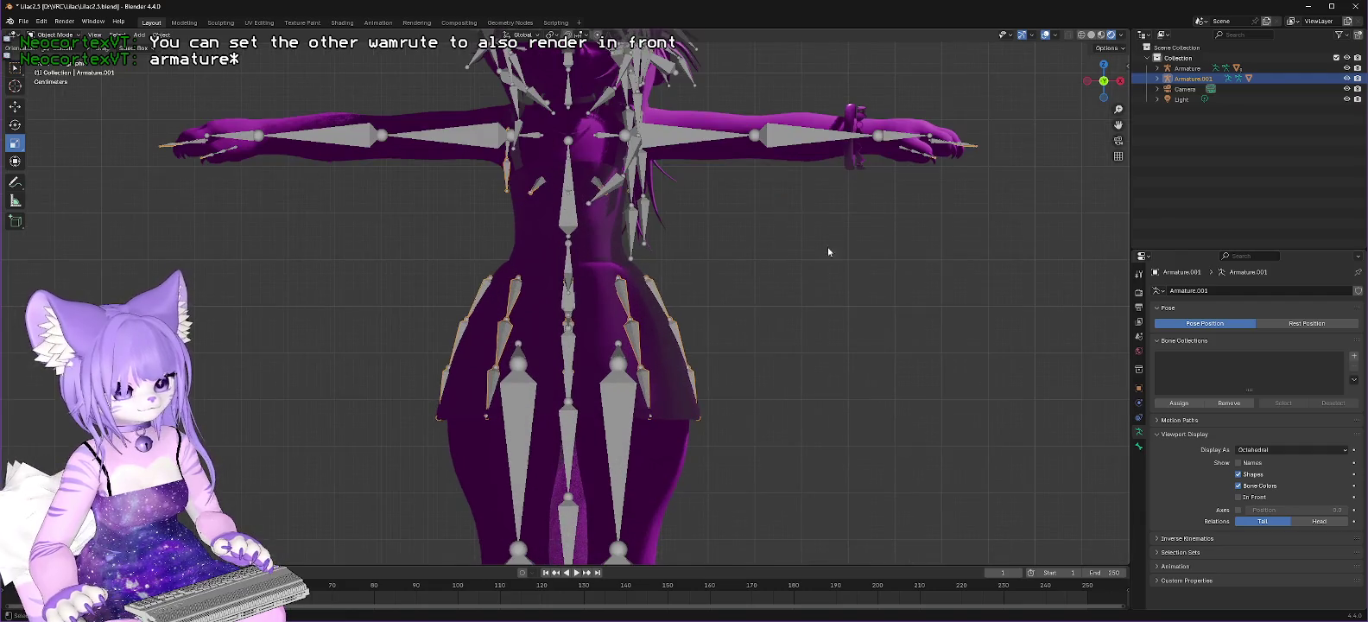
pyautogui.press('KP_3')
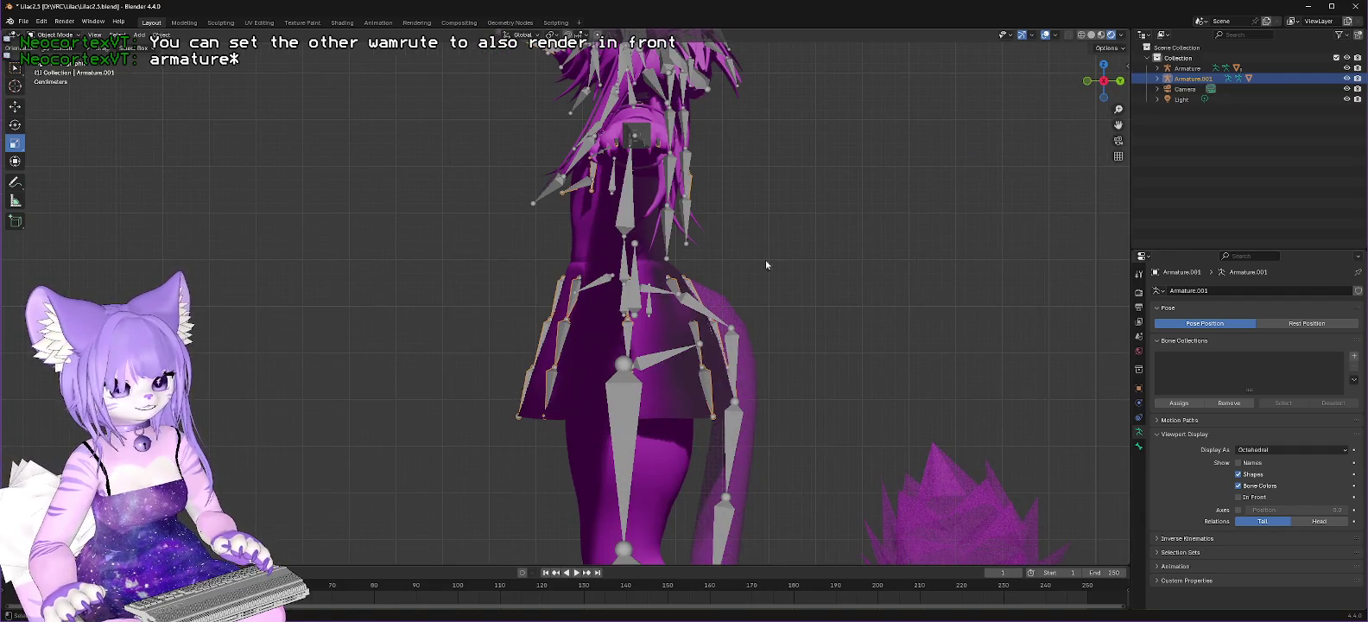
pyautogui.press('KP_1')
pyautogui.press('Left')
pyautogui.press('Left')
pyautogui.press('Left')
pyautogui.scroll(1, 910, 259)
pyautogui.moveTo(950, 190)
pyautogui.mouseDown(button='middle')
pyautogui.moveTo(1026, 134)
pyautogui.moveTo(998, 140)
pyautogui.moveTo(1041, 150)
pyautogui.moveTo(814, 182)
pyautogui.mouseUp(button='middle')
pyautogui.scroll(2, 814, 182)
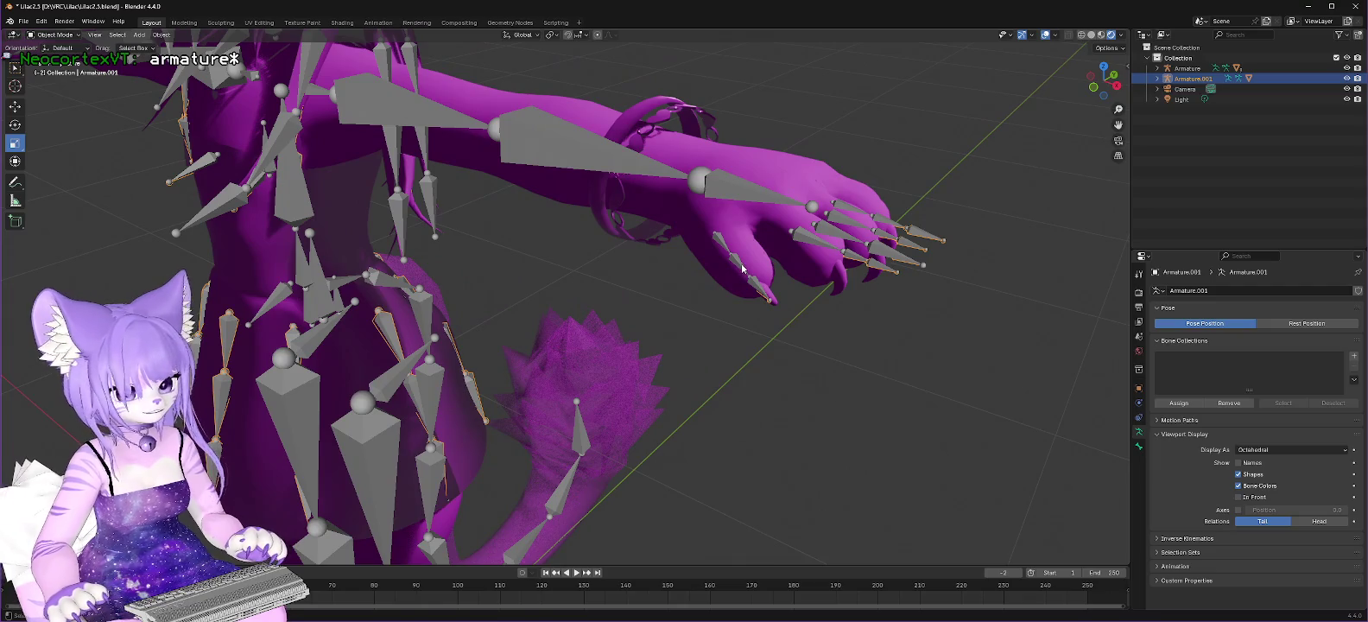
# Step: Select the Armature and Body in the Outliner and undo back through recent selections
pyautogui.scroll(-4, 742, 269)
pyautogui.click(468, 537)
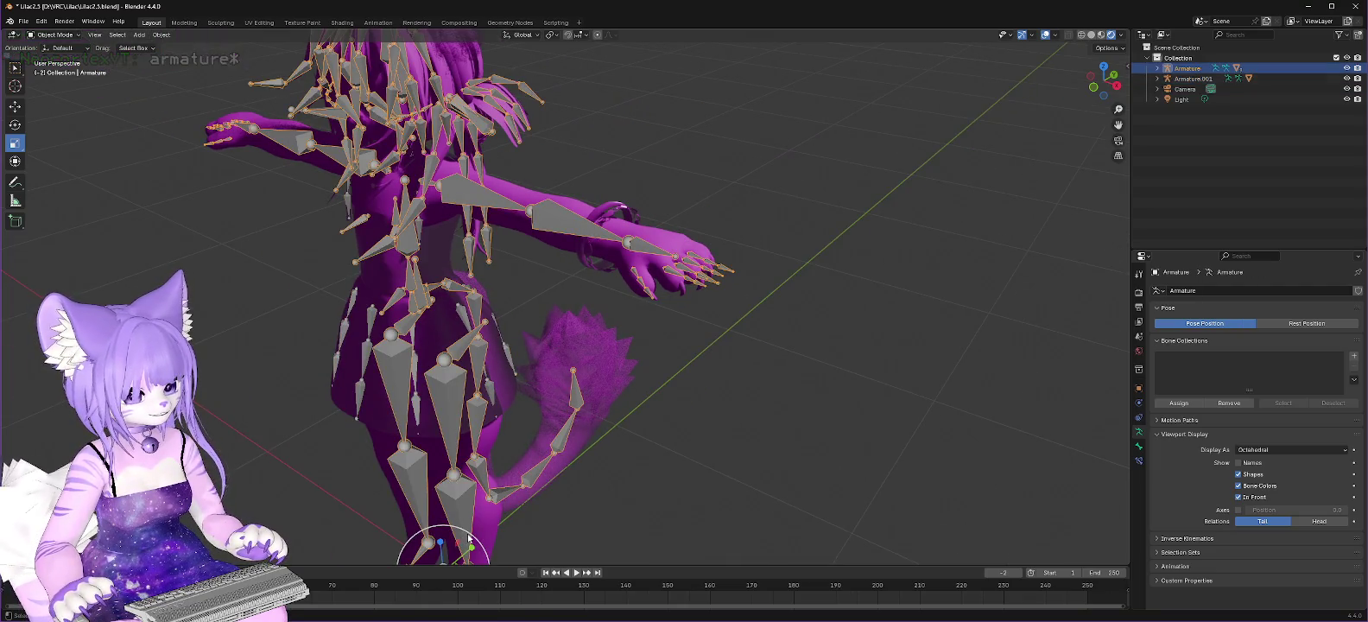
pyautogui.click(476, 542)
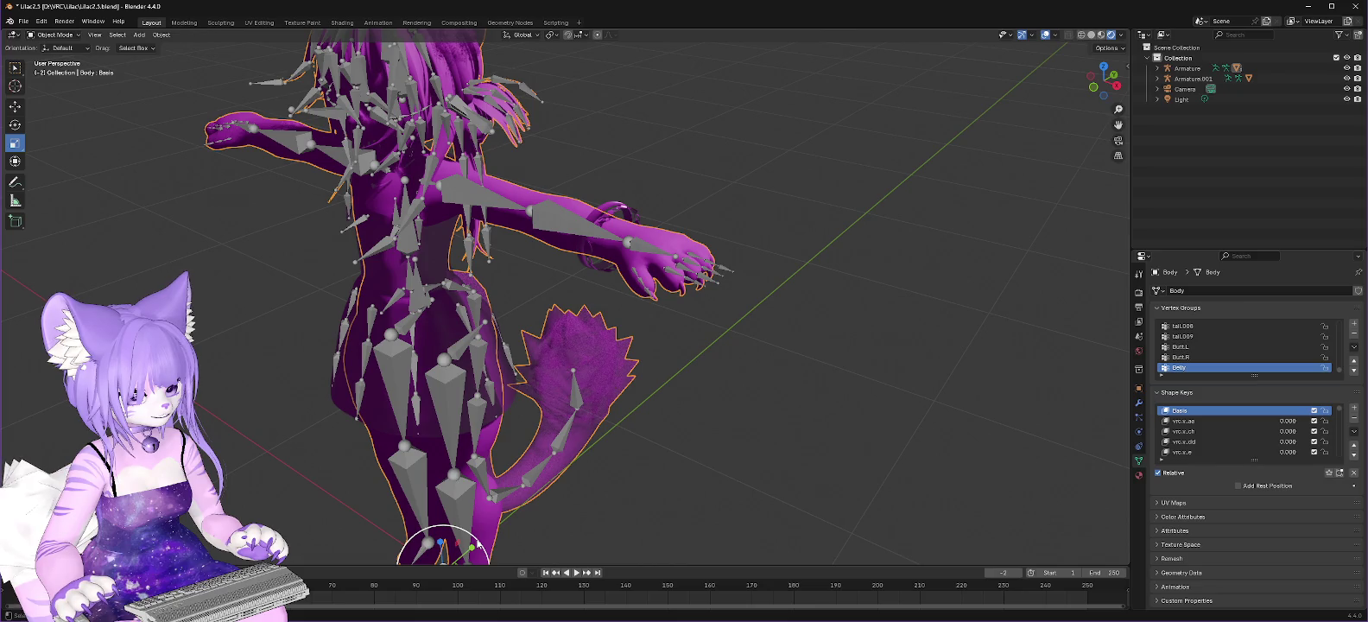
pyautogui.hotkey('ctrl', 'z')
pyautogui.hotkey('ctrl', 'z')
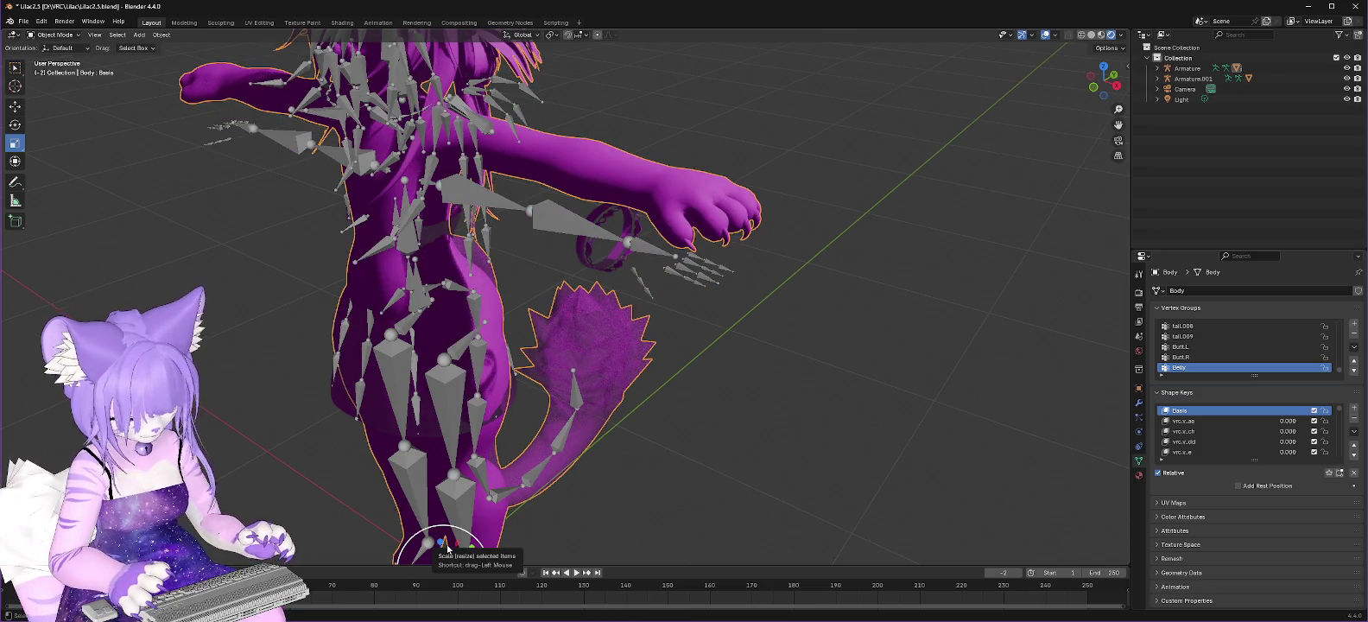
pyautogui.hotkey('ctrl', 'z')
pyautogui.click(1193, 78)
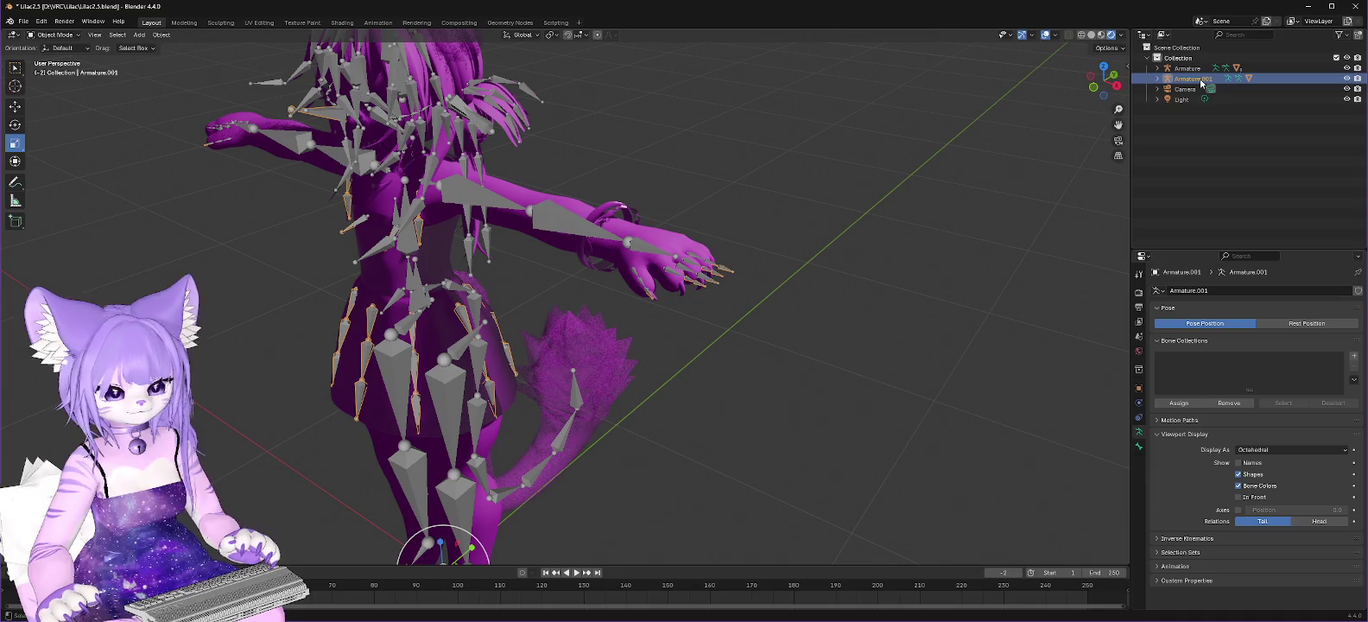
pyautogui.hotkey('ctrl', 'z')
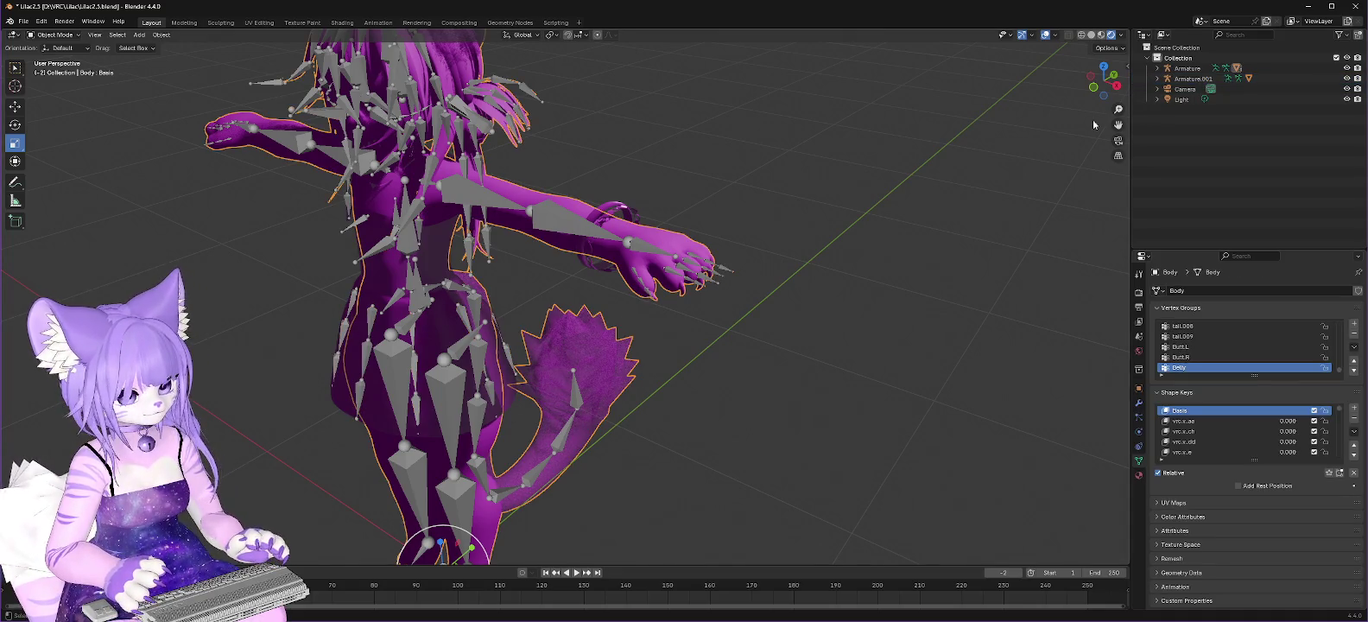
pyautogui.hotkey('ctrl', 'z')
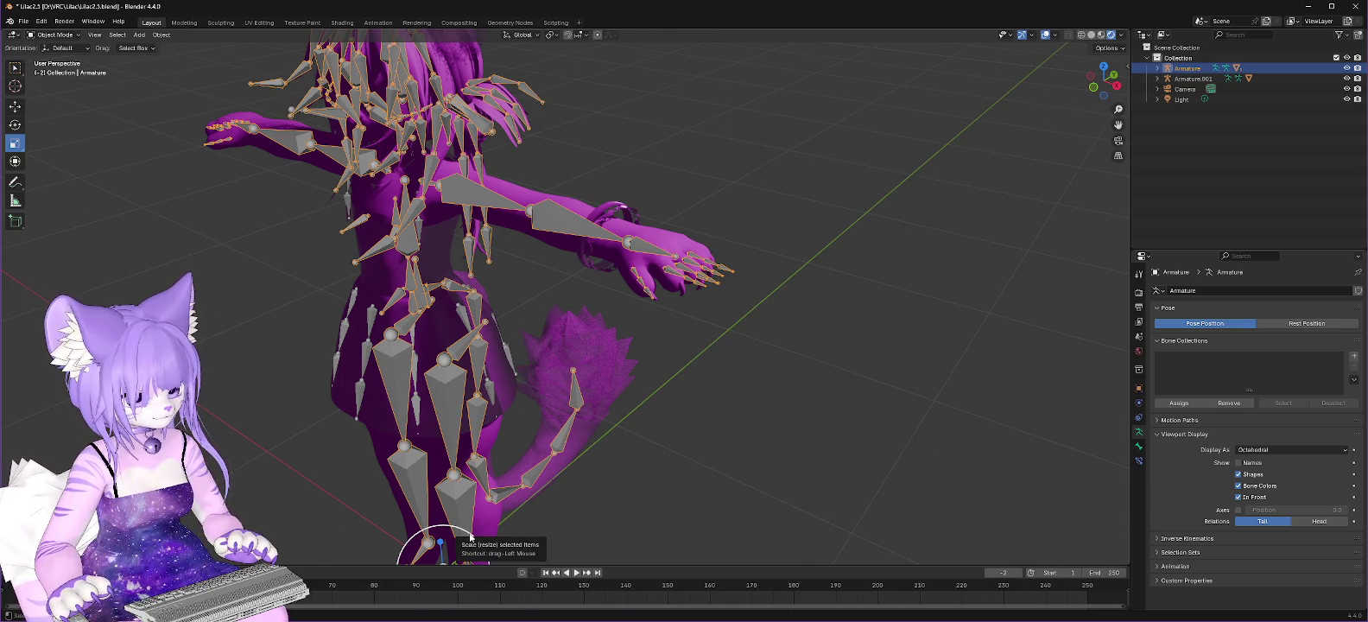
# Step: Test-enlarge the Armature and then Armature.001, cancelling and undoing both
pyautogui.moveTo(470, 536); pyautogui.dragTo(484, 524)
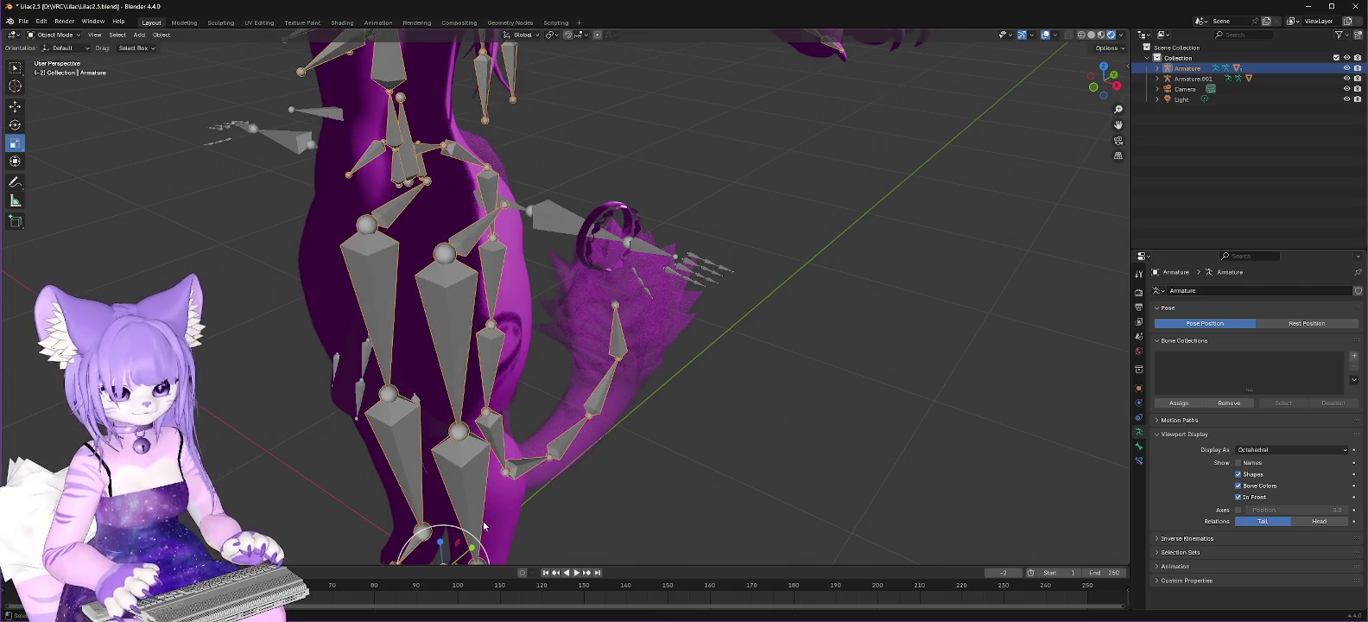
pyautogui.press('Escape')
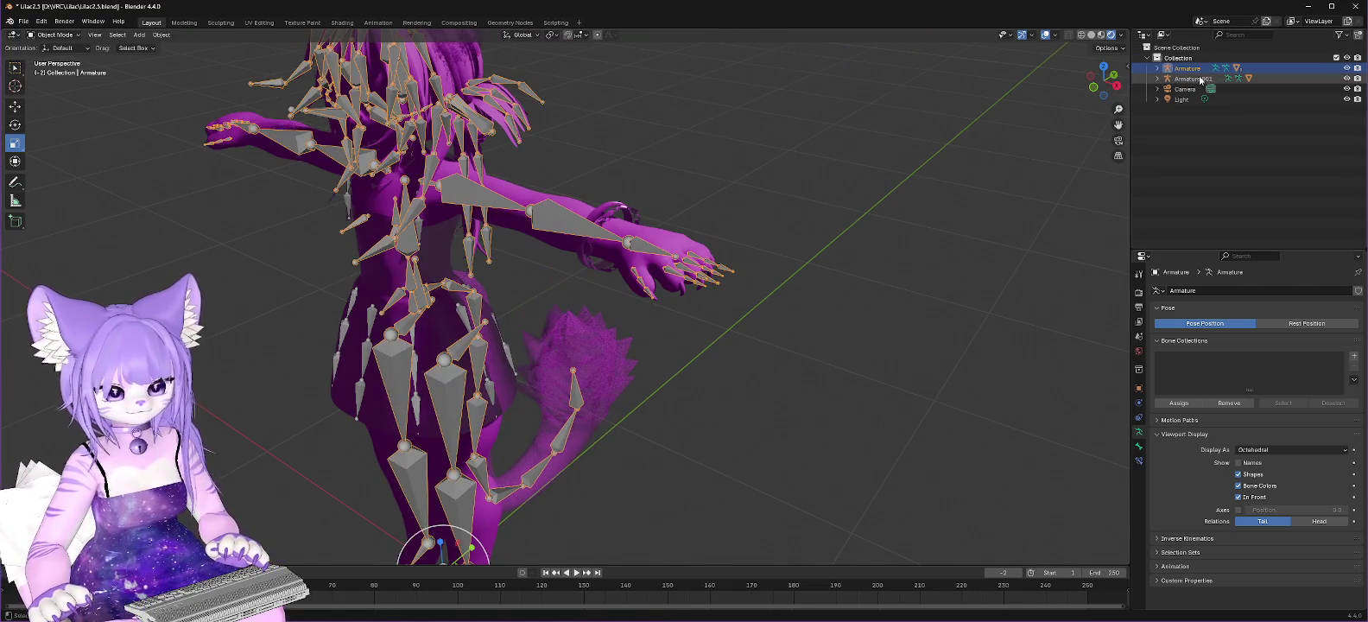
pyautogui.click(1197, 78)
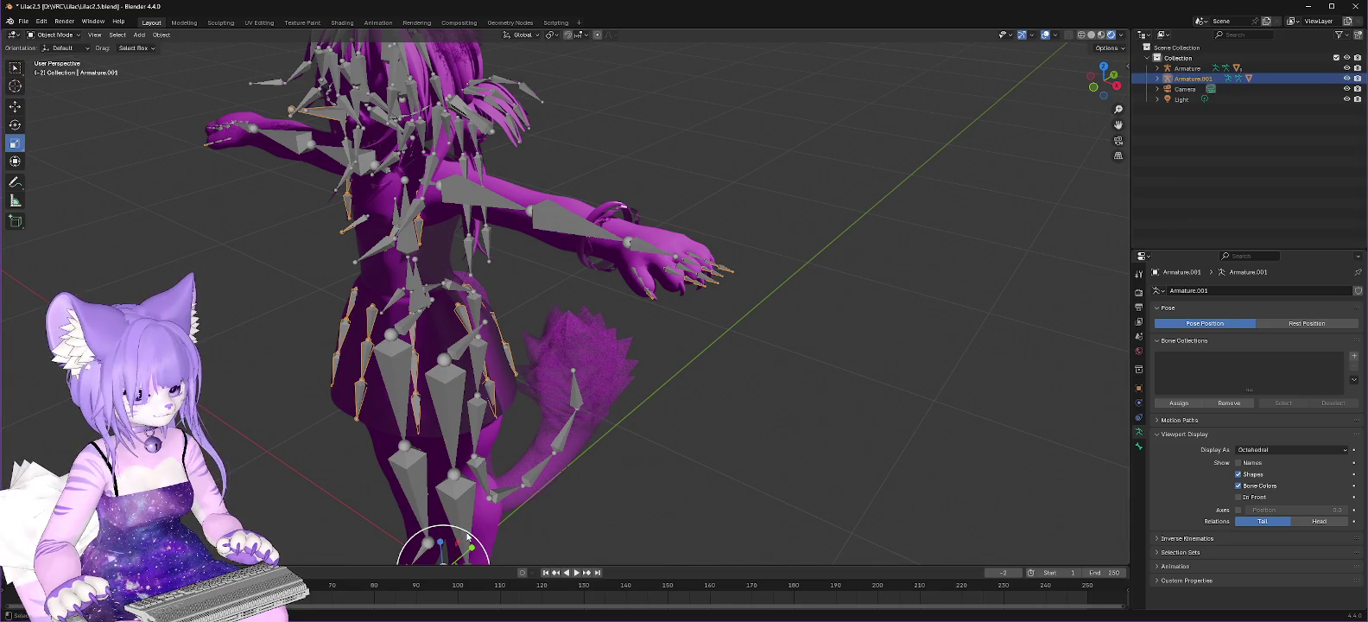
pyautogui.moveTo(465, 536); pyautogui.dragTo(480, 531)
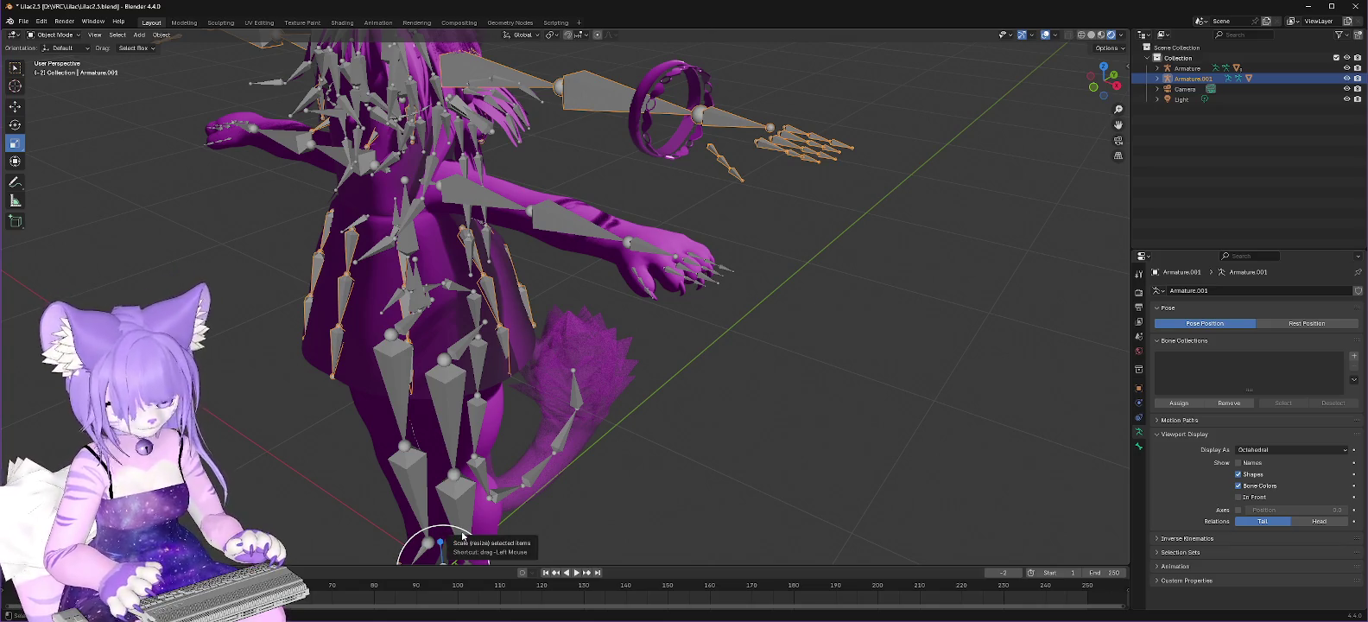
pyautogui.hotkey('ctrl', 'z')
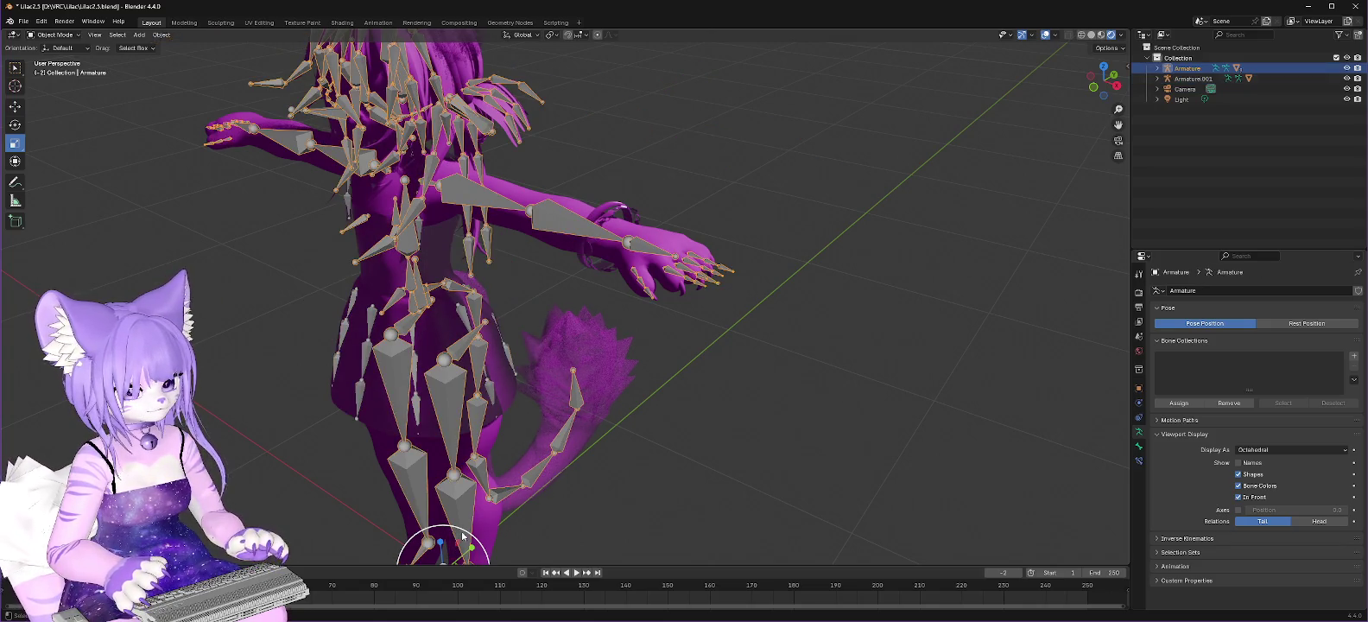
pyautogui.hotkey('ctrl', 'z')
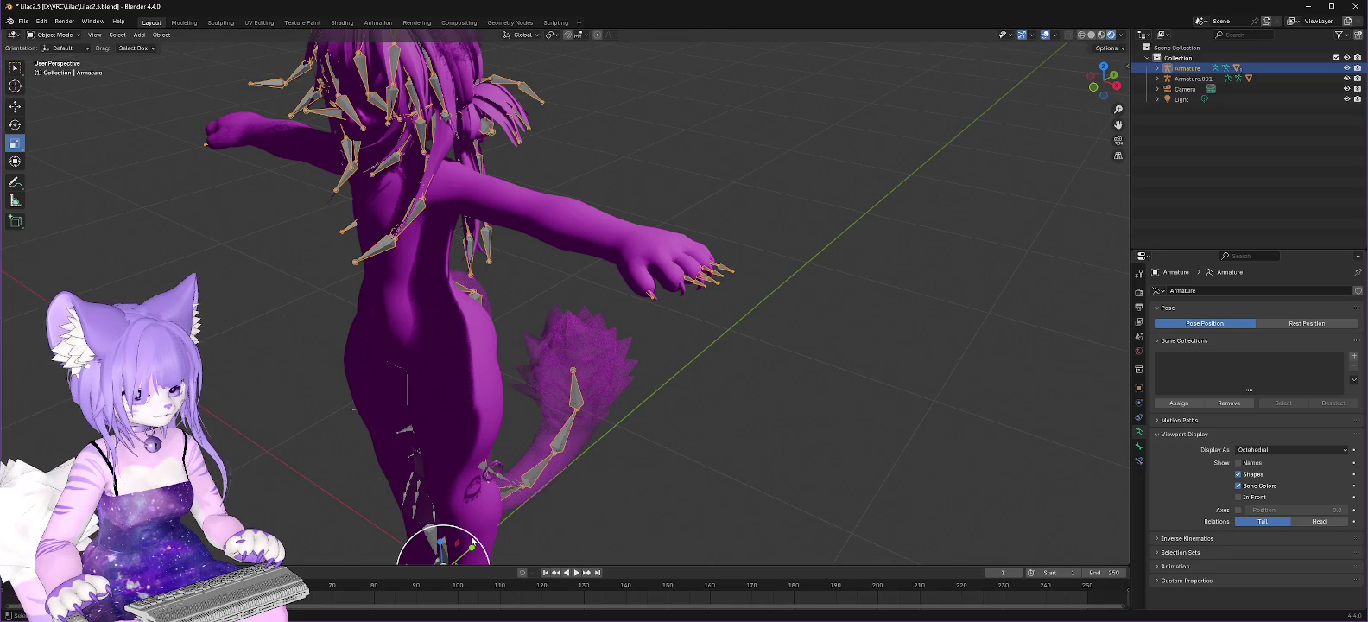
# Step: Reselect Armature.001 and switch over to Firefox
pyautogui.scroll(2, 474, 542)
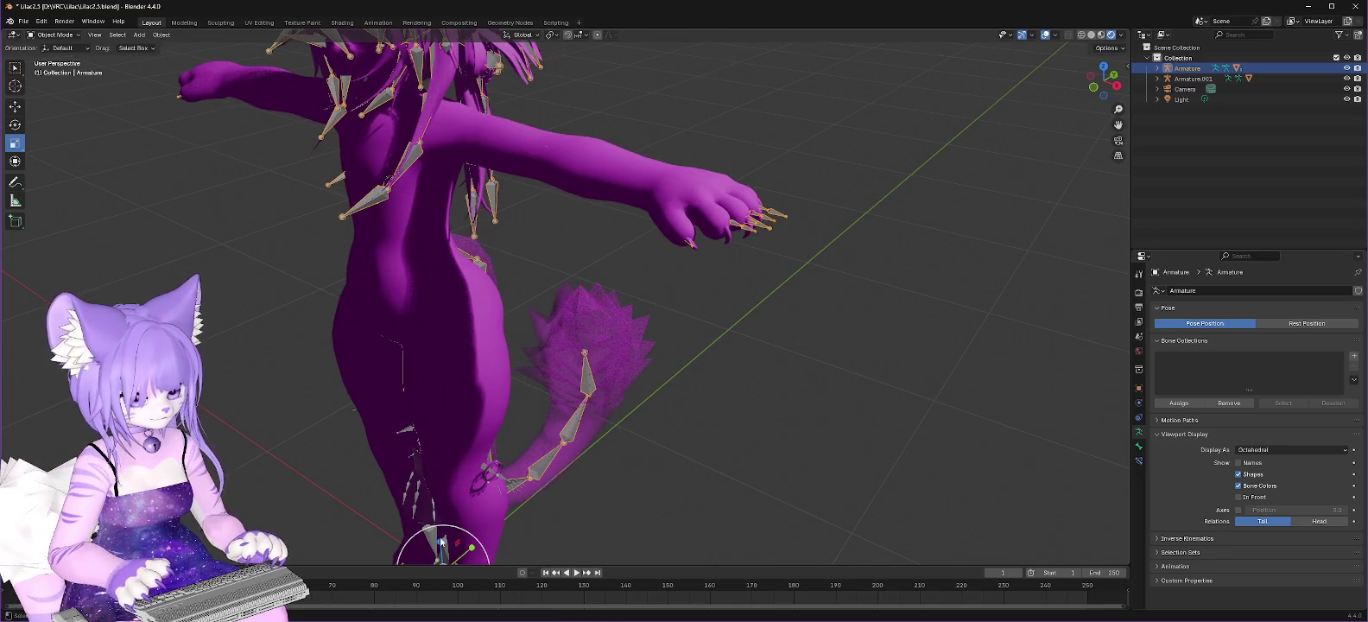
pyautogui.scroll(-1, 441, 541)
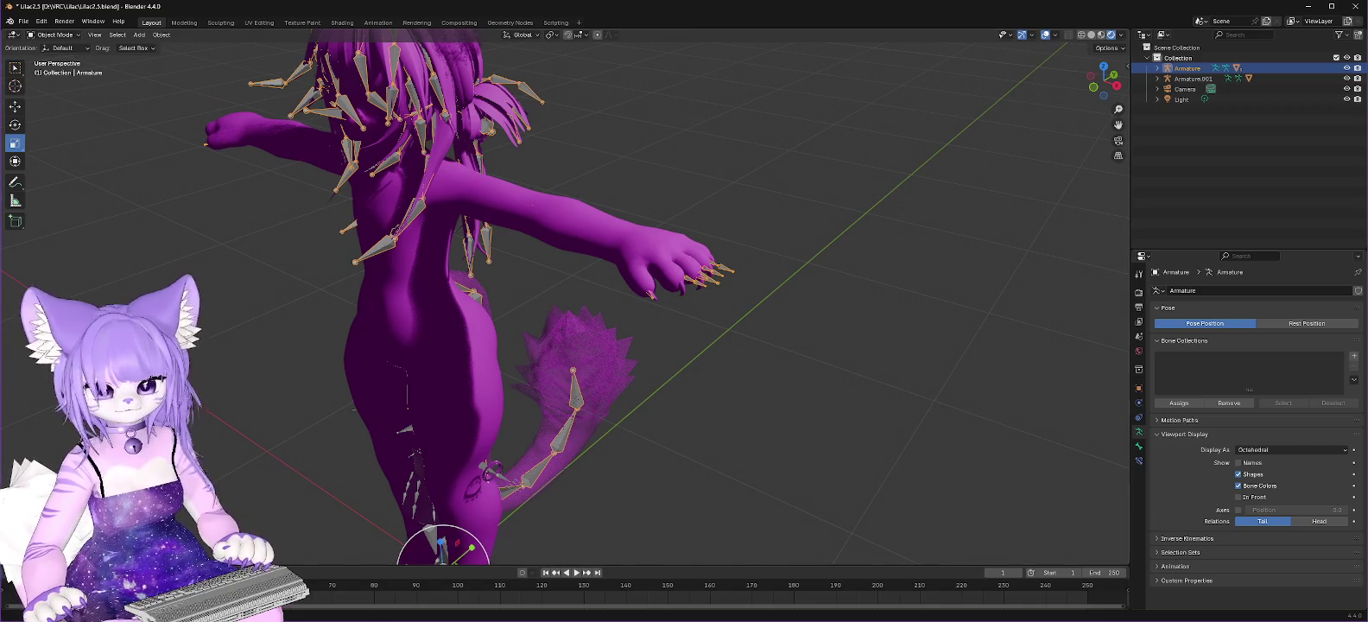
pyautogui.click(1209, 79)
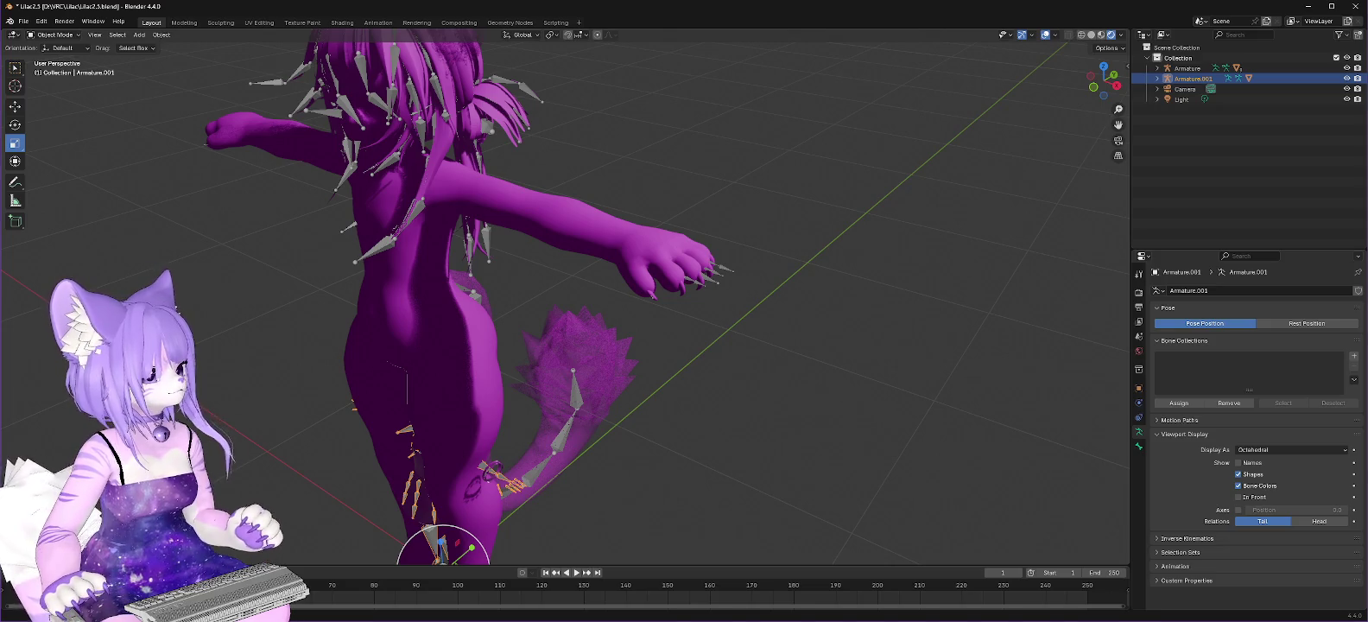
pyautogui.hotkey('alt', 'Tab')
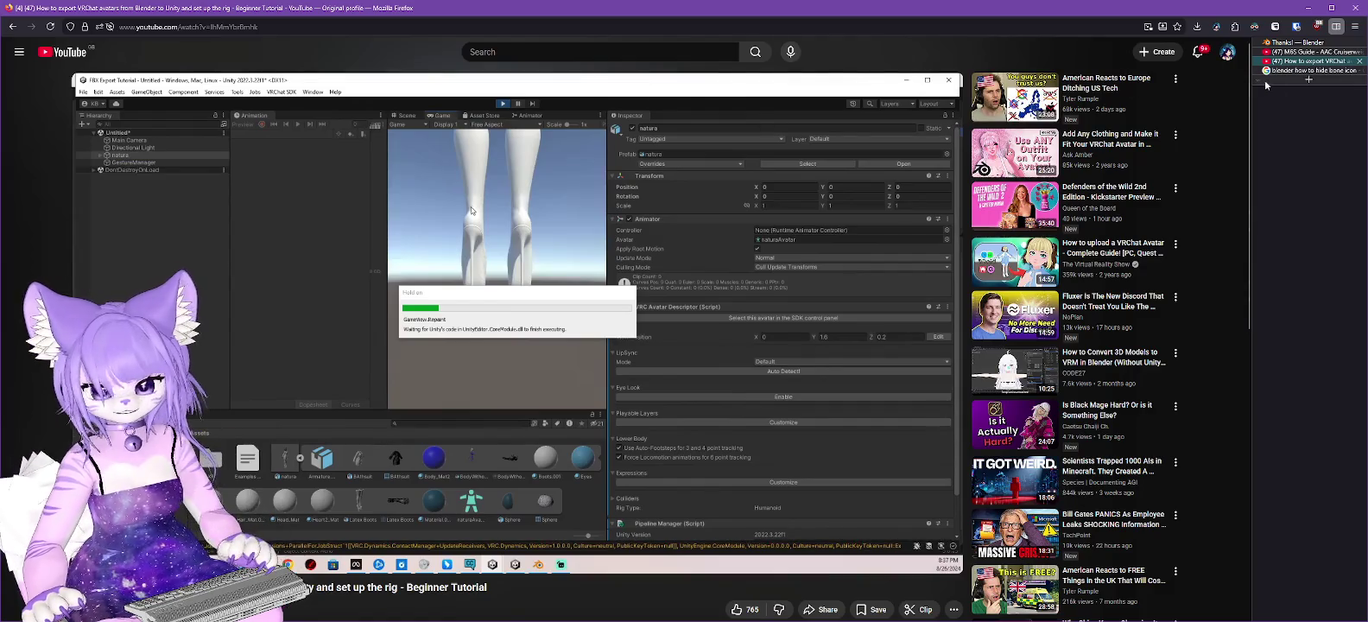
# Step: Load twitch.tv/lumkitty in a new Firefox tab
pyautogui.click(1306, 81)
pyautogui.write('witch.tv/lumkitty')
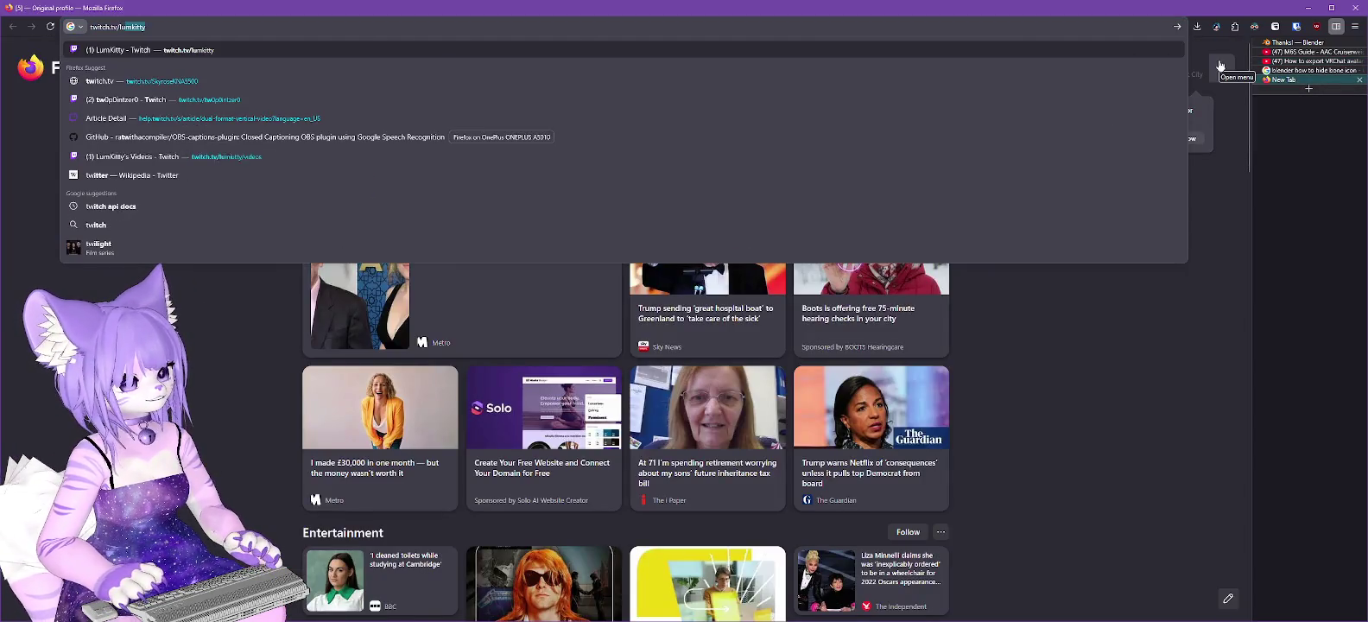
pyautogui.press('Return')
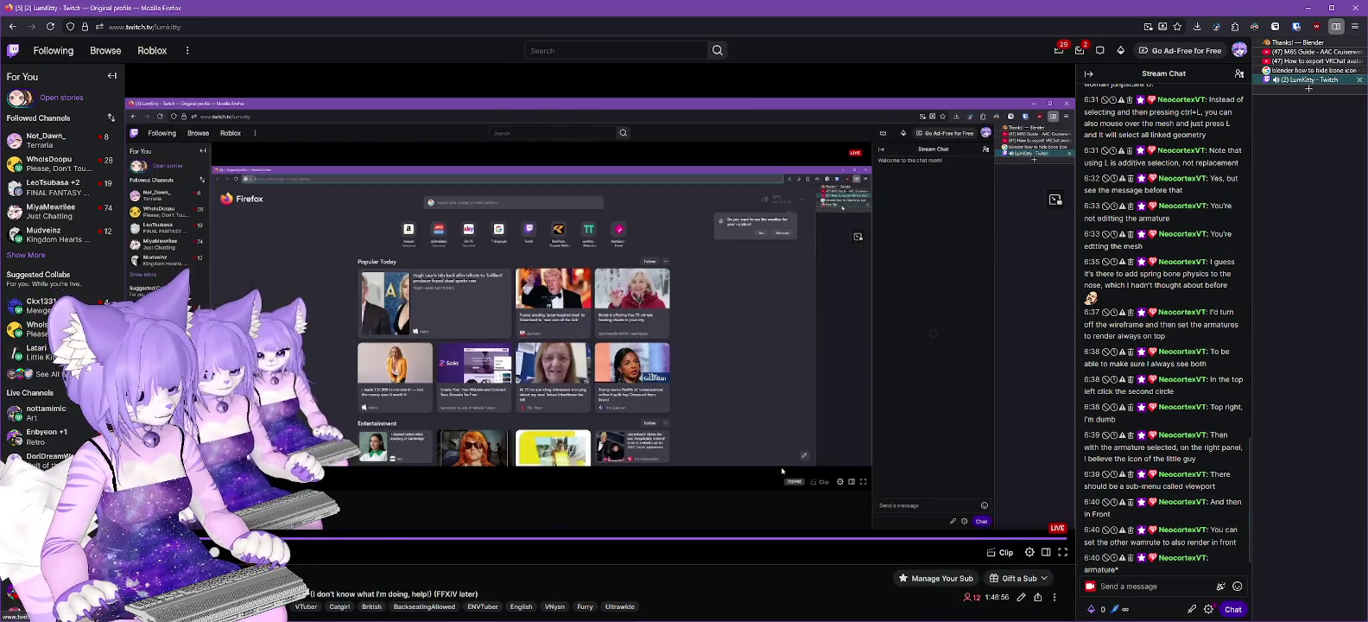
# Step: Rewind the lumkitty stream to about 00:24:22 and pause it
pyautogui.click(420, 538)
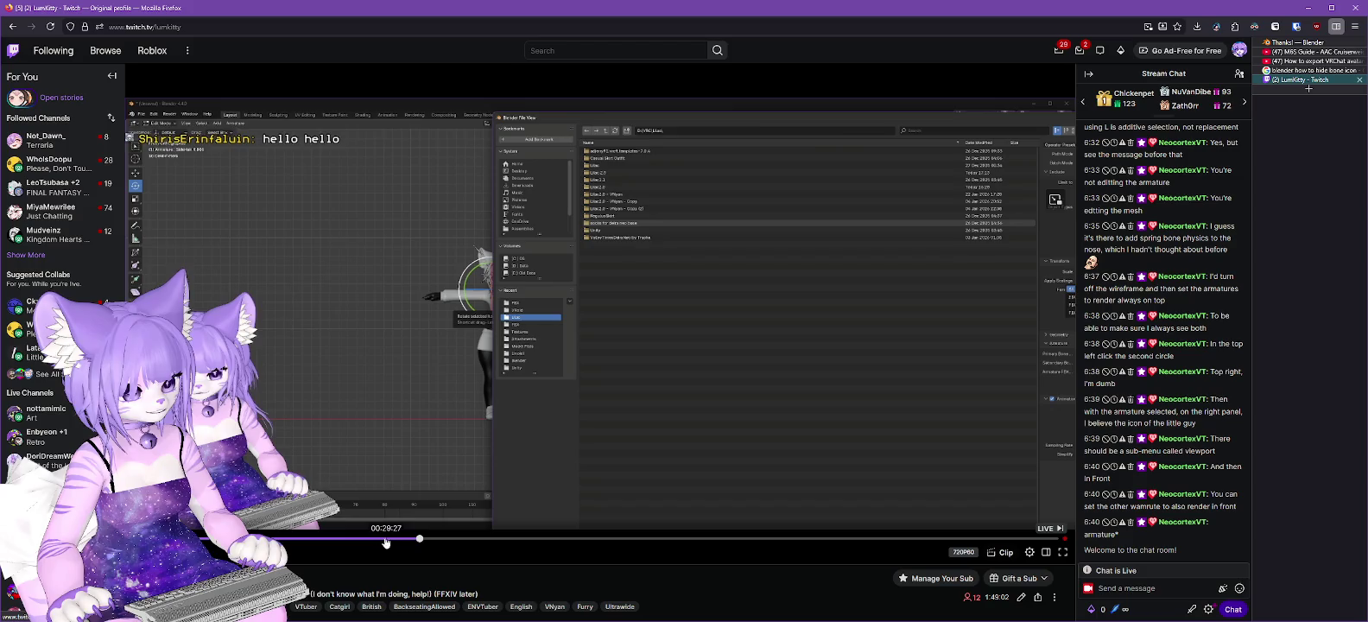
pyautogui.click(394, 540)
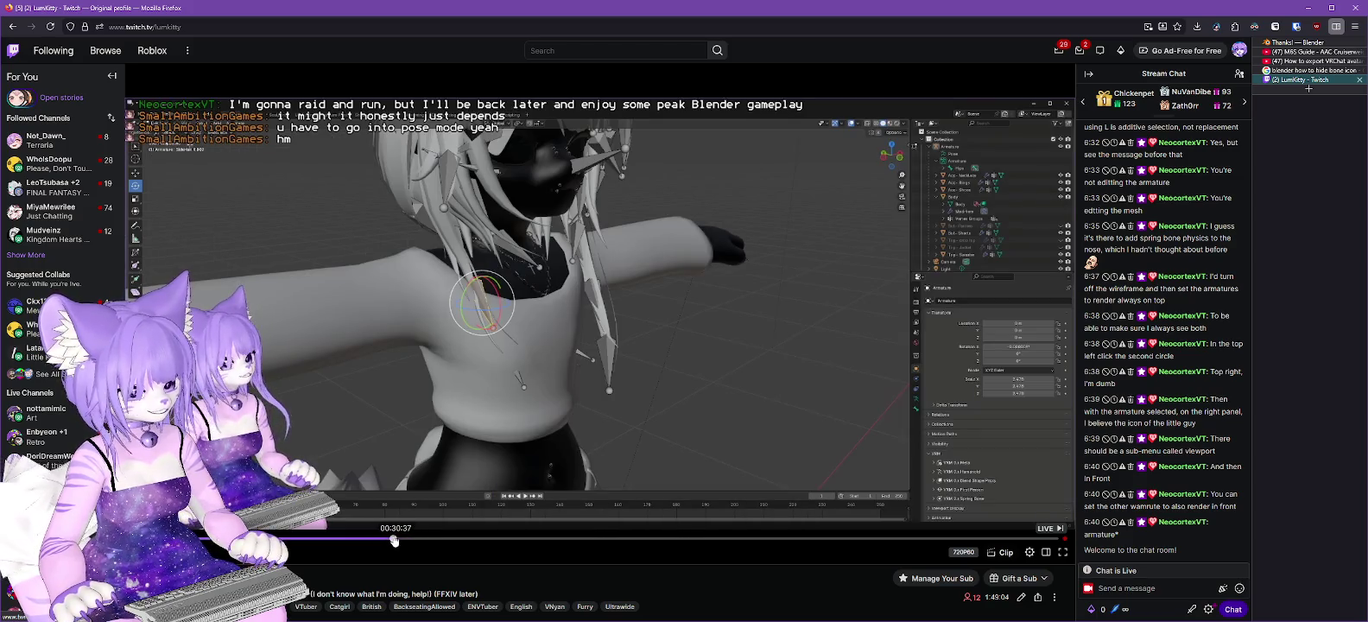
pyautogui.click(379, 541)
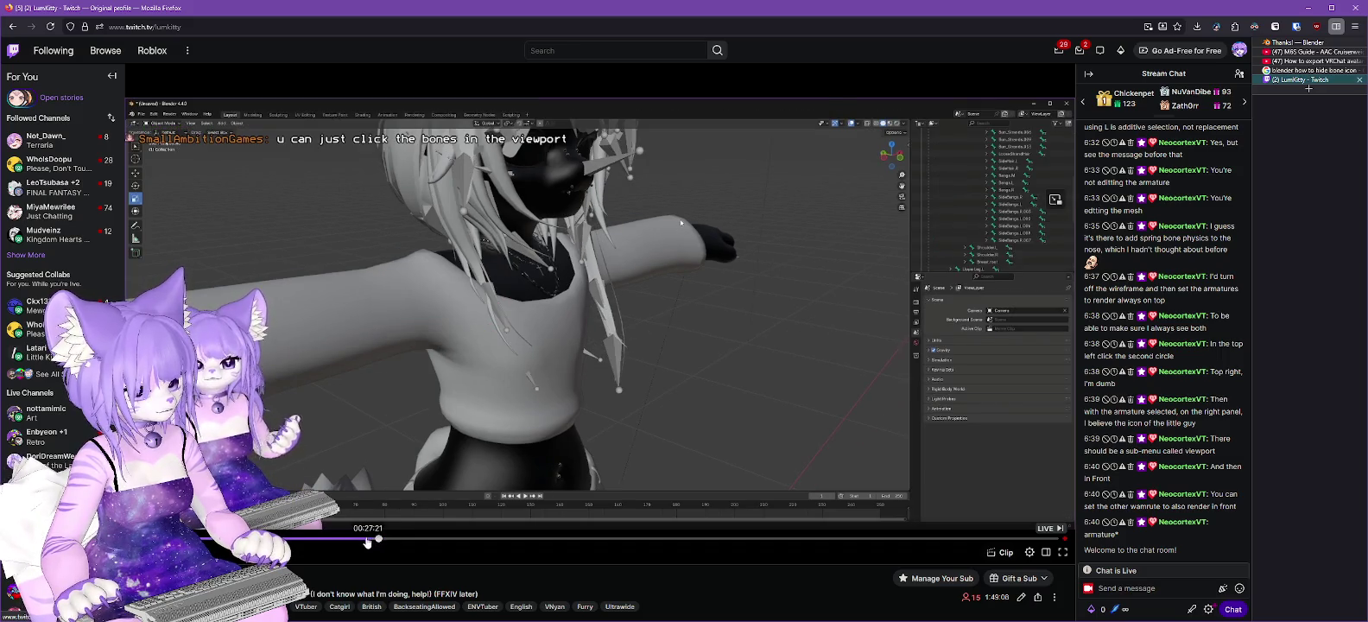
pyautogui.click(367, 541)
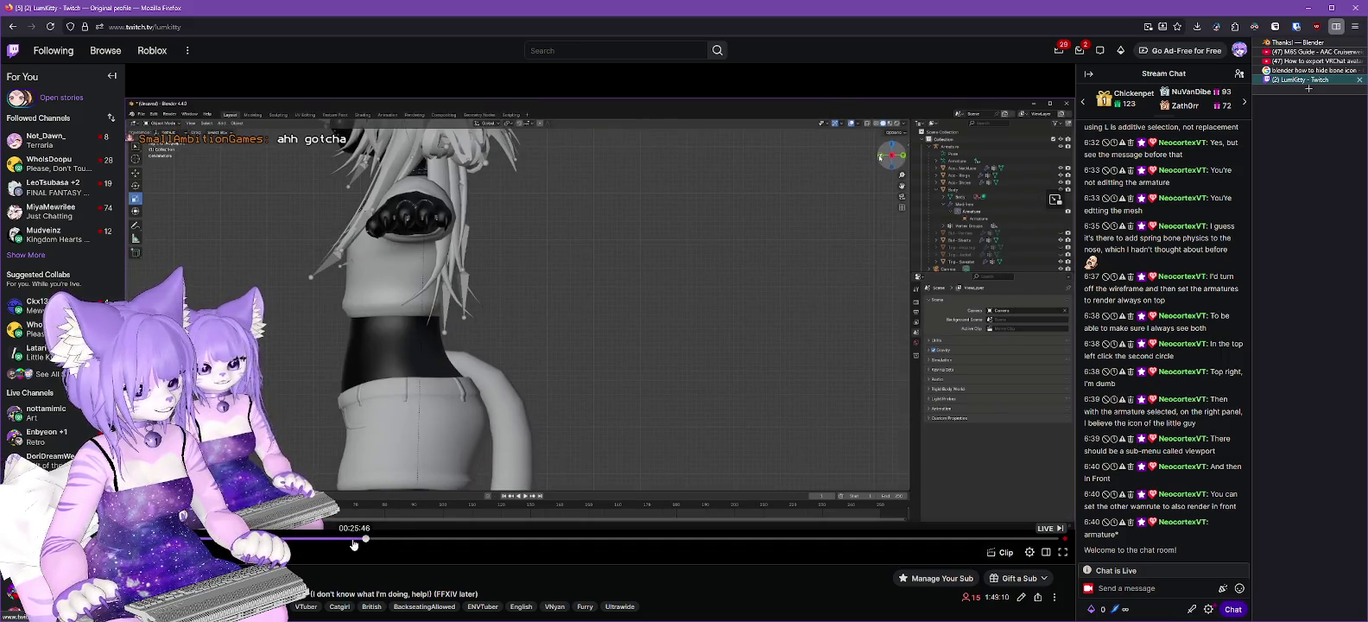
pyautogui.click(354, 541)
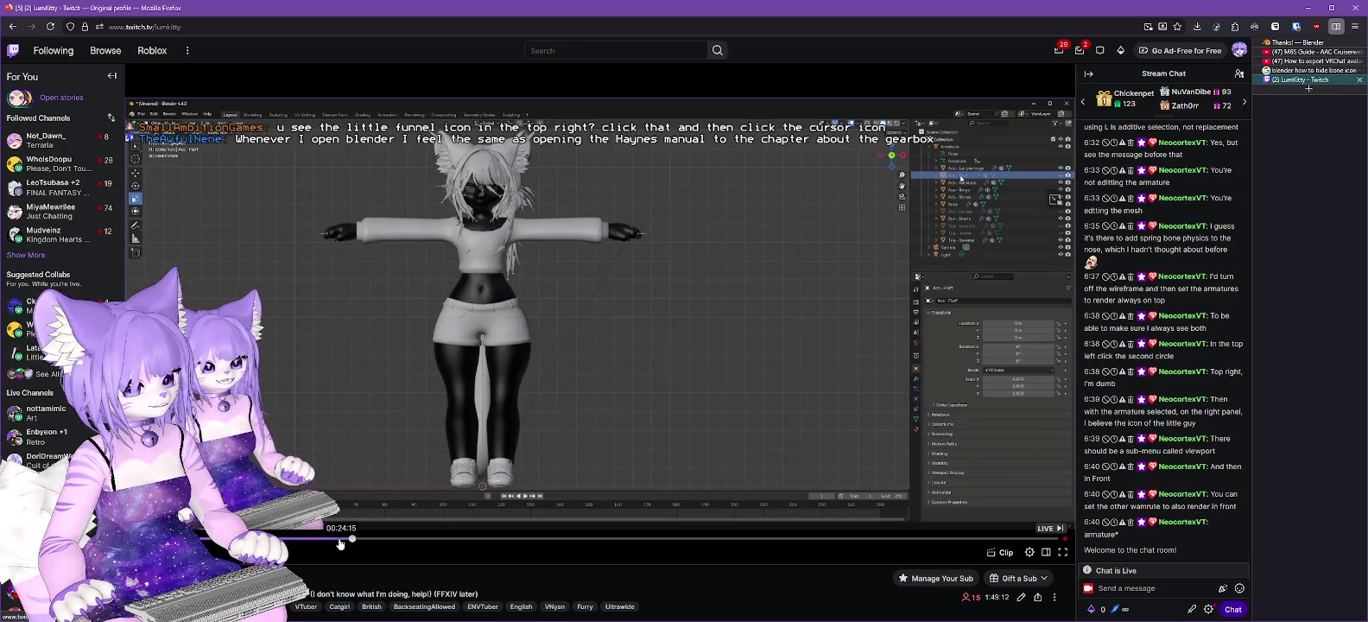
pyautogui.click(336, 540)
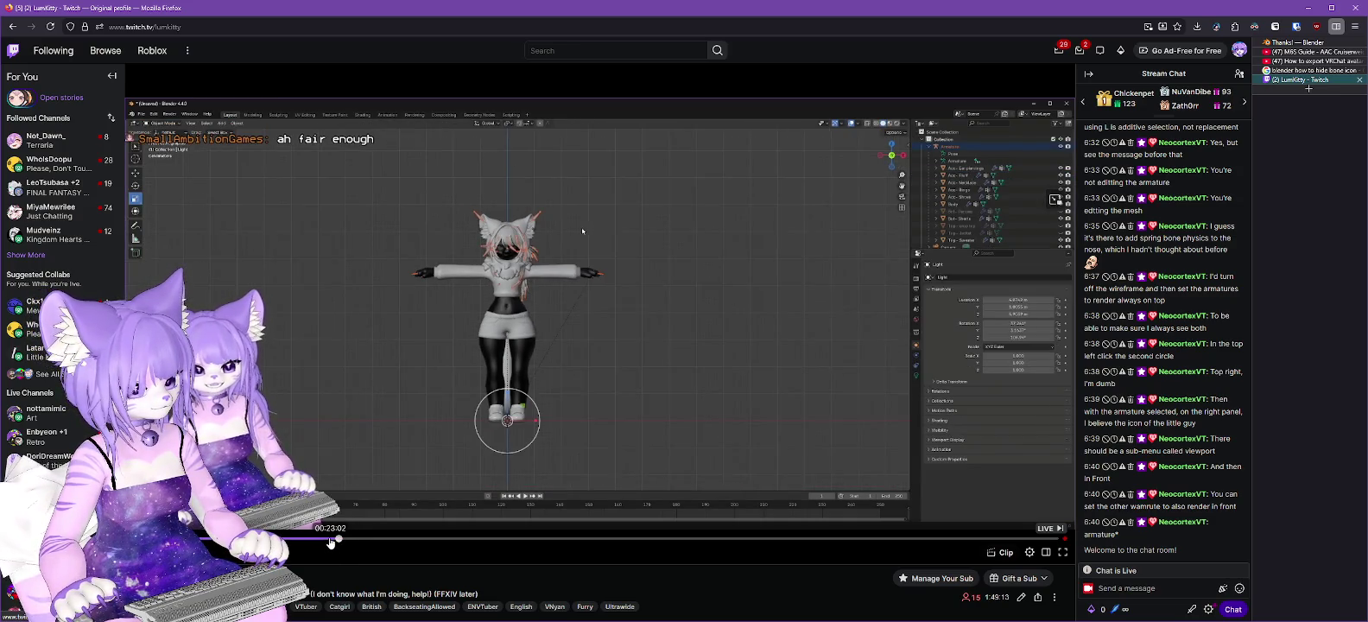
pyautogui.click(330, 541)
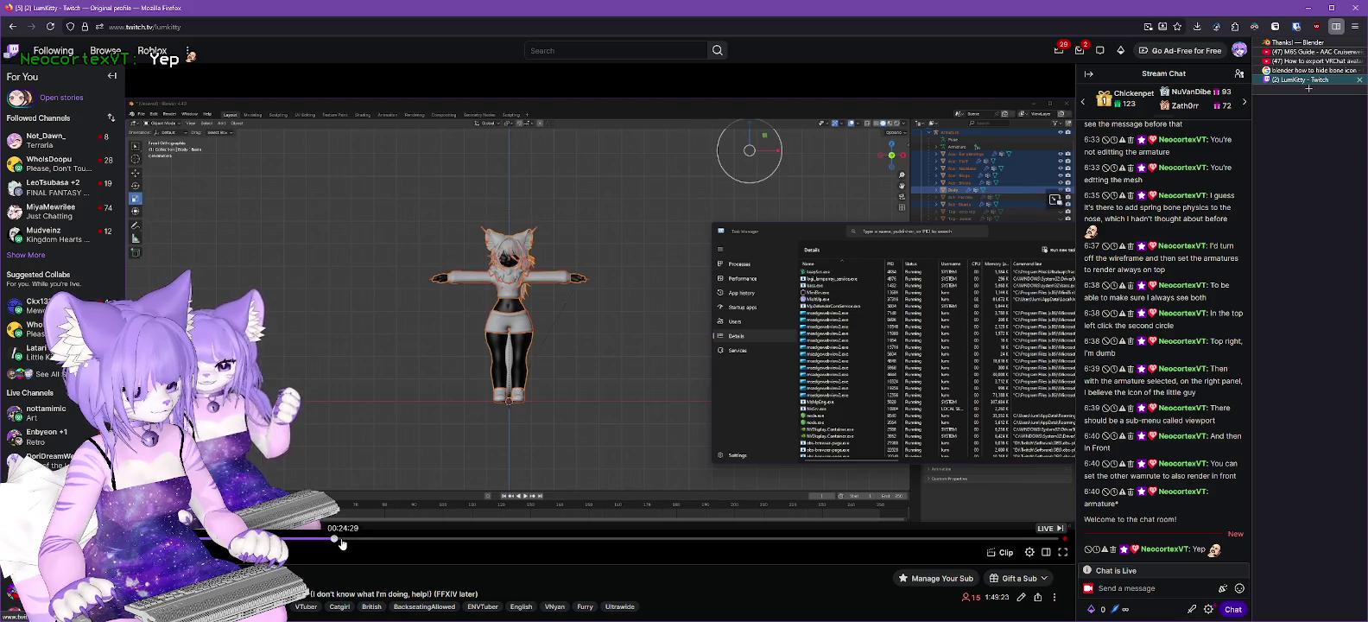
pyautogui.moveTo(336, 542); pyautogui.dragTo(342, 543)
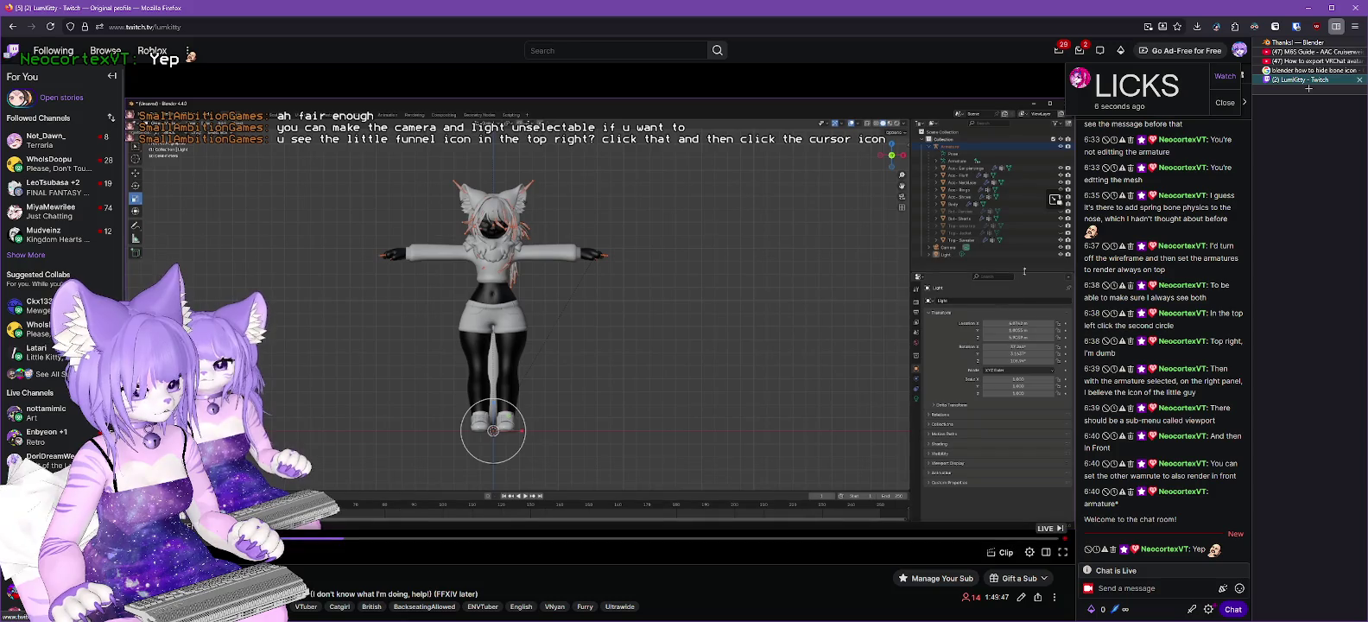
pyautogui.press('space')
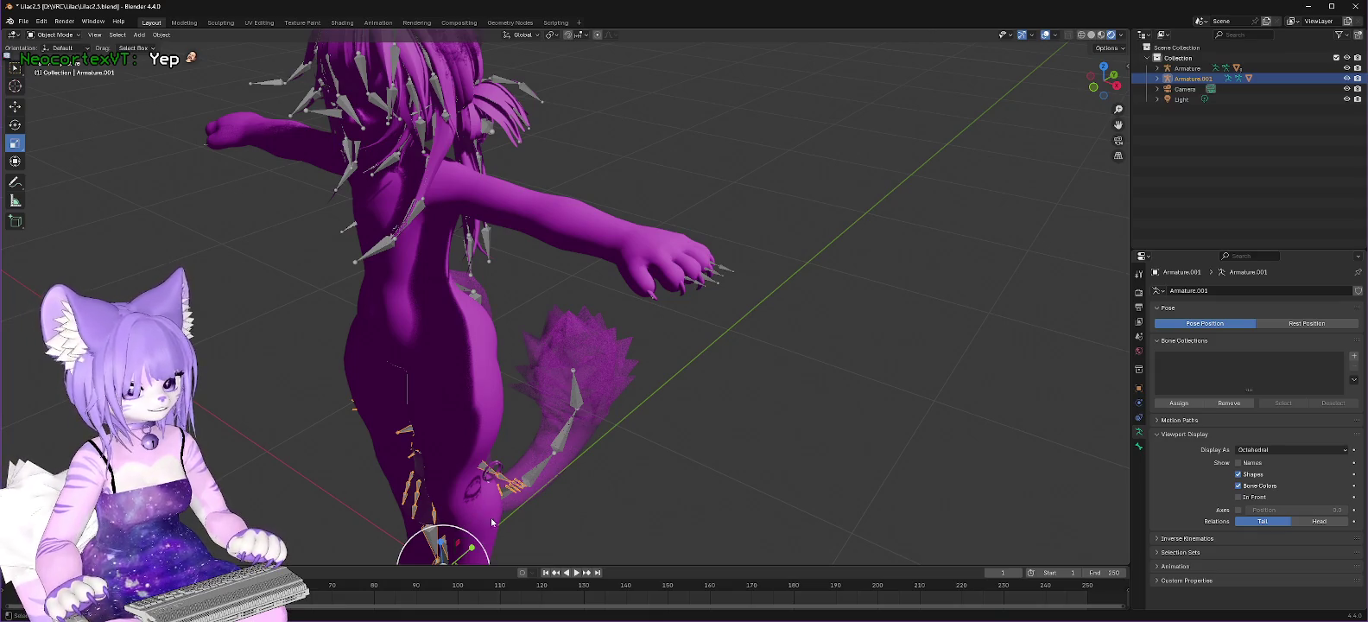
# Step: Scale Armature.001 about 2.47 times around the hips so bones reach the skirt and tail
pyautogui.moveTo(464, 534); pyautogui.dragTo(536, 501)
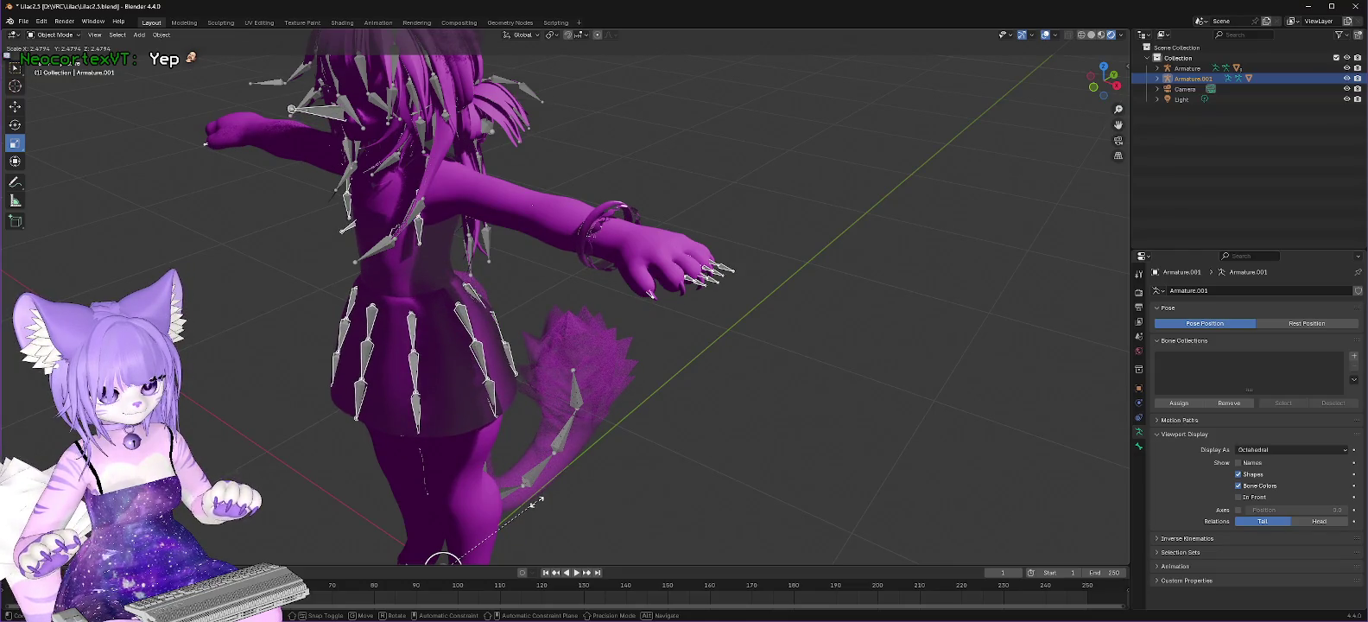
pyautogui.moveTo(536, 501); pyautogui.dragTo(536, 500)
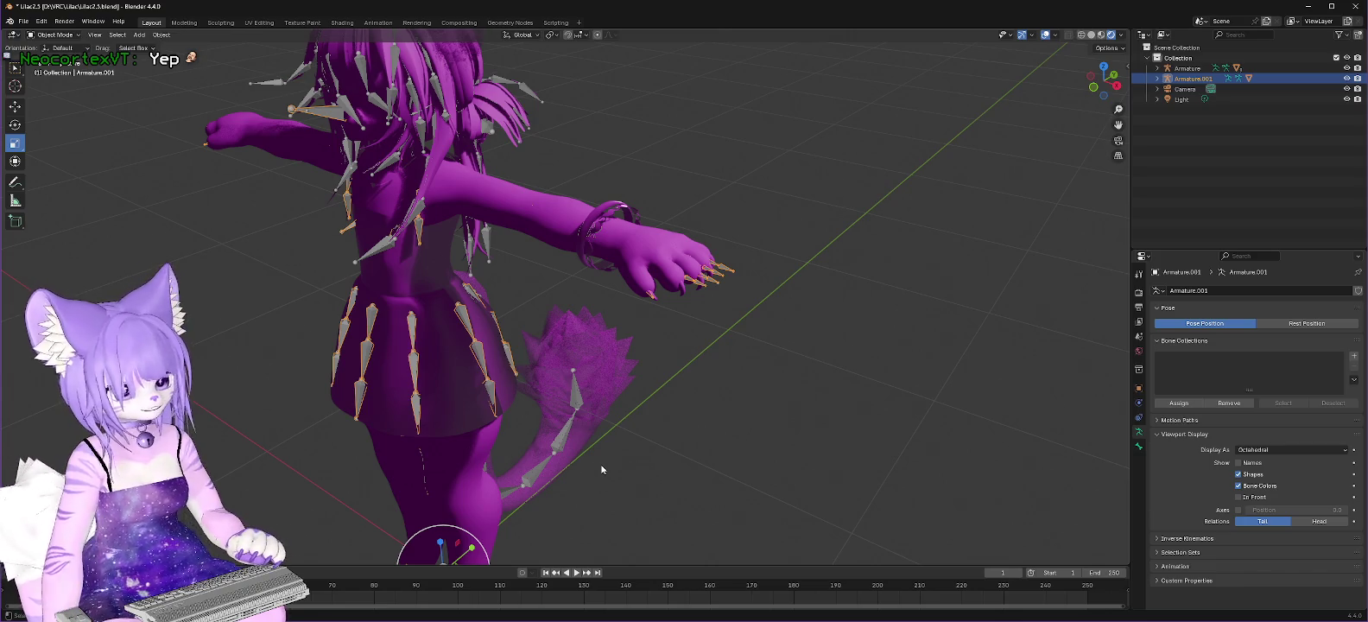
pyautogui.scroll(1, 731, 198)
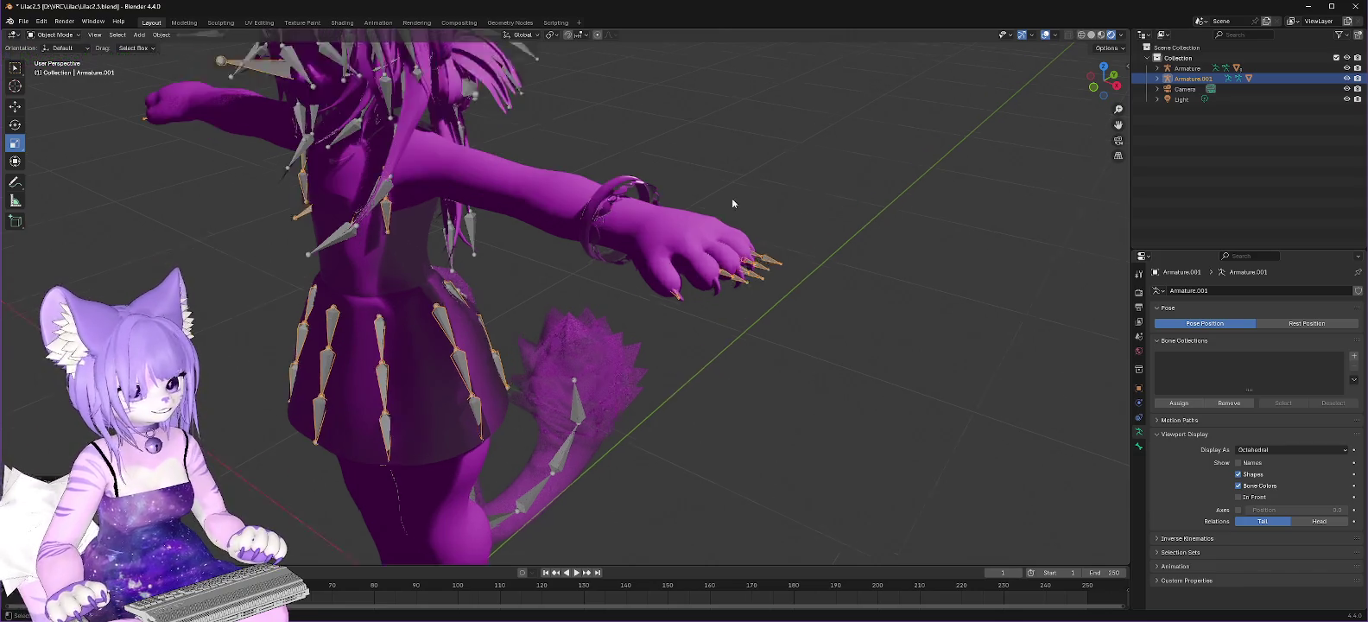
pyautogui.scroll(2, 735, 198)
pyautogui.scroll(2, 843, 182)
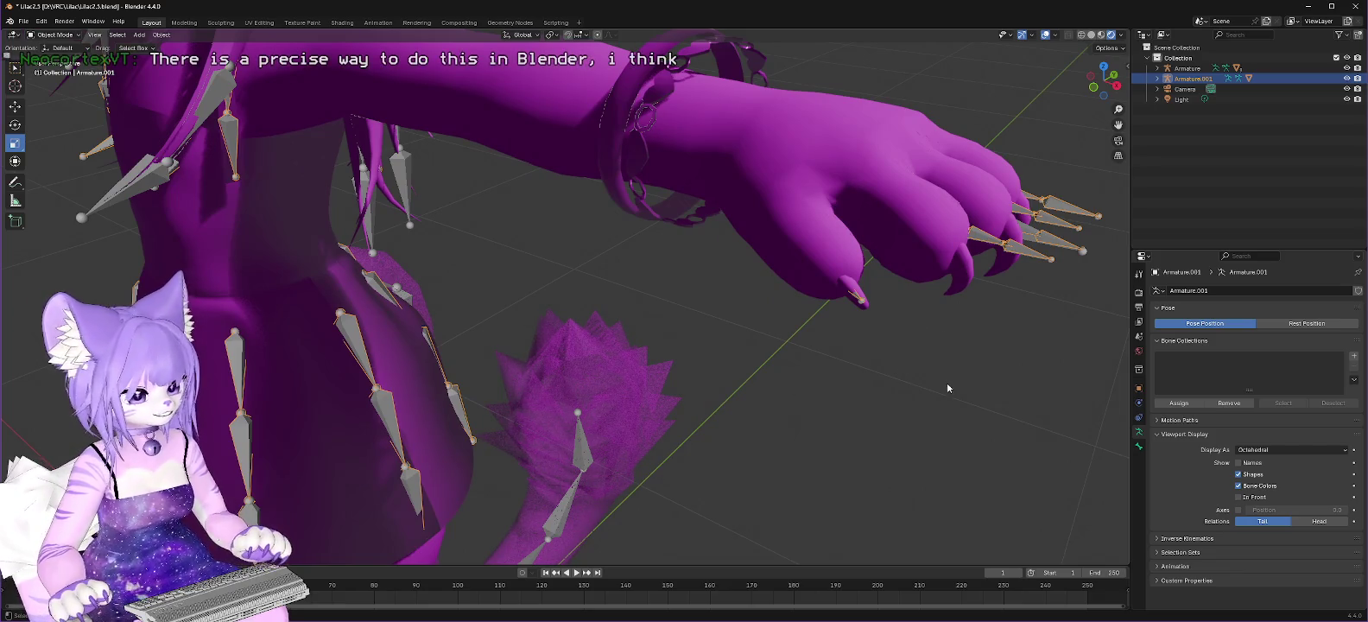
pyautogui.moveTo(941, 386); pyautogui.dragTo(712, 404, button='middle')
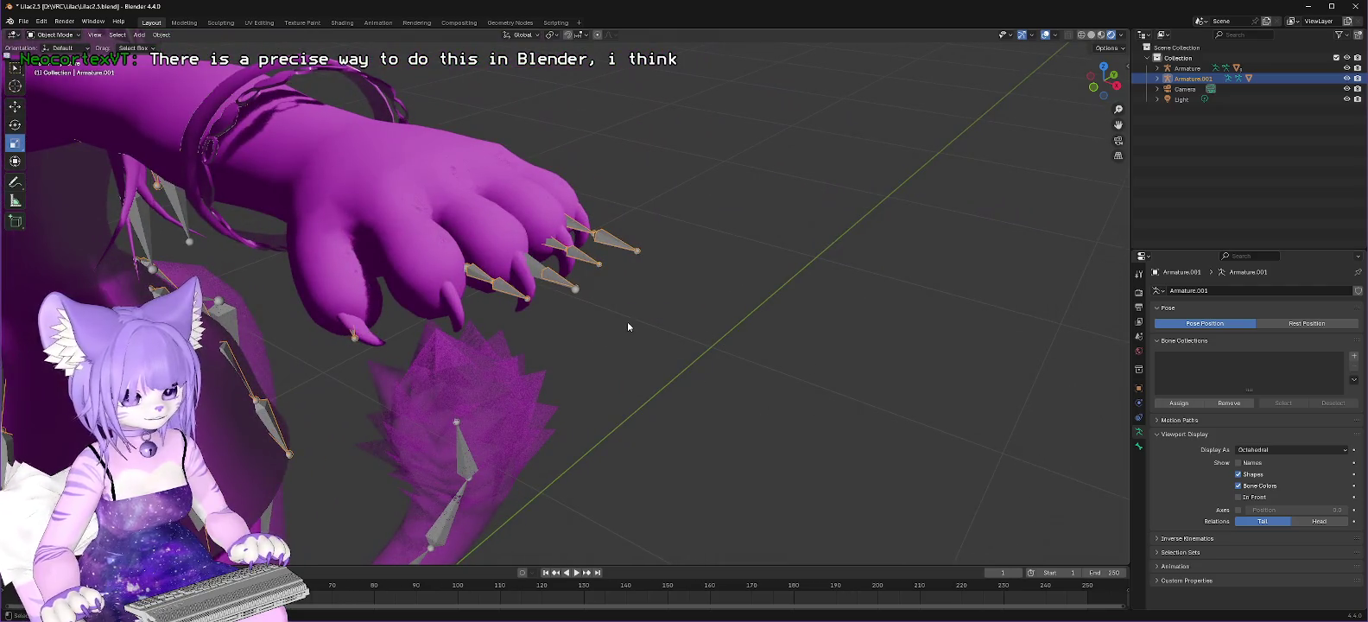
pyautogui.scroll(2, 625, 301)
pyautogui.scroll(2, 625, 301)
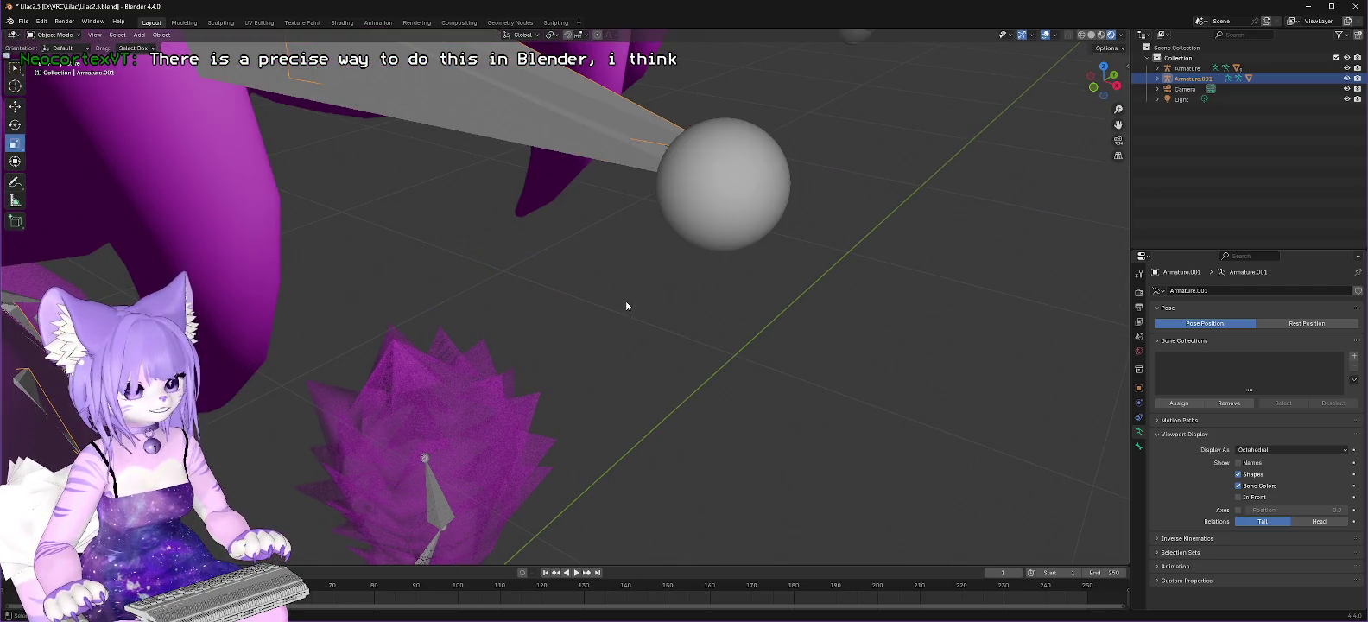
pyautogui.scroll(-3, 626, 302)
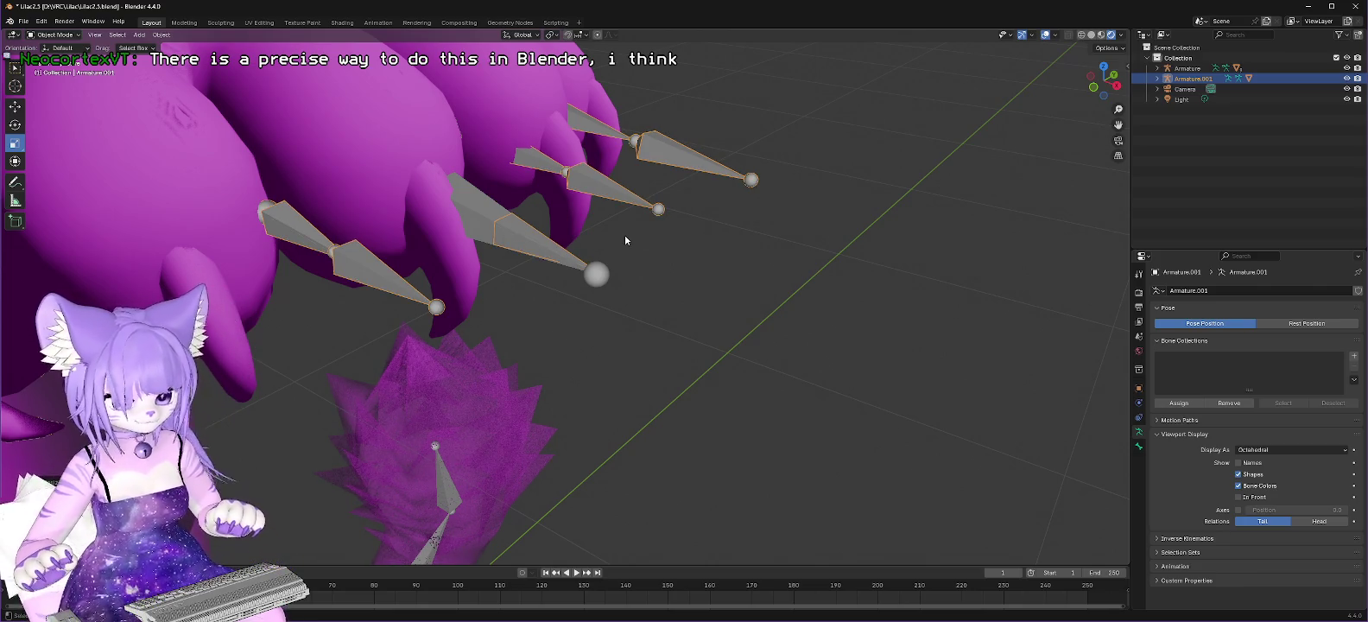
pyautogui.hotkey('ctrl', 'z')
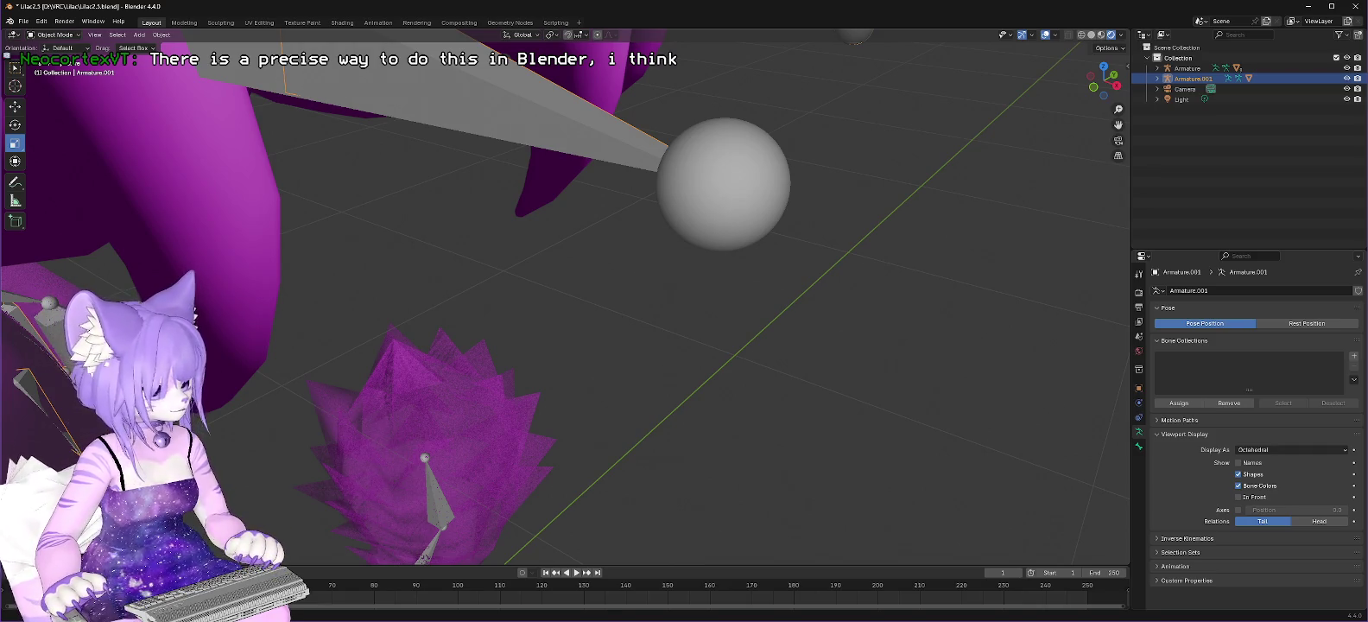
pyautogui.hotkey('shift', 'r')
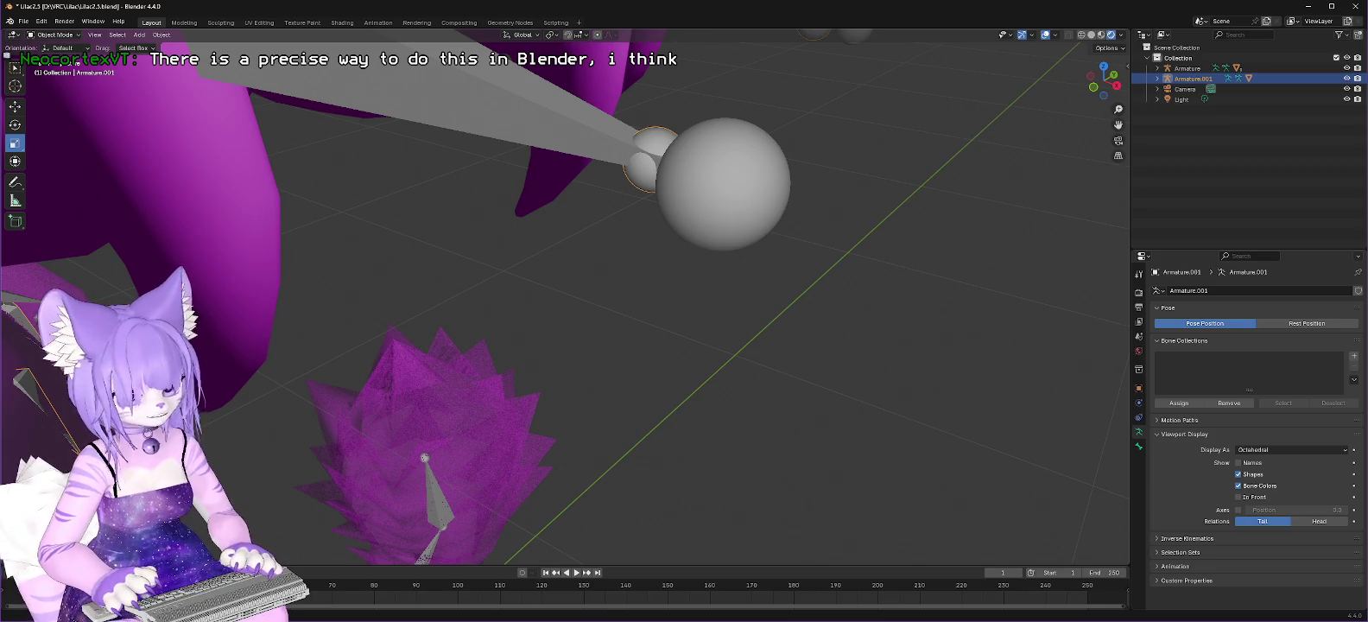
pyautogui.hotkey('ctrl', 'z')
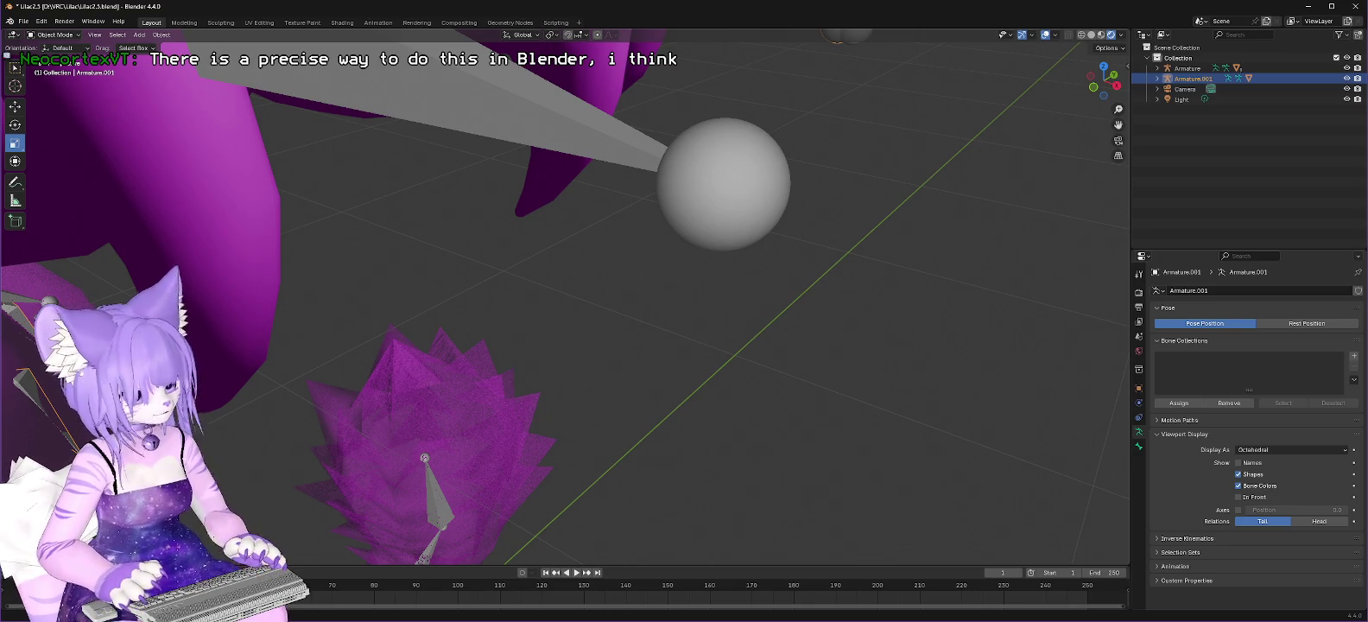
pyautogui.hotkey('ctrl', 'z')
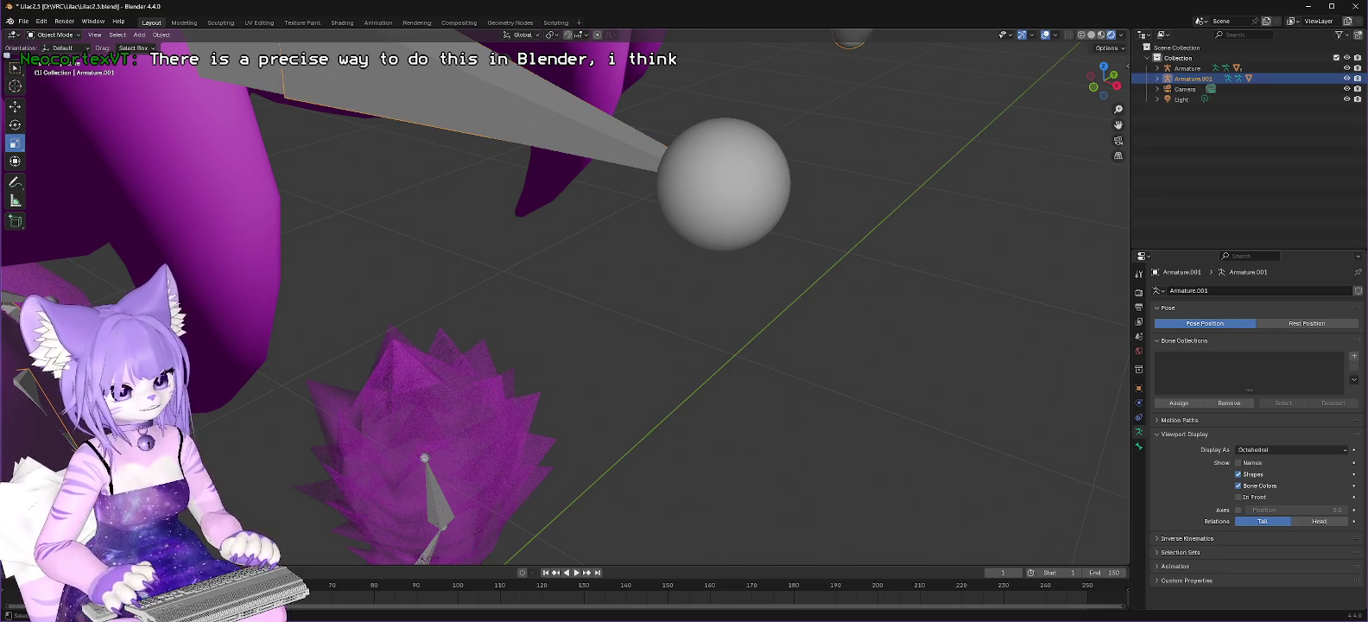
pyautogui.scroll(-5, 878, 114)
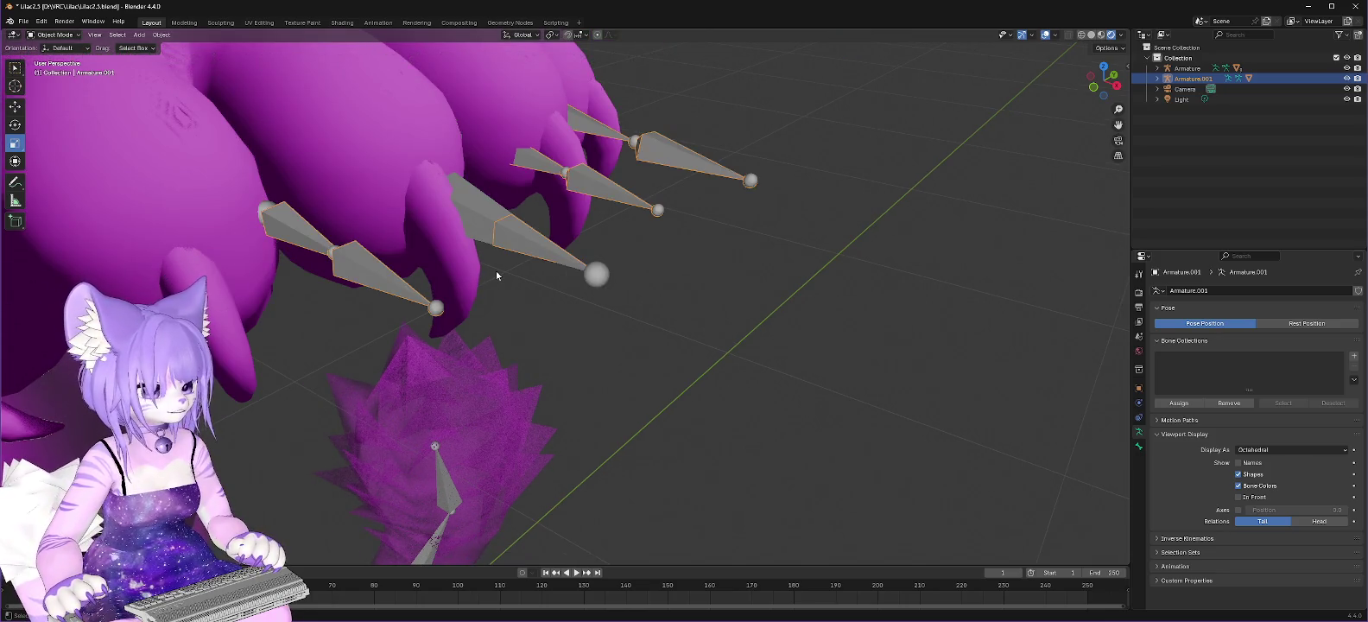
pyautogui.scroll(5, 496, 270)
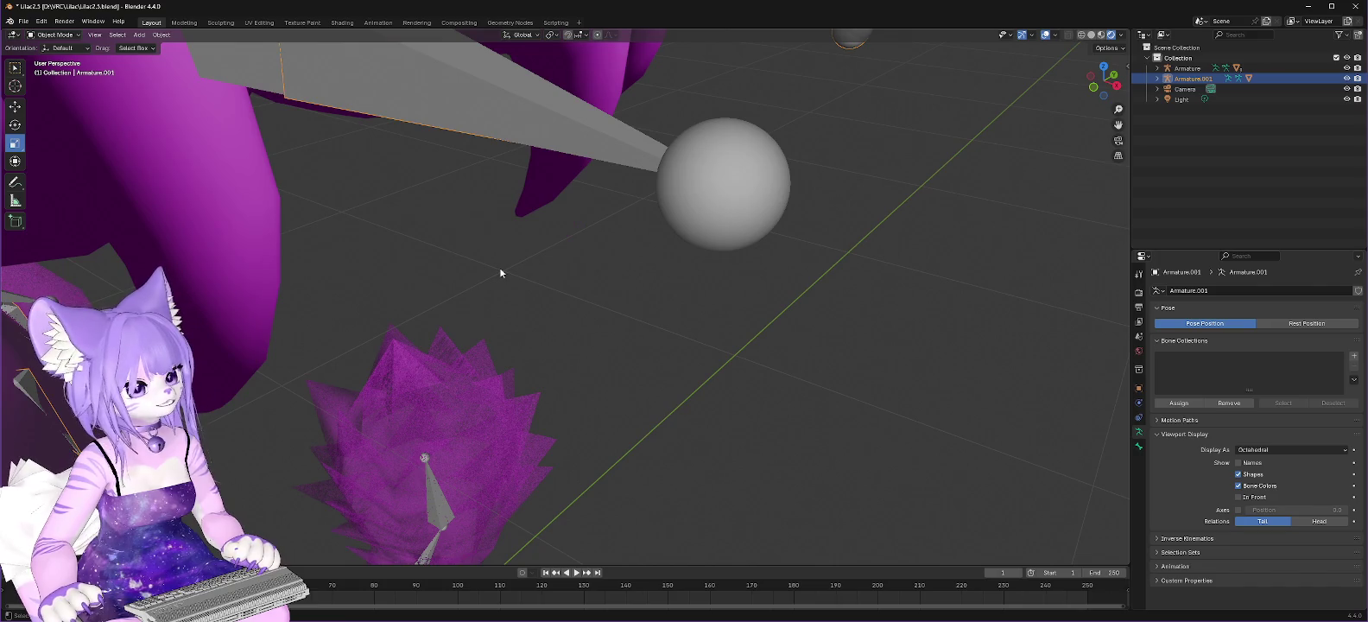
pyautogui.scroll(5, 495, 206)
pyautogui.scroll(-3, 488, 204)
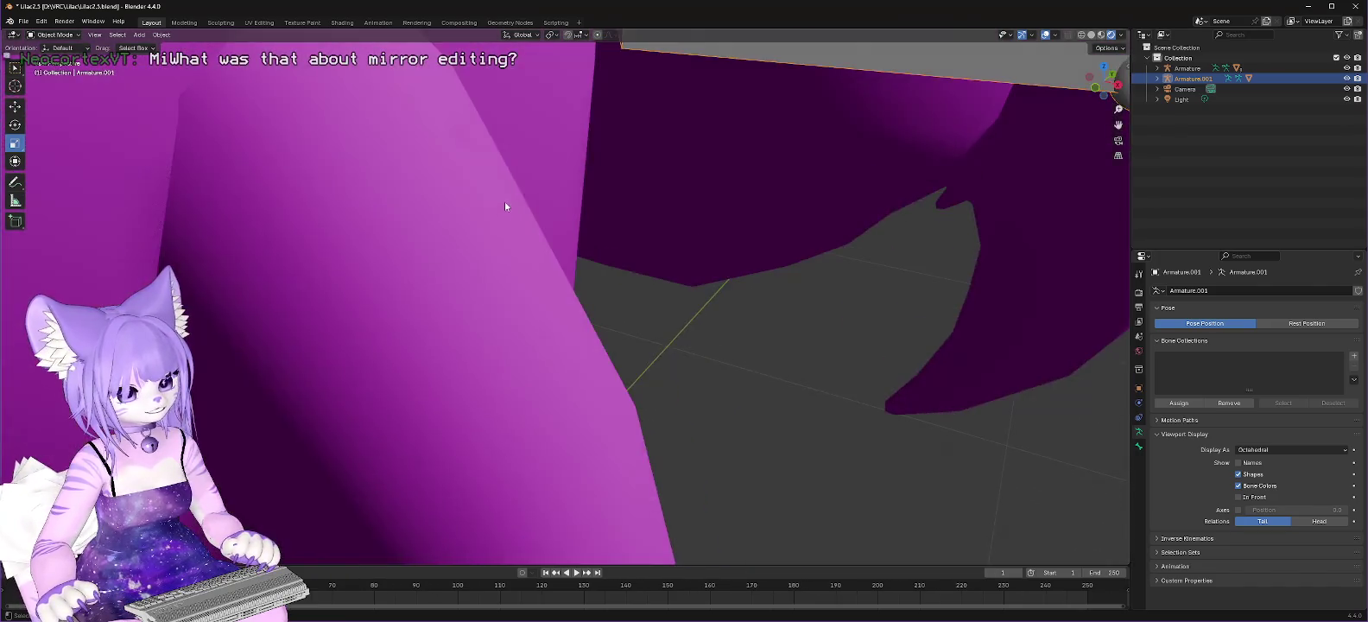
pyautogui.scroll(-3, 505, 202)
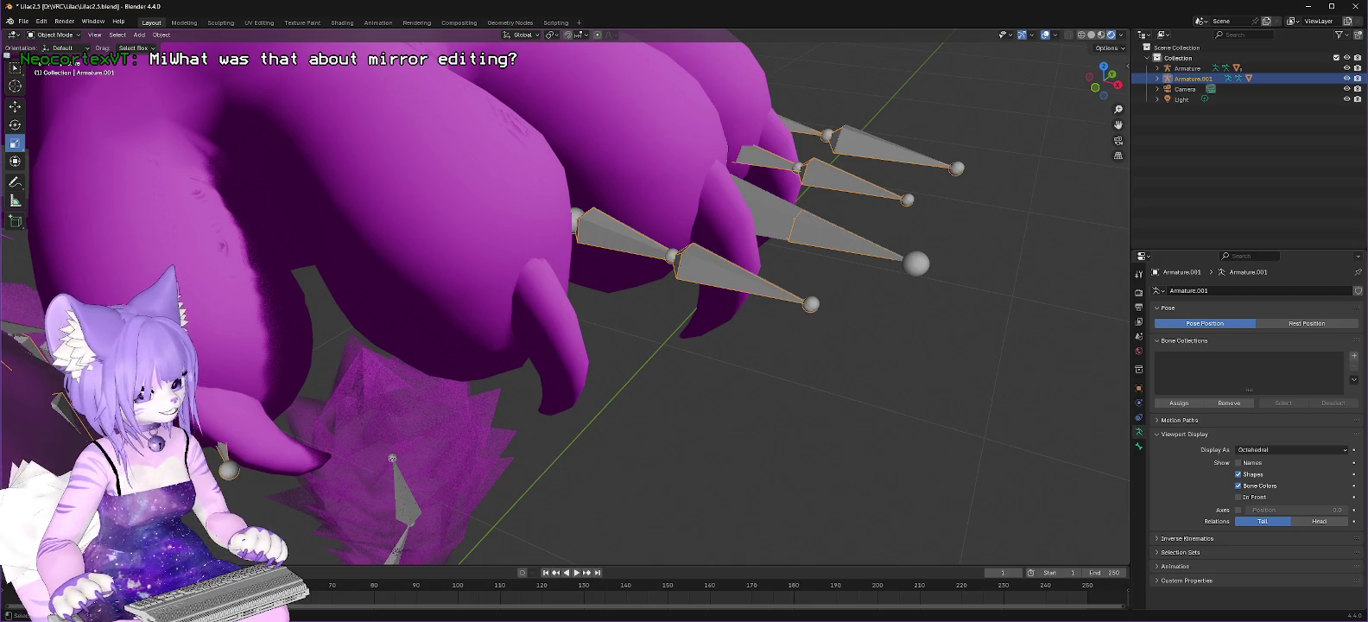
pyautogui.scroll(5, 855, 293)
pyautogui.scroll(-5, 855, 292)
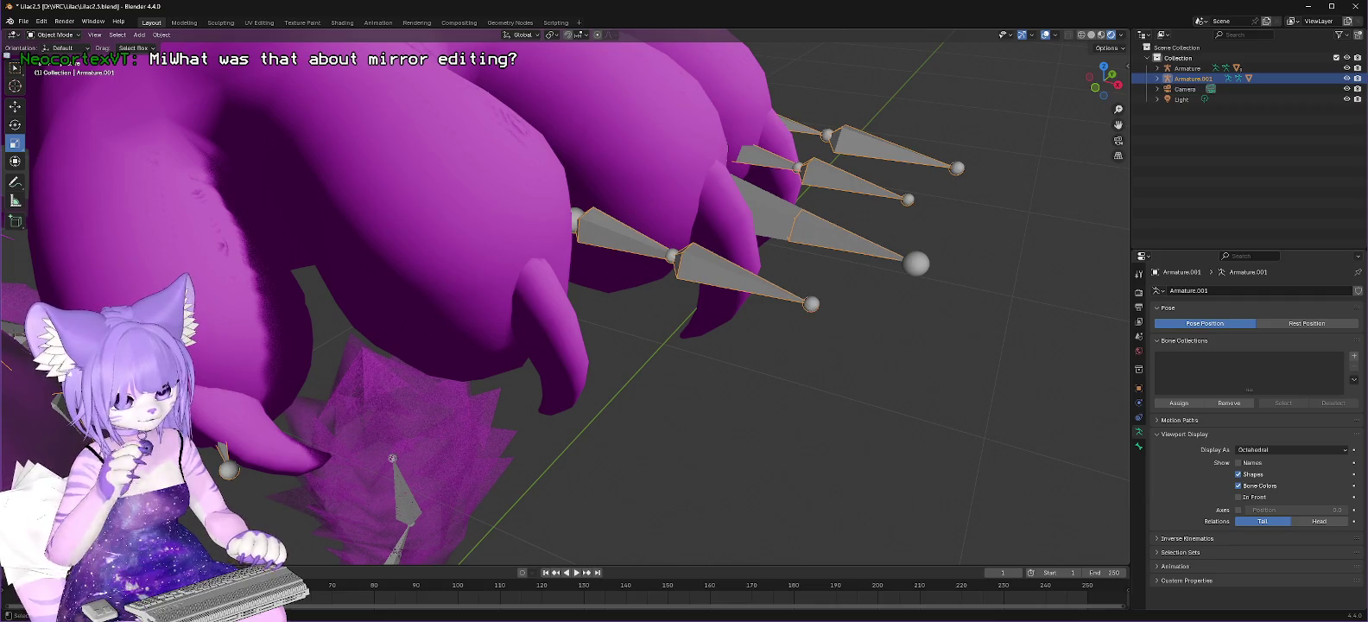
pyautogui.press('KP_0')
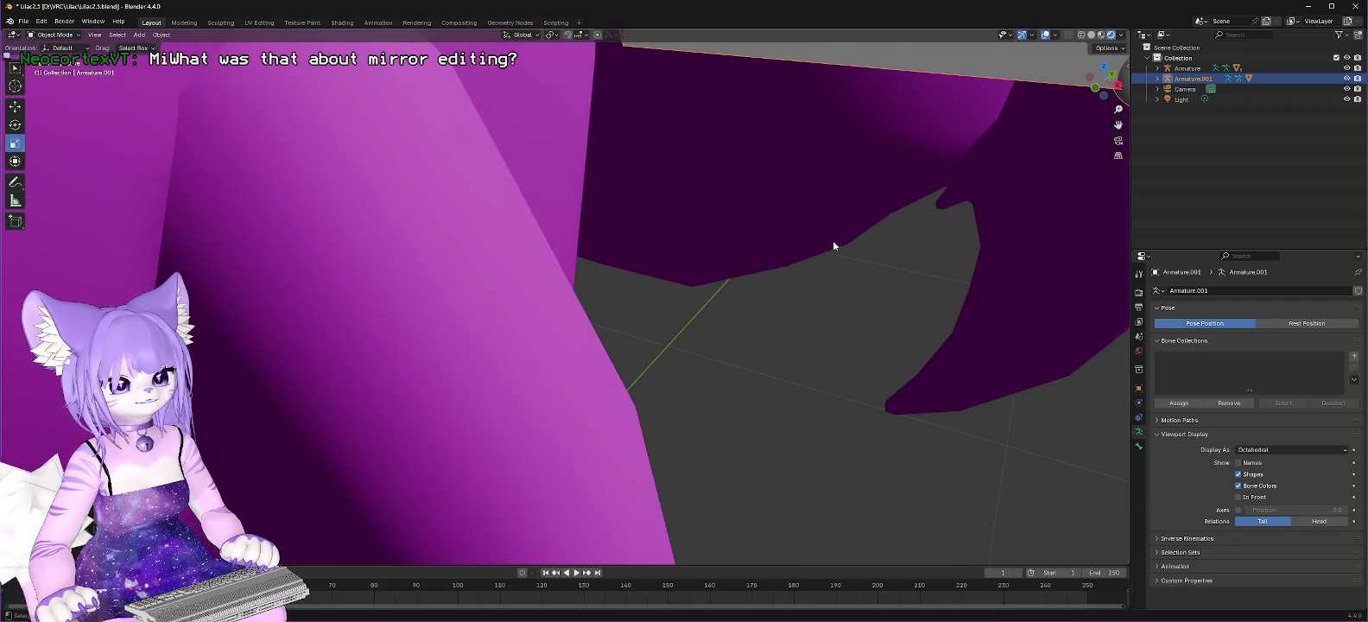
pyautogui.press('KP_0')
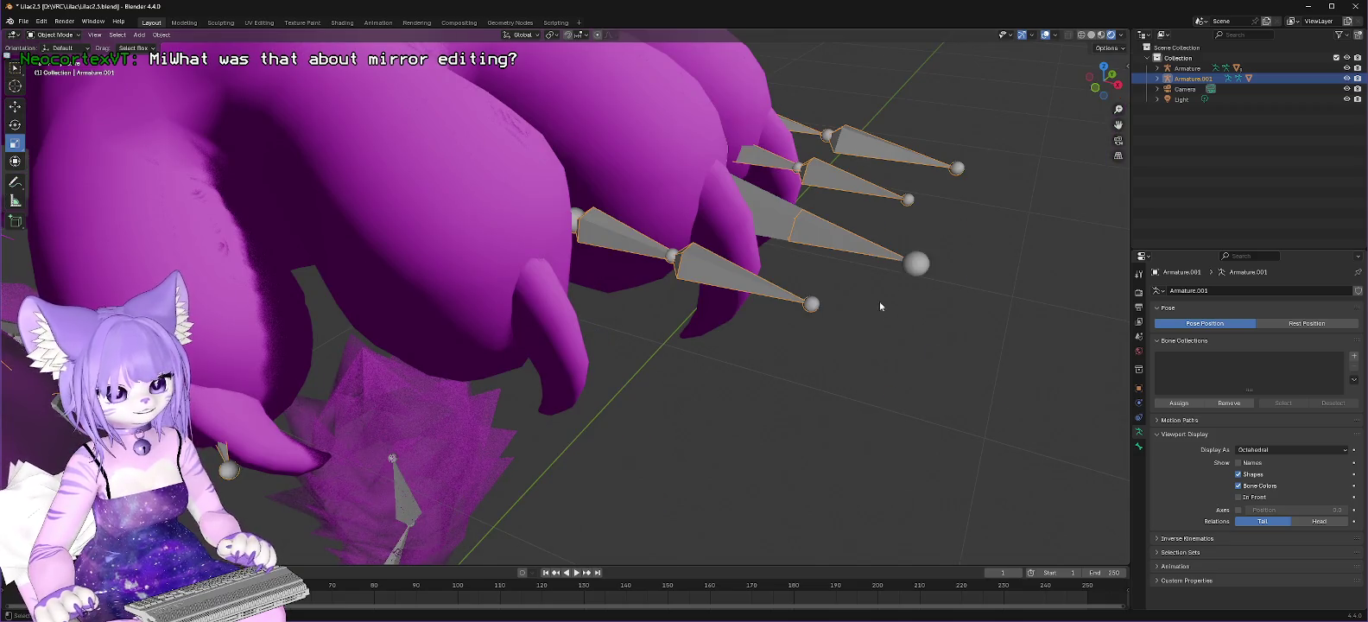
pyautogui.scroll(-3, 911, 325)
pyautogui.moveTo(901, 327); pyautogui.dragTo(461, 308, button='middle')
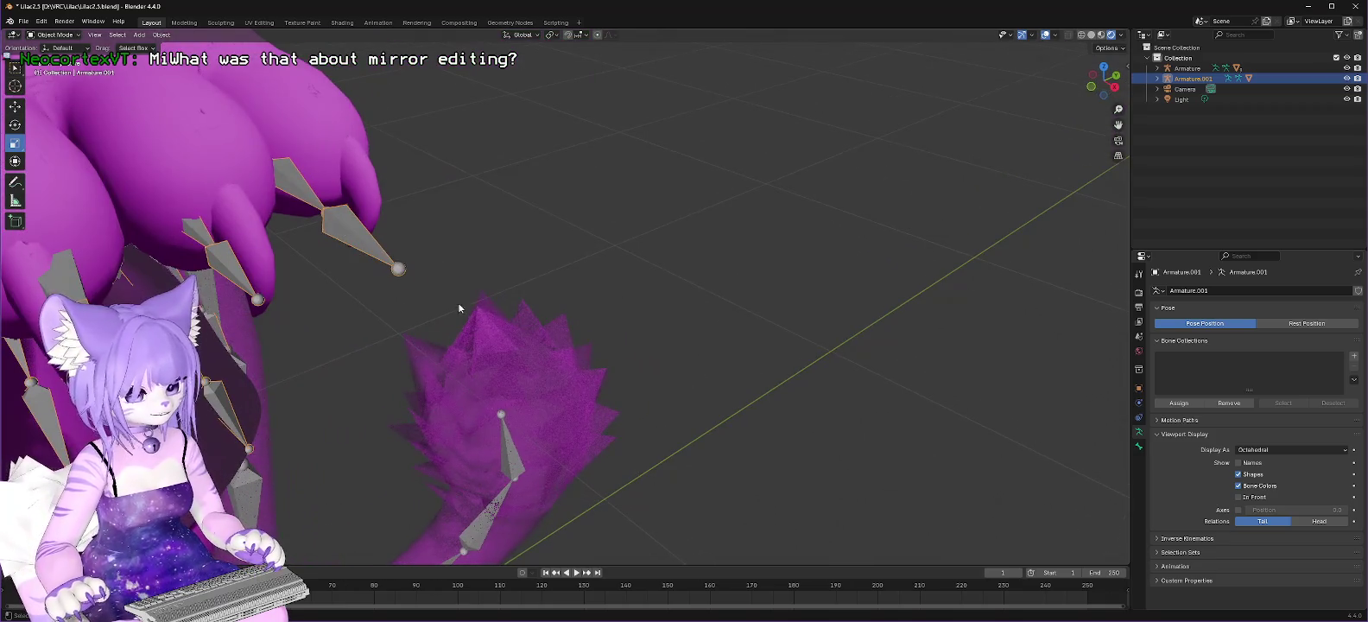
pyautogui.scroll(3, 467, 246)
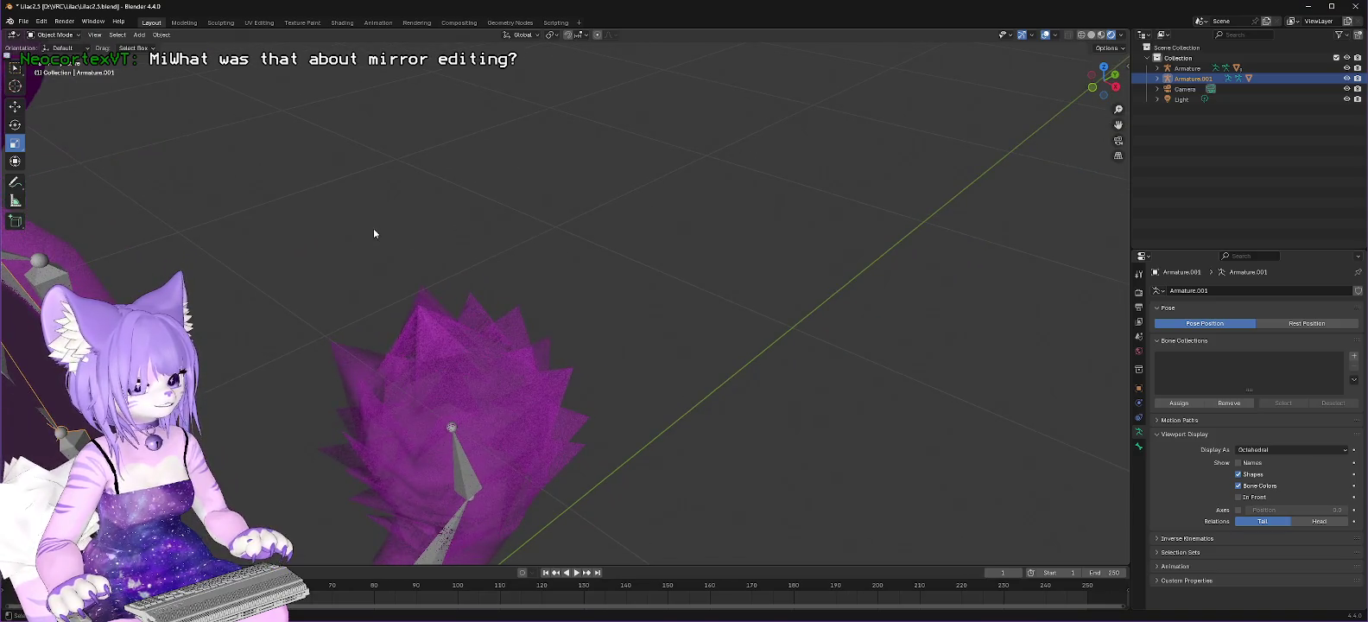
pyautogui.moveTo(376, 232); pyautogui.dragTo(419, 250, button='middle')
pyautogui.scroll(-5, 418, 249)
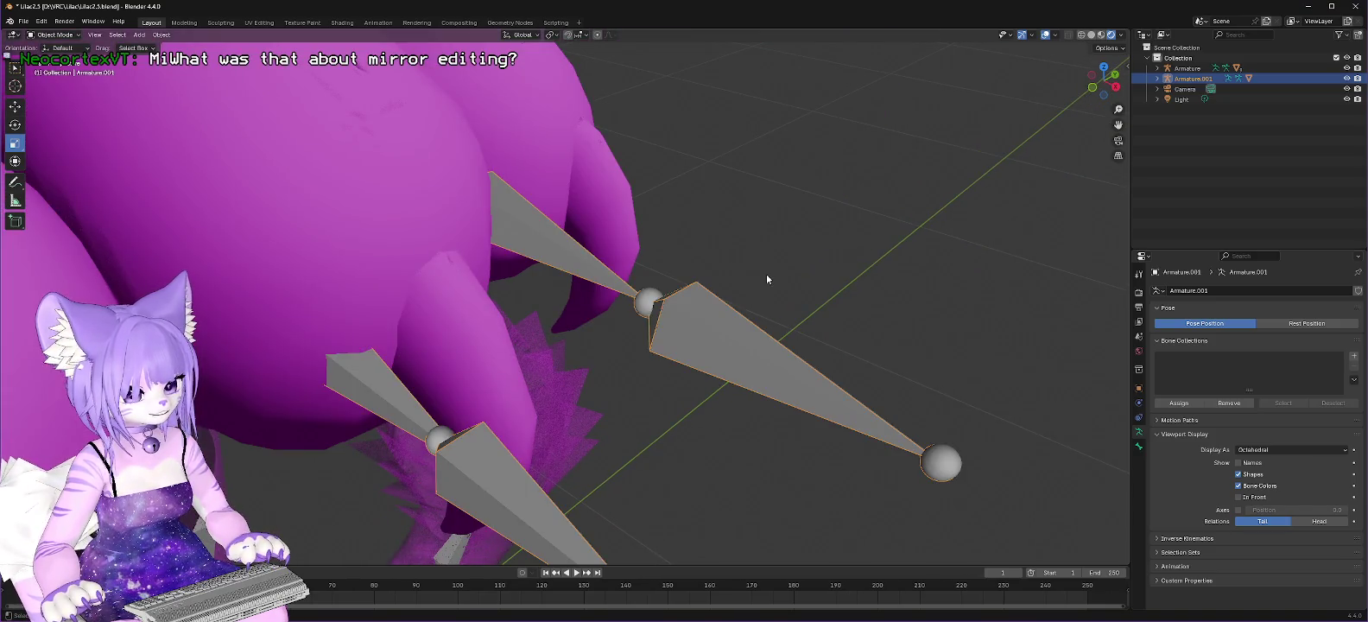
pyautogui.scroll(1, 764, 273)
pyautogui.scroll(1, 757, 263)
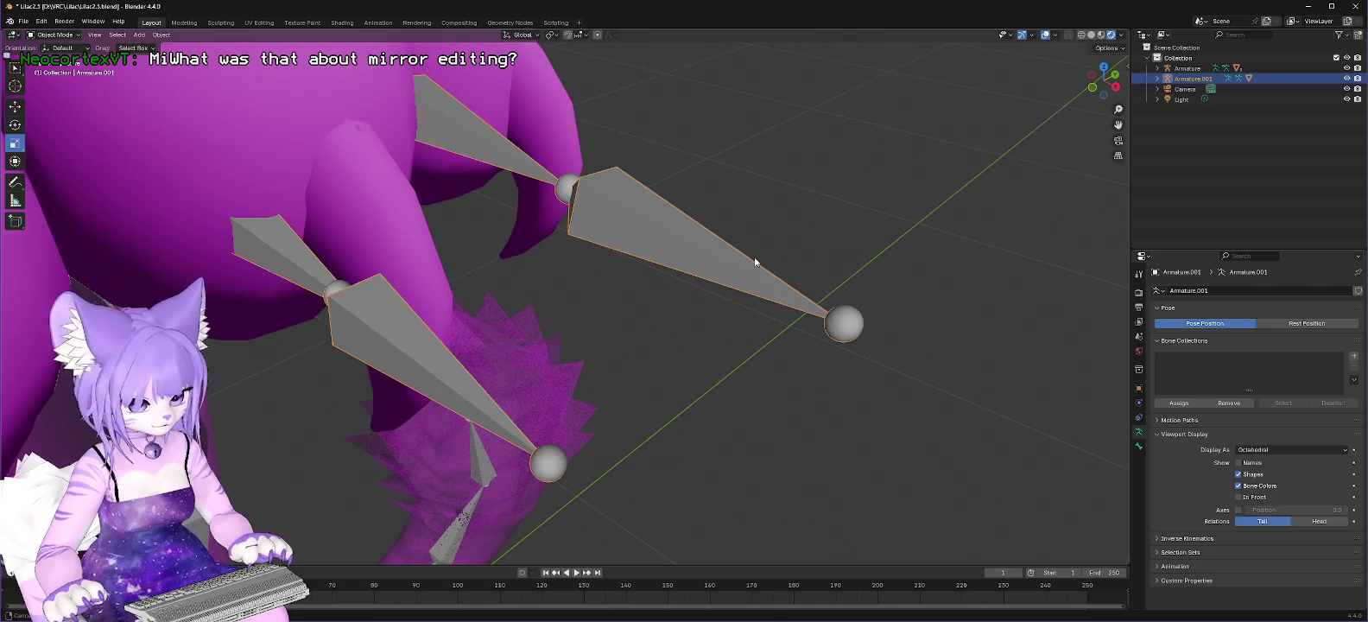
pyautogui.moveTo(755, 261); pyautogui.dragTo(737, 258, button='middle')
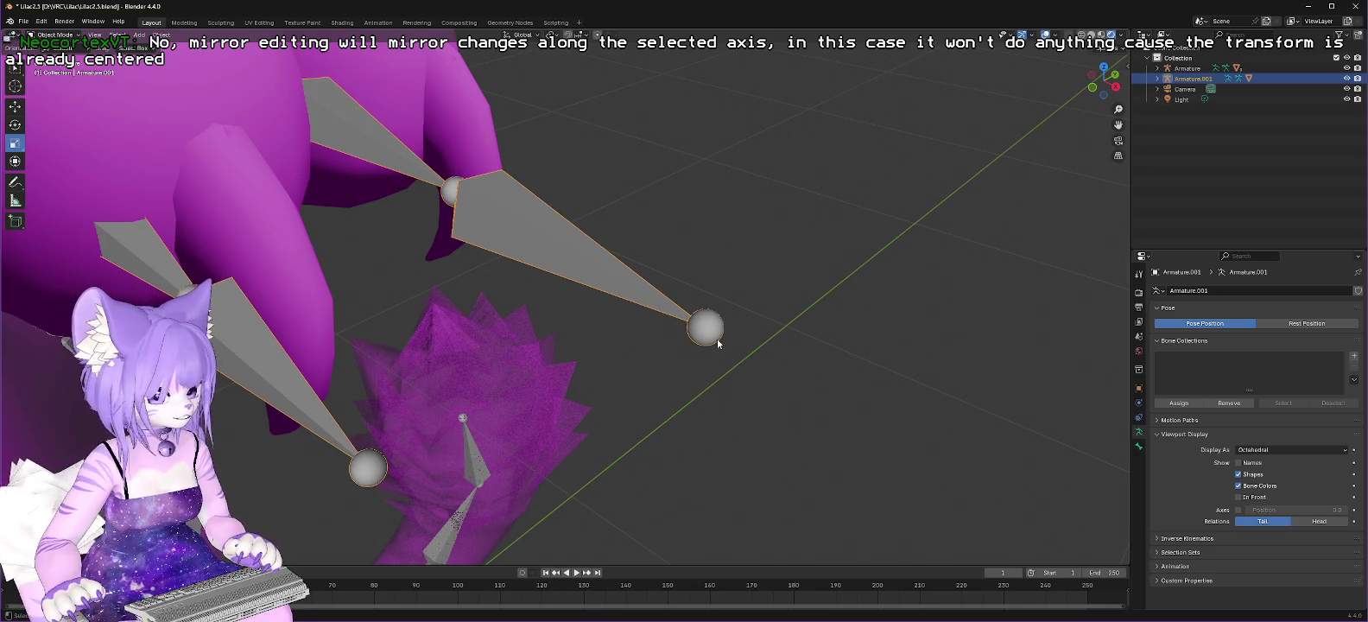
pyautogui.scroll(-10, 709, 337)
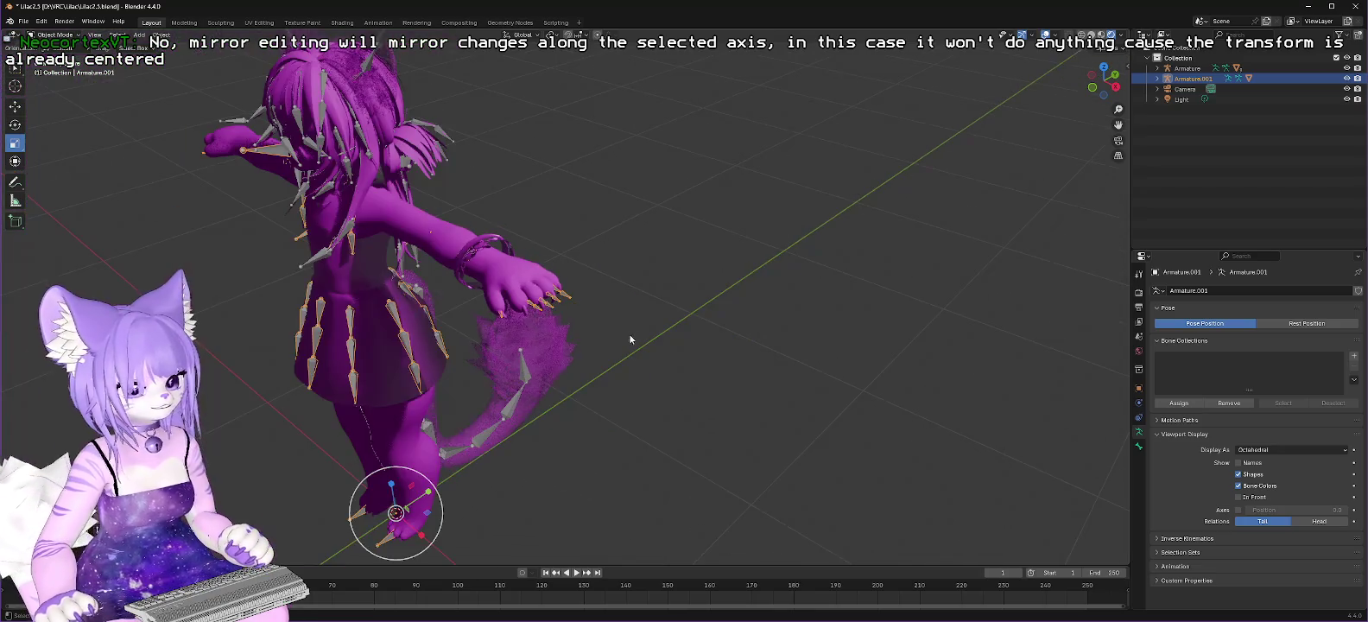
# Step: Orbit to look down on the avatar in Material Preview shading
pyautogui.scroll(4, 665, 294)
pyautogui.moveTo(691, 286); pyautogui.dragTo(1253, 4, button='middle')
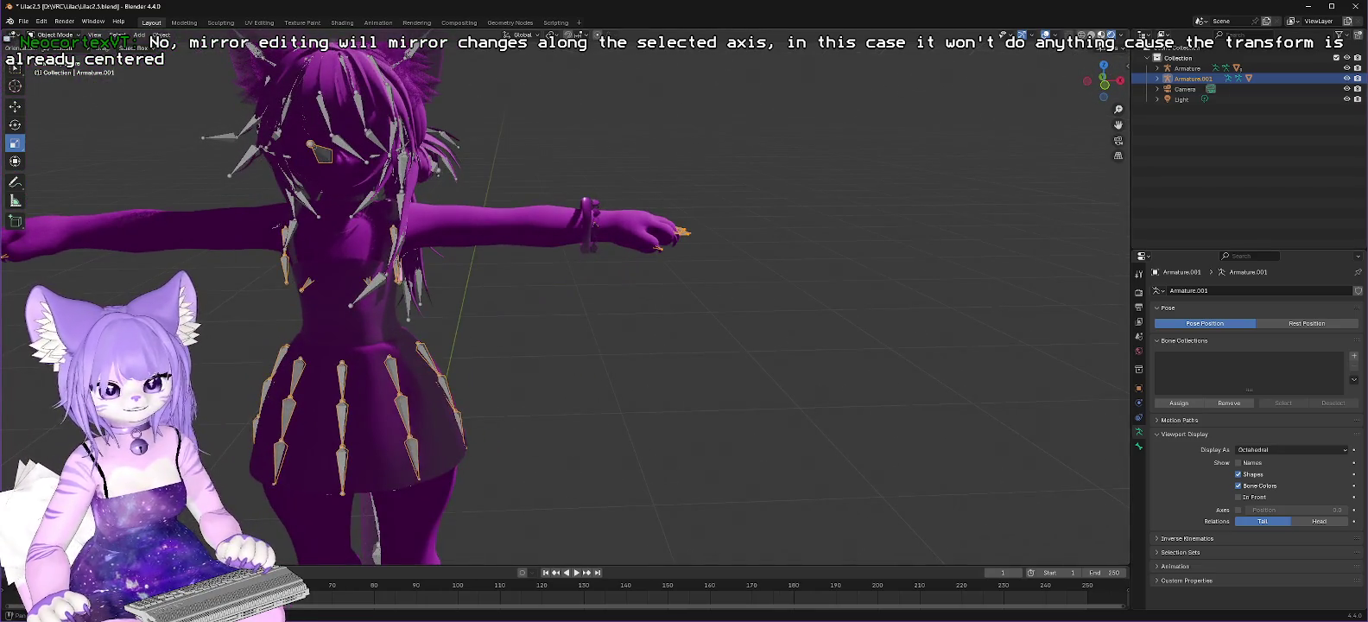
pyautogui.click(1103, 35)
pyautogui.moveTo(571, 329)
pyautogui.mouseDown(button='middle')
pyautogui.moveTo(589, 318)
pyautogui.moveTo(578, 331)
pyautogui.mouseUp(button='middle')
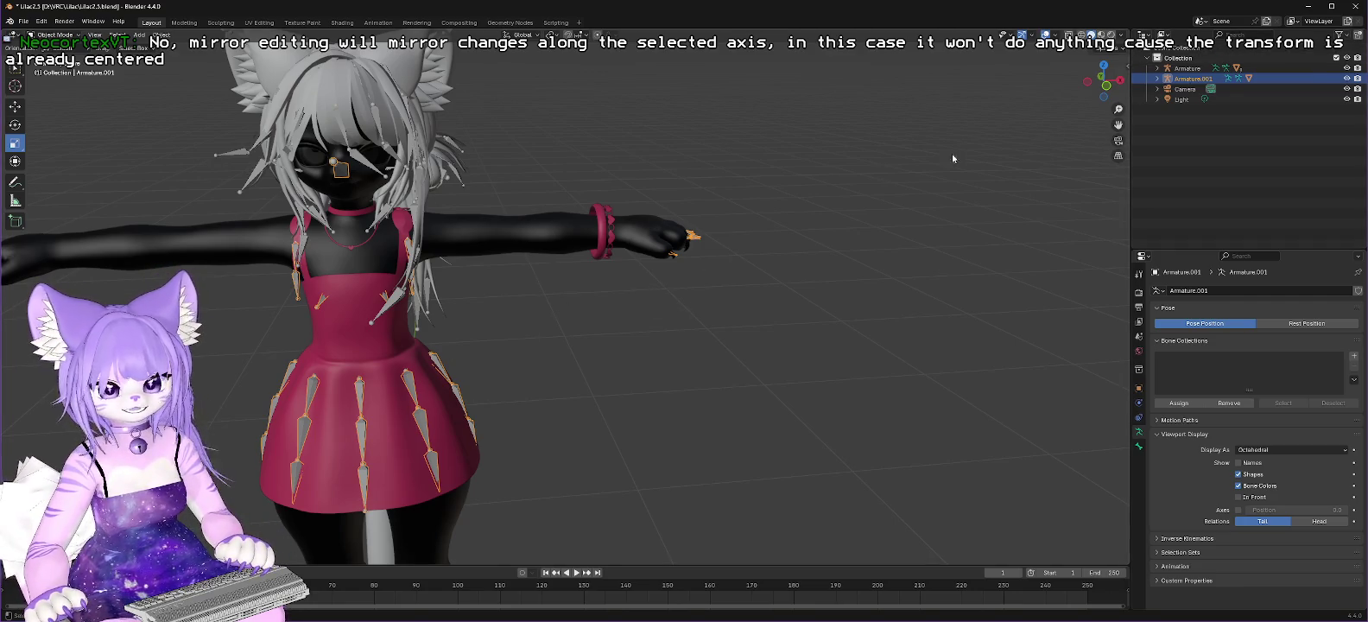
# Step: Toggle the Armature's visibility and the wireframe display on and off to compare
pyautogui.click(1346, 68)
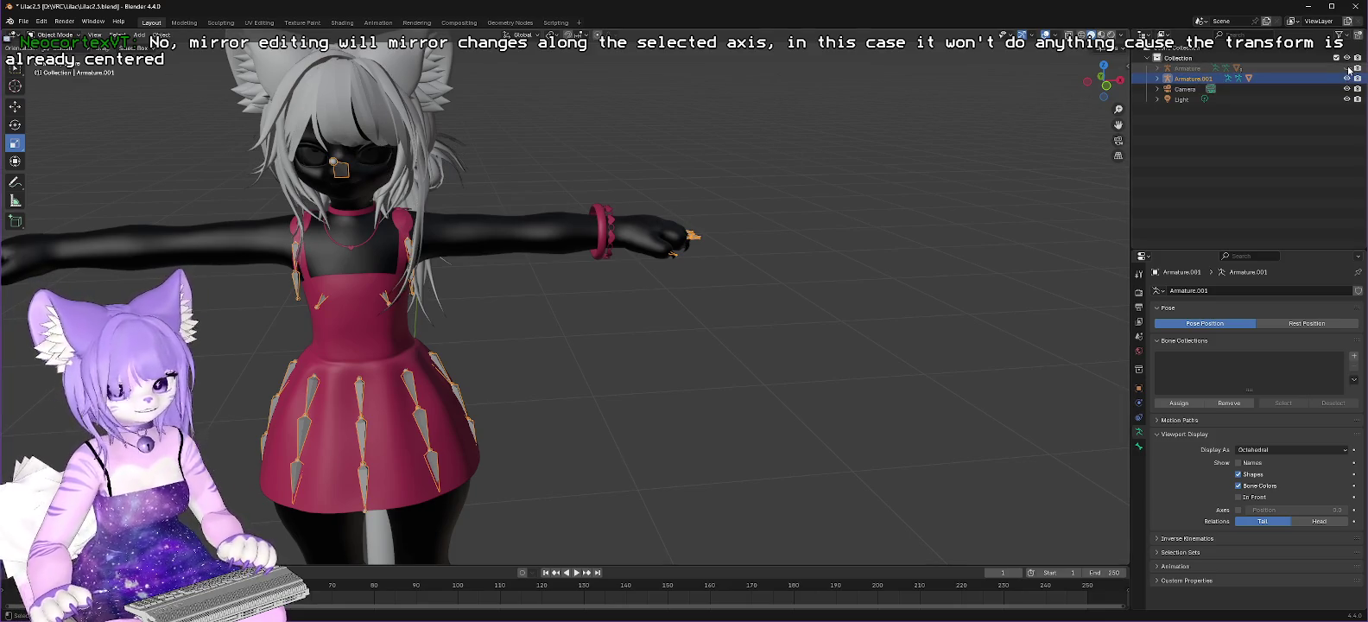
pyautogui.click(1348, 68)
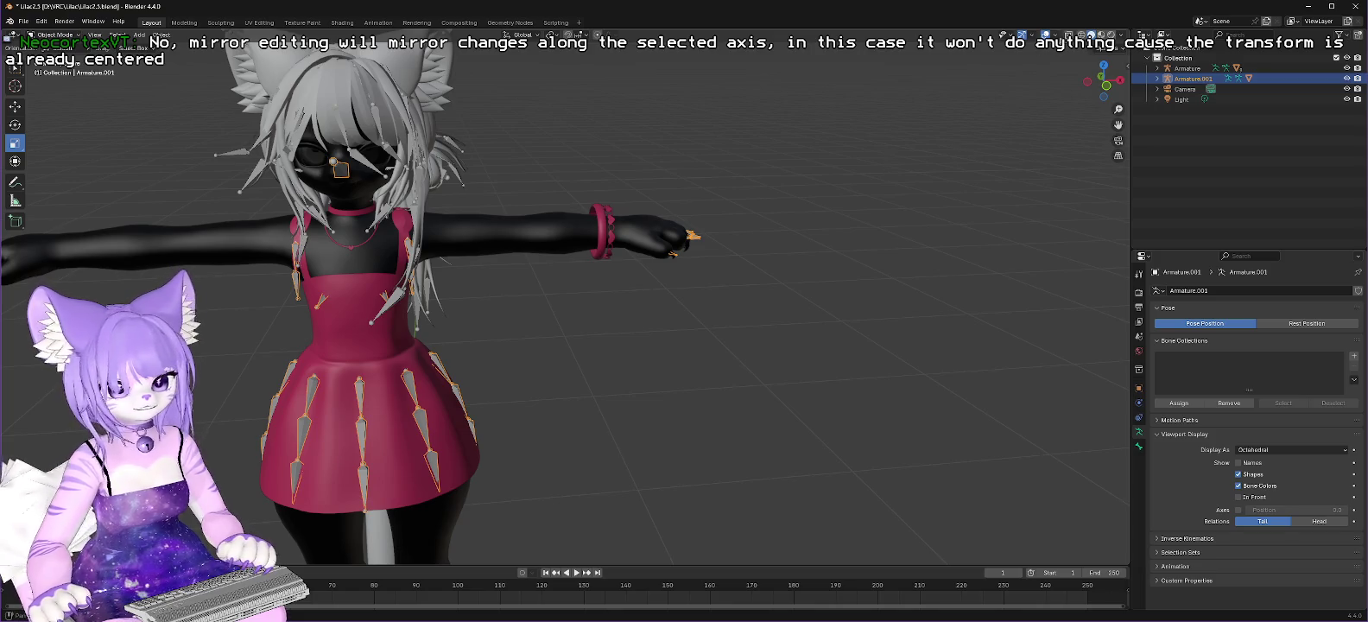
pyautogui.hotkey('shift', 'z')
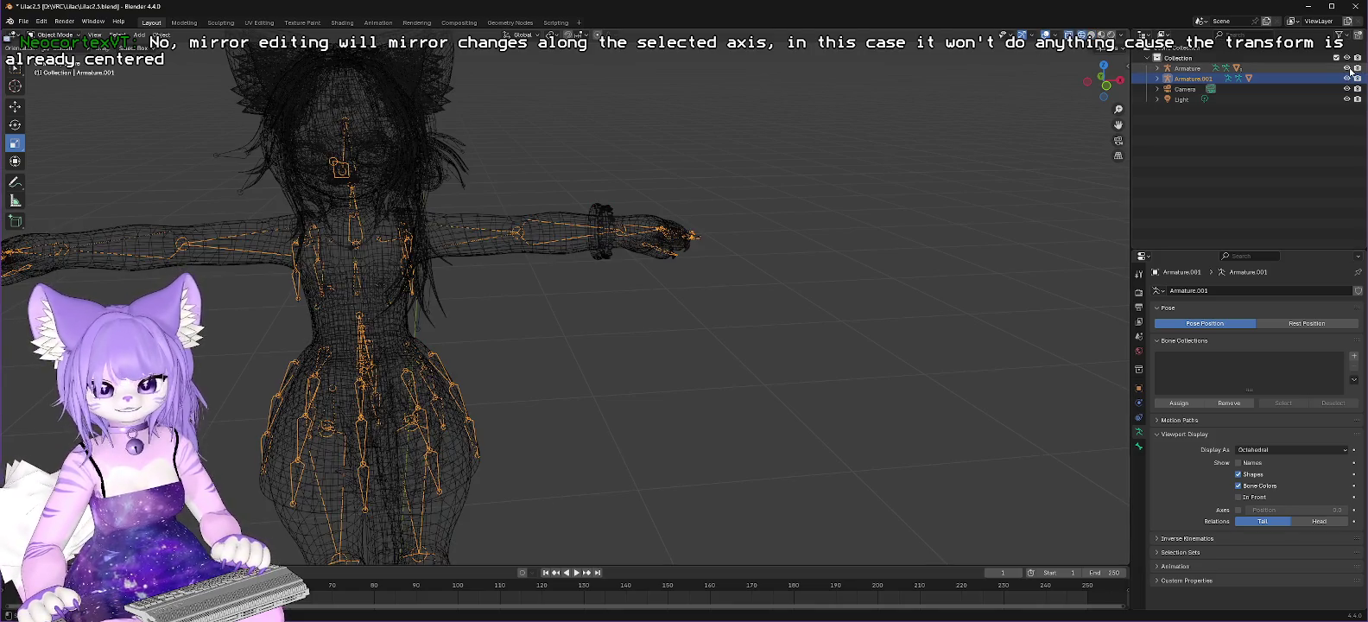
pyautogui.click(1347, 68)
pyautogui.click(1347, 68)
pyautogui.hotkey('shift', 'z')
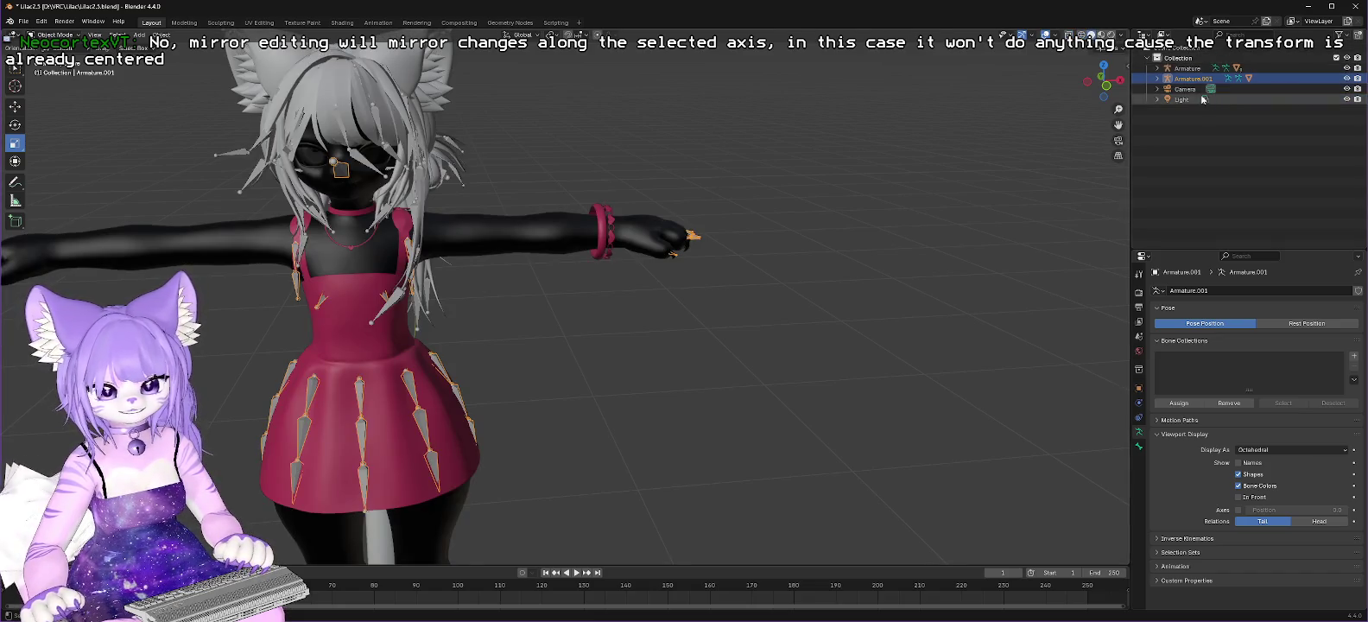
# Step: Expand Armature, hide the Body mesh, and box-select the bones around the dress
pyautogui.click(1157, 68)
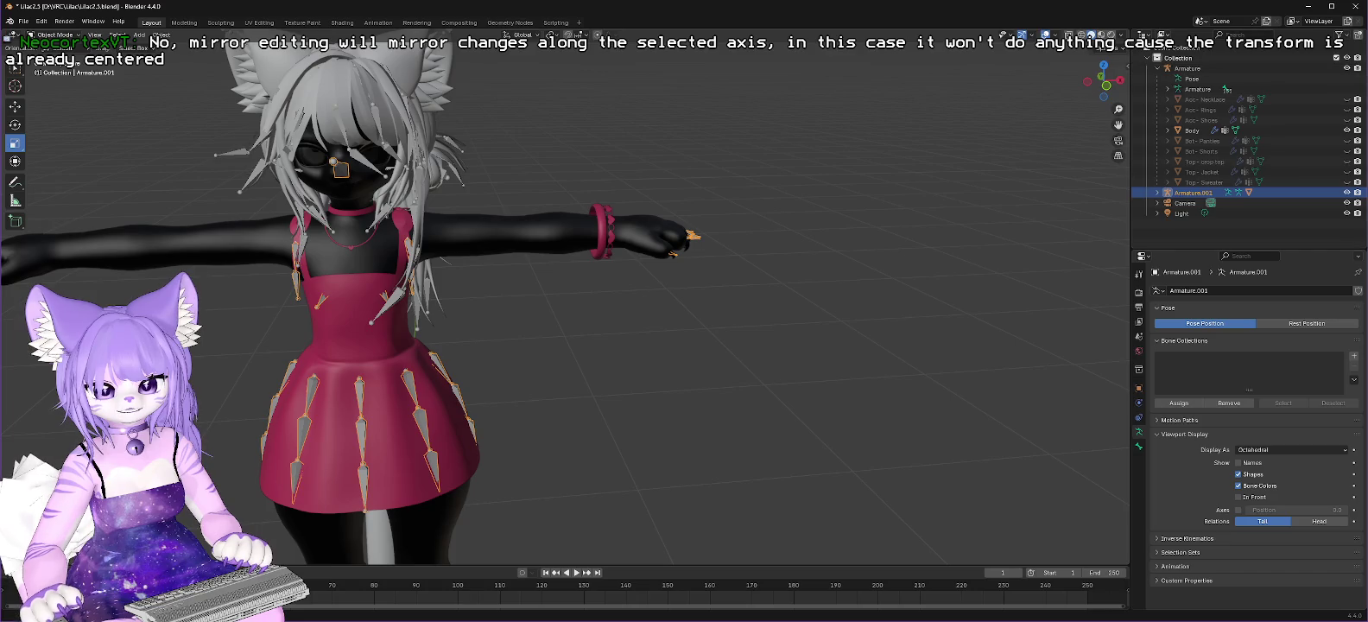
pyautogui.click(1347, 129)
pyautogui.moveTo(532, 132); pyautogui.dragTo(634, 299)
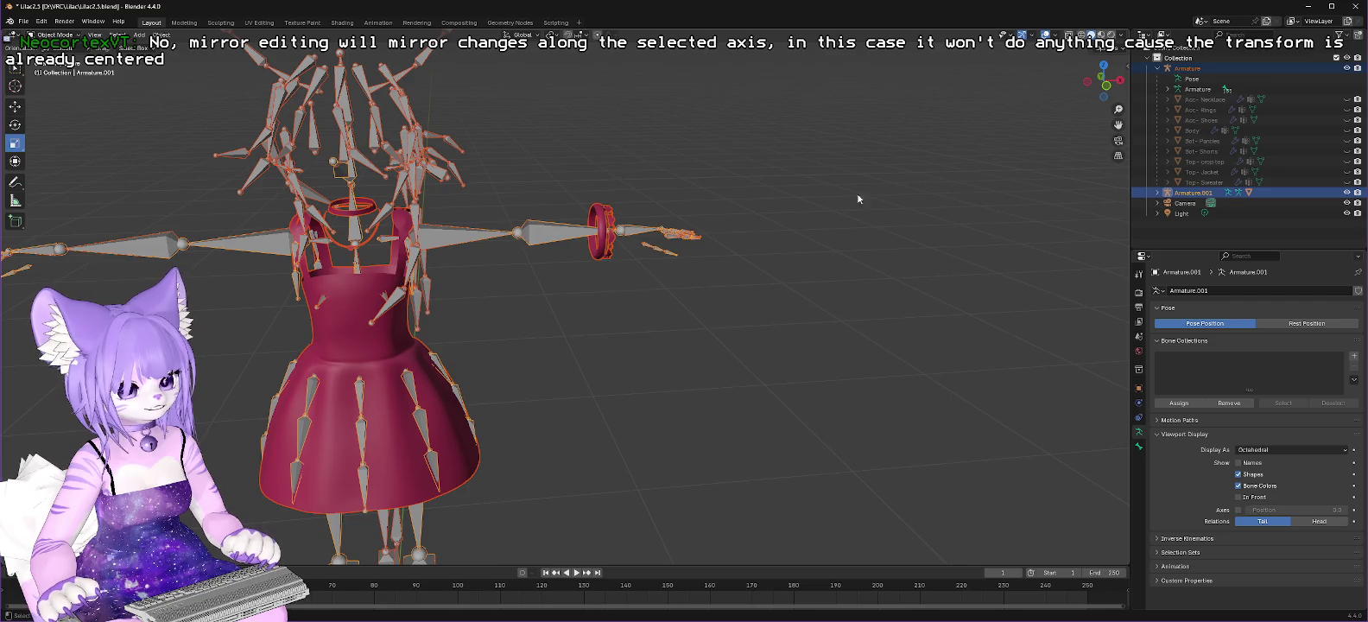
# Step: Enter Edit Mode on Armature.001 and box-select the hand and finger bones
pyautogui.press('Tab')
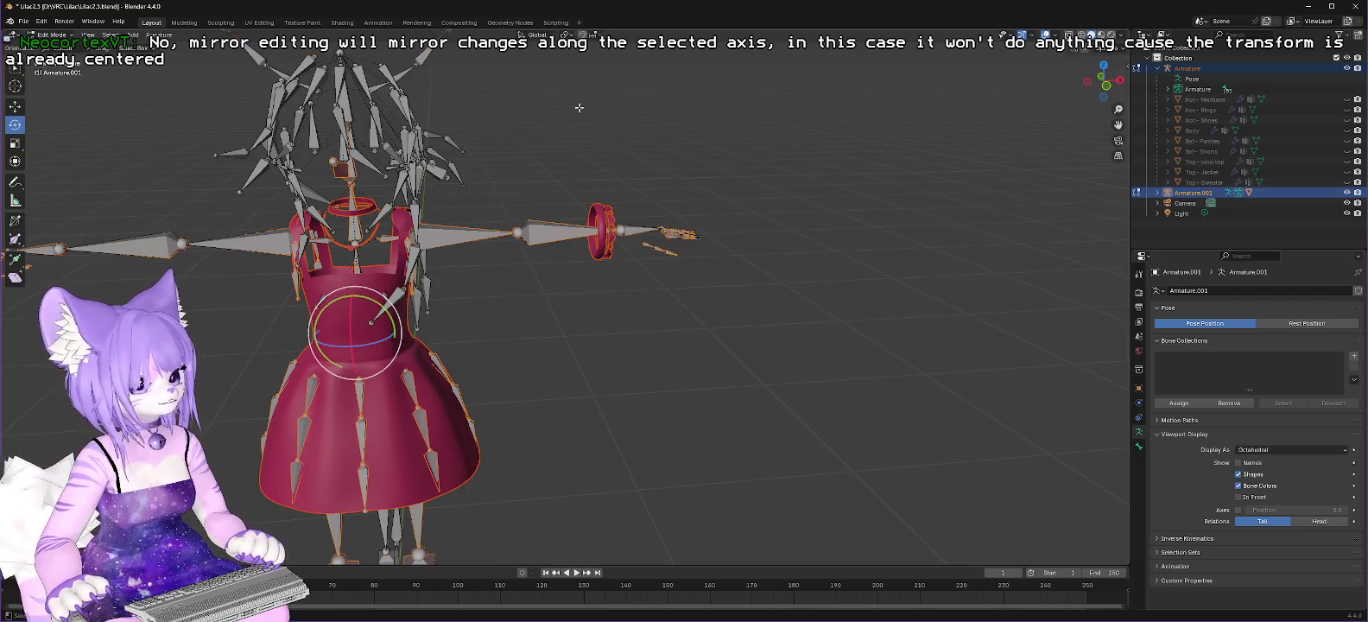
pyautogui.moveTo(553, 151)
pyautogui.mouseDown()
pyautogui.moveTo(597, 188)
pyautogui.moveTo(624, 280)
pyautogui.mouseUp()
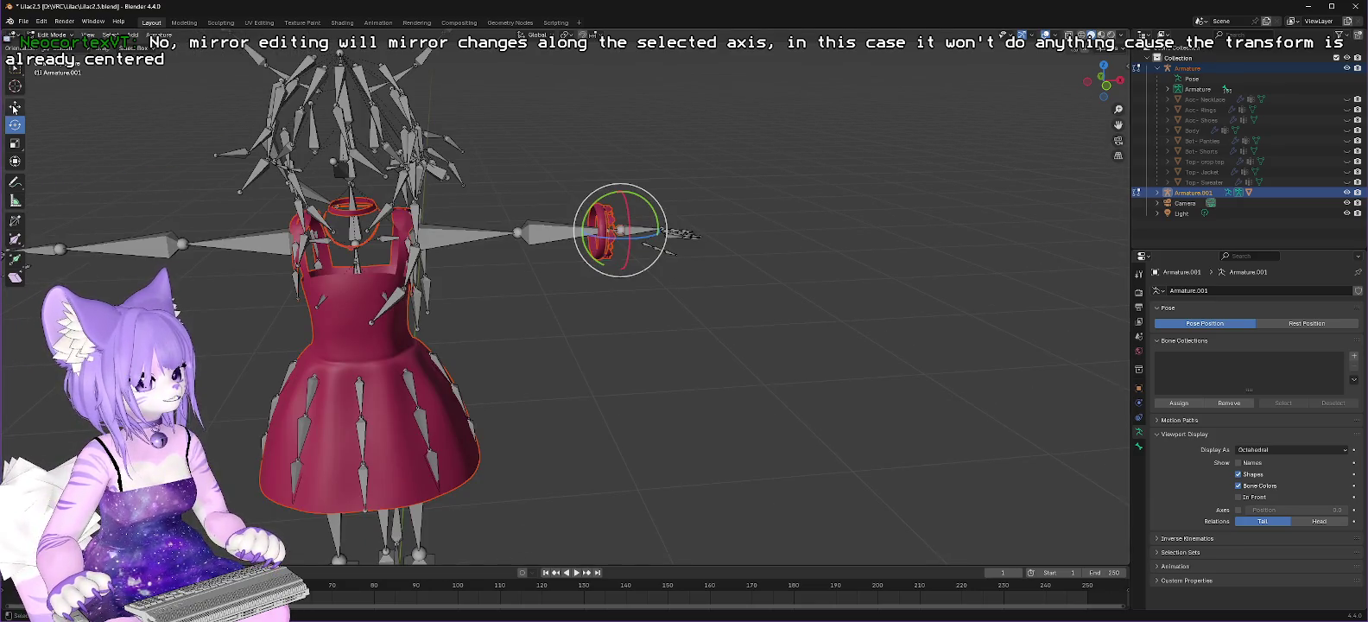
pyautogui.click(15, 68)
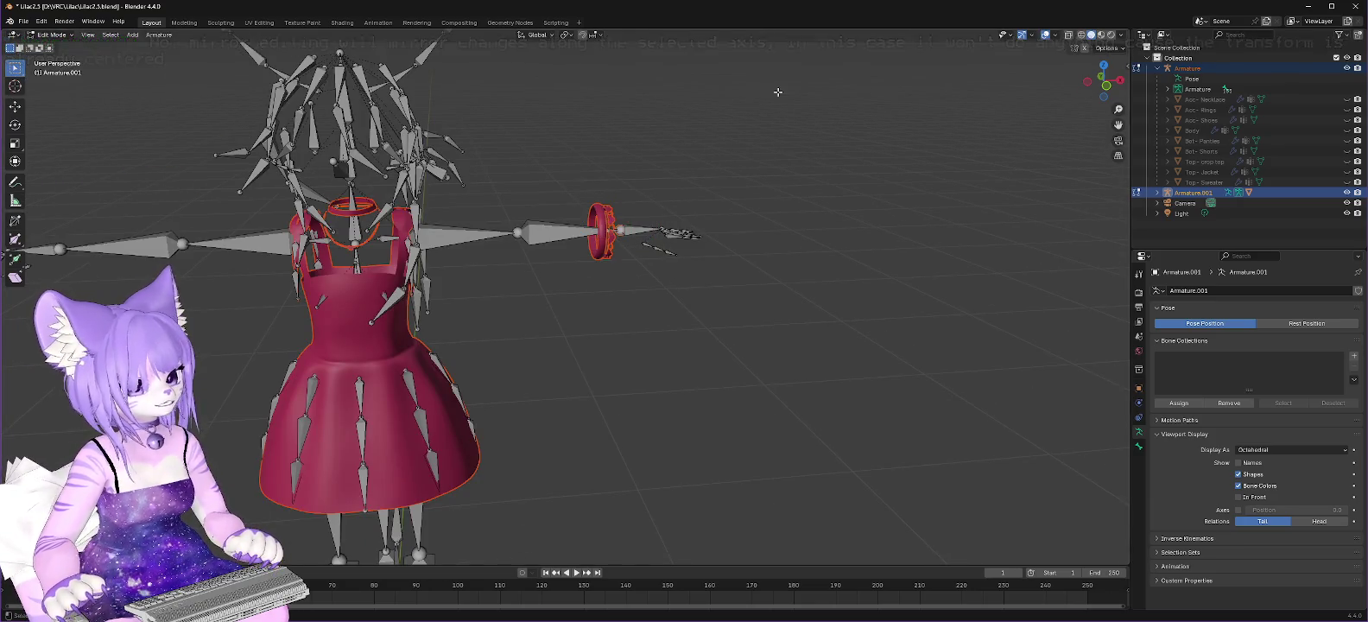
pyautogui.moveTo(553, 154); pyautogui.dragTo(674, 284)
pyautogui.moveTo(682, 169); pyautogui.dragTo(673, 181, button='middle')
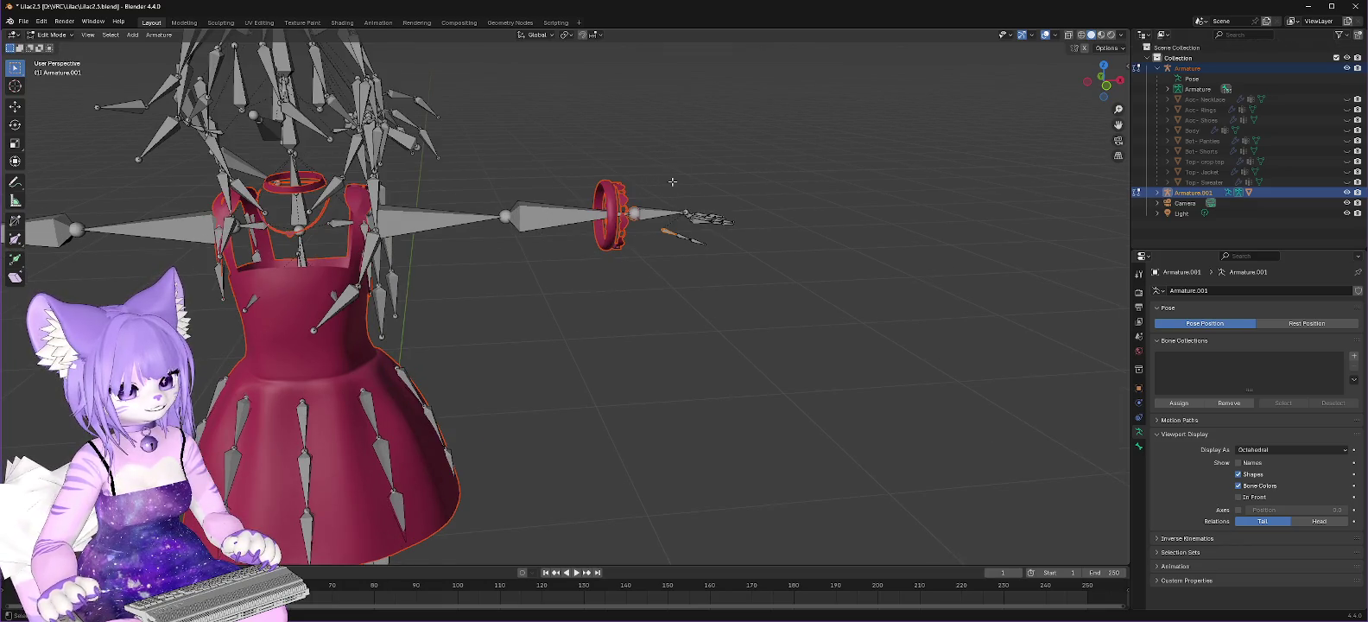
# Step: Switch to wireframe shading and toggle to Object Mode and back to Edit Mode
pyautogui.click(1081, 38)
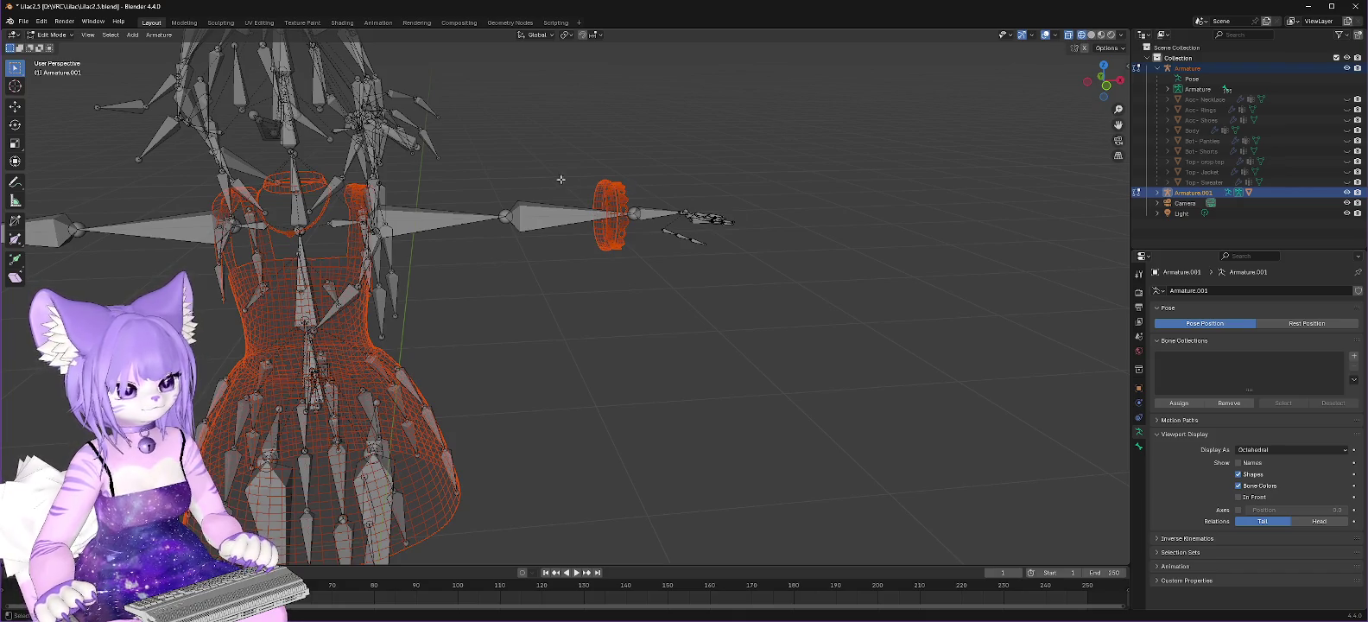
pyautogui.click(68, 36)
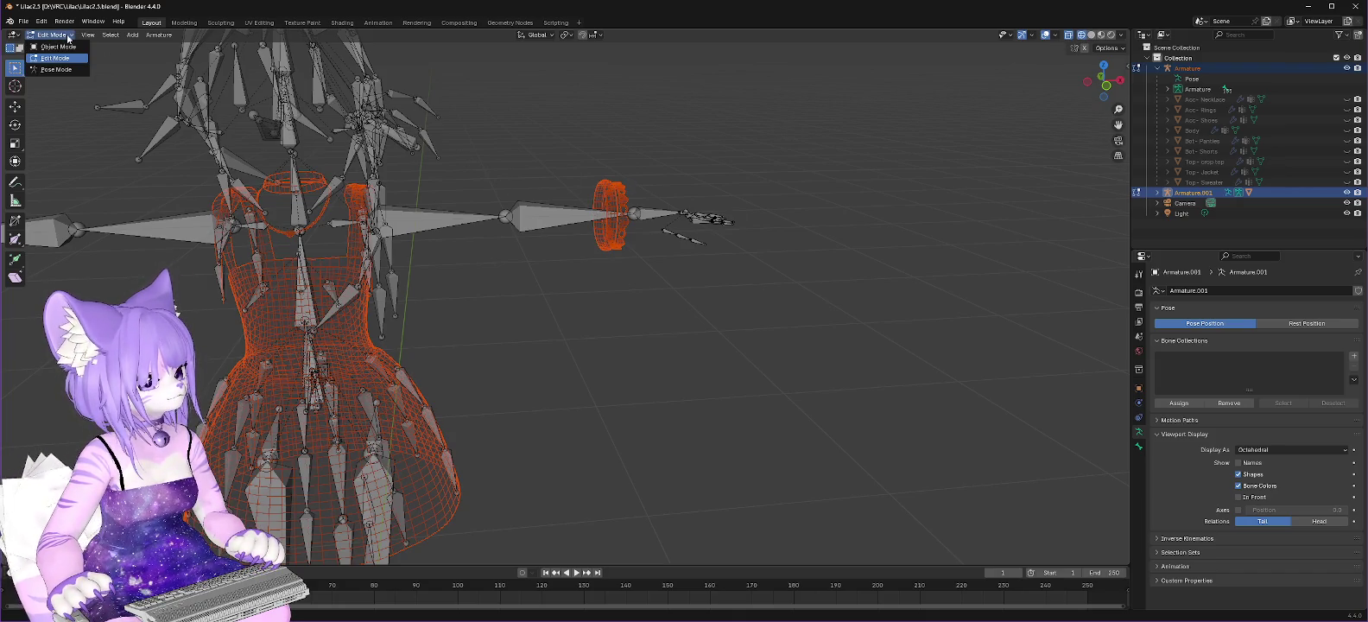
pyautogui.click(62, 46)
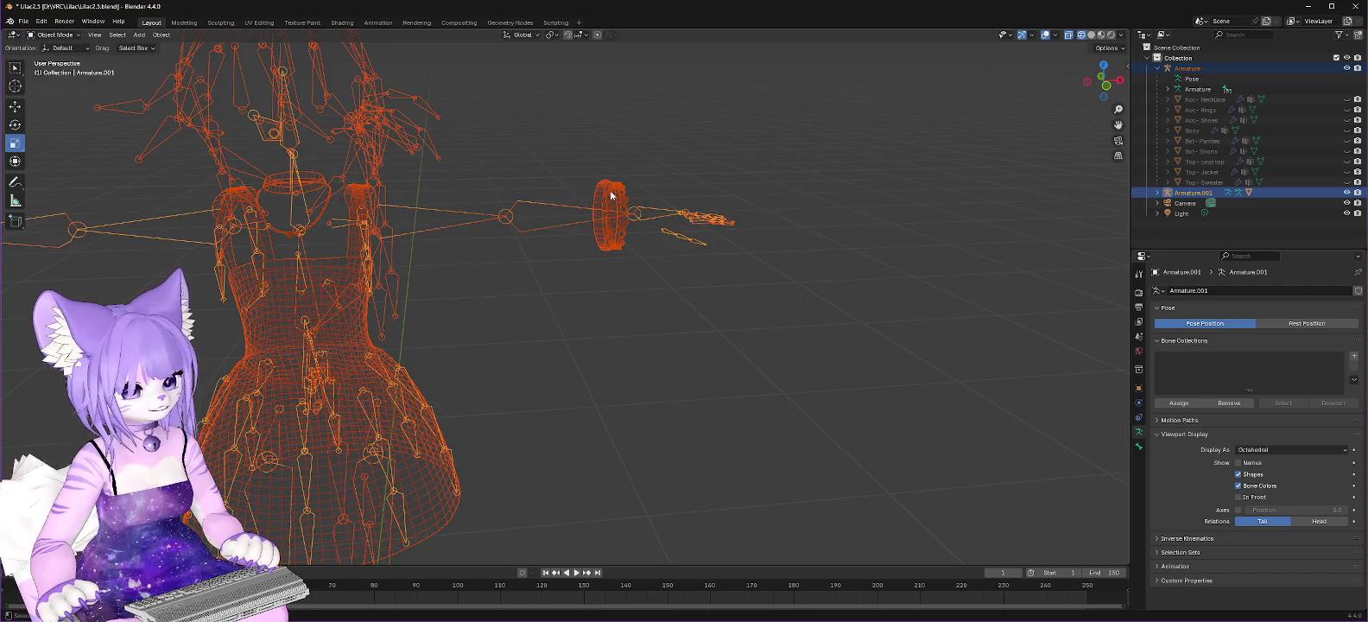
pyautogui.click(52, 35)
pyautogui.click(46, 58)
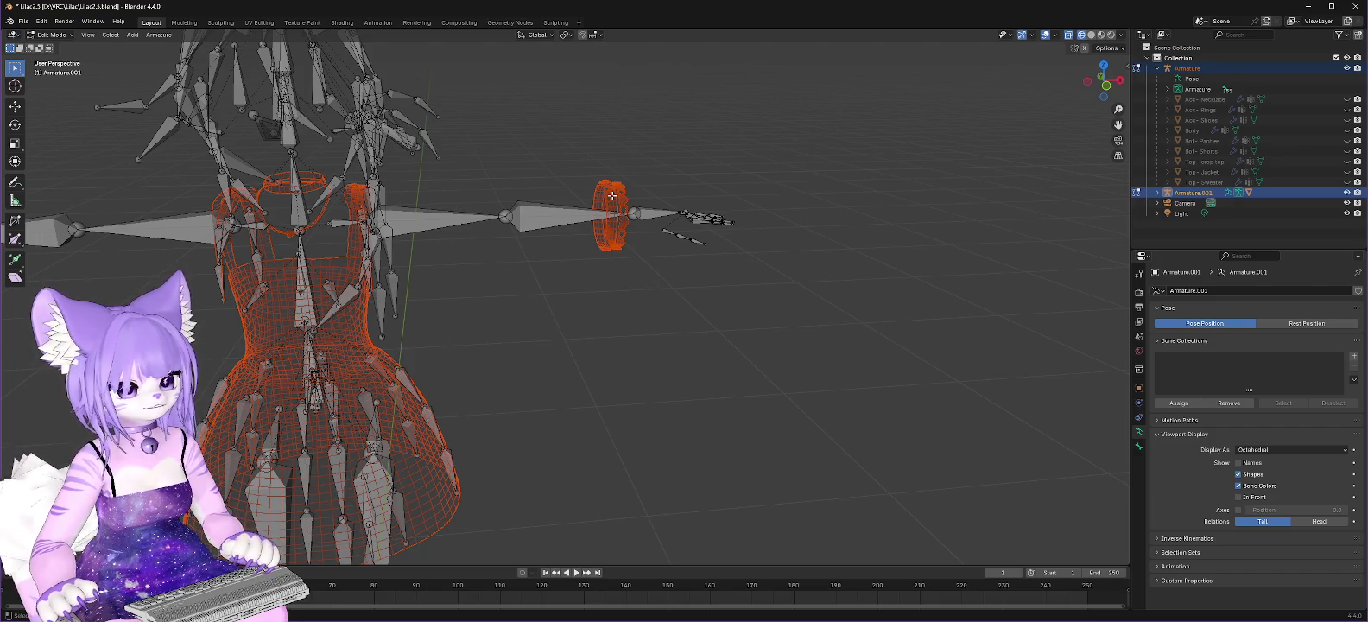
# Step: Browse the Select and Armature menus, then expand Armature.001 and select ValleyTimesDera
pyautogui.click(111, 35)
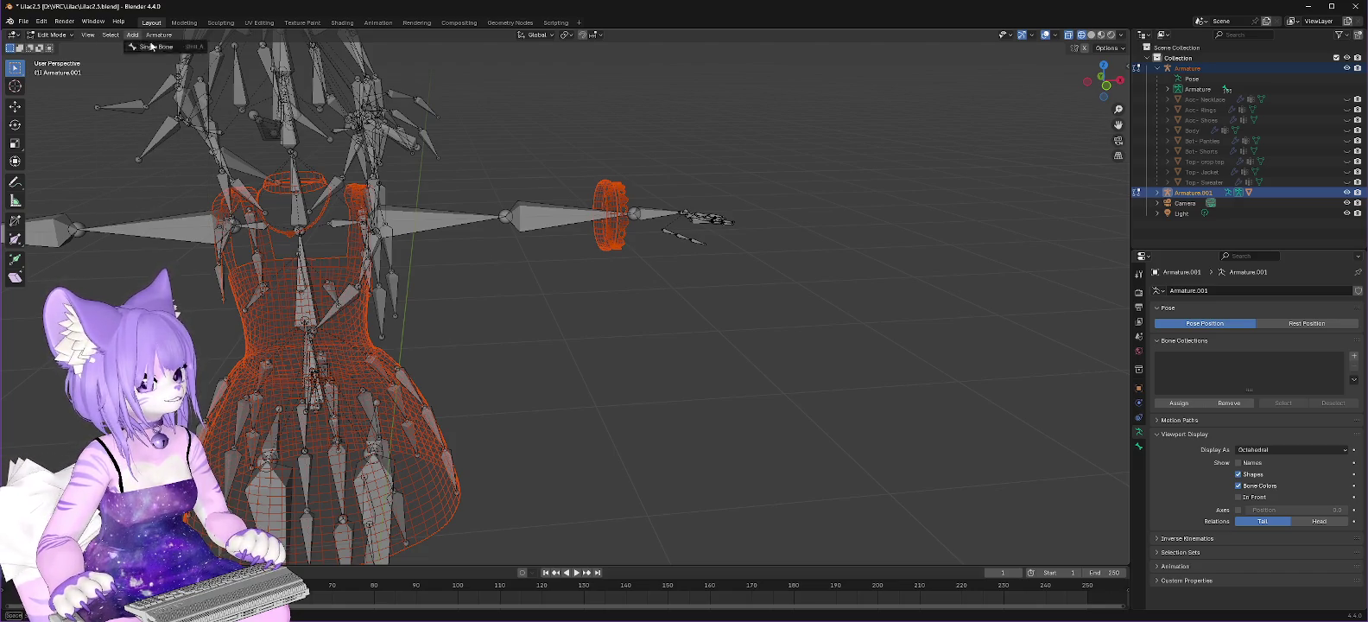
pyautogui.scroll(3, 646, 168)
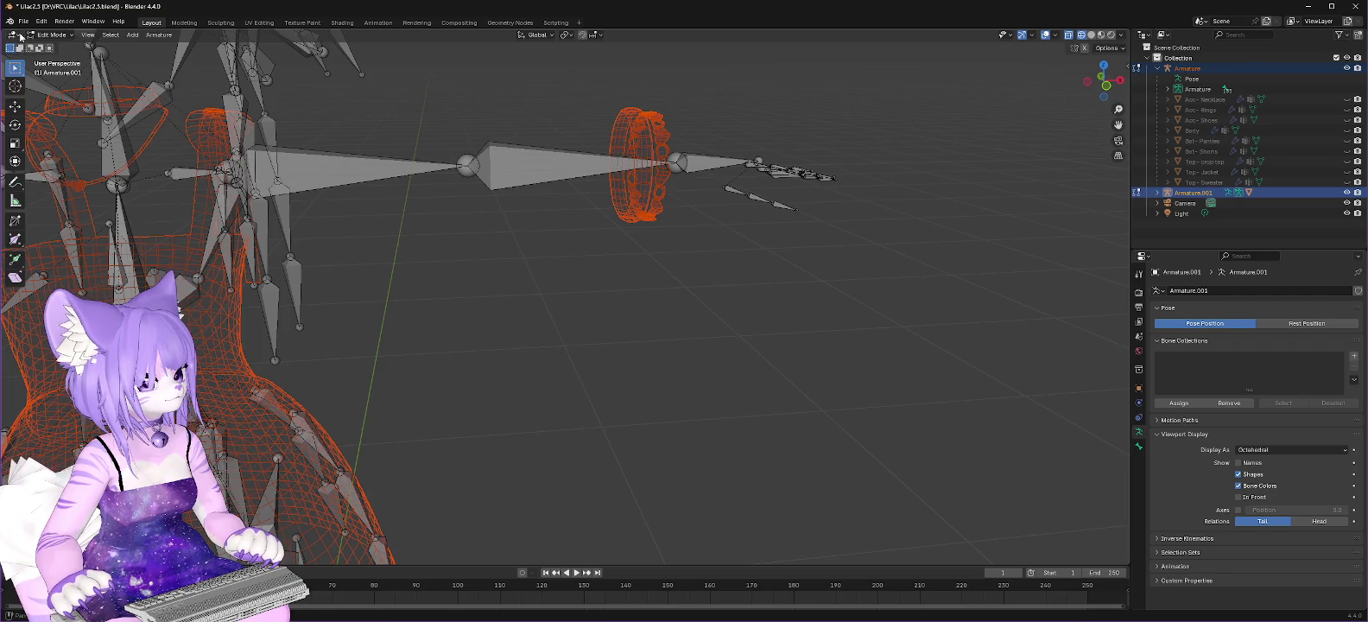
pyautogui.click(158, 35)
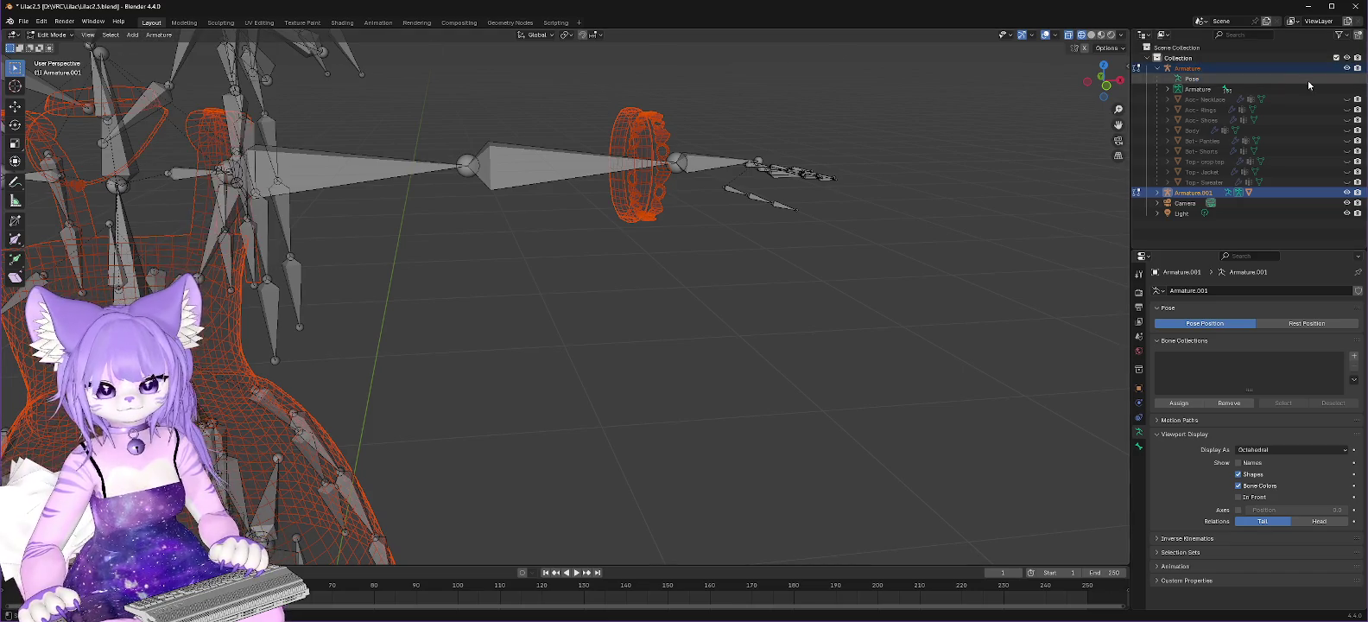
pyautogui.click(1158, 192)
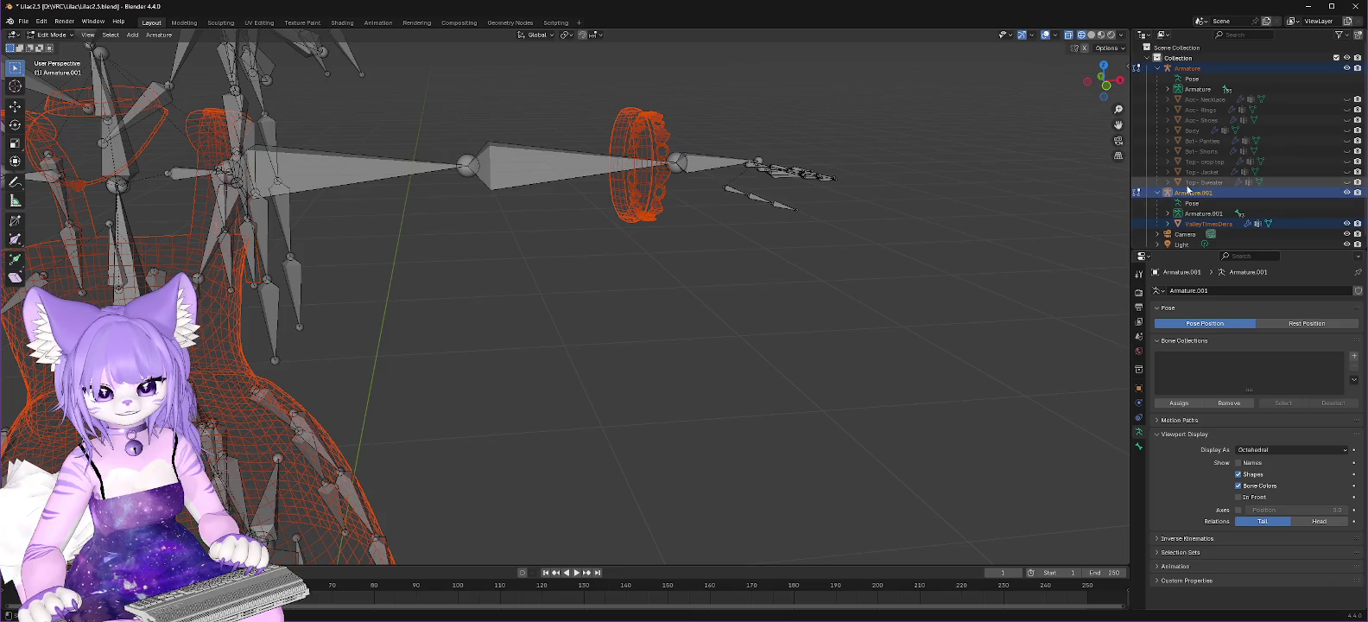
pyautogui.click(1209, 224)
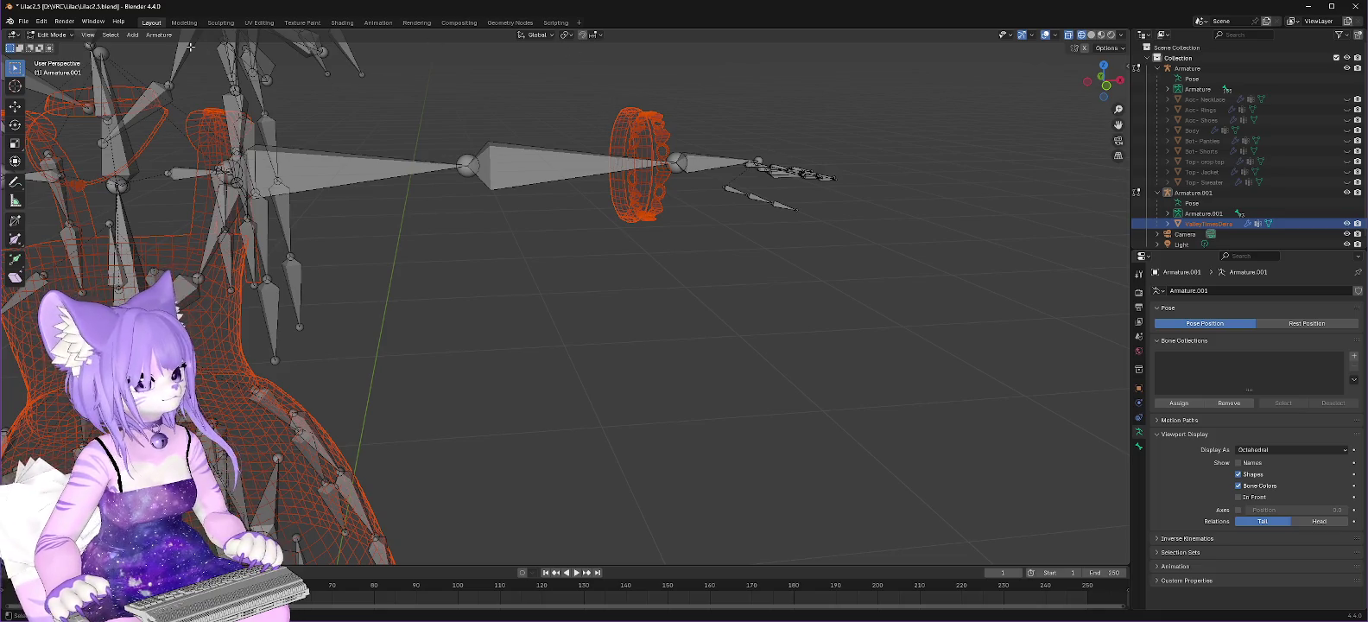
# Step: Select the LowerArm.L bone in the Modeling workspace, then flip between Layout and Sculpting
pyautogui.click(182, 23)
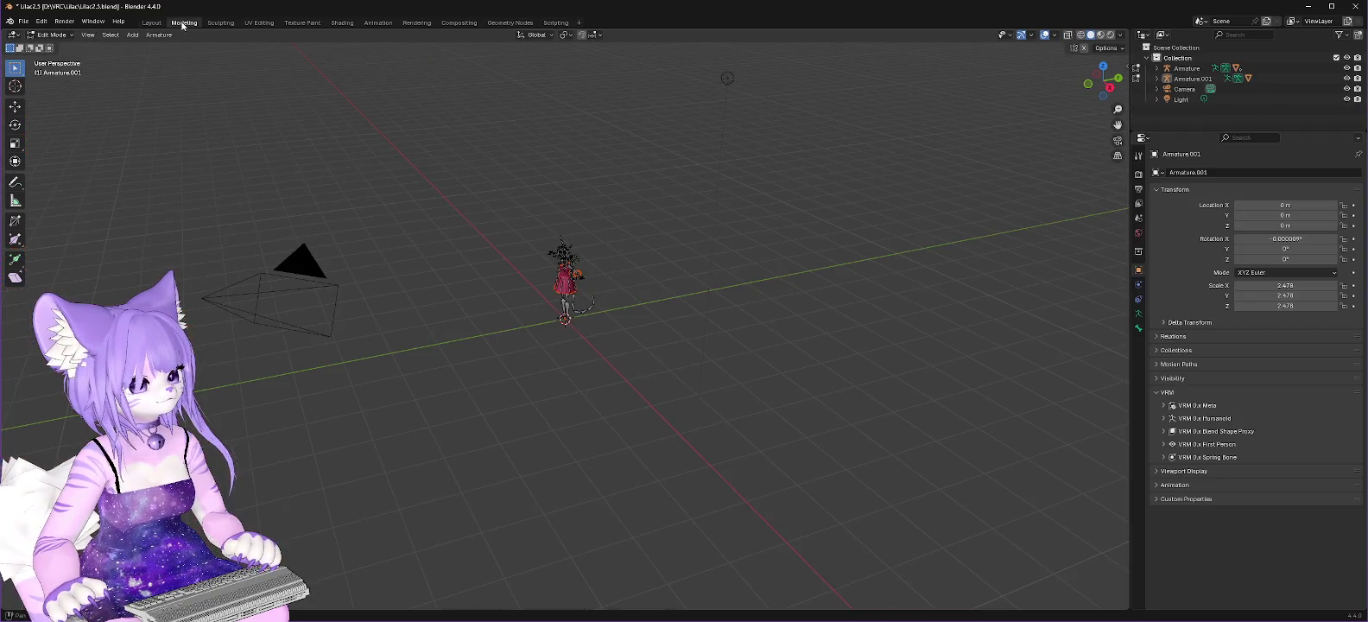
pyautogui.scroll(6, 778, 218)
pyautogui.moveTo(778, 218); pyautogui.dragTo(841, 85, button='middle')
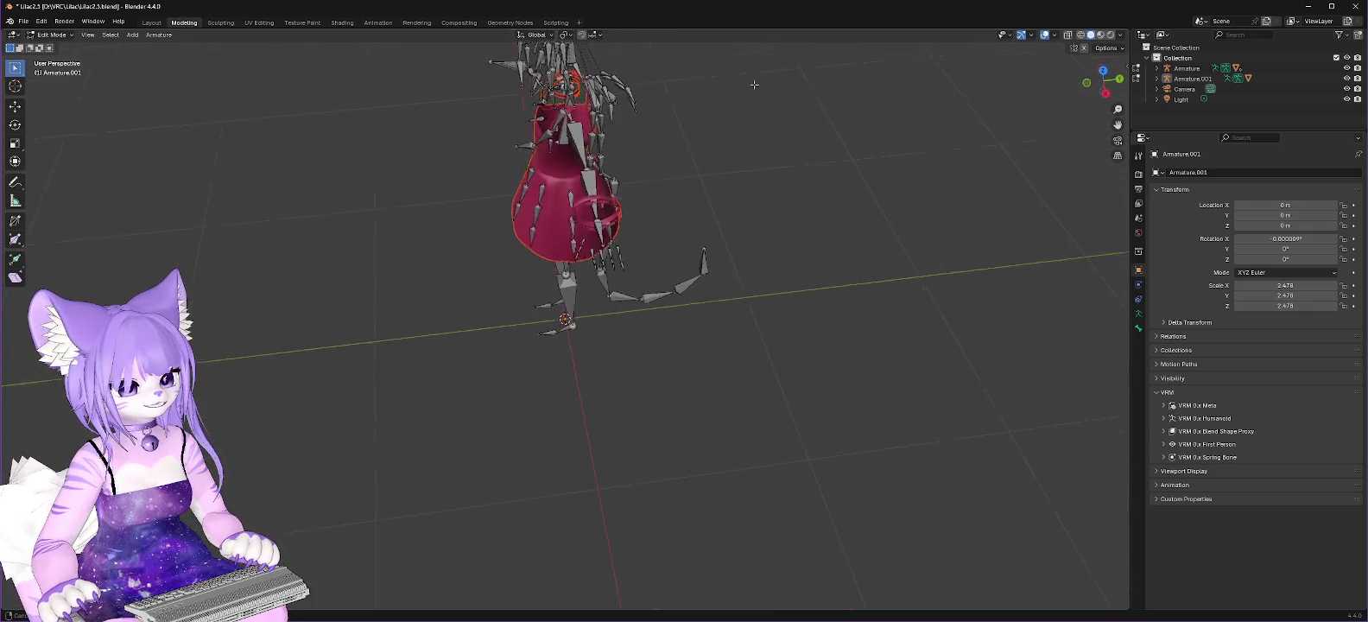
pyautogui.click(716, 109)
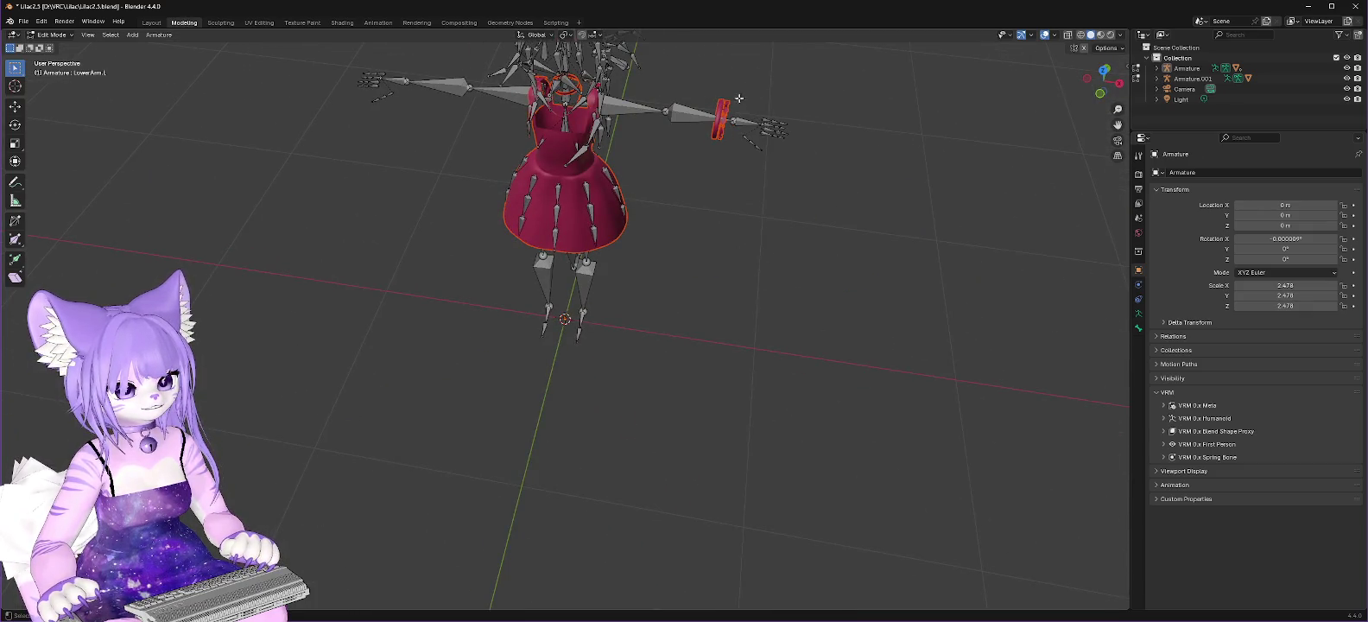
pyautogui.click(147, 25)
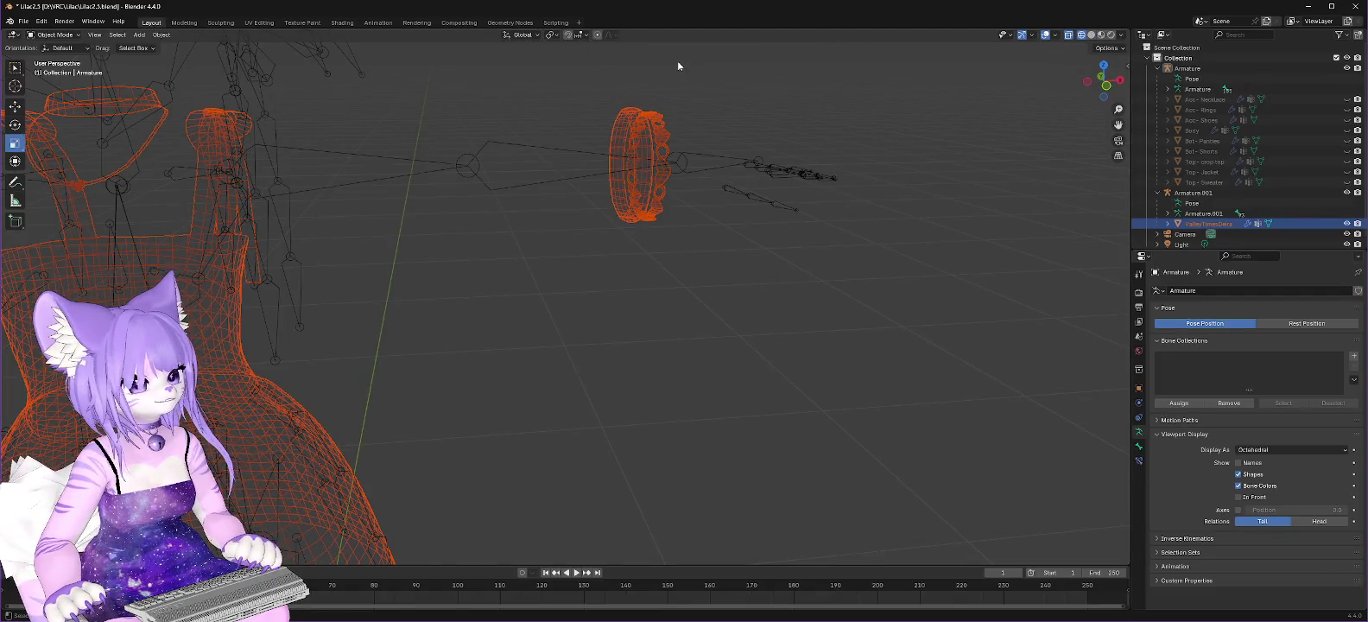
pyautogui.click(227, 24)
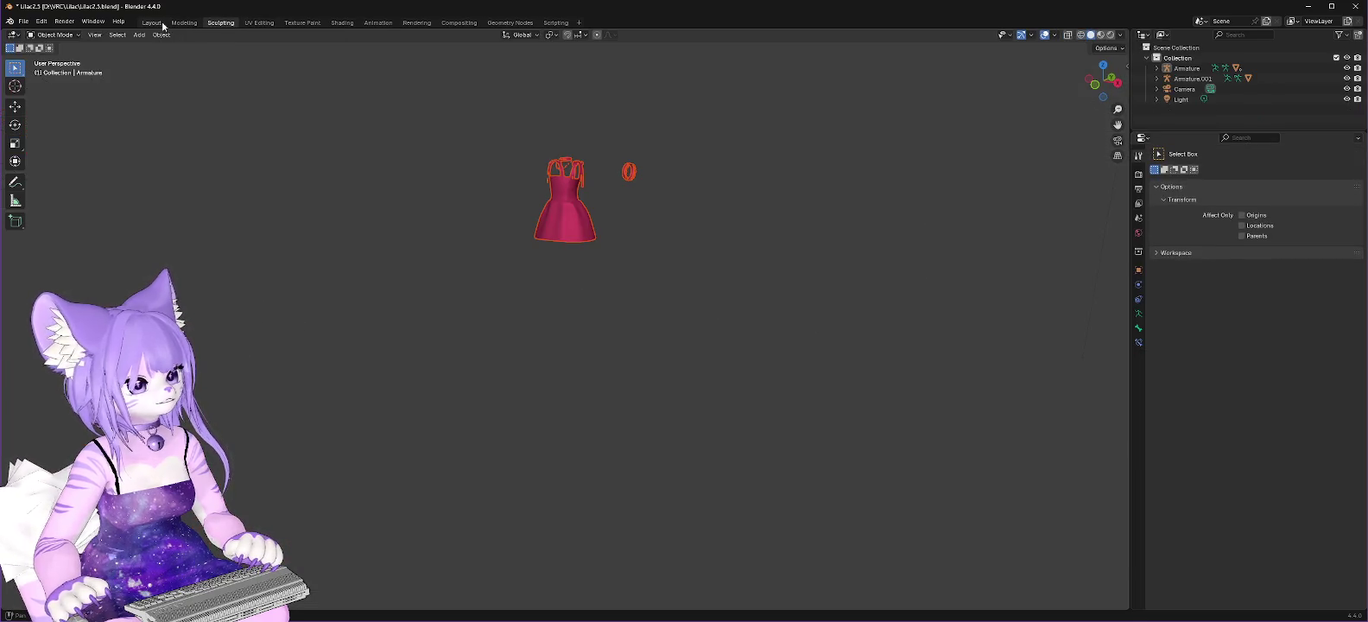
pyautogui.click(152, 23)
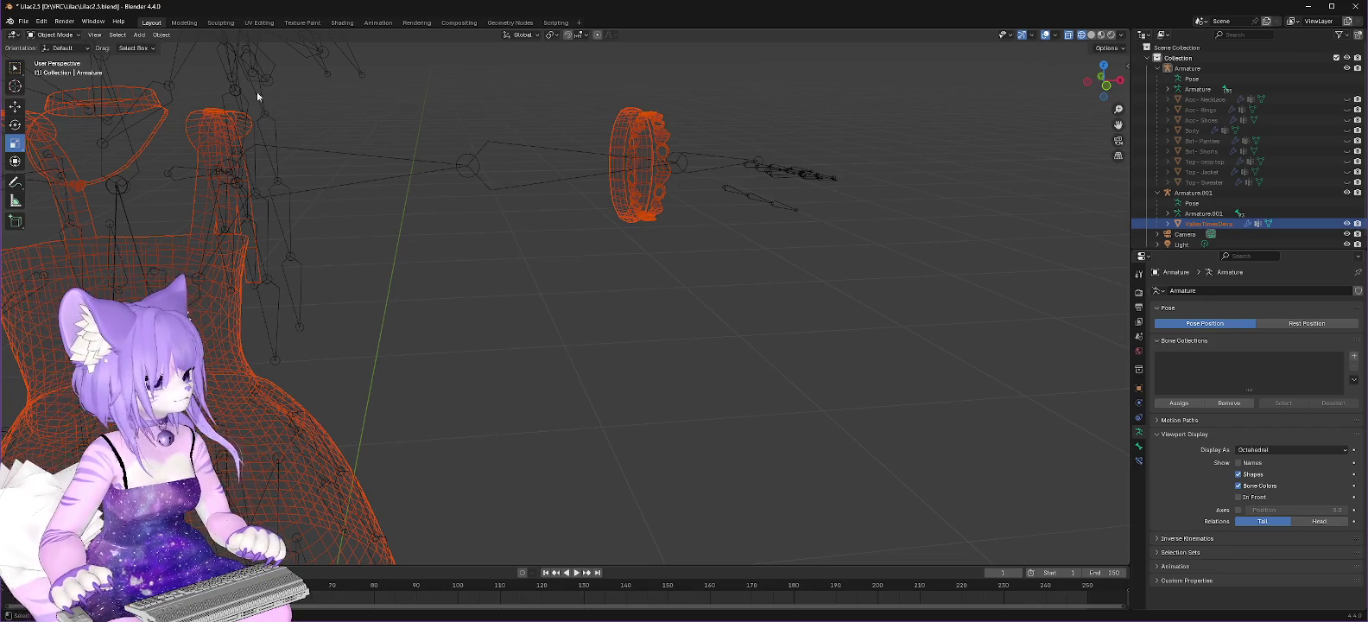
# Step: Make the ValleyTimesDera dress mesh the active object, check the Select menu, then switch to the browser
pyautogui.rightClick(603, 190)
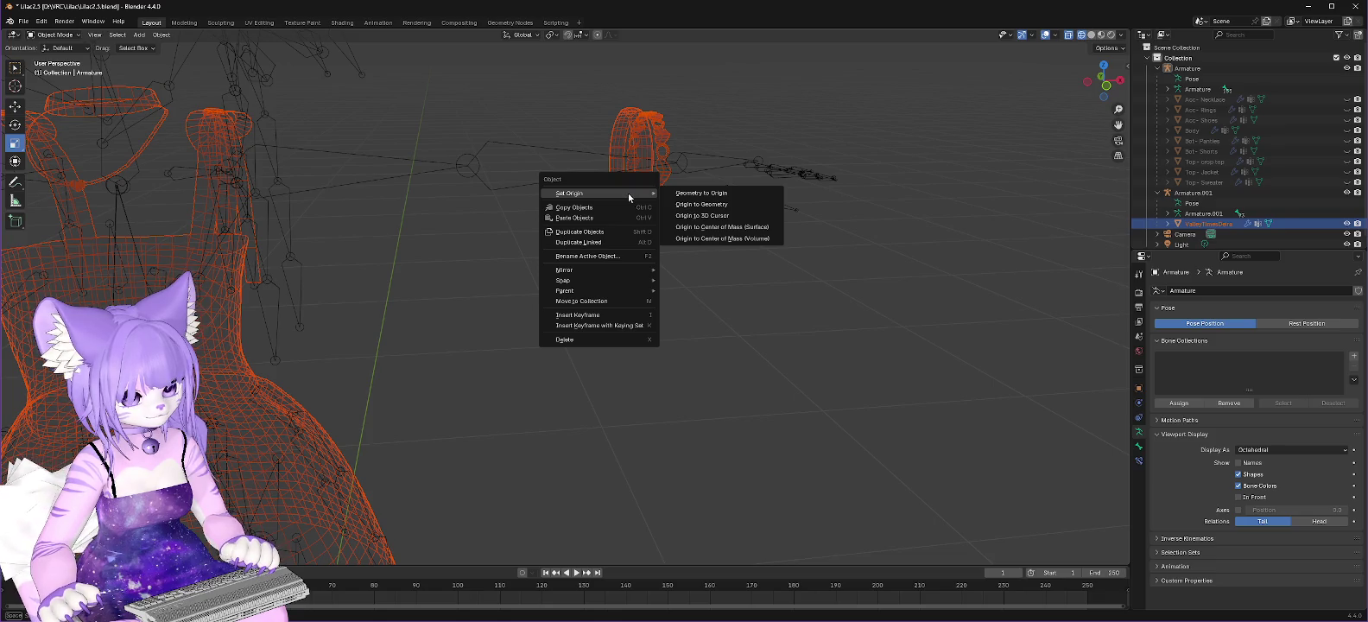
pyautogui.click(524, 269)
pyautogui.click(662, 183)
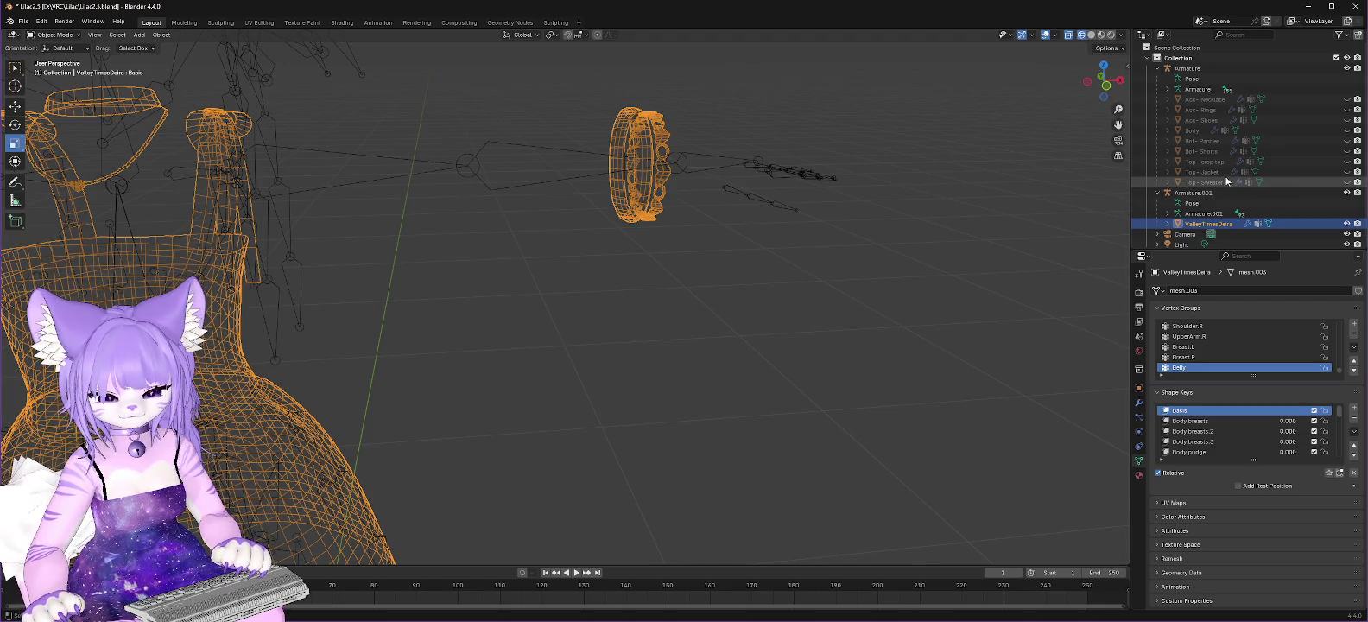
pyautogui.click(117, 35)
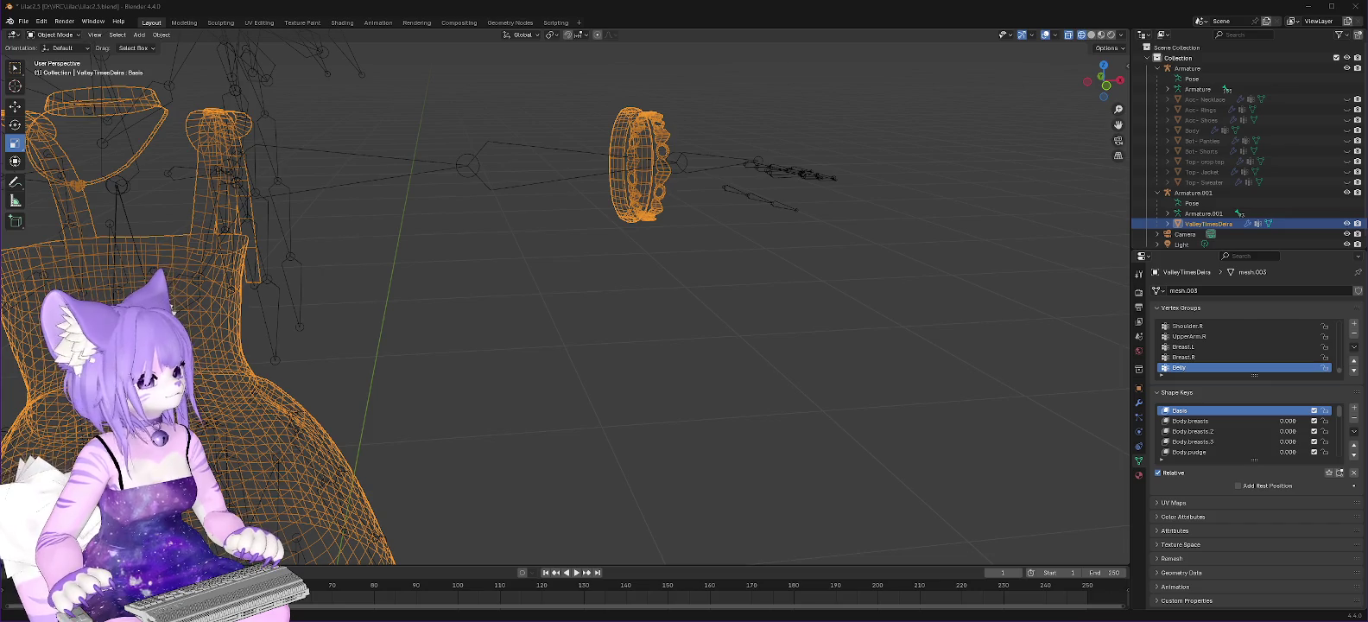
pyautogui.hotkey('alt', 'Tab')
# Step: Google 'blender switch to select vertic3e', skim the results, and return to Blender
pyautogui.click(1266, 92)
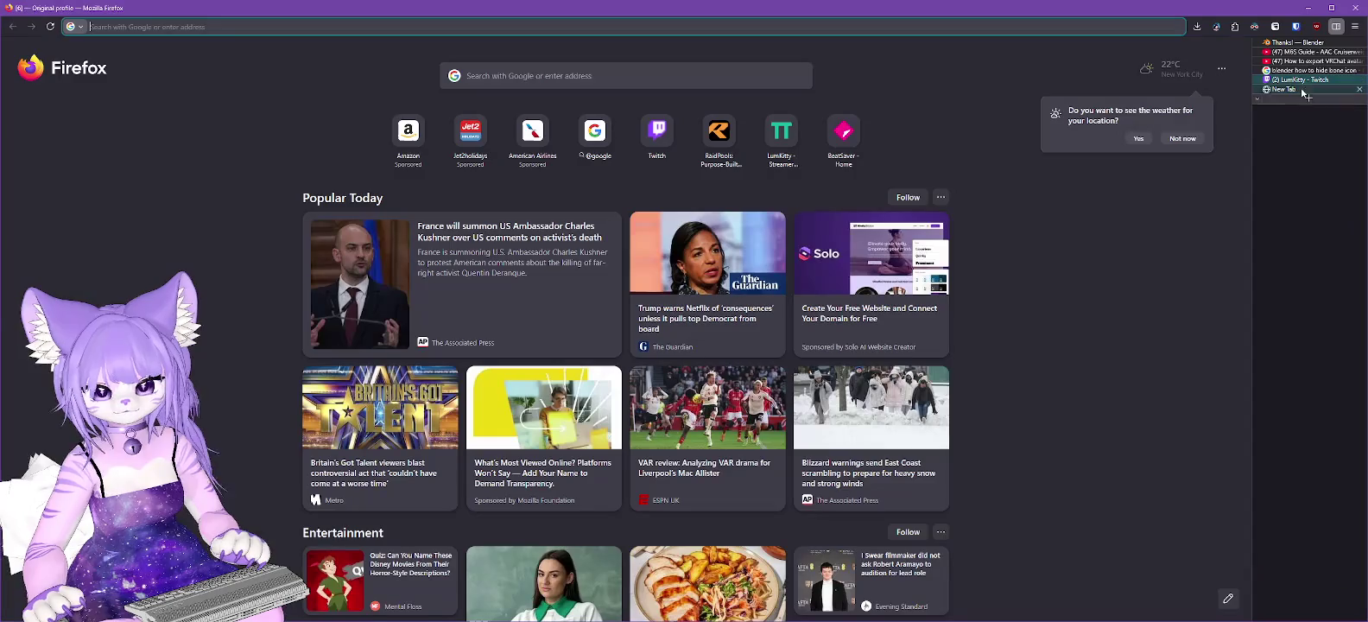
pyautogui.write('blender switch to s')
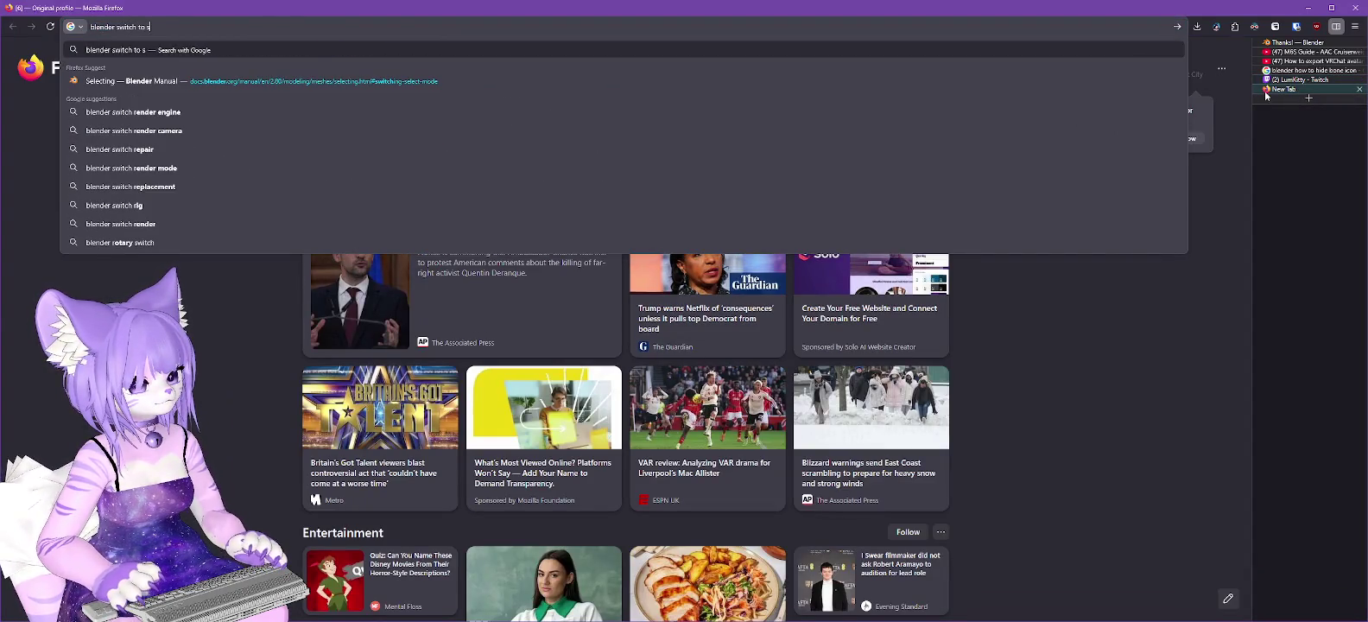
pyautogui.write('elect vertic3e')
pyautogui.press('Return')
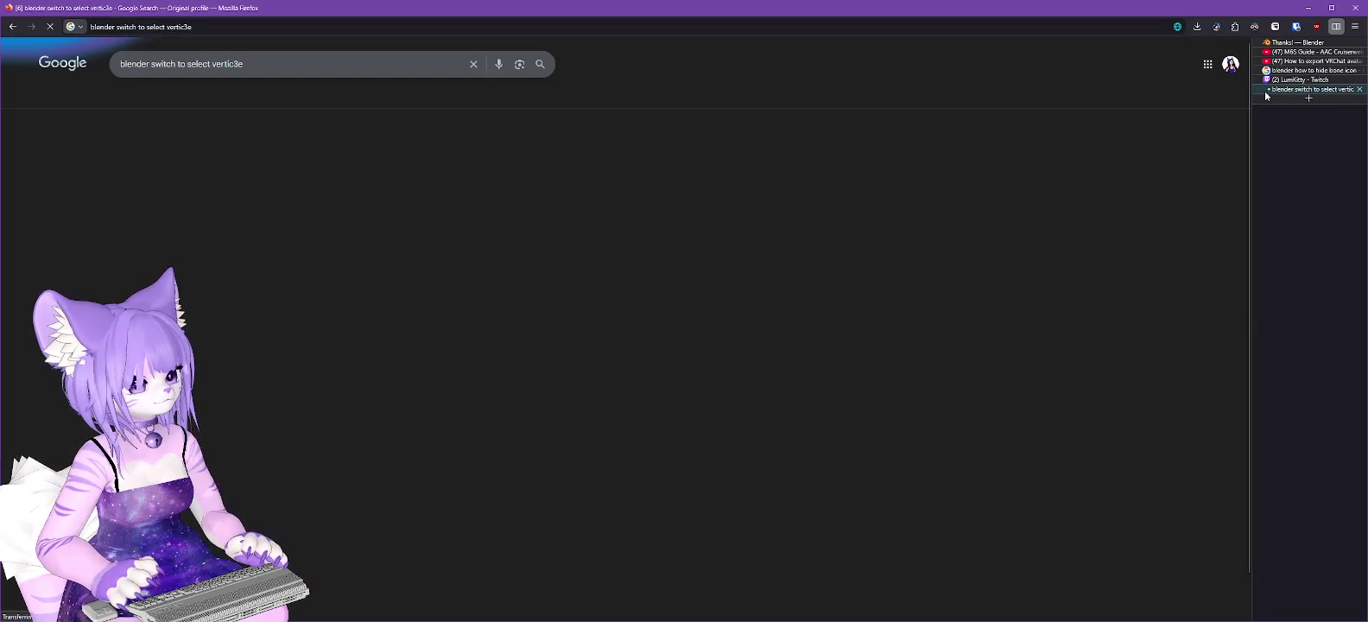
pyautogui.scroll(-3, 413, 251)
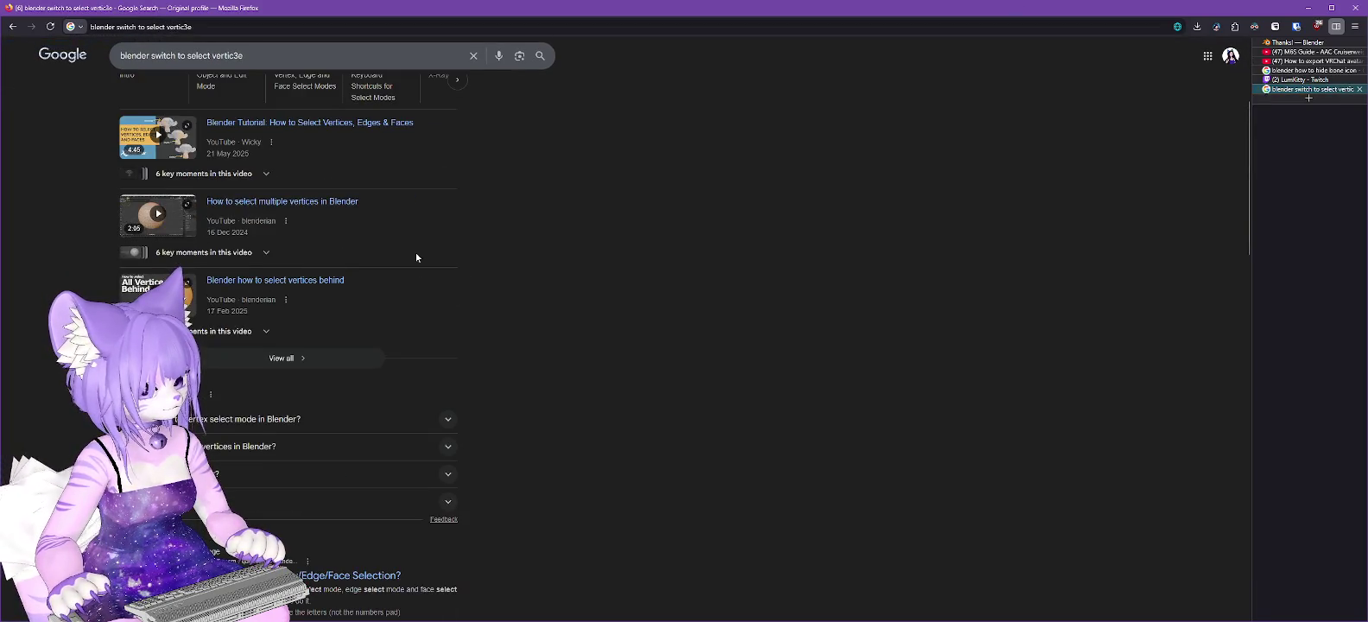
pyautogui.scroll(-2, 416, 252)
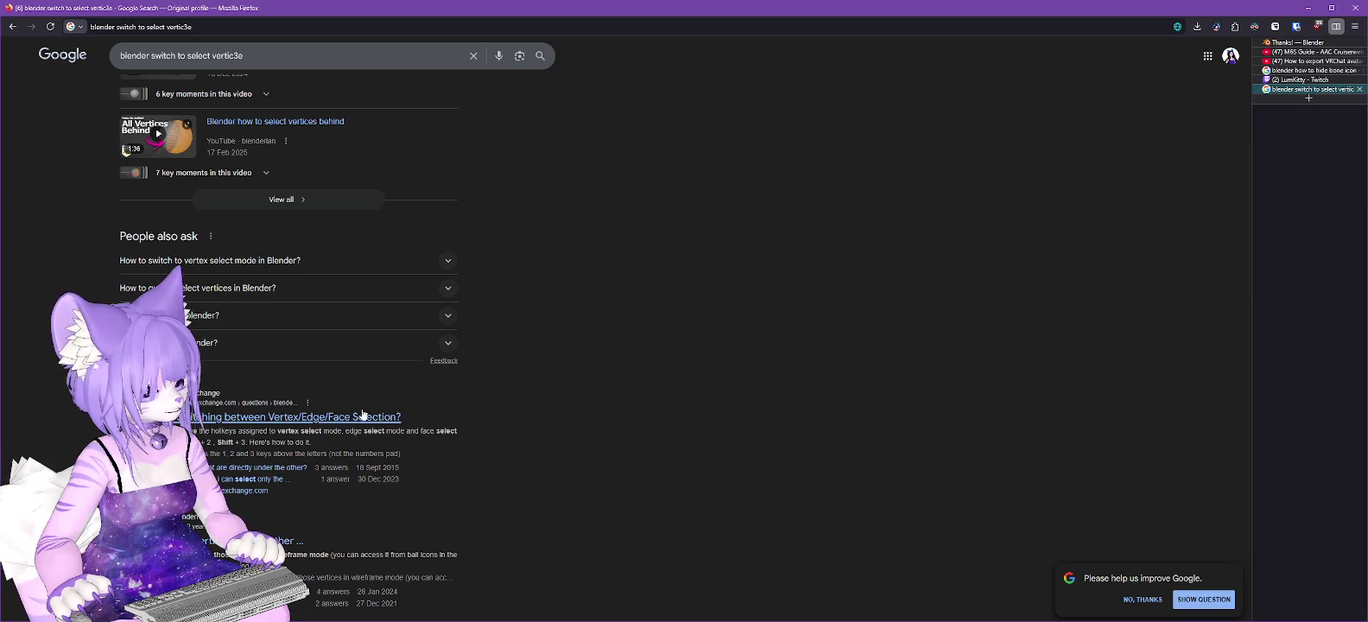
pyautogui.click(1309, 8)
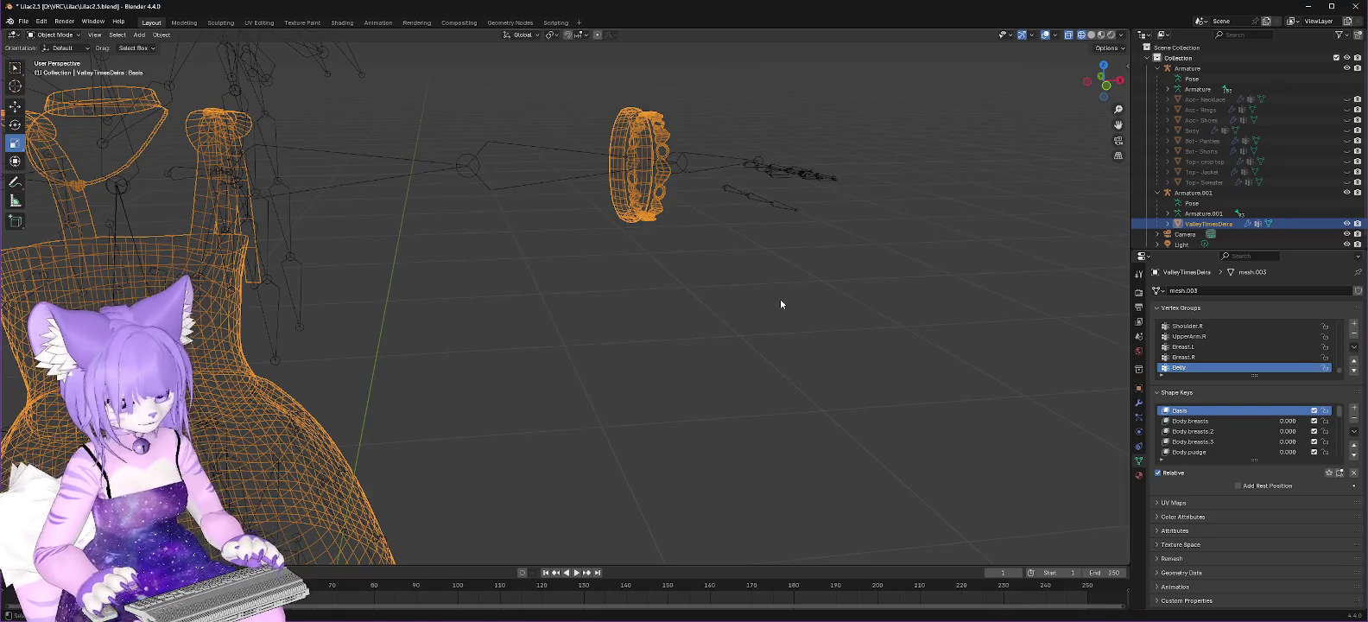
# Step: Hide and unhide the scene objects with H / Alt+H, then select the armature
pyautogui.press('h')
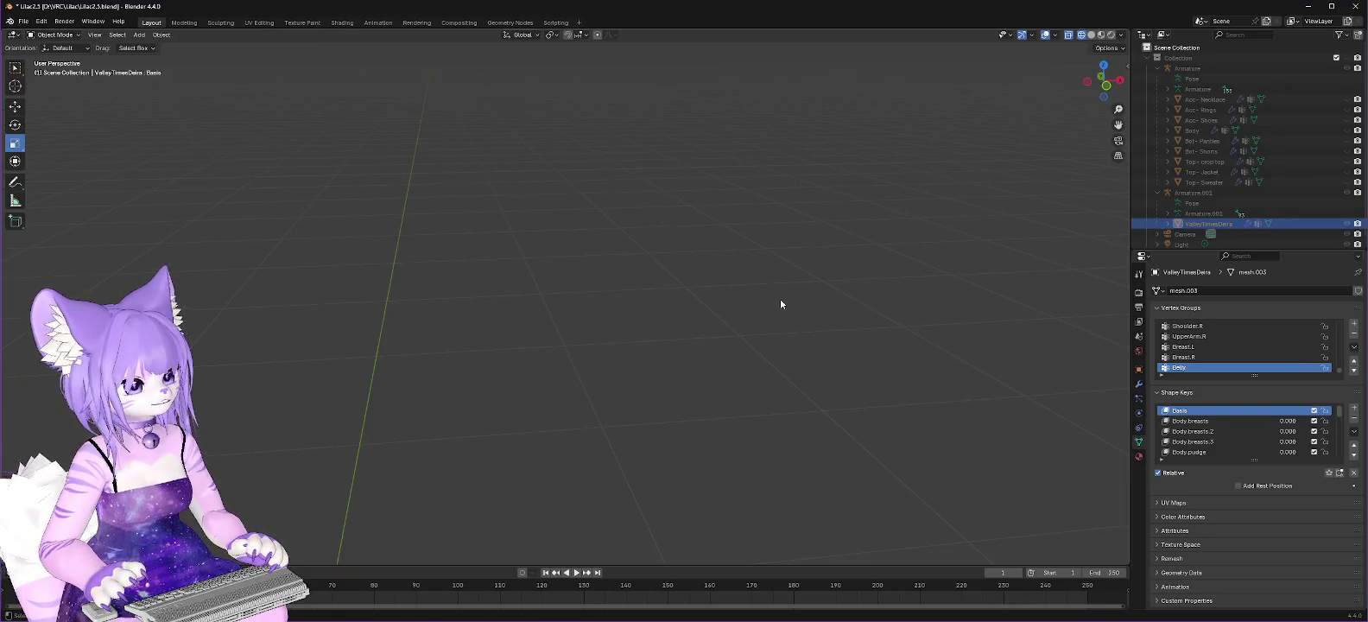
pyautogui.hotkey('alt', 'h')
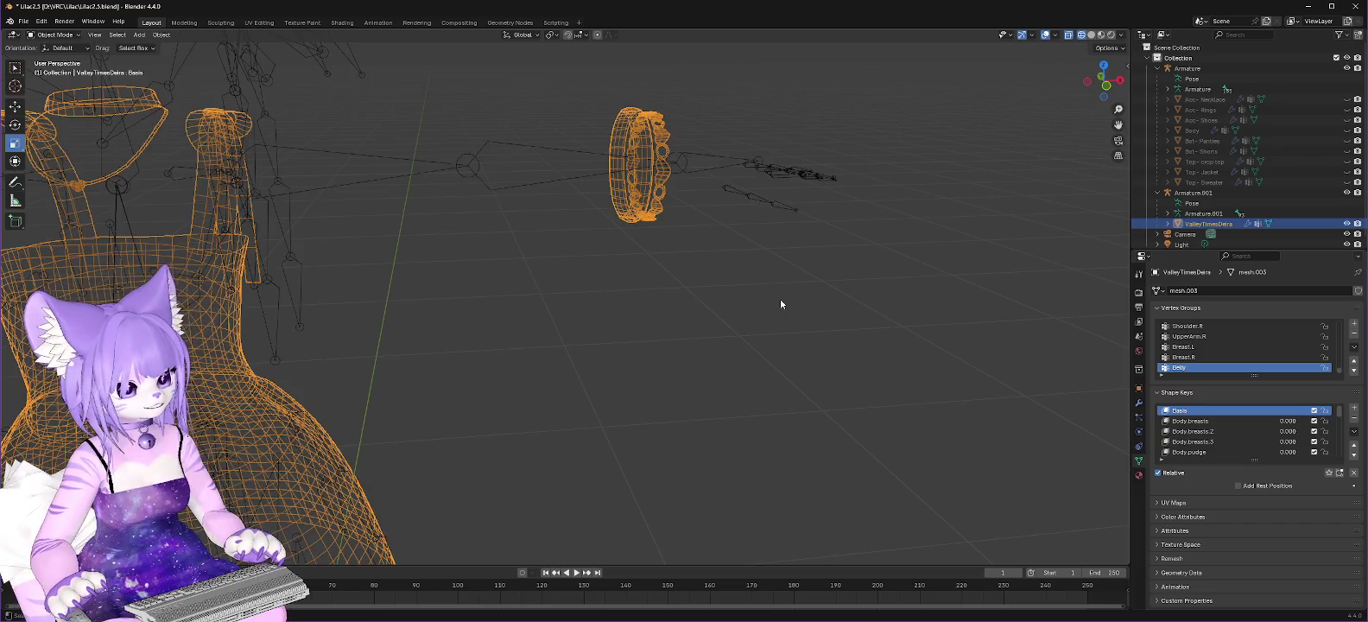
pyautogui.scroll(-5, 780, 304)
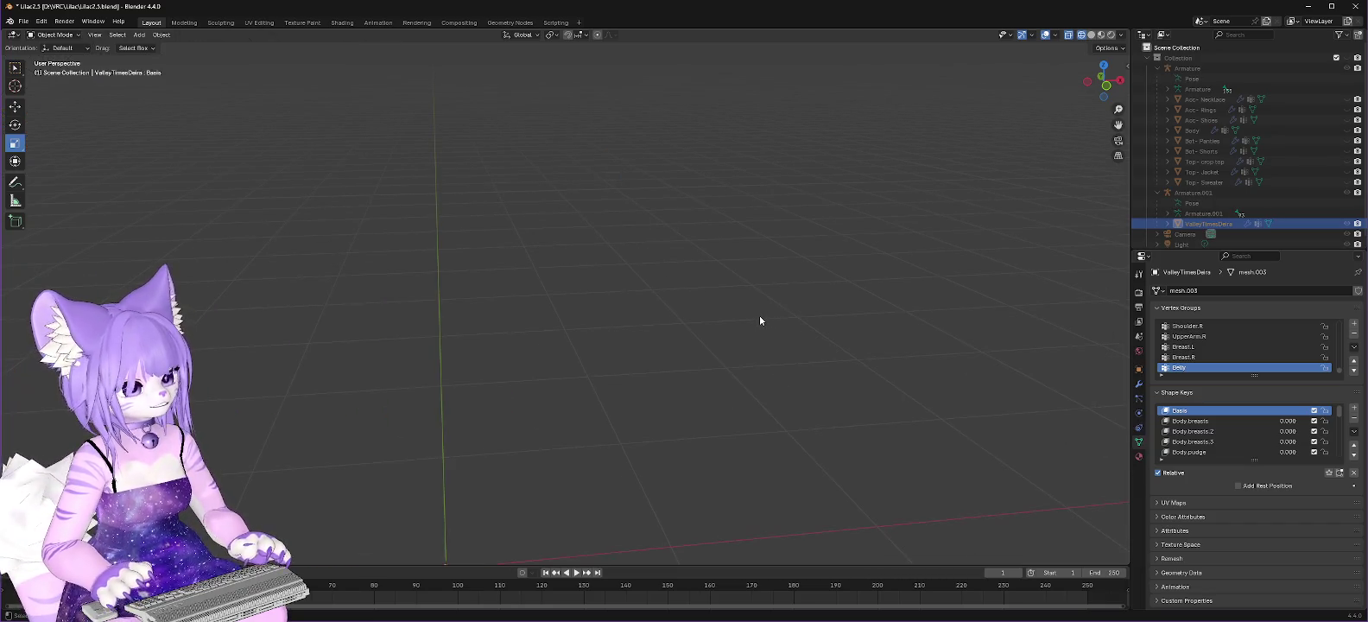
pyautogui.hotkey('alt', 'h')
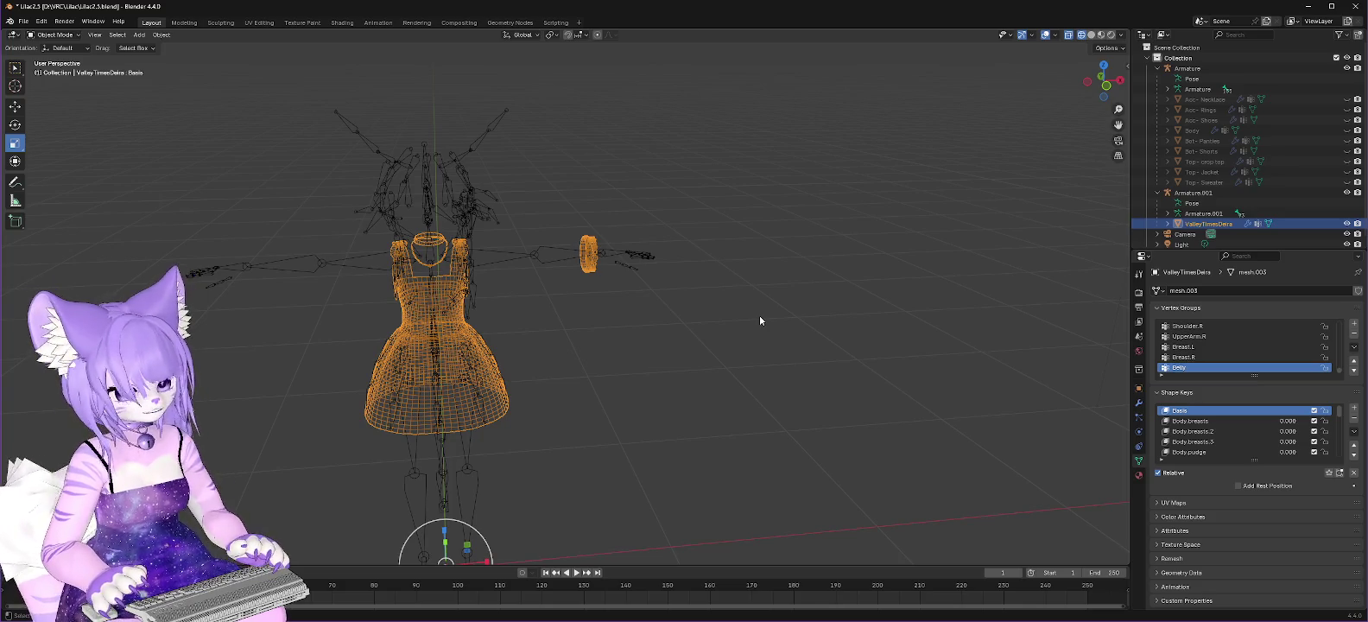
pyautogui.click(759, 320)
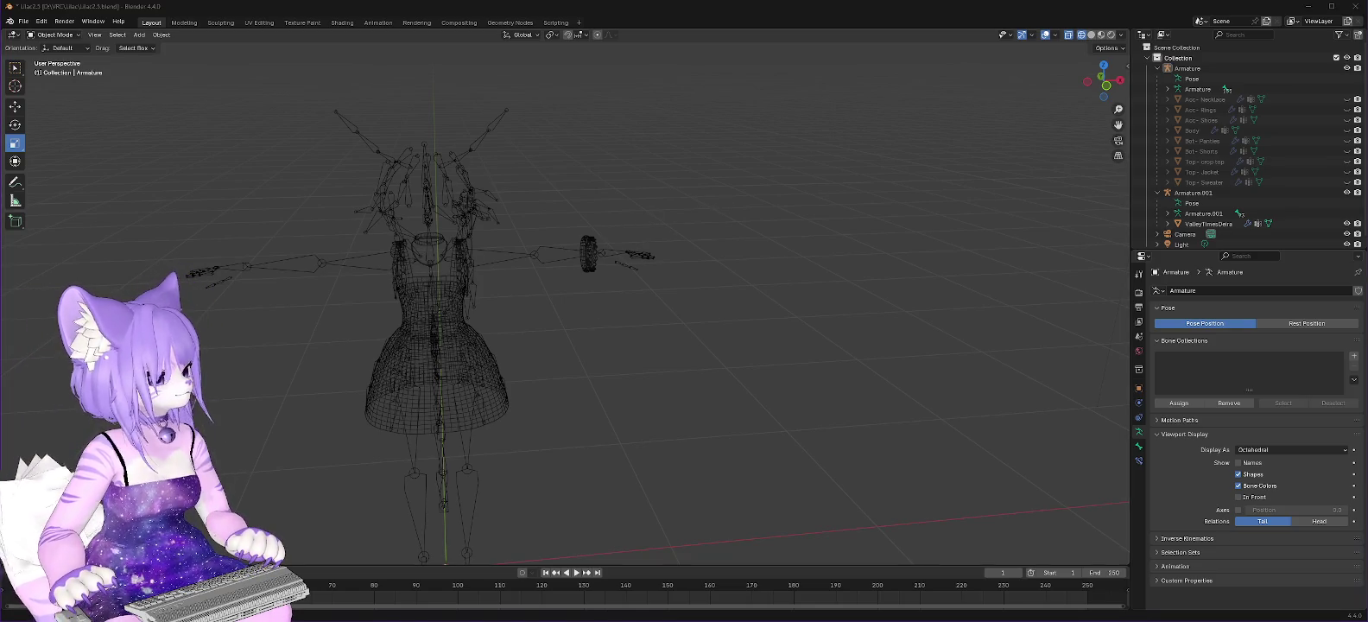
# Step: Scroll the Google results down to the Stack Exchange answer on selection modes
pyautogui.hotkey('alt', 'Tab')
pyautogui.scroll(-2, 428, 319)
pyautogui.scroll(-2, 424, 329)
pyautogui.scroll(-3, 383, 352)
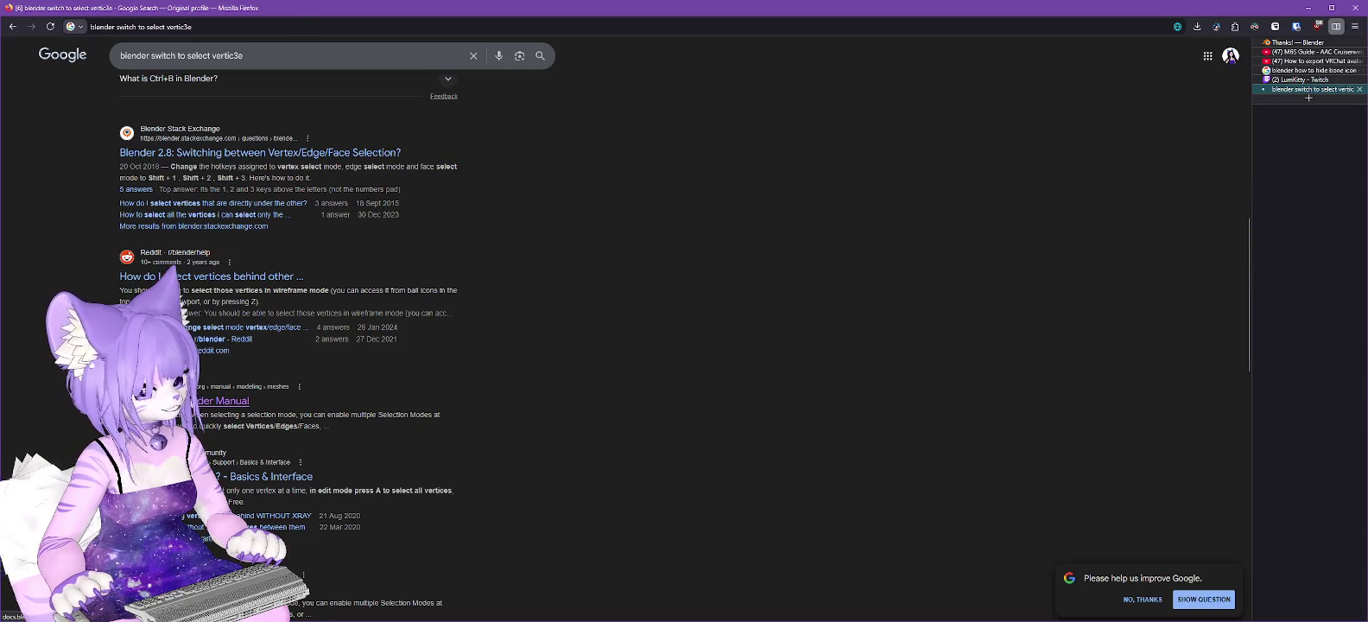
# Step: Read the Blender Manual 'Selecting' page on selection modes, then return to Blender
pyautogui.click(223, 401)
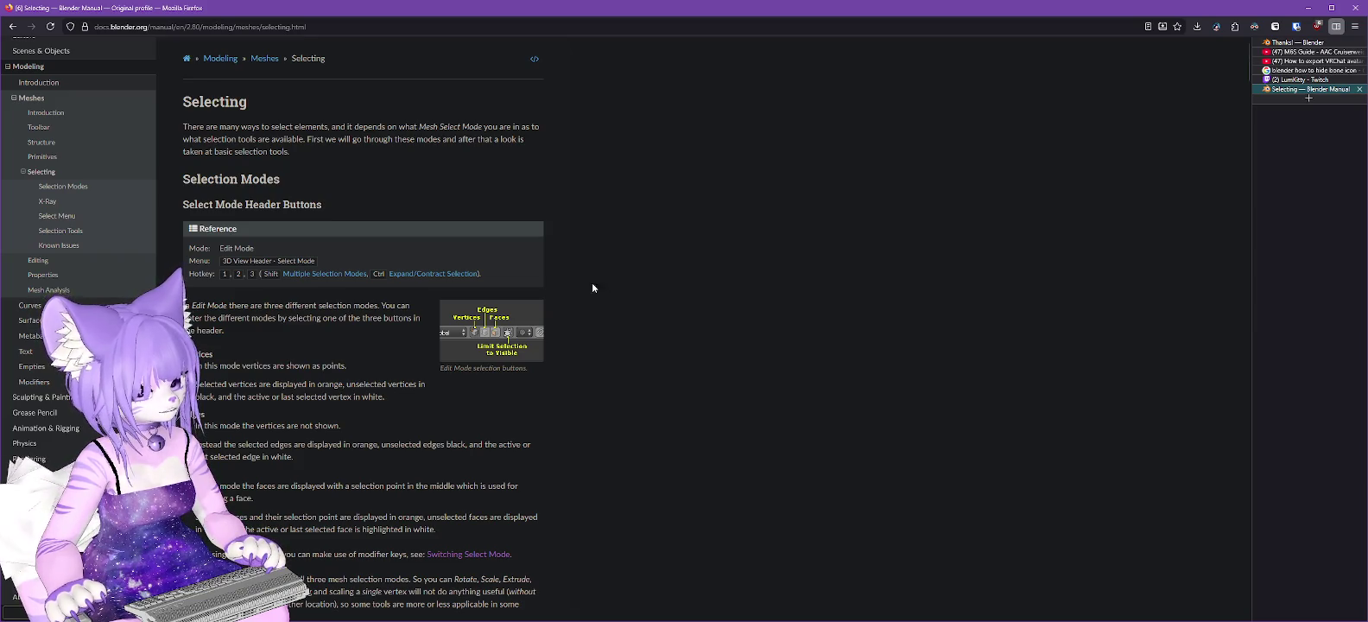
pyautogui.click(1307, 10)
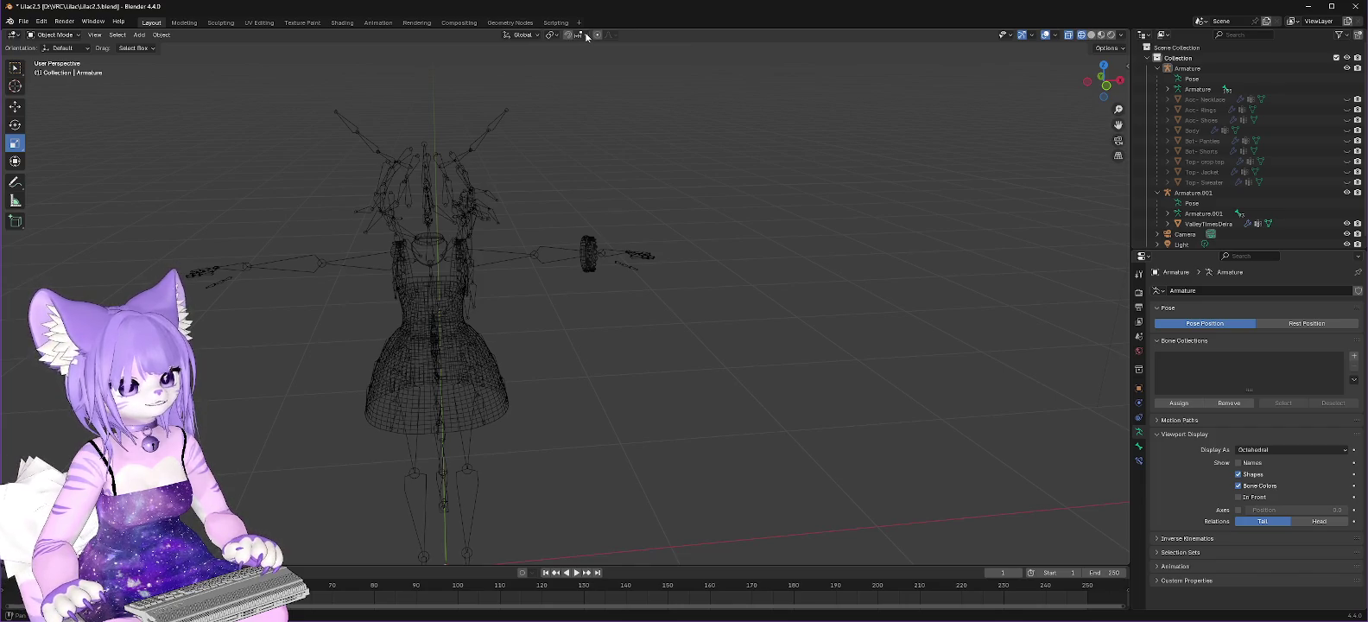
# Step: Zoom in and select the ValleyTimesDera dress mesh, keeping Global orientation, after rechecking the manual
pyautogui.scroll(3, 640, 177)
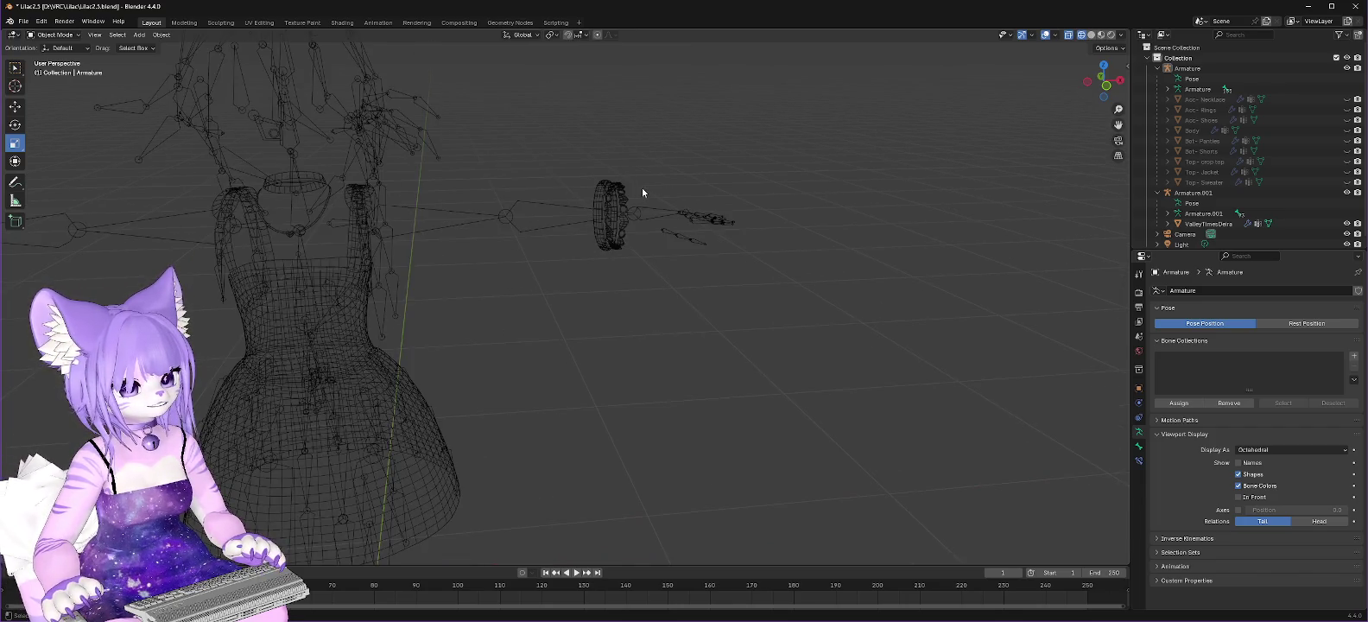
pyautogui.click(614, 207)
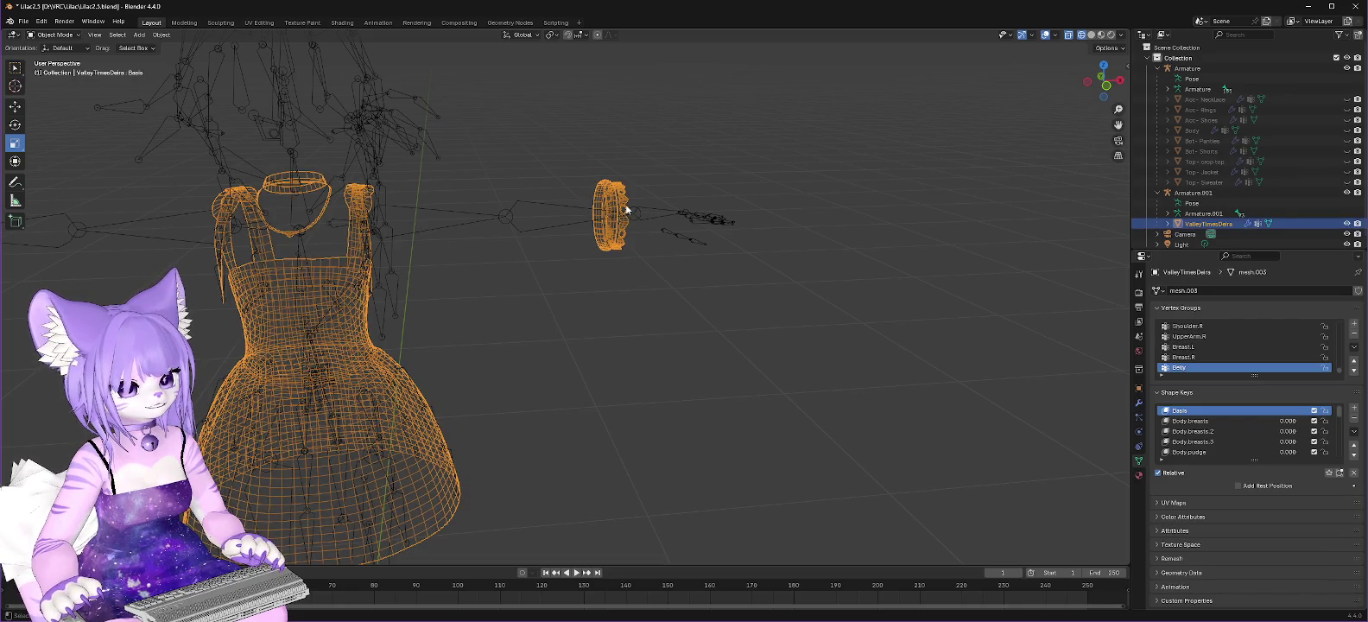
pyautogui.click(538, 35)
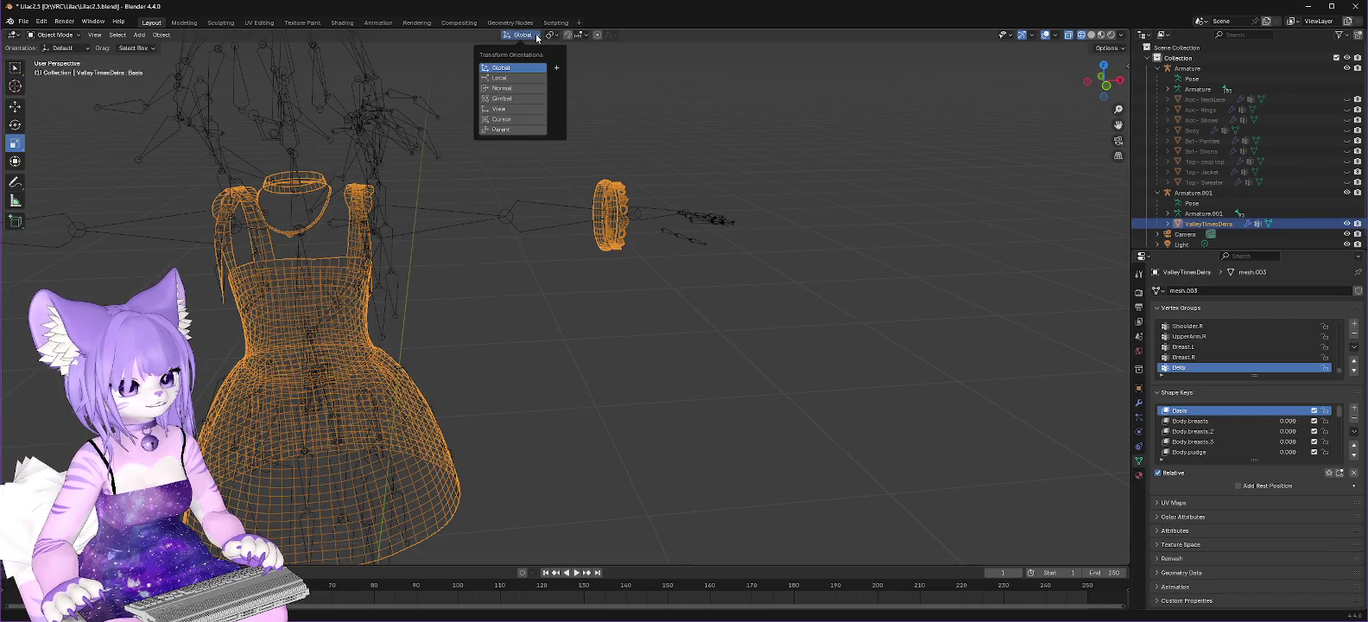
pyautogui.click(554, 43)
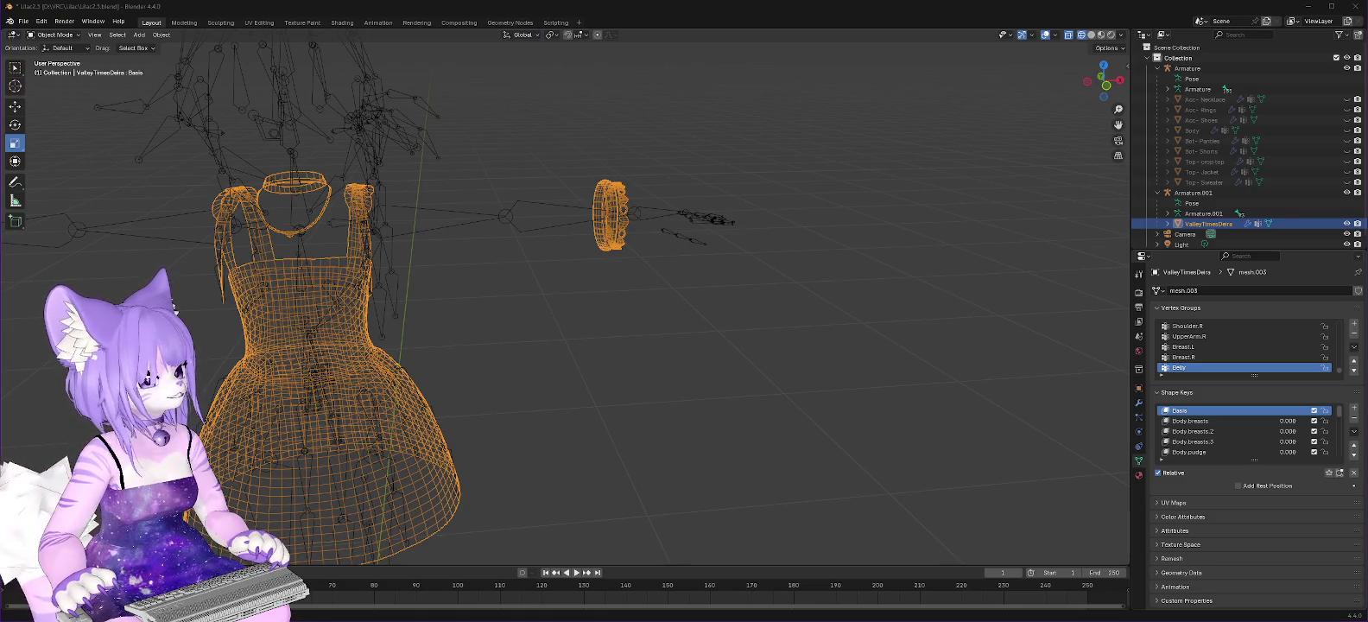
pyautogui.hotkey('alt', 'Tab')
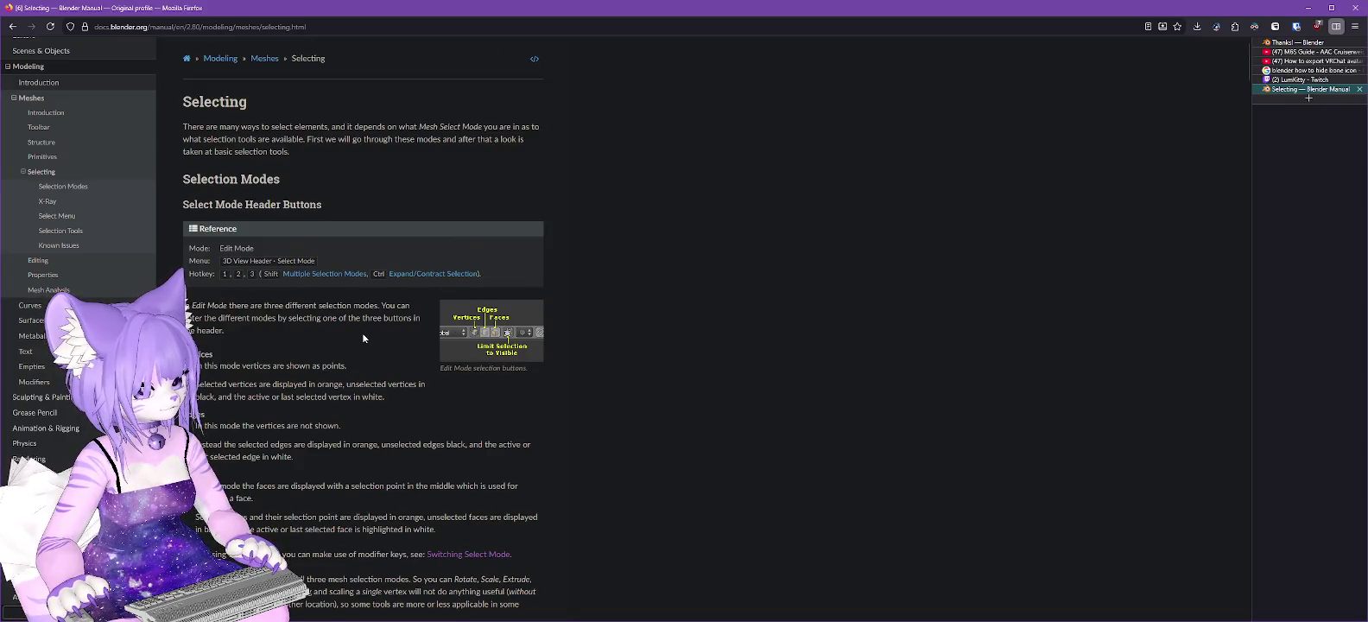
pyautogui.click(1308, 13)
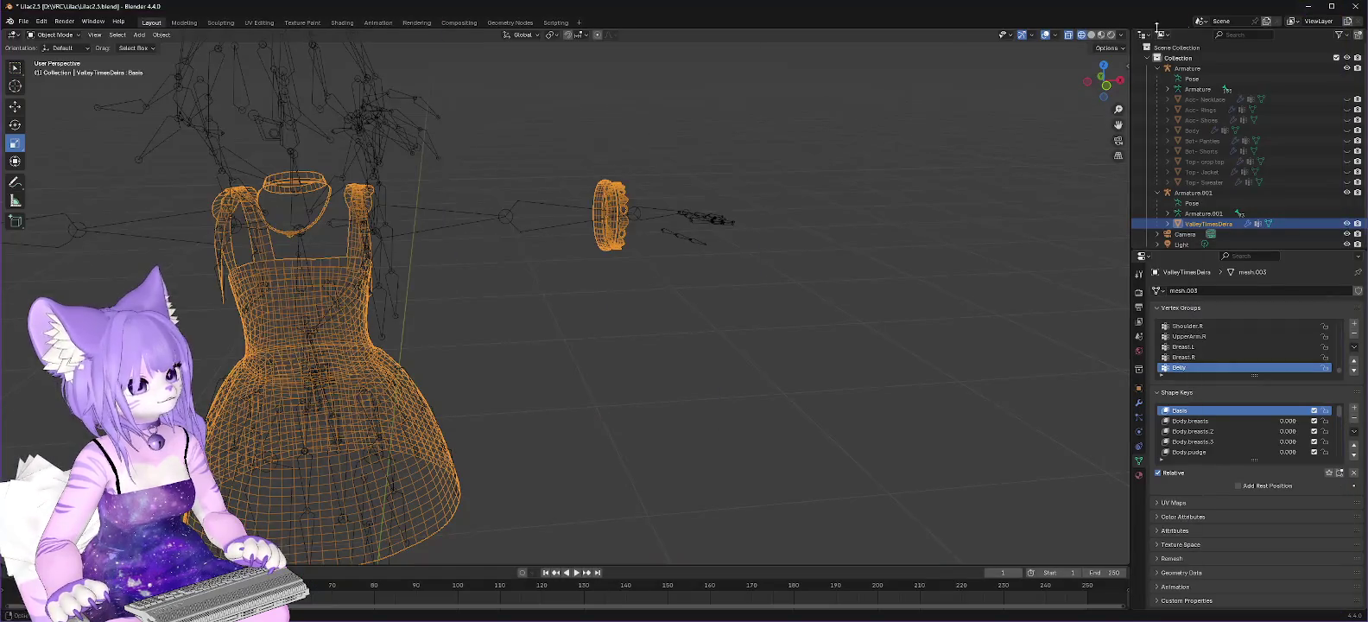
# Step: In Edit Mode, select the whole bracelet ring and delete its vertices
pyautogui.click(53, 34)
pyautogui.click(51, 60)
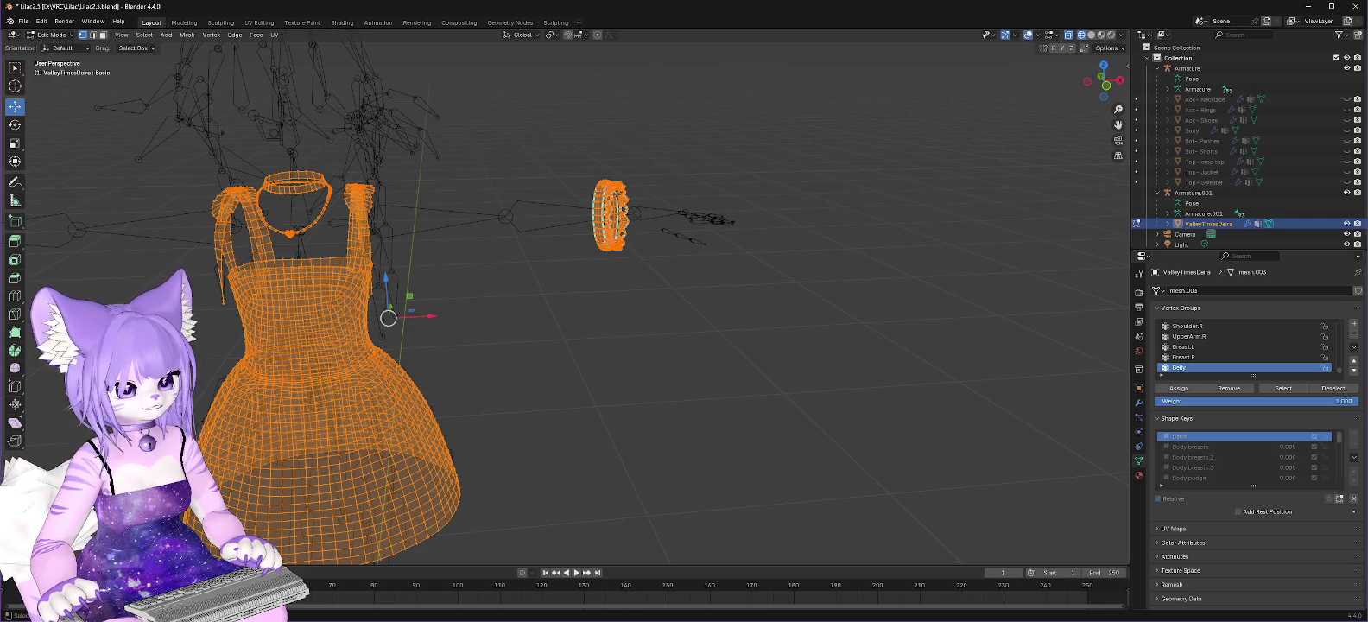
pyautogui.click(616, 195)
pyautogui.keyDown('ctrl'); pyautogui.click(618, 169); pyautogui.keyUp('ctrl')
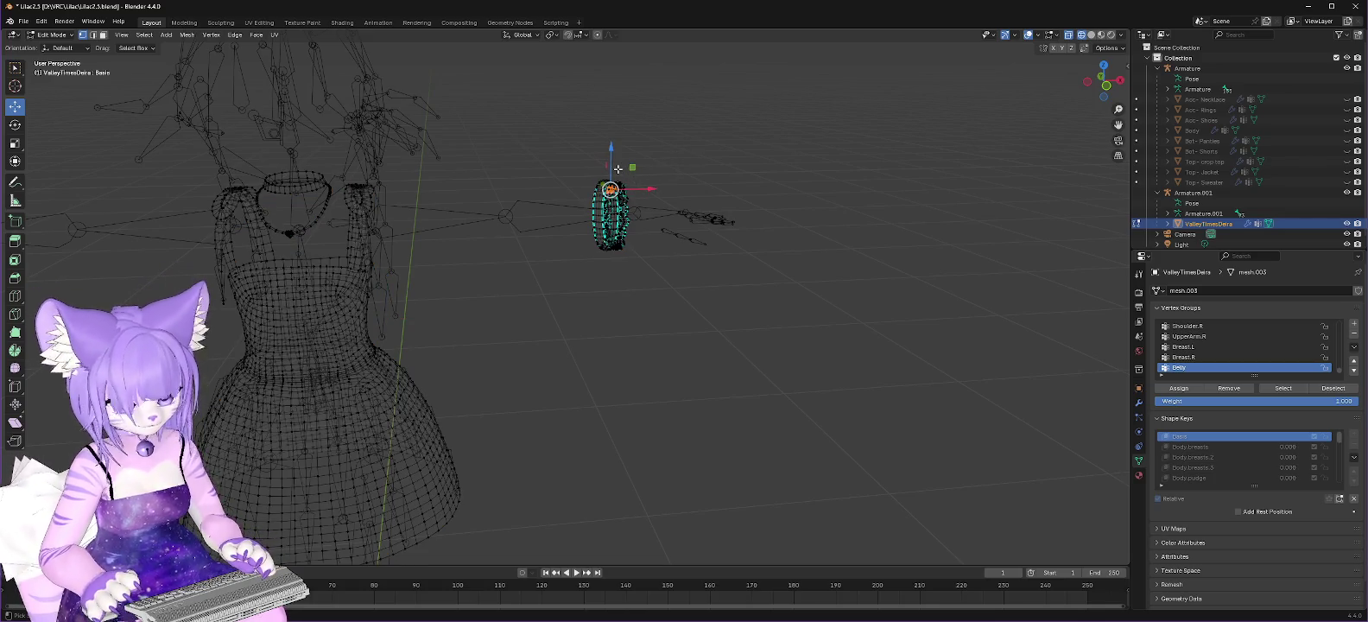
pyautogui.scroll(3, 605, 171)
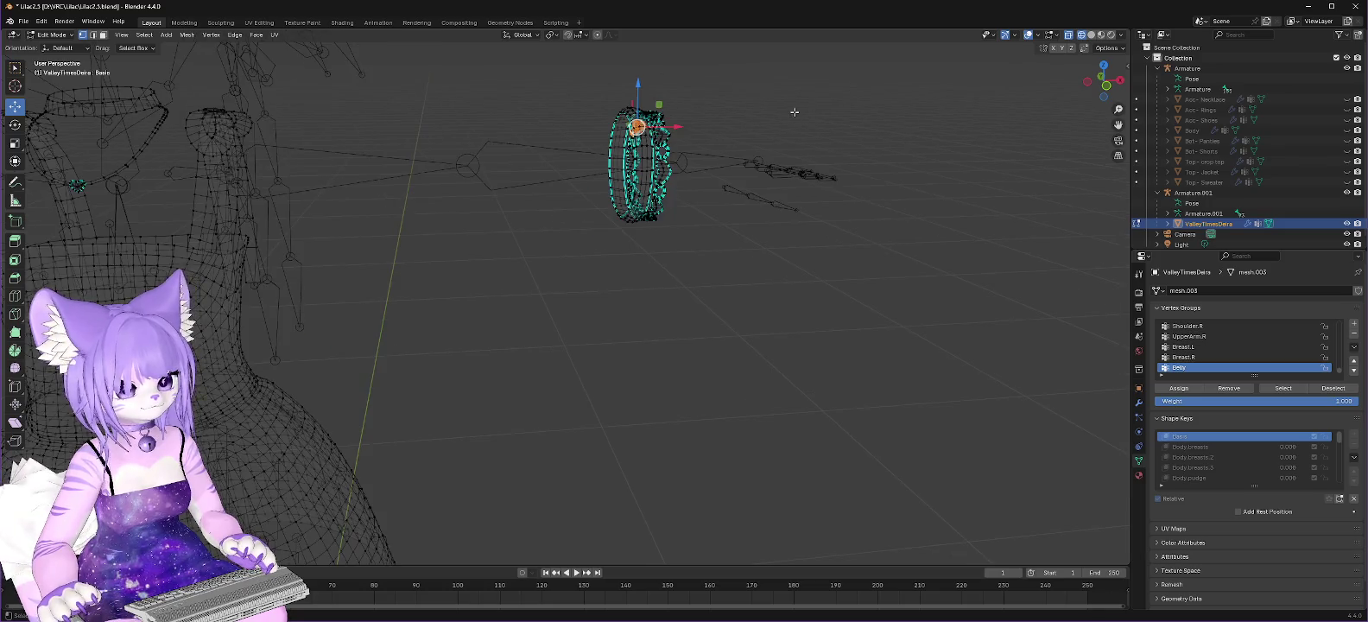
pyautogui.moveTo(794, 112); pyautogui.dragTo(605, 117, button='middle')
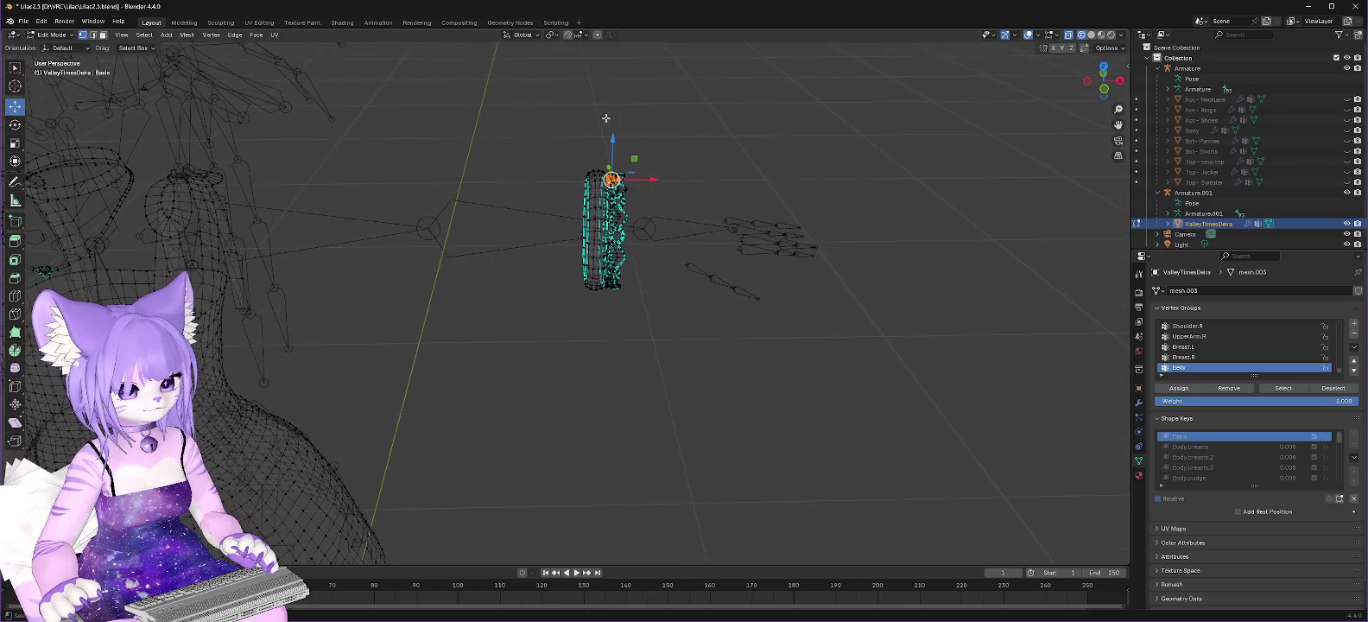
pyautogui.keyDown('ctrl'); pyautogui.click(596, 200); pyautogui.keyUp('ctrl')
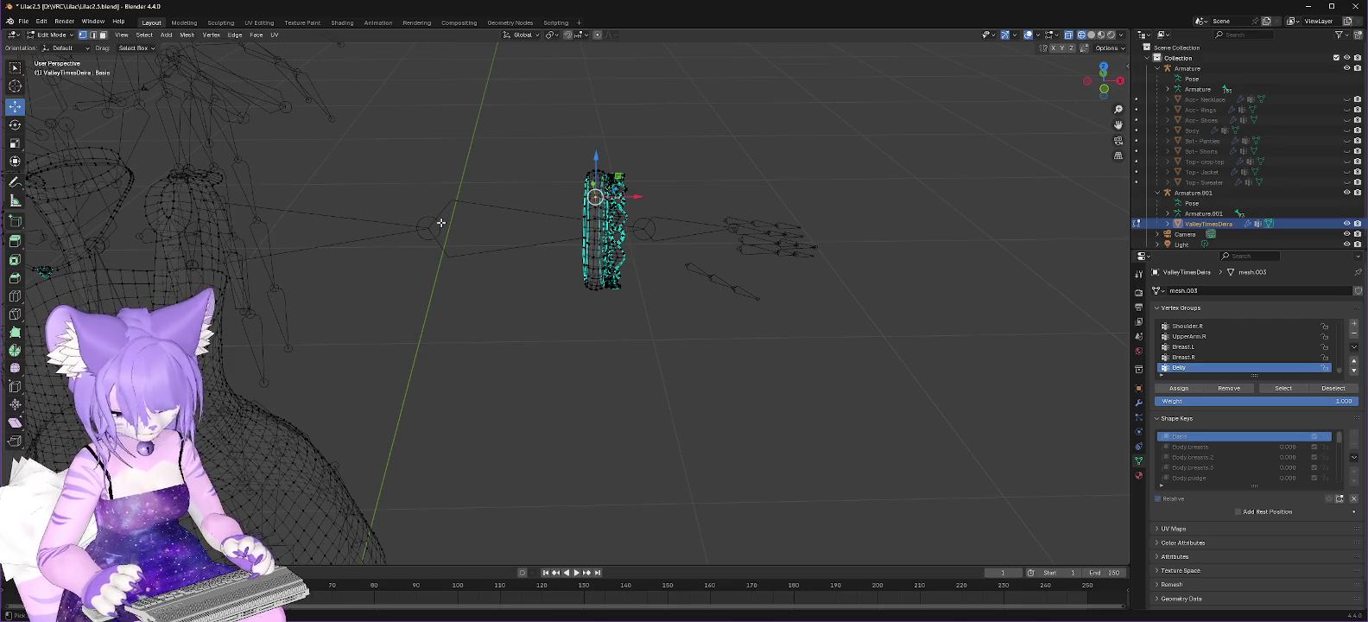
pyautogui.hotkey('ctrl', 'l')
pyautogui.moveTo(525, 107); pyautogui.dragTo(684, 353)
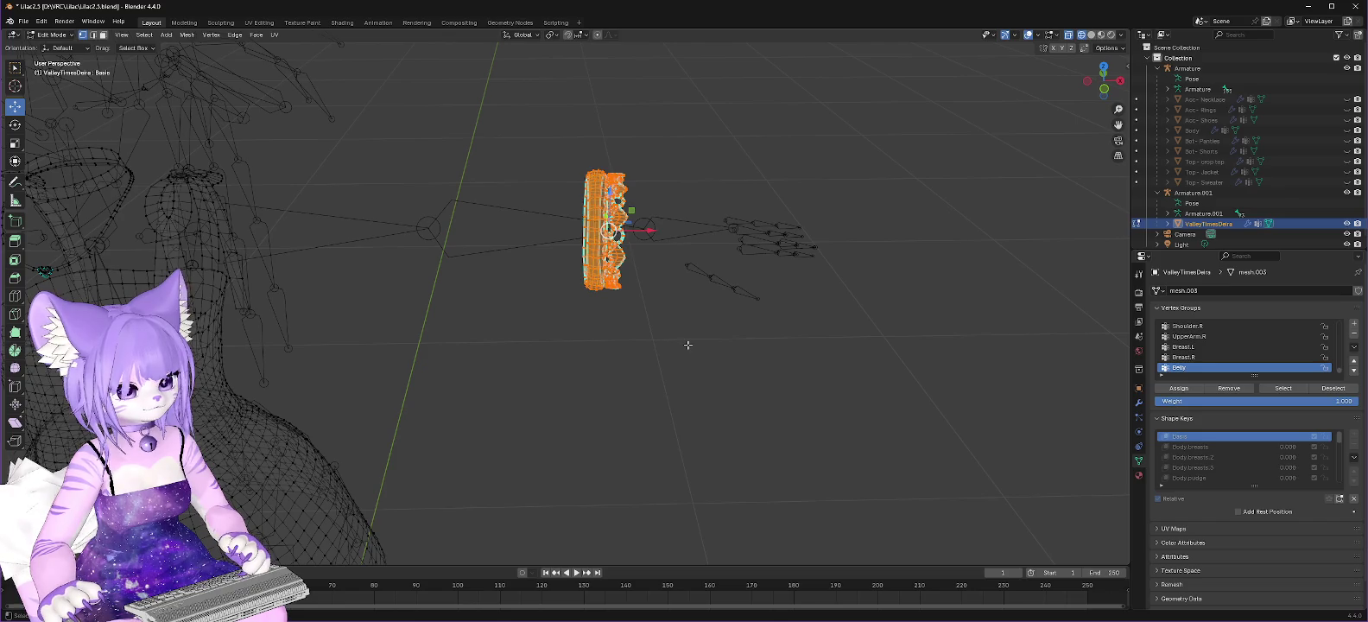
pyautogui.rightClick(688, 345)
pyautogui.rightClick(621, 167)
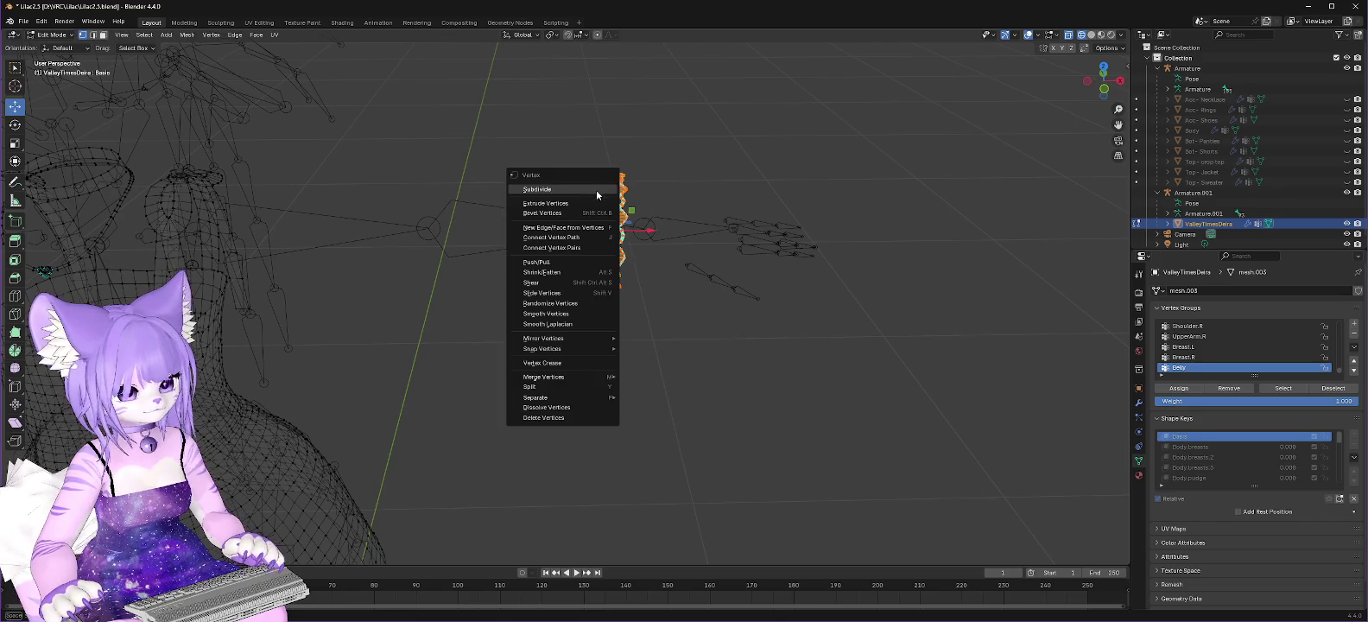
pyautogui.click(561, 418)
# Step: Delete the neck-strap edge loop and a stray vertex on the dress
pyautogui.moveTo(566, 257)
pyautogui.mouseDown(button='middle')
pyautogui.moveTo(433, 205)
pyautogui.moveTo(397, 259)
pyautogui.mouseUp(button='middle')
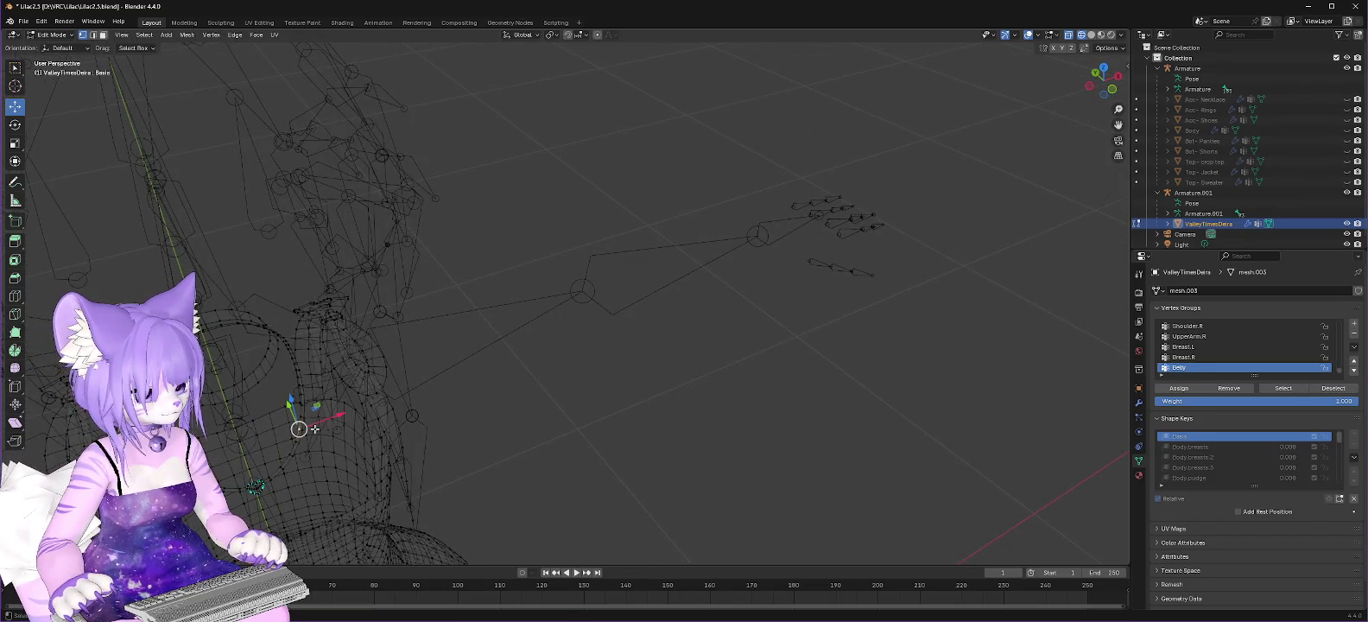
pyautogui.keyDown('alt'); pyautogui.click(300, 427); pyautogui.keyUp('alt')
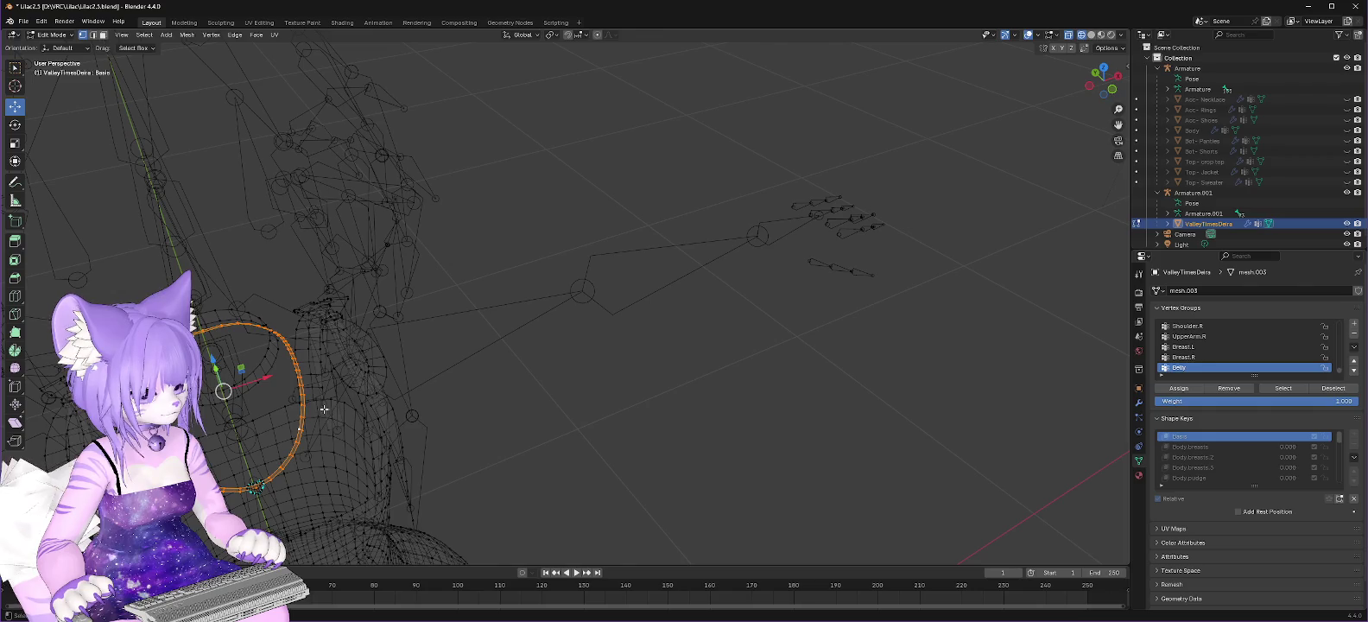
pyautogui.rightClick(296, 396)
pyautogui.click(296, 395)
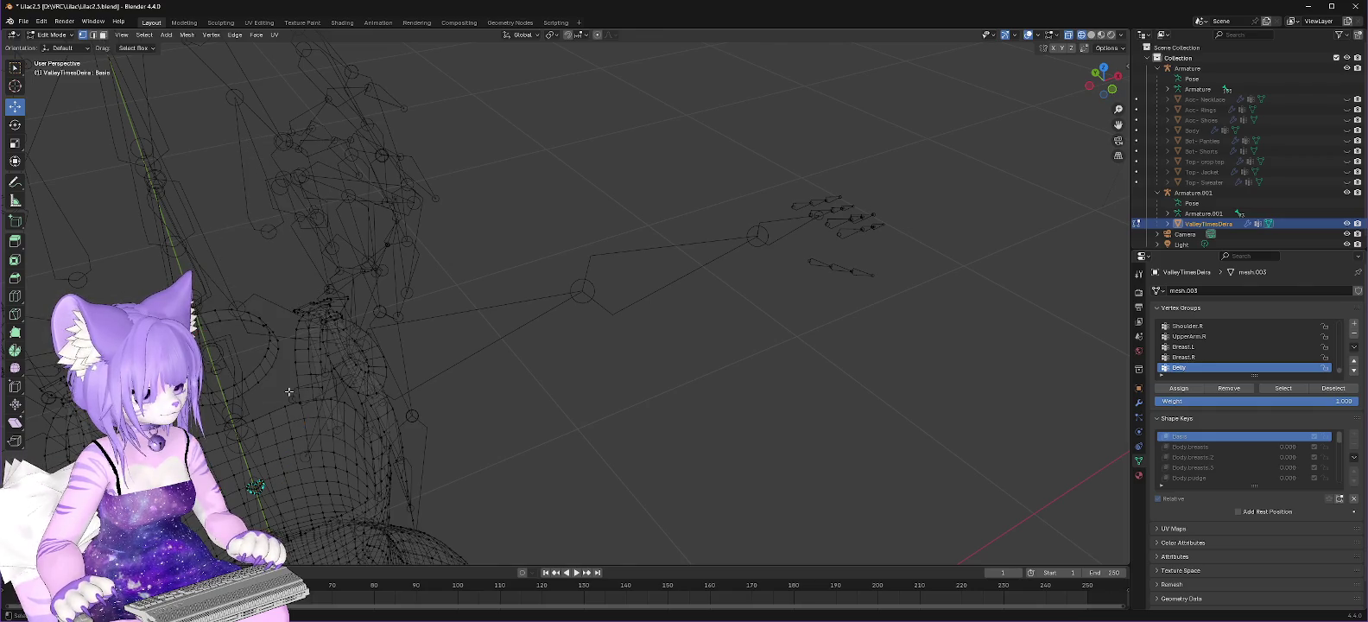
pyautogui.moveTo(309, 448); pyautogui.dragTo(518, 389, button='middle')
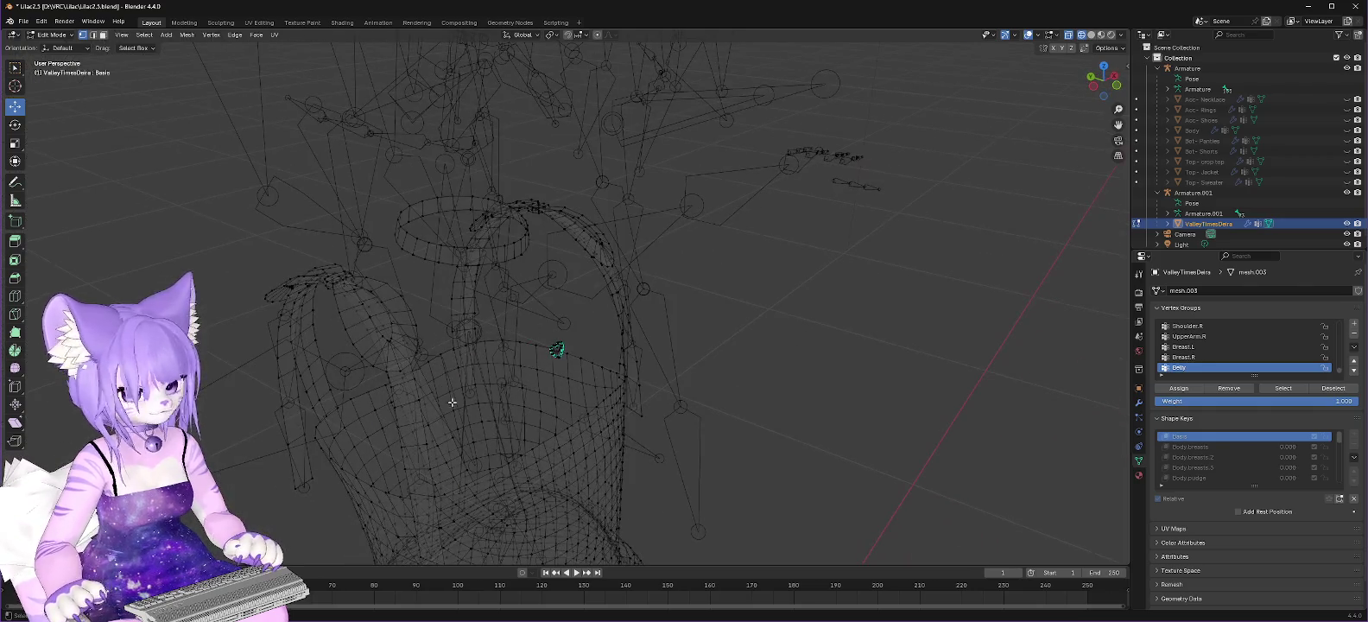
pyautogui.click(557, 349)
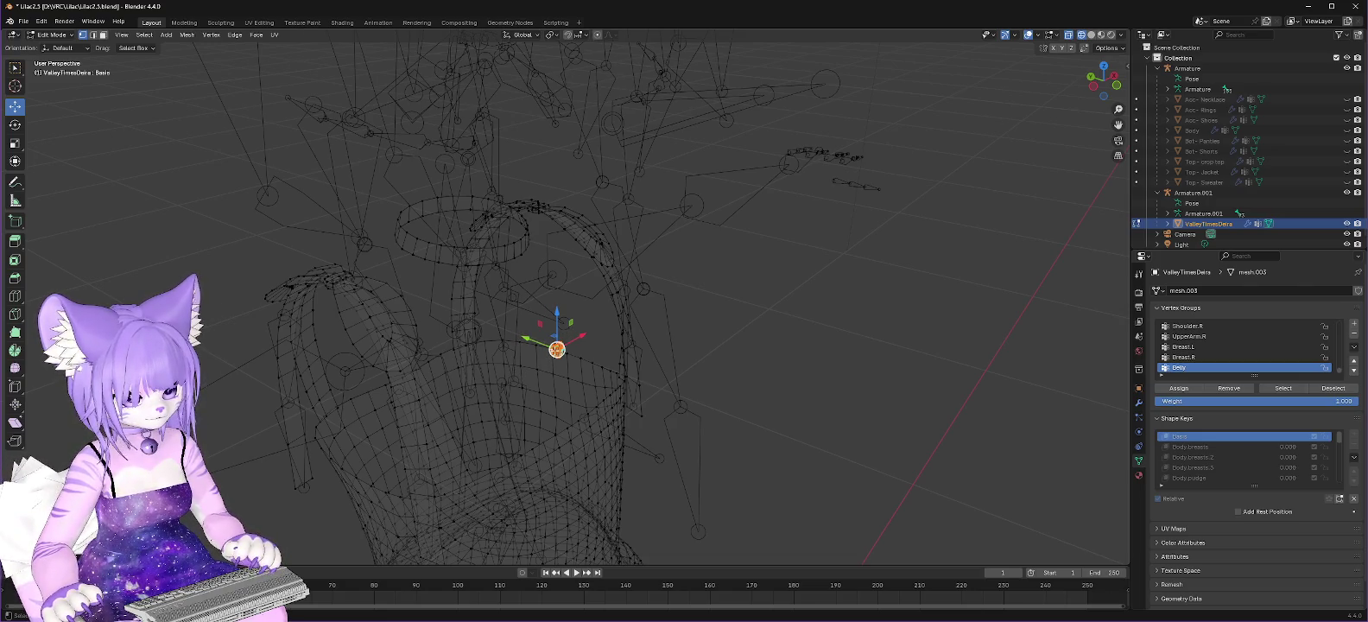
pyautogui.rightClick(555, 348)
pyautogui.click(541, 348)
# Step: Delete the remaining linked ring accessory and the small leftover patch
pyautogui.moveTo(751, 342); pyautogui.dragTo(742, 351, button='middle')
pyautogui.click(406, 253)
pyautogui.hotkey('ctrl', 'l')
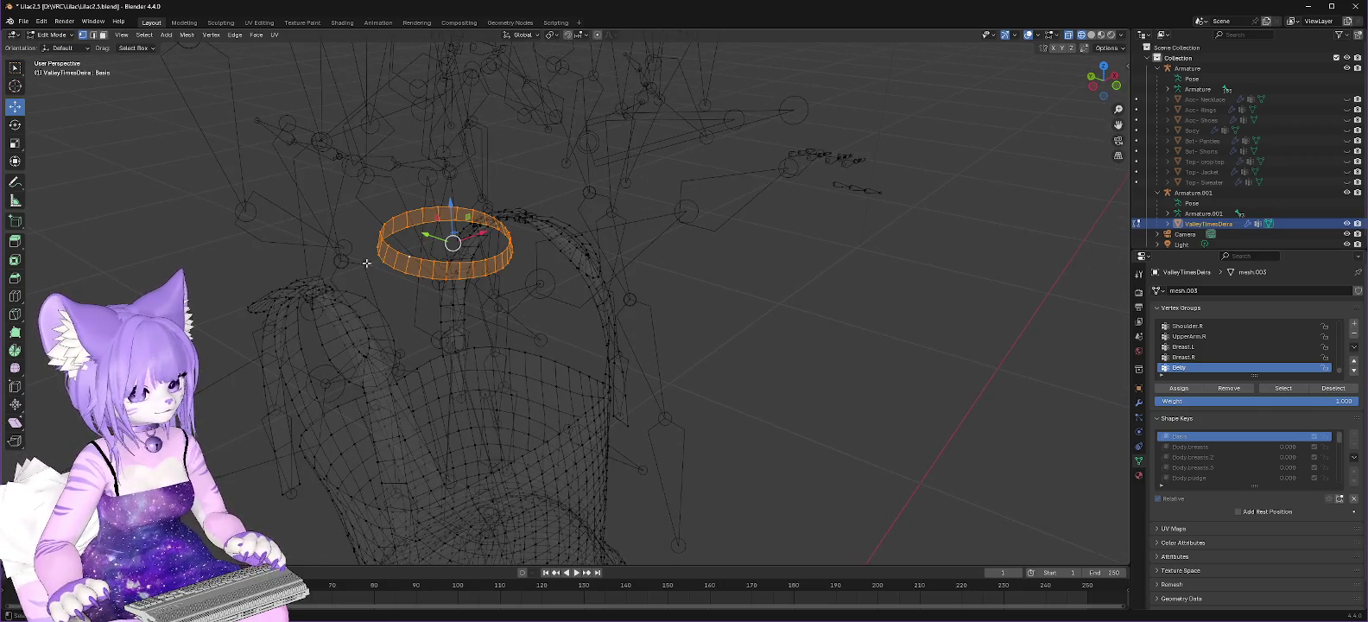
pyautogui.rightClick(382, 265)
pyautogui.click(366, 270)
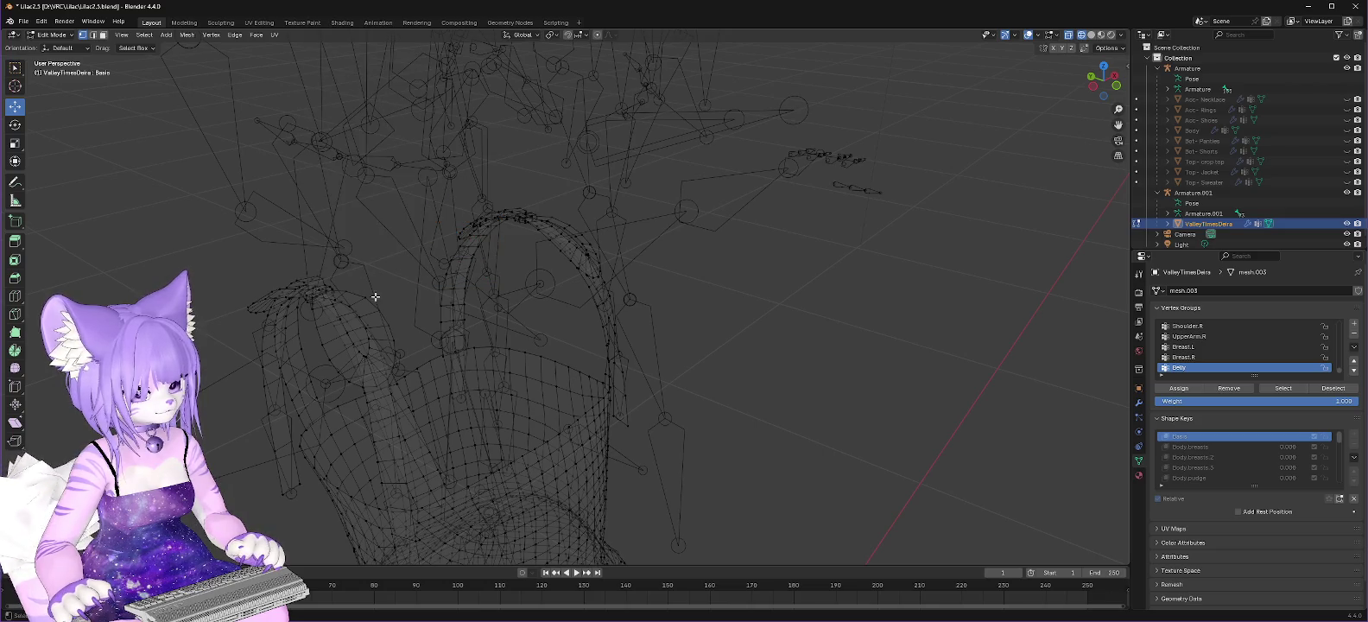
pyautogui.click(360, 317)
pyautogui.hotkey('ctrl', 'l')
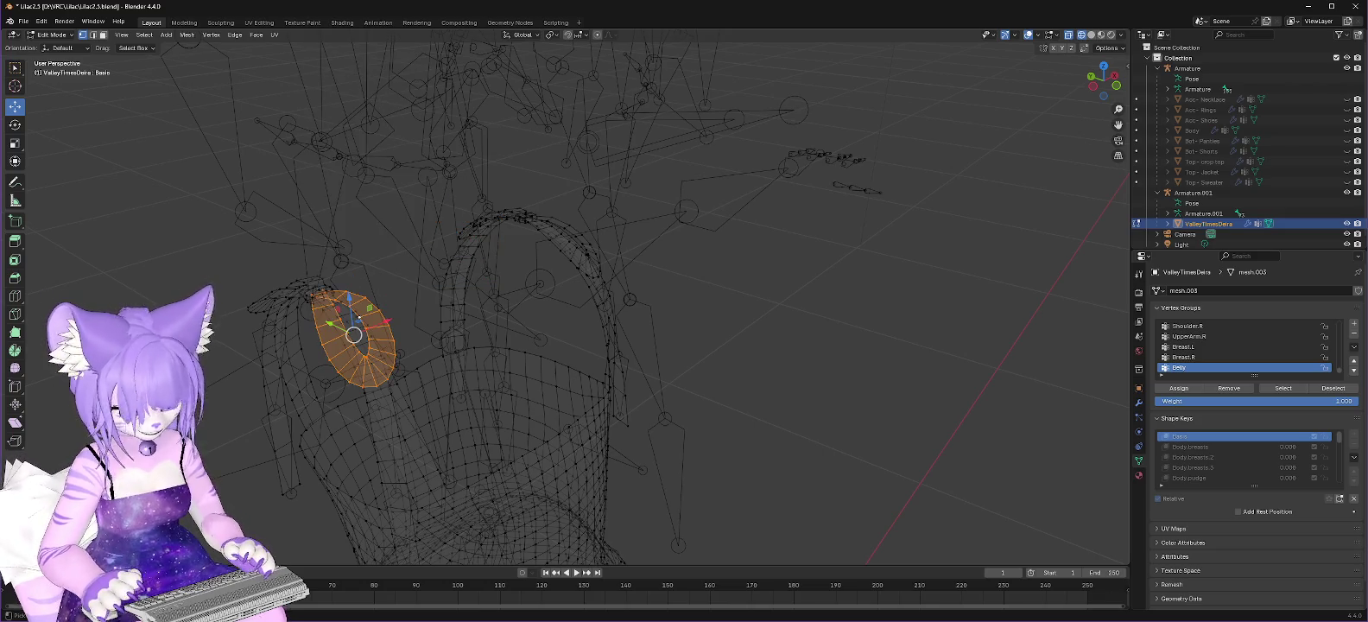
pyautogui.rightClick(354, 334)
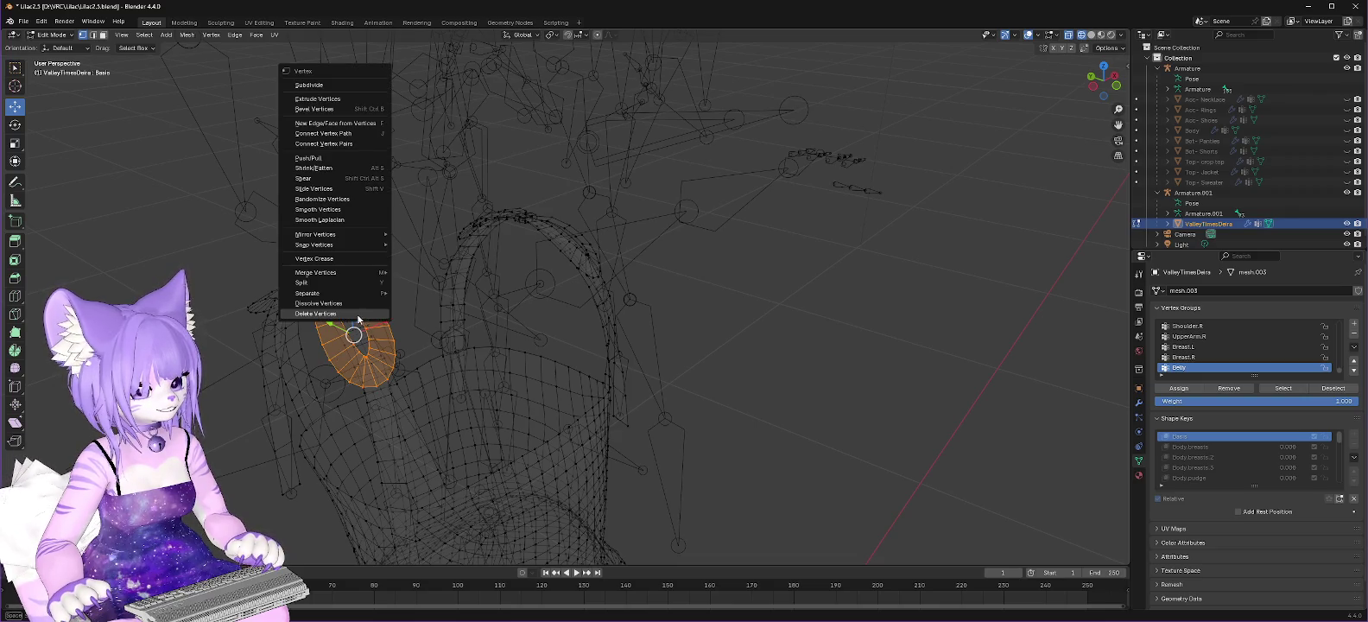
pyautogui.click(356, 315)
pyautogui.moveTo(414, 287); pyautogui.dragTo(484, 294, button='middle')
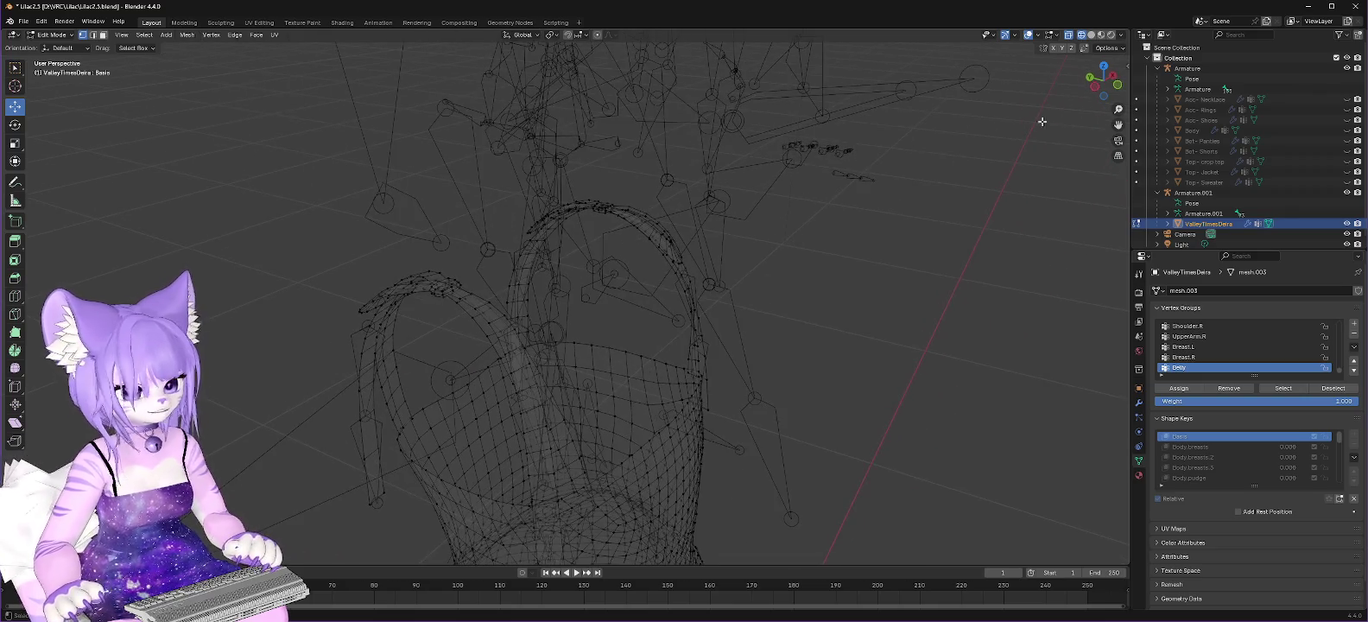
# Step: Switch the viewport to Solid shading and delete a grown strap-top vertex cluster
pyautogui.click(1091, 35)
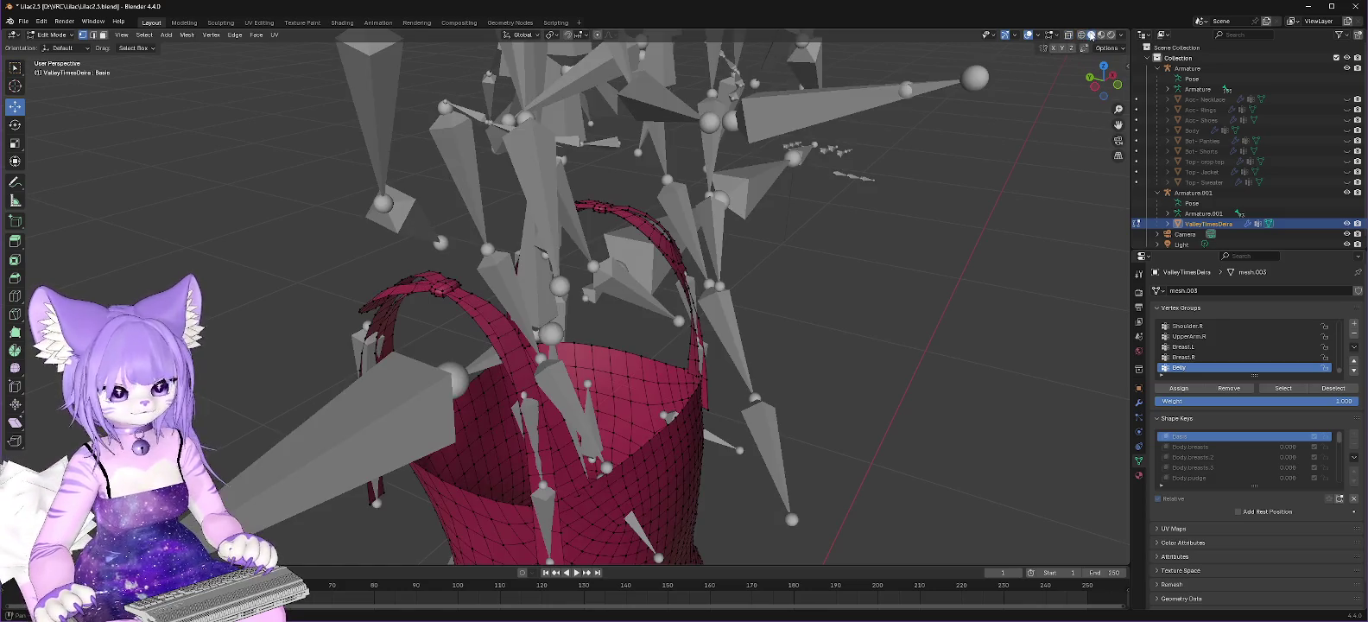
pyautogui.click(445, 282)
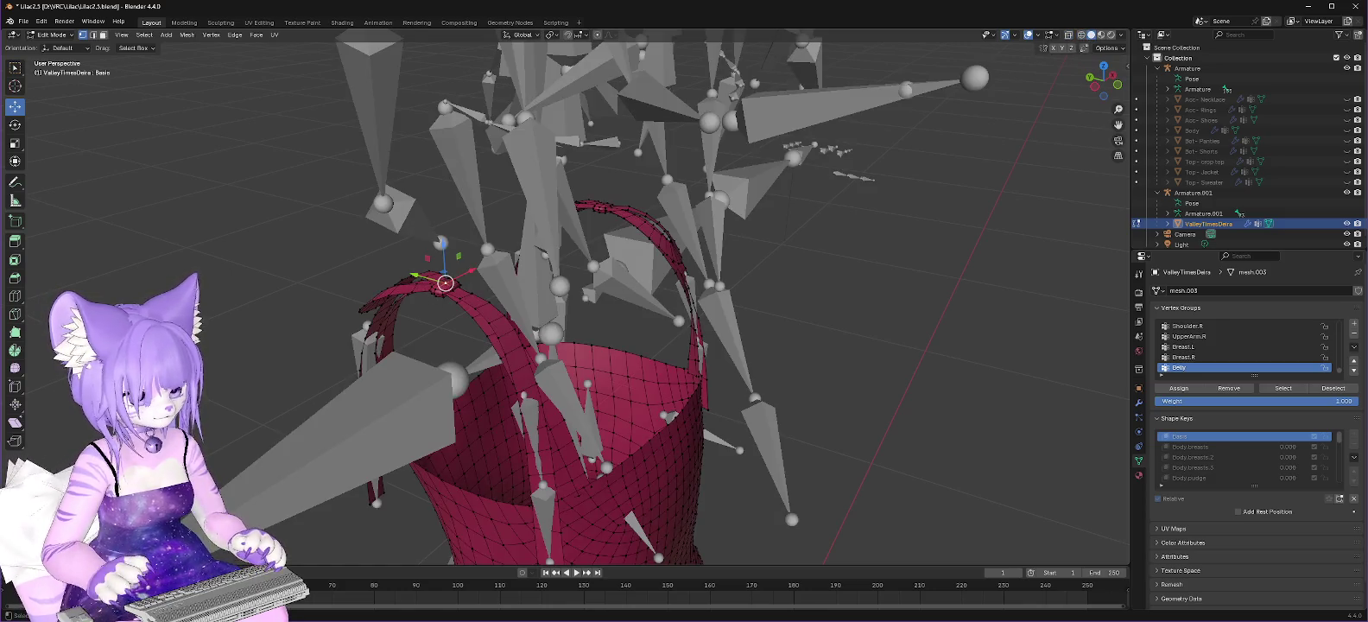
pyautogui.press('ctrl+KP_Add')
pyautogui.rightClick(445, 287)
pyautogui.click(458, 286)
# Step: Delete a linked strap strip and a linked strap-top section
pyautogui.click(500, 322)
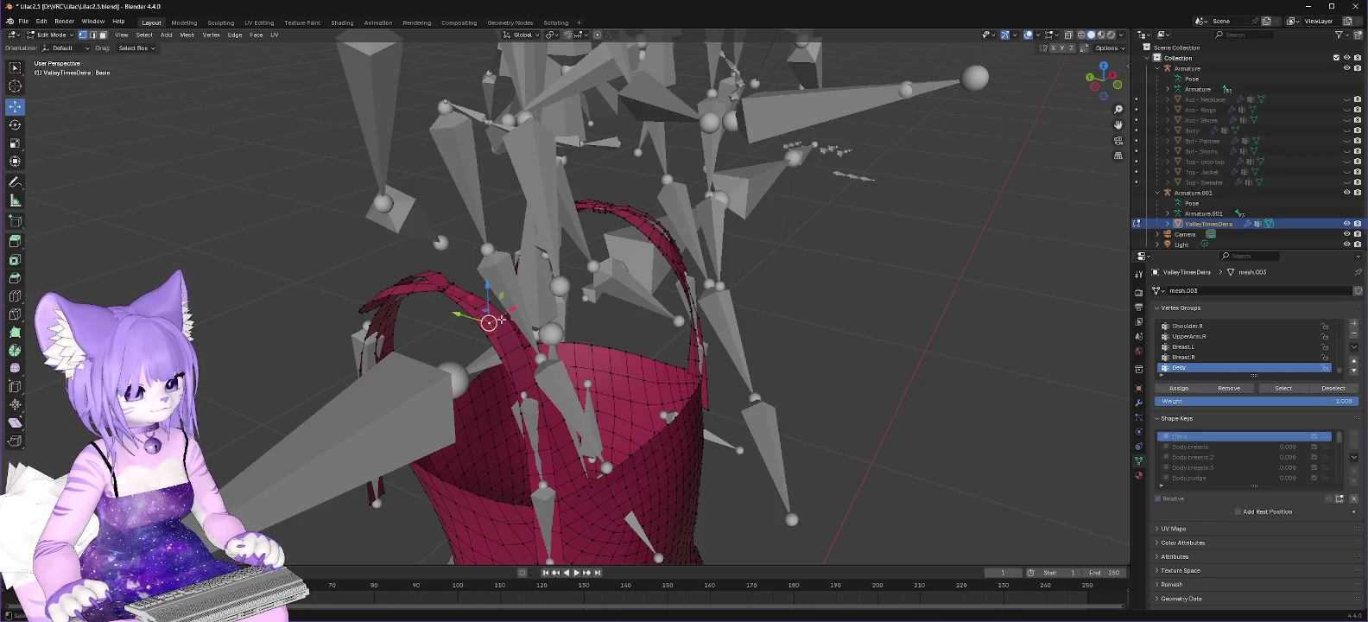
pyautogui.hotkey('ctrl', 'l')
pyautogui.rightClick(504, 344)
pyautogui.click(488, 329)
pyautogui.click(434, 275)
pyautogui.hotkey('ctrl', 'l')
pyautogui.rightClick(443, 281)
pyautogui.click(437, 280)
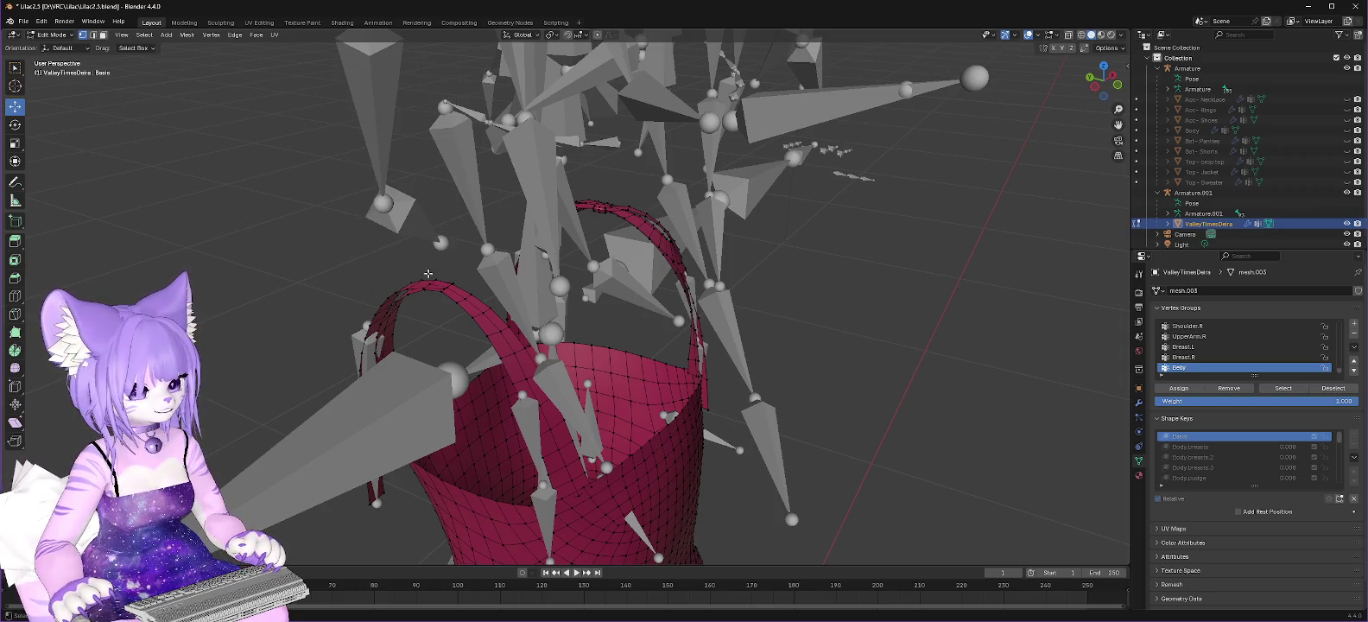
# Step: Delete the strip along the strap's left edge and a strip of faces on the other strap
pyautogui.click(382, 301)
pyautogui.hotkey('ctrl', 'l')
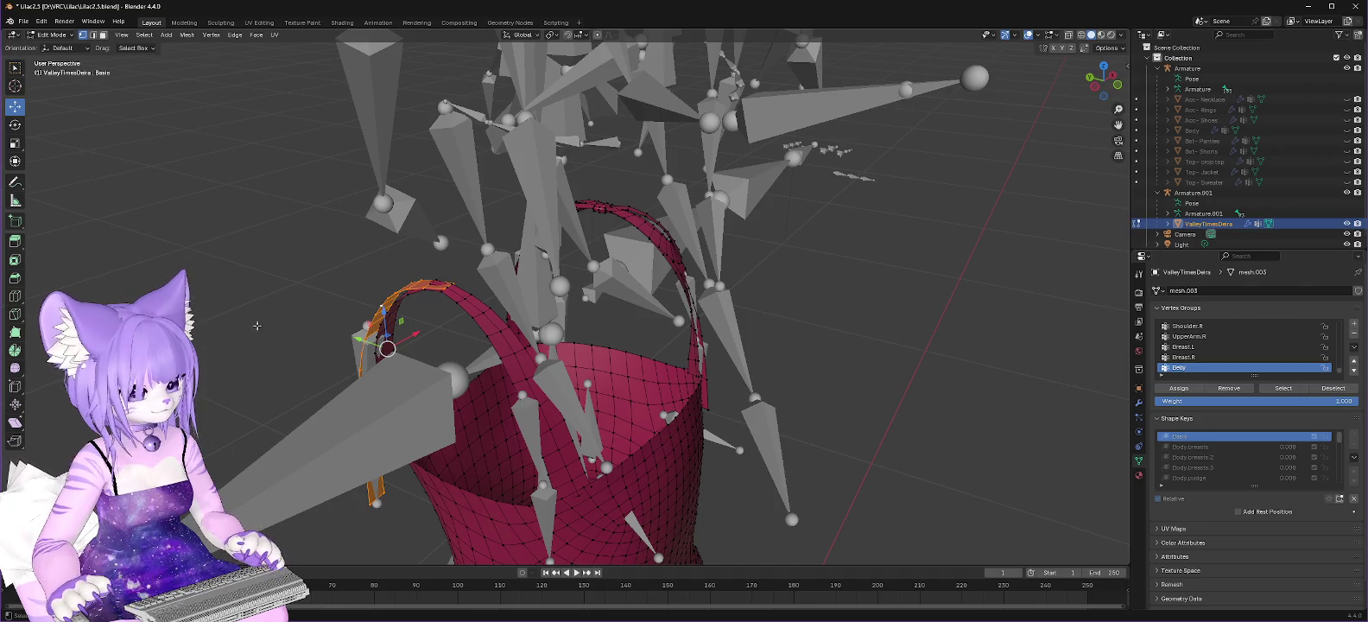
pyautogui.rightClick(386, 298)
pyautogui.click(357, 295)
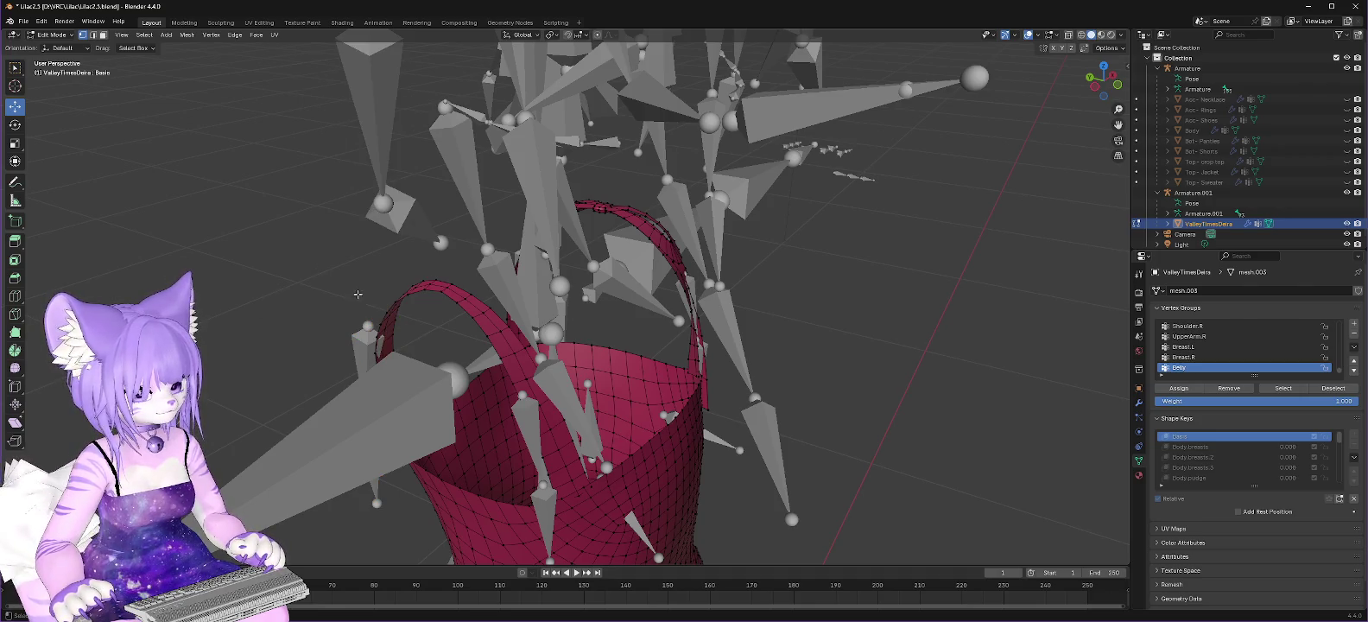
pyautogui.moveTo(852, 311); pyautogui.dragTo(838, 312, button='middle')
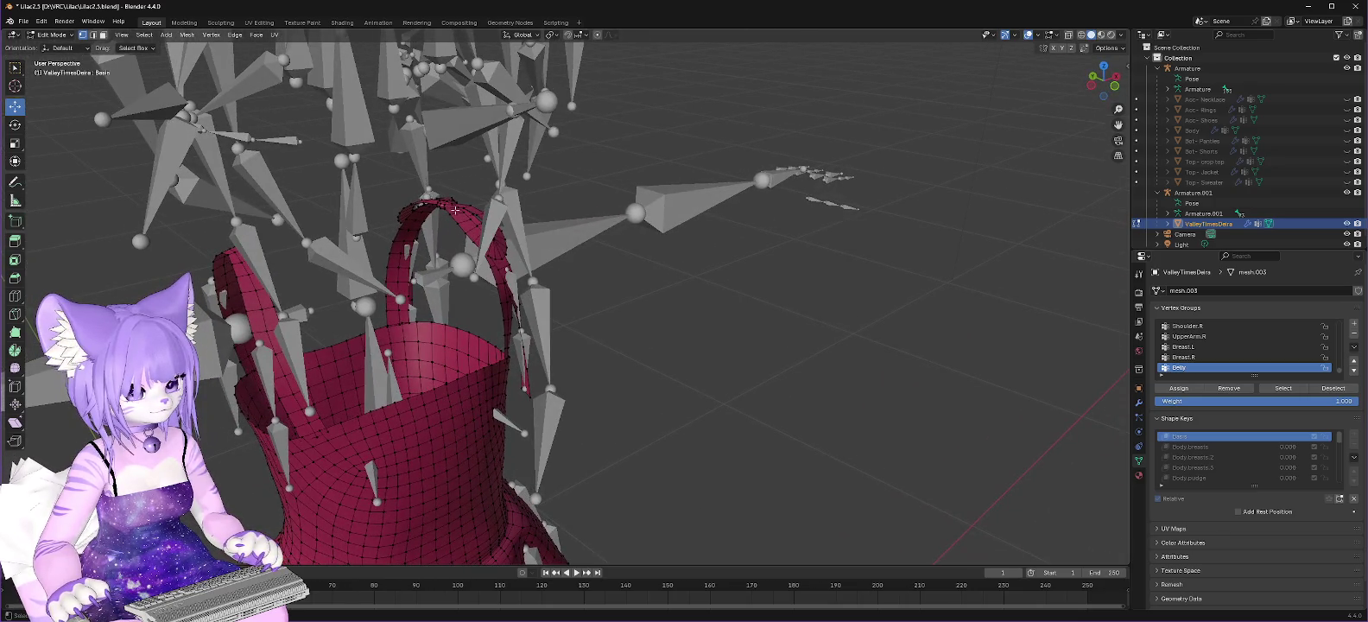
pyautogui.keyDown('alt'); pyautogui.click(475, 220); pyautogui.keyUp('alt')
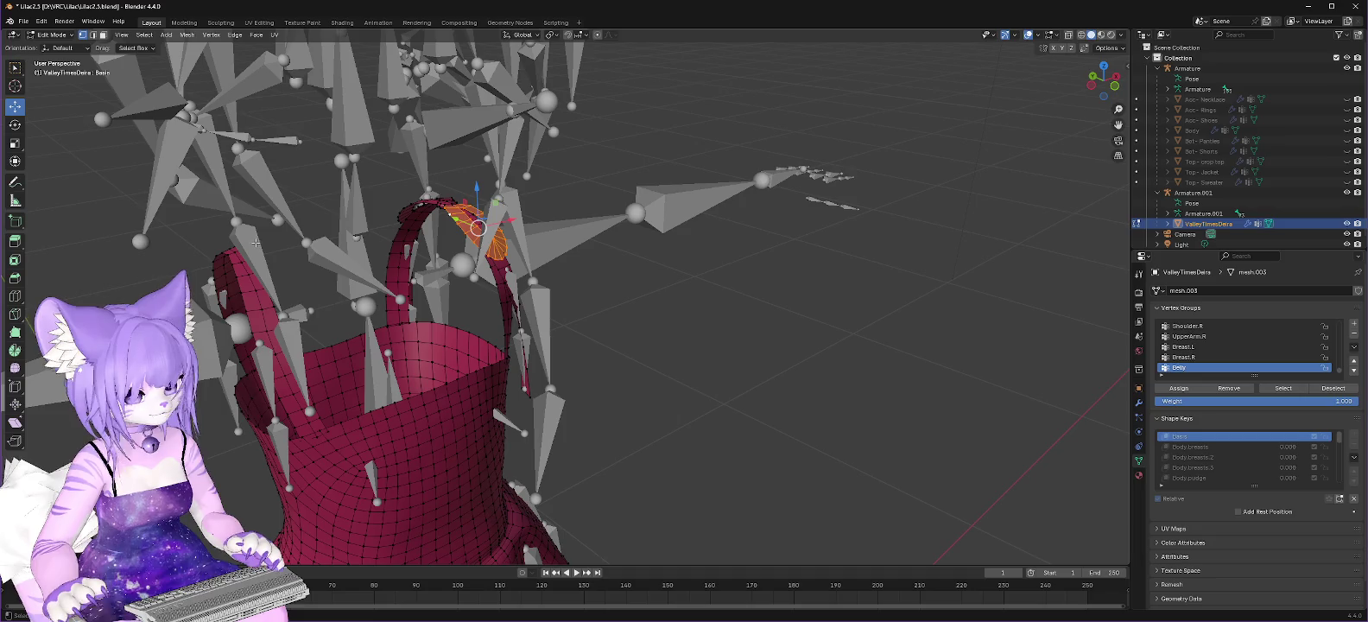
pyautogui.rightClick(478, 226)
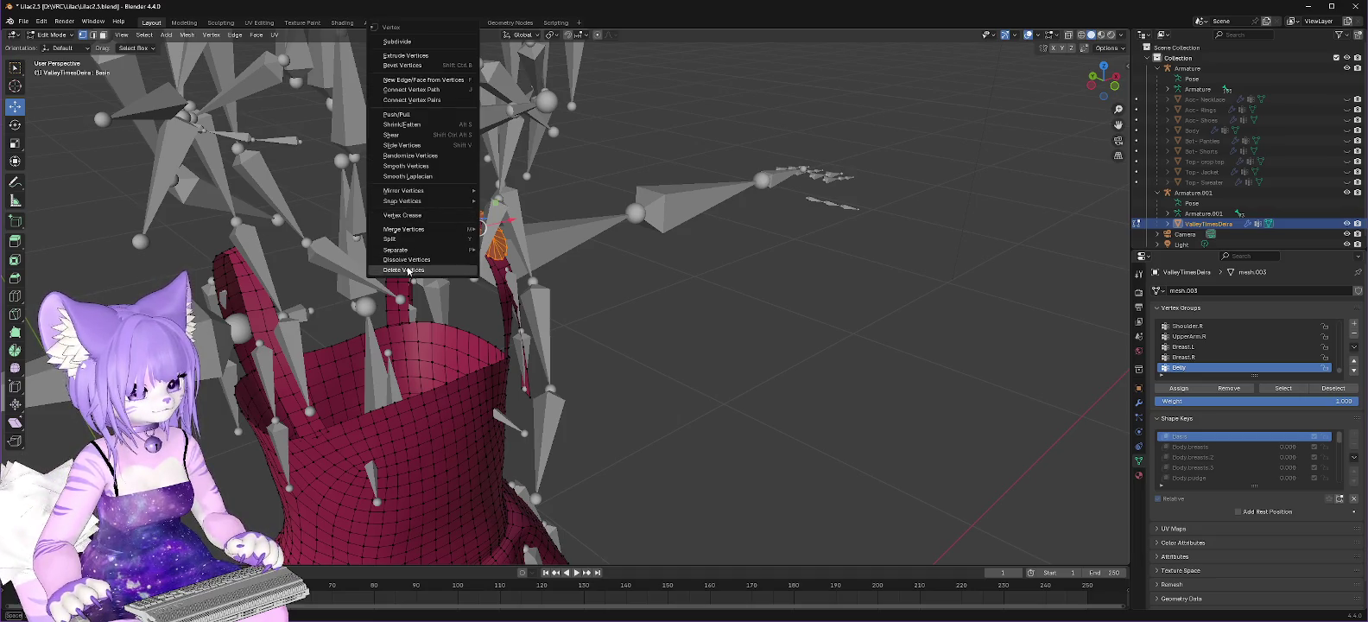
pyautogui.click(410, 271)
# Step: Delete another strap-top cluster and a linked strap piece
pyautogui.click(449, 203)
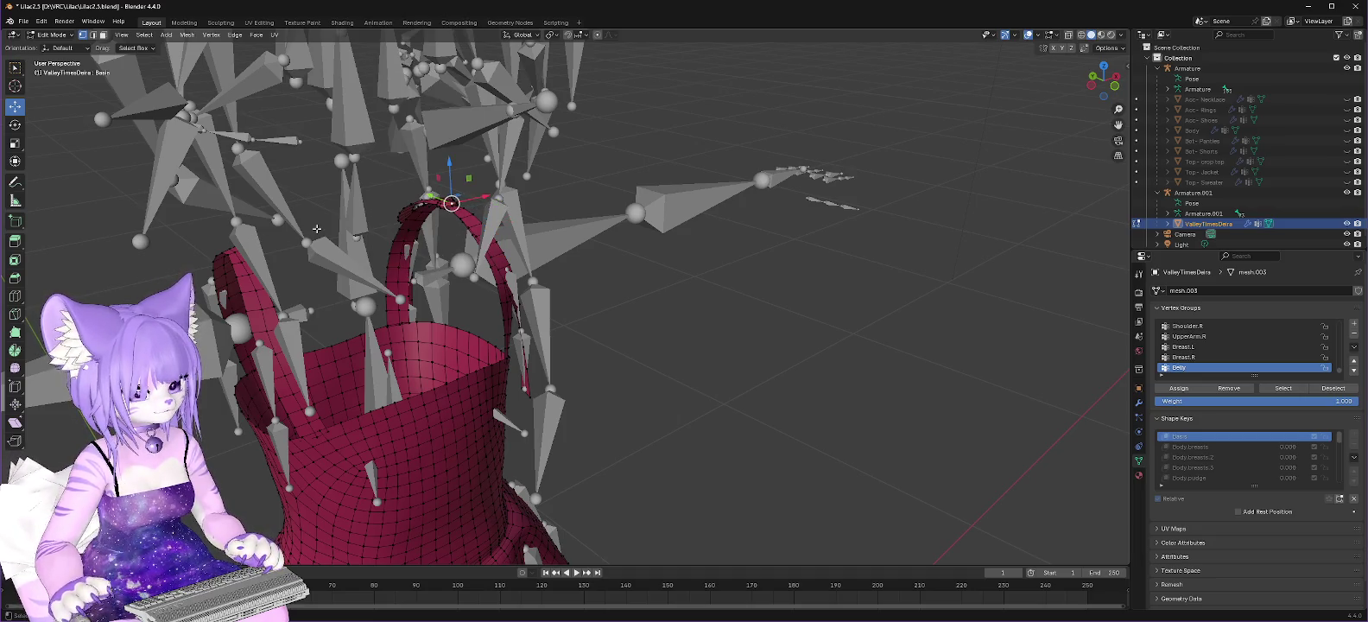
pyautogui.press('ctrl+KP_Add')
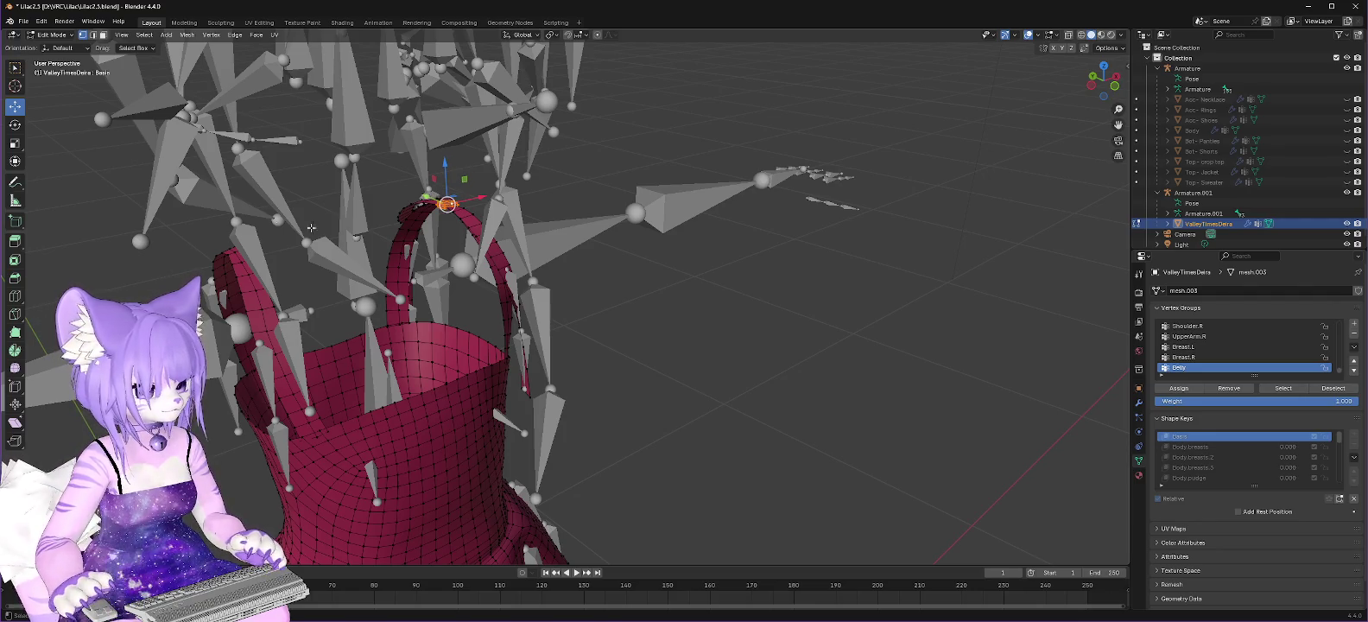
pyautogui.rightClick(447, 204)
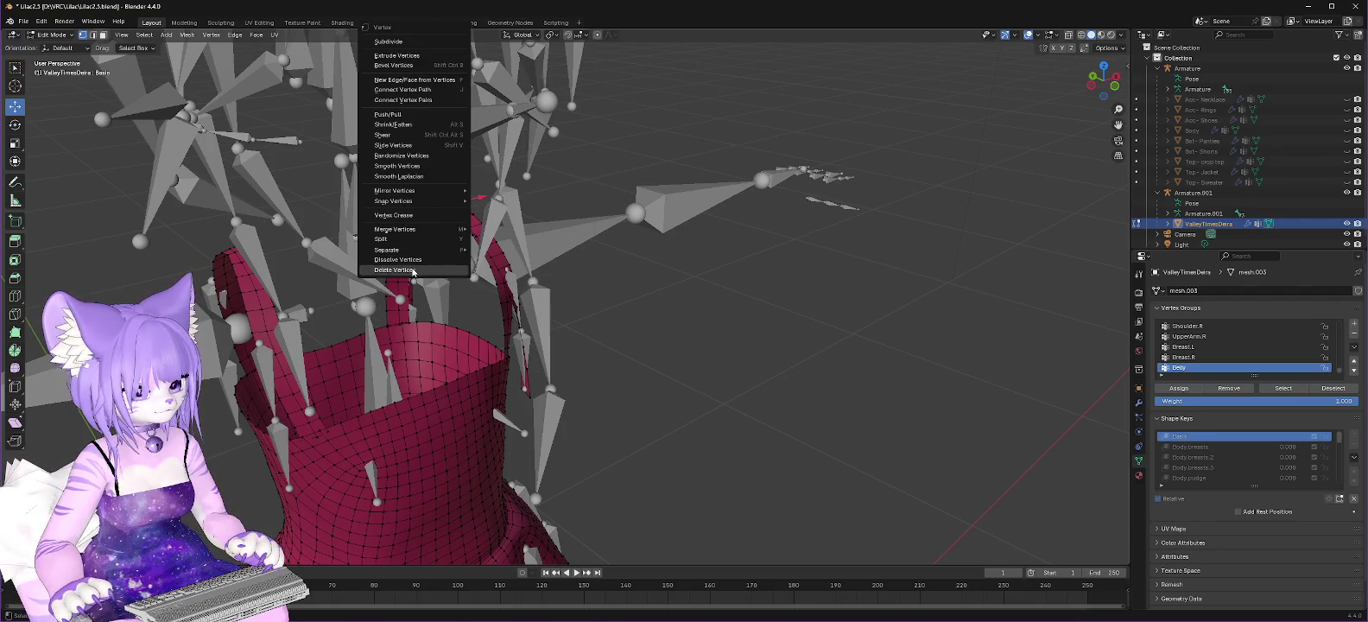
pyautogui.click(443, 265)
pyautogui.click(471, 214)
pyautogui.hotkey('ctrl', 'l')
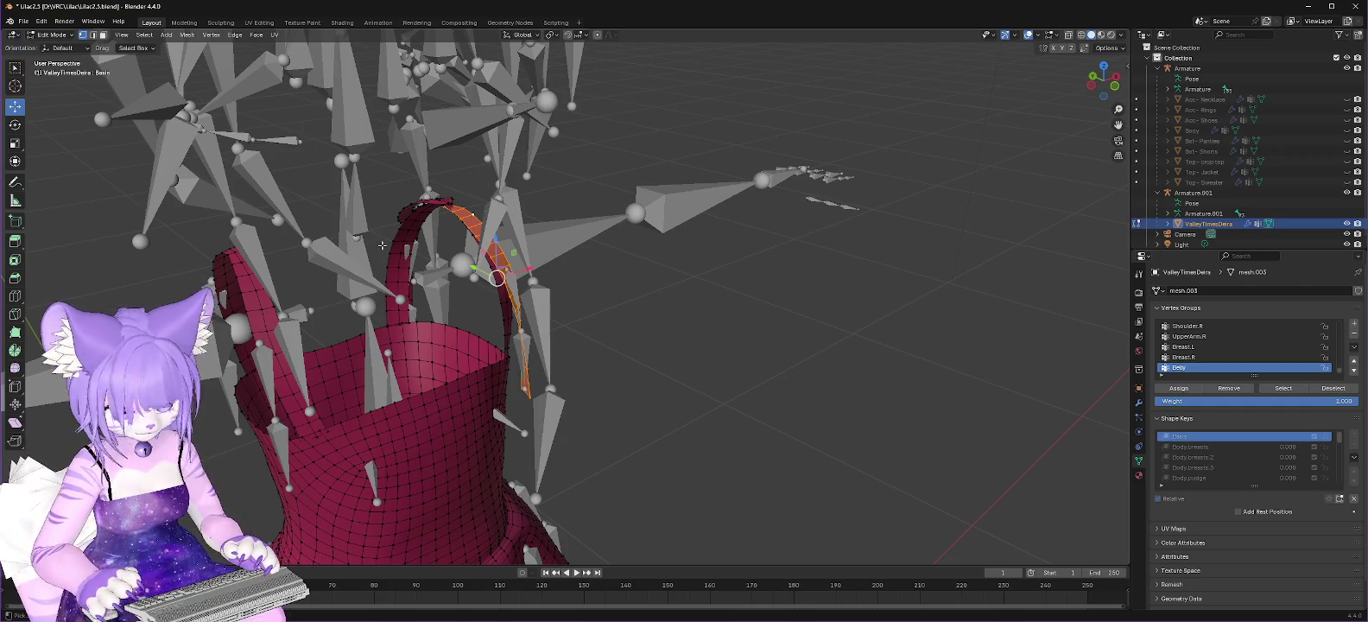
pyautogui.rightClick(468, 218)
pyautogui.click(434, 271)
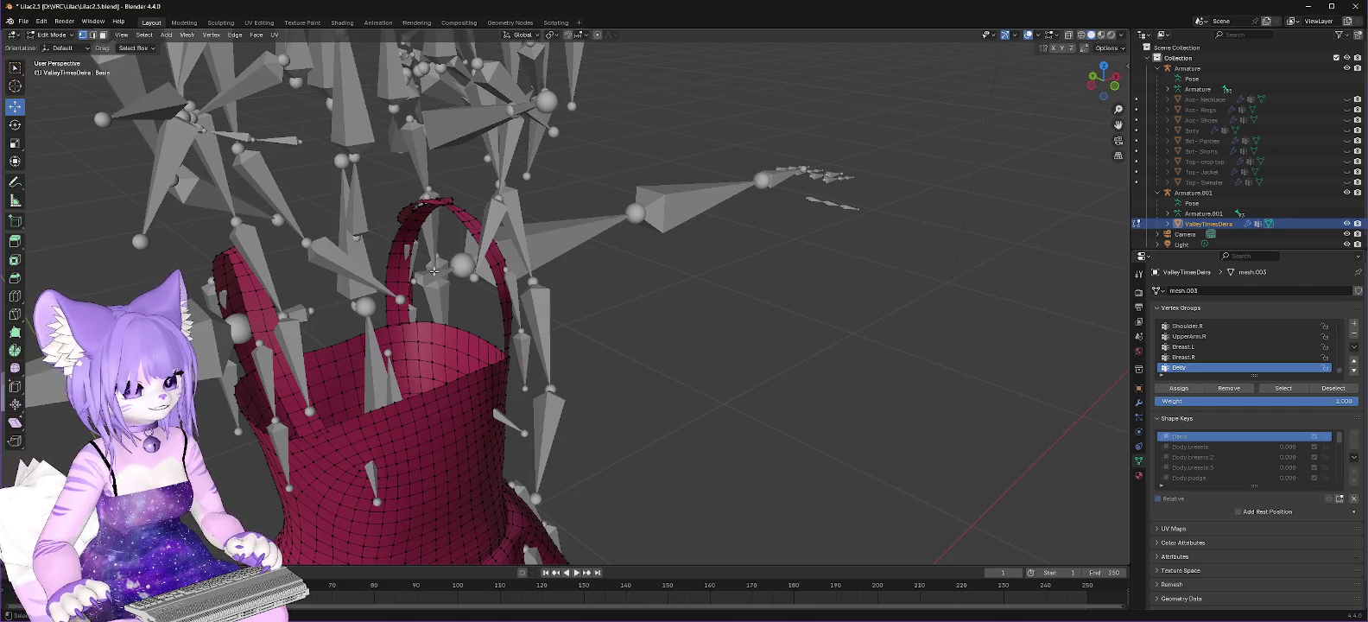
# Step: Grow a band of strap-top vertices and delete it
pyautogui.click(433, 199)
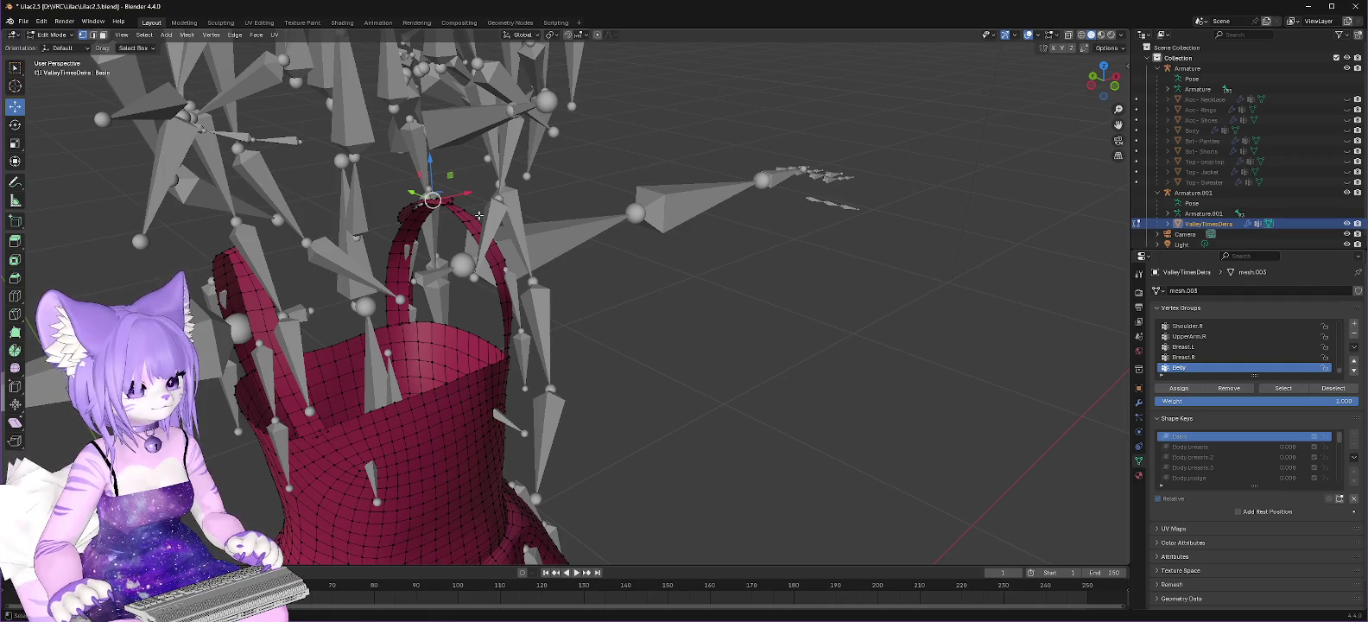
pyautogui.click(411, 203)
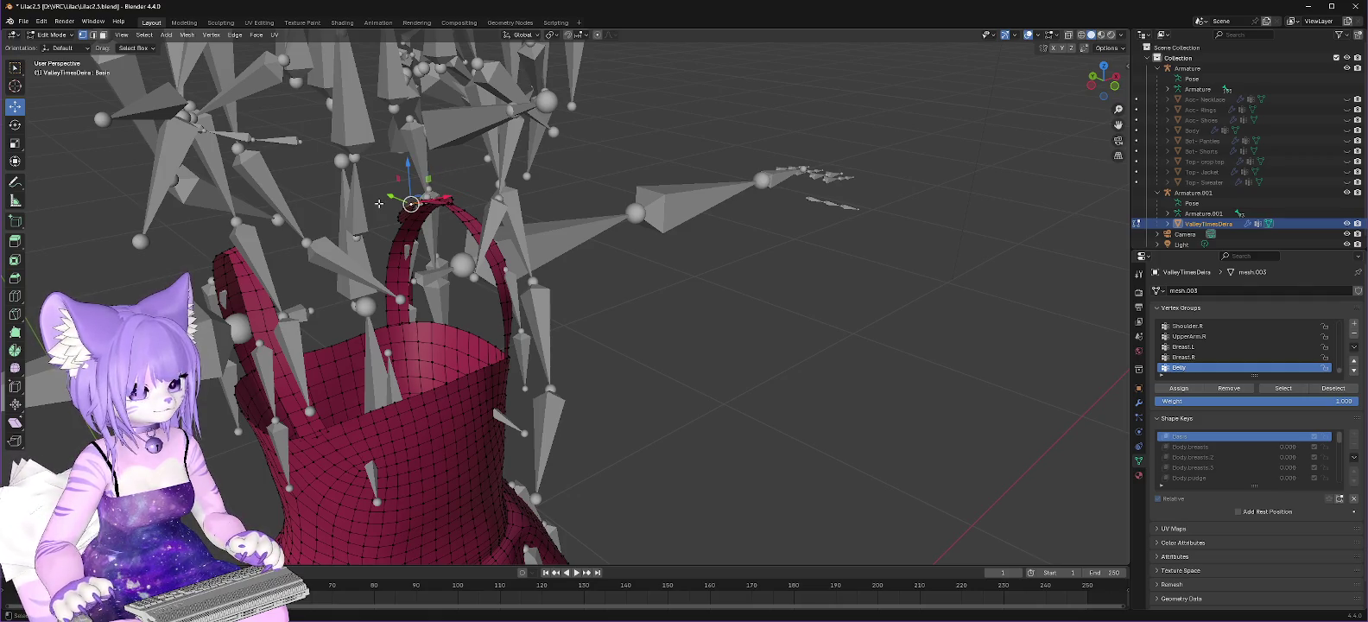
pyautogui.press('ctrl+KP_Add')
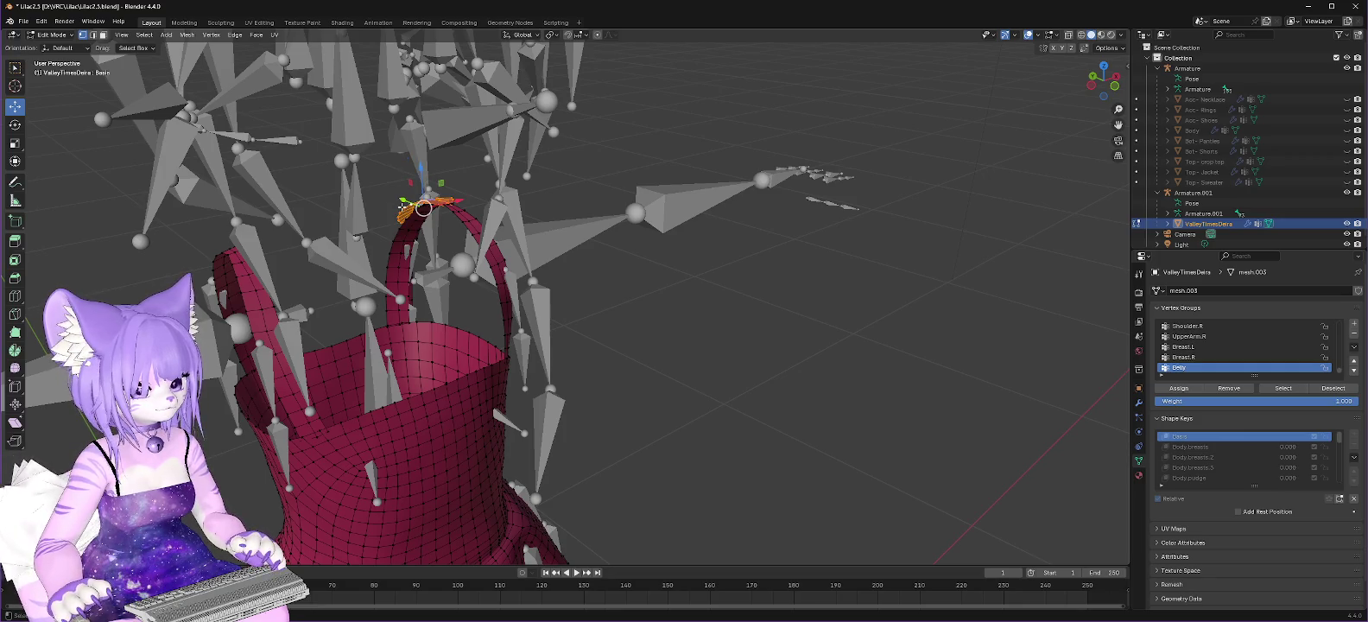
pyautogui.hotkey('ctrl', 'v')
pyautogui.click(353, 270)
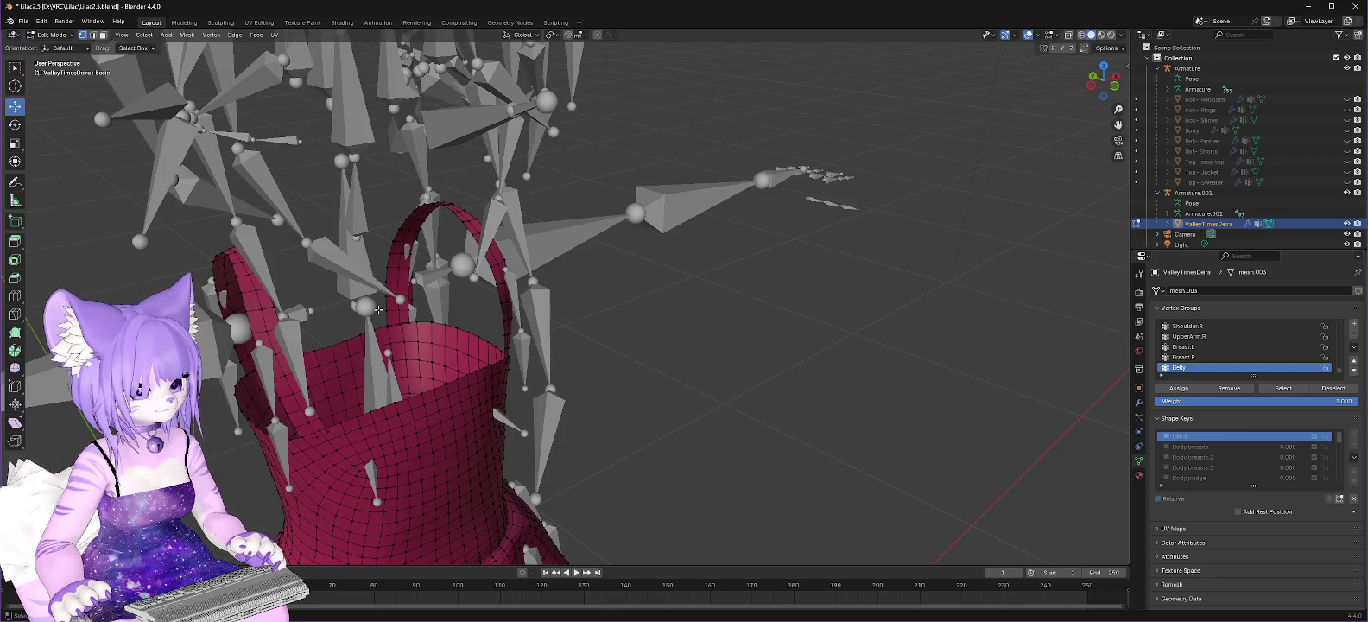
pyautogui.click(1191, 194)
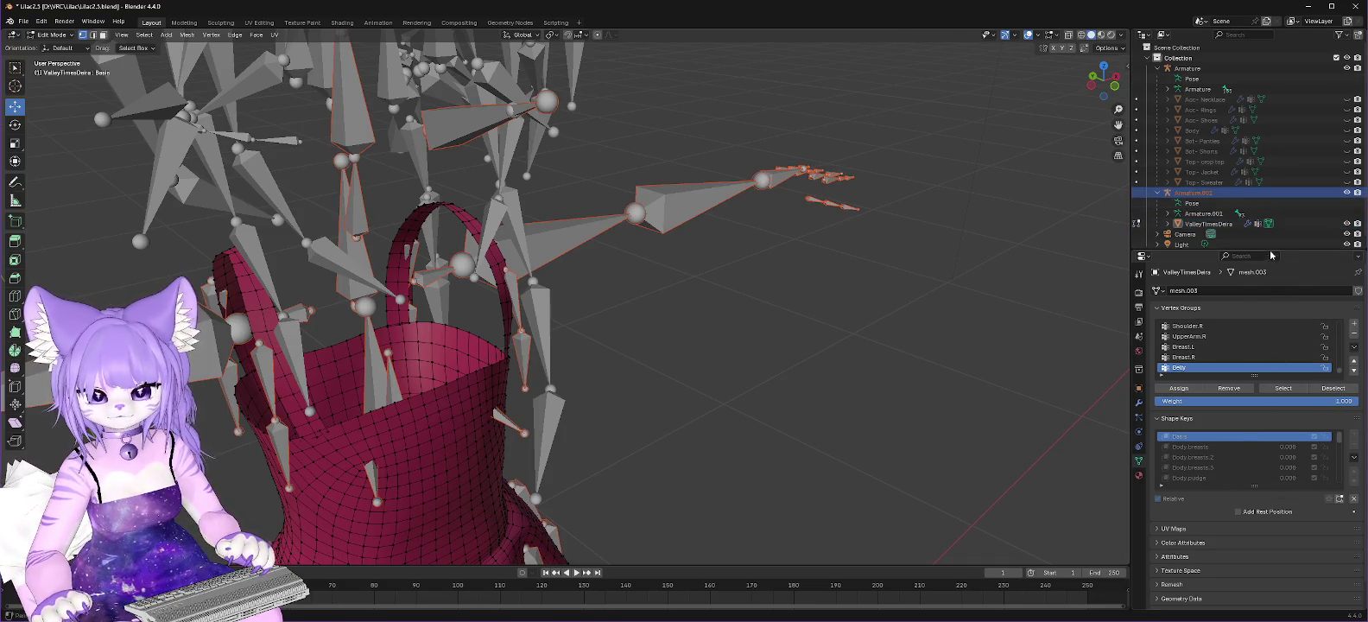
# Step: Select the armature data in the Outliner and browse the Tool, Render and Output property tabs
pyautogui.click(1204, 214)
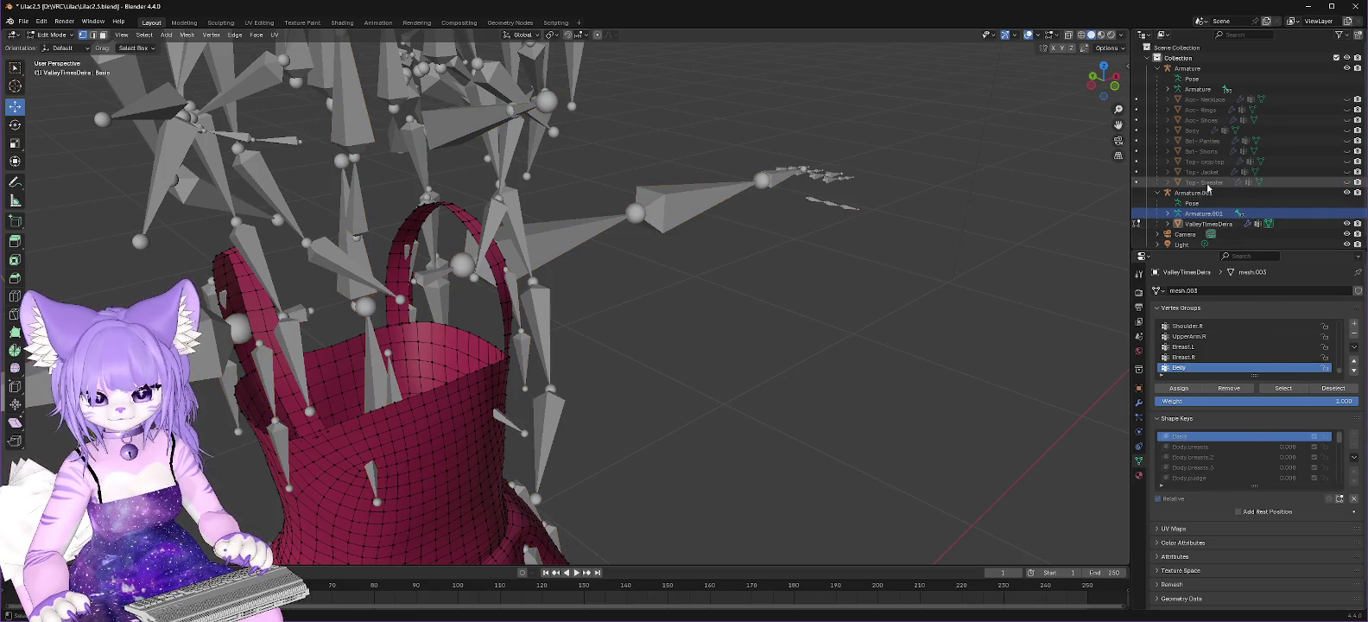
pyautogui.click(1200, 89)
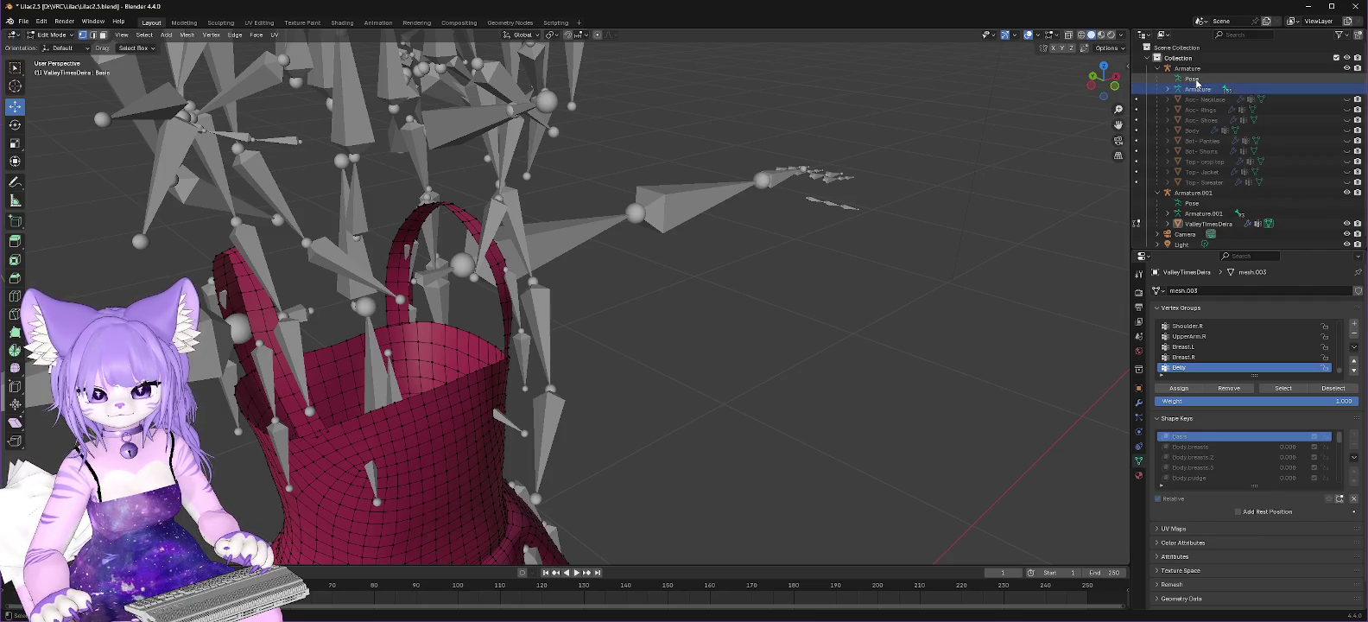
pyautogui.scroll(-2, 1230, 464)
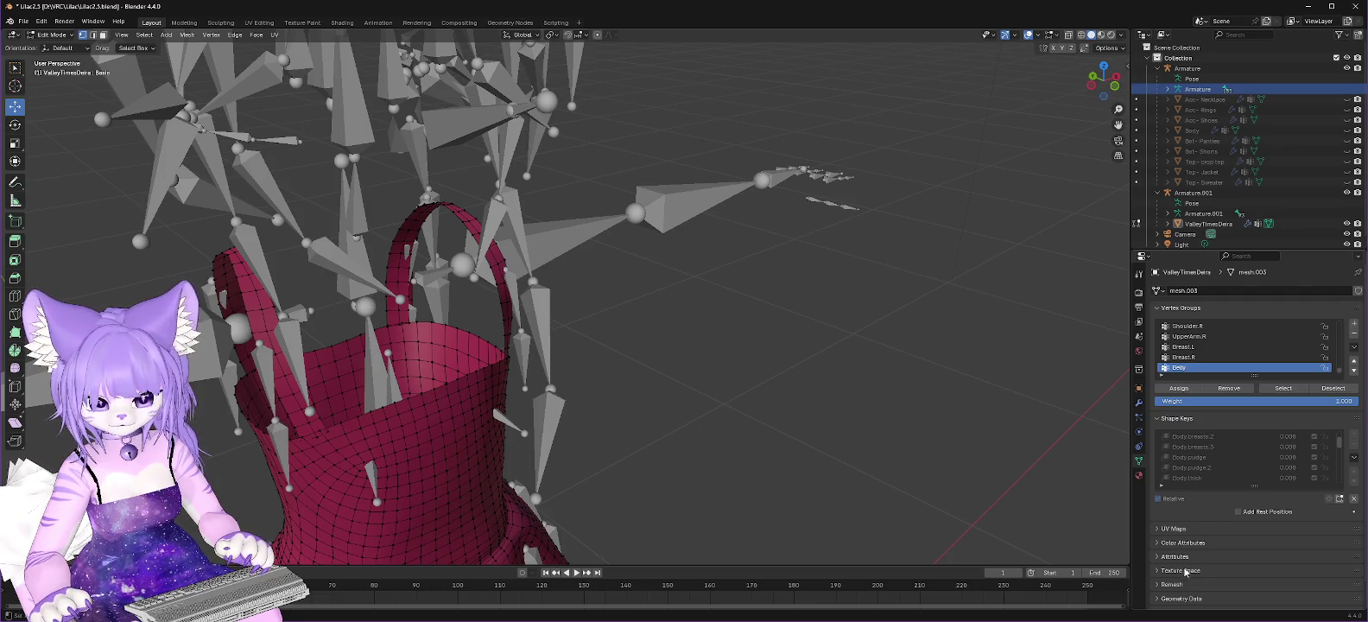
pyautogui.click(1140, 294)
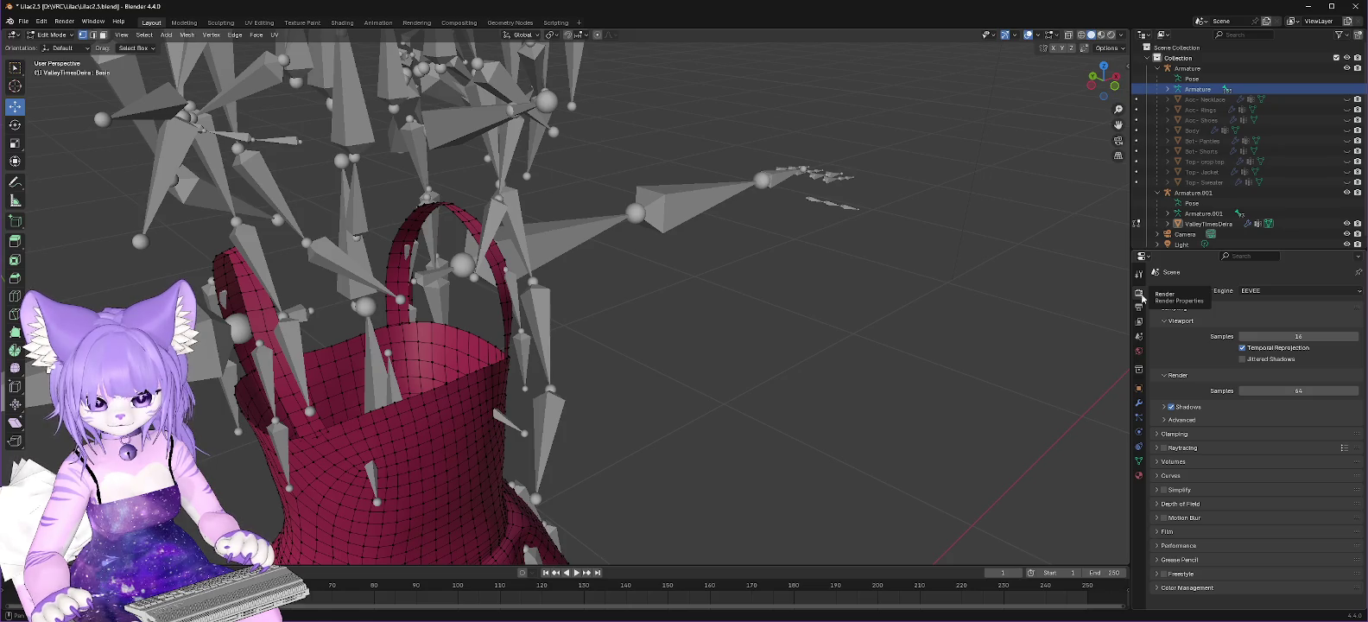
pyautogui.click(1138, 274)
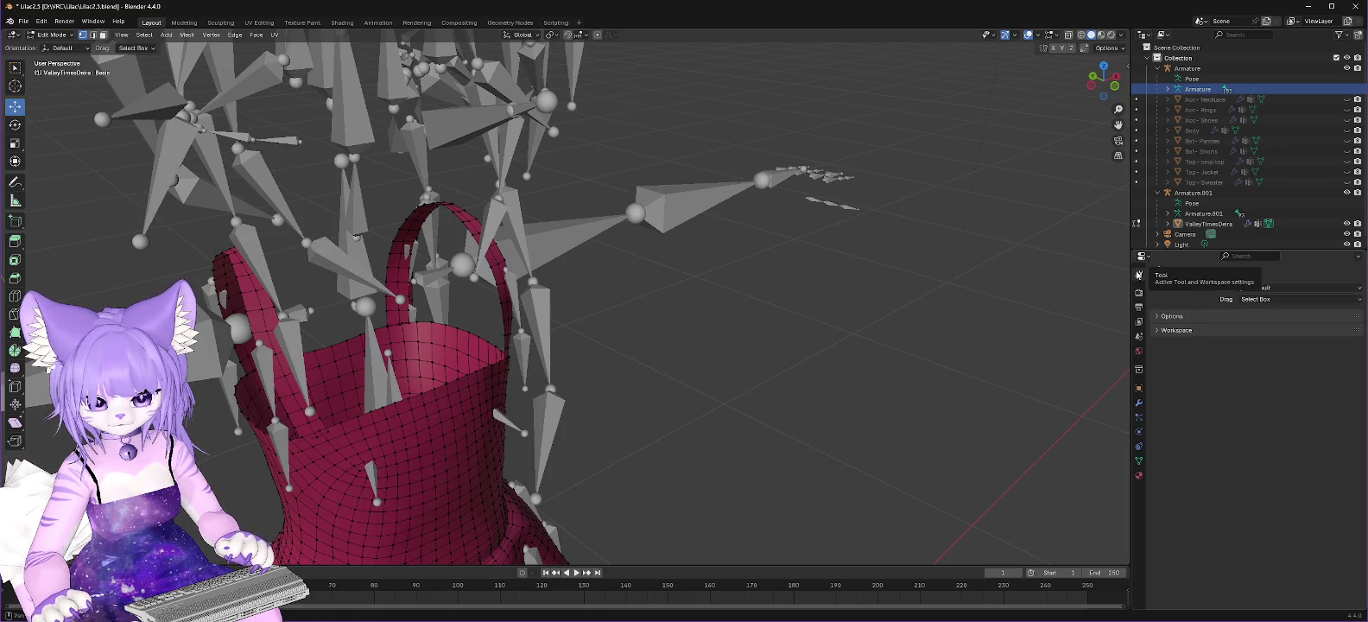
pyautogui.click(1159, 317)
pyautogui.click(1140, 294)
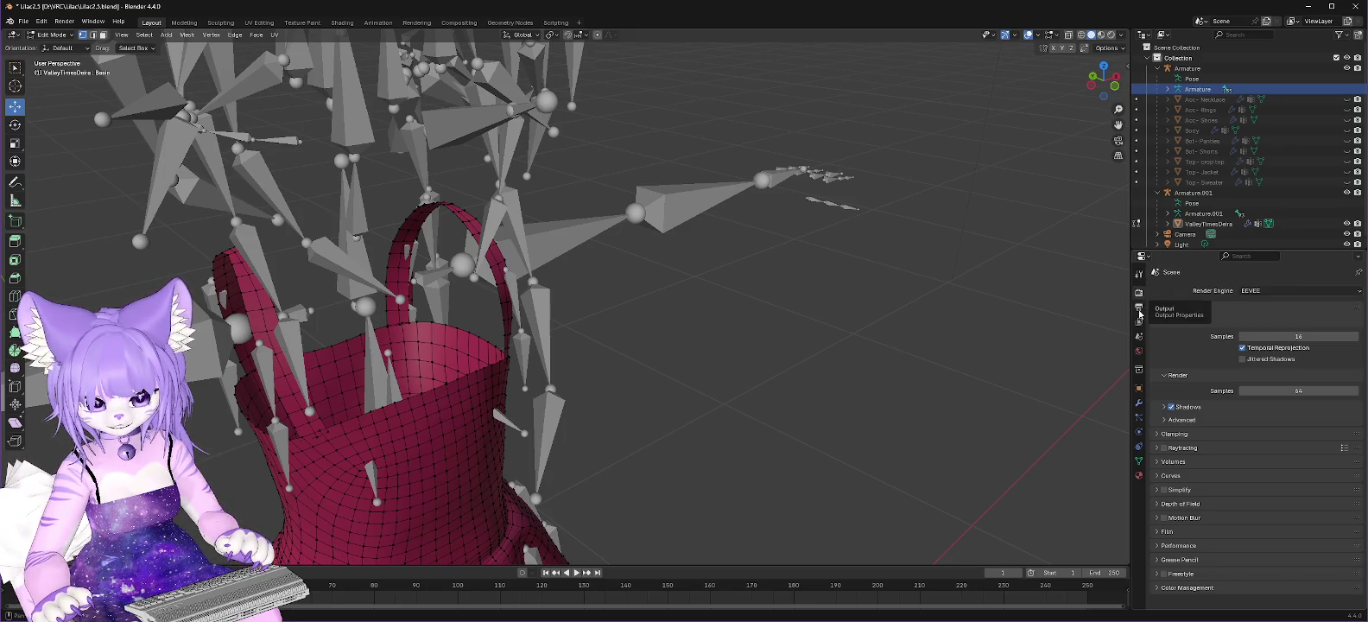
pyautogui.click(1140, 309)
# Step: Return to the dress mesh's vertex groups and switch to Left Orthographic view
pyautogui.scroll(-1, 1213, 444)
pyautogui.scroll(1, 1214, 444)
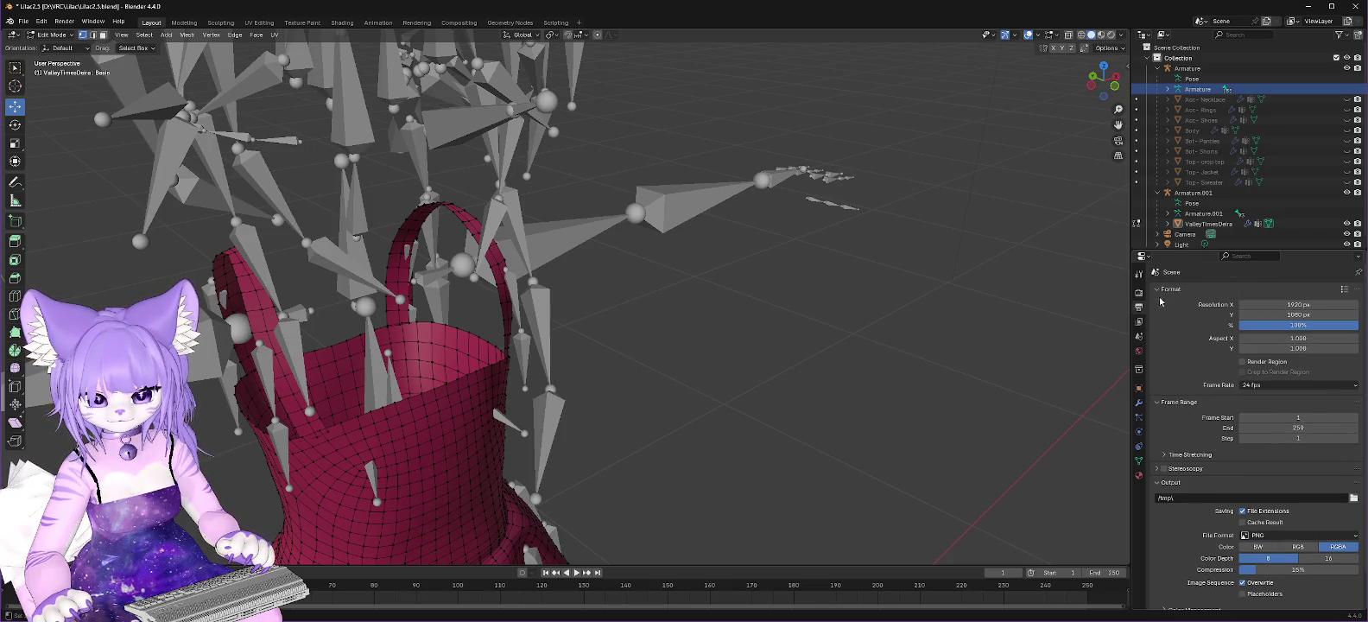
pyautogui.click(1140, 461)
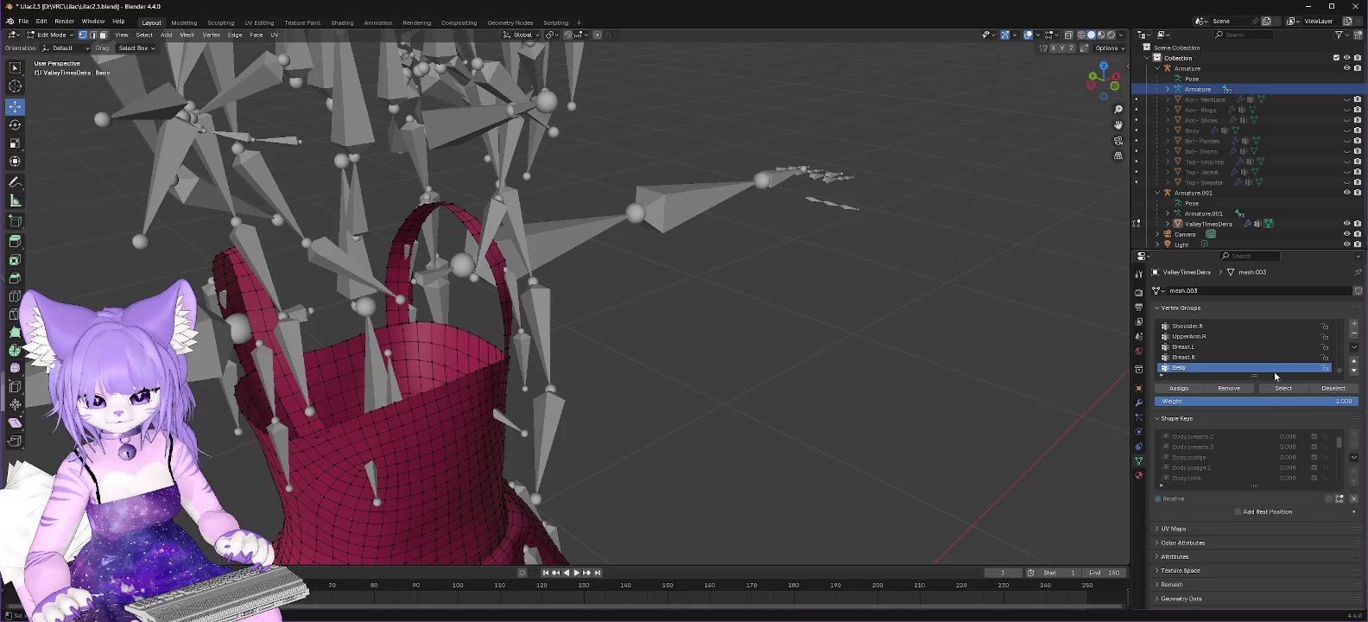
pyautogui.scroll(-3, 1244, 416)
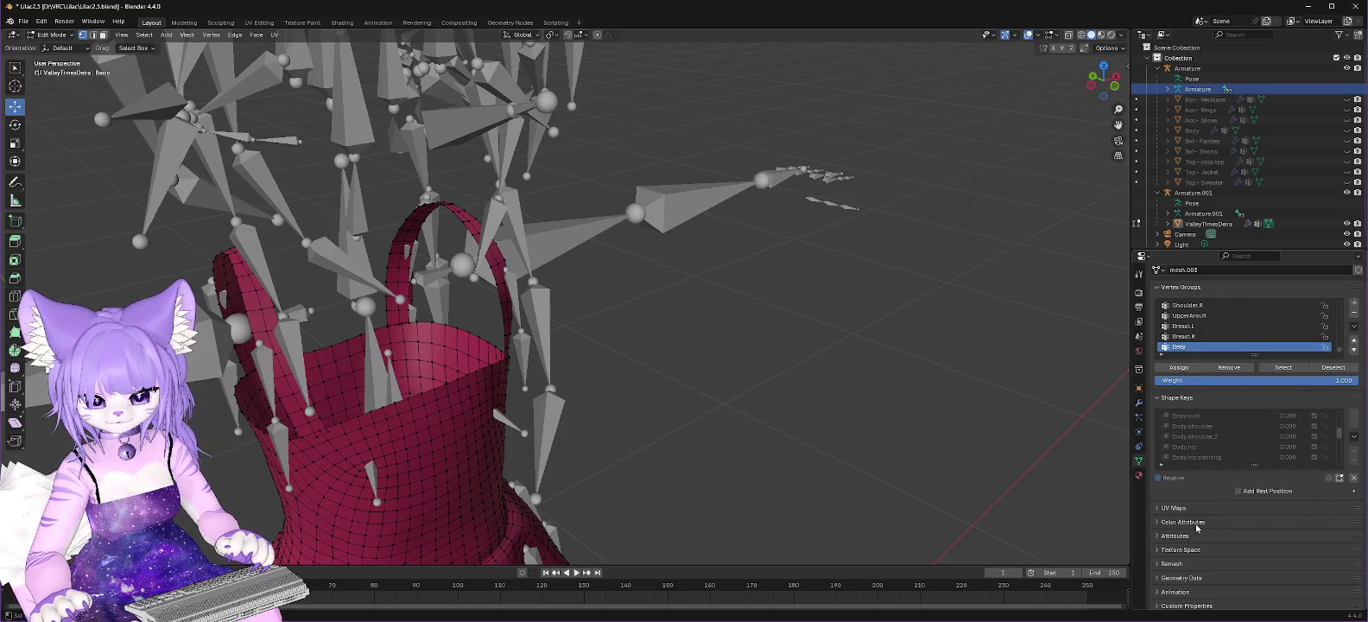
pyautogui.scroll(1, 1203, 525)
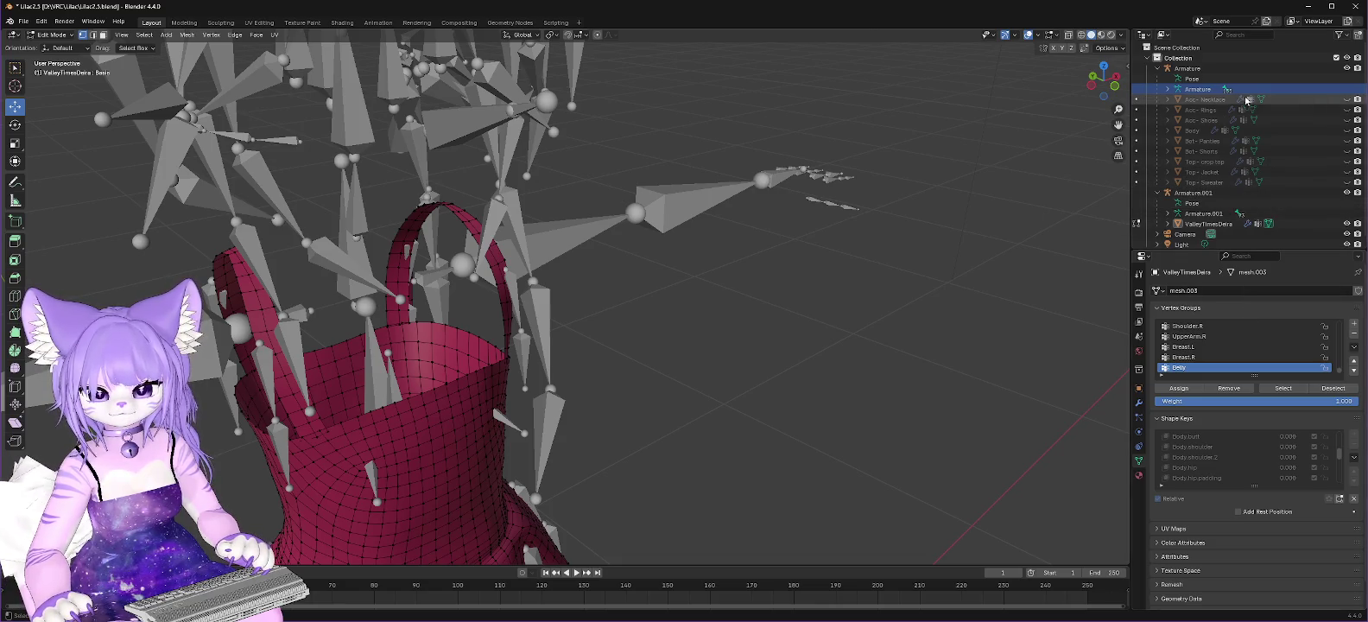
pyautogui.rightClick(1203, 91)
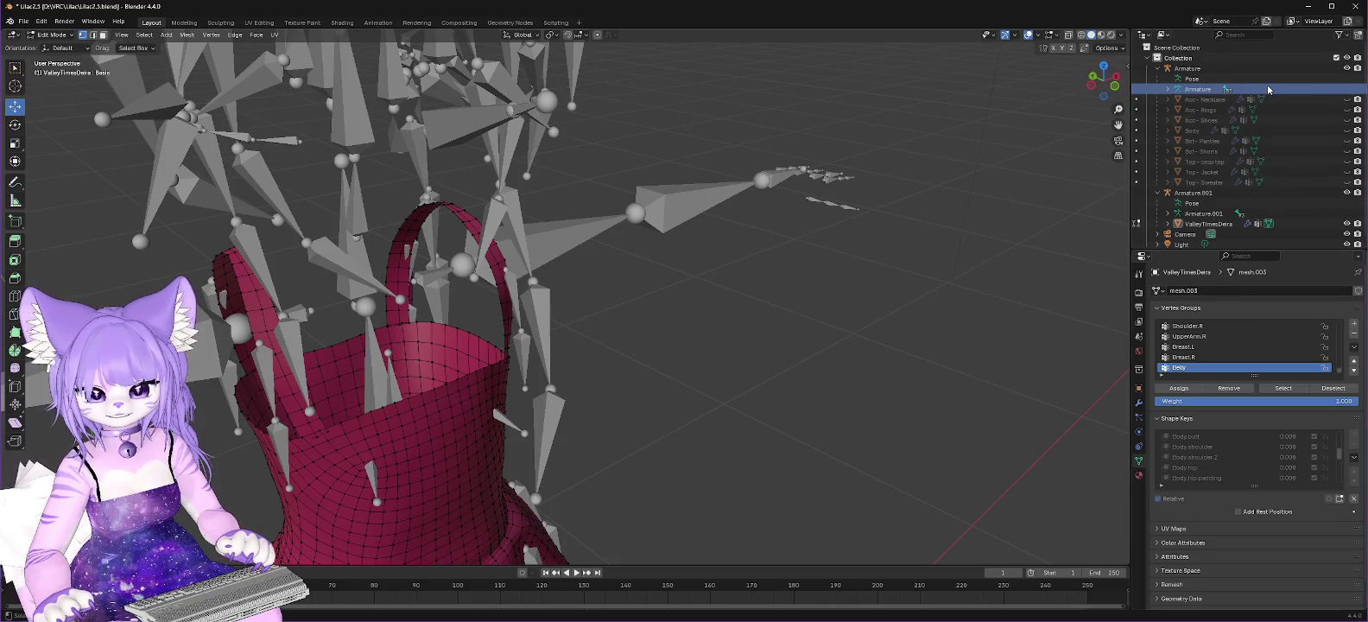
pyautogui.press('ctrl+KP_3')
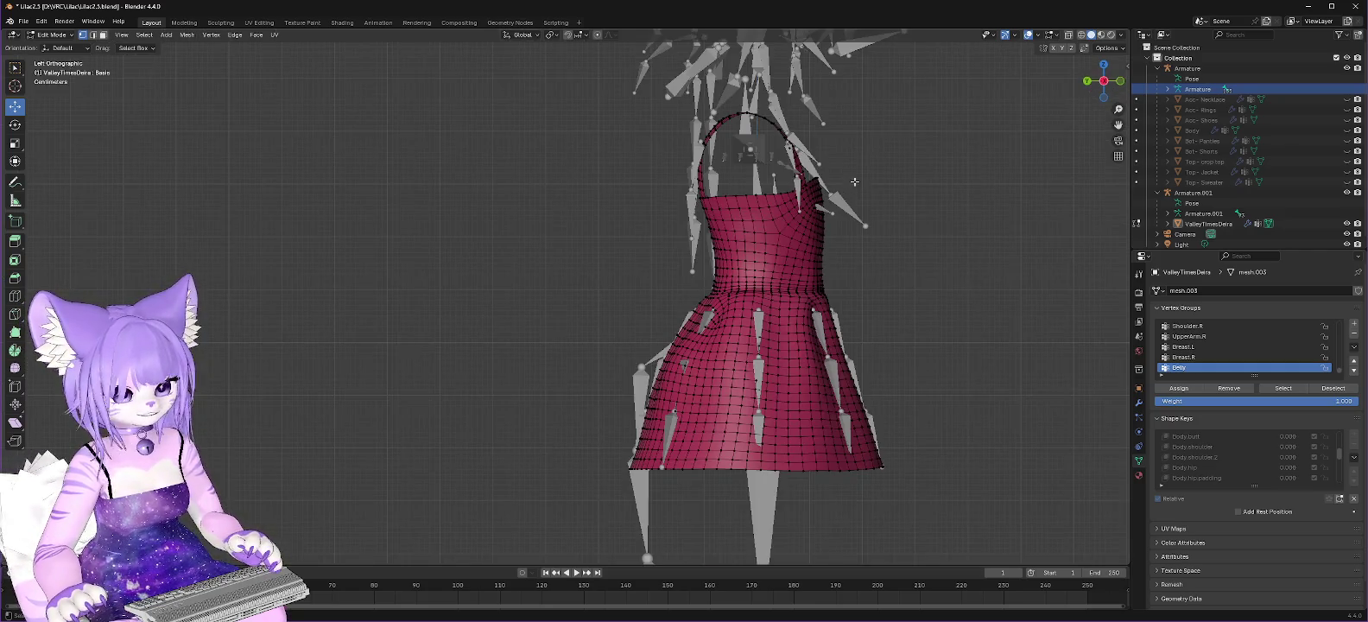
# Step: Delete the edge loop of vertices along the dress strap's edge
pyautogui.scroll(4, 605, 285)
pyautogui.moveTo(605, 285); pyautogui.dragTo(864, 217, button='middle')
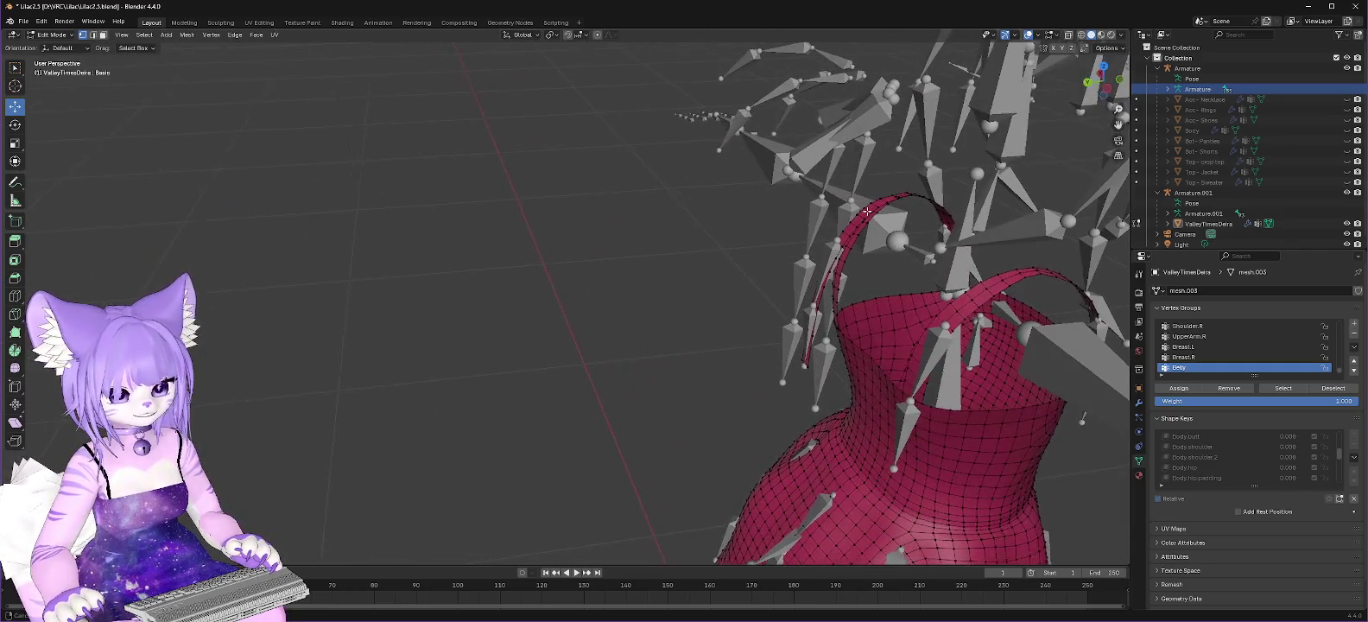
pyautogui.click(865, 220)
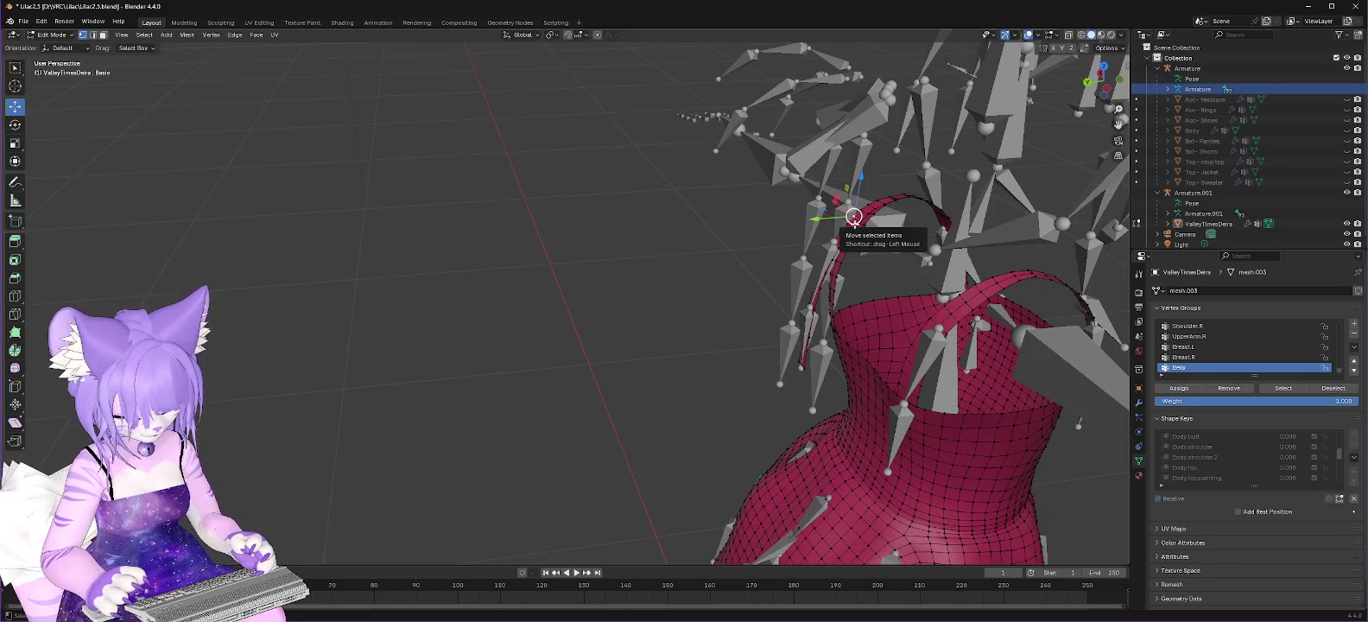
pyautogui.keyDown('alt'); pyautogui.click(856, 222); pyautogui.keyUp('alt')
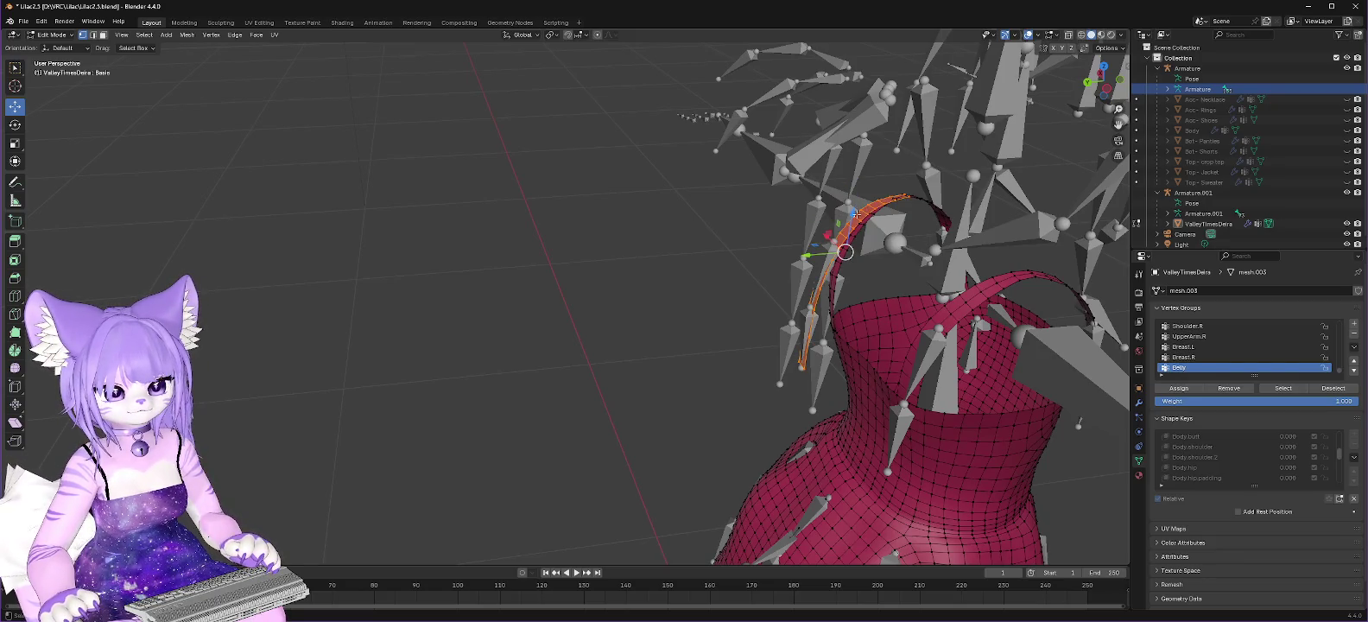
pyautogui.rightClick(855, 215)
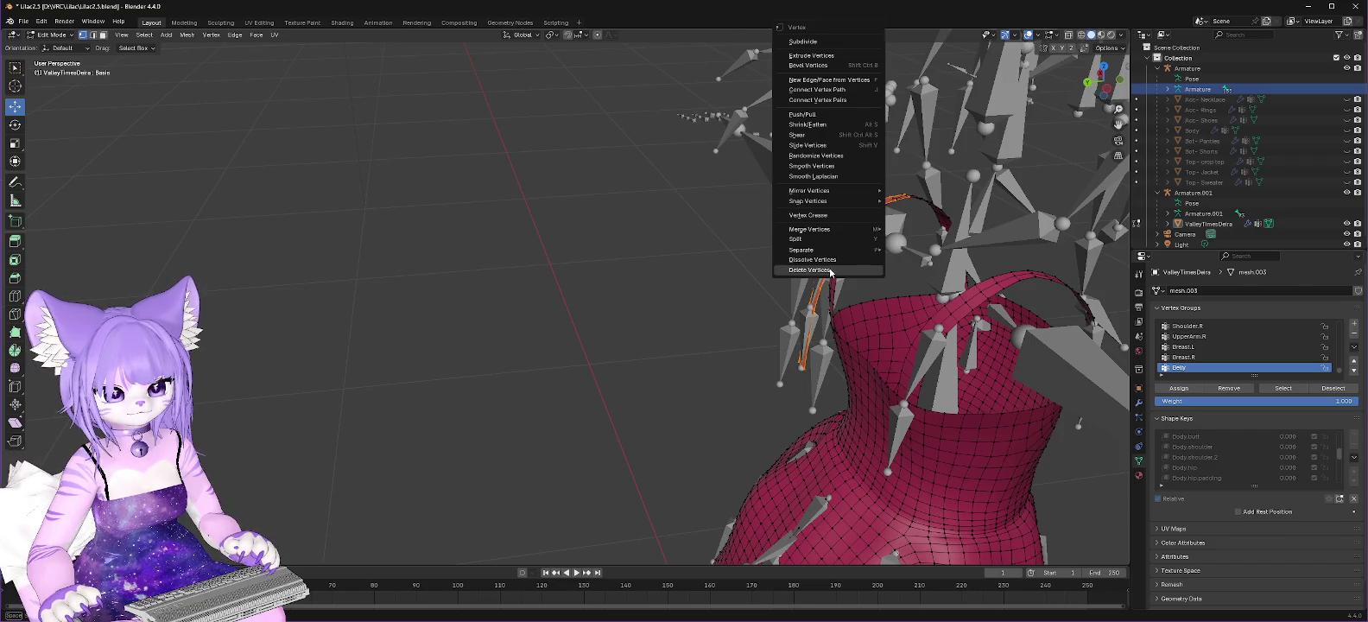
pyautogui.click(835, 270)
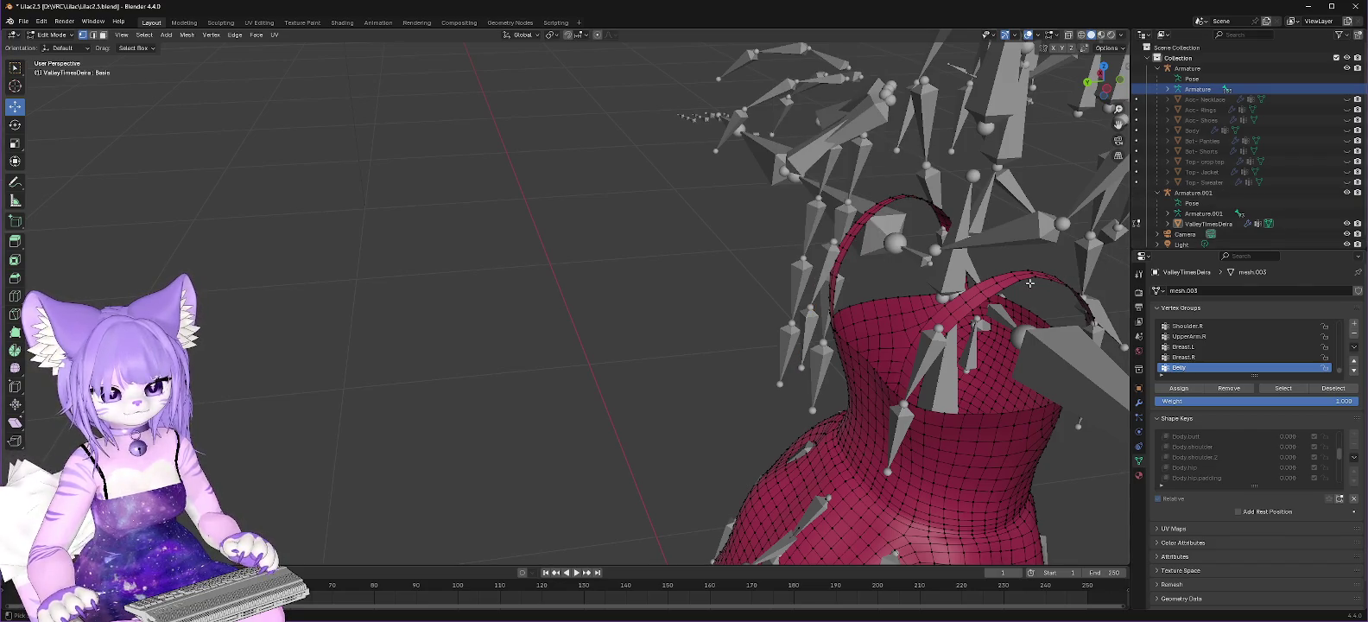
# Step: Expand the Armature data in the Outliner and select the Armature object
pyautogui.click(1167, 89)
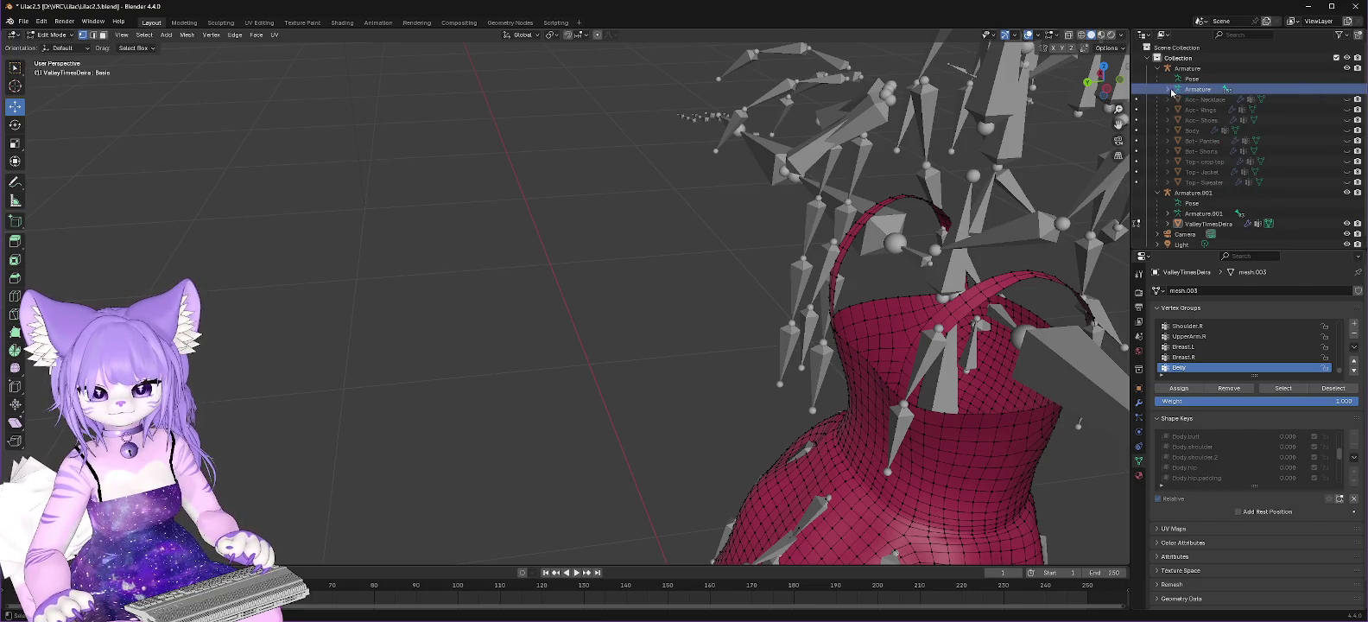
pyautogui.rightClick(1197, 89)
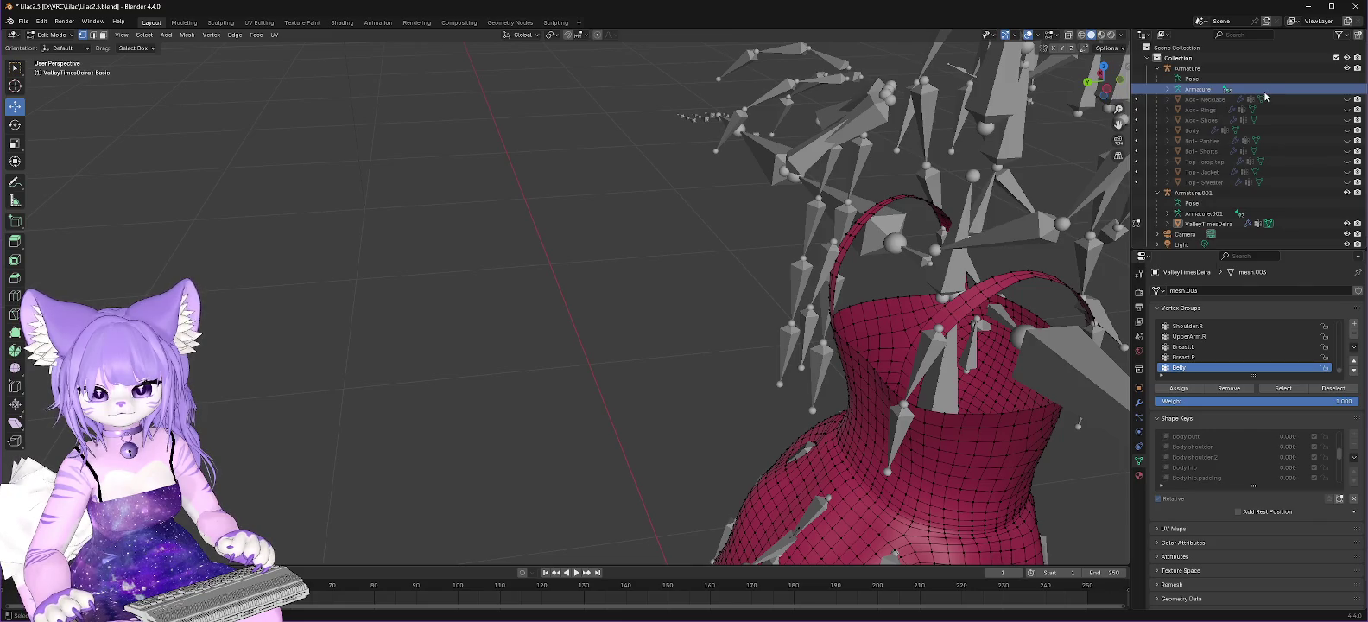
pyautogui.click(1341, 69)
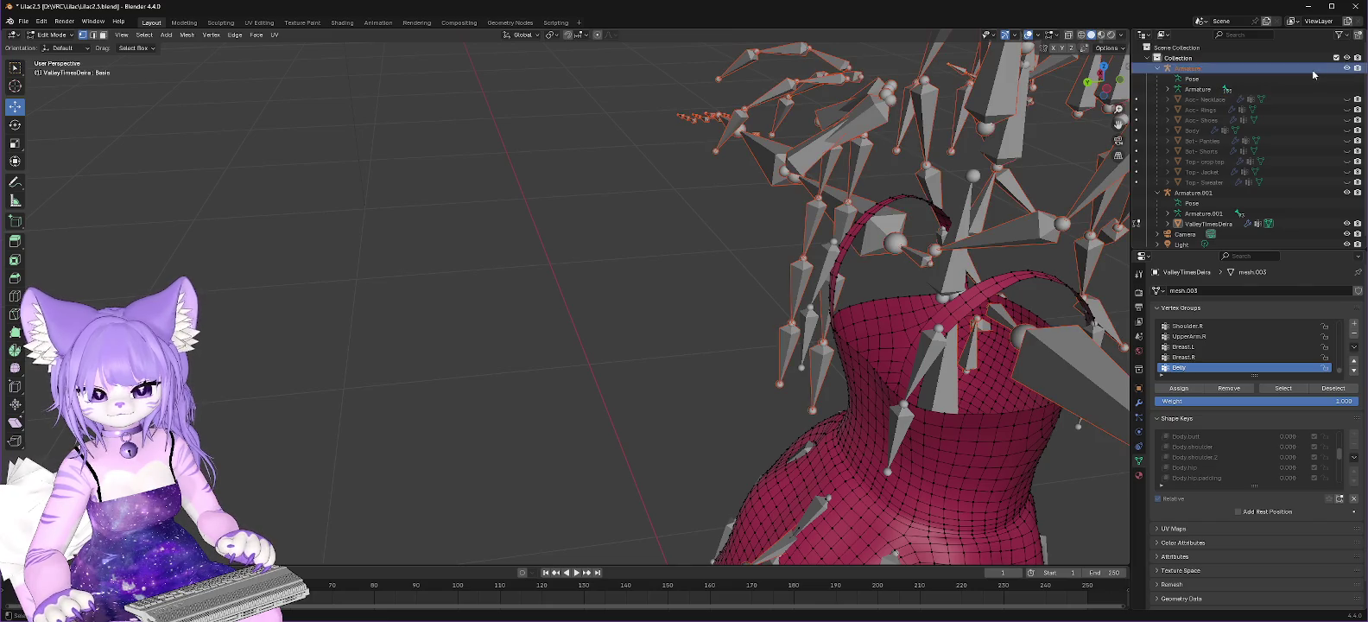
# Step: Hide the first Armature and expand Armature.001 through Hips, Spine and Chest
pyautogui.click(1344, 68)
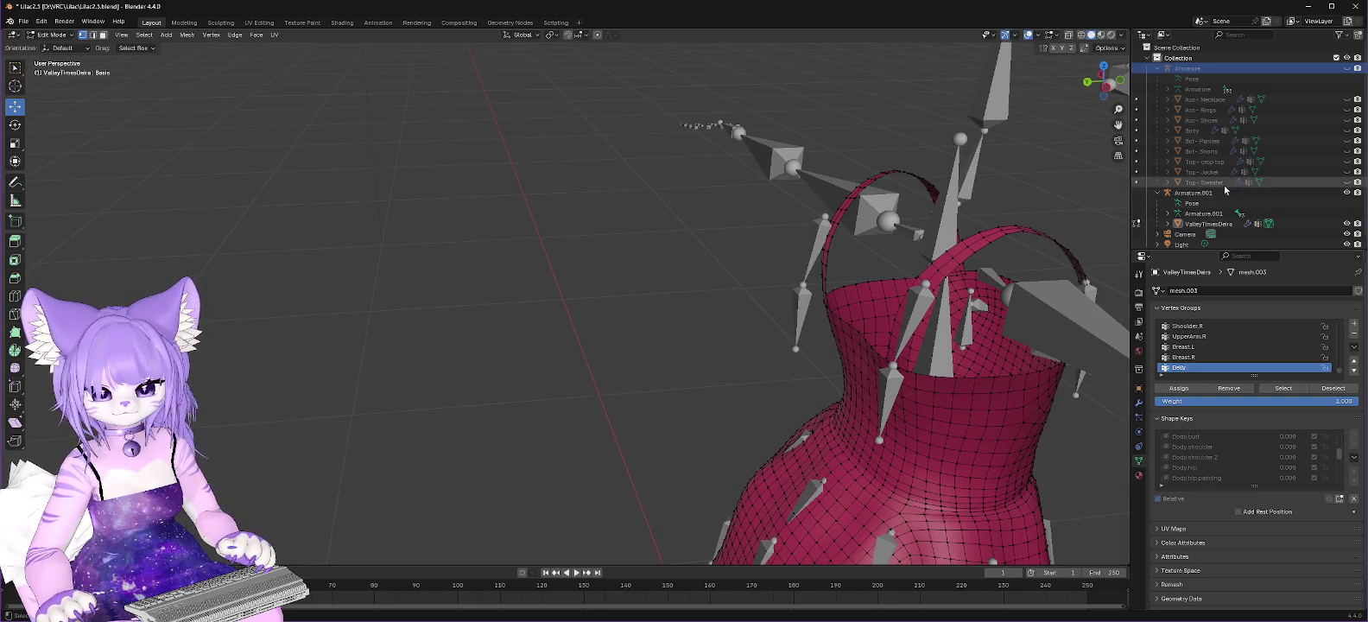
pyautogui.click(1167, 213)
pyautogui.click(1178, 224)
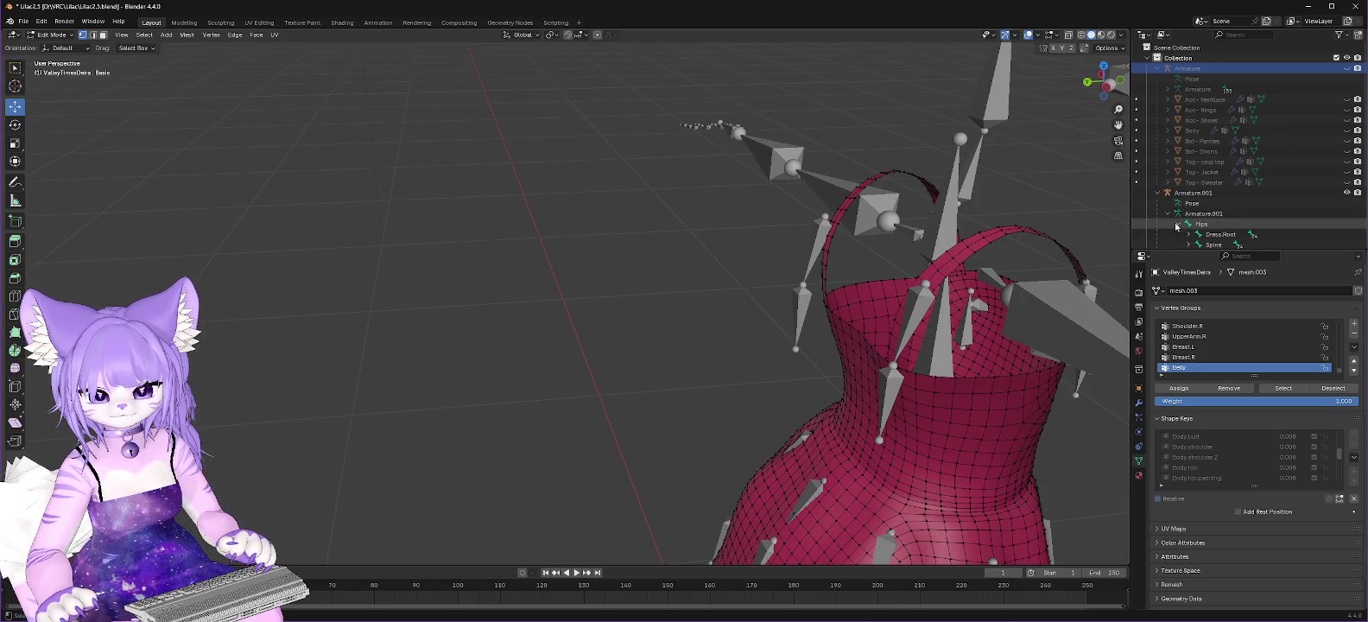
pyautogui.scroll(-2, 1210, 212)
pyautogui.click(1190, 203)
pyautogui.click(1199, 213)
# Step: Expand Ribbon.Root to reveal its four ribbon bones and inspect Ribbon.Back.R
pyautogui.scroll(-2, 1270, 203)
pyautogui.scroll(-1, 1270, 192)
pyautogui.click(1239, 162)
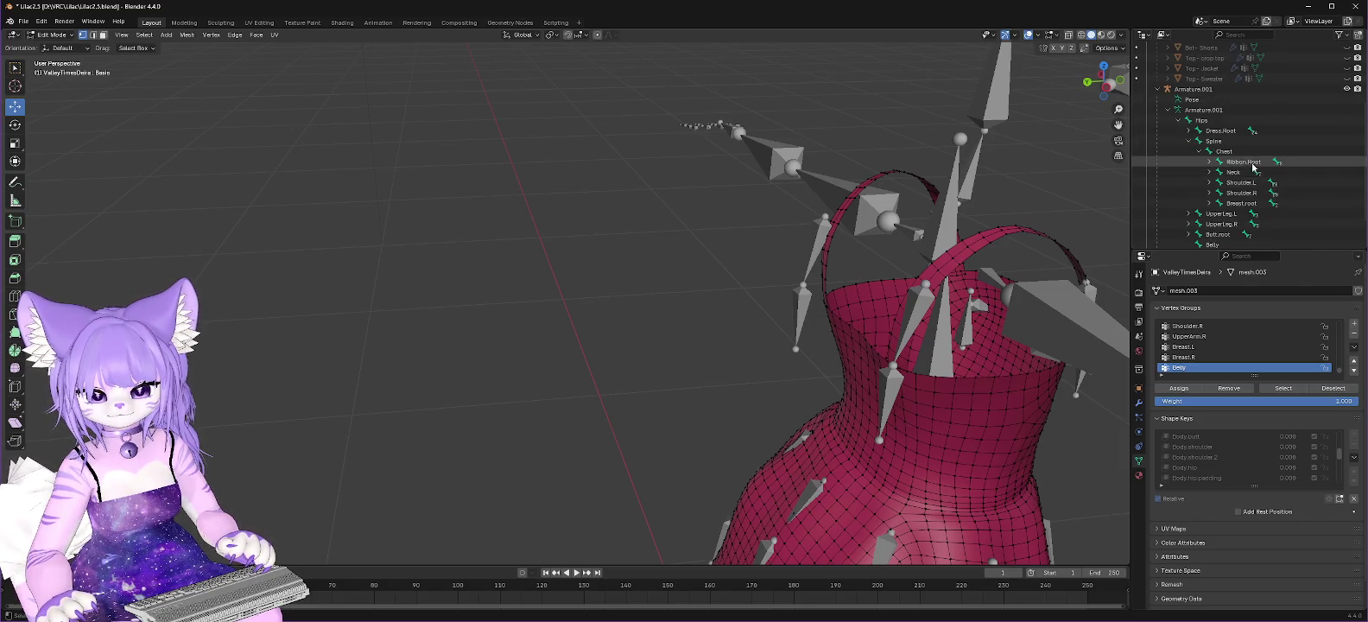
pyautogui.click(1210, 162)
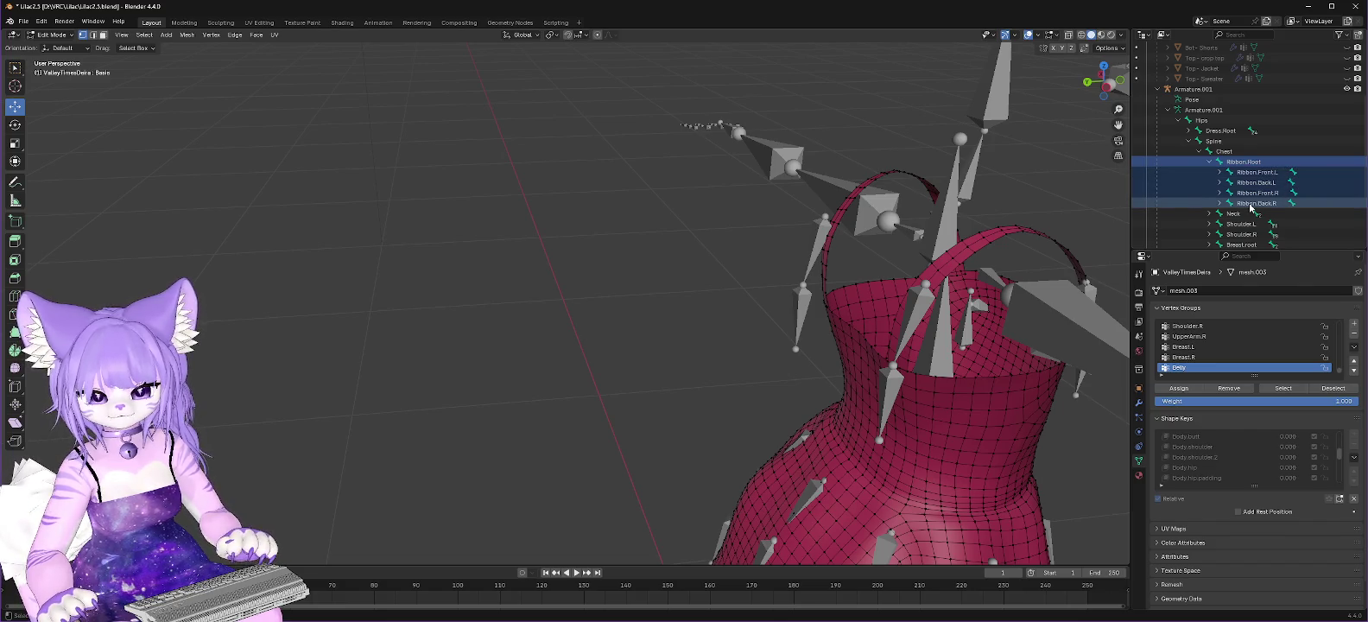
pyautogui.rightClick(1250, 207)
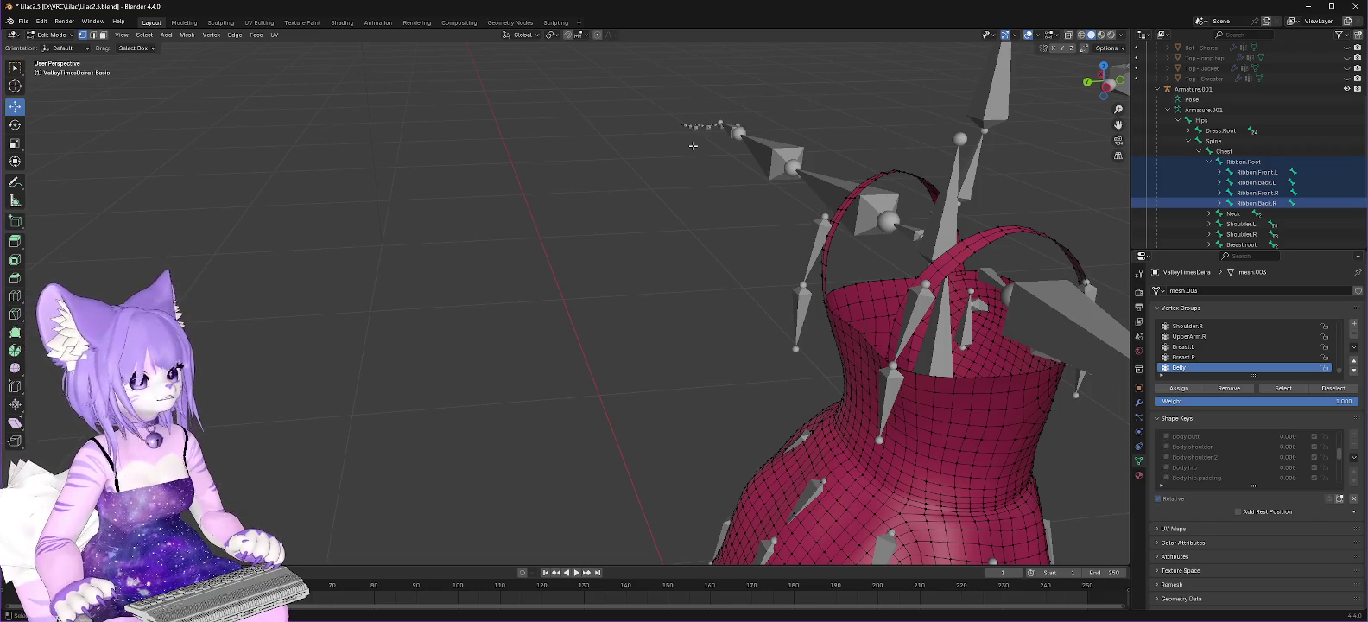
pyautogui.click(69, 35)
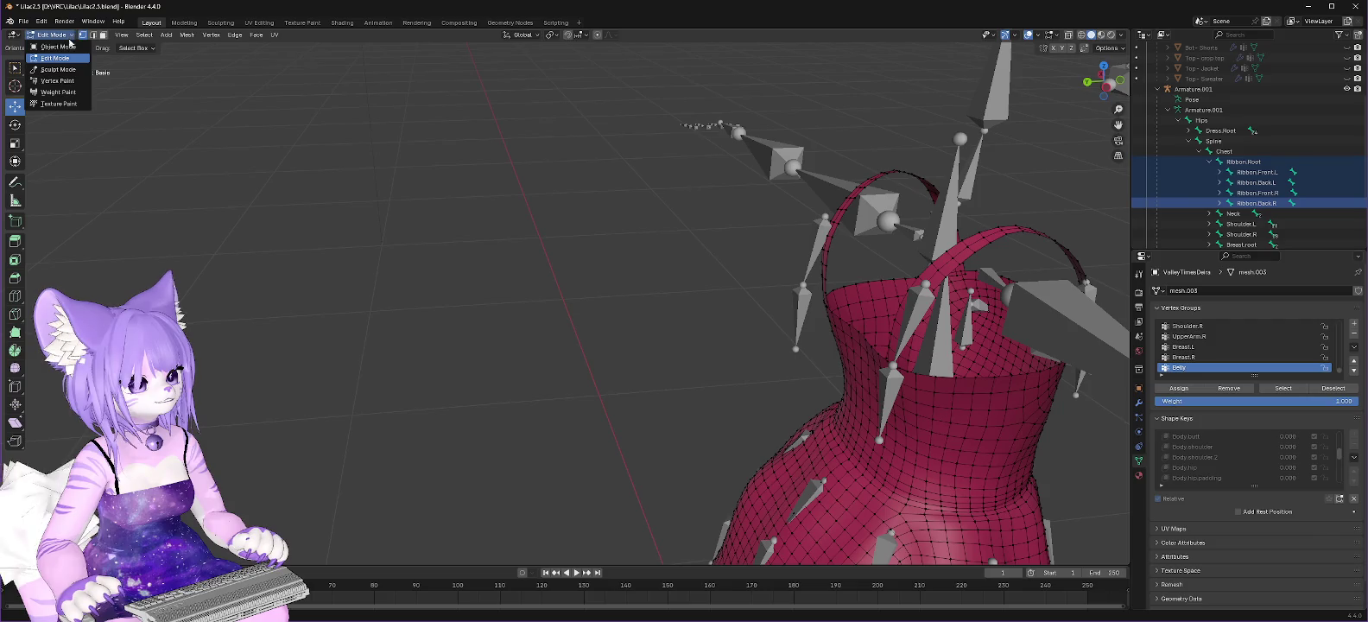
# Step: Return to Object Mode and select Armature.001's bones Ribbon.Root through Ribbon.Back.R
pyautogui.click(73, 48)
pyautogui.click(804, 304)
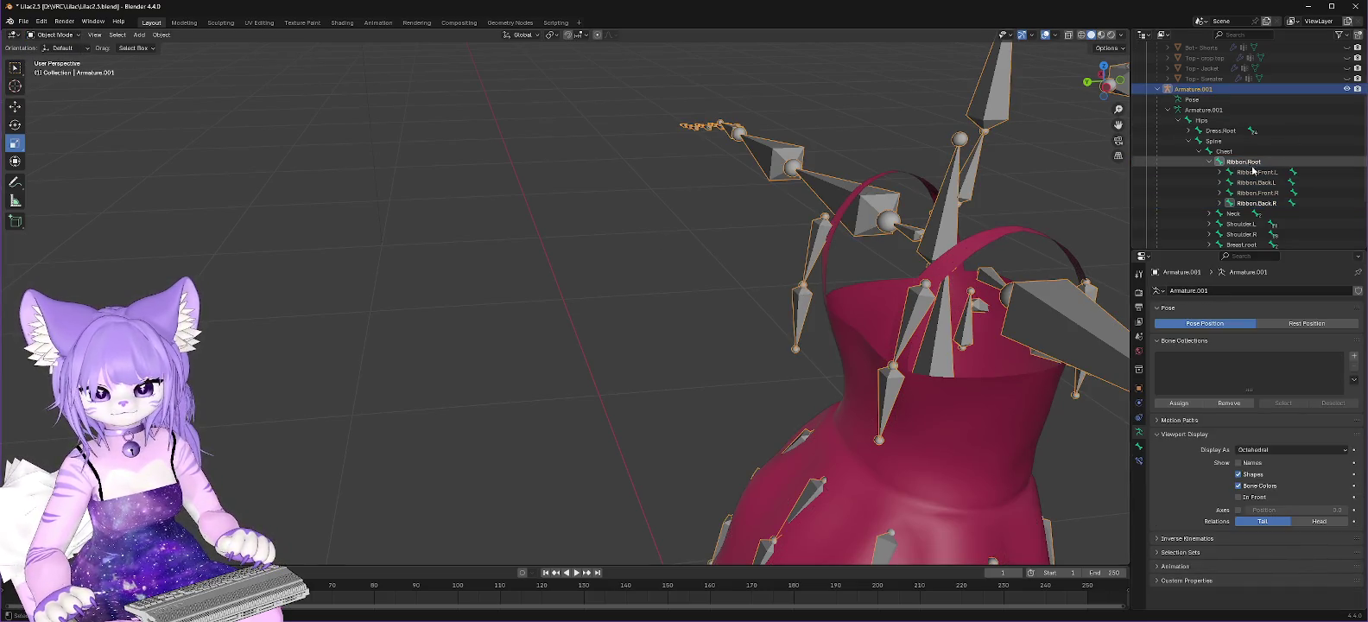
pyautogui.click(1252, 163)
pyautogui.keyDown('shift'); pyautogui.click(1260, 204); pyautogui.keyUp('shift')
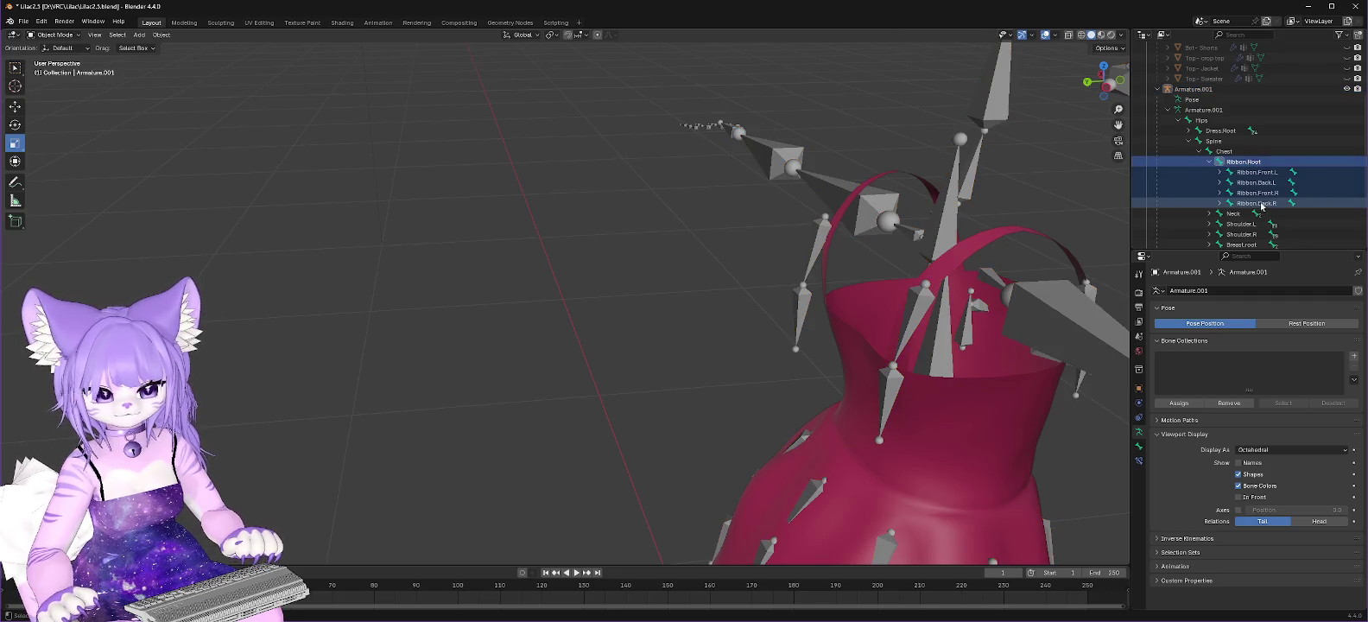
# Step: Reselect the five Ribbon bones from Ribbon.Root to Ribbon.Back.R and show Selectability & Visibility settings
pyautogui.rightClick(1252, 164)
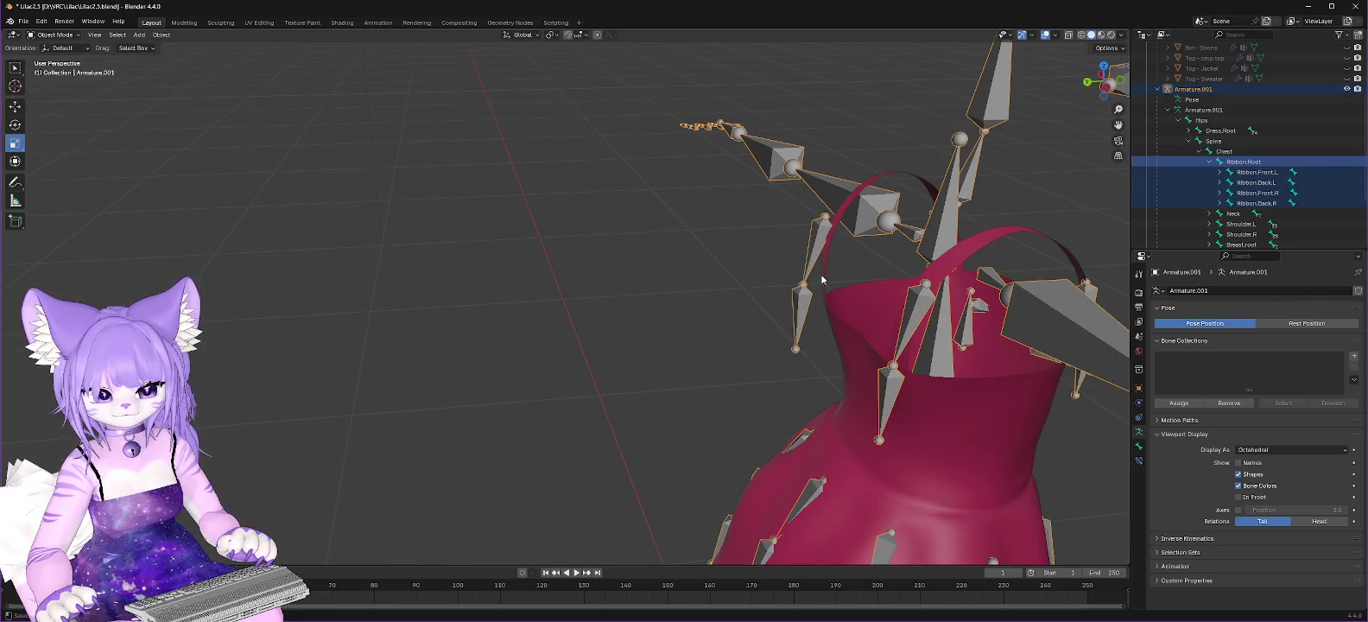
pyautogui.click(1239, 172)
pyautogui.click(1241, 163)
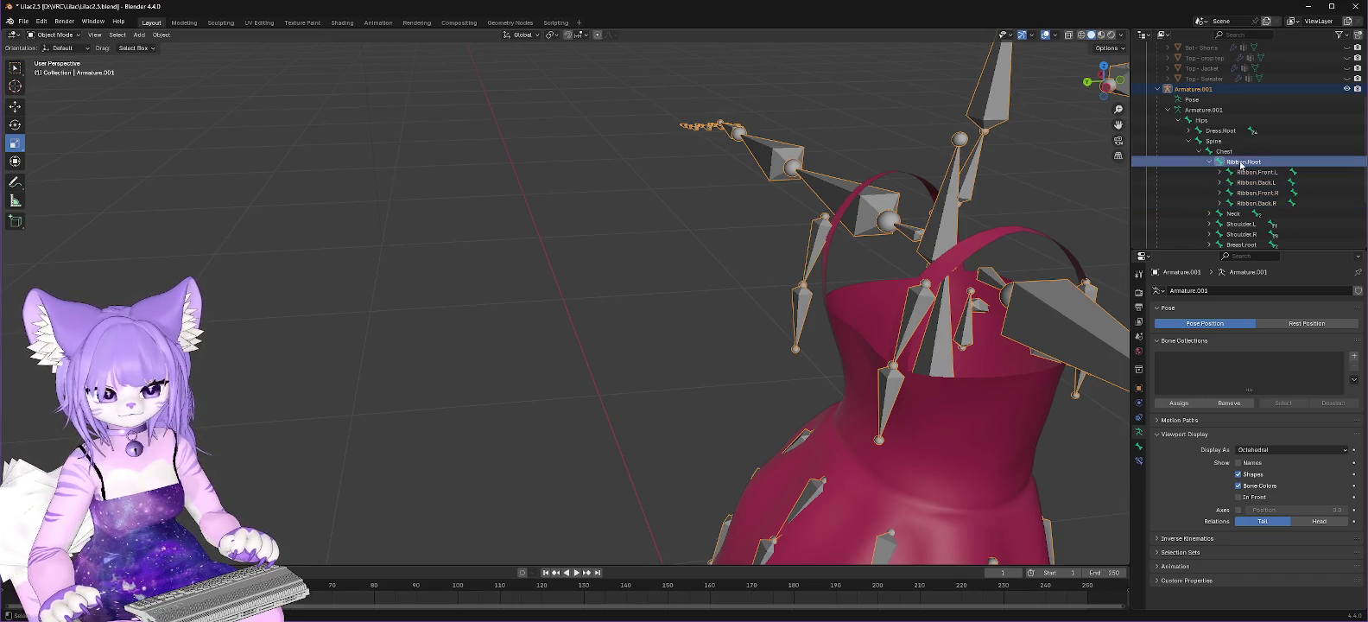
pyautogui.keyDown('shift'); pyautogui.click(1265, 206); pyautogui.keyUp('shift')
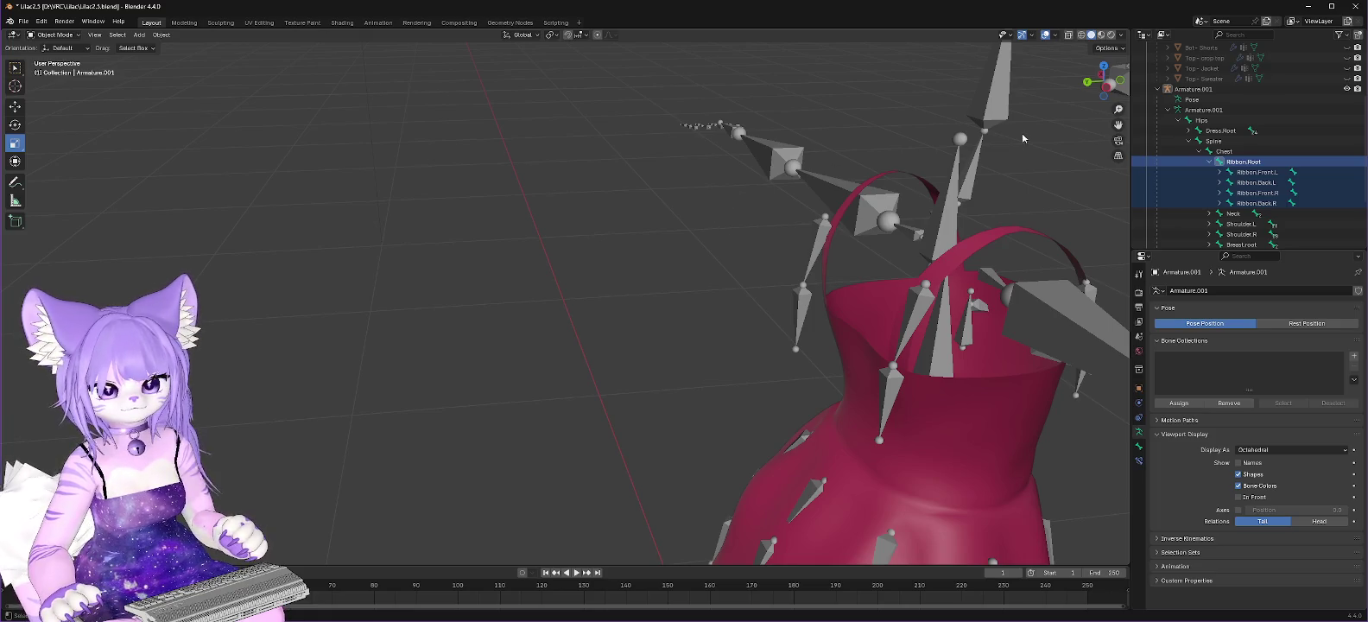
pyautogui.click(1015, 34)
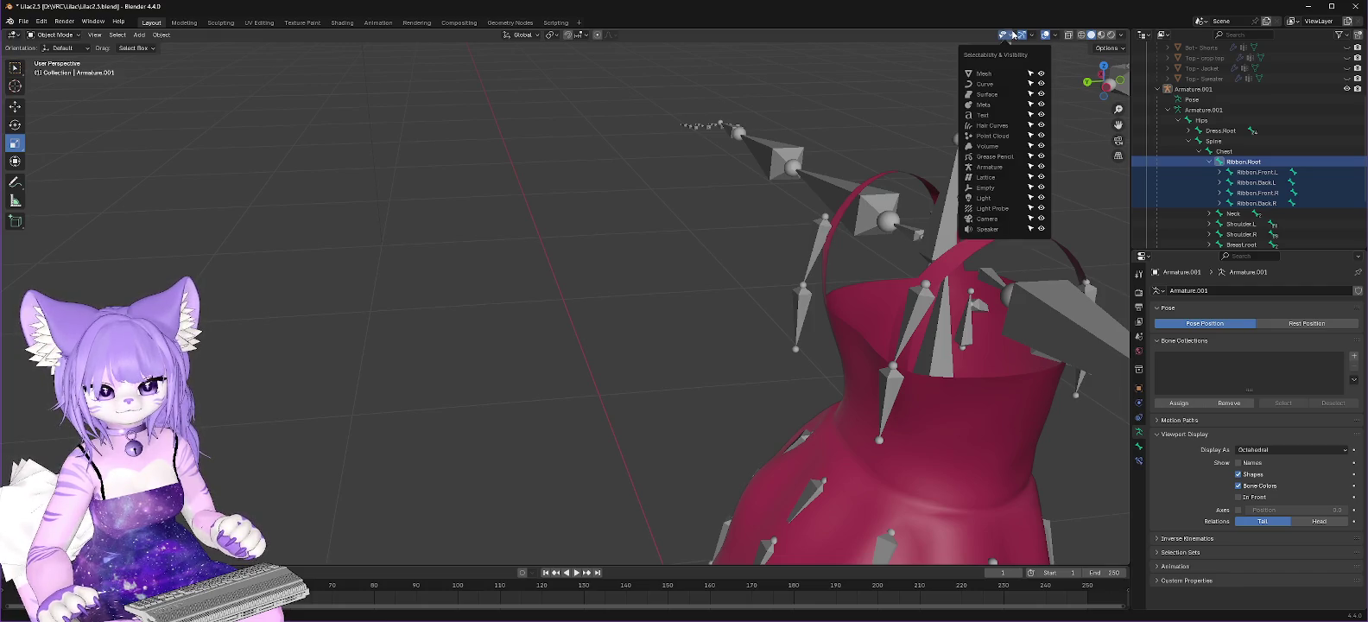
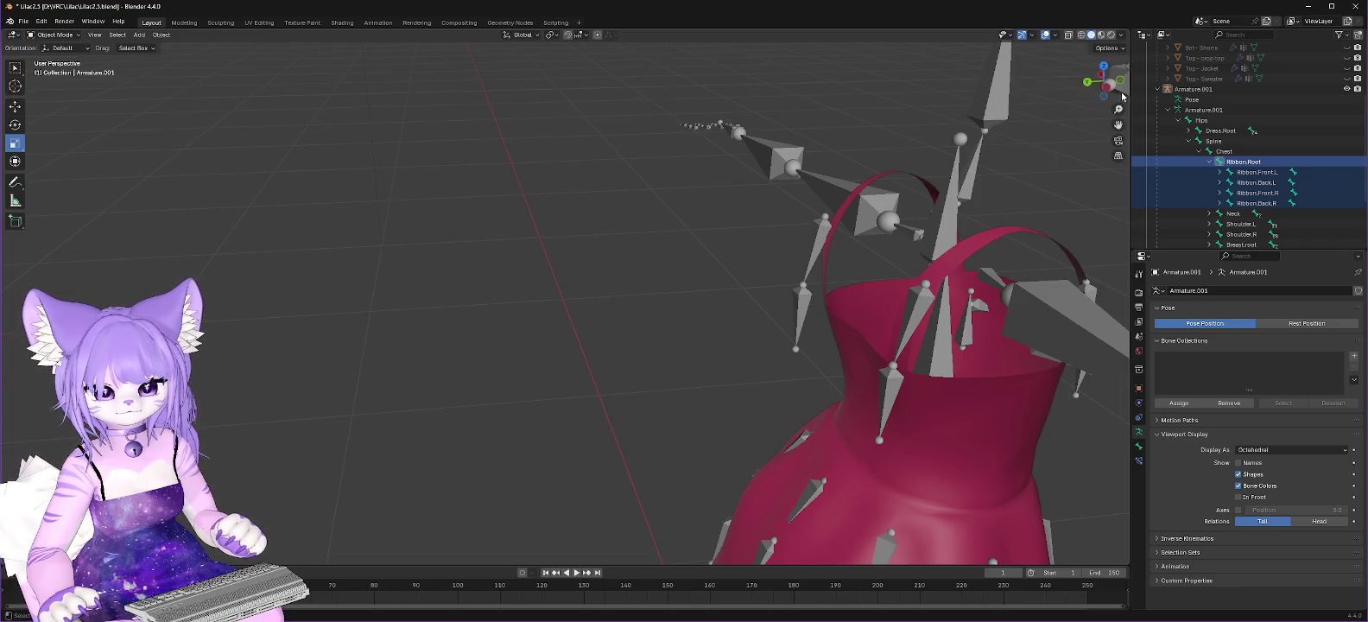
# Step: Select Armature.001 and put it into Pose Mode
pyautogui.rightClick(1230, 164)
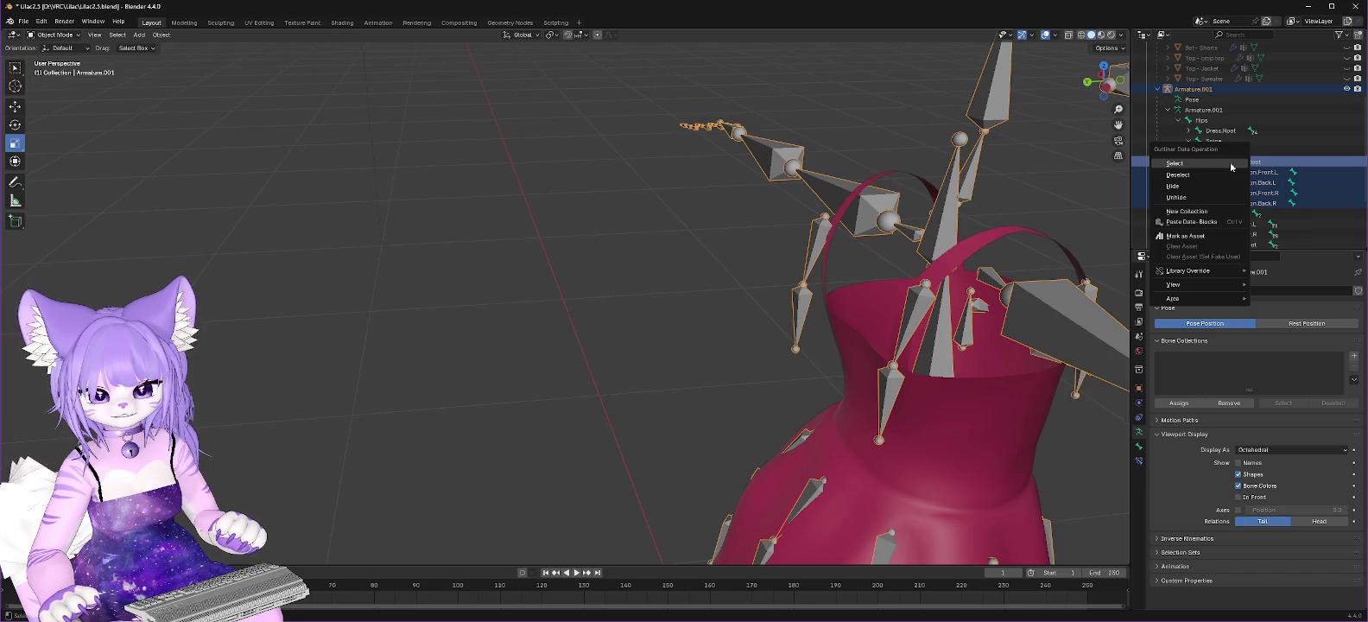
pyautogui.click(1230, 164)
pyautogui.rightClick(825, 231)
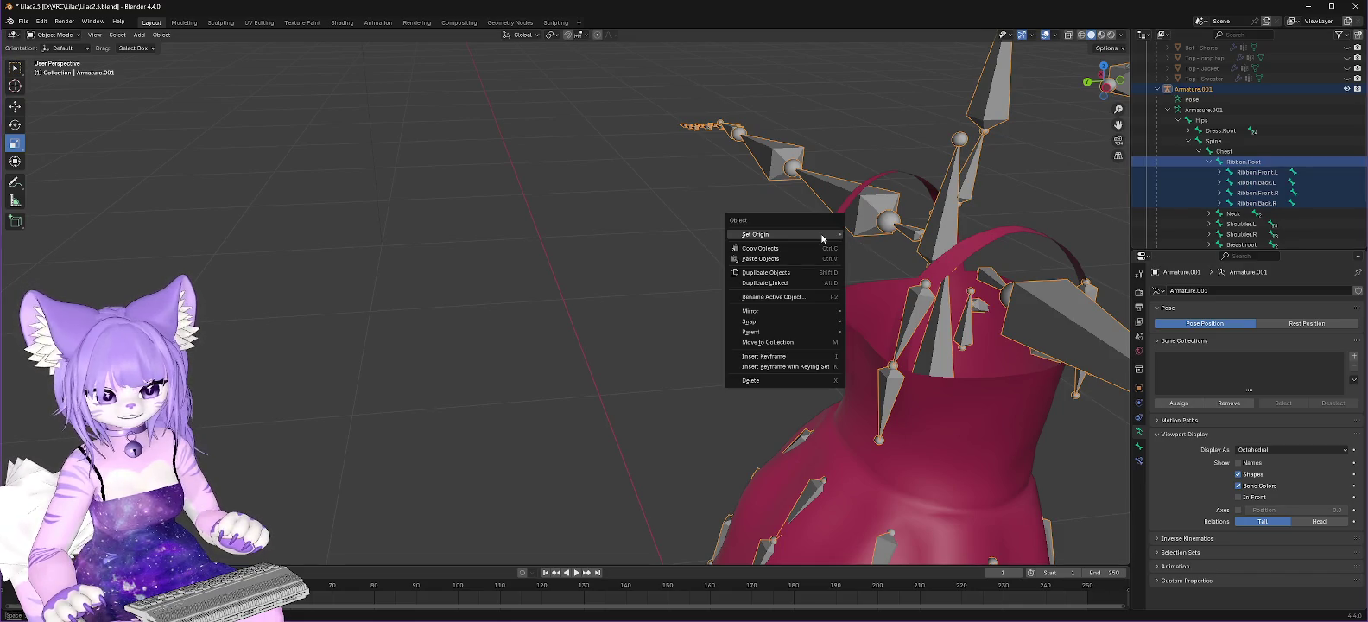
pyautogui.click(774, 190)
pyautogui.click(827, 218)
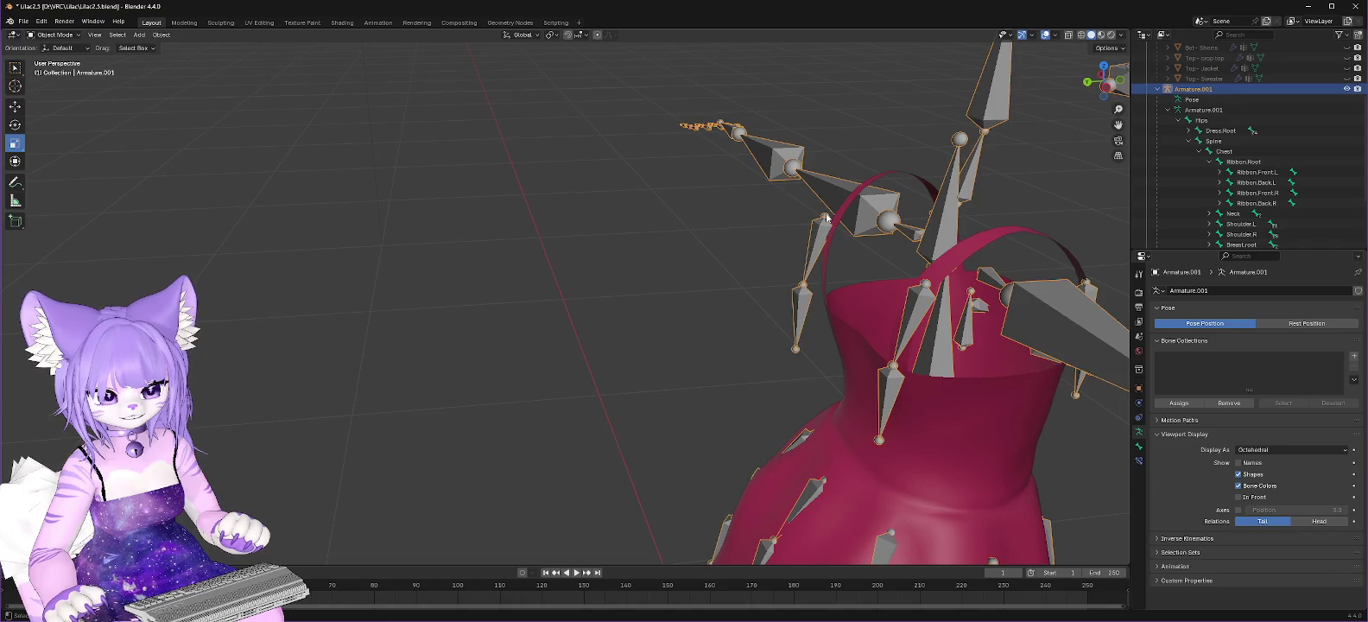
pyautogui.click(76, 35)
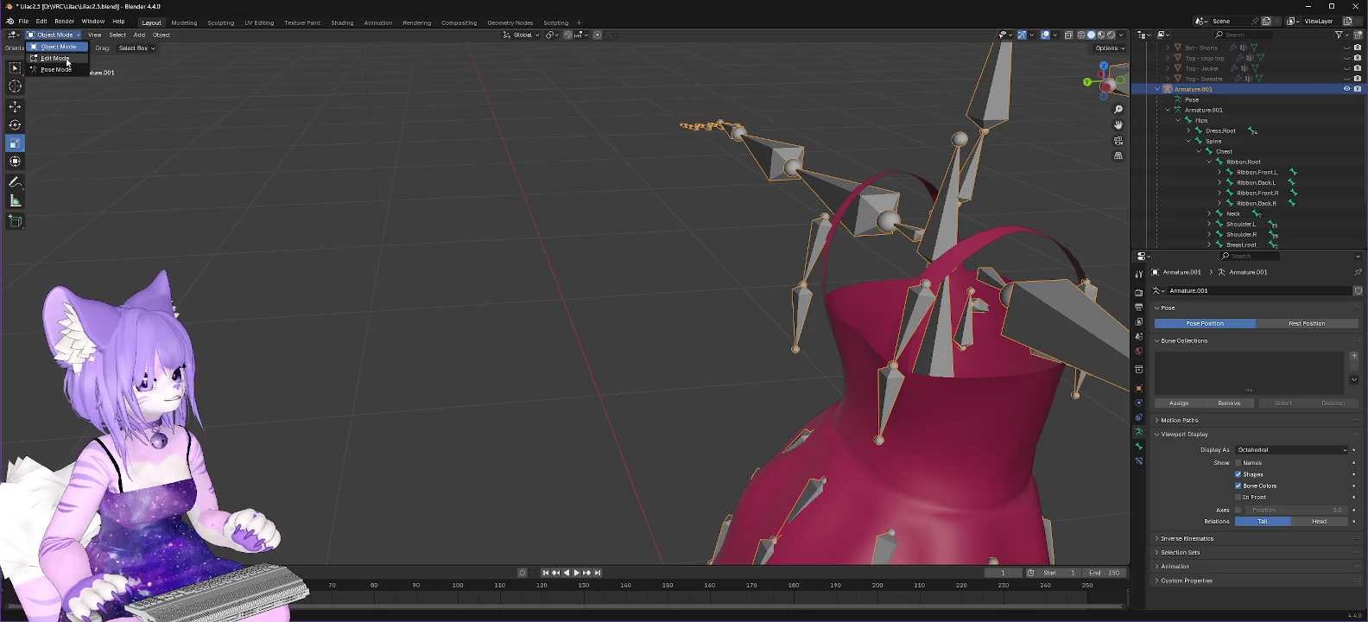
pyautogui.click(57, 69)
# Step: Keyframe the pose of the left and right ribbon back bones, then return to Object Mode
pyautogui.click(824, 221)
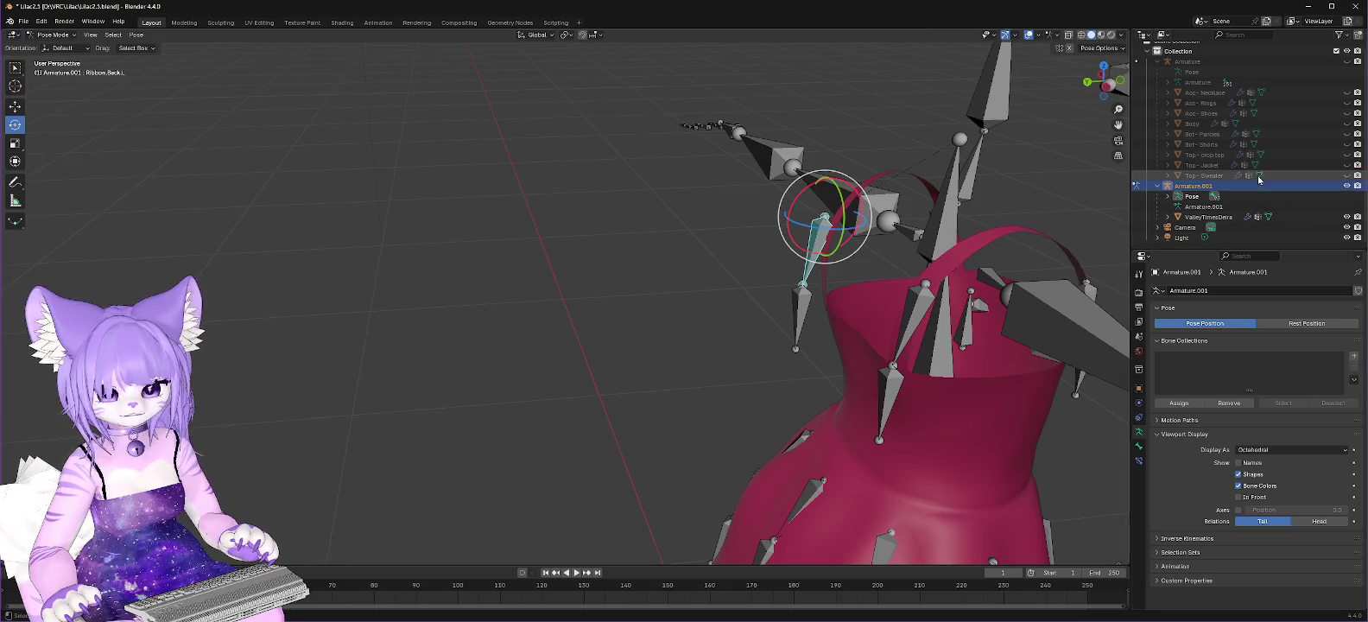
pyautogui.click(803, 311)
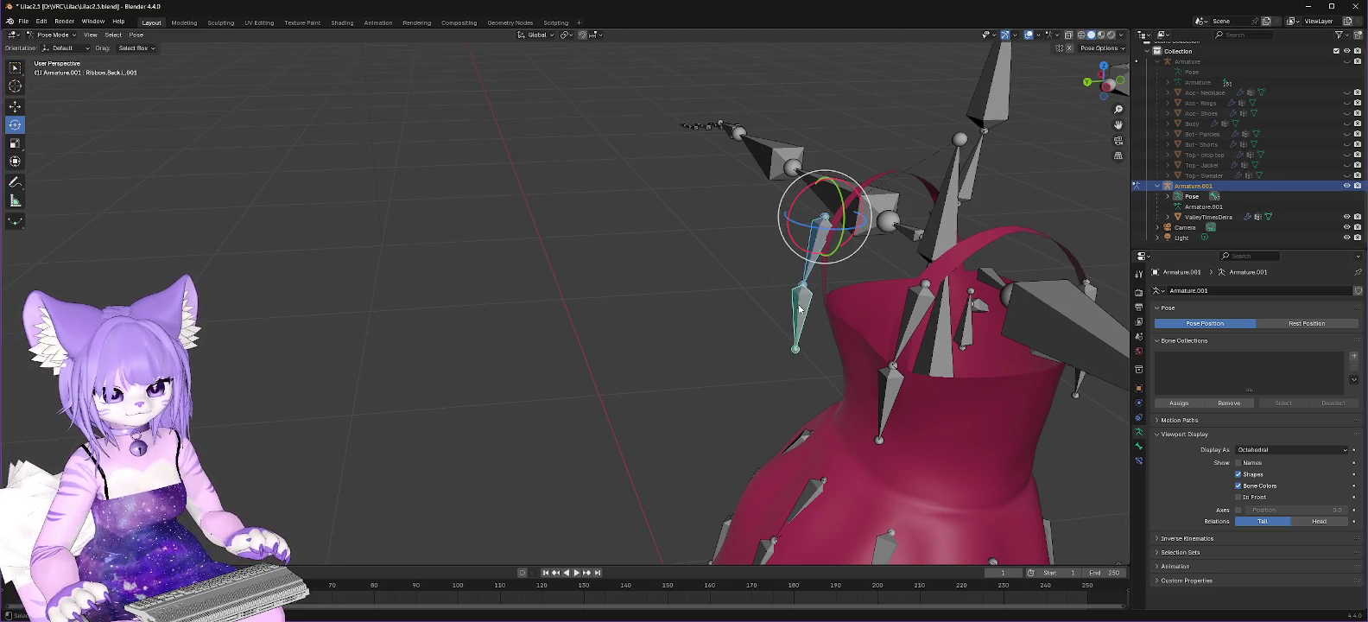
pyautogui.keyDown('shift'); pyautogui.click(931, 302); pyautogui.keyUp('shift')
pyautogui.keyDown('shift'); pyautogui.click(896, 391); pyautogui.keyUp('shift')
pyautogui.rightClick(802, 305)
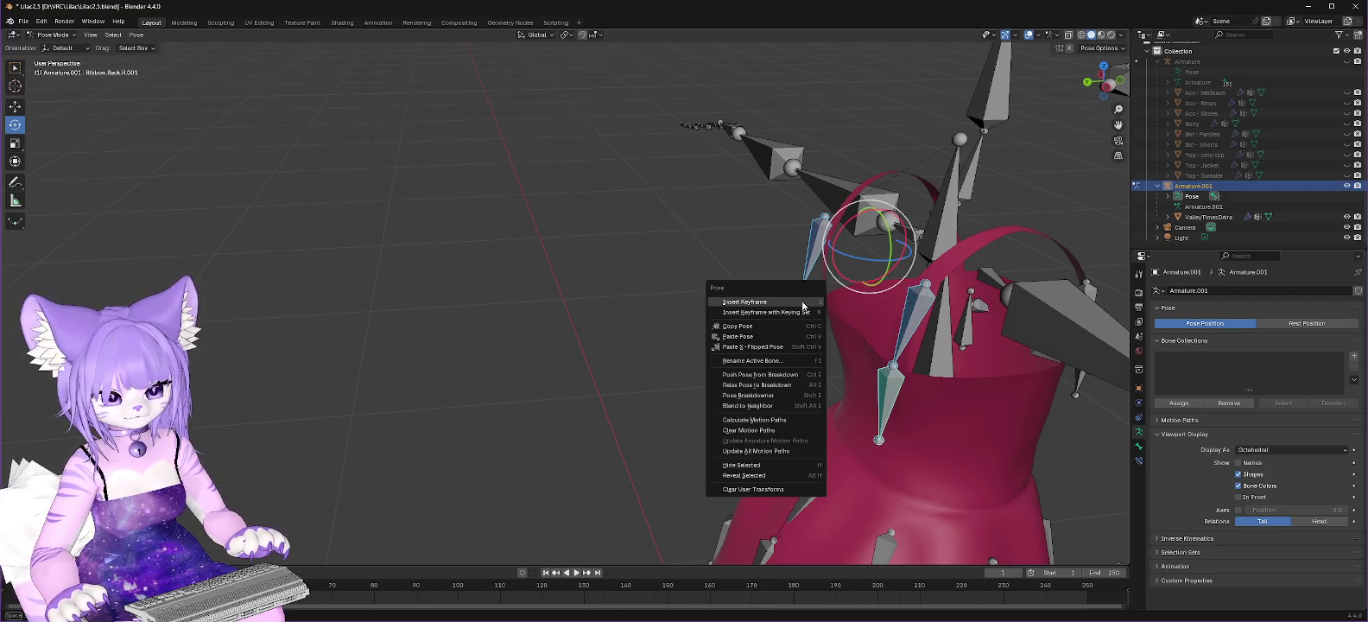
pyautogui.click(802, 303)
pyautogui.rightClick(806, 305)
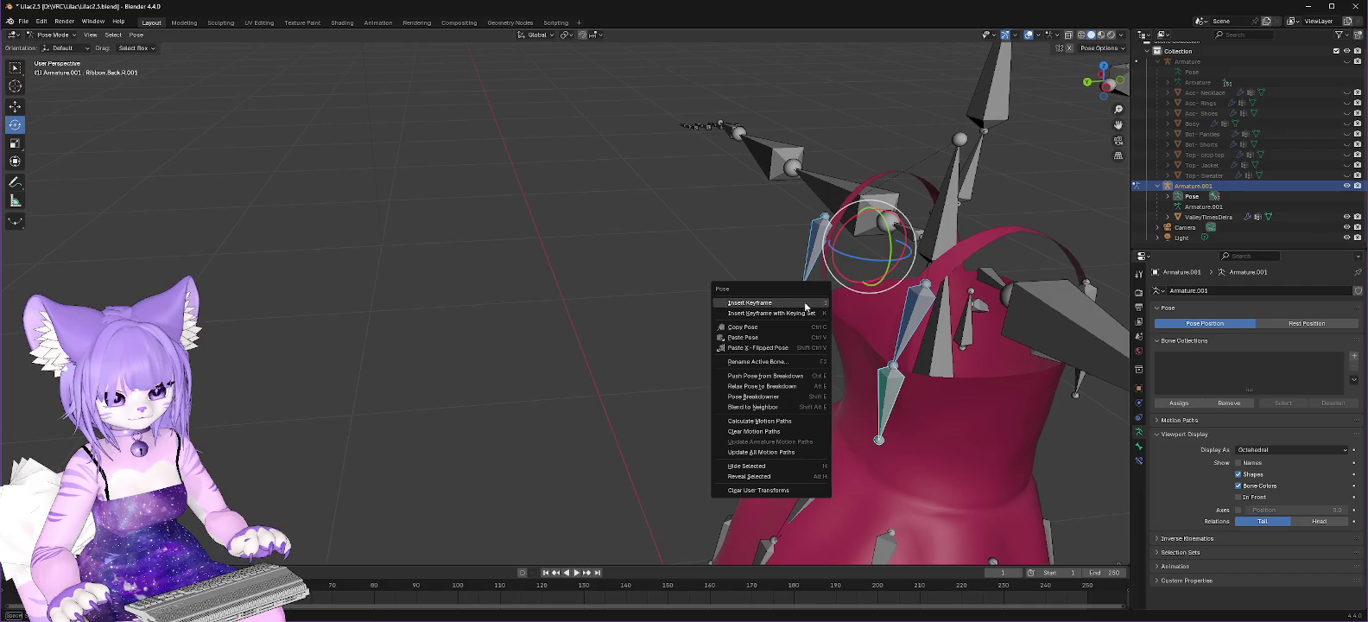
pyautogui.click(775, 303)
pyautogui.click(52, 34)
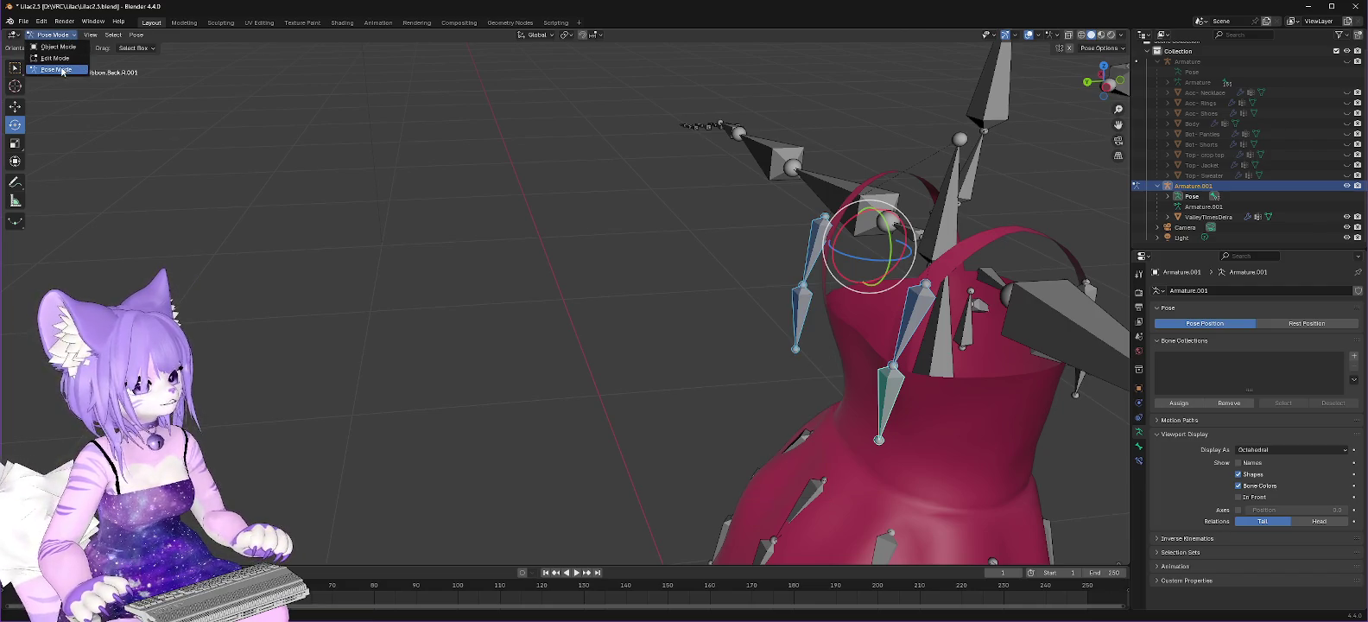
pyautogui.click(57, 47)
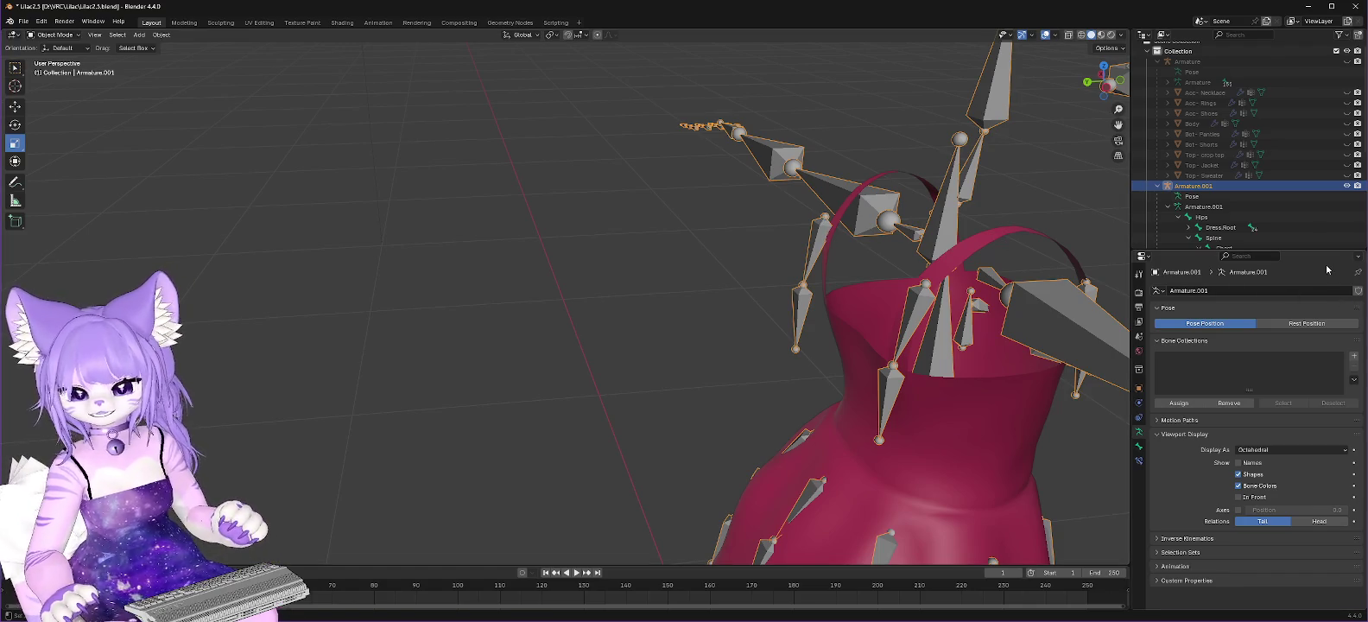
pyautogui.scroll(-3, 1290, 220)
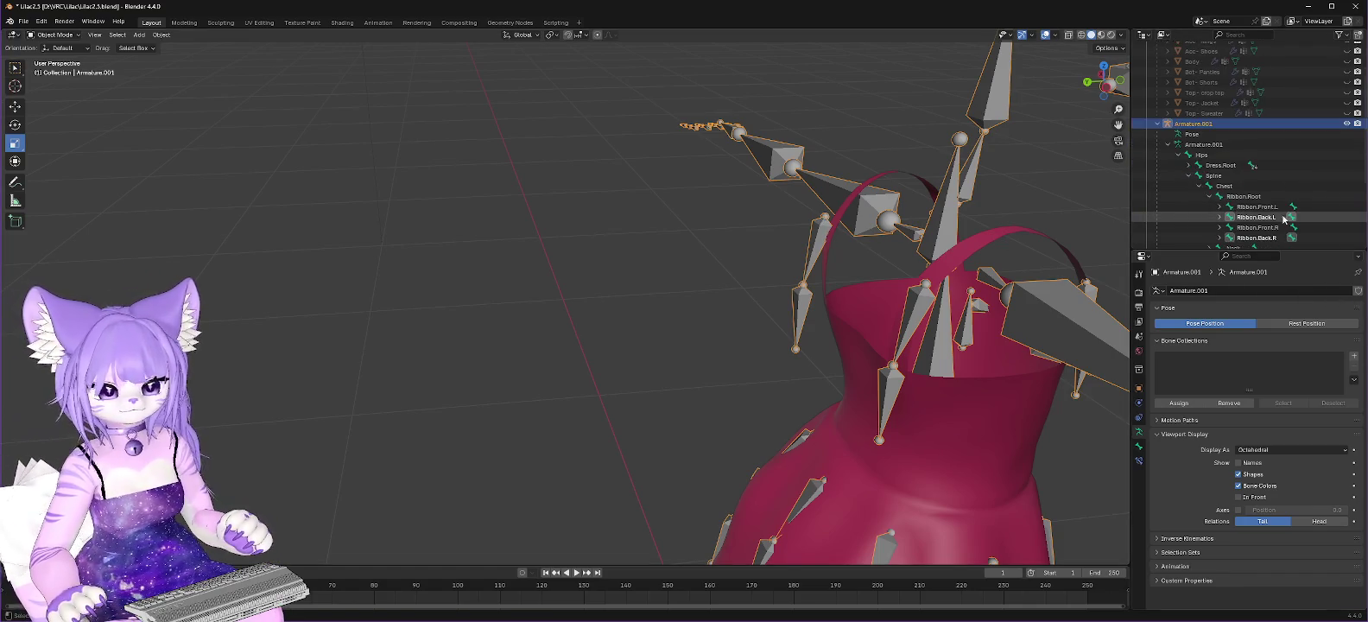
pyautogui.moveTo(829, 281)
pyautogui.mouseDown(button='middle')
pyautogui.moveTo(746, 273)
pyautogui.moveTo(753, 288)
pyautogui.mouseUp(button='middle')
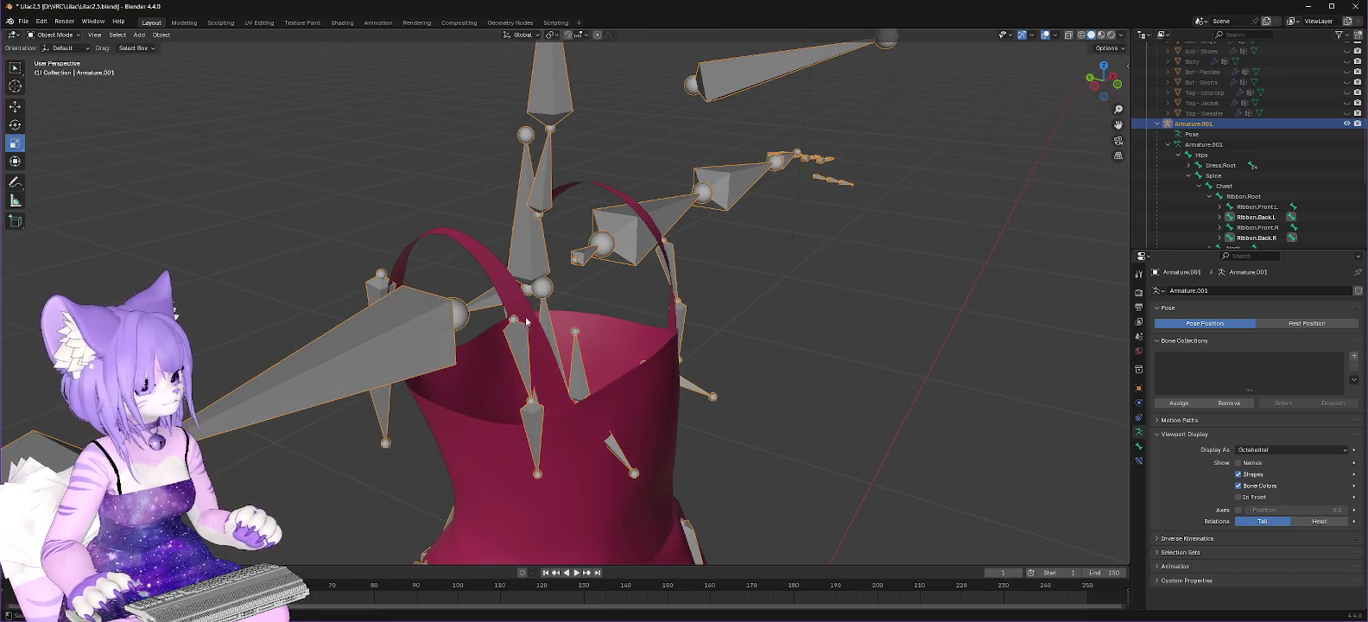
pyautogui.click(116, 35)
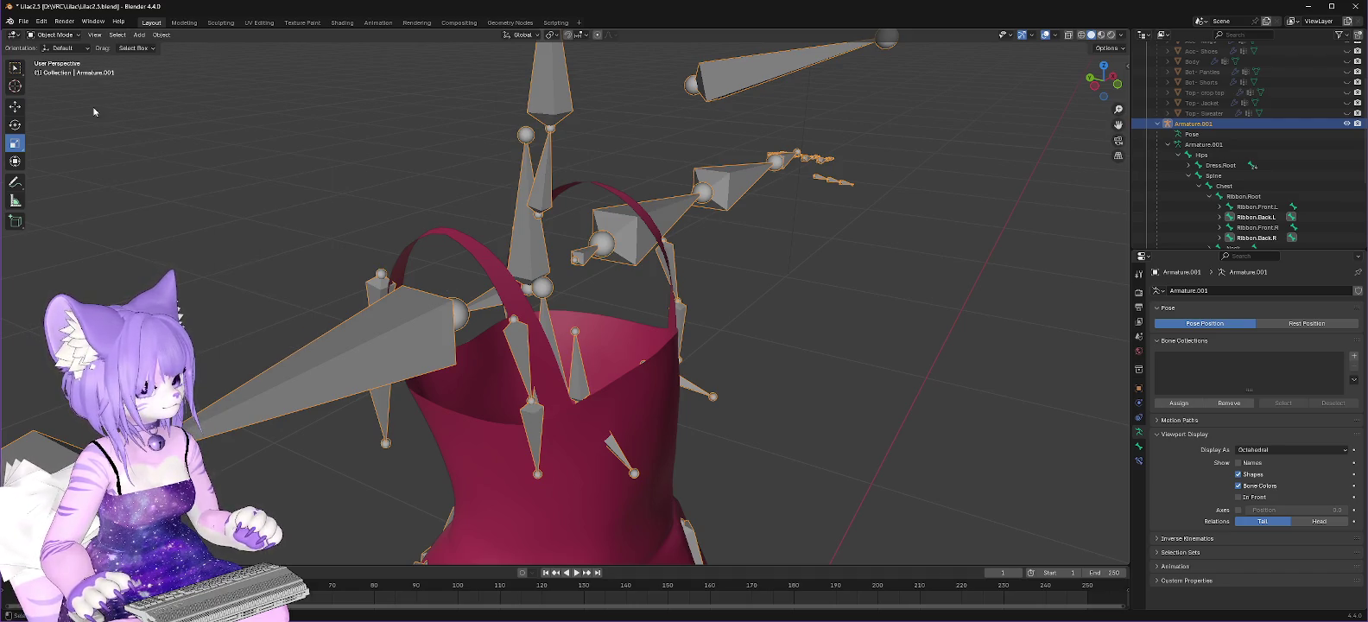
pyautogui.click(116, 36)
pyautogui.moveTo(149, 165)
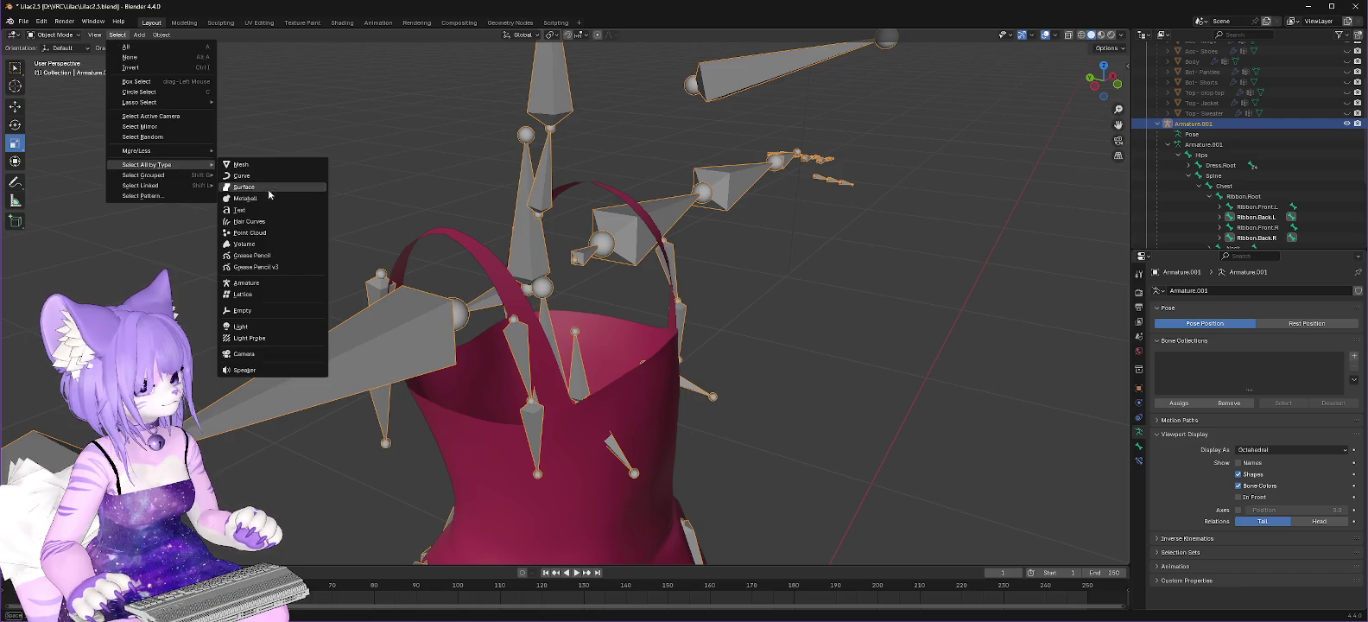
pyautogui.click(266, 282)
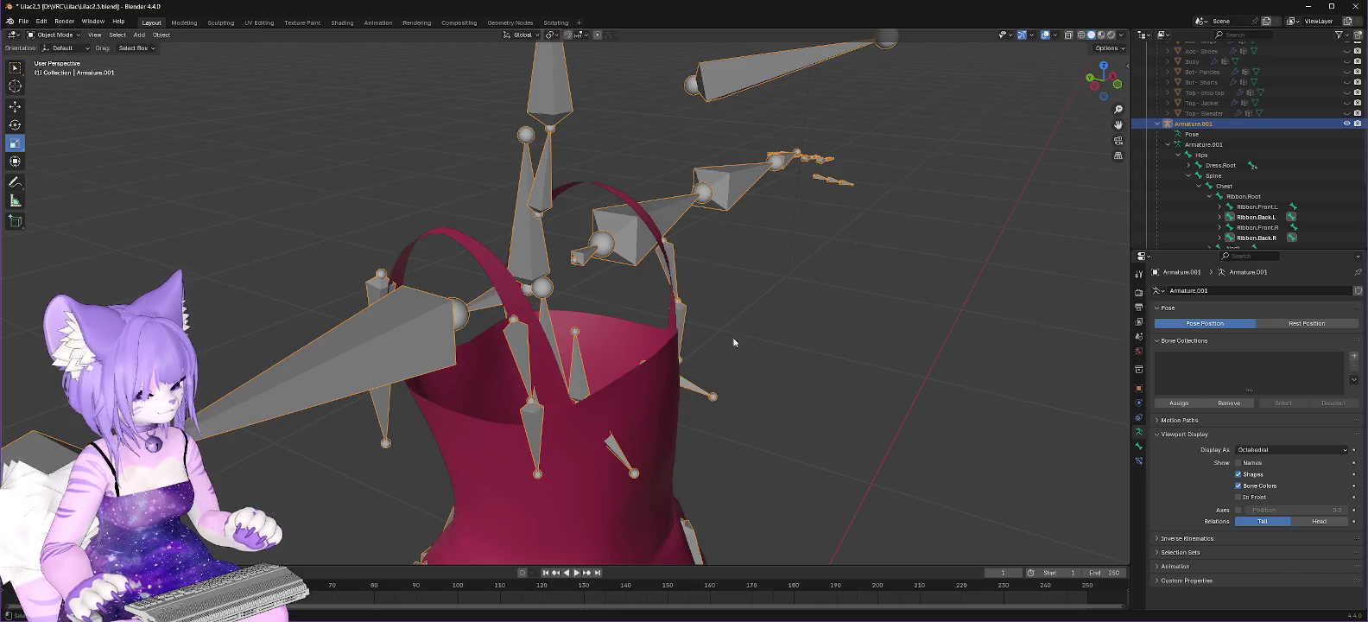
pyautogui.click(906, 309)
pyautogui.click(511, 330)
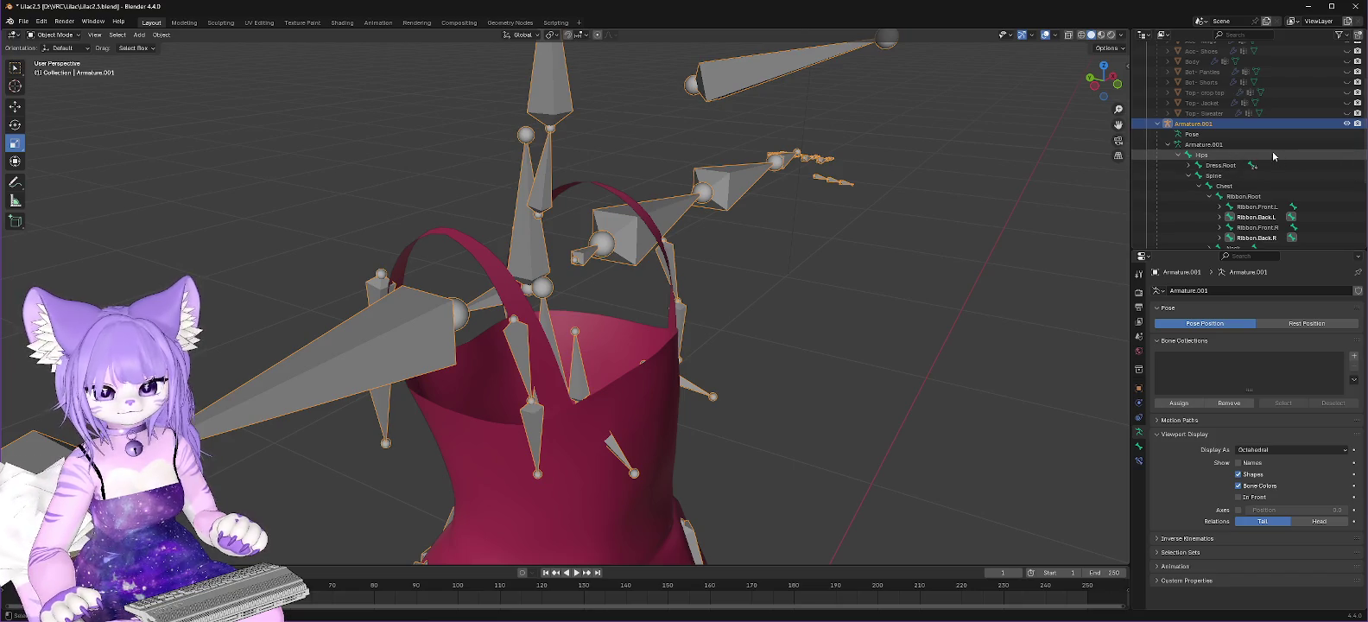
# Step: In Edit Mode, select the front ribbon bones, including Ribbon.Front.L and Ribbon.Front.L.001
pyautogui.click(54, 34)
pyautogui.click(55, 58)
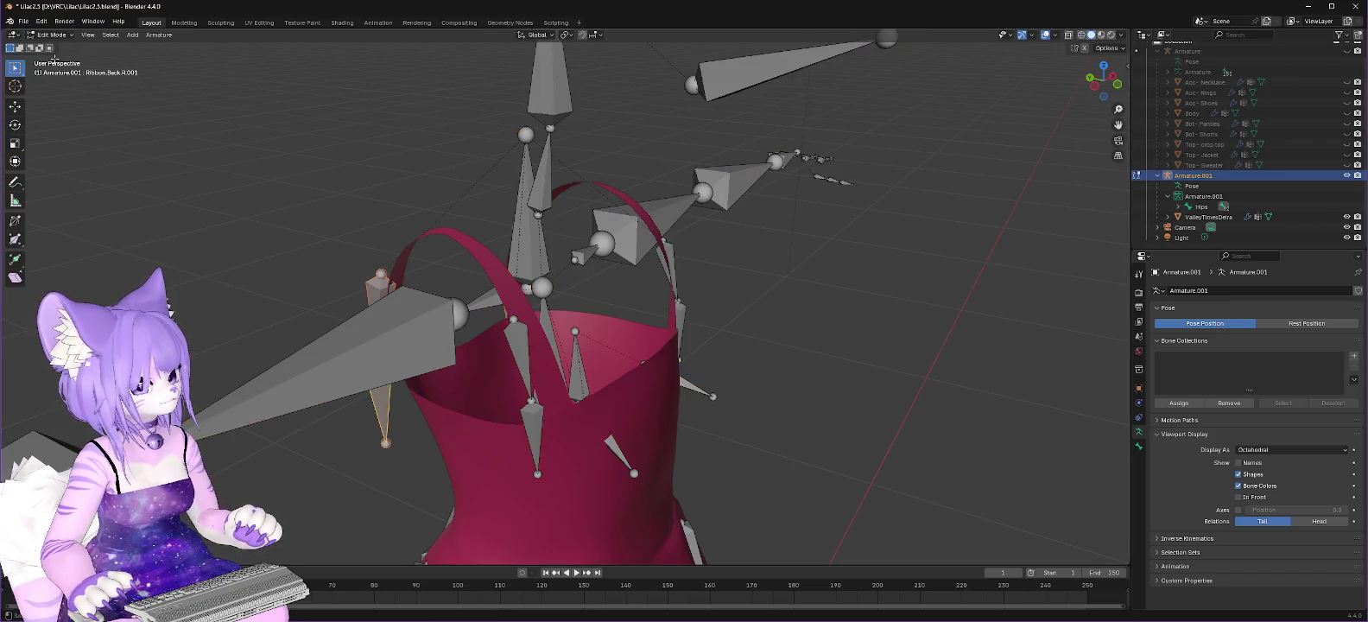
pyautogui.keyDown('shift'); pyautogui.click(517, 345); pyautogui.keyUp('shift')
pyautogui.keyDown('shift'); pyautogui.click(533, 437); pyautogui.keyUp('shift')
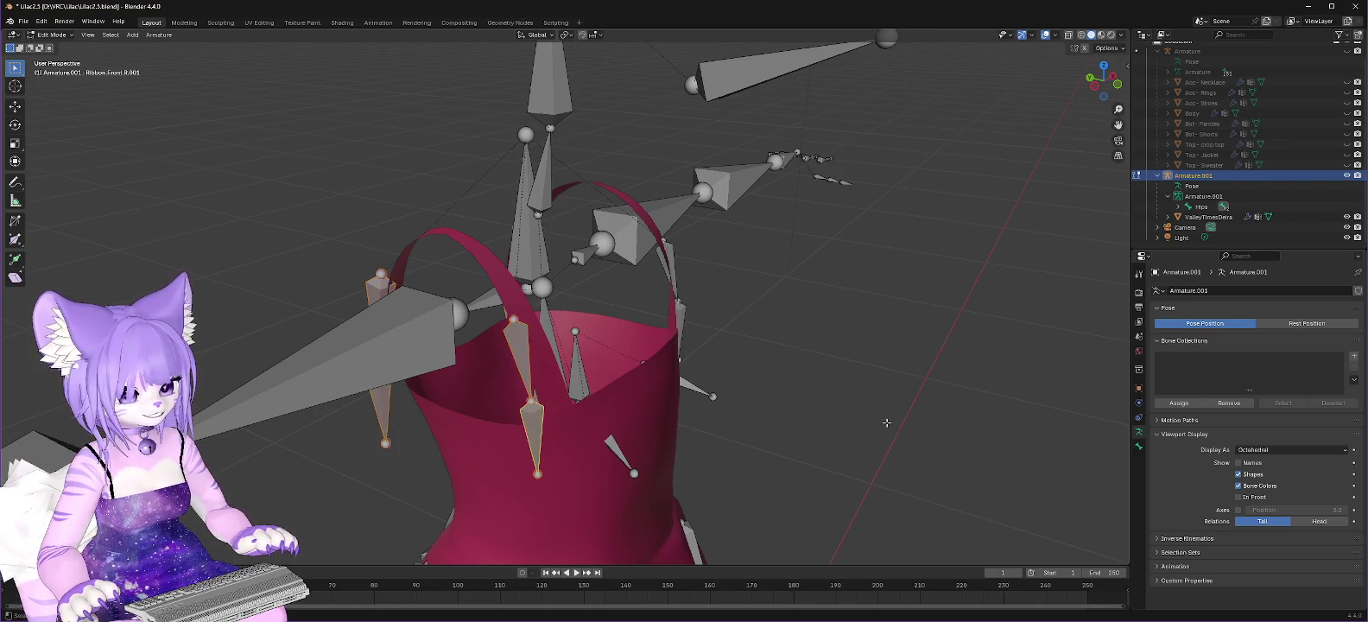
pyautogui.moveTo(959, 427); pyautogui.dragTo(846, 426, button='middle')
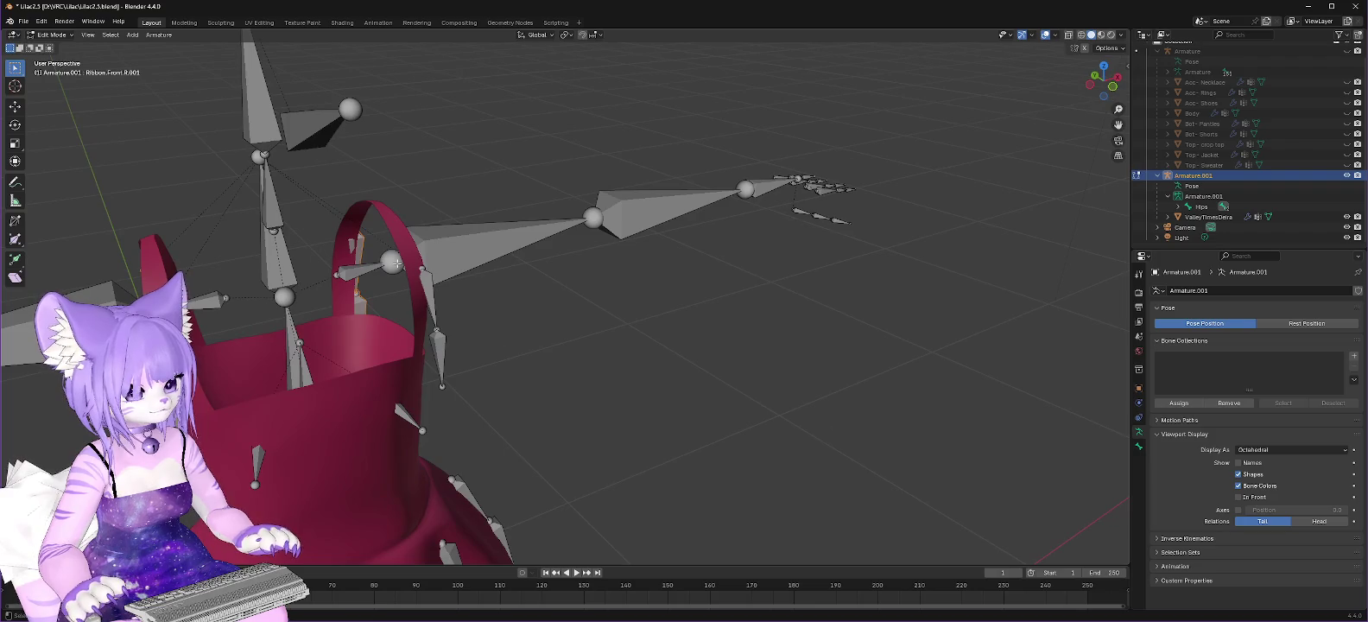
pyautogui.click(428, 278)
pyautogui.click(429, 297)
pyautogui.click(437, 352)
# Step: Delete the selected ribbon bones from the dress straps
pyautogui.moveTo(510, 424)
pyautogui.mouseDown(button='middle')
pyautogui.moveTo(698, 426)
pyautogui.moveTo(741, 164)
pyautogui.mouseUp(button='middle')
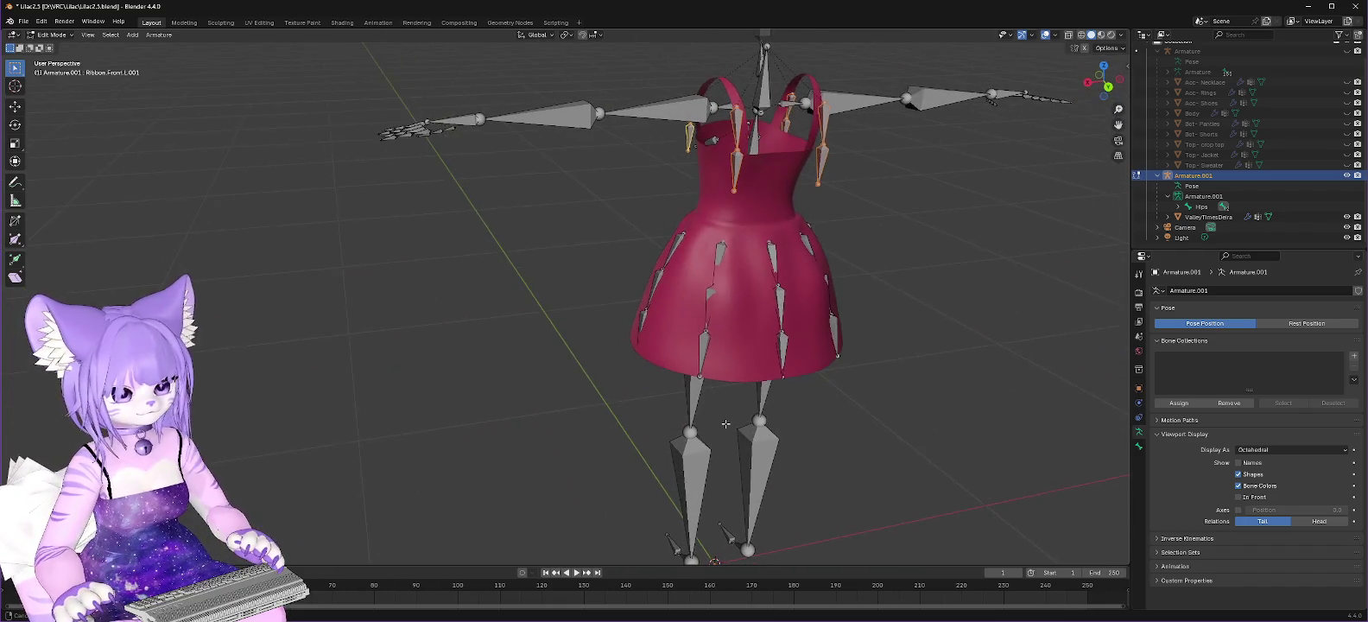
pyautogui.rightClick(720, 161)
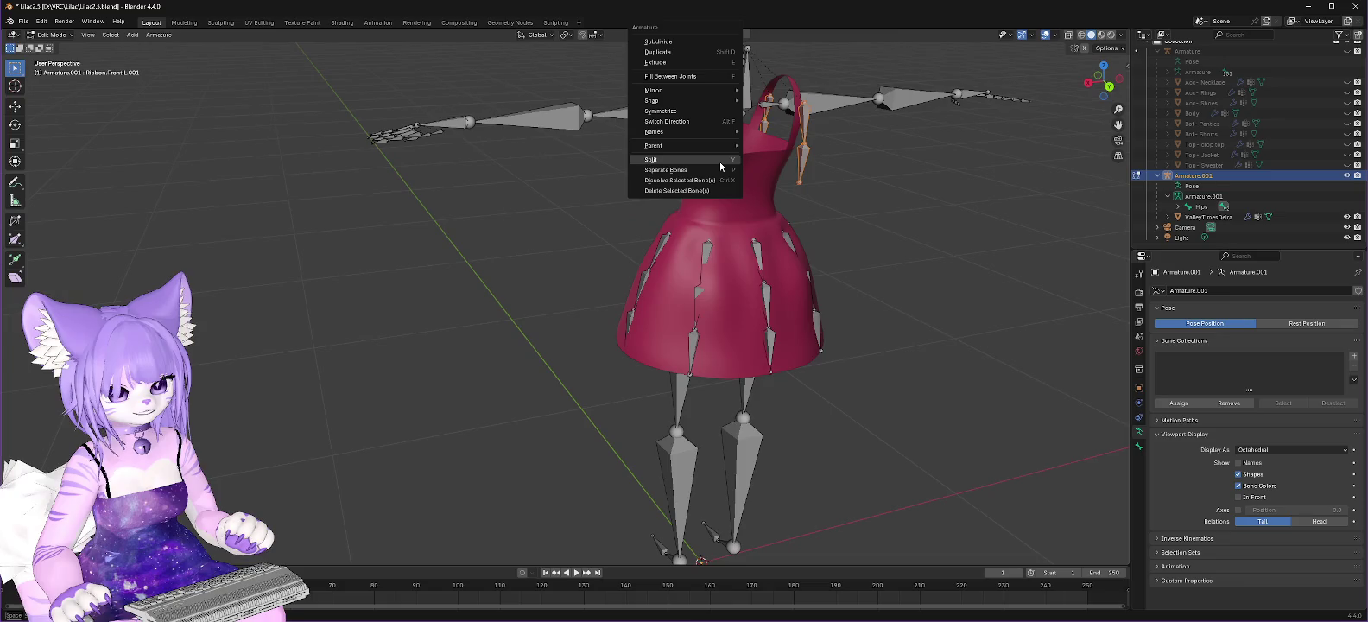
pyautogui.click(701, 195)
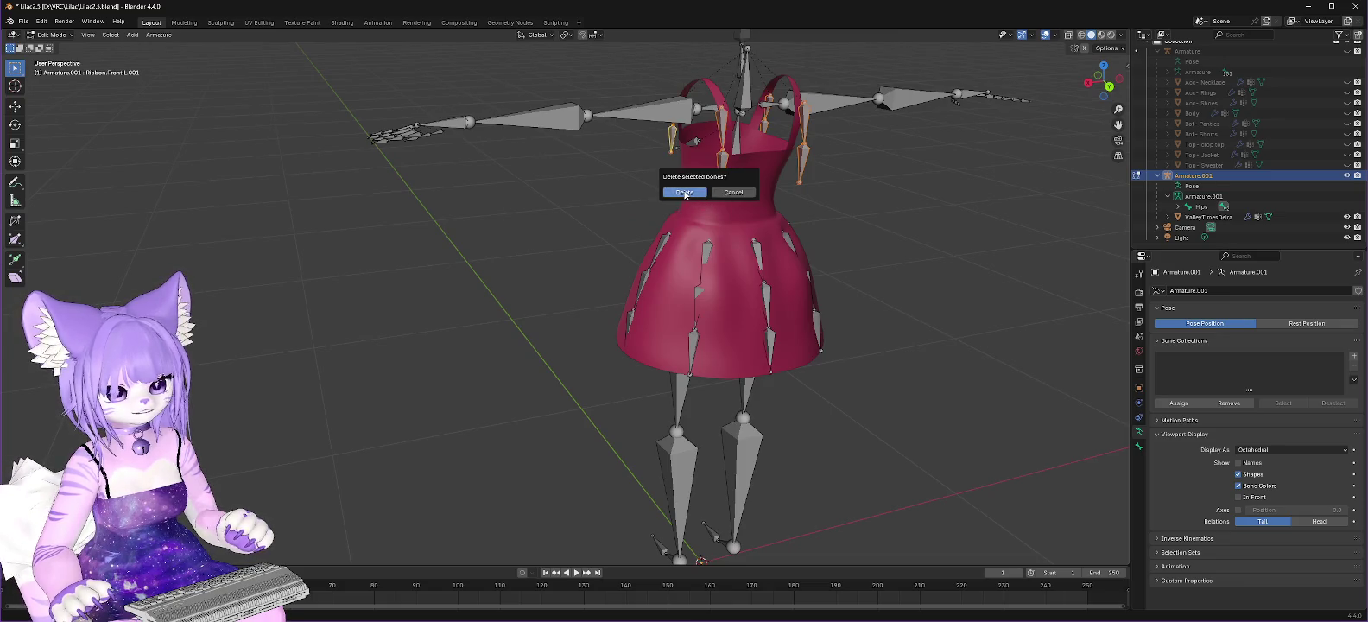
pyautogui.click(691, 193)
pyautogui.moveTo(855, 223)
pyautogui.mouseDown(button='middle')
pyautogui.moveTo(488, 212)
pyautogui.moveTo(510, 209)
pyautogui.mouseUp(button='middle')
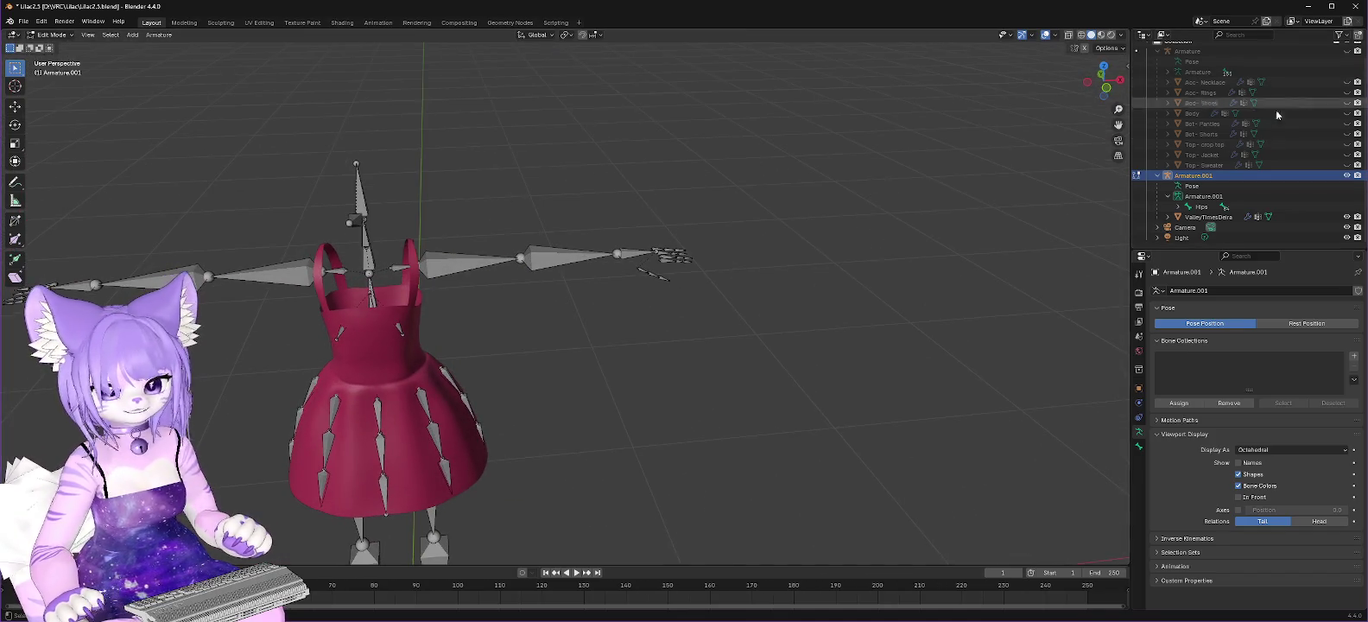
# Step: Collapse the Armature collection and Armature.001 entries so only top-level scene objects show
pyautogui.scroll(1, 1161, 76)
pyautogui.click(1158, 68)
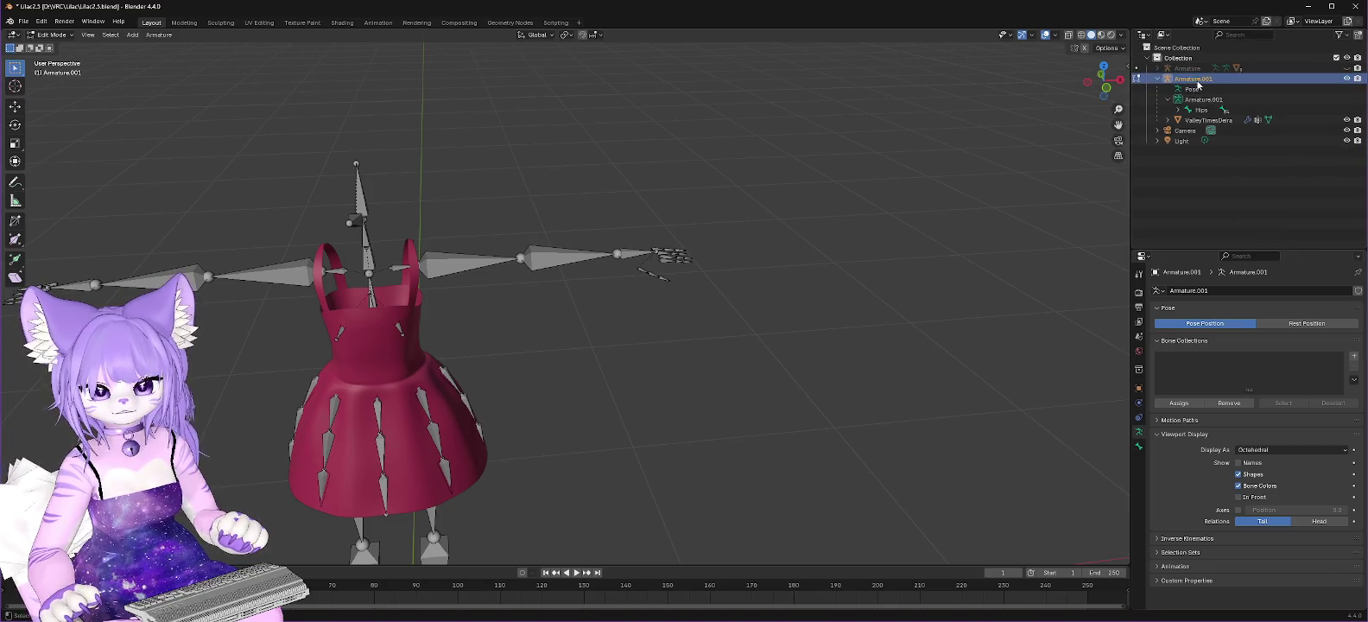
pyautogui.click(1168, 100)
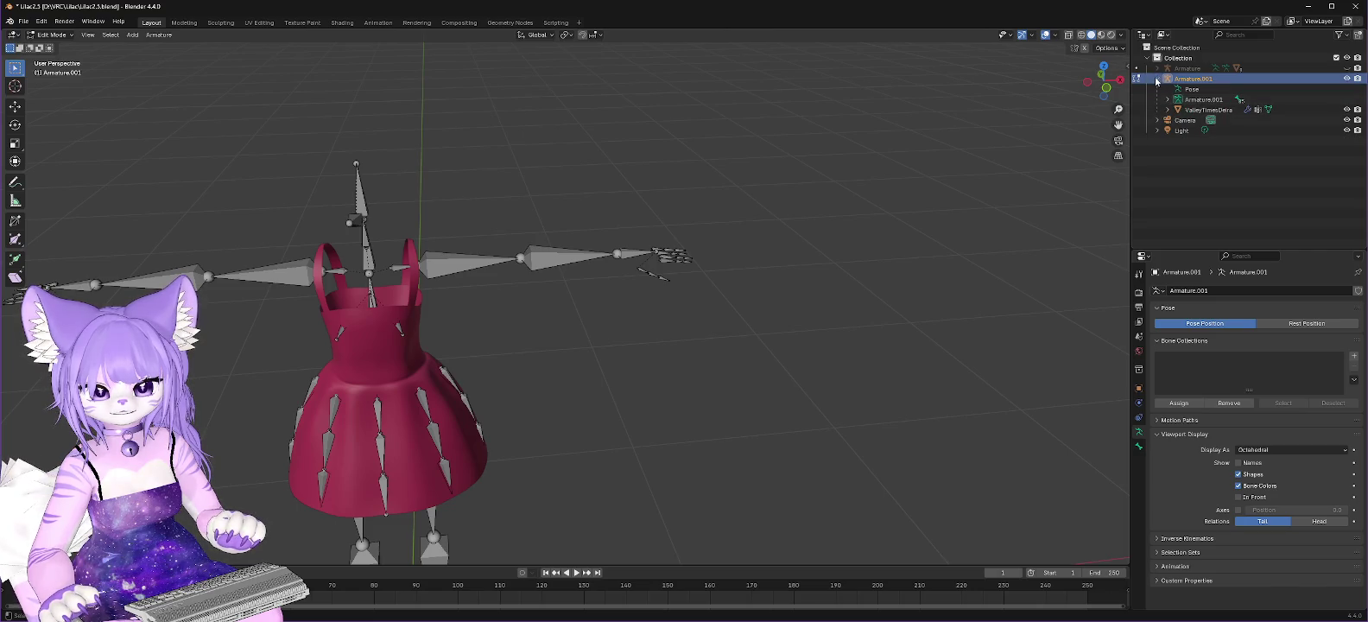
pyautogui.click(1158, 78)
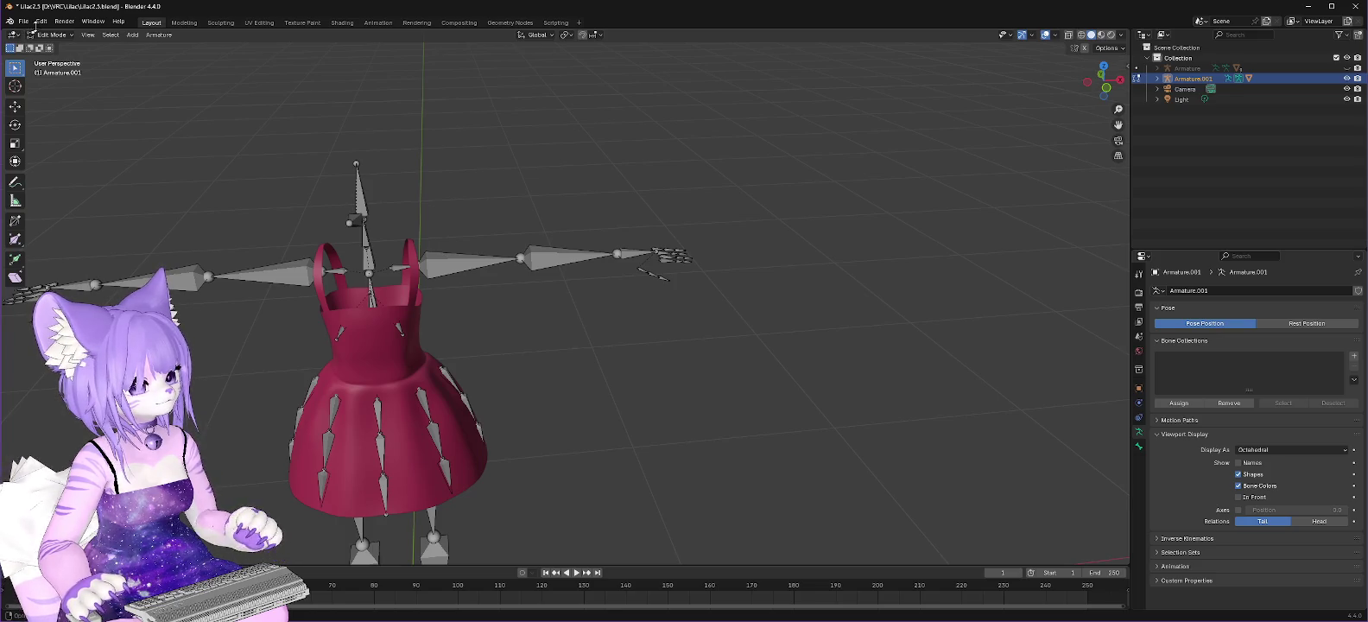
pyautogui.click(23, 21)
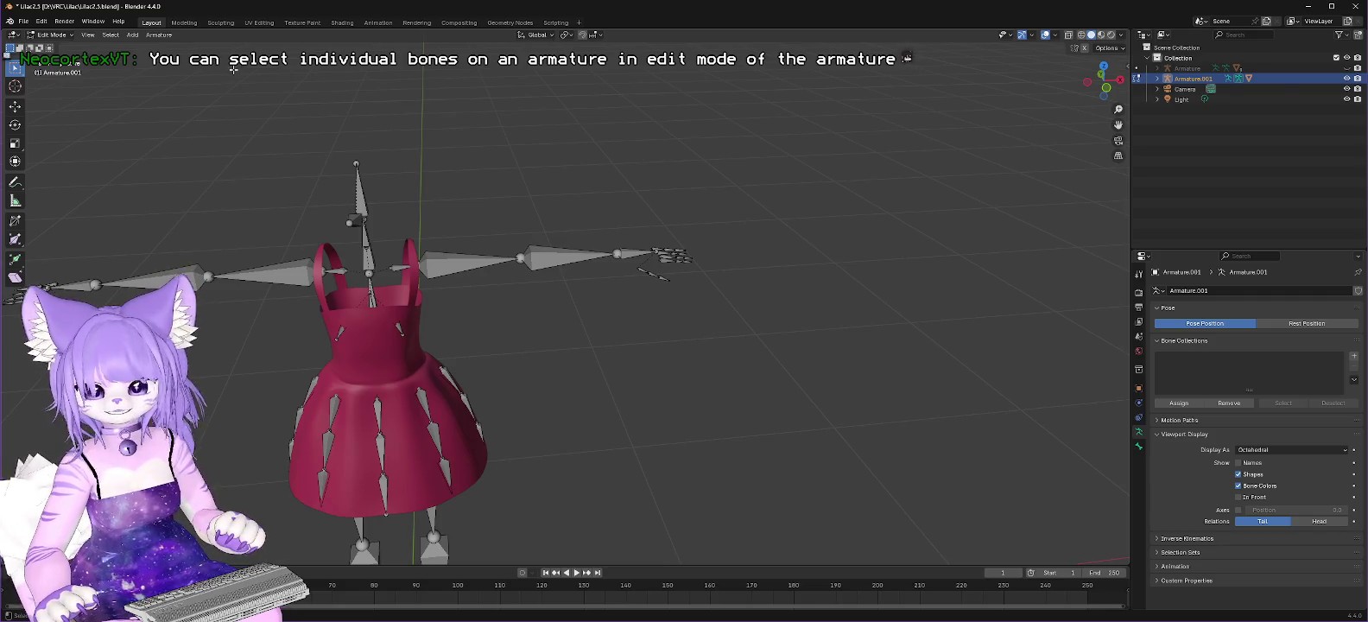
pyautogui.moveTo(406, 183); pyautogui.dragTo(430, 164, button='middle')
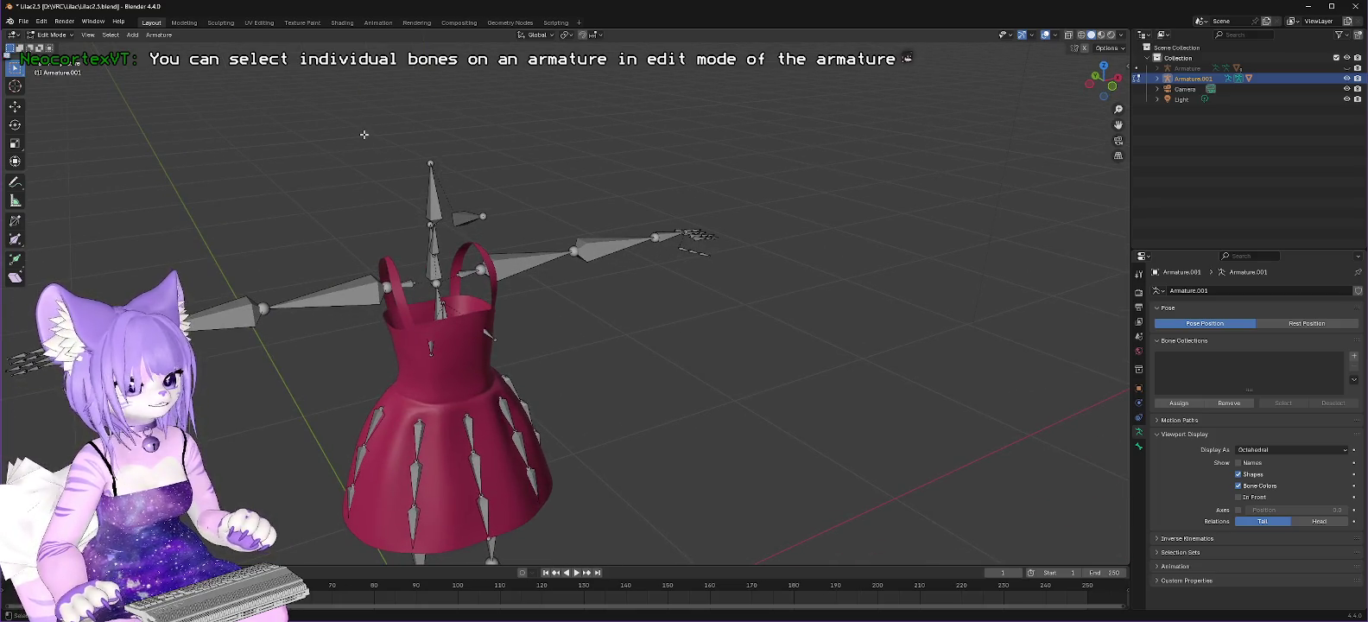
# Step: Start an FBX export and create a Valley folder as the destination
pyautogui.click(24, 20)
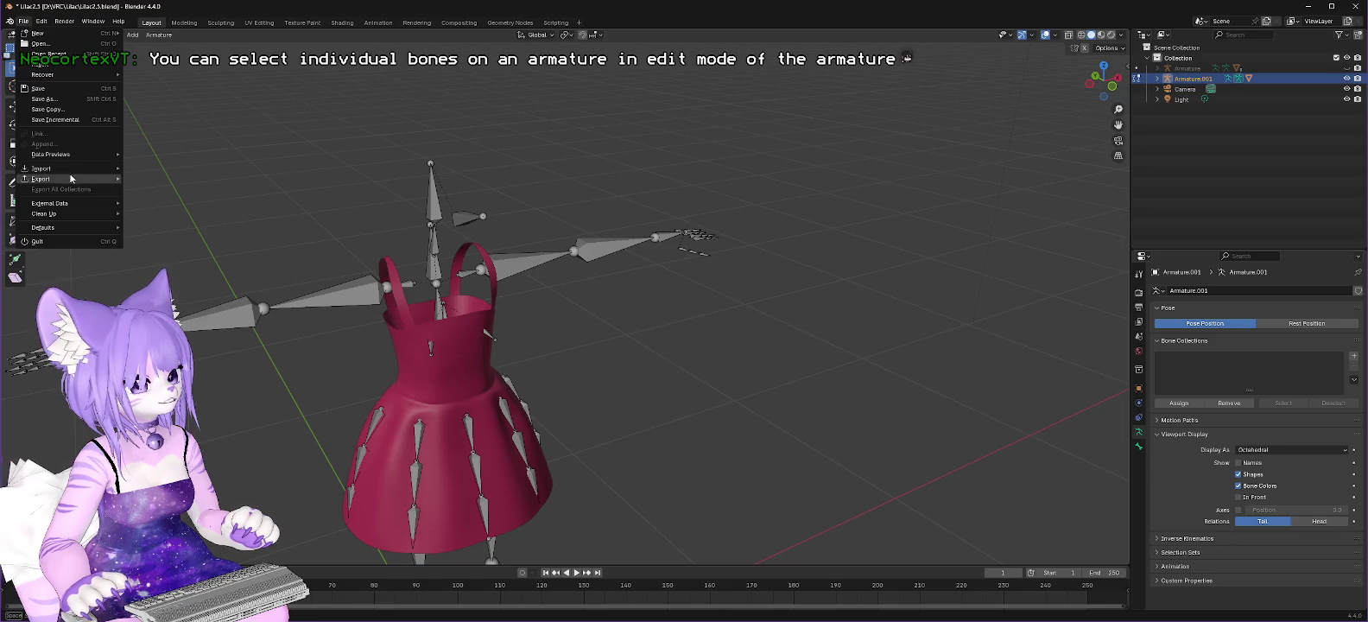
pyautogui.moveTo(44, 179)
pyautogui.click(164, 271)
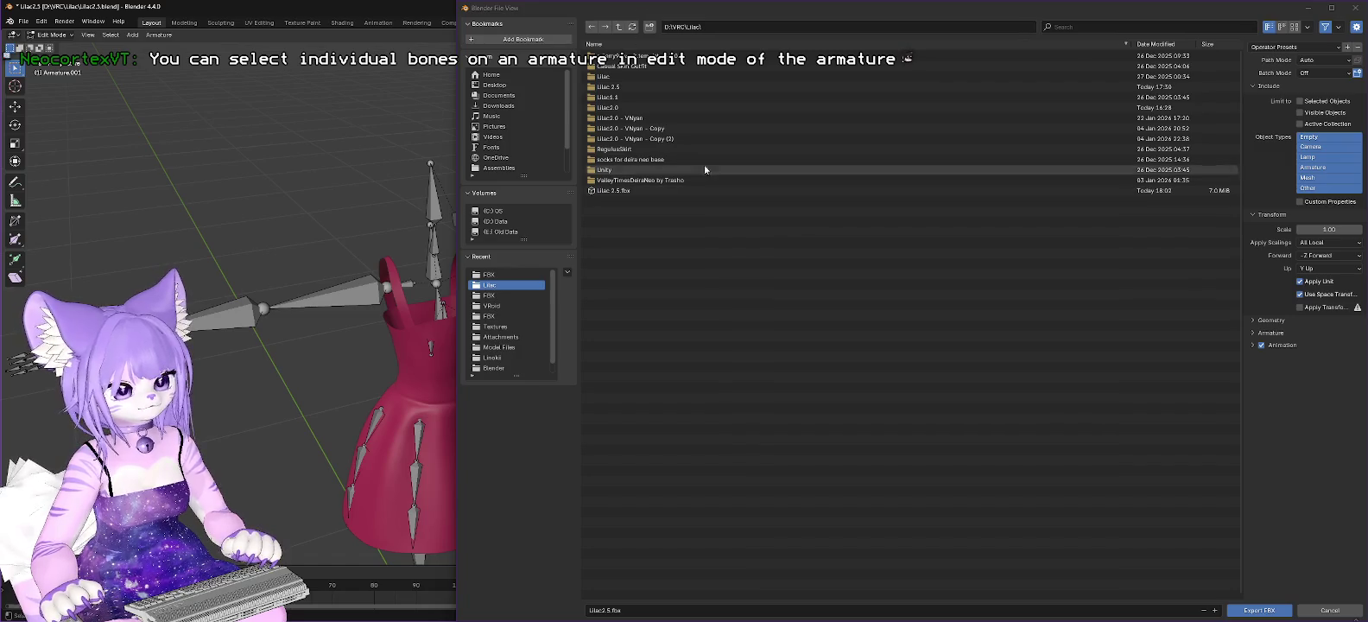
pyautogui.click(734, 27)
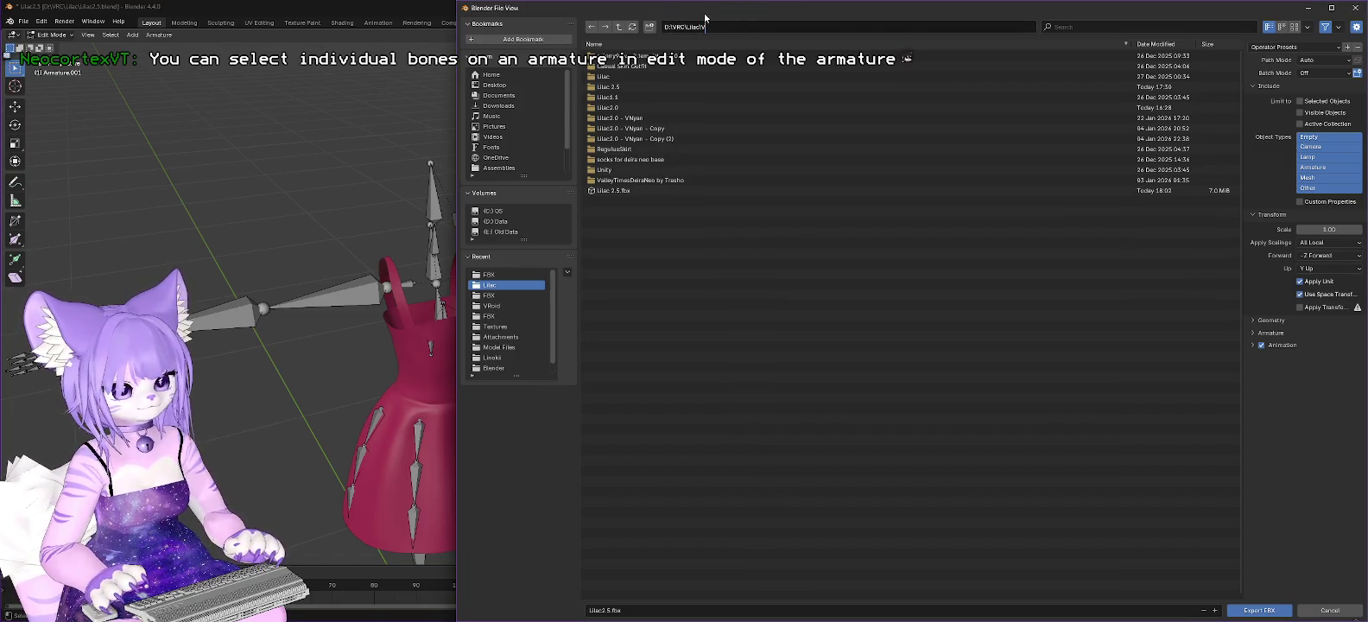
pyautogui.write('Valley')
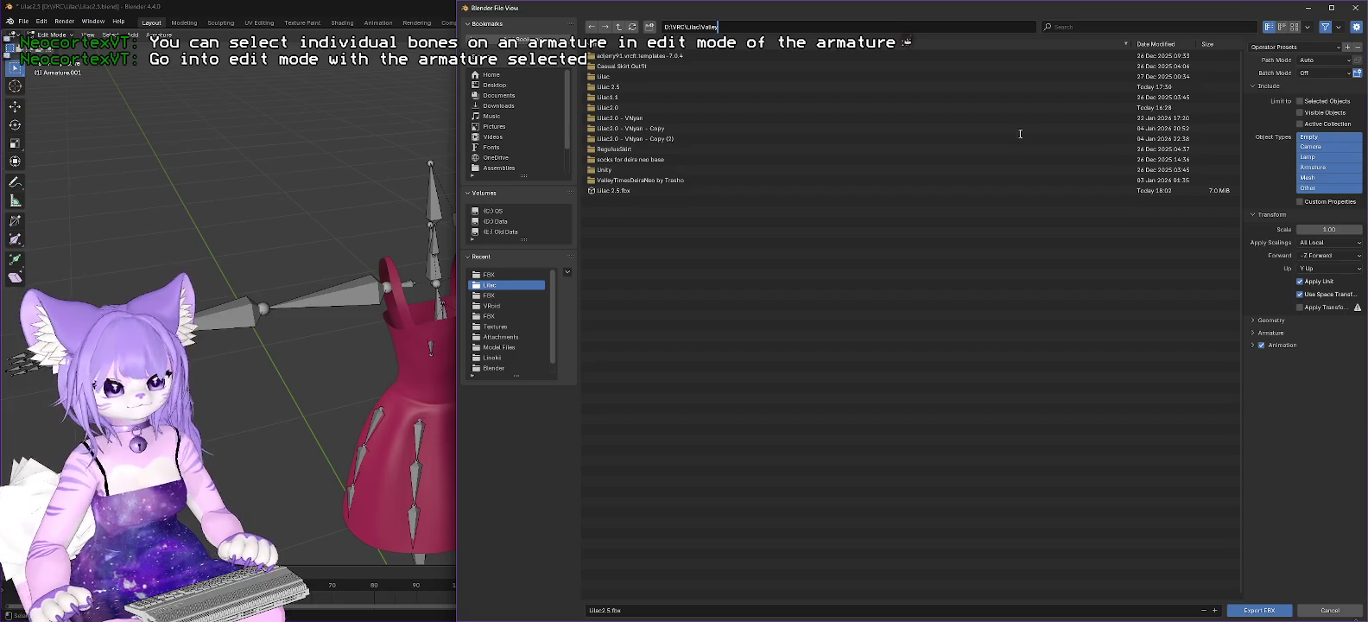
pyautogui.press('Return')
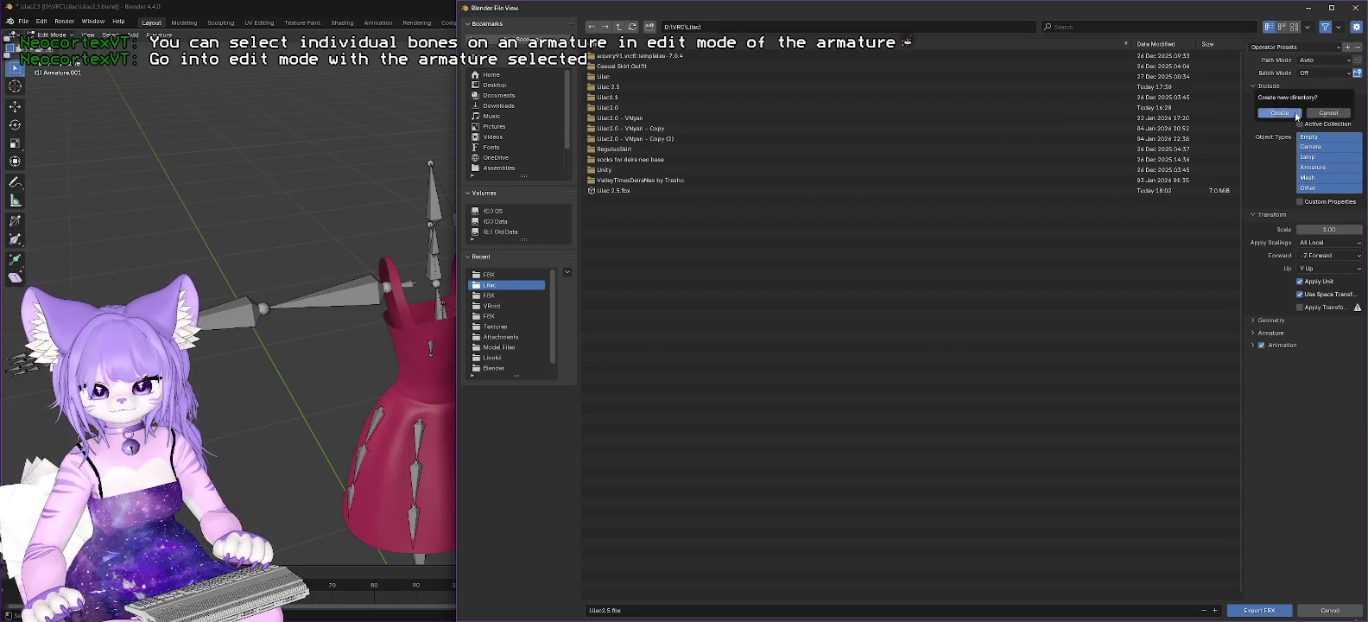
# Step: Hide the Camera object in the Outliner and check Armature.001's contents
pyautogui.moveTo(1198, 15); pyautogui.dragTo(1301, 265)
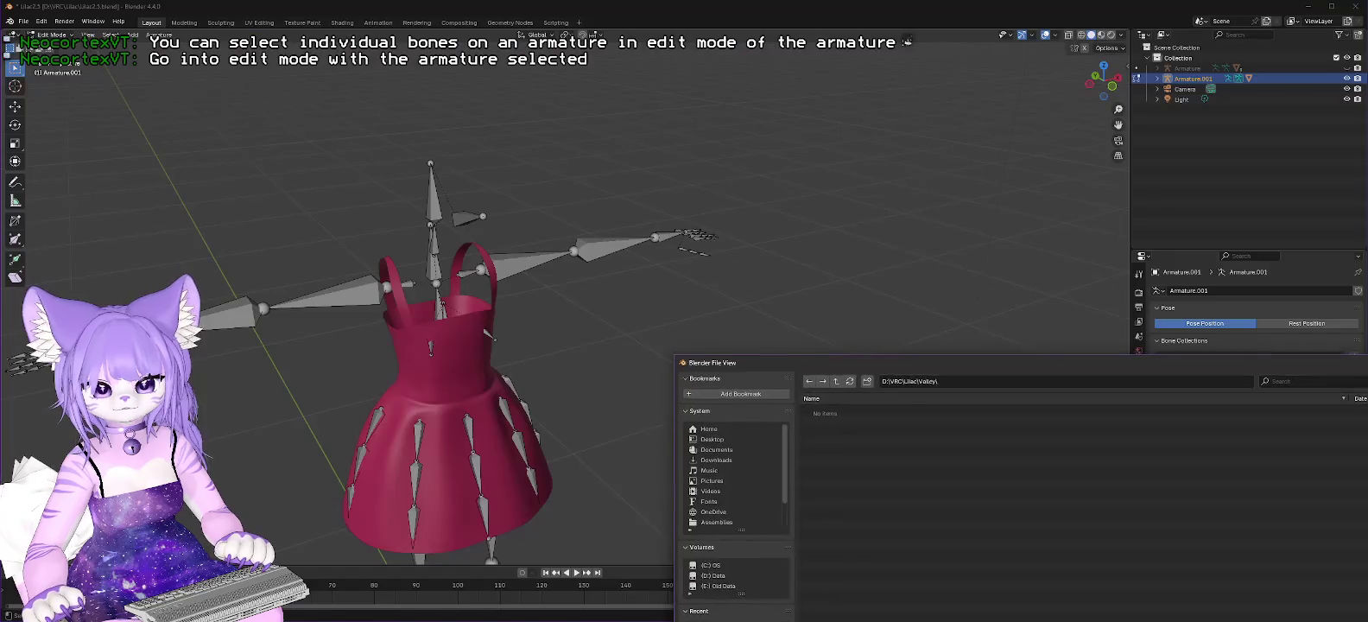
pyautogui.click(1347, 89)
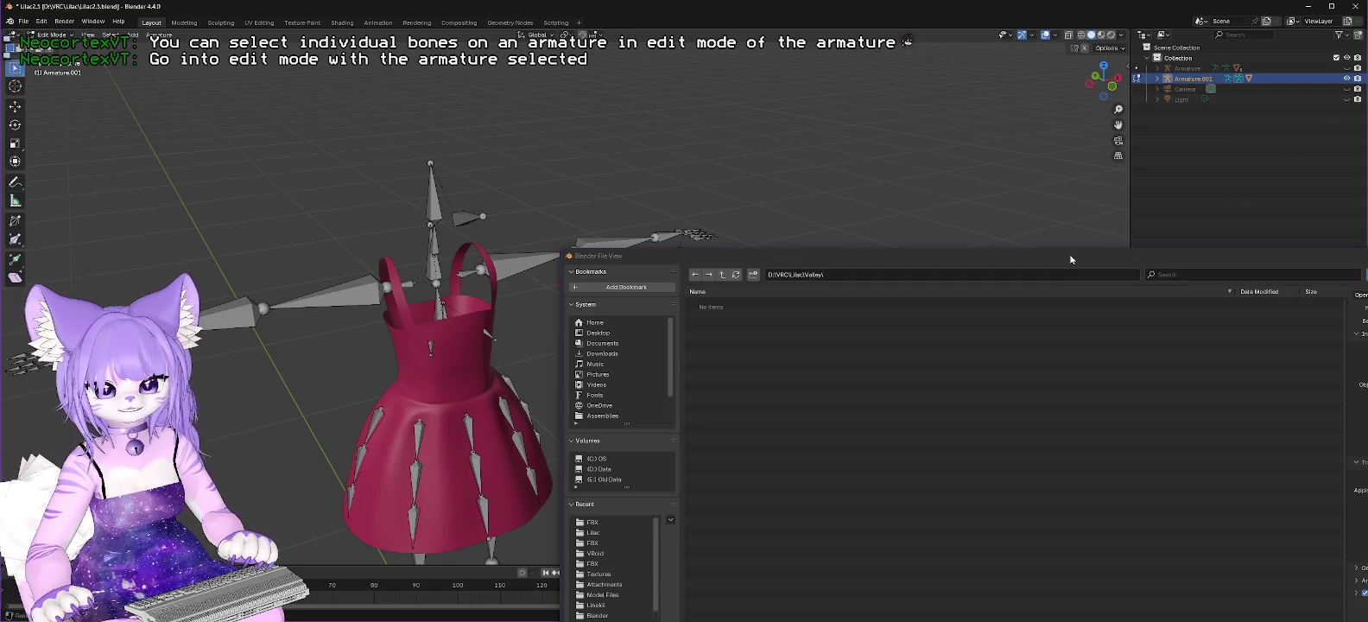
pyautogui.moveTo(1070, 259); pyautogui.dragTo(1066, 84)
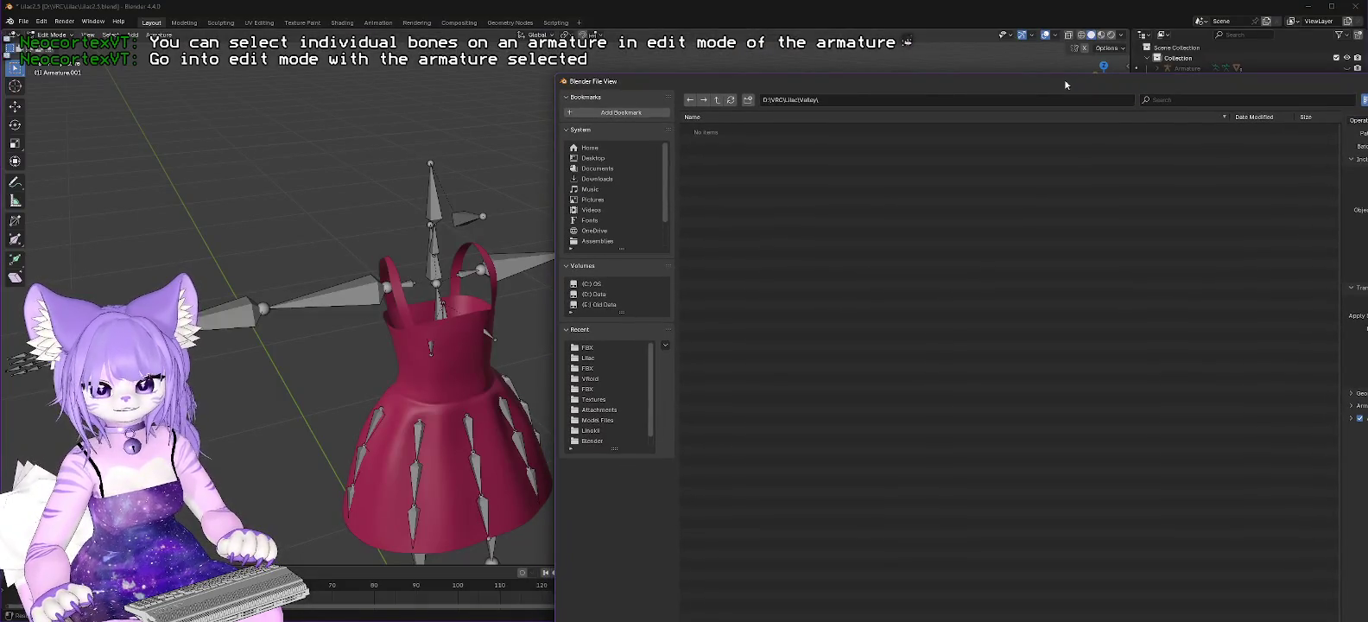
pyautogui.moveTo(1066, 85); pyautogui.dragTo(1072, 173)
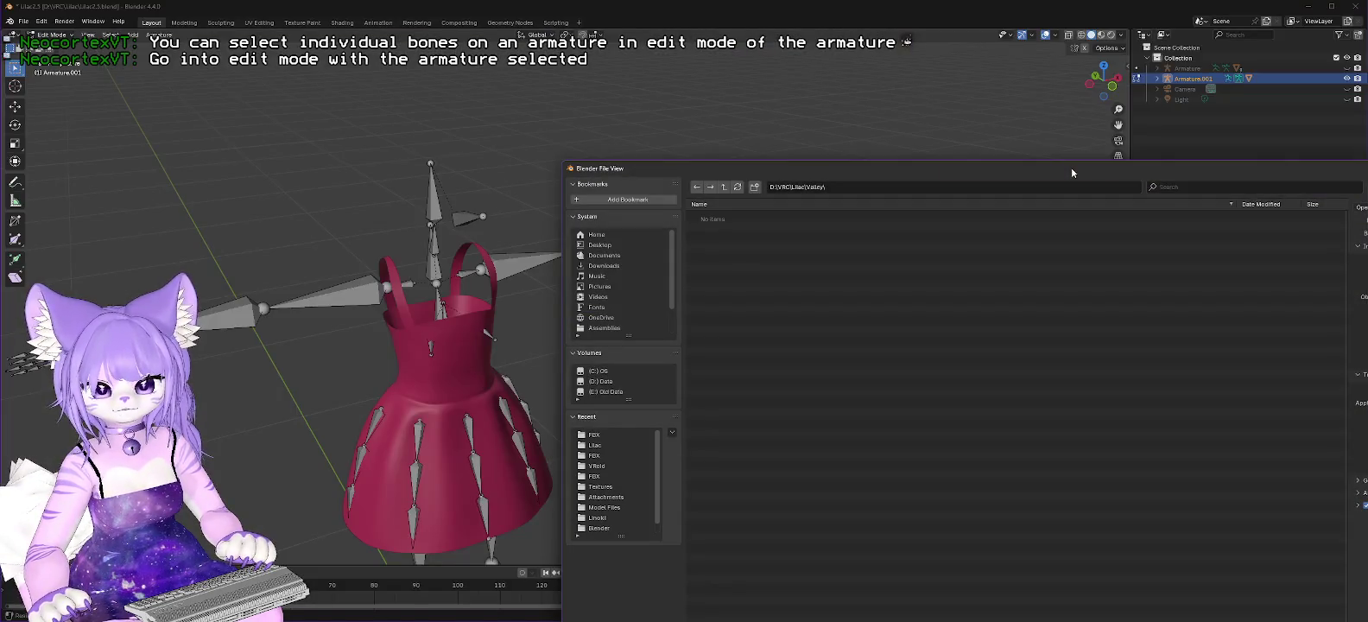
pyautogui.click(1158, 78)
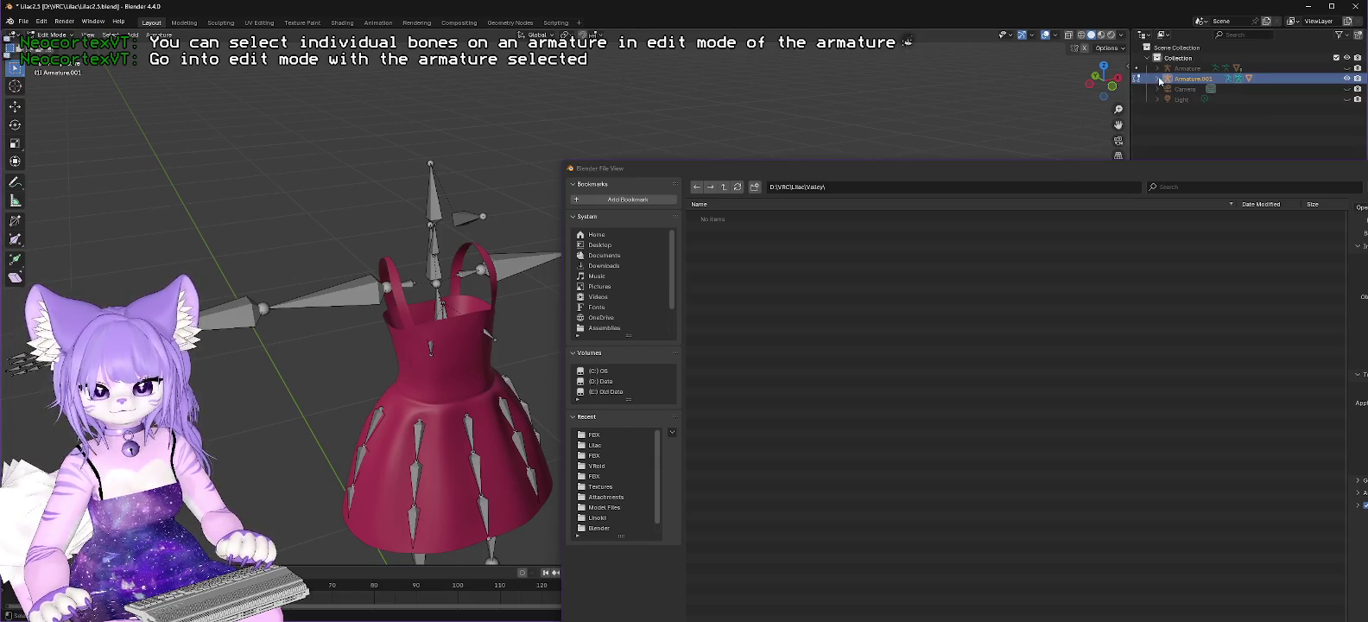
pyautogui.moveTo(883, 170); pyautogui.dragTo(879, 325)
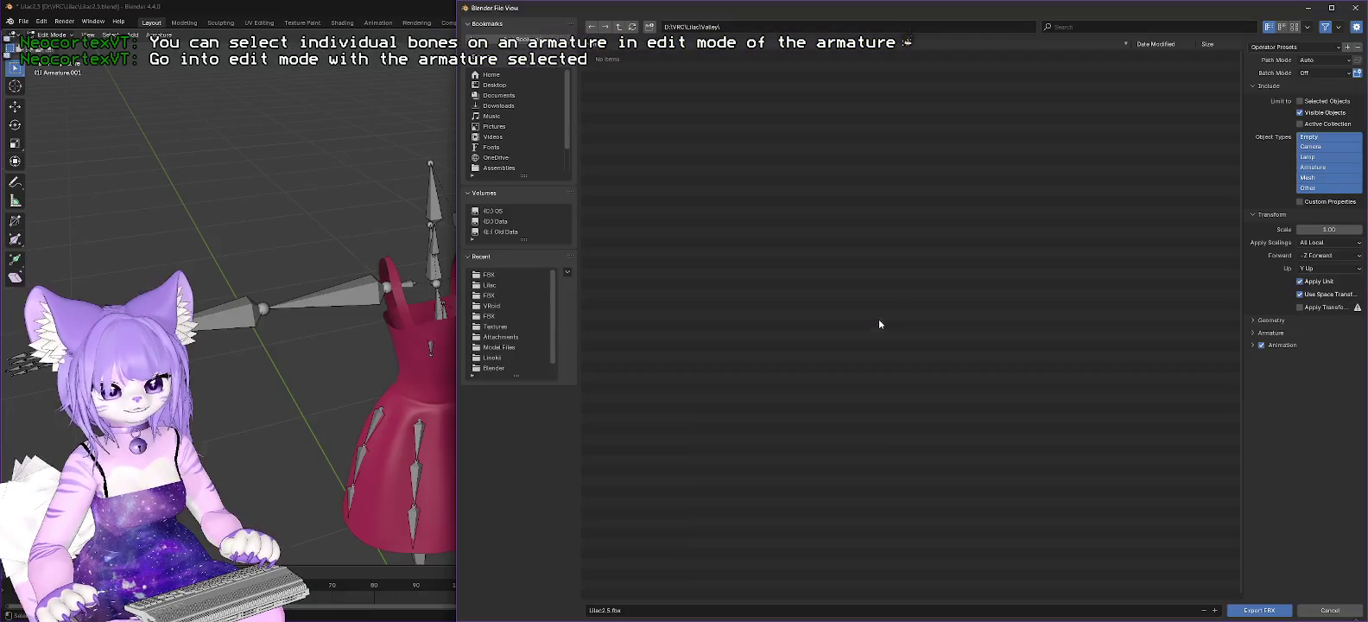
# Step: Set Apply Scalings to FBX All and export ValleyTimes.fbx into the Lilac folder
pyautogui.click(1254, 334)
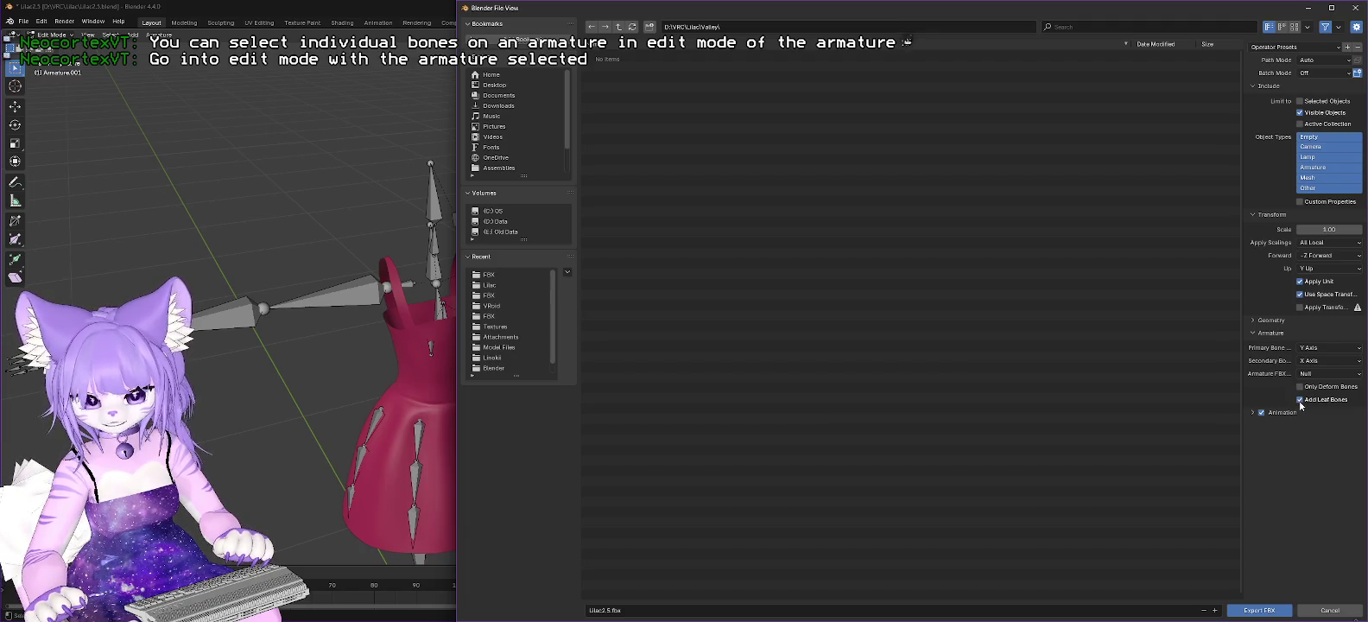
pyautogui.click(1309, 244)
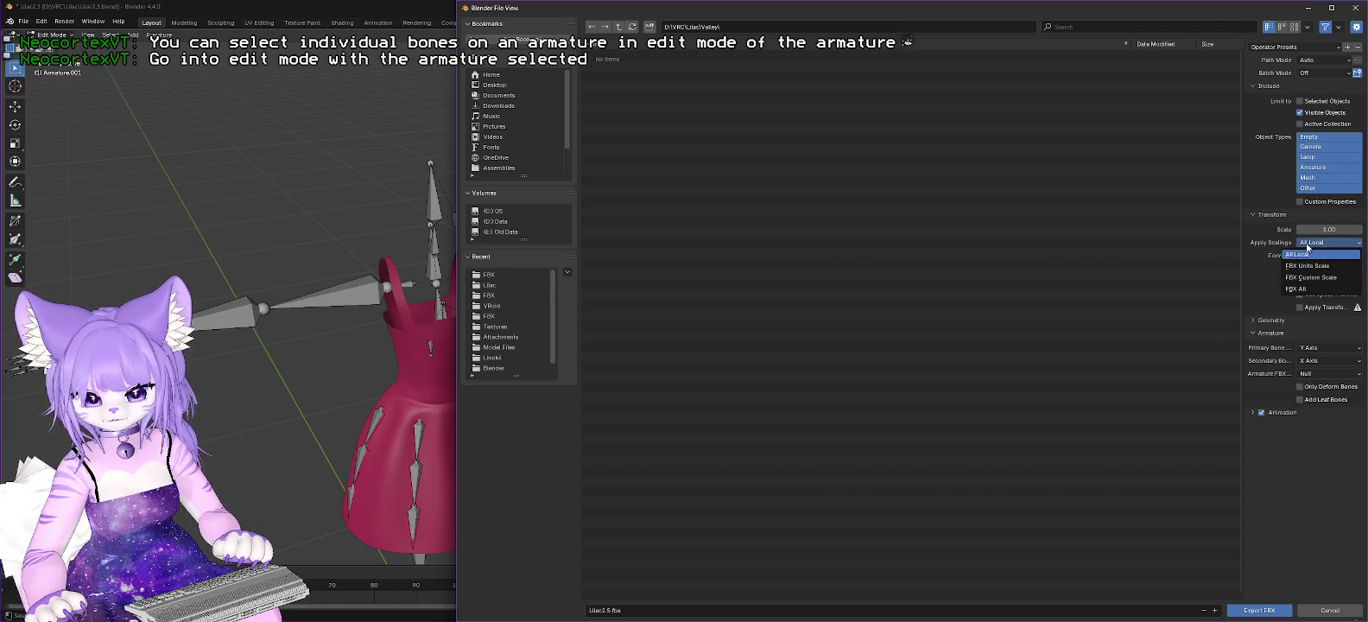
pyautogui.click(1300, 289)
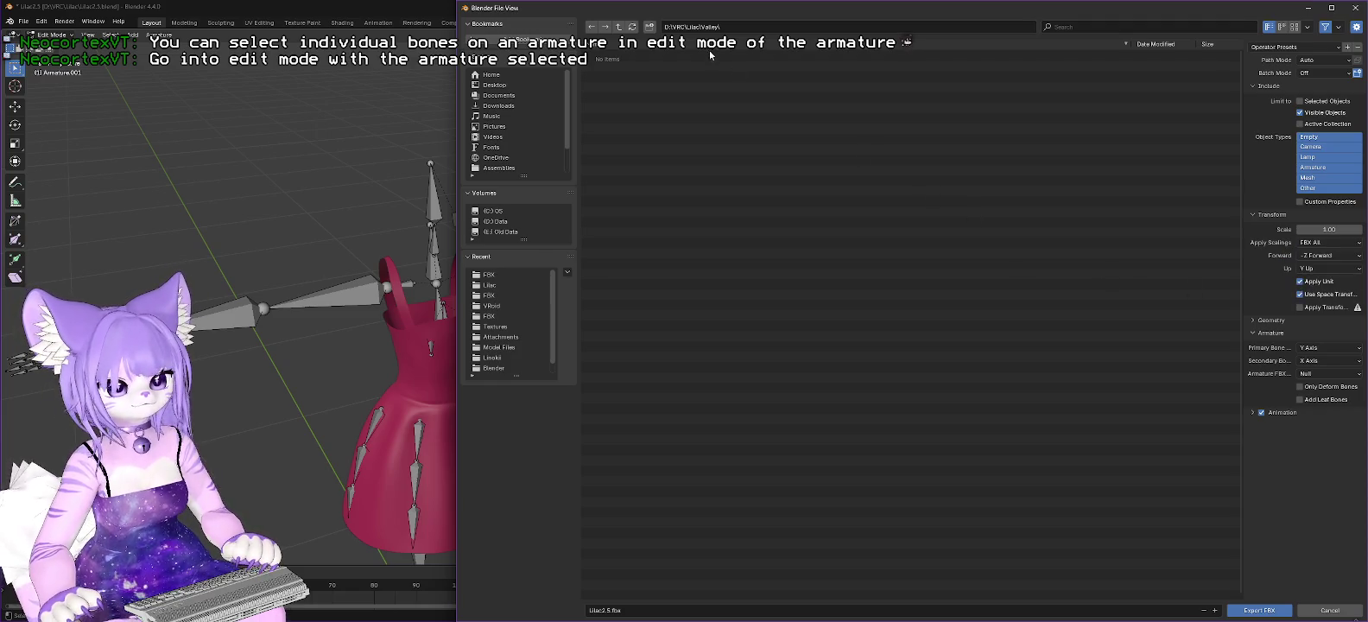
pyautogui.click(741, 27)
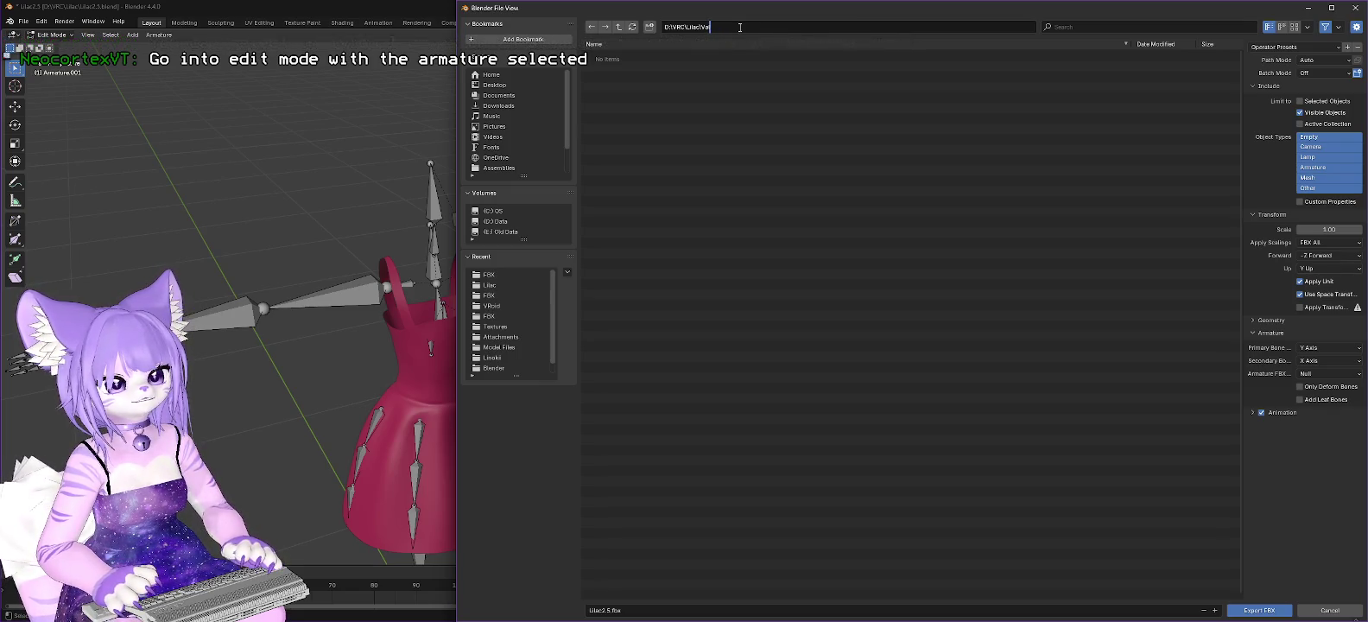
pyautogui.press('Return')
pyautogui.click(644, 610)
pyautogui.write('Valley')
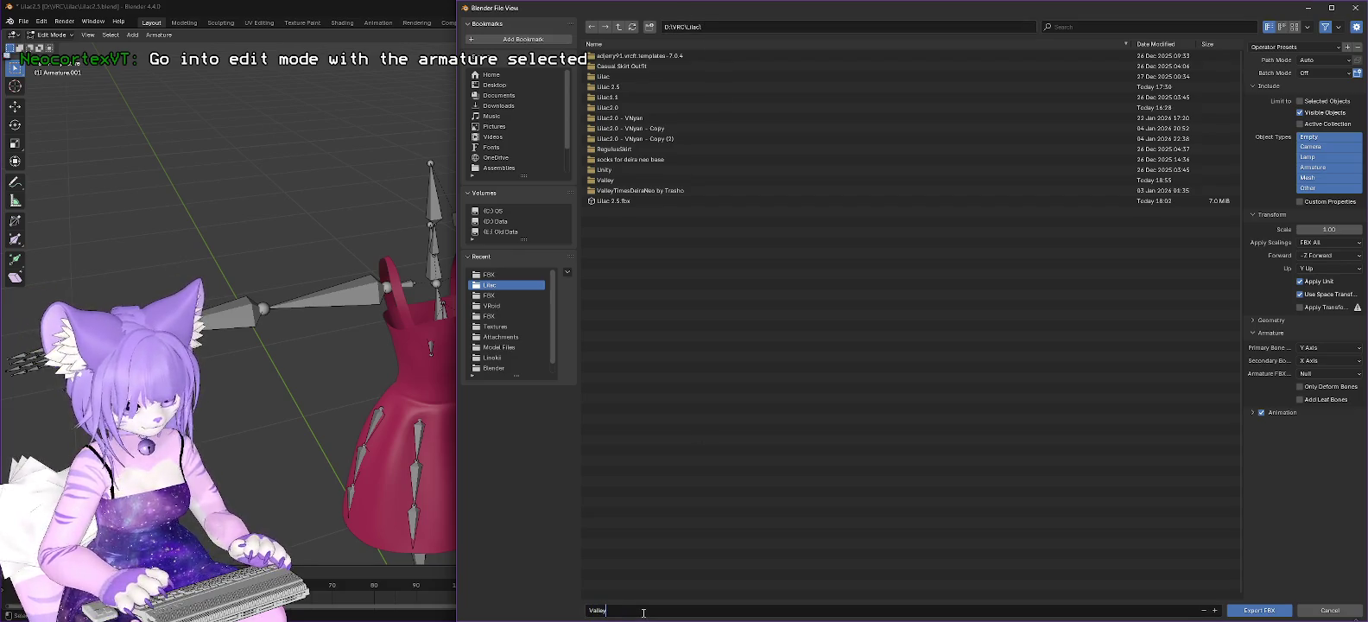
pyautogui.write('Times.fbx')
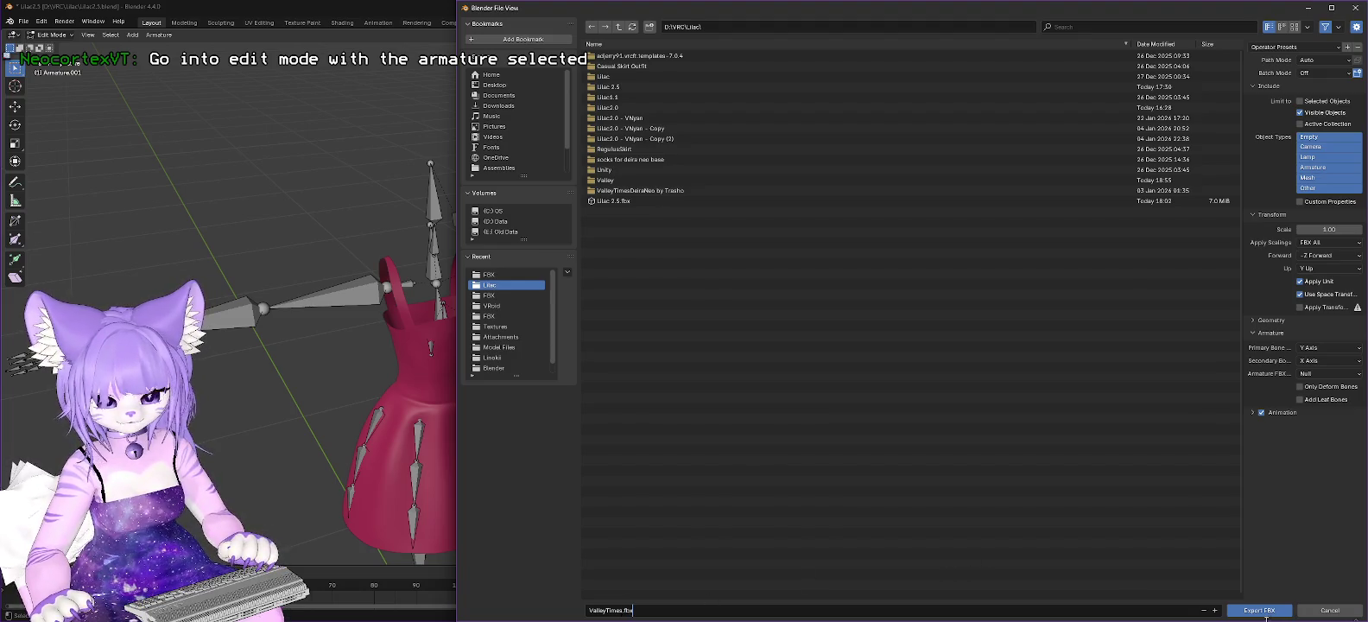
pyautogui.click(1257, 610)
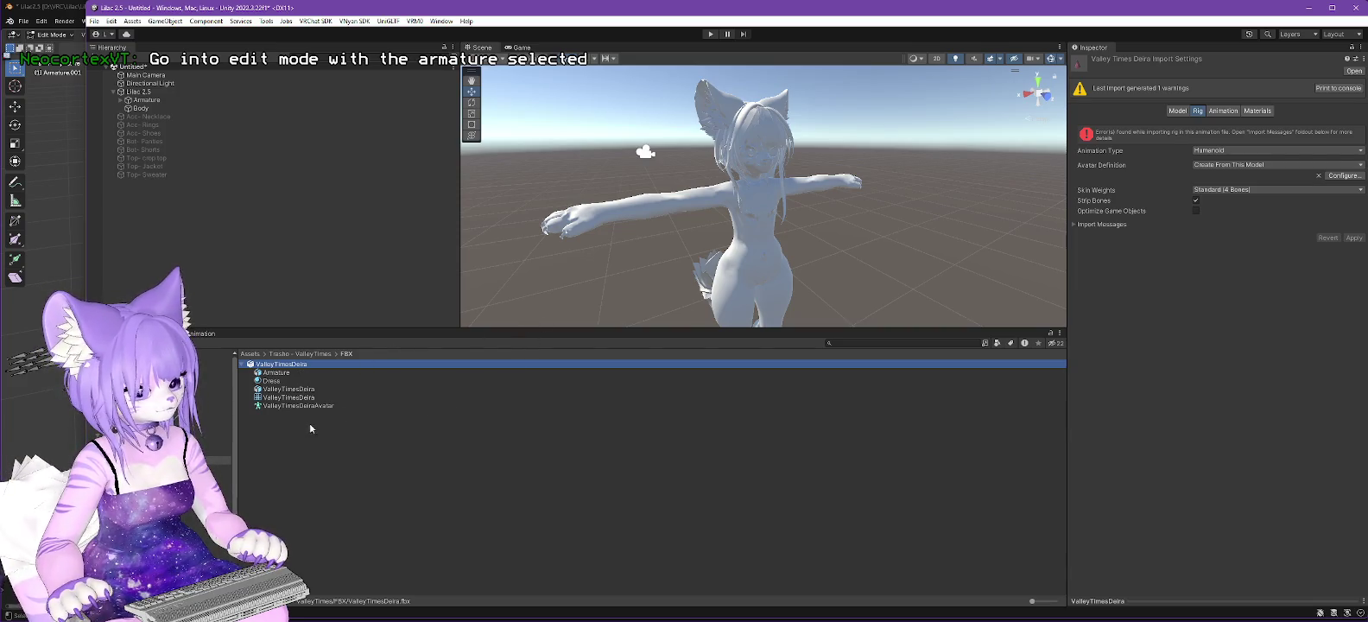
# Step: Import the exported dress FBX into the ValleyTimes FBX folder as ValleyTimesDeira 1
pyautogui.click(194, 426)
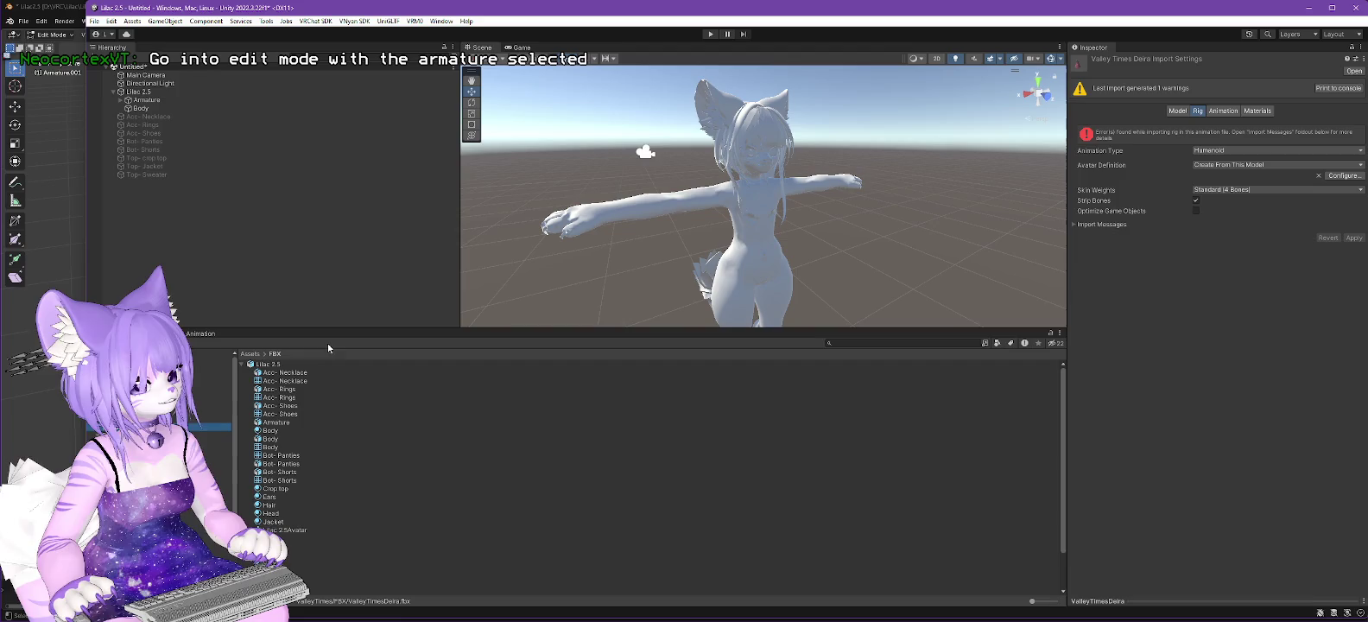
pyautogui.click(241, 365)
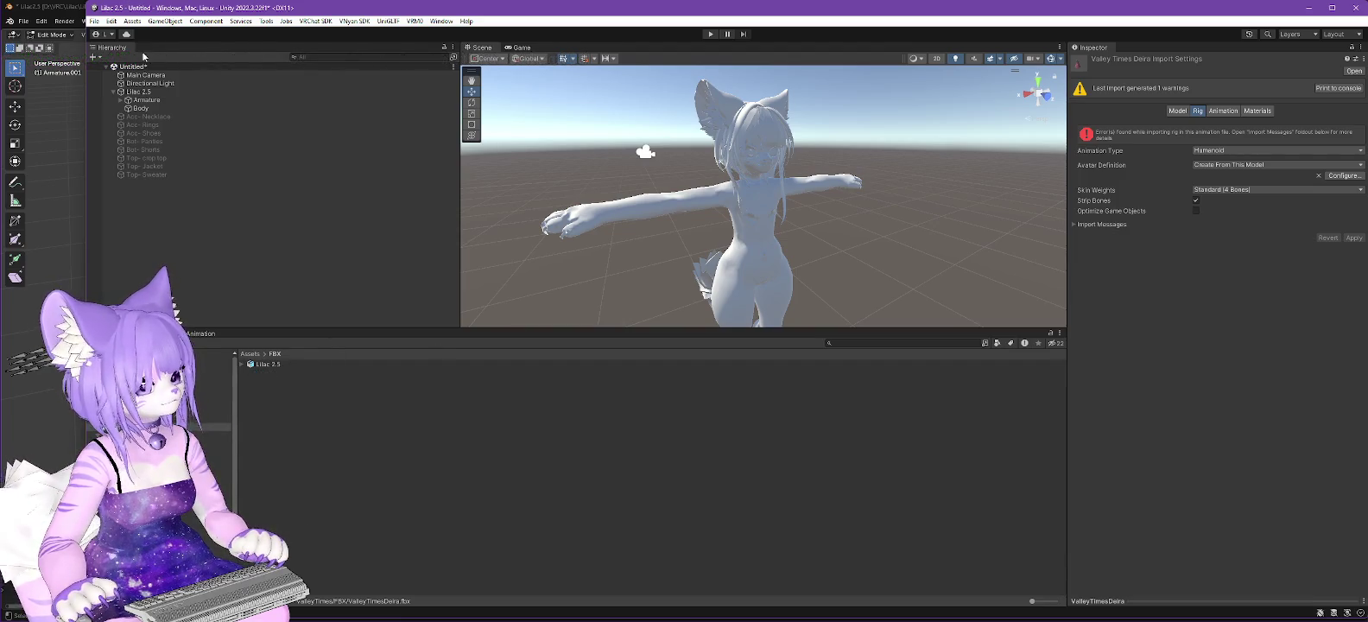
pyautogui.click(132, 21)
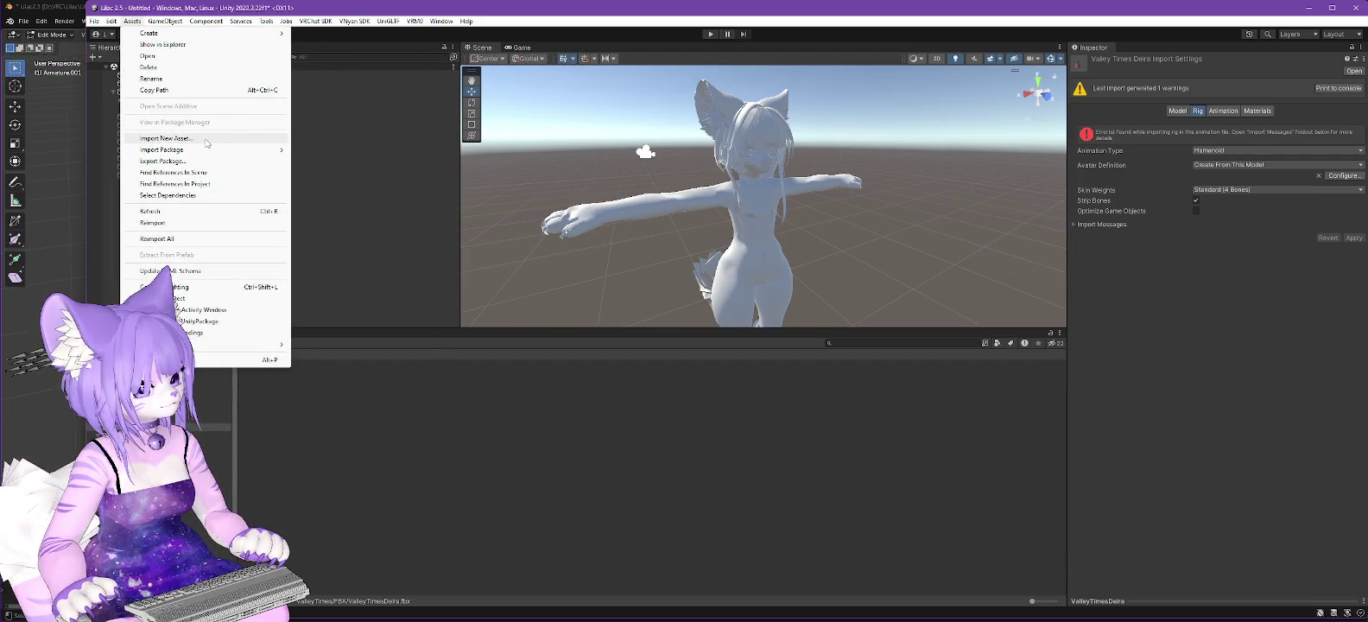
pyautogui.click(197, 140)
pyautogui.doubleClick(221, 125)
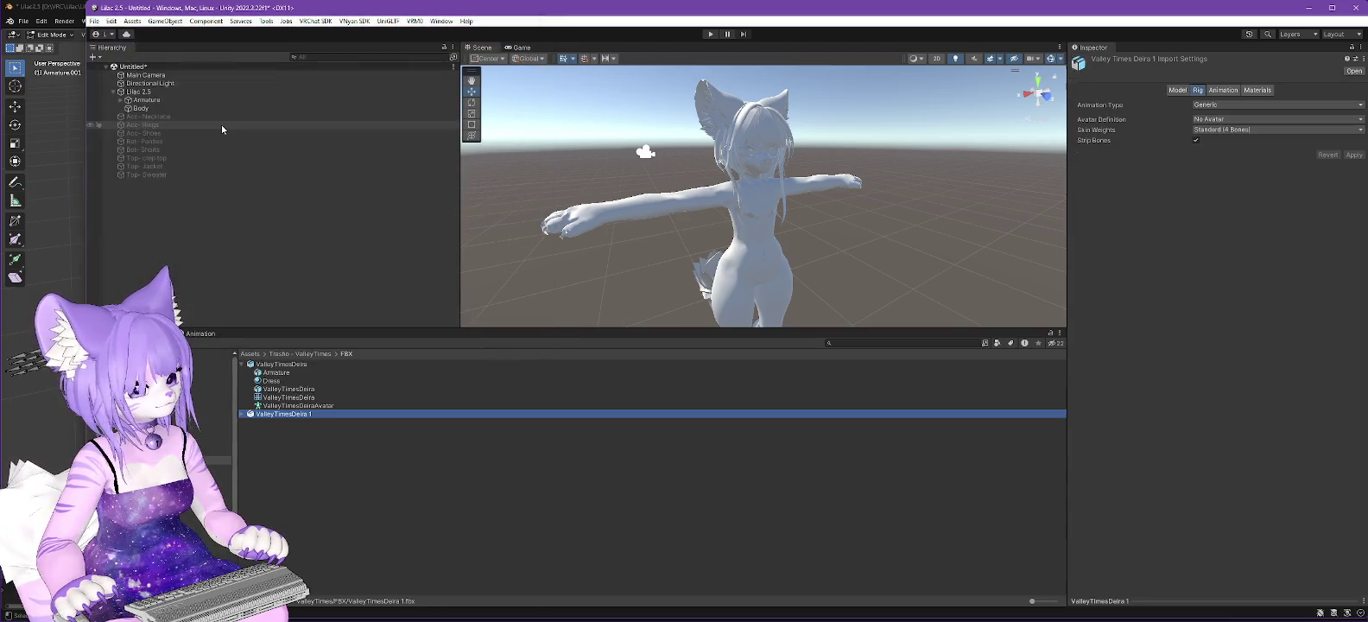
pyautogui.click(242, 415)
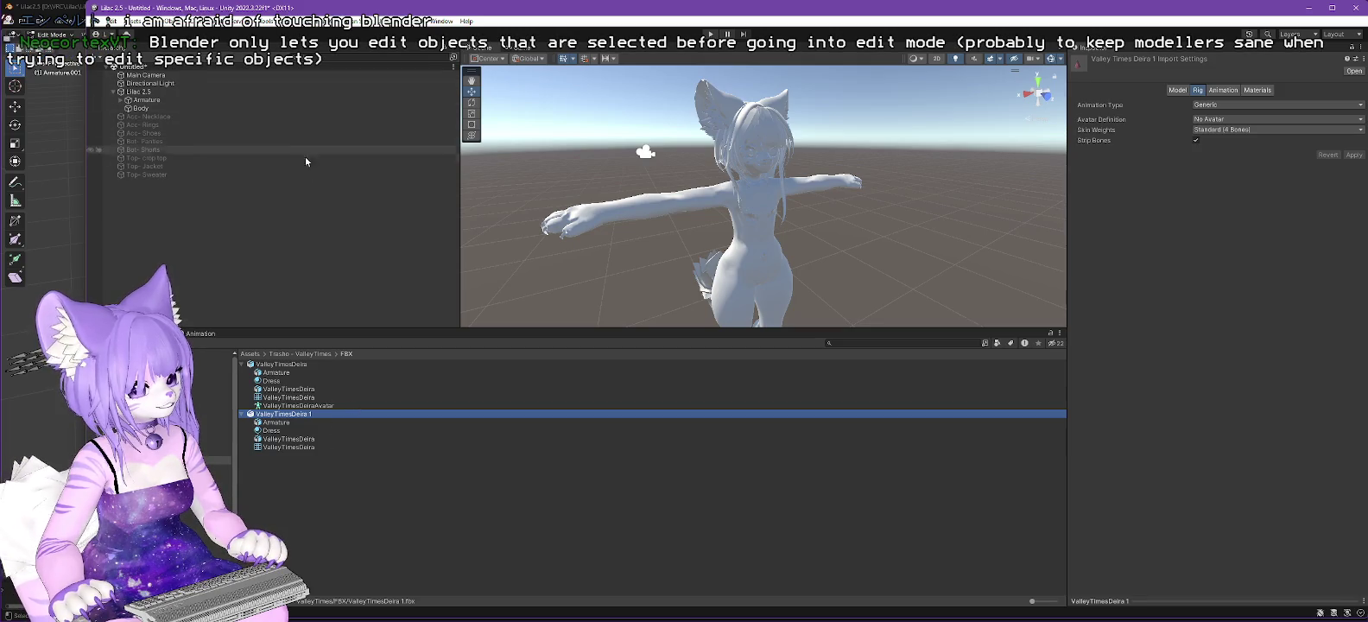
# Step: Place ValleyTimesDeira 1 in the scene beside Lilac 2.5 and frame it
pyautogui.click(121, 100)
pyautogui.click(127, 109)
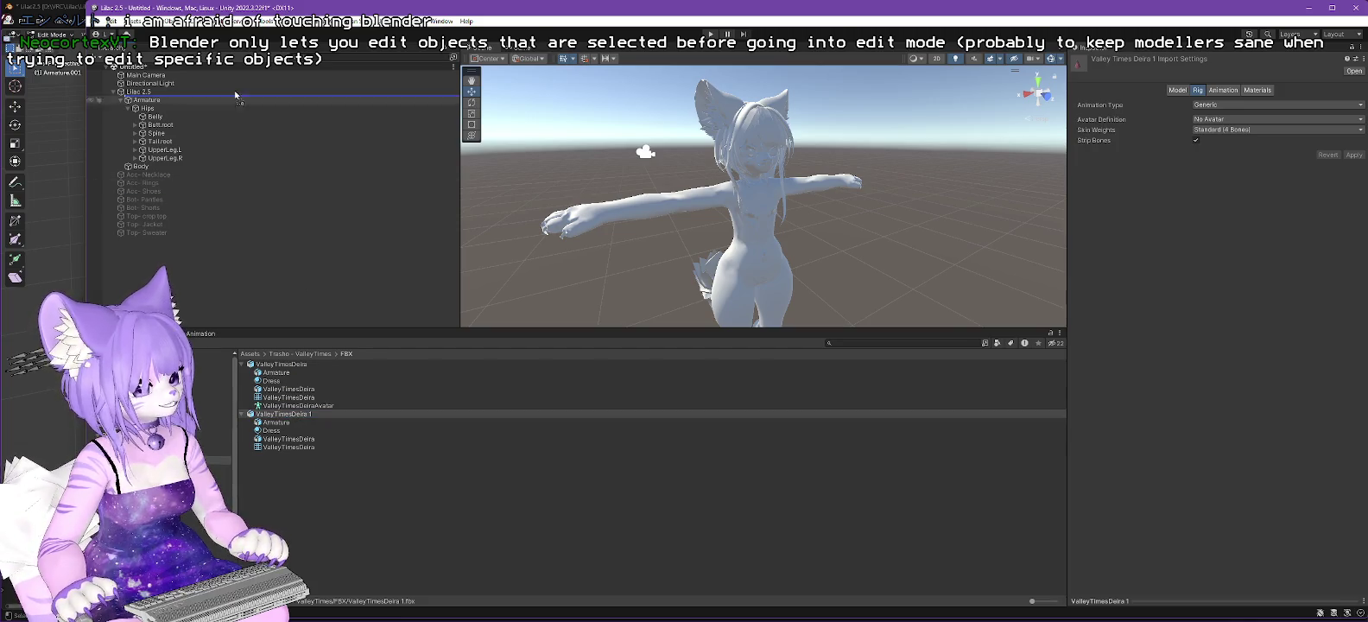
pyautogui.moveTo(136, 66); pyautogui.dragTo(138, 67)
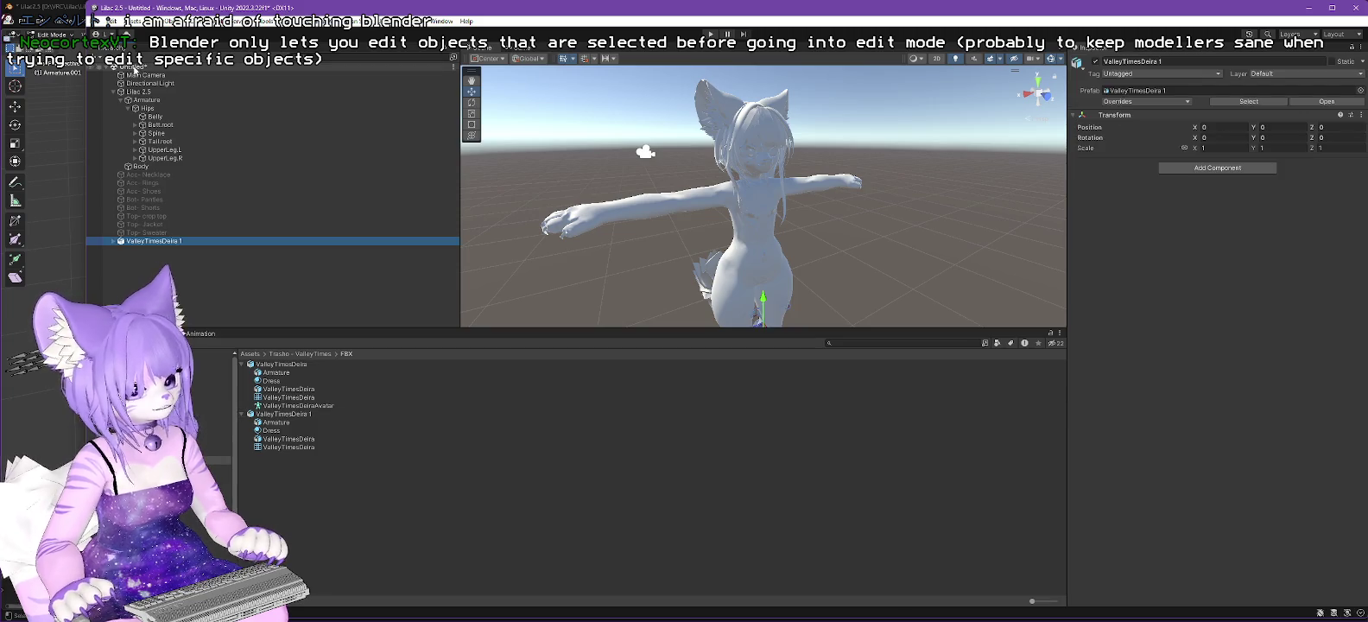
pyautogui.press('f')
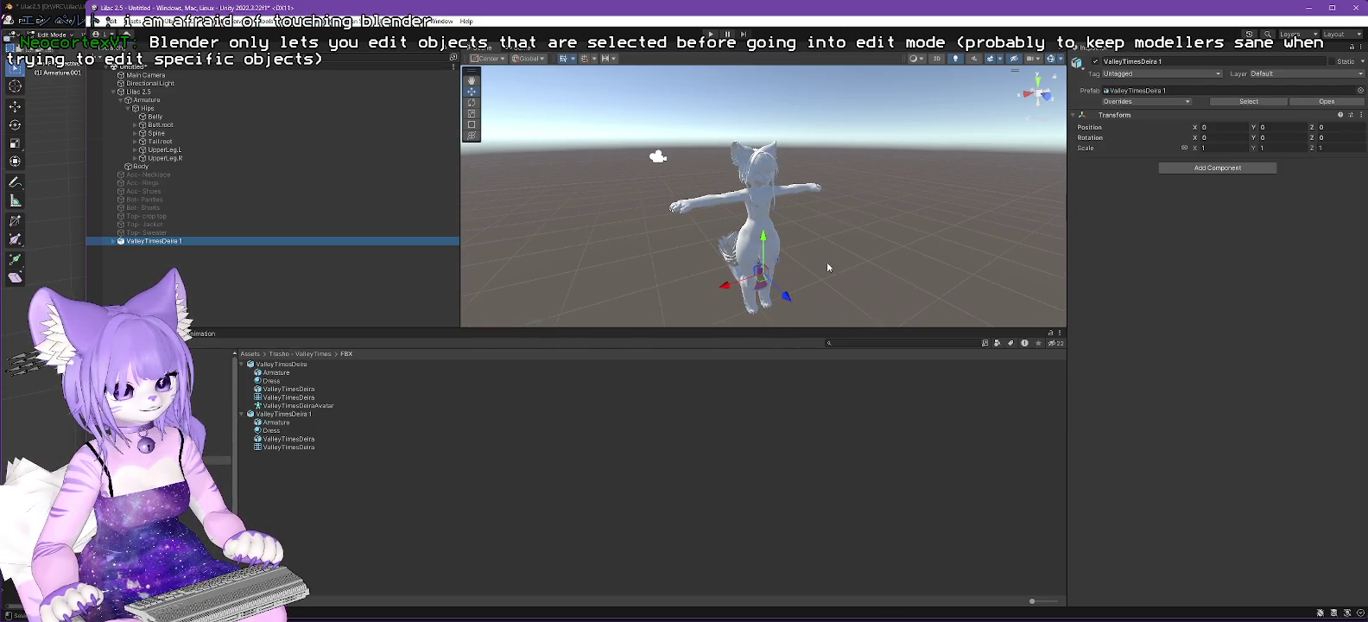
pyautogui.scroll(2, 827, 261)
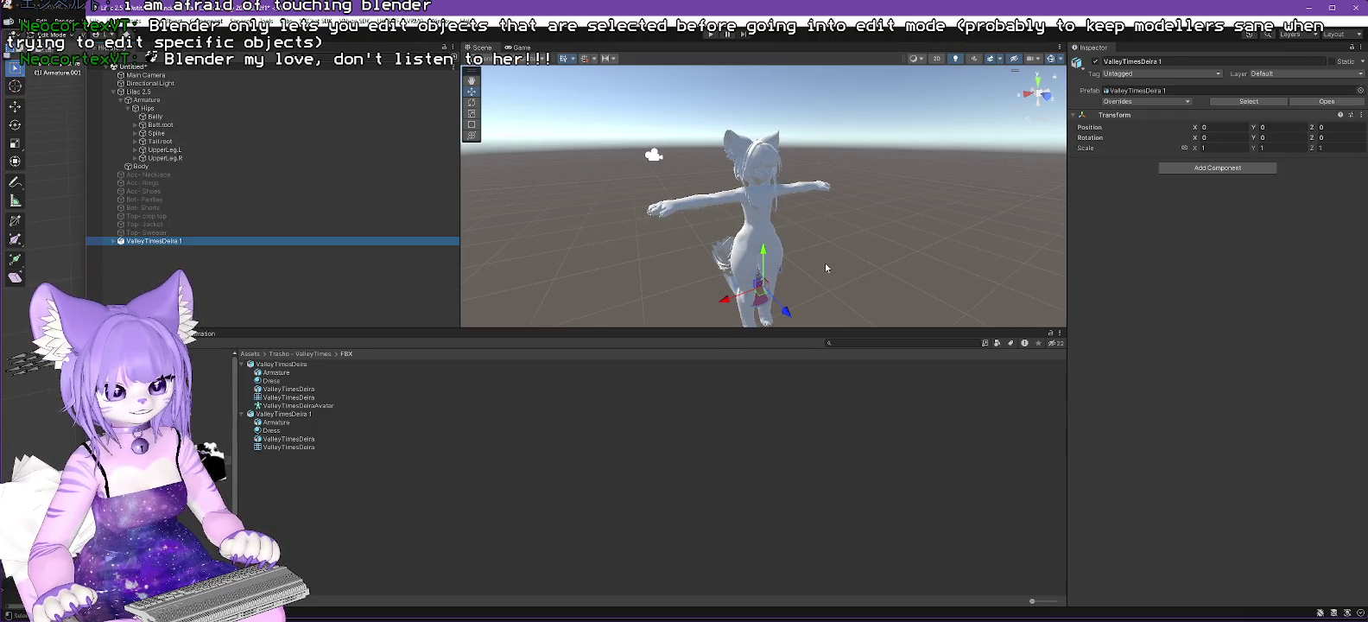
pyautogui.scroll(-1, 825, 263)
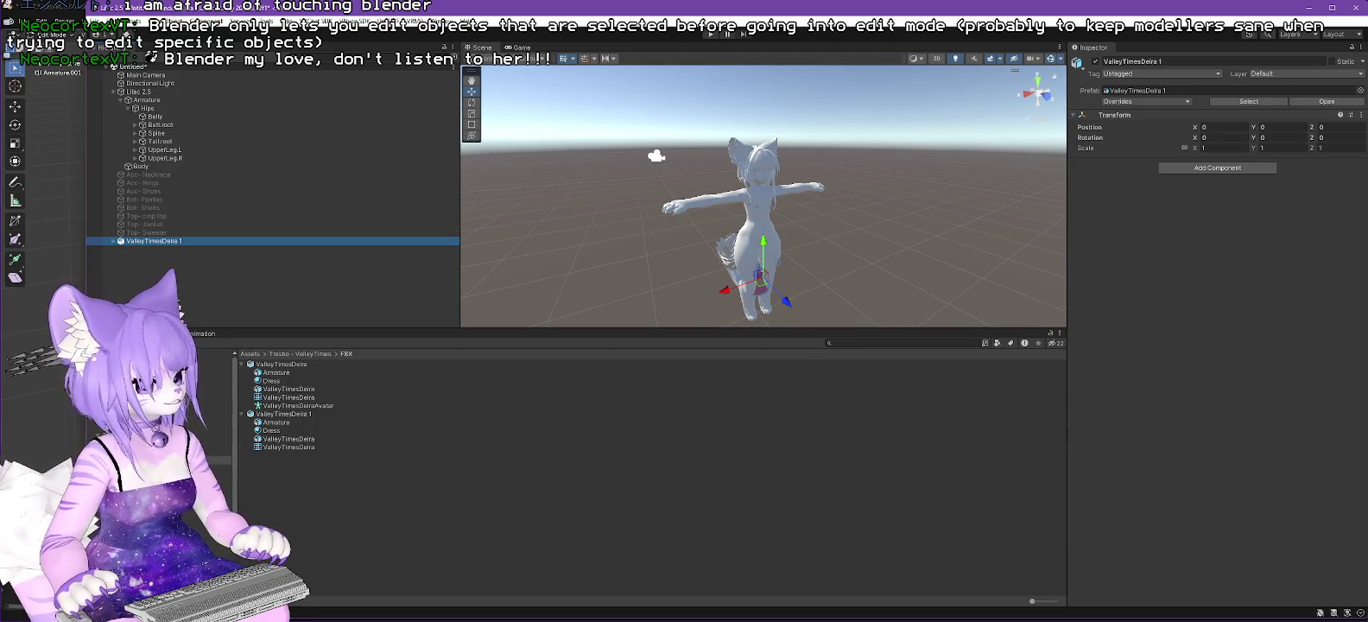
# Step: Bring File Explorer on D: Data to the front
pyautogui.hotkey('alt', 'Tab')
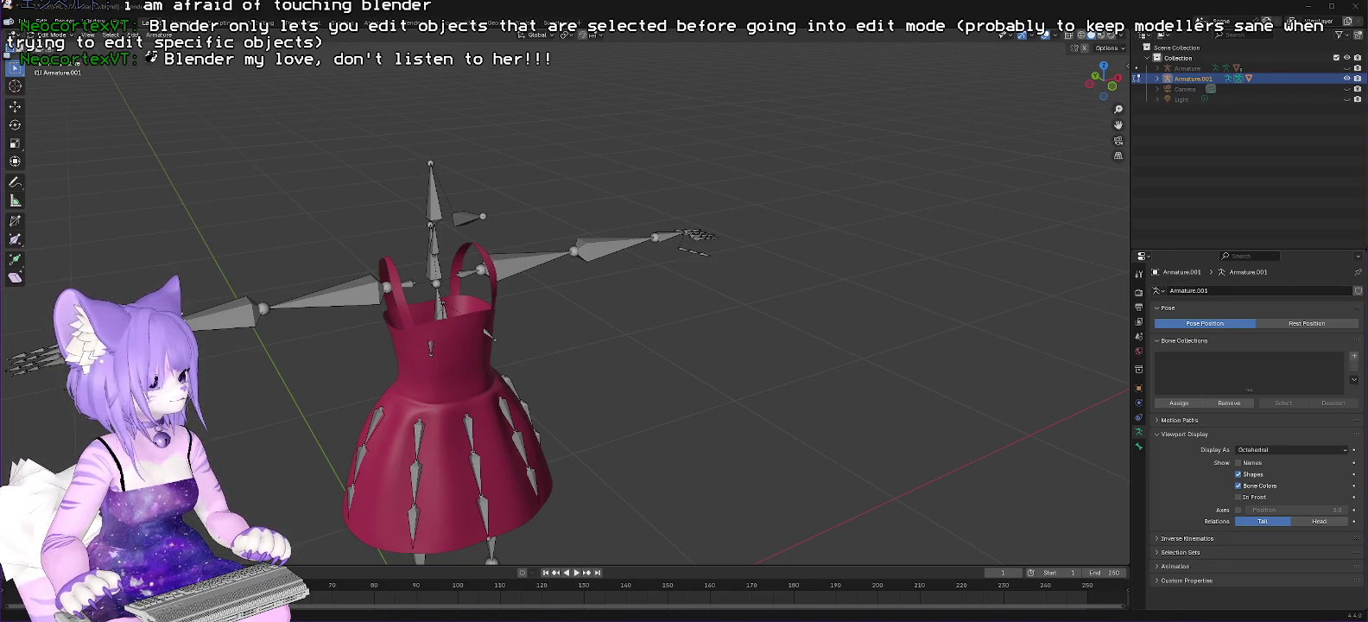
pyautogui.hotkey('alt', 'Tab')
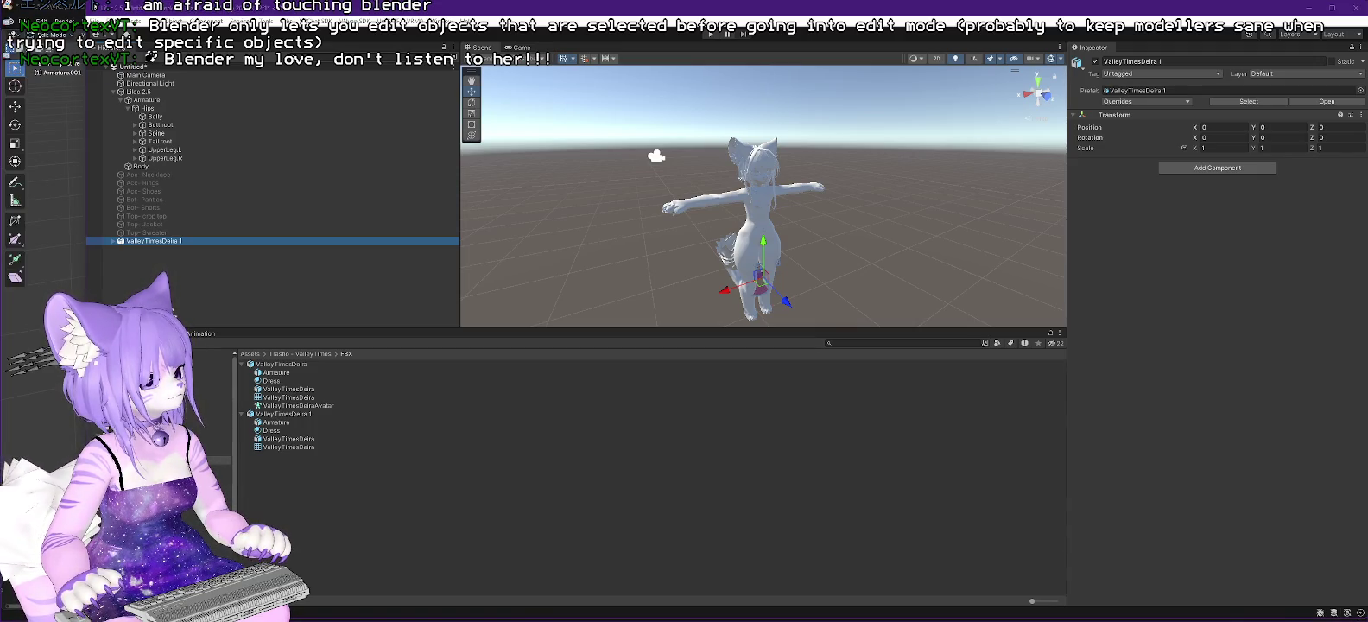
pyautogui.hotkey('alt', 'Tab')
pyautogui.scroll(-3, 545, 358)
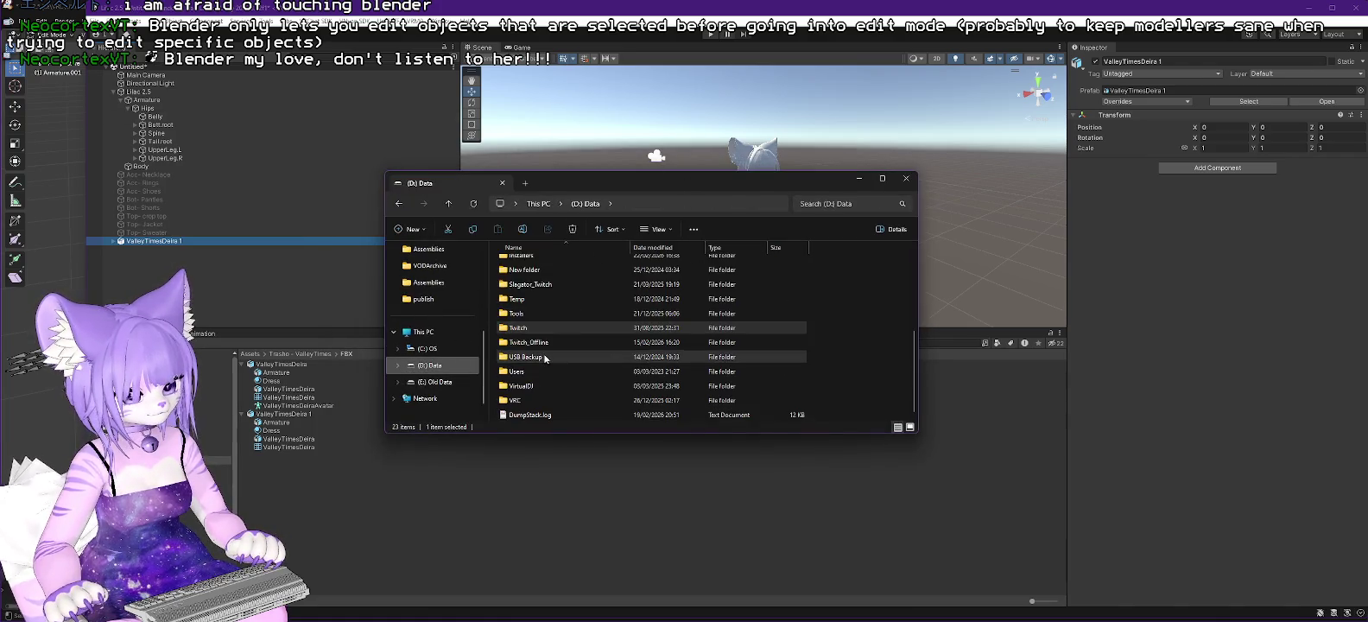
# Step: Open the VRC\Lilac folder and scroll through the Lilac avatar files
pyautogui.doubleClick(515, 399)
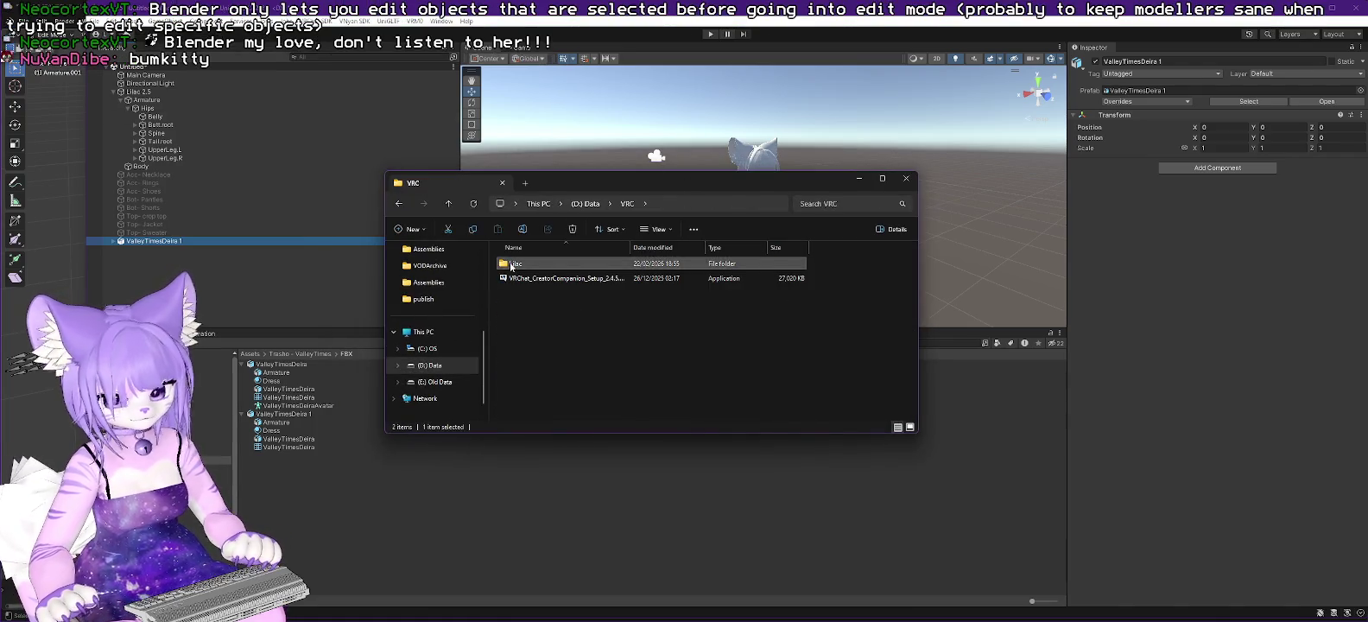
pyautogui.doubleClick(510, 264)
pyautogui.scroll(-5, 635, 327)
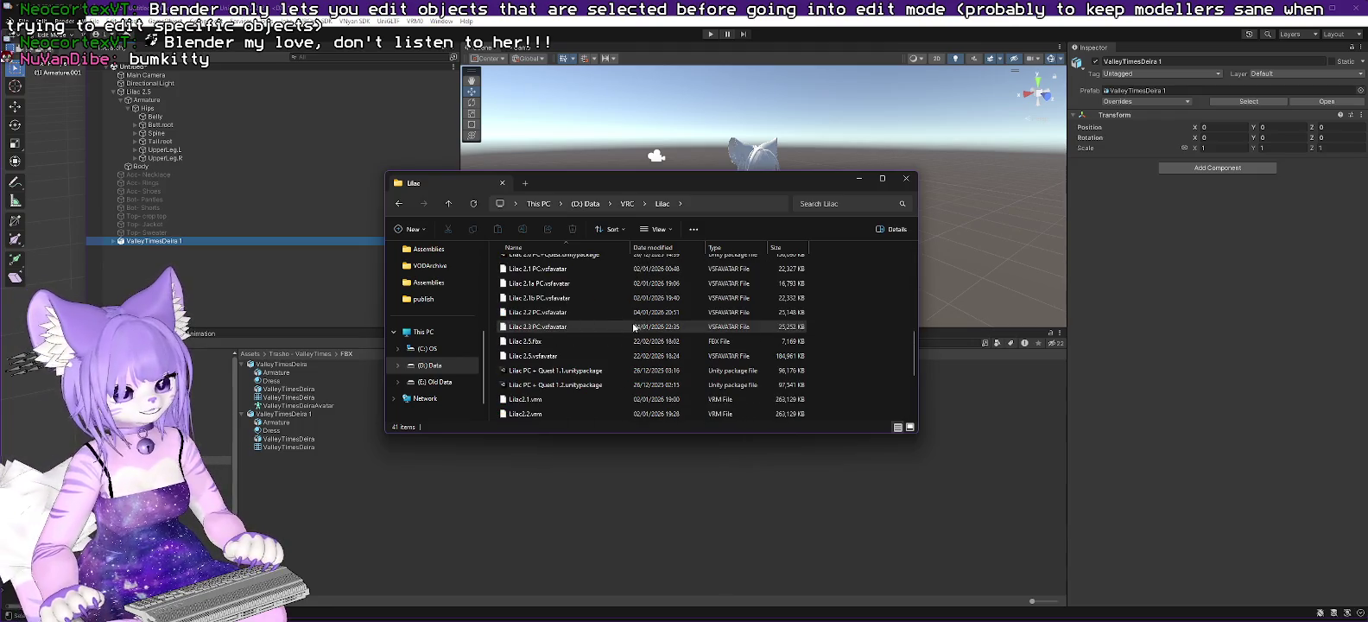
pyautogui.scroll(-3, 620, 315)
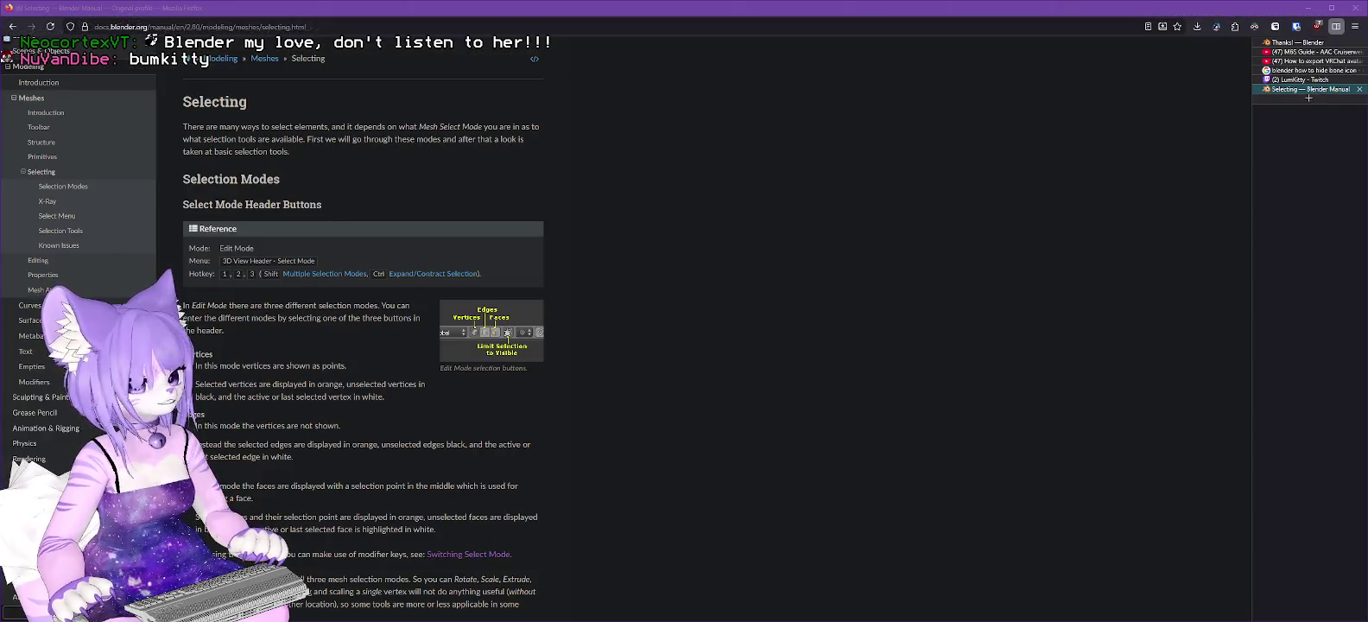
# Step: Rewind the Twitch stream replay to 01:52:17
pyautogui.click(1292, 82)
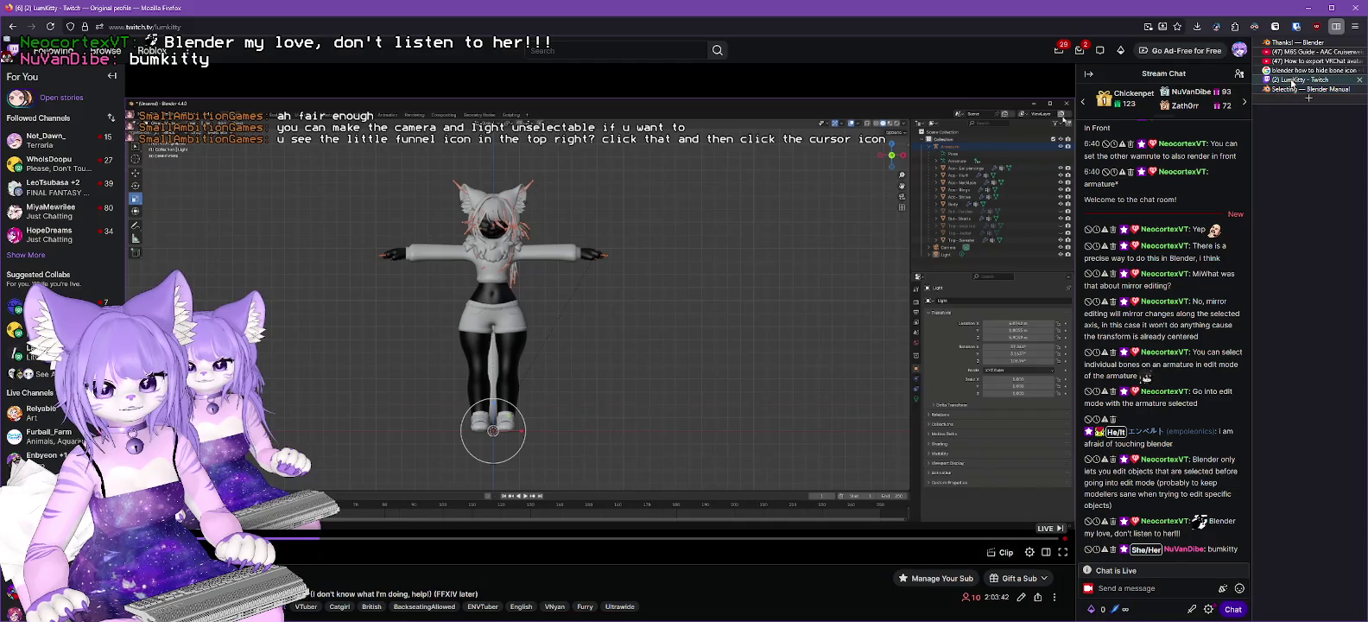
pyautogui.click(1029, 540)
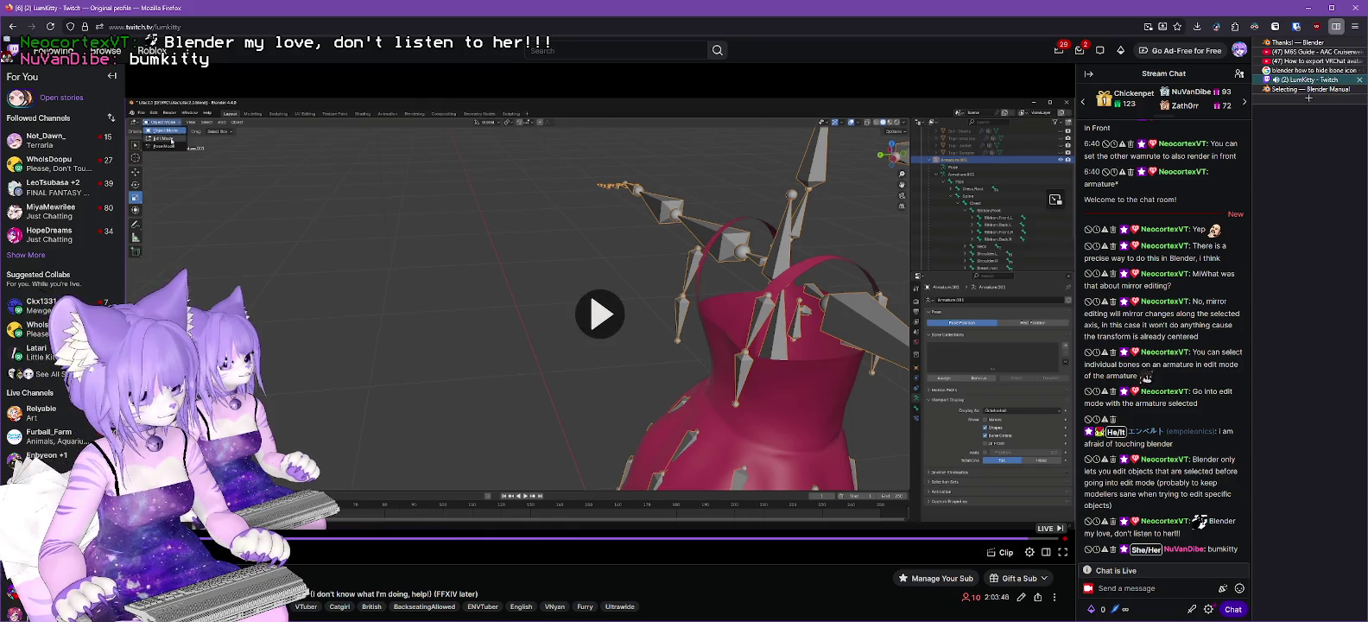
pyautogui.click(999, 539)
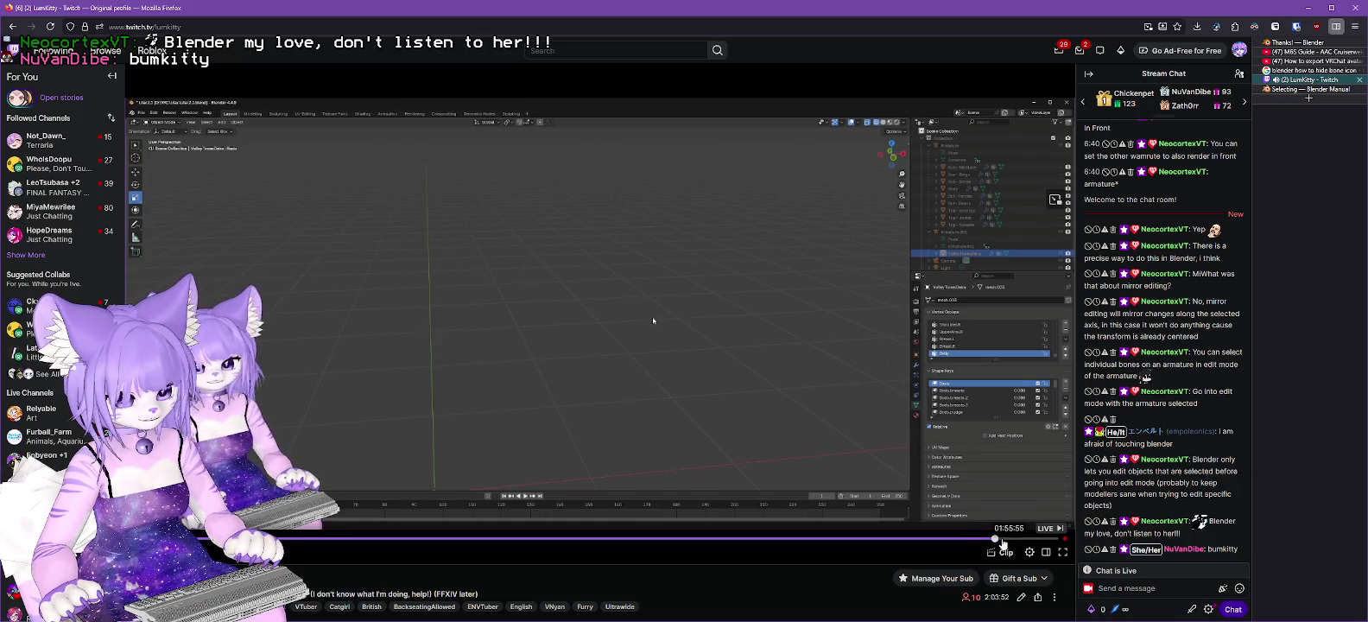
pyautogui.click(1002, 539)
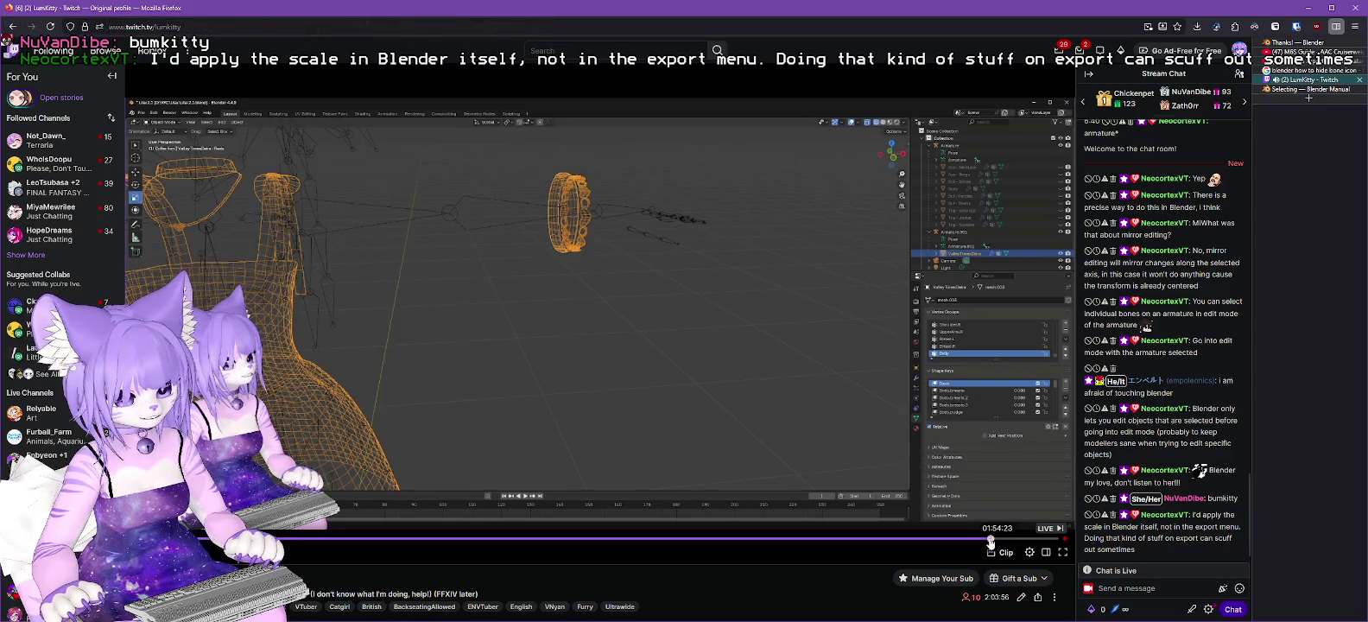
pyautogui.click(986, 540)
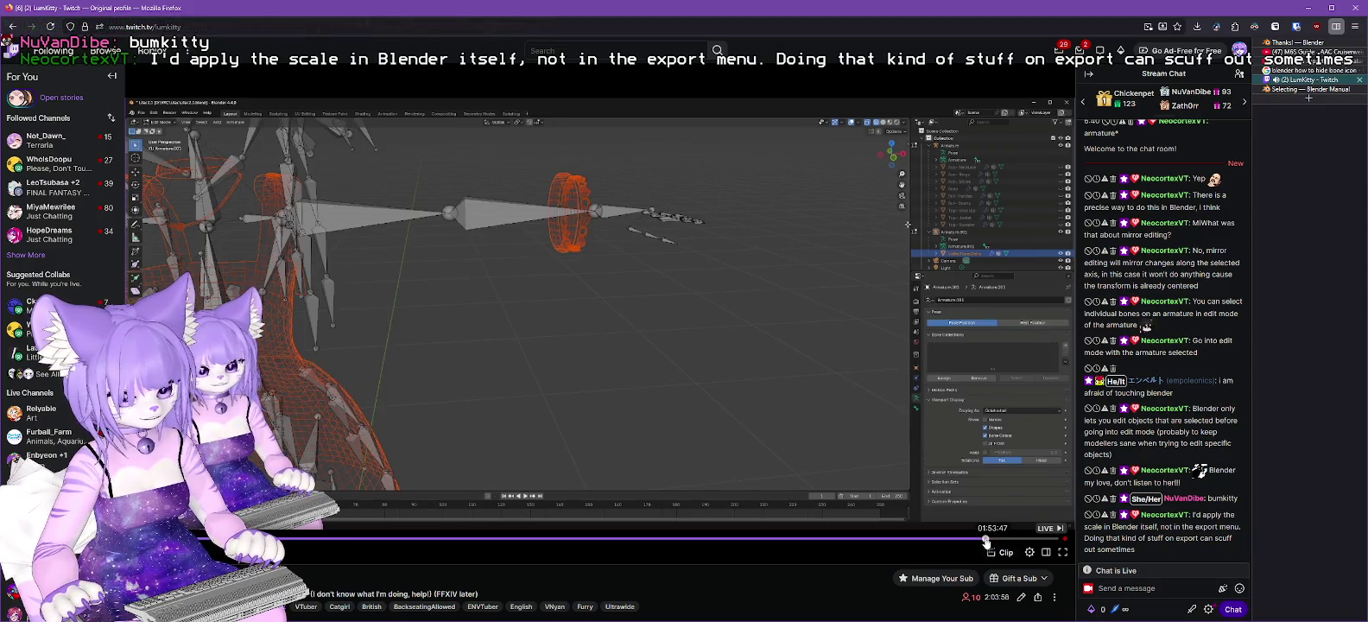
pyautogui.click(975, 539)
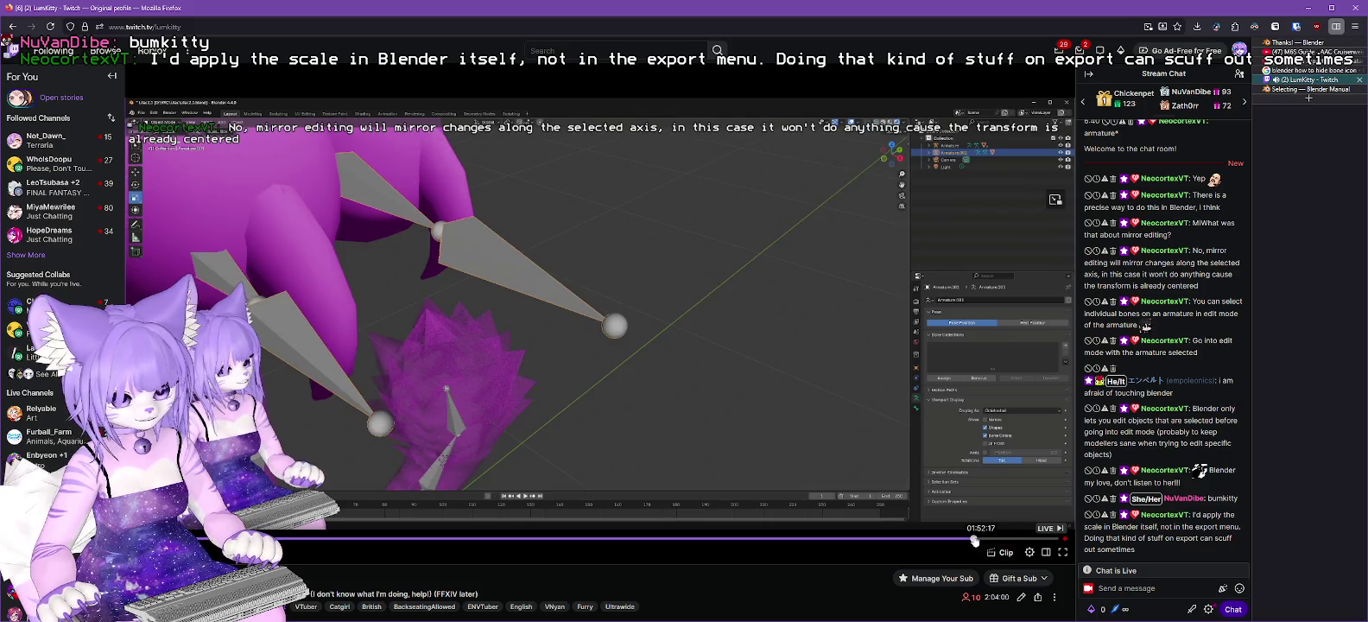